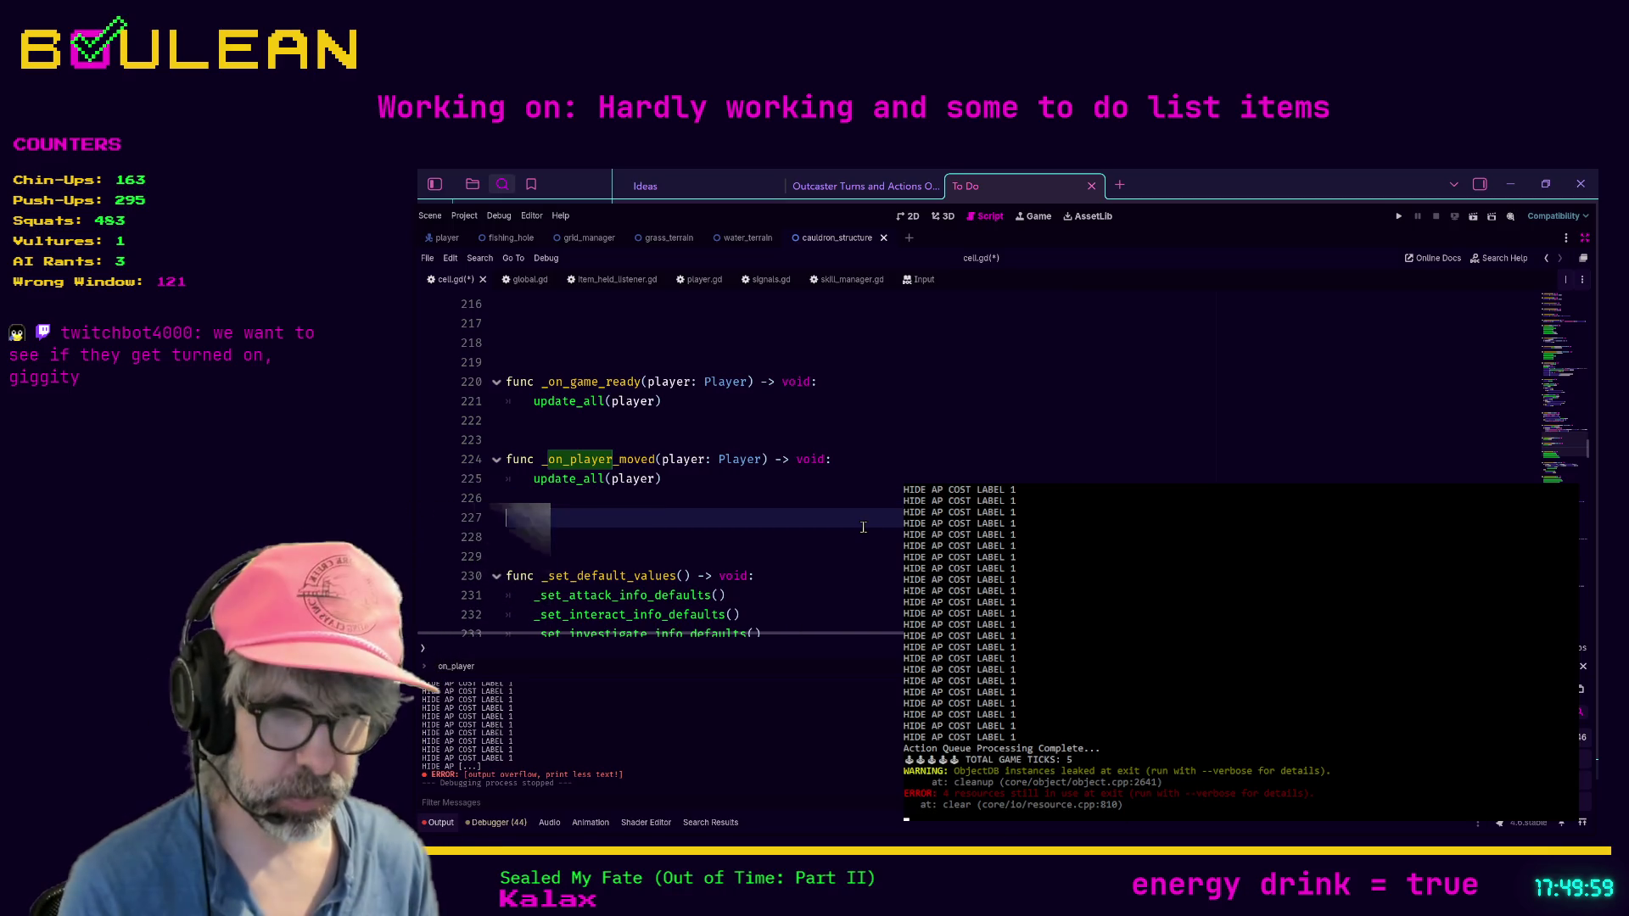
# Step: Search cell.gd for _process and scroll through the function body
pyautogui.hotkey('ctrl', 'f')
pyautogui.write('_process')
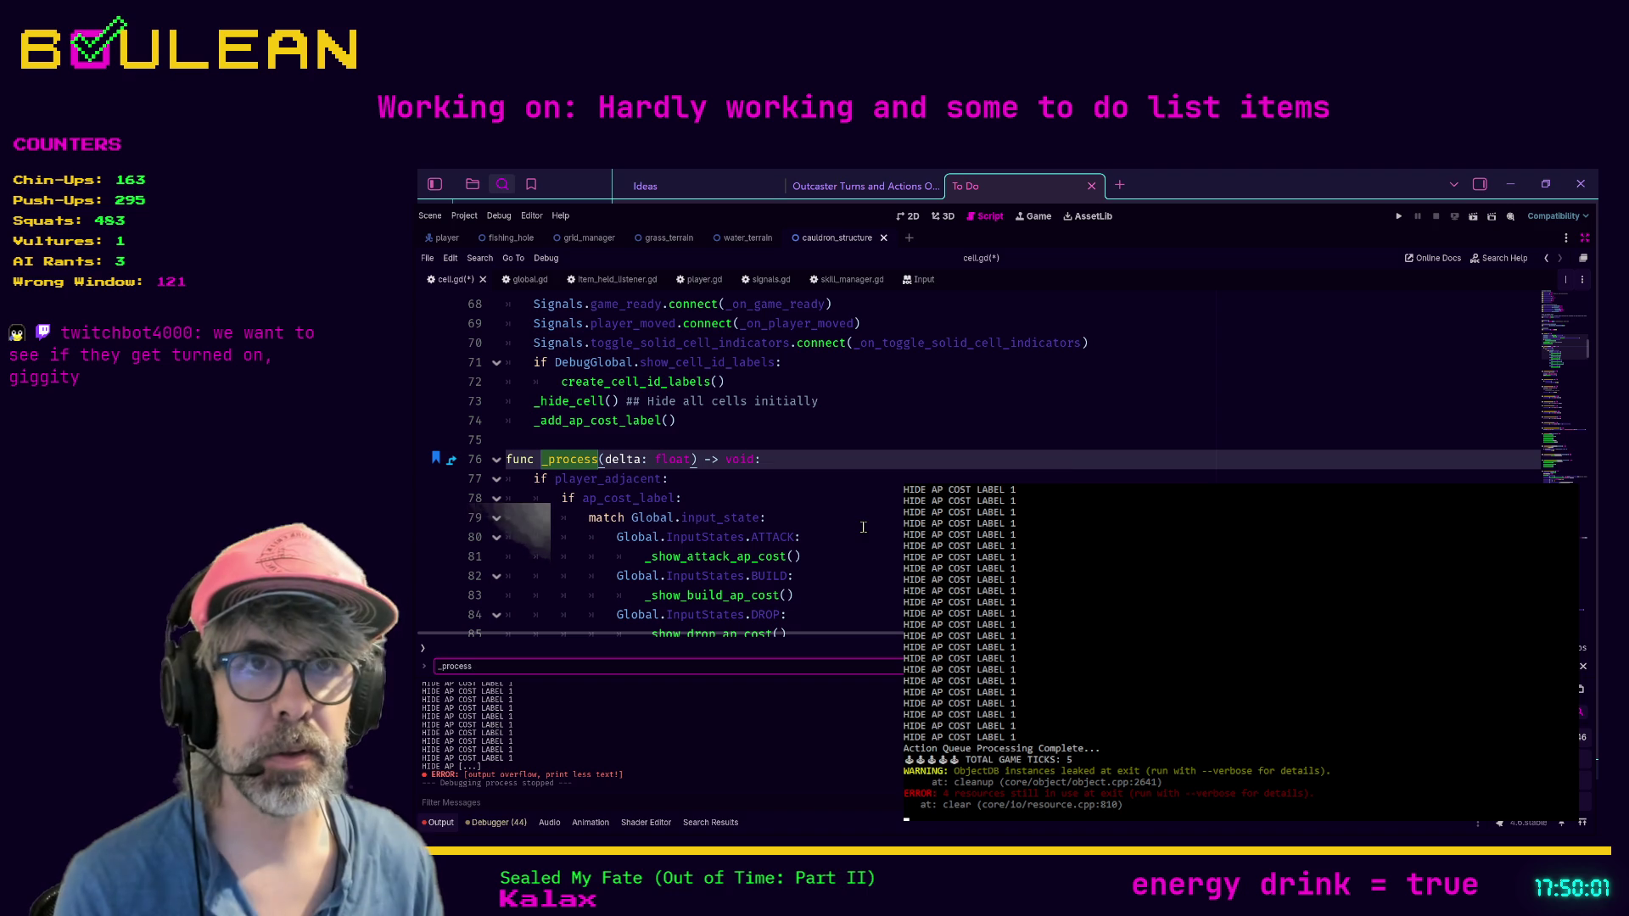
pyautogui.scroll(-1, 794, 498)
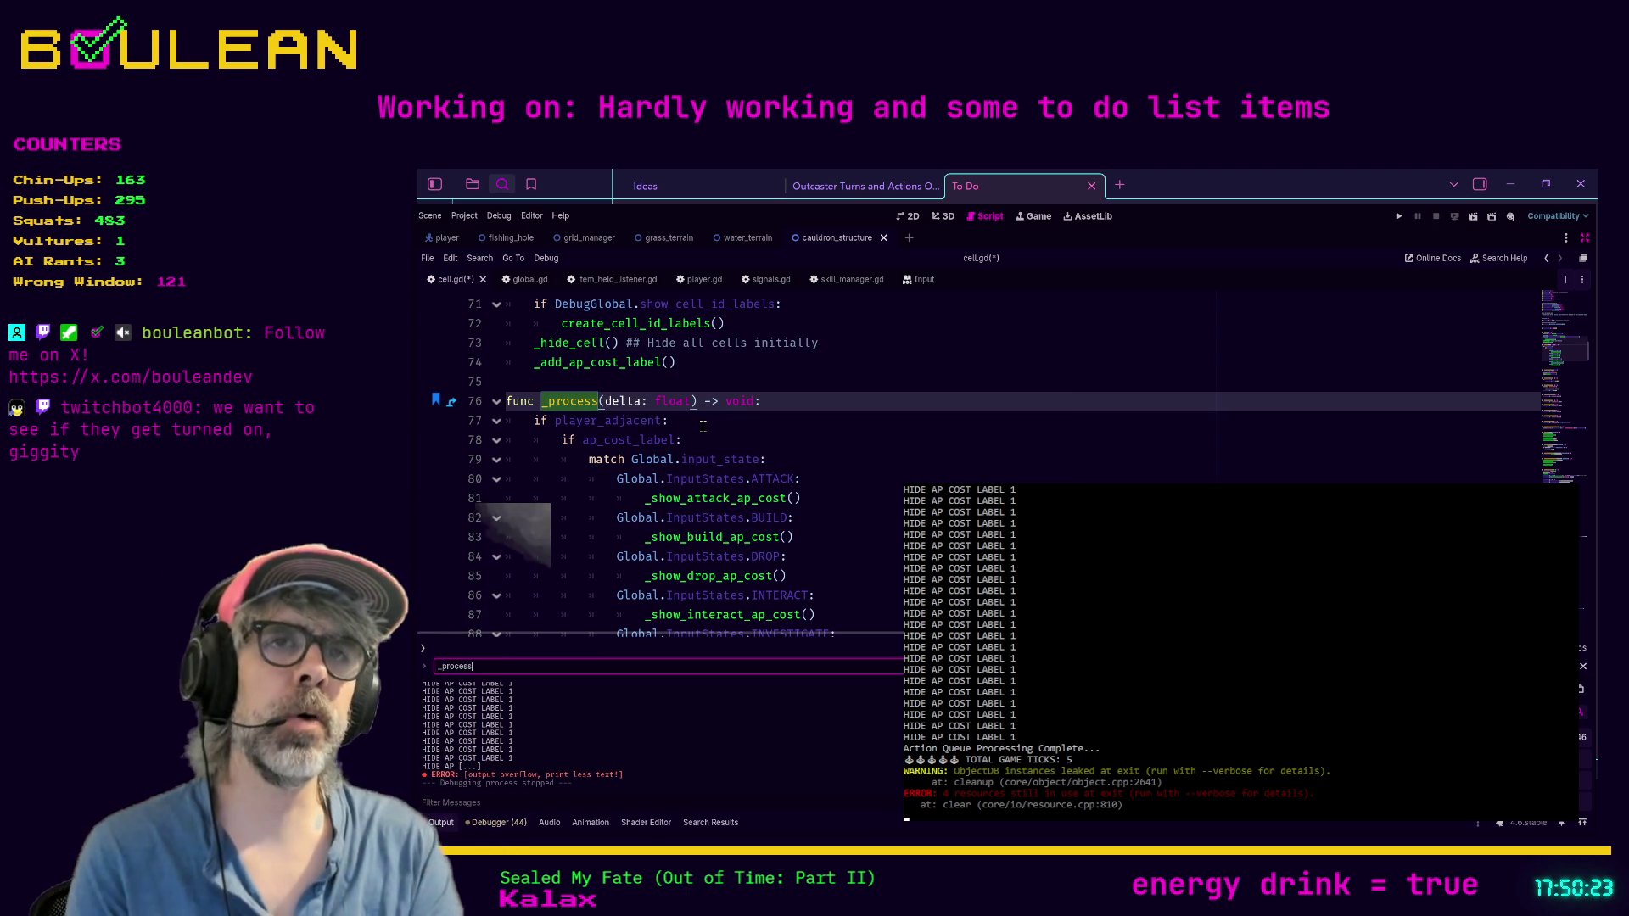
pyautogui.scroll(-1, 709, 407)
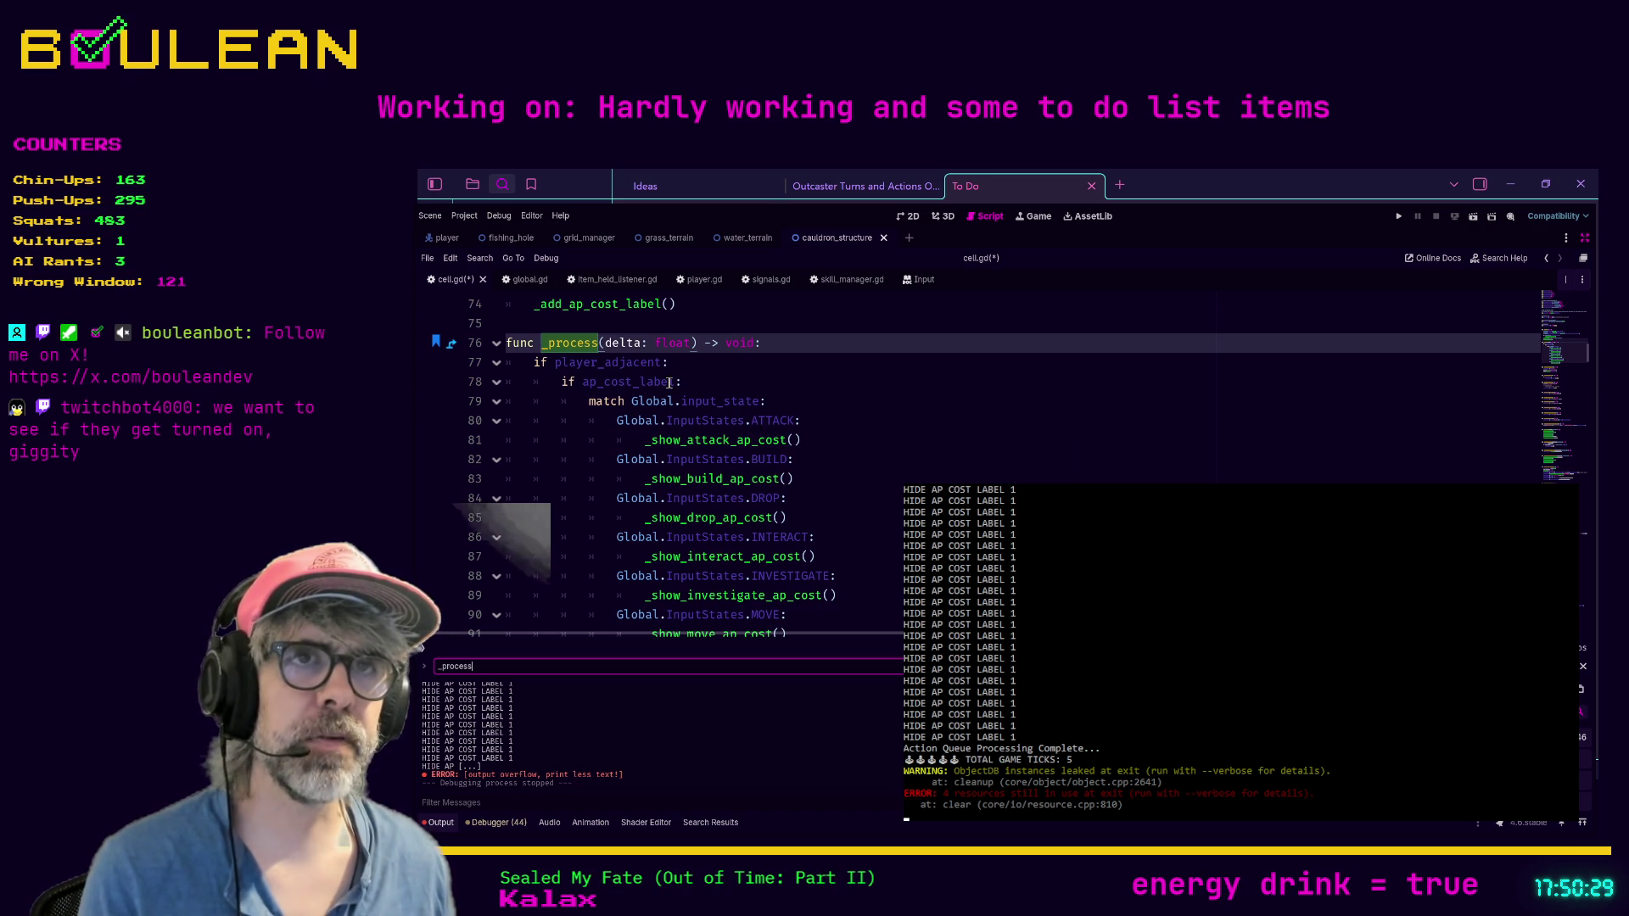
# Step: Insert an 'if not player_adjacent:' check at the top of _process
pyautogui.click(782, 341)
pyautogui.press('Return')
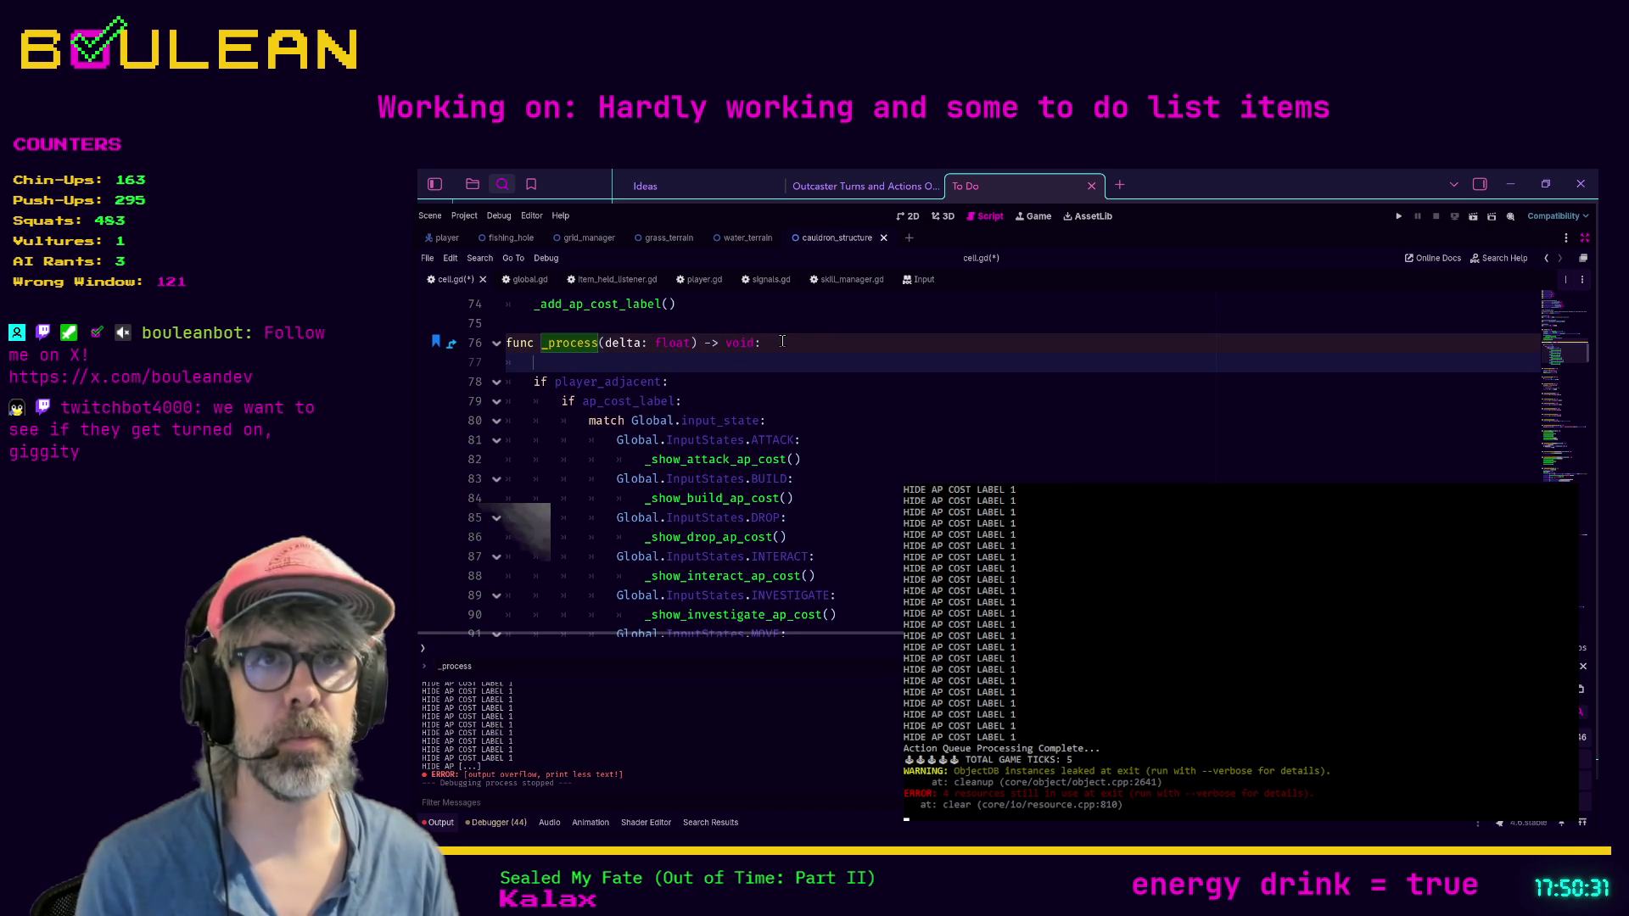
pyautogui.write('if no')
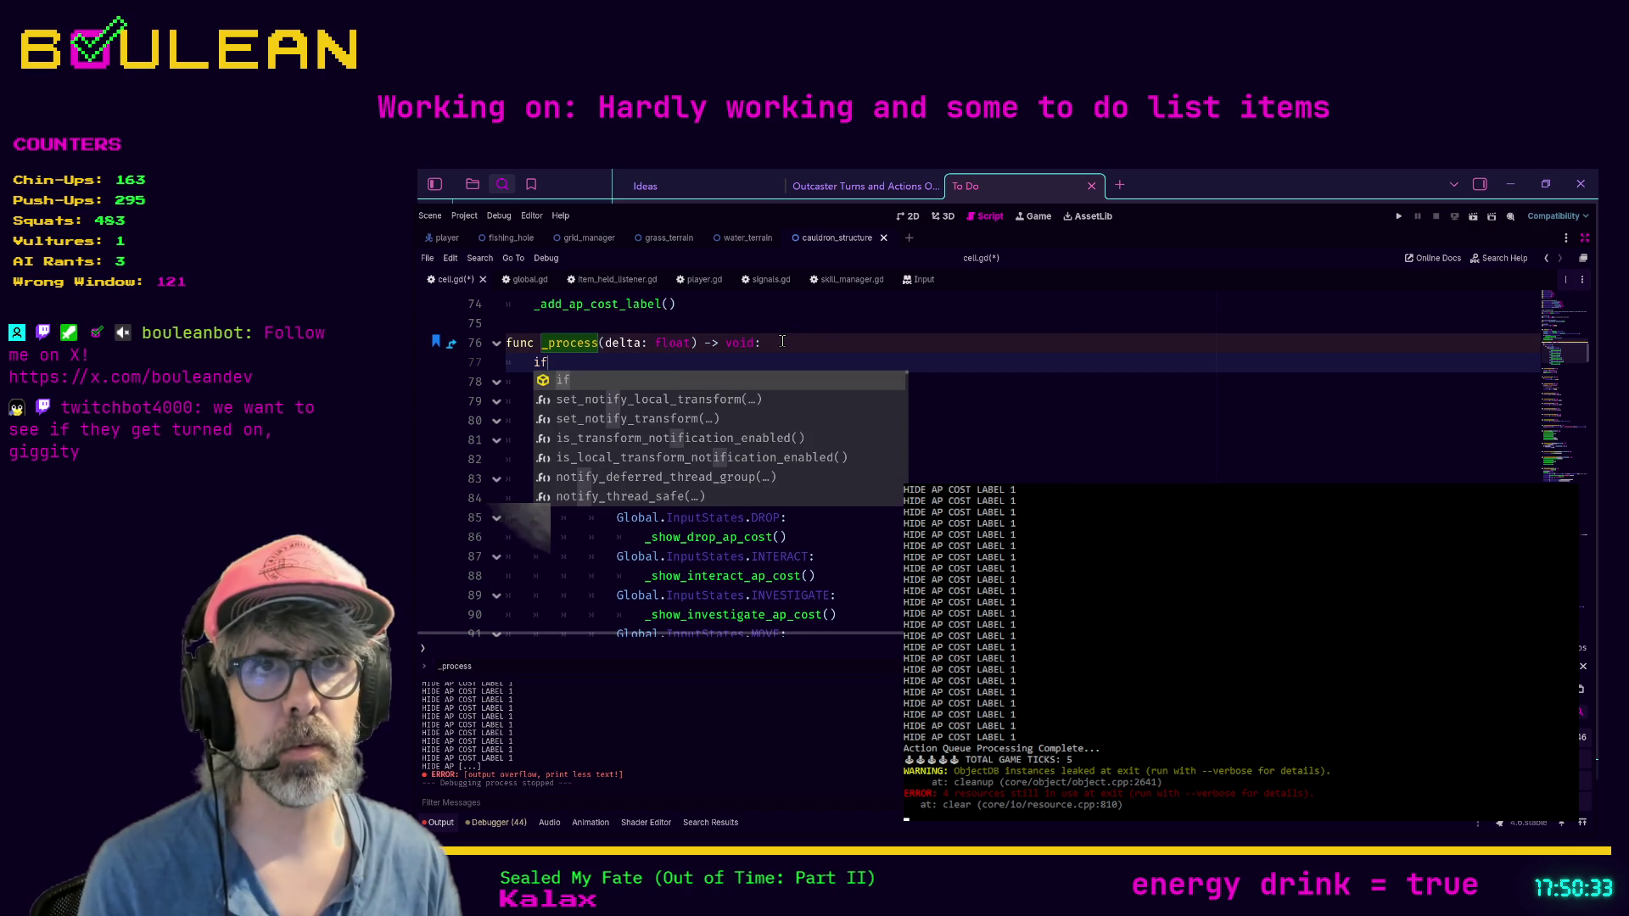
pyautogui.write('t p')
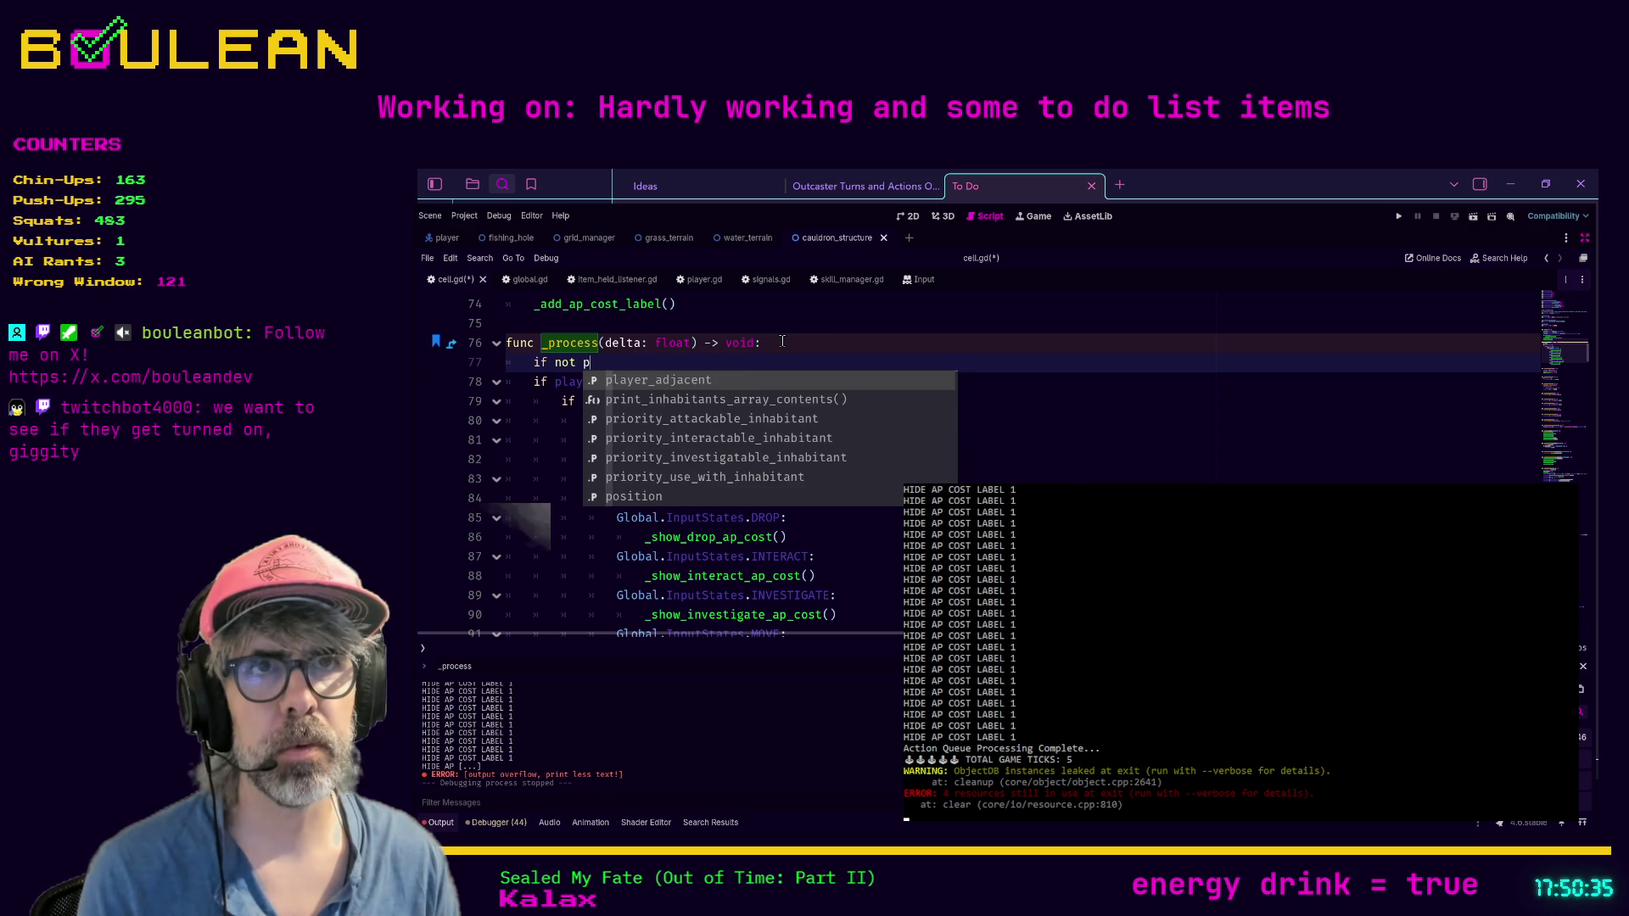
pyautogui.press('Return')
pyautogui.write(':')
pyautogui.press('Return')
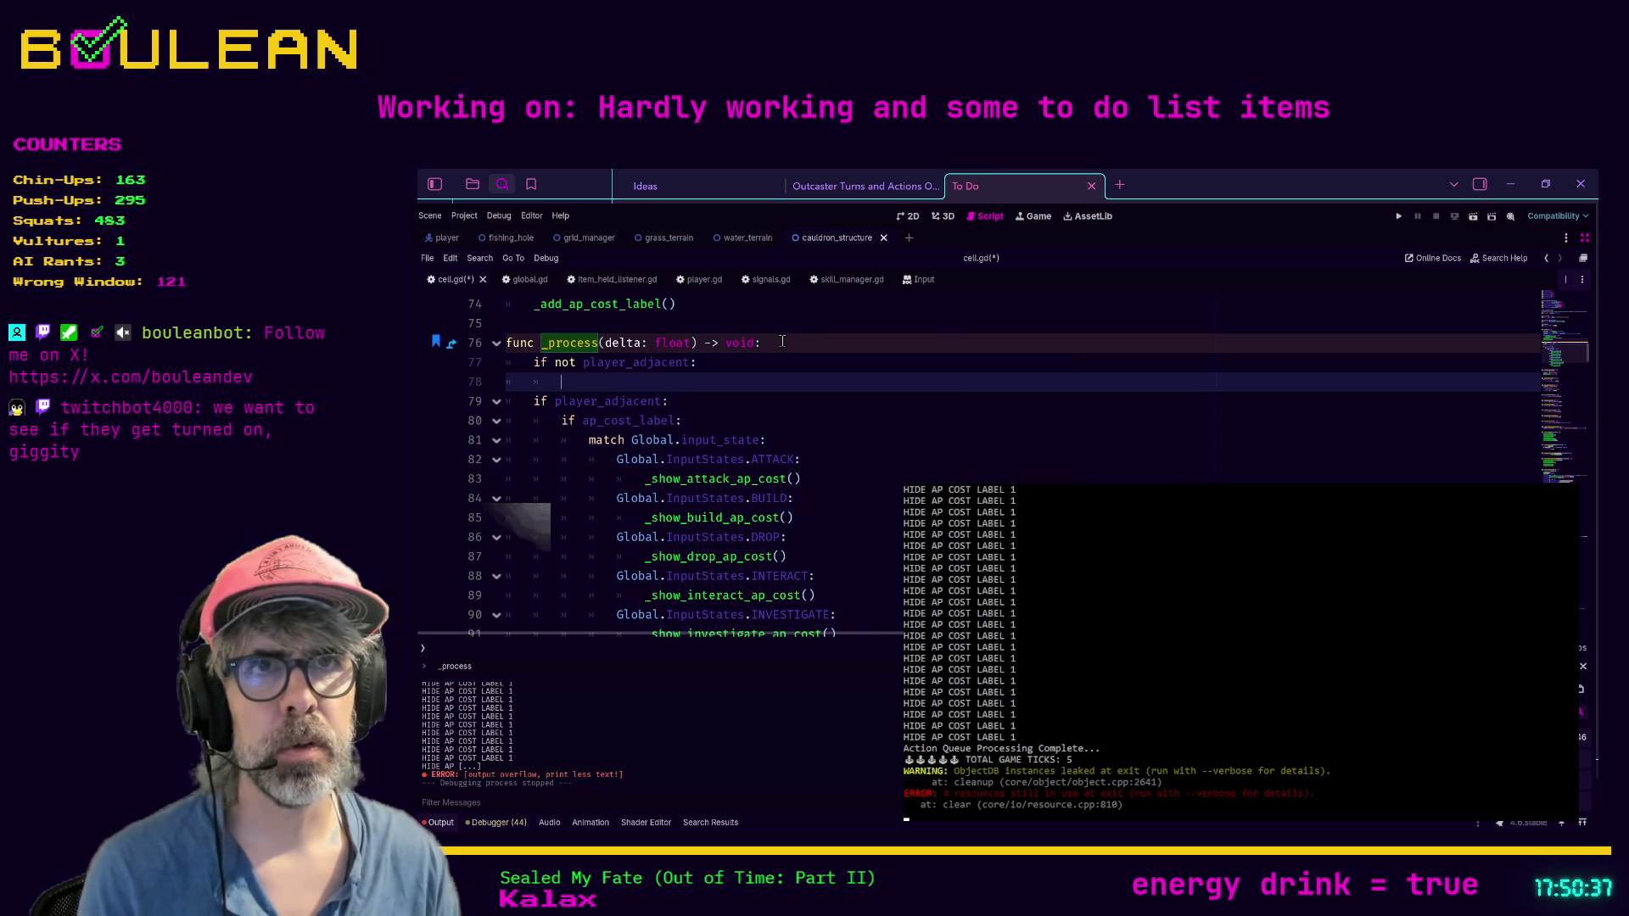
# Step: Turn the existing player_adjacent check below it into an elif
pyautogui.press('Down')
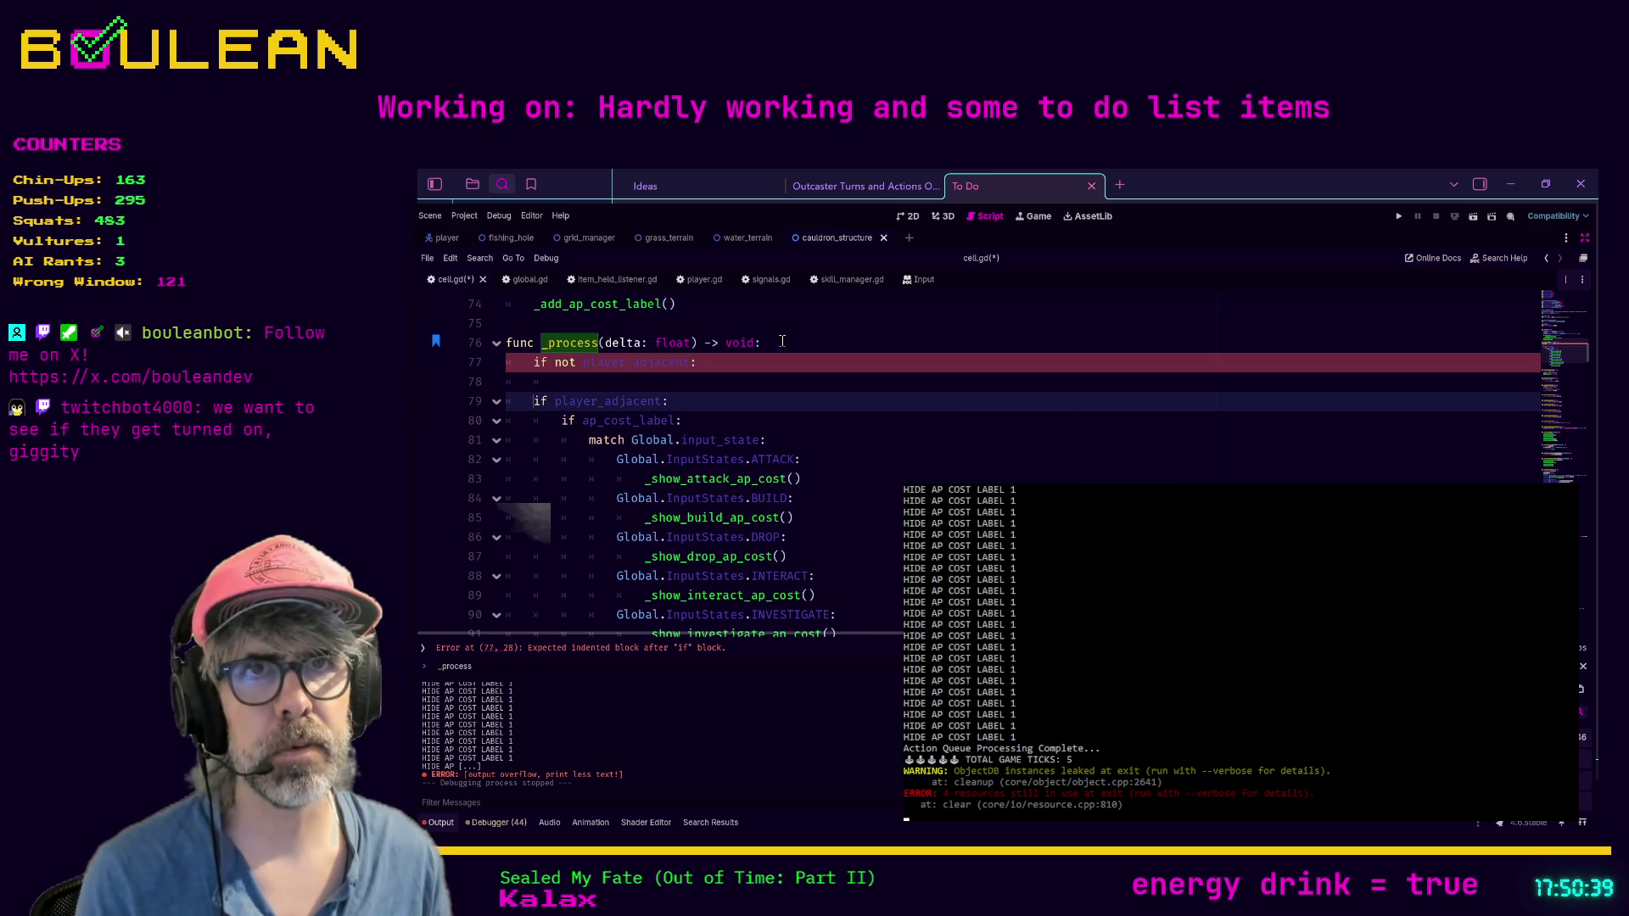
pyautogui.write('el')
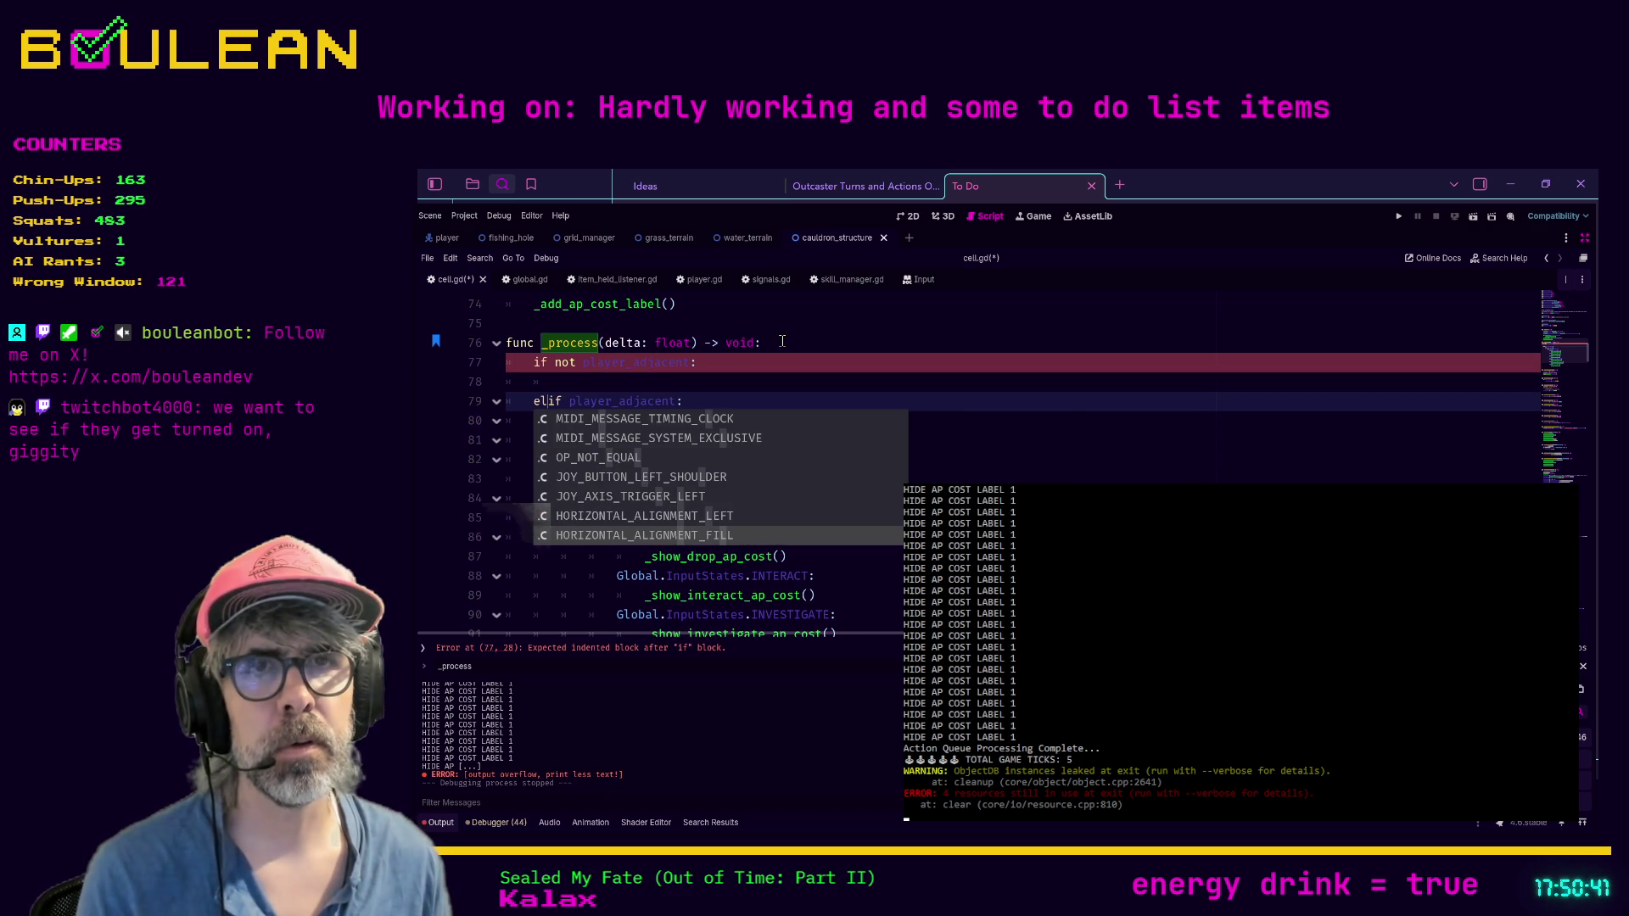
pyautogui.press('Up')
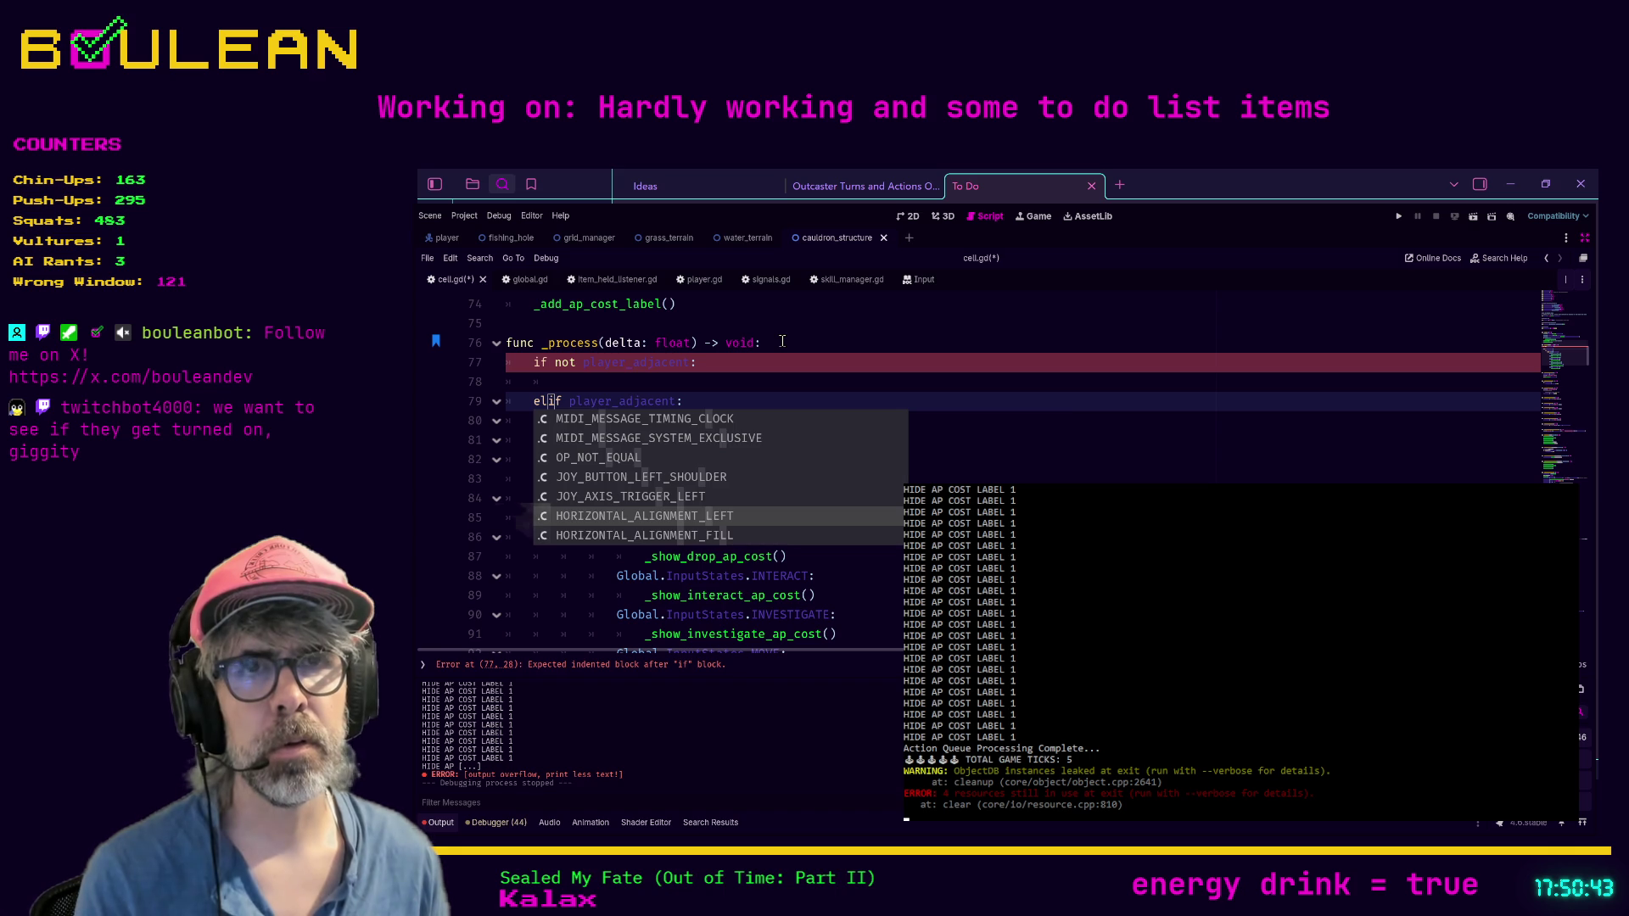
pyautogui.press('Escape')
pyautogui.press('Up')
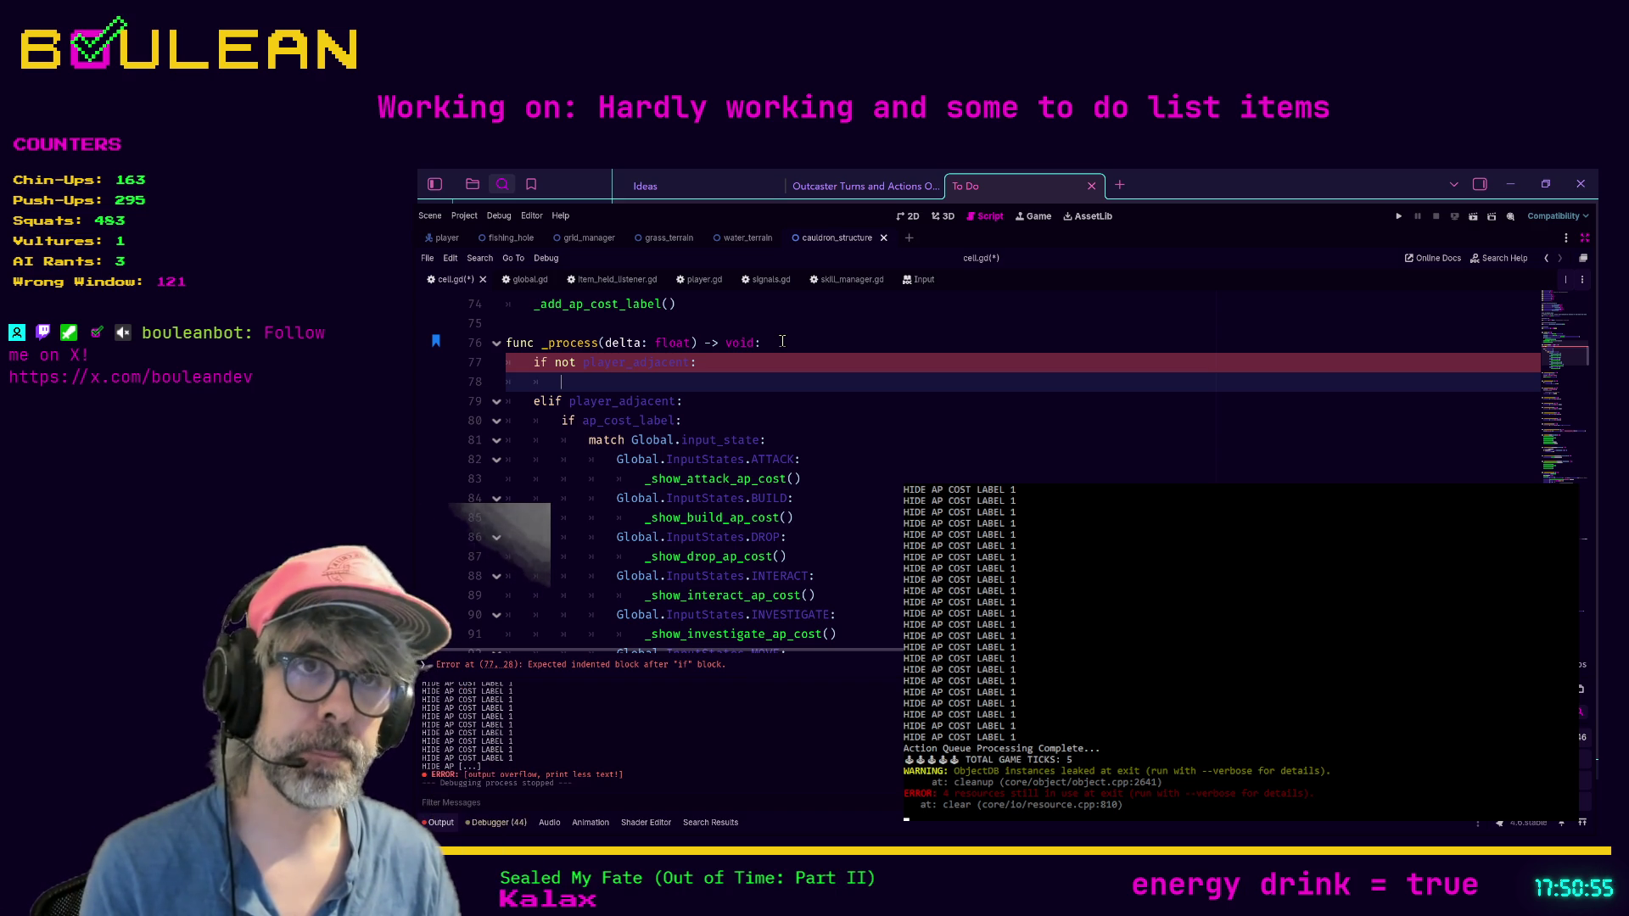
# Step: Fill the new branch with 'ap_cost_label.visible = false' and save cell.gd
pyautogui.write('ap_c')
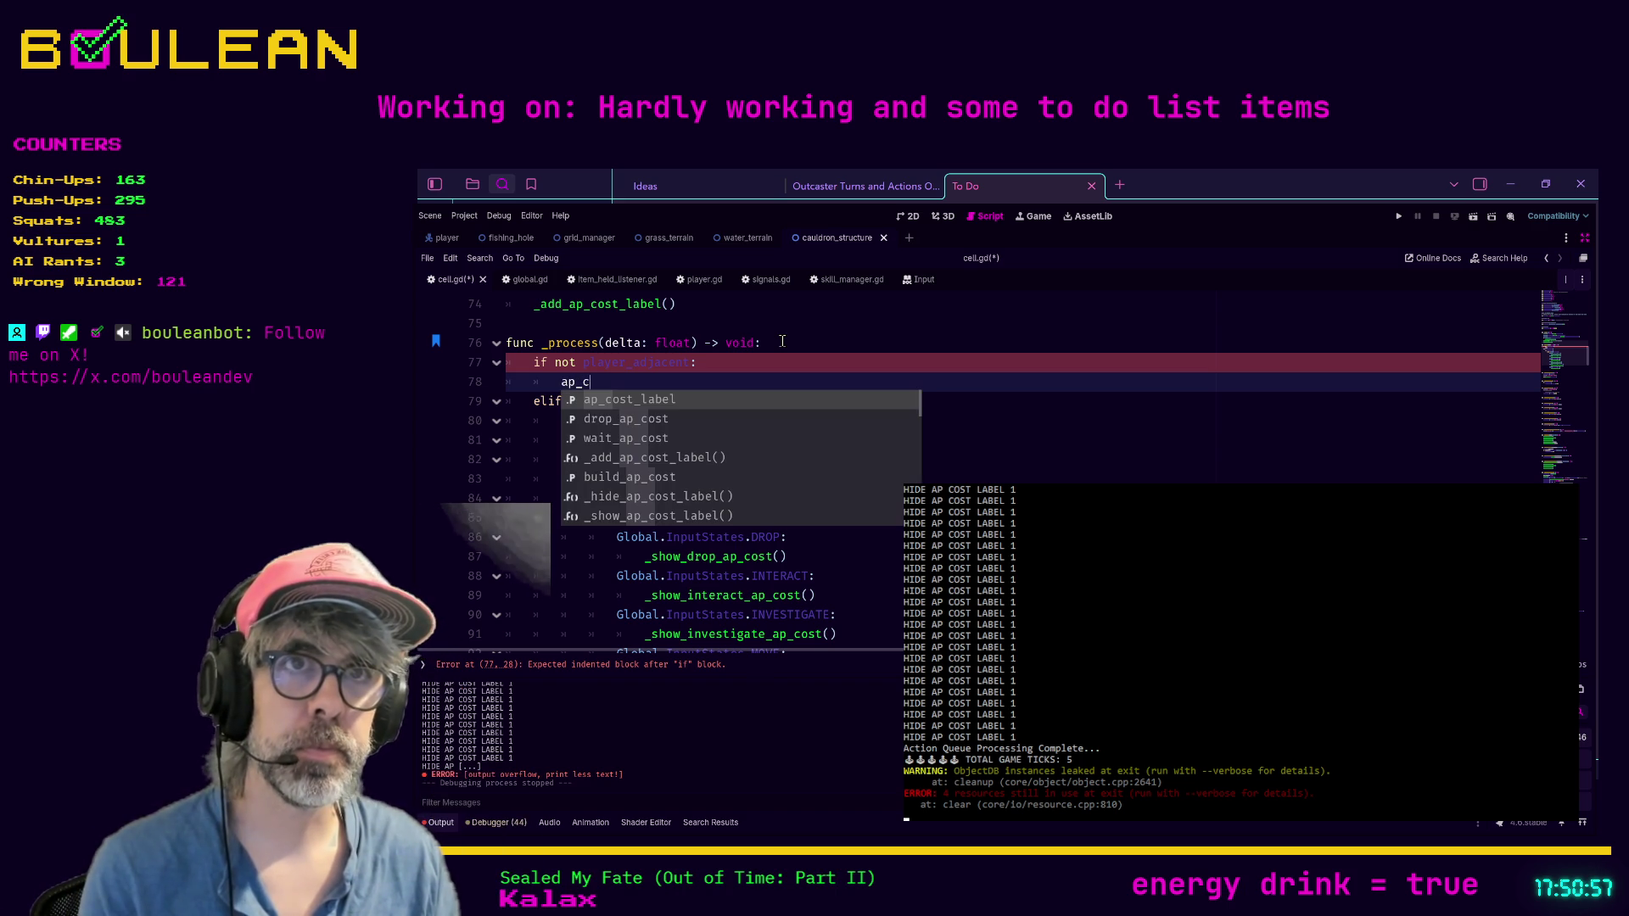
pyautogui.press('Return')
pyautogui.write('.visibl')
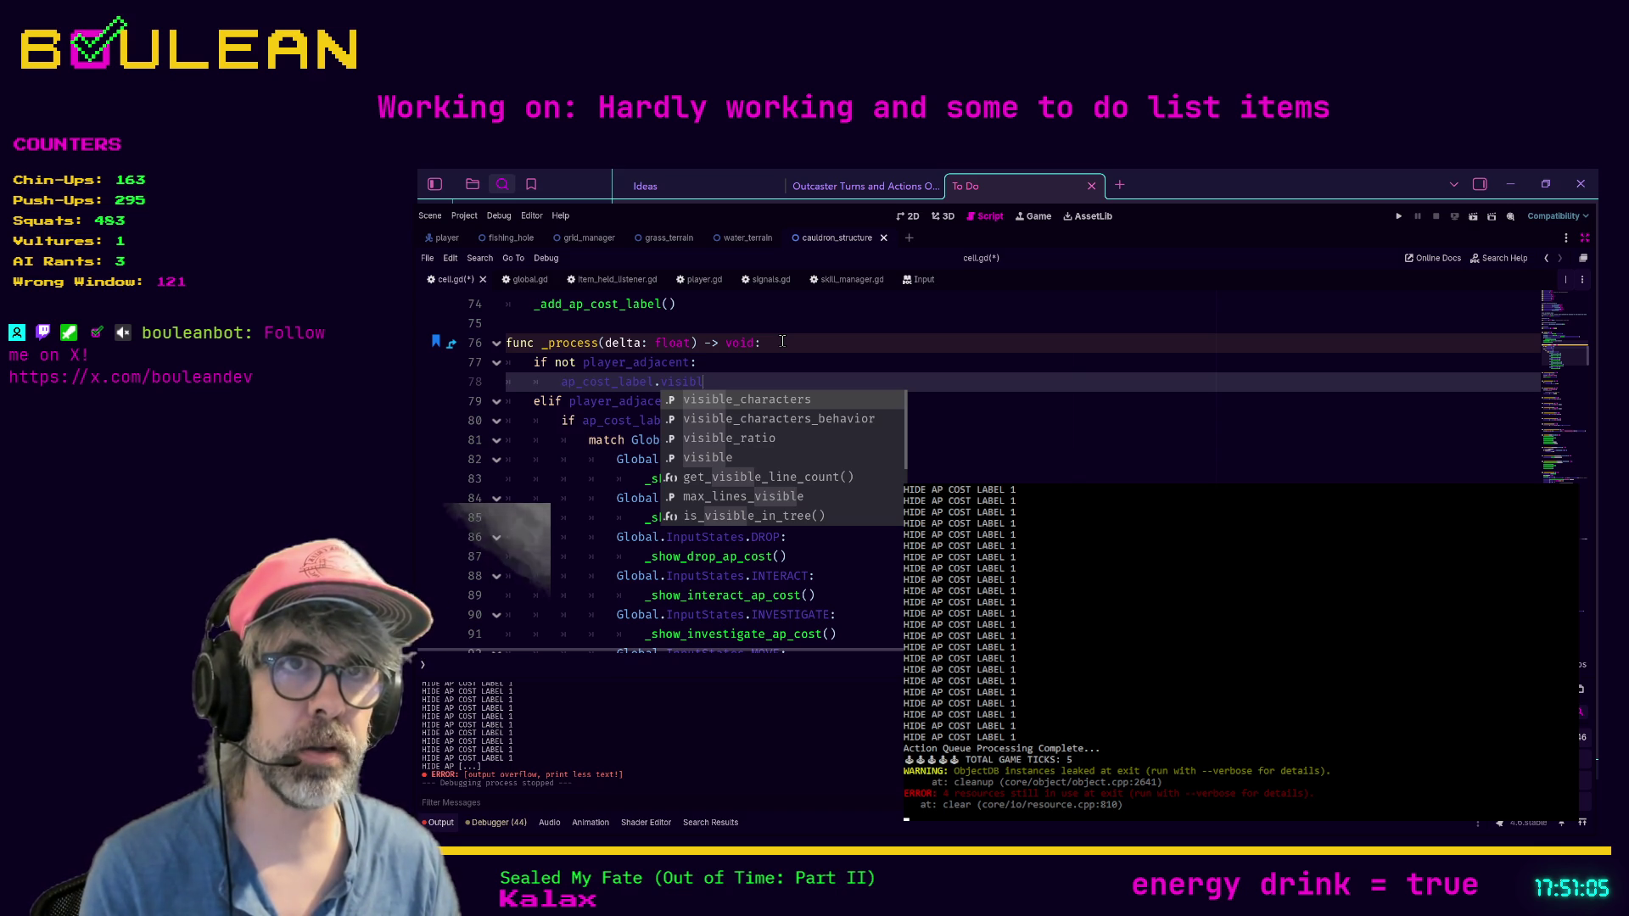
pyautogui.write('e')
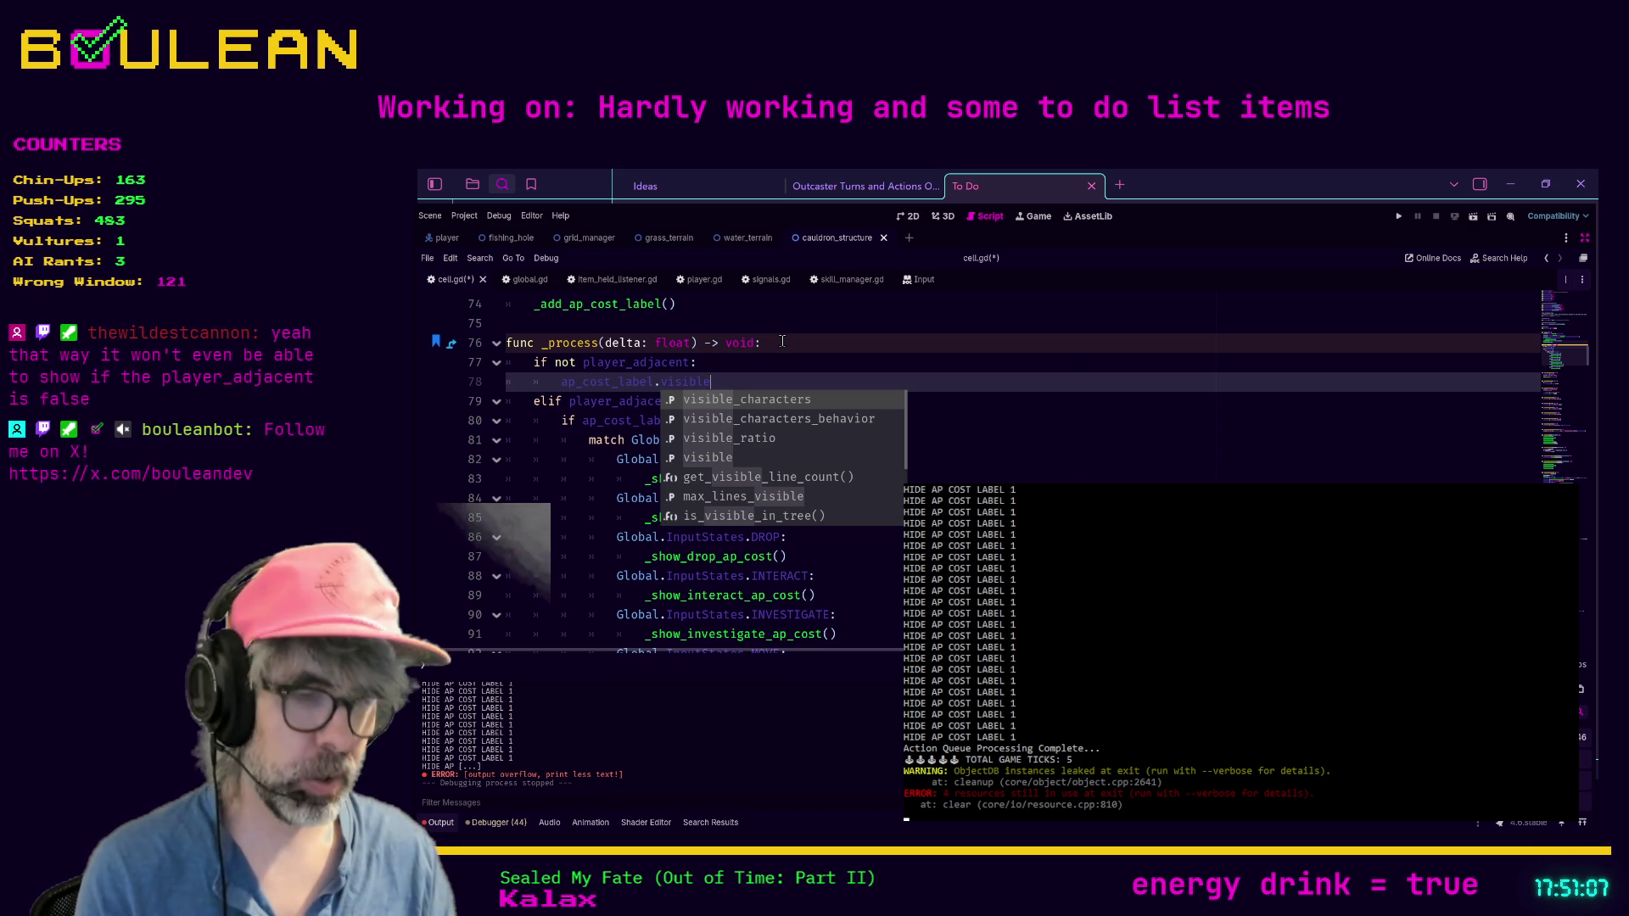
pyautogui.write(' = false')
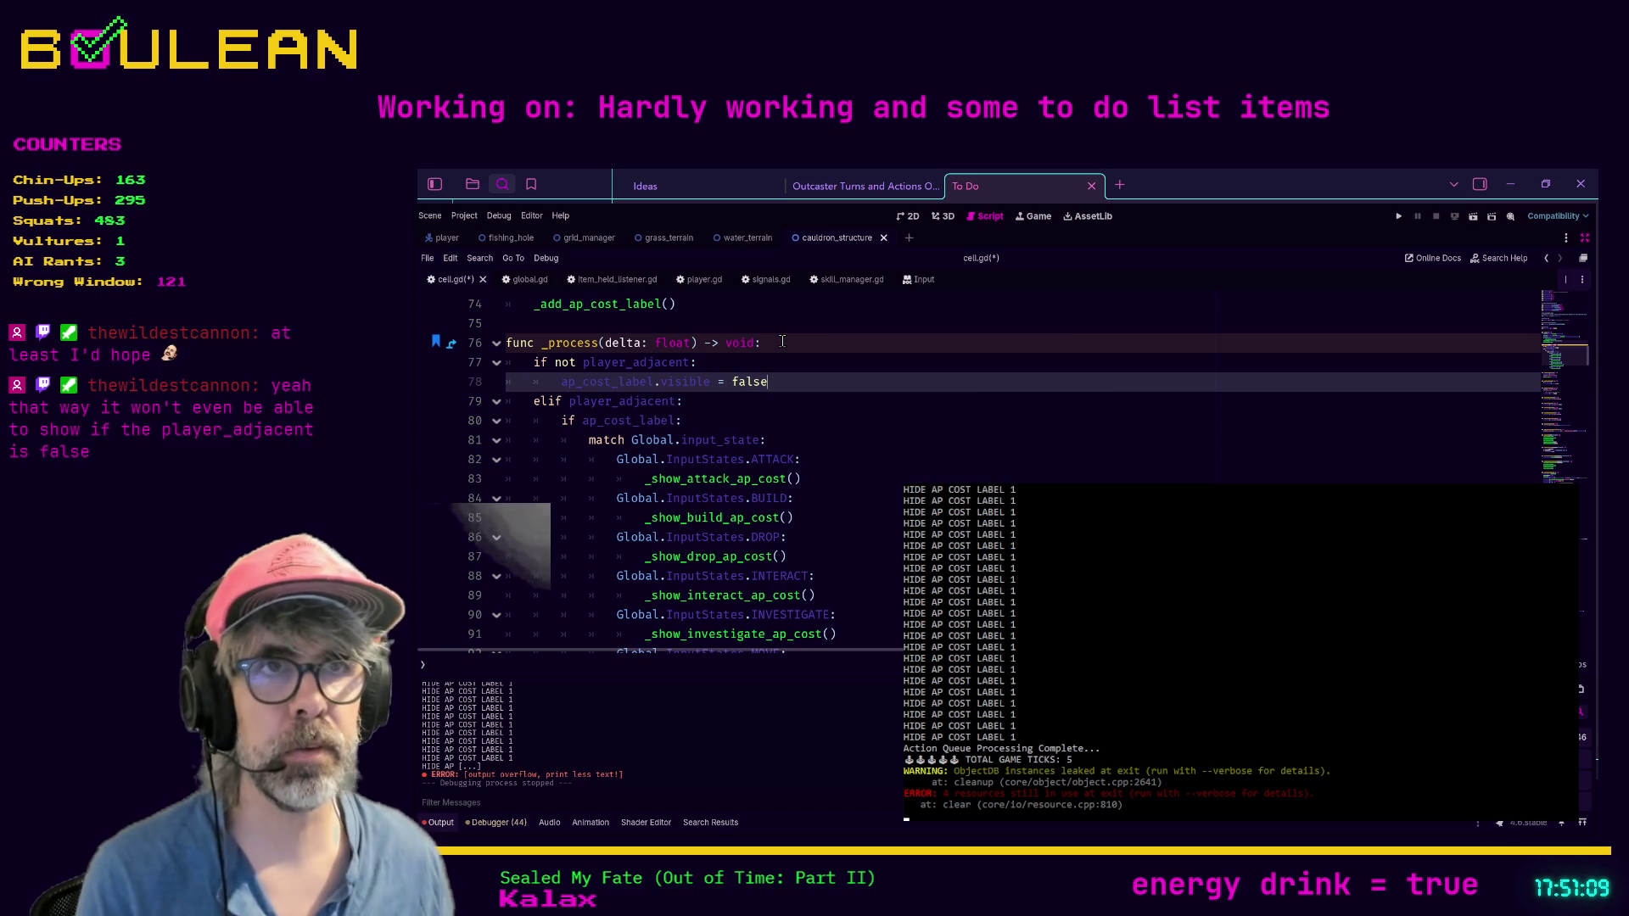
pyautogui.click(783, 341)
pyautogui.hotkey('ctrl', 's')
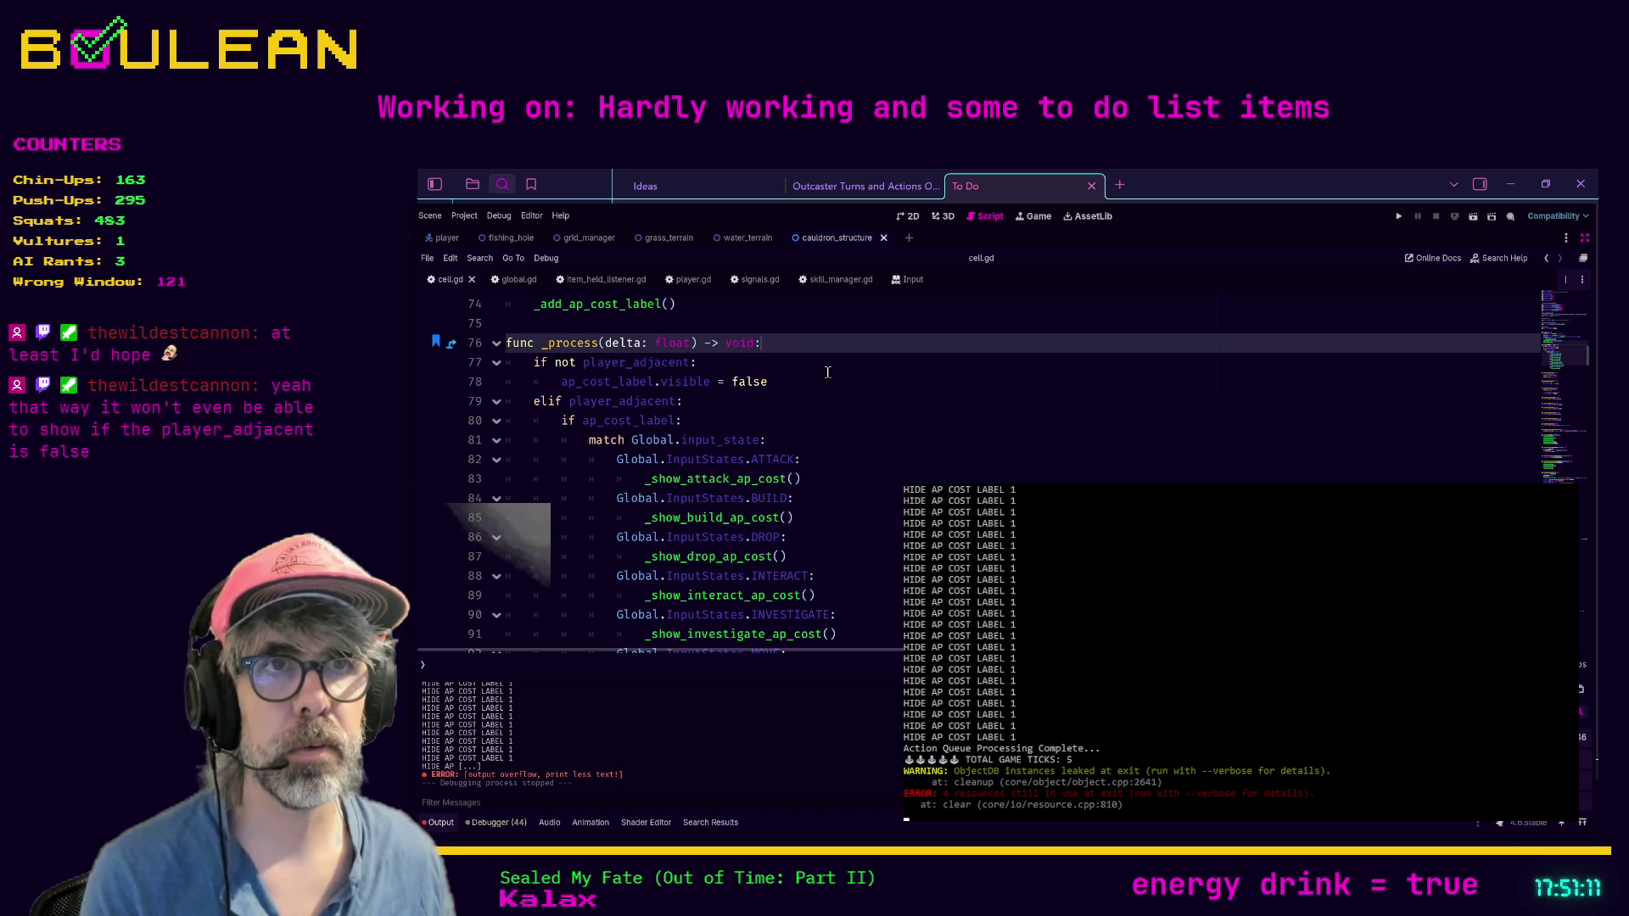
pyautogui.click(839, 383)
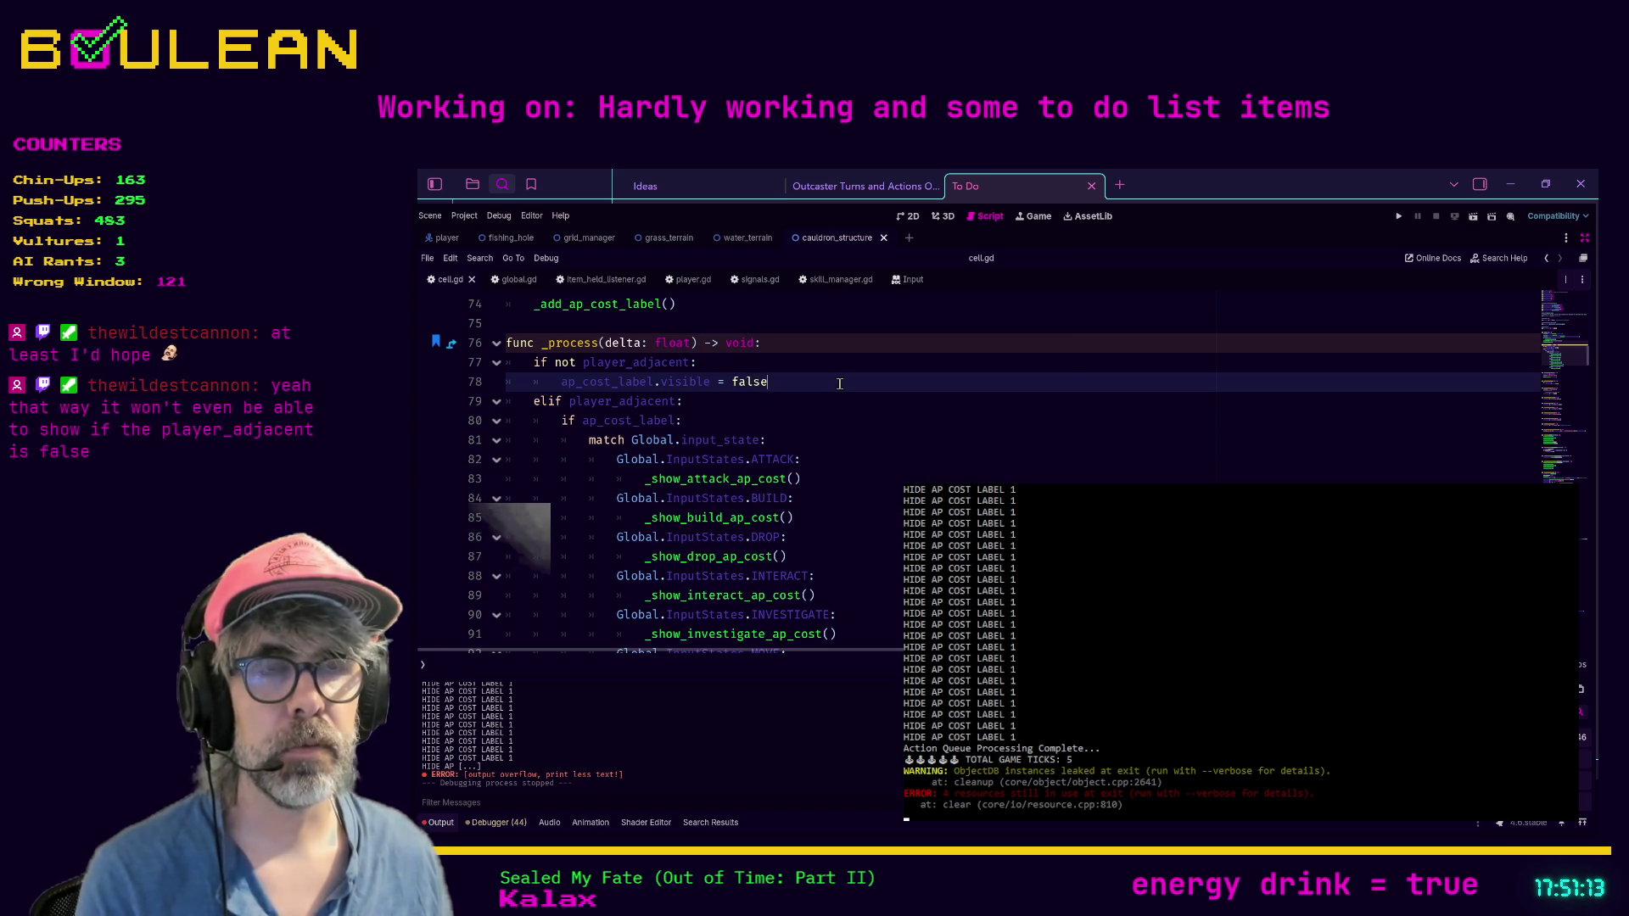
# Step: Search for ap_cost_label.visible to reach its match in _hide_ap_cost_label
pyautogui.doubleClick(661, 382)
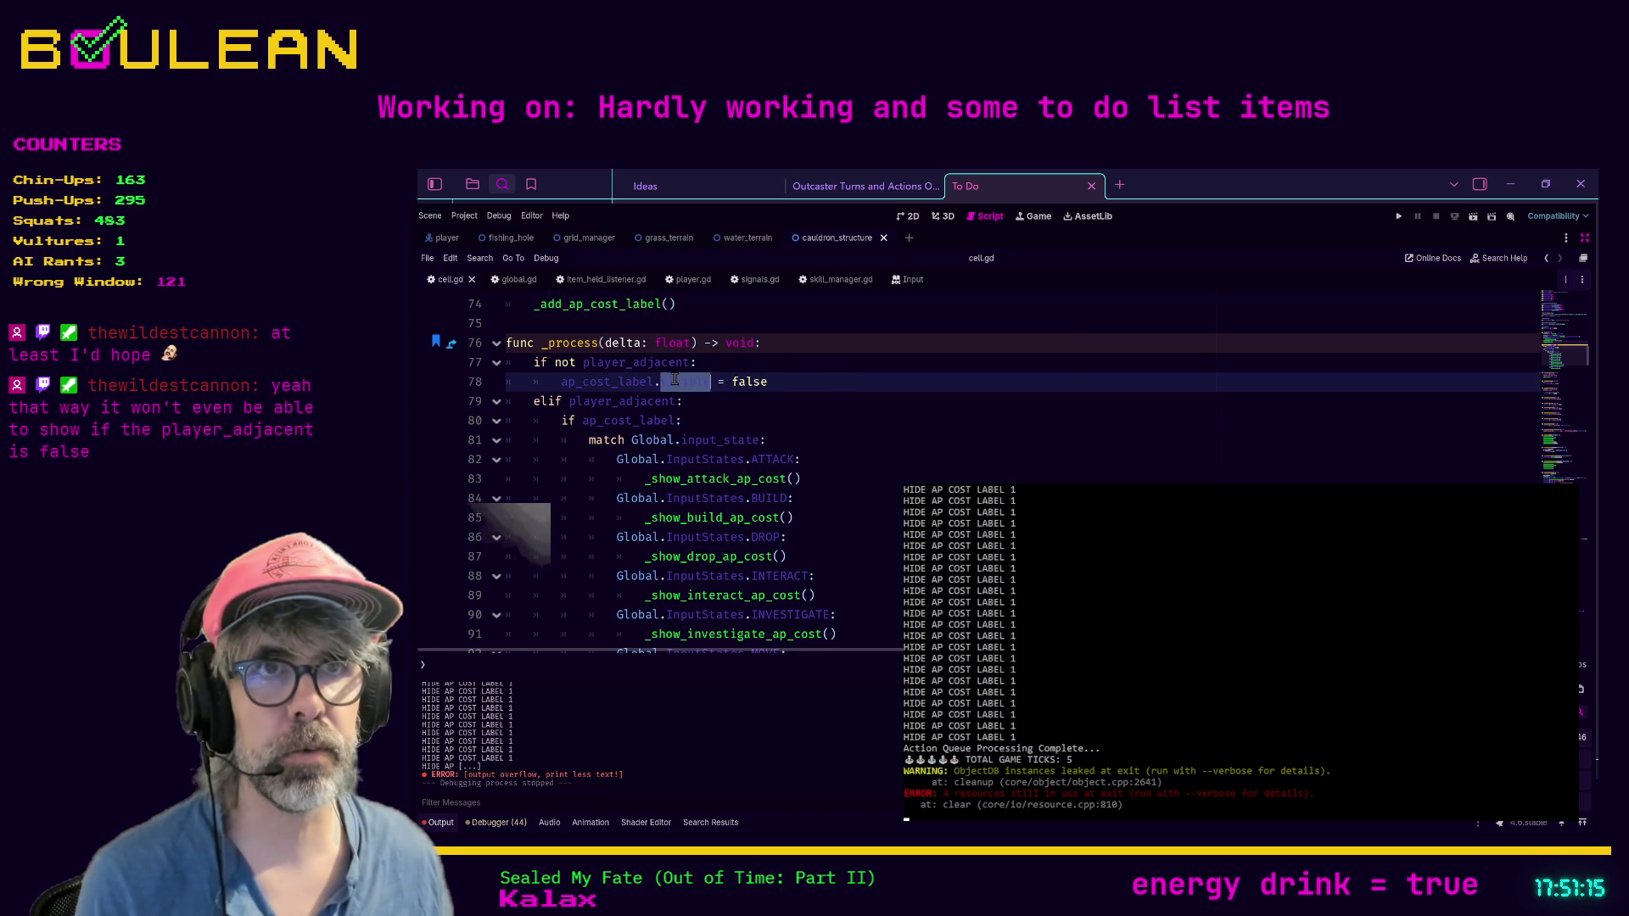
pyautogui.click(712, 382)
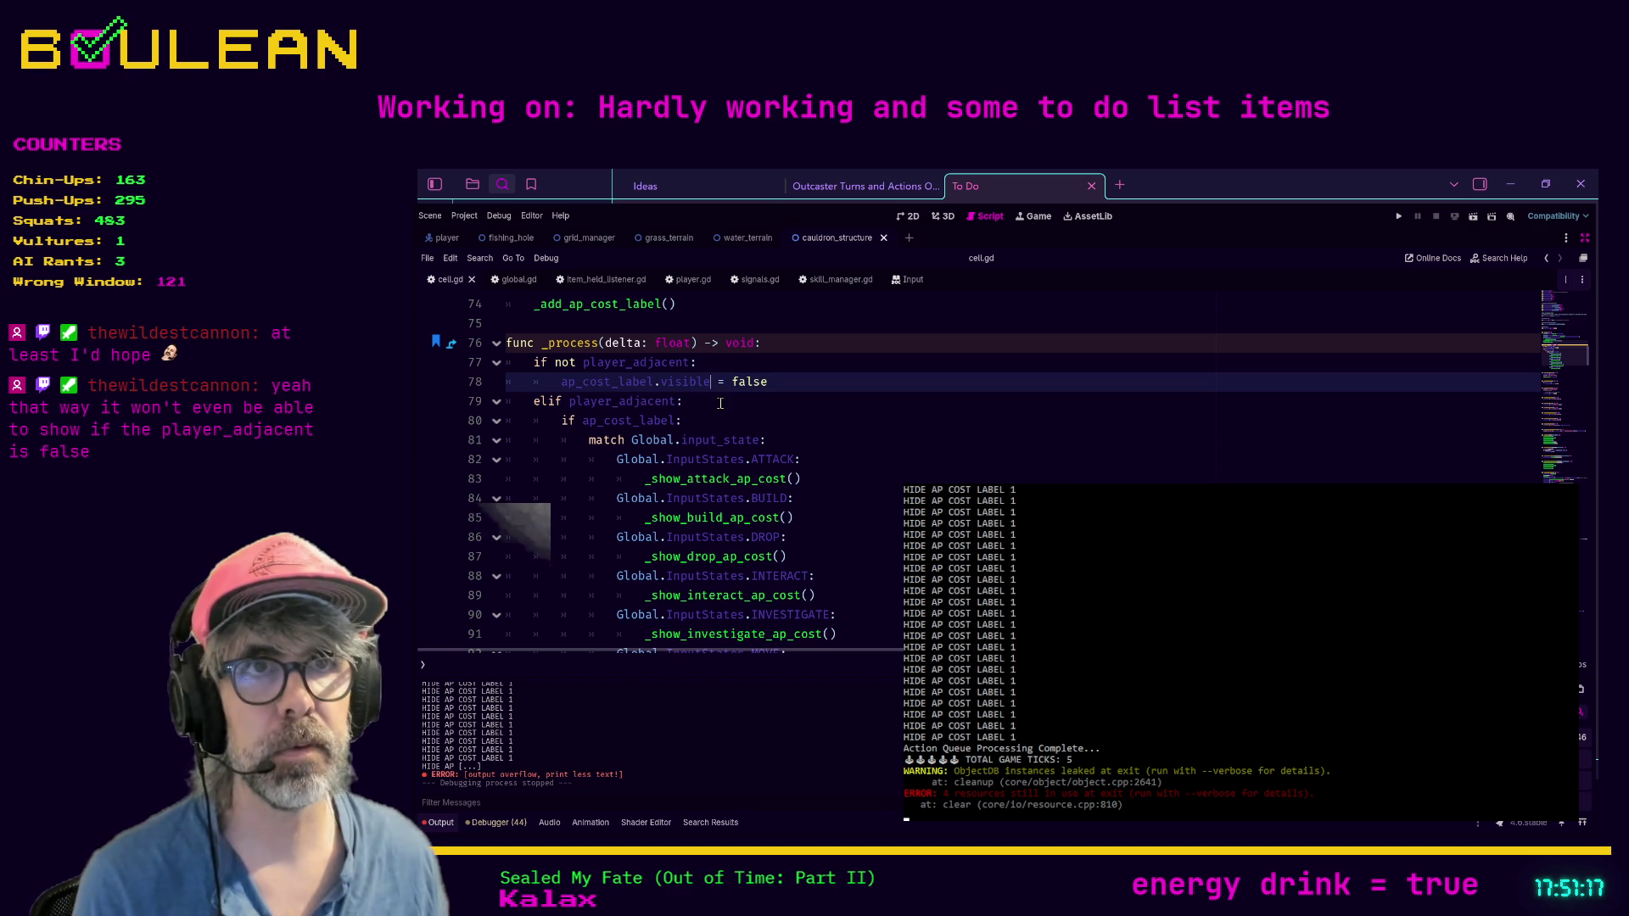
pyautogui.hotkey('shift', 'Home')
pyautogui.hotkey('ctrl', 'f')
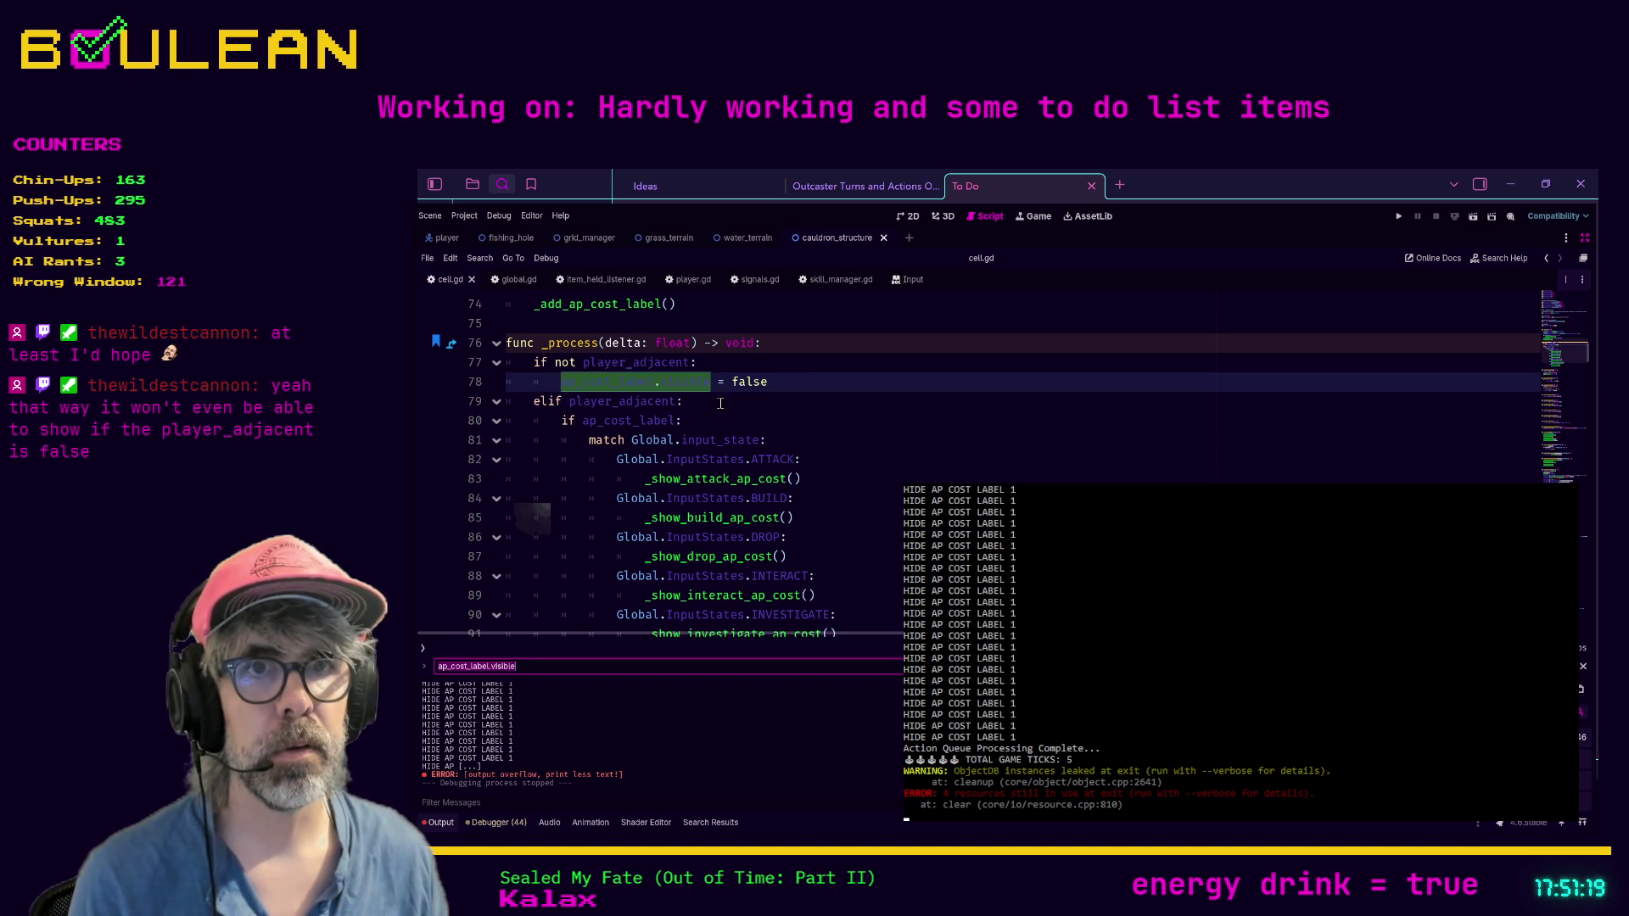
pyautogui.write('33')
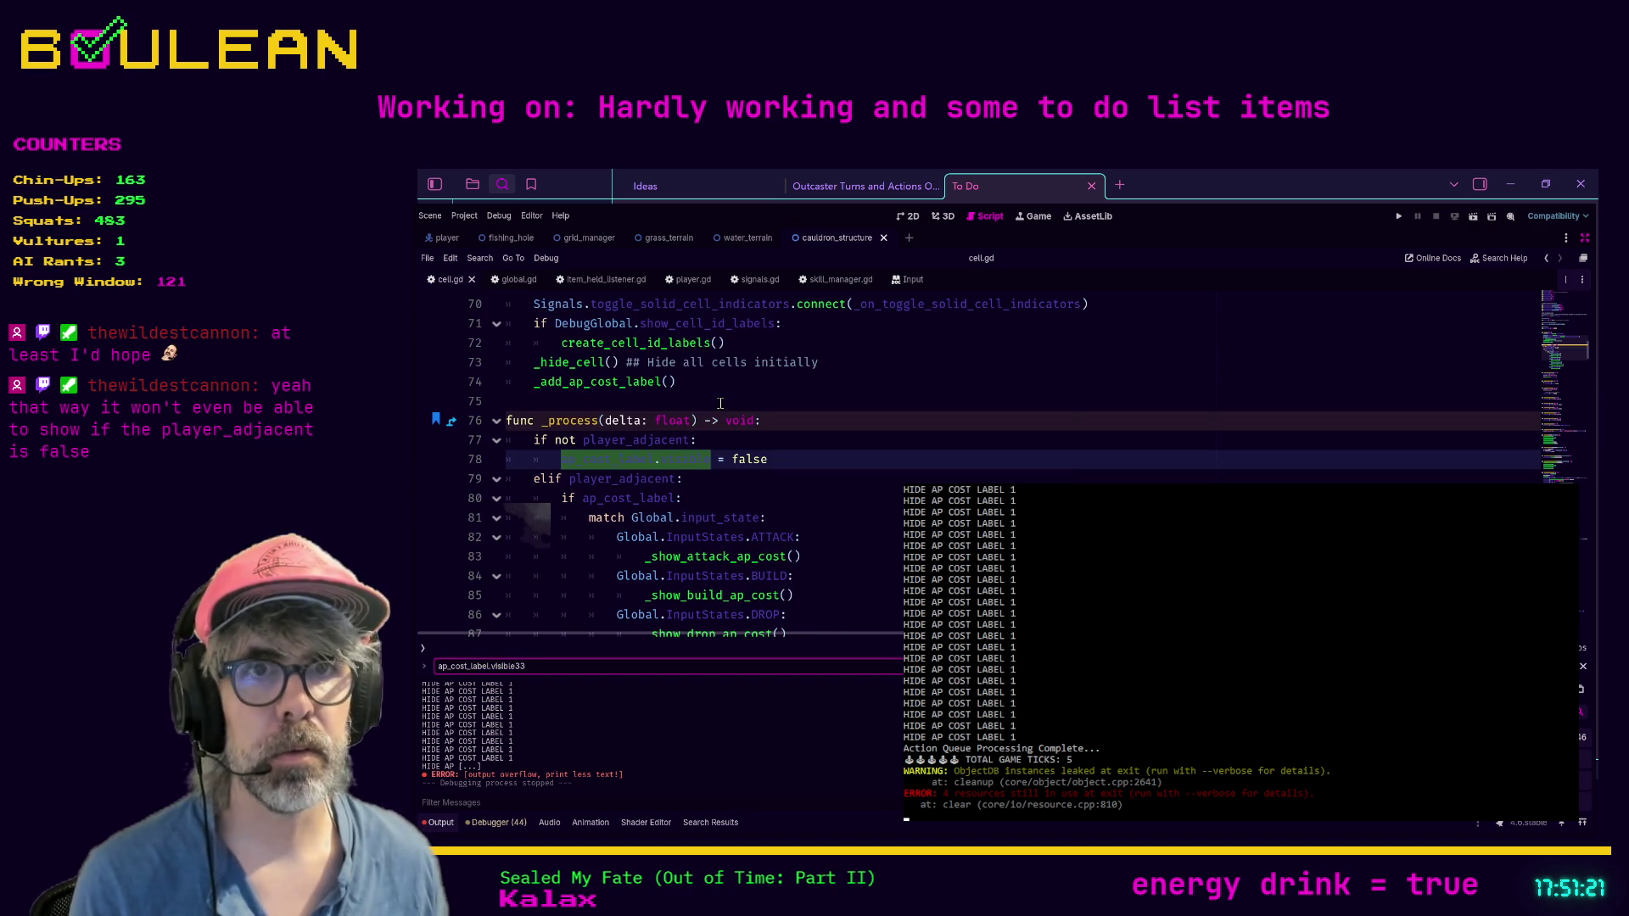
pyautogui.press('BackSpace')
pyautogui.press('BackSpace')
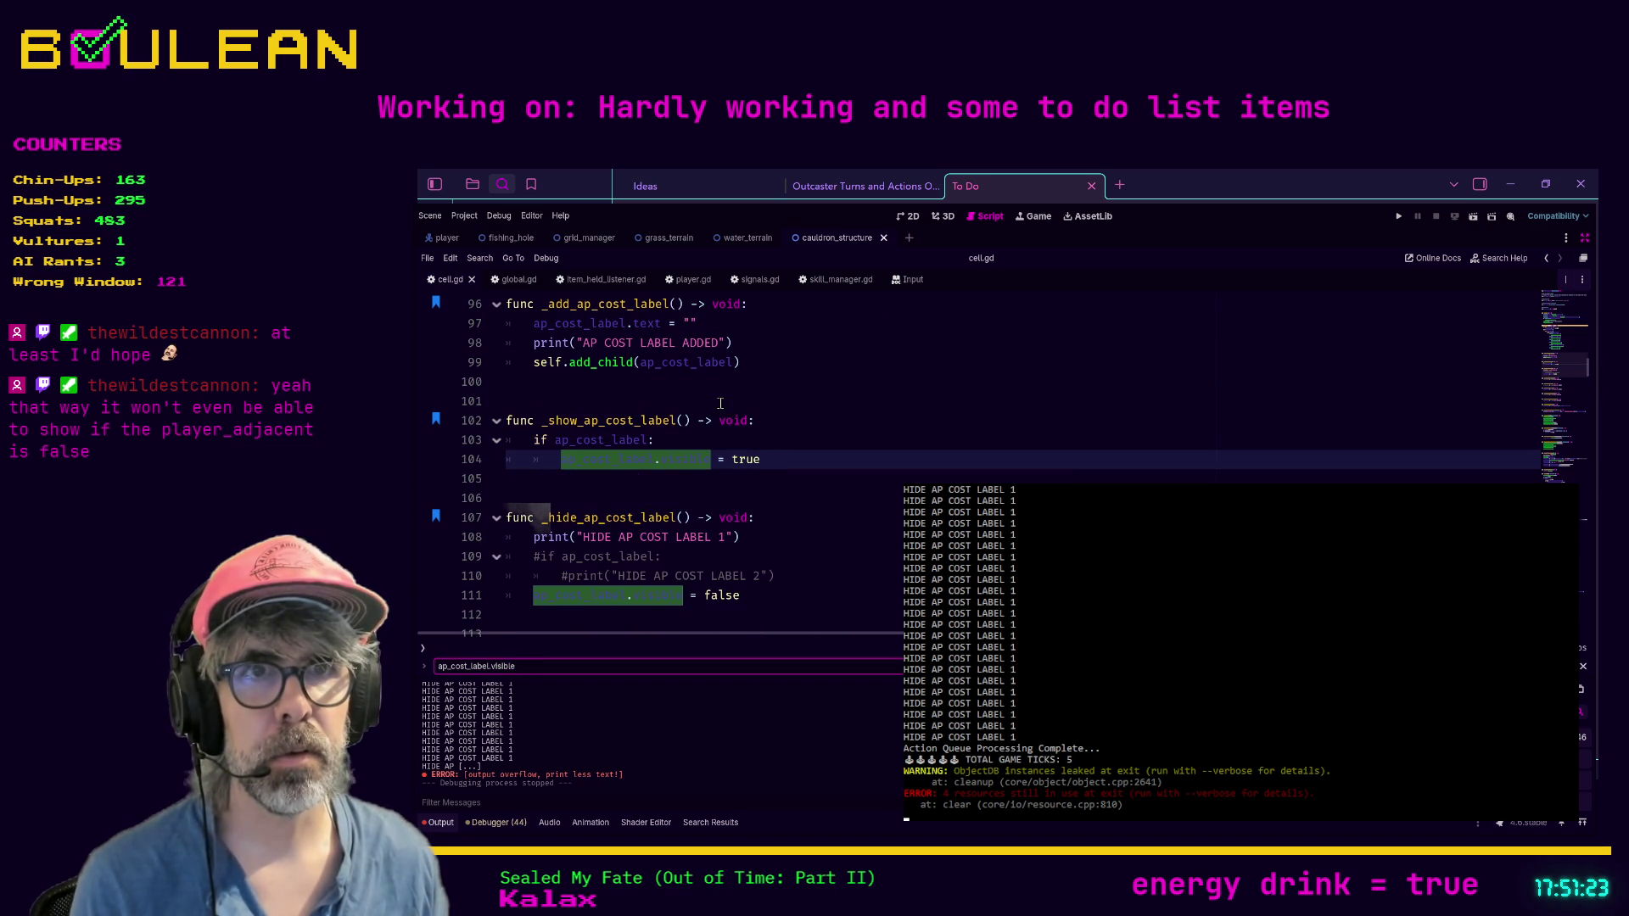
# Step: Uncomment the label check and print on lines 109–110, indent the hide line, save, and run
pyautogui.click(782, 579)
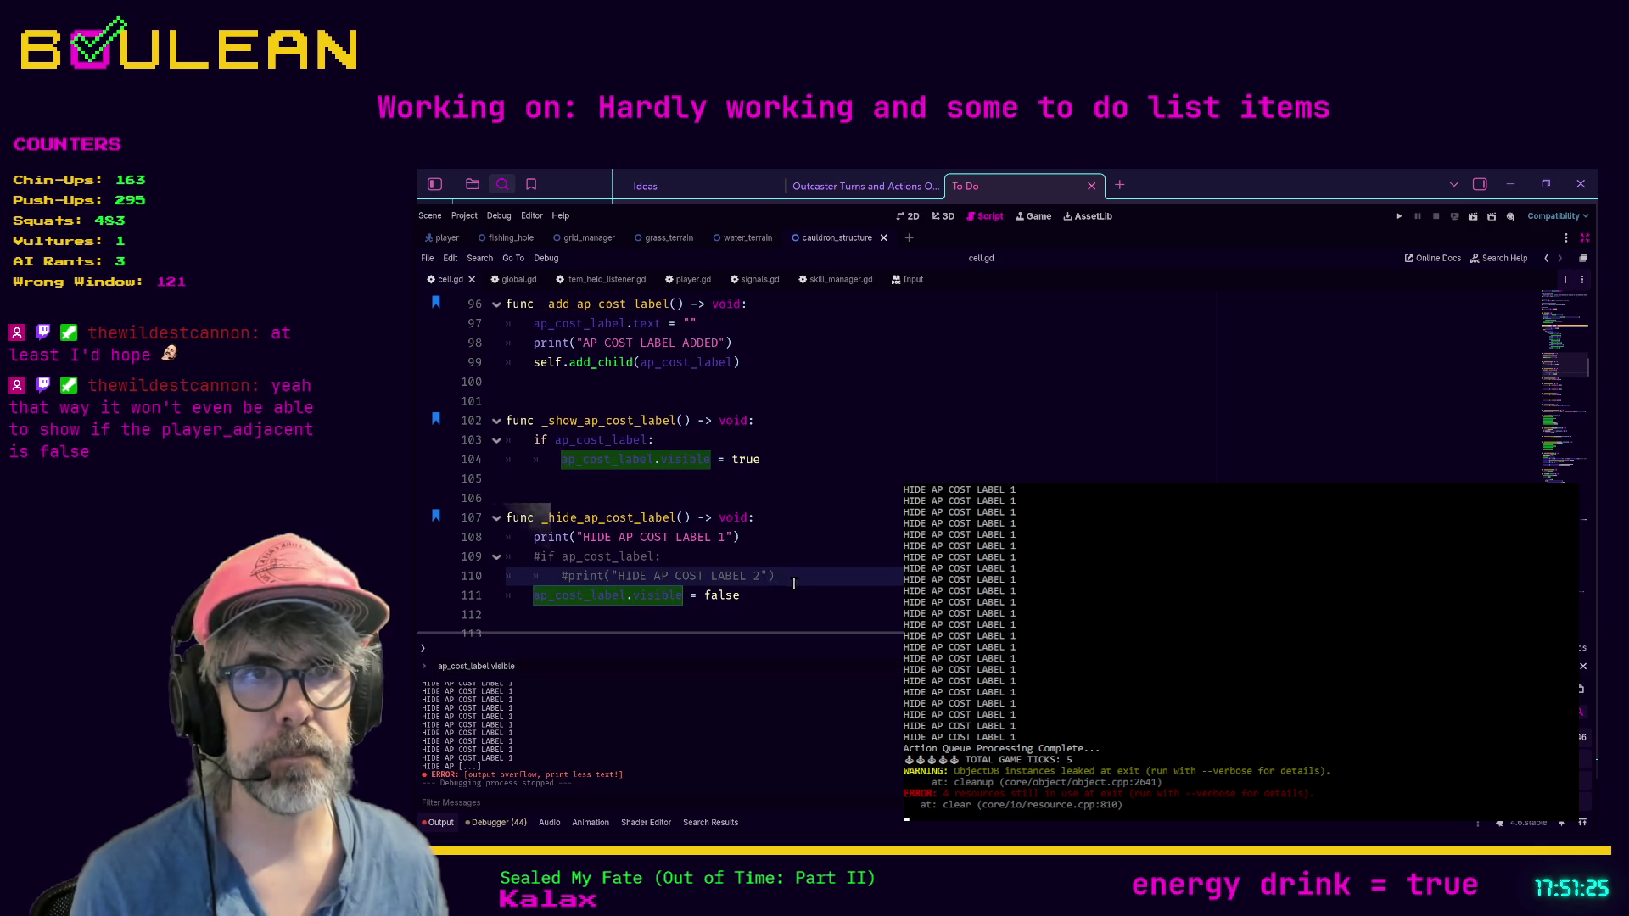
pyautogui.moveTo(774, 584); pyautogui.dragTo(495, 562)
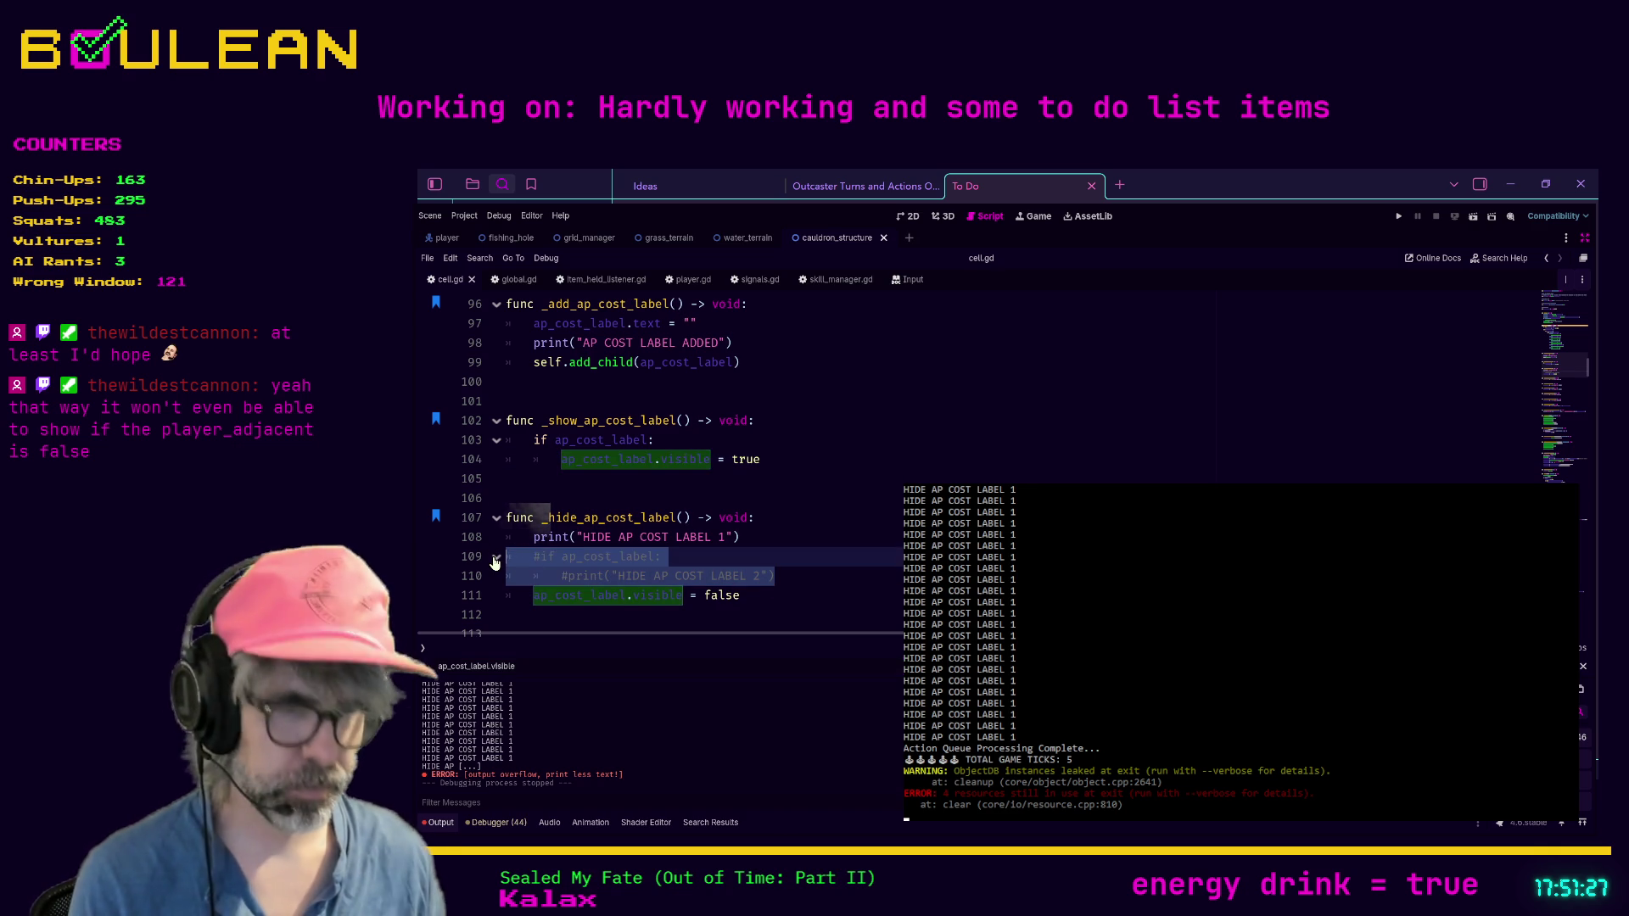
pyautogui.hotkey('ctrl', 'k')
pyautogui.press('Tab')
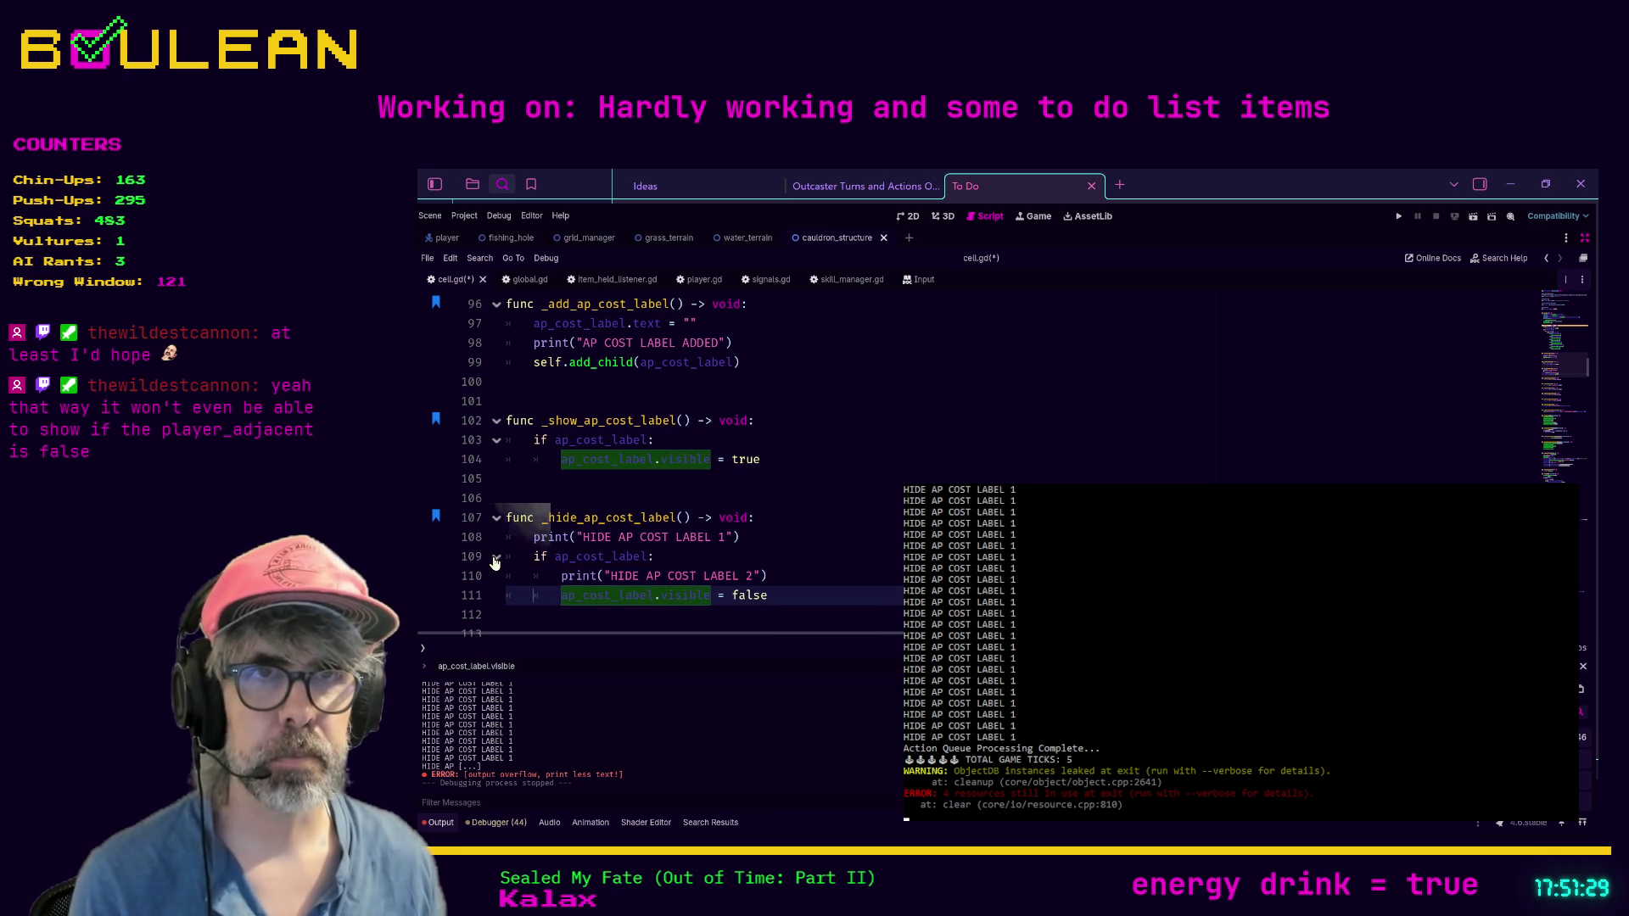
pyautogui.click(537, 570)
pyautogui.hotkey('ctrl', 's')
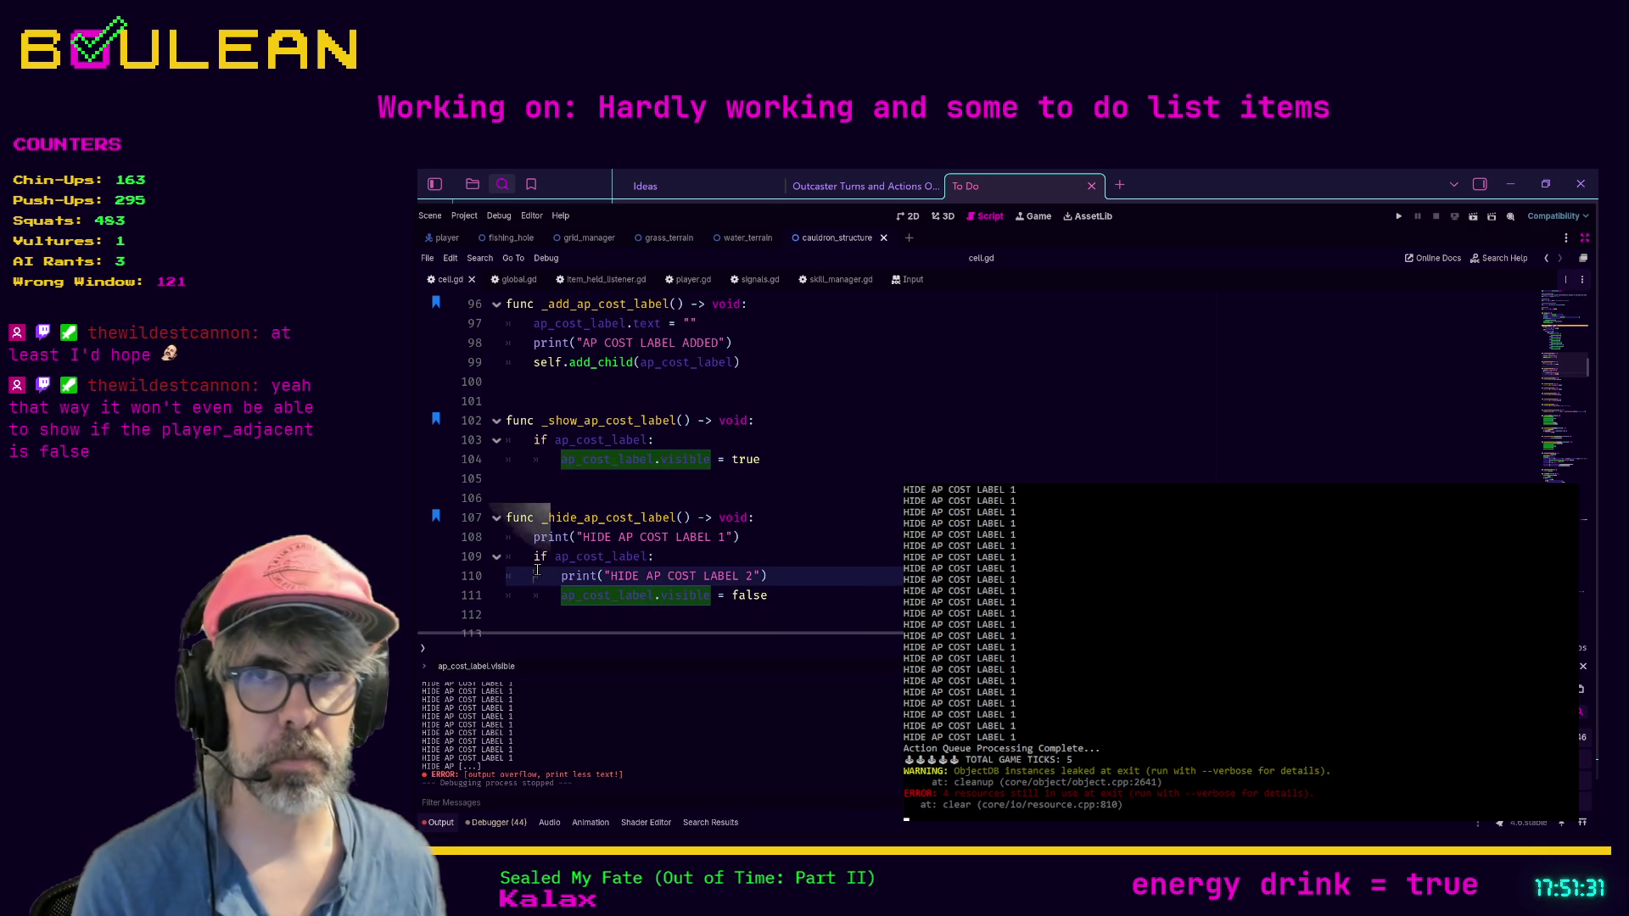
pyautogui.click(780, 558)
pyautogui.press('F5')
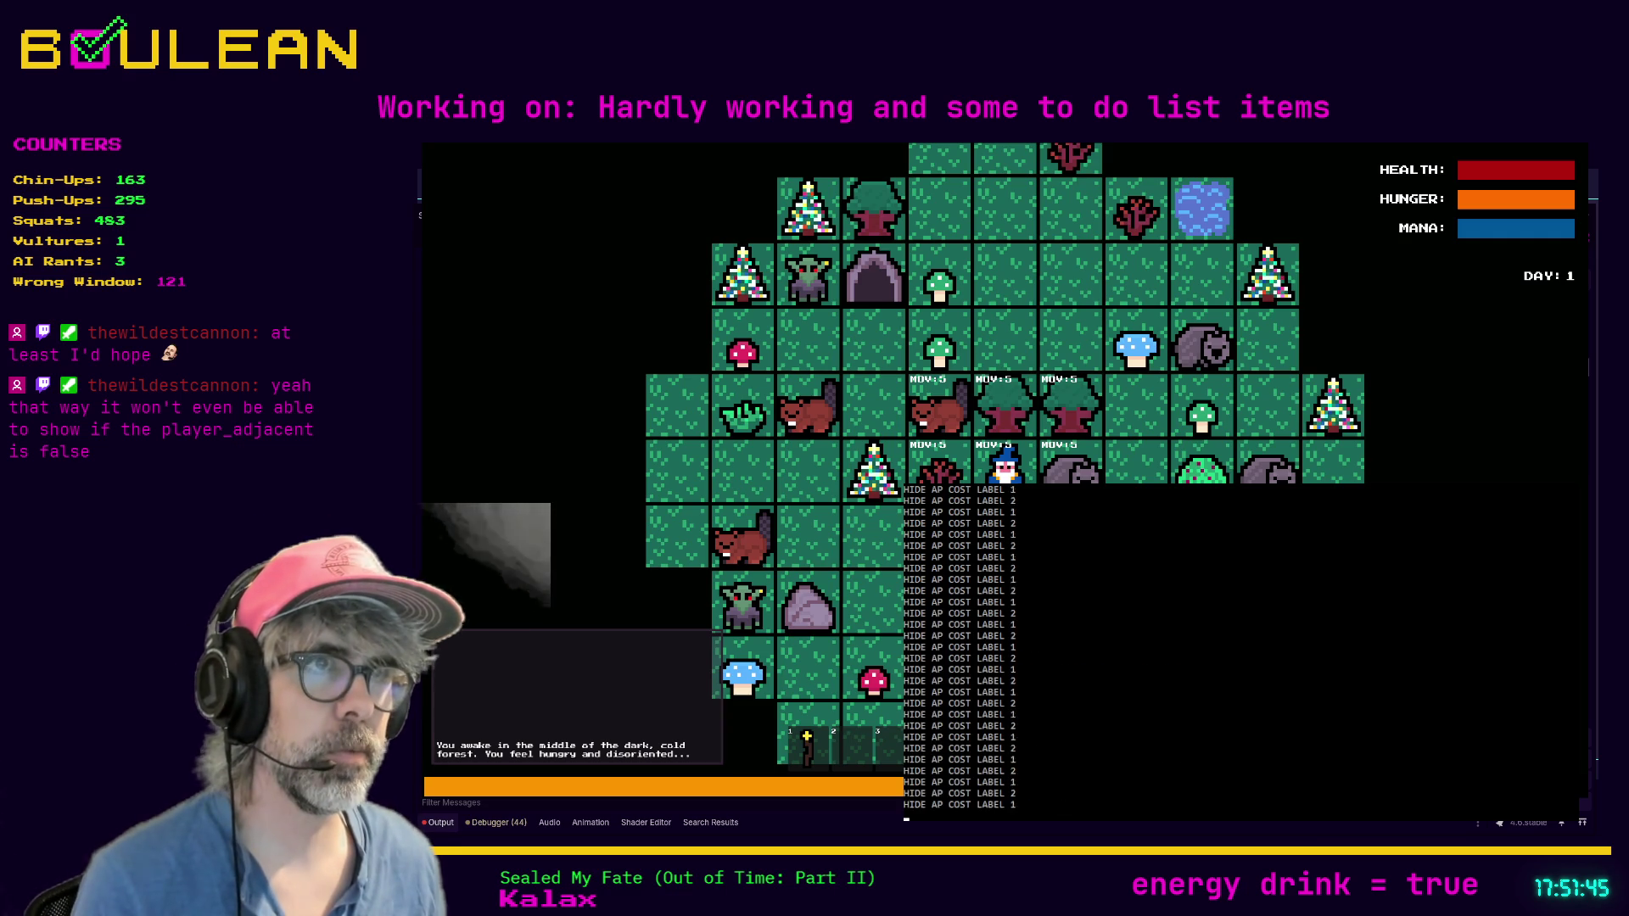
# Step: Move the player down, down, right and down, watching the MOV:5 labels follow
pyautogui.press('Down')
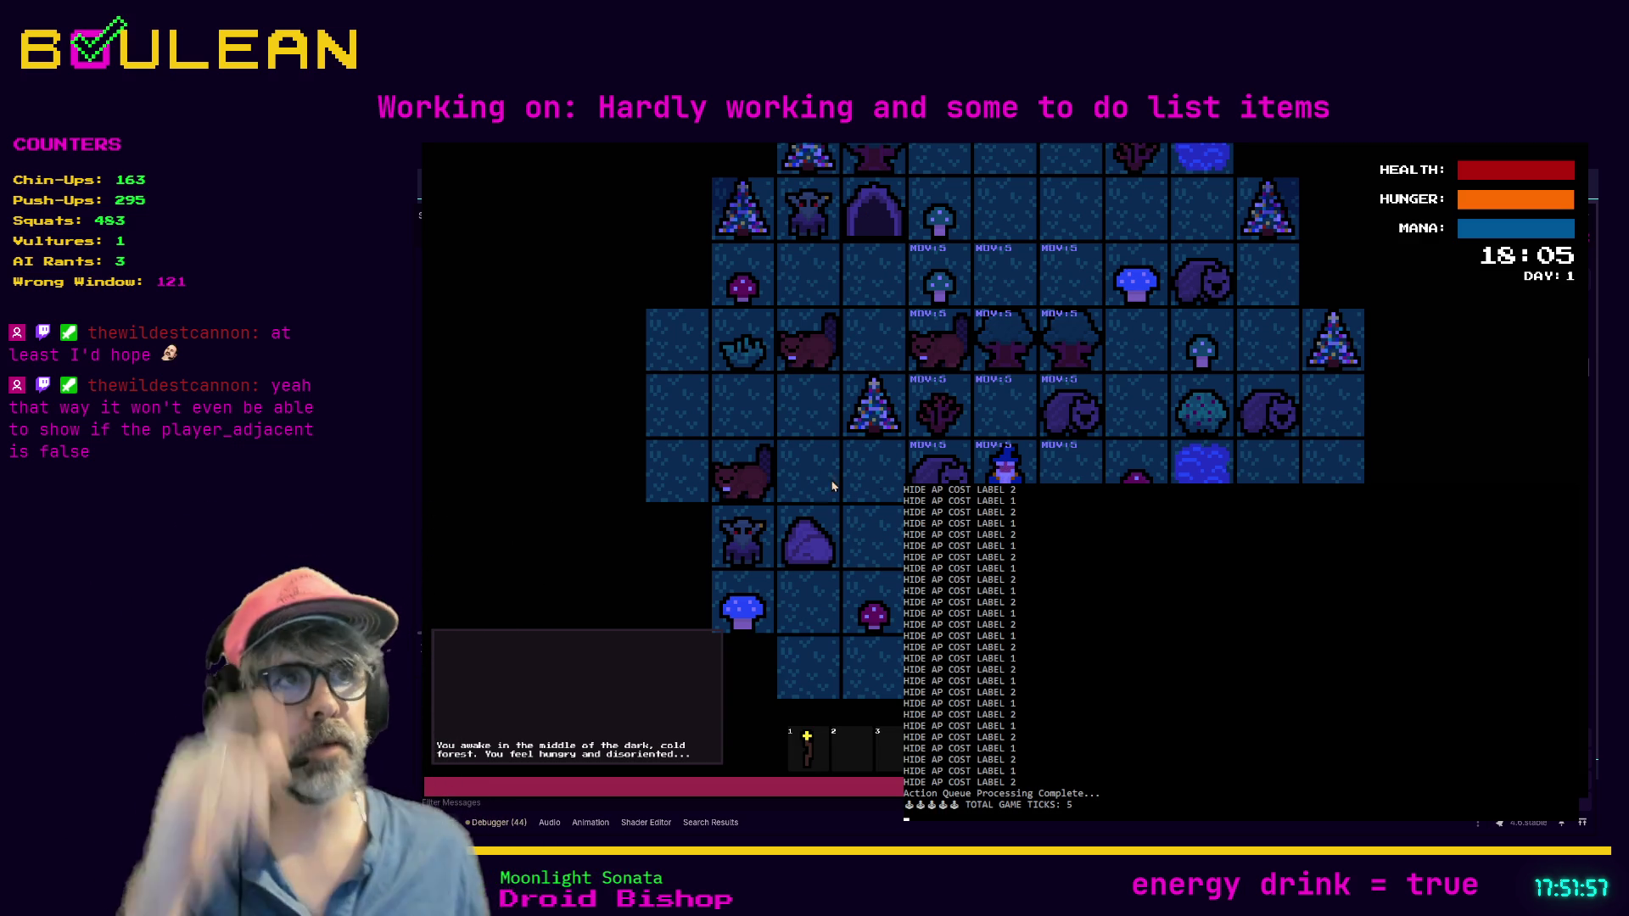
pyautogui.press('Down')
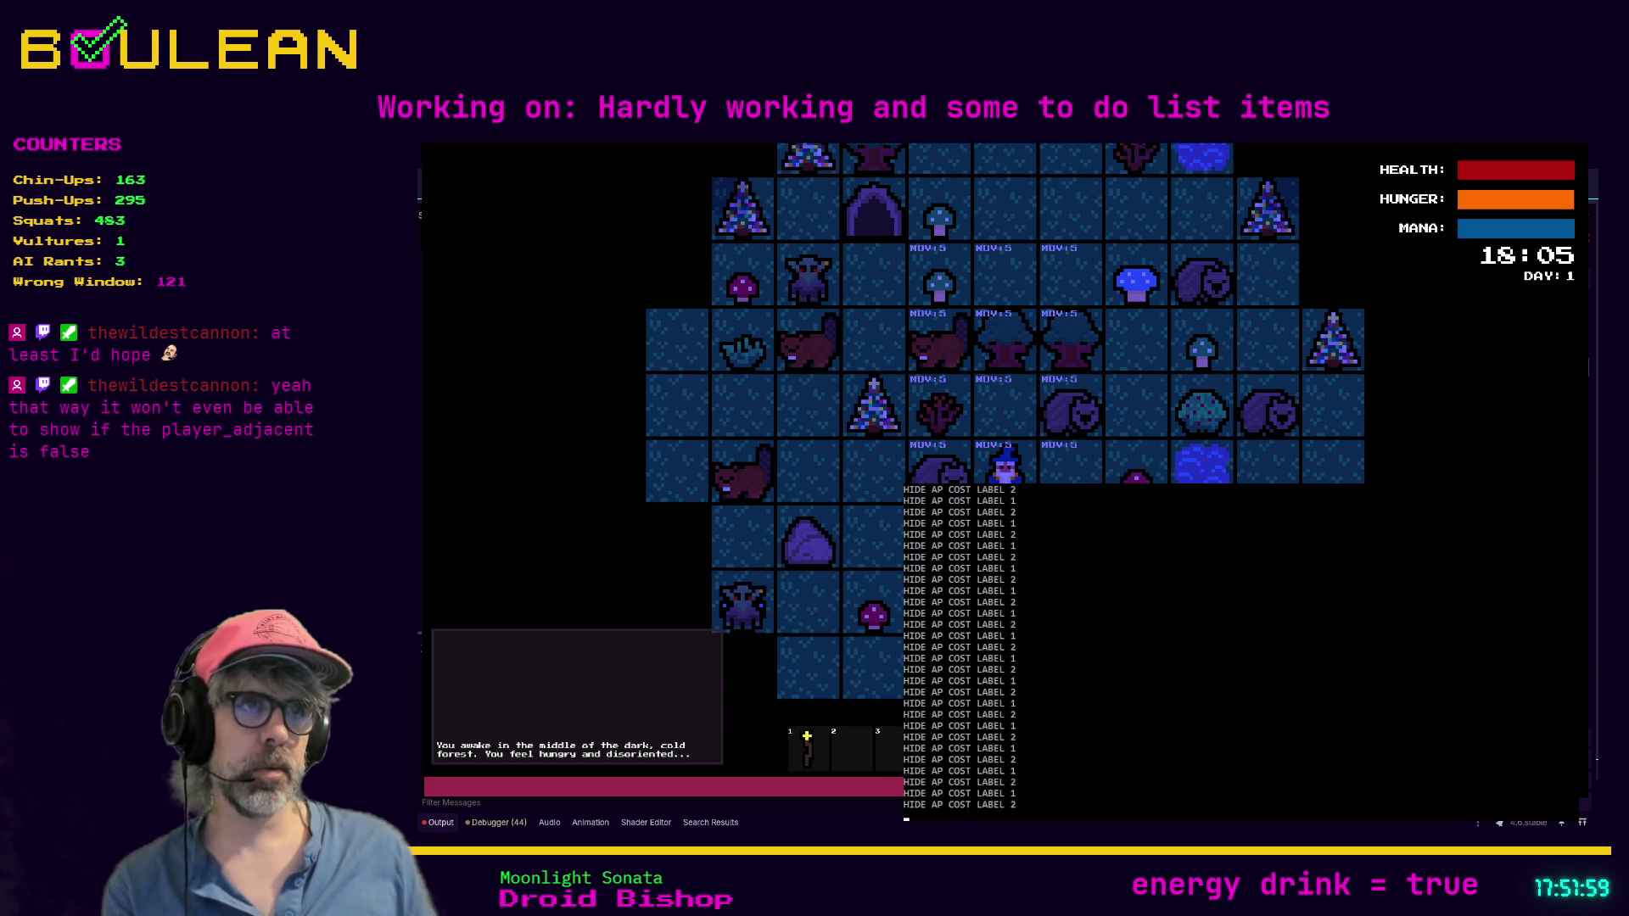
pyautogui.press('Right')
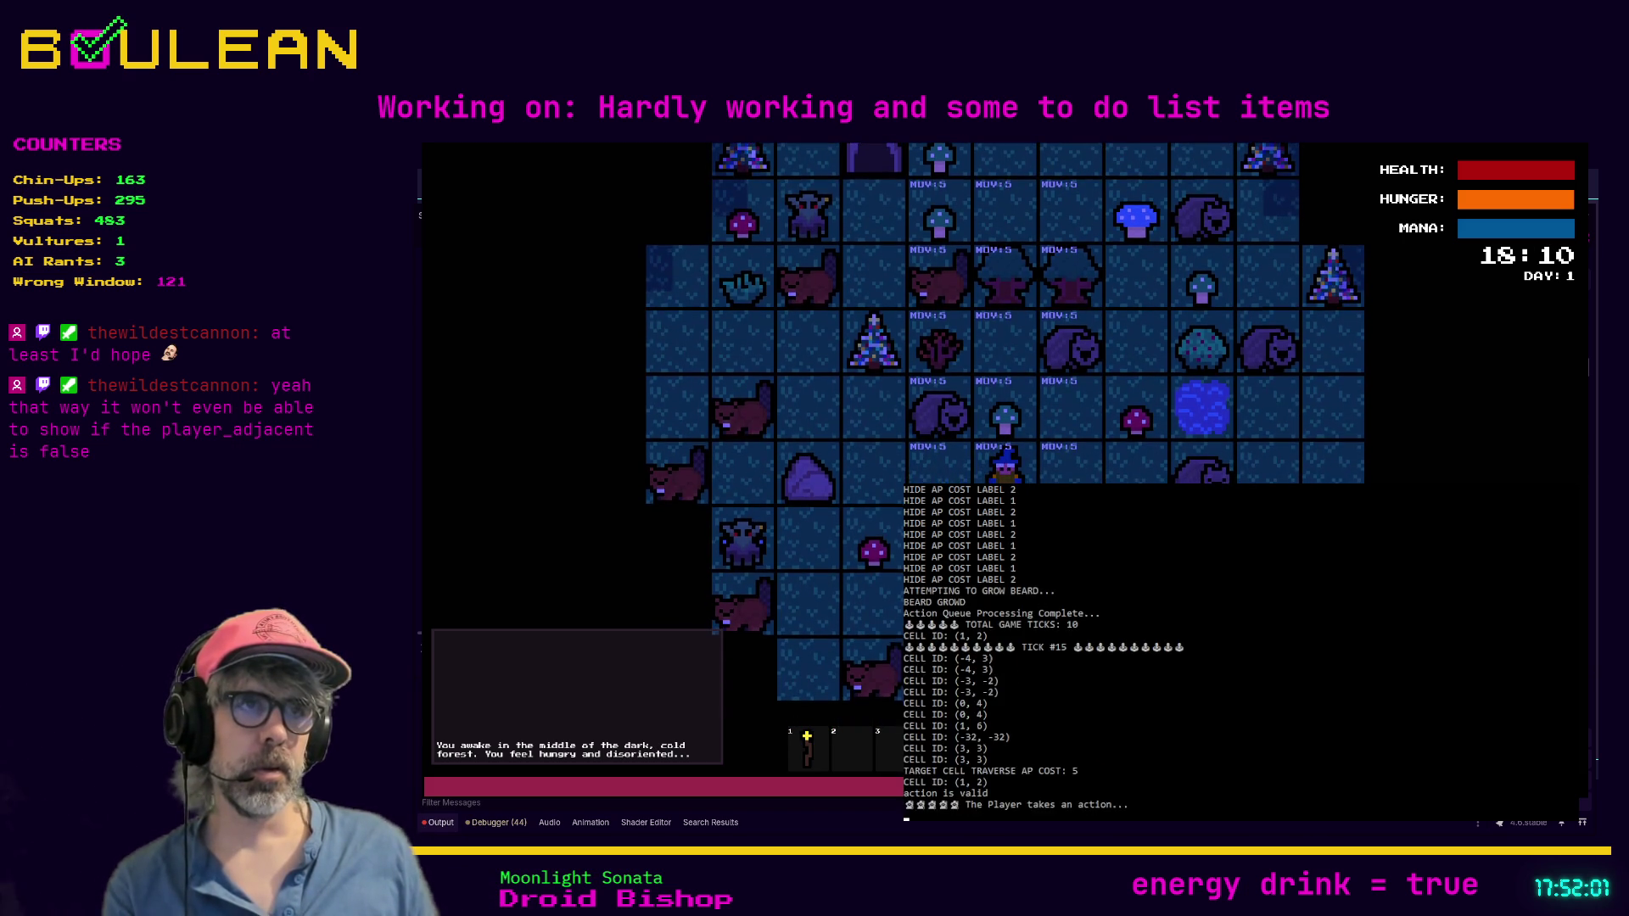
pyautogui.press('Down')
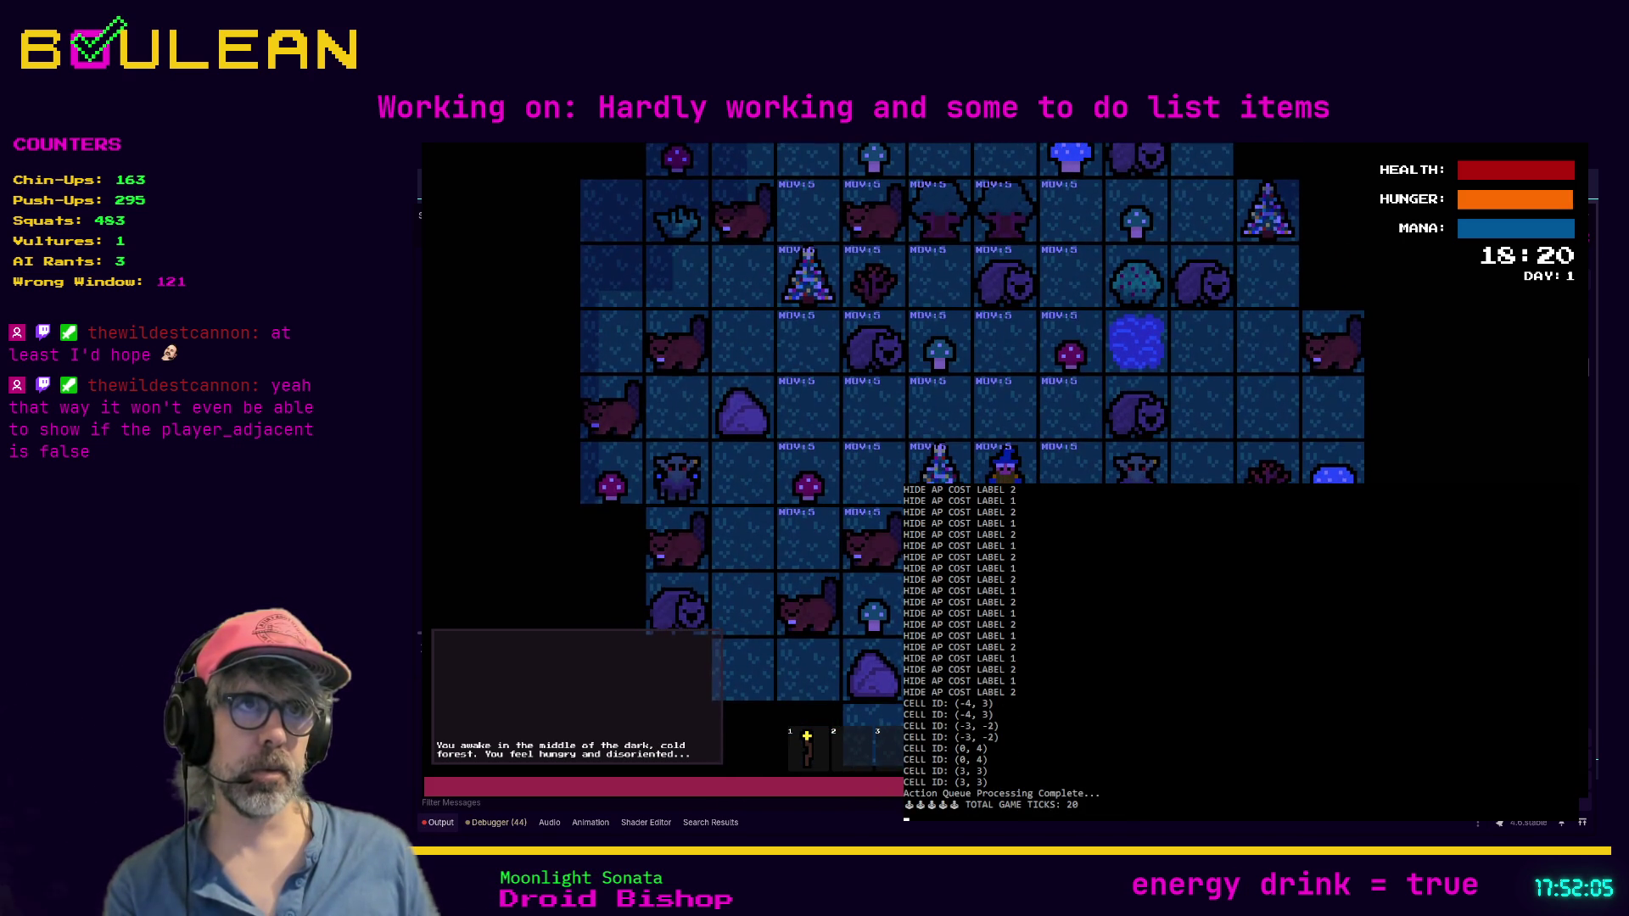
# Step: Stop the game and find _process in cell.gd
pyautogui.press('F8')
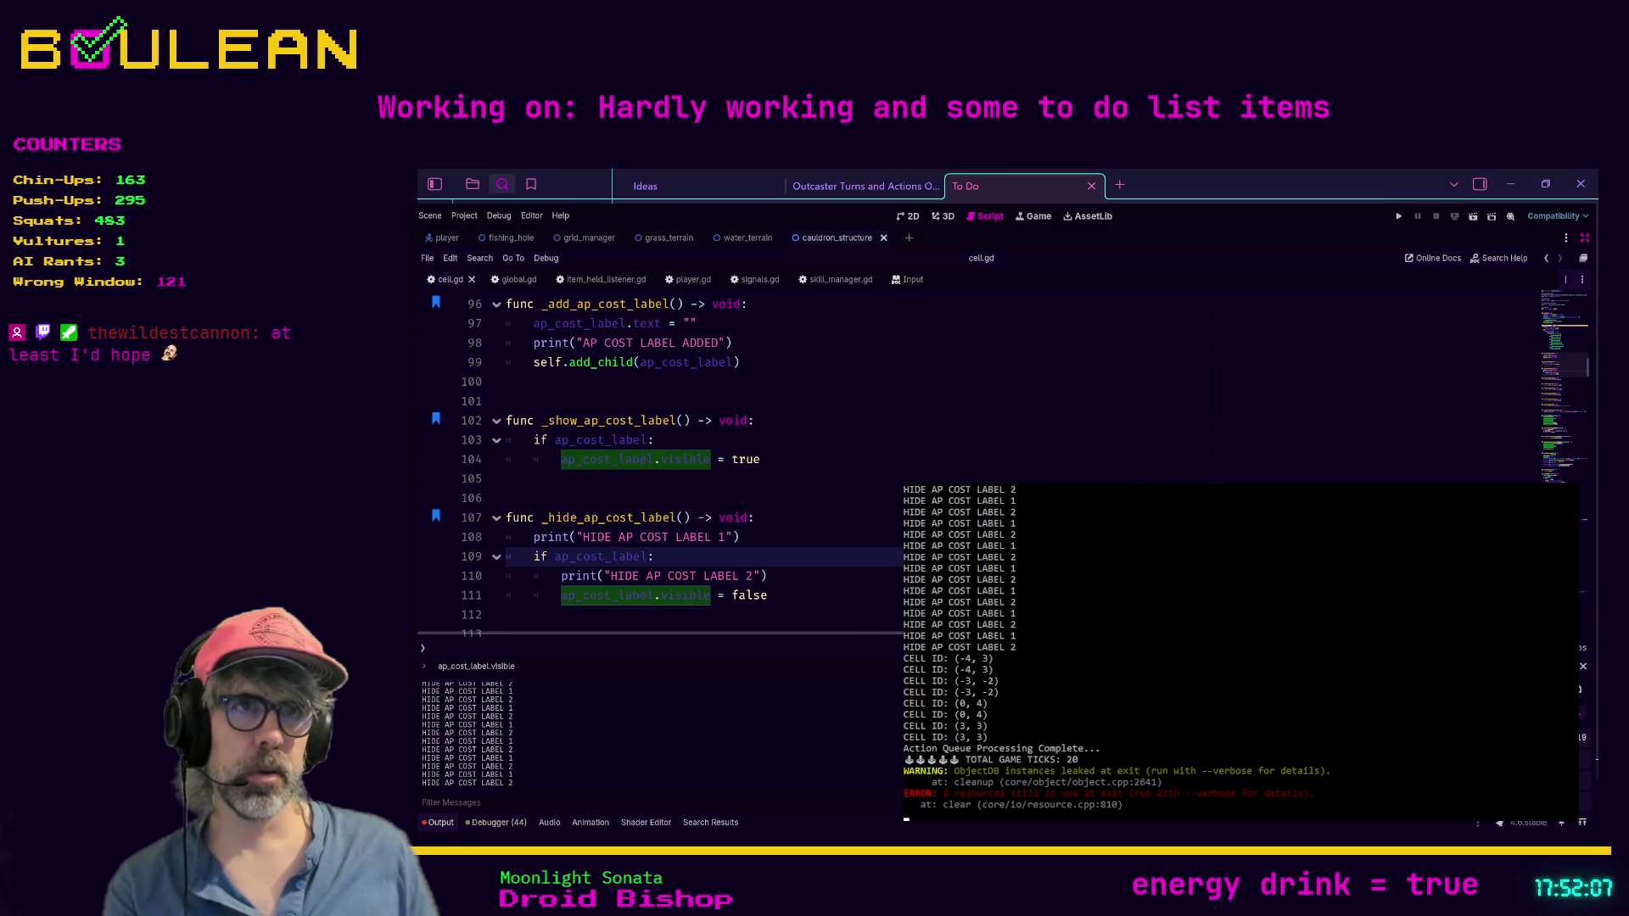
pyautogui.click(770, 483)
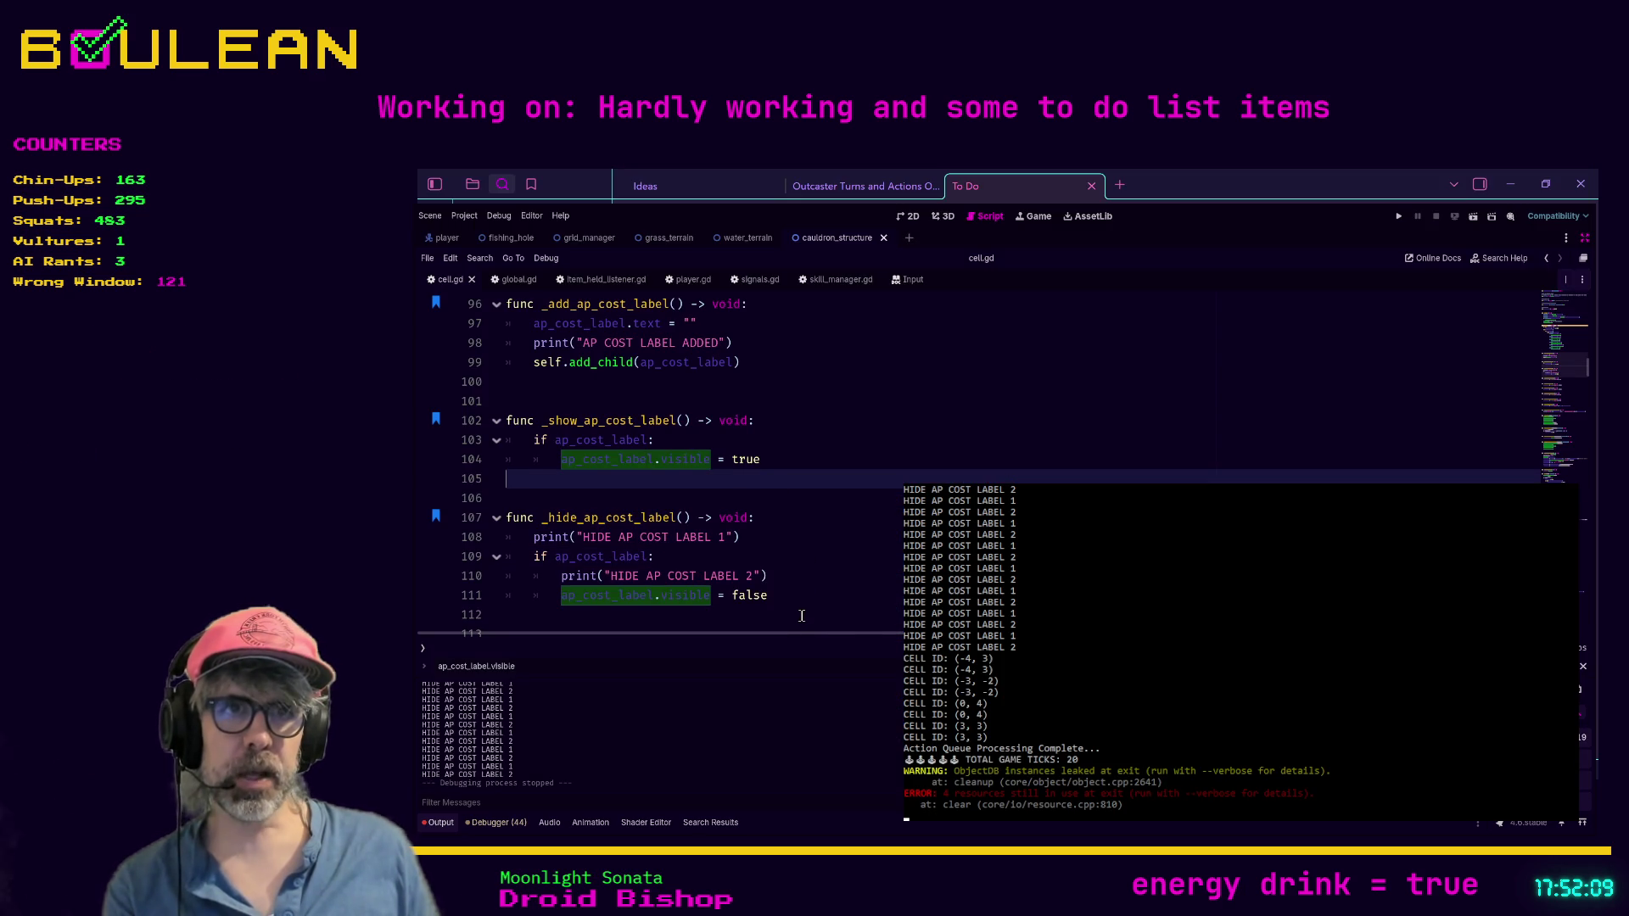
pyautogui.click(810, 512)
pyautogui.hotkey('ctrl', 'f')
pyautogui.write('_')
pyautogui.press('Return')
pyautogui.press('Return')
pyautogui.press('Return')
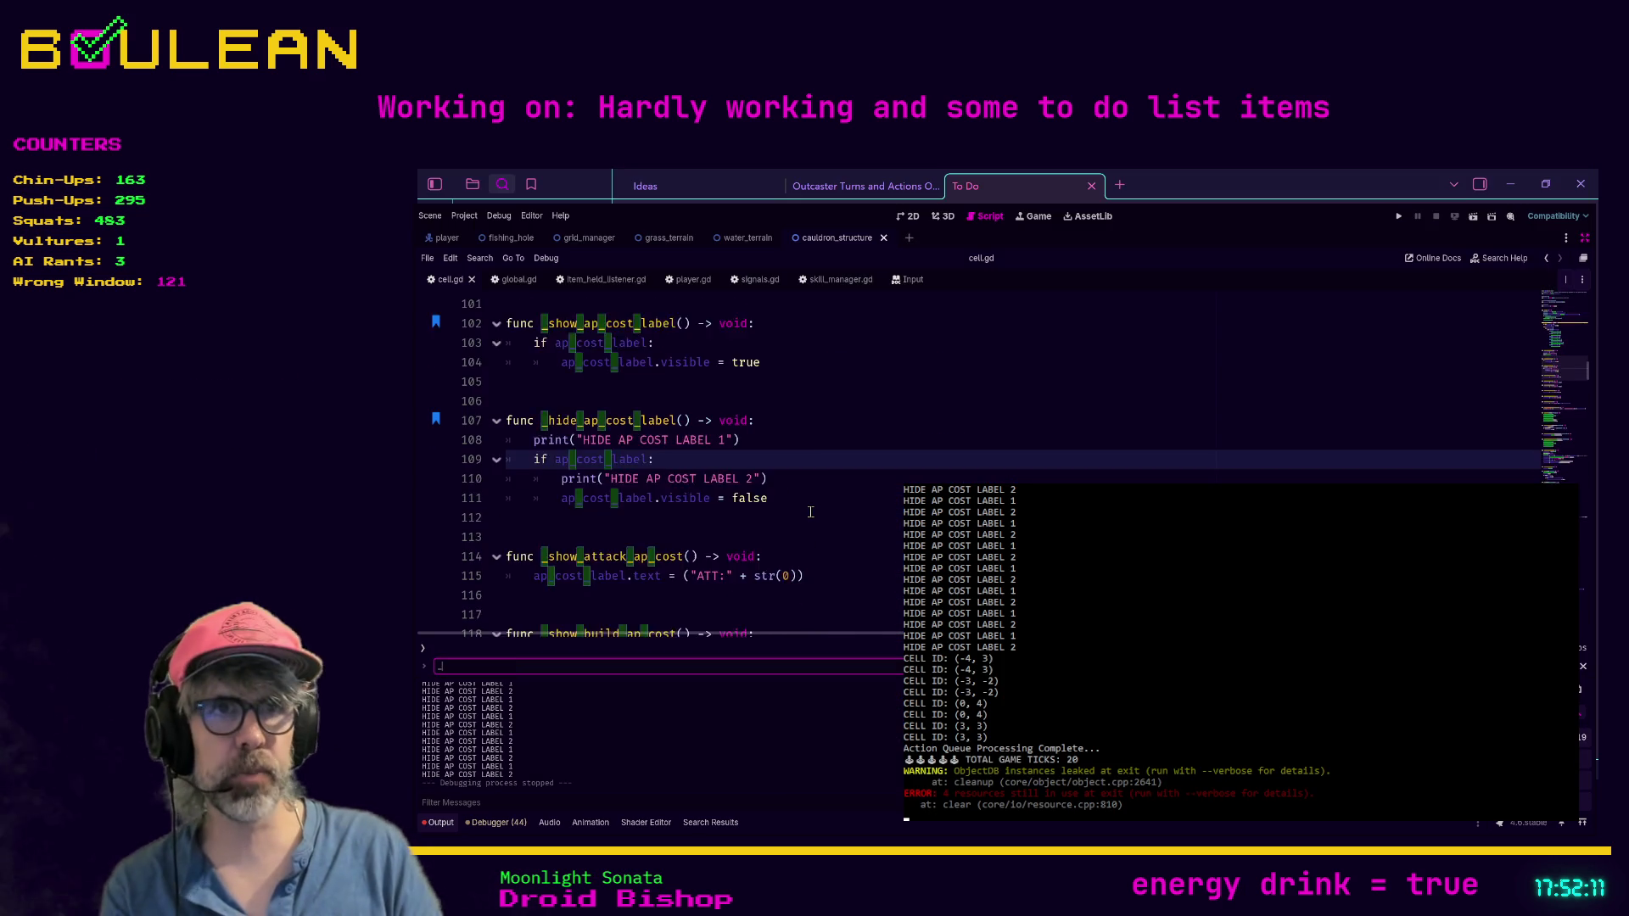
pyautogui.write('process')
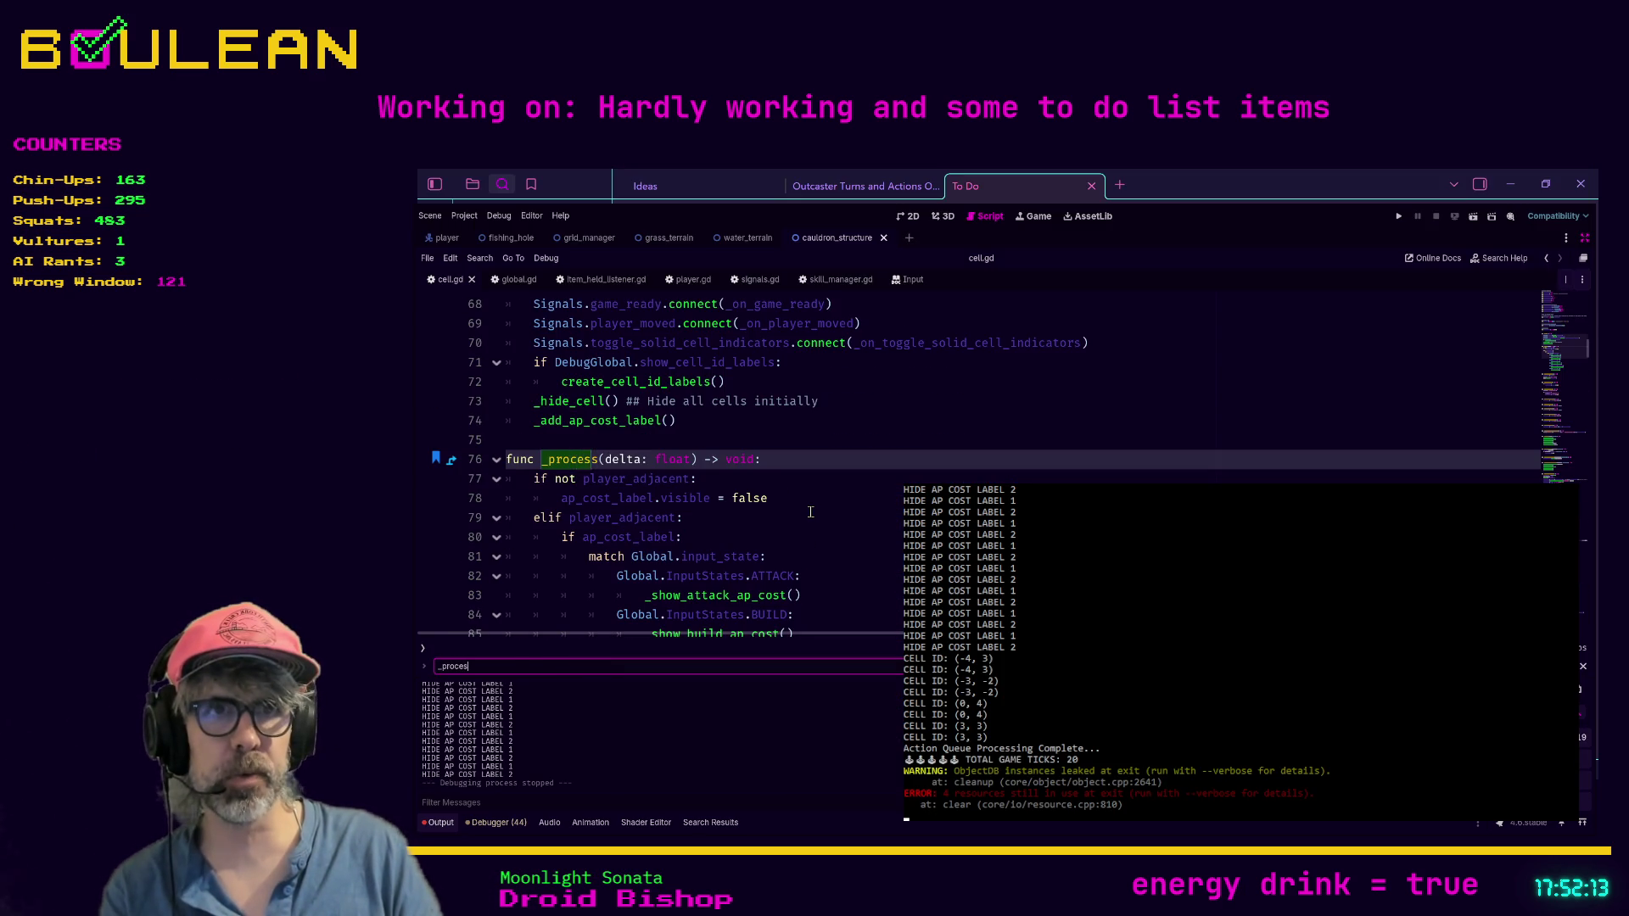
pyautogui.scroll(-2, 806, 509)
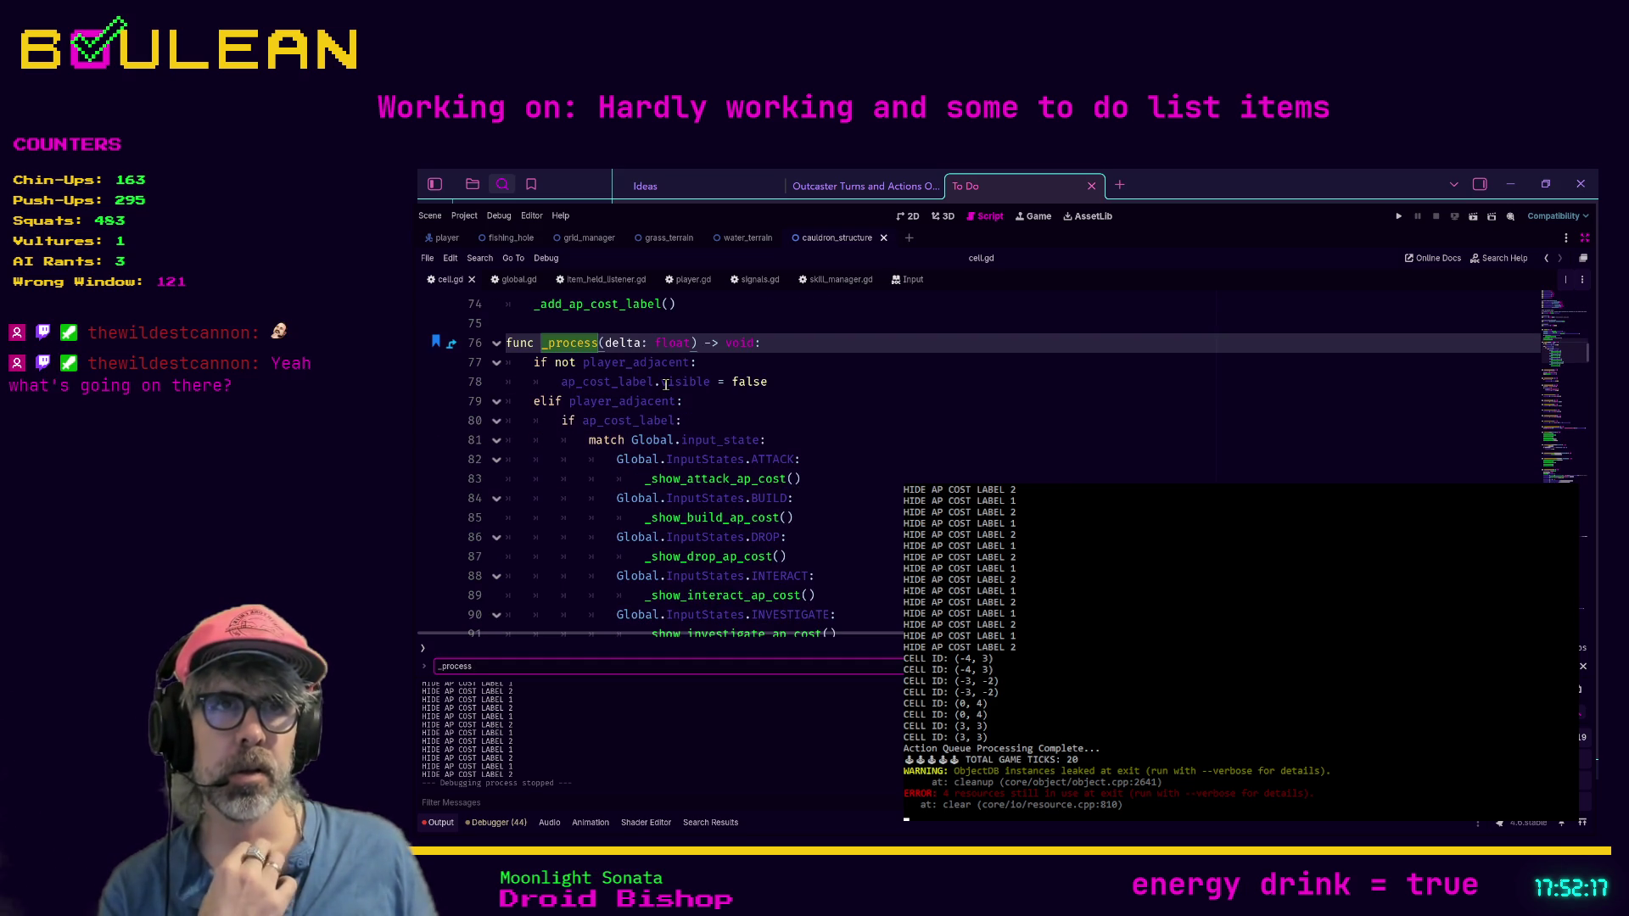
# Step: Replace line 78's visibility assignment with _hide_ap_cost_label(), save, and run the game
pyautogui.click(783, 386)
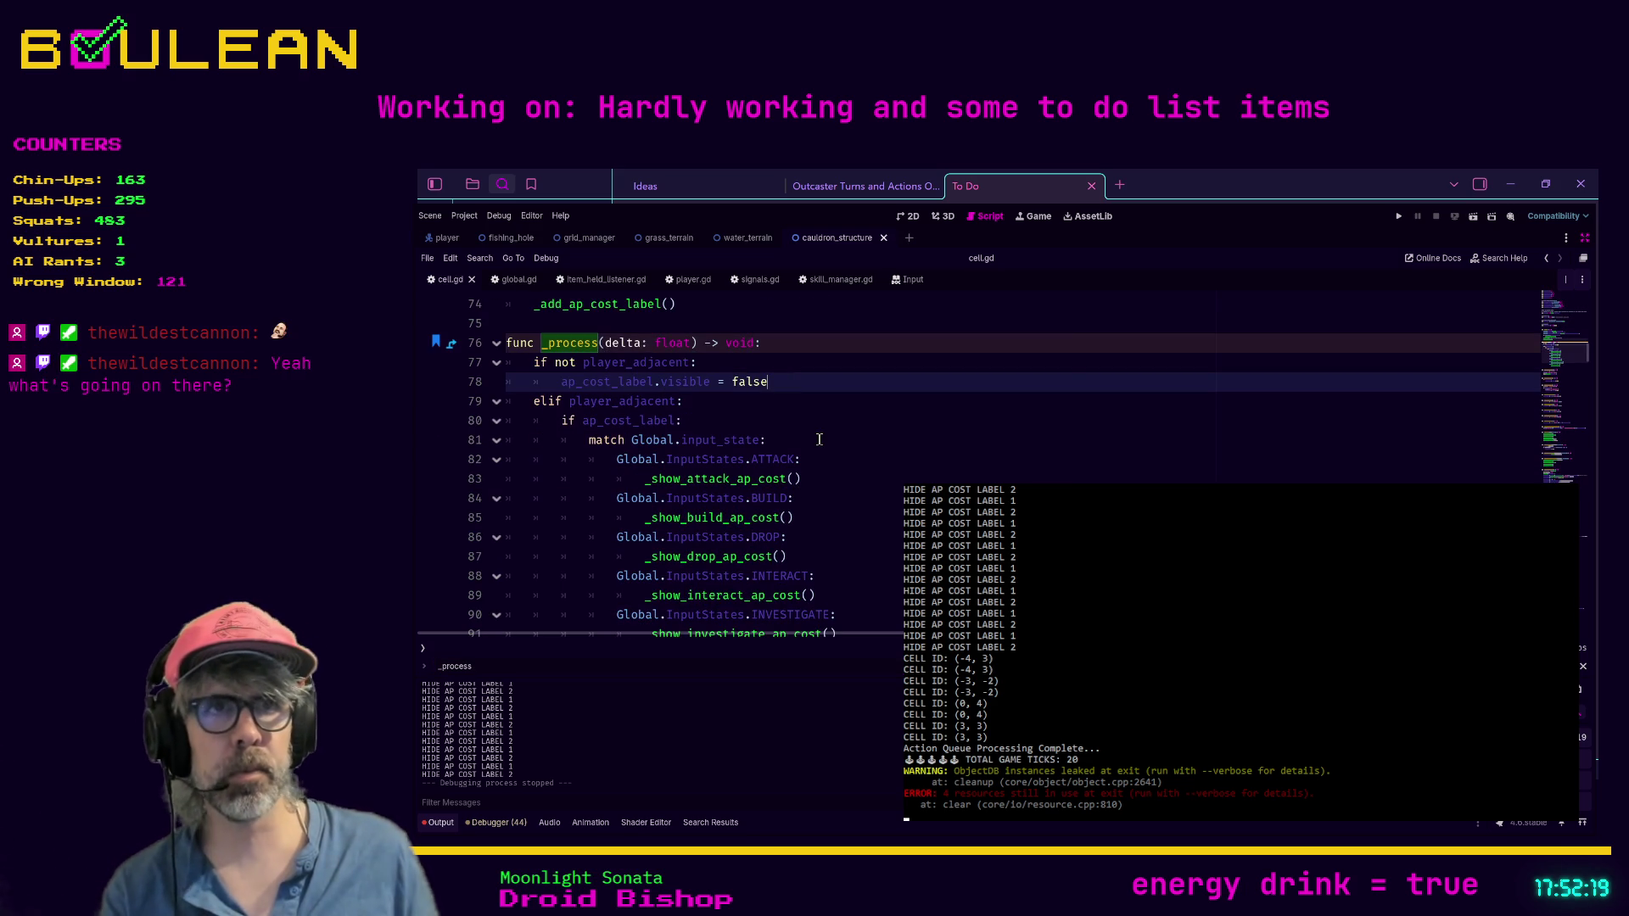
pyautogui.hotkey('shift', 'Home')
pyautogui.write('hide')
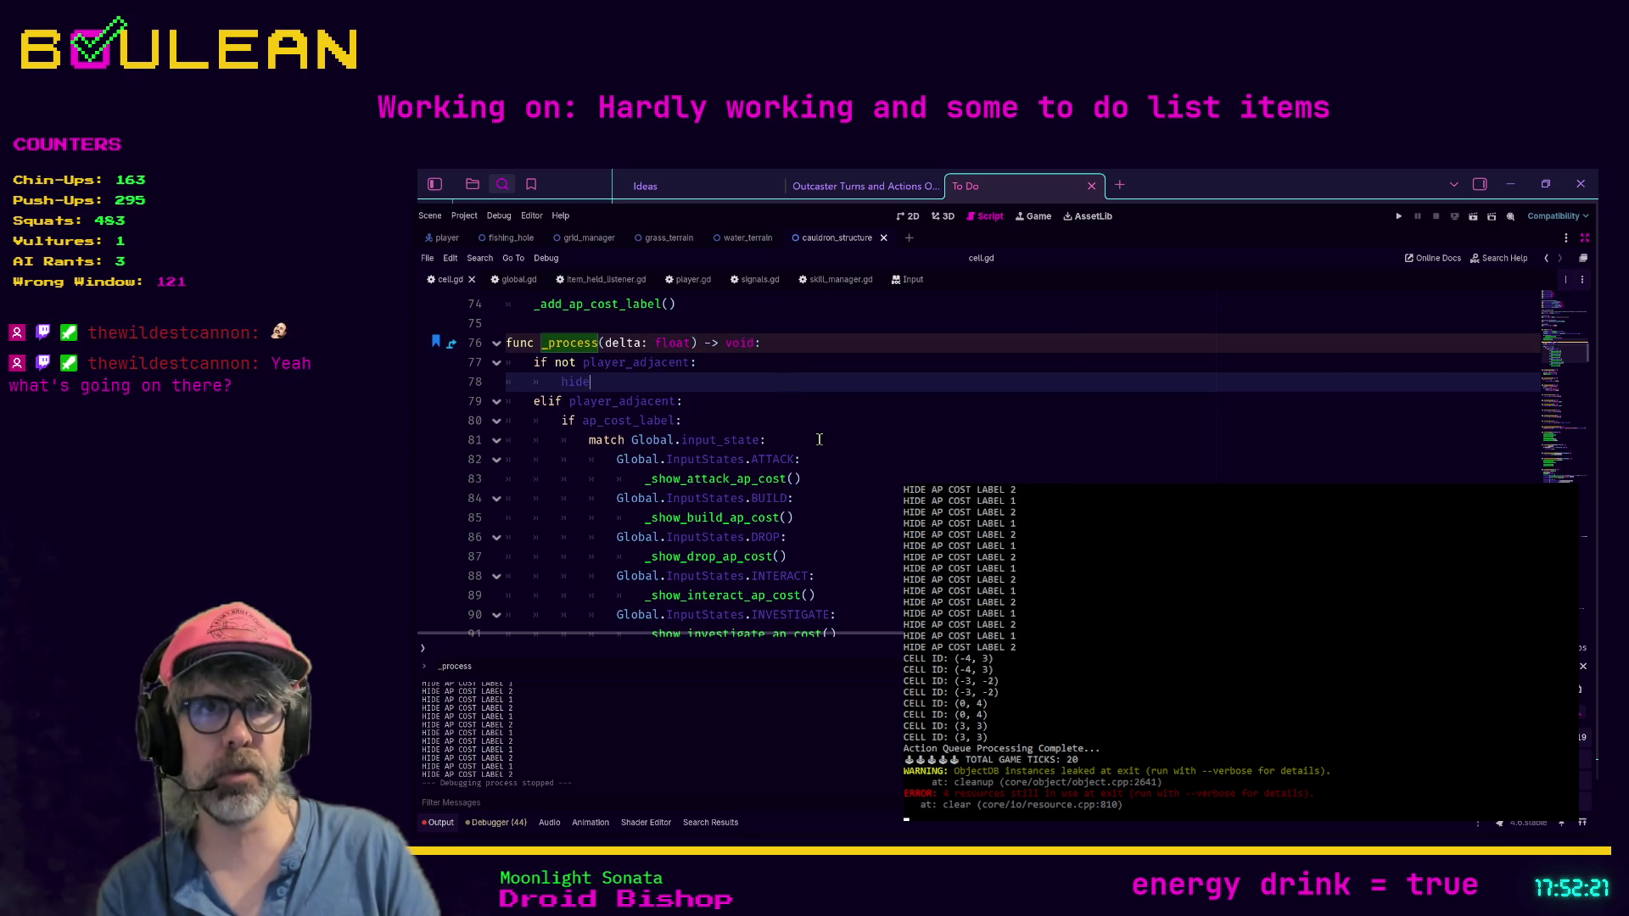
pyautogui.press('Down')
pyautogui.press('Return')
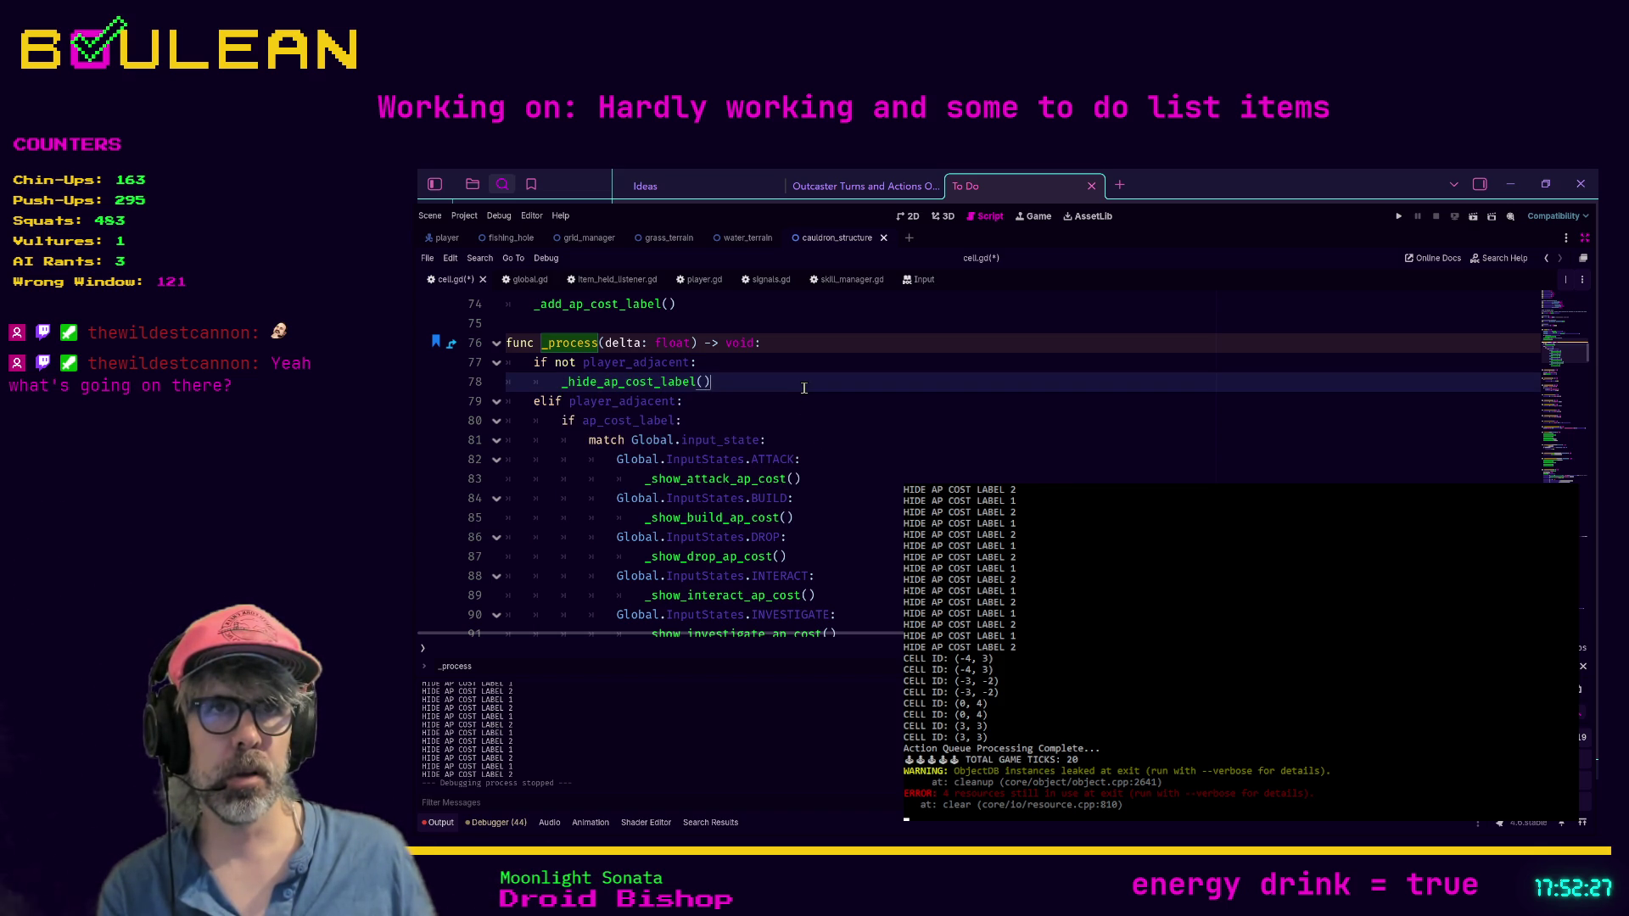
pyautogui.hotkey('ctrl', 's')
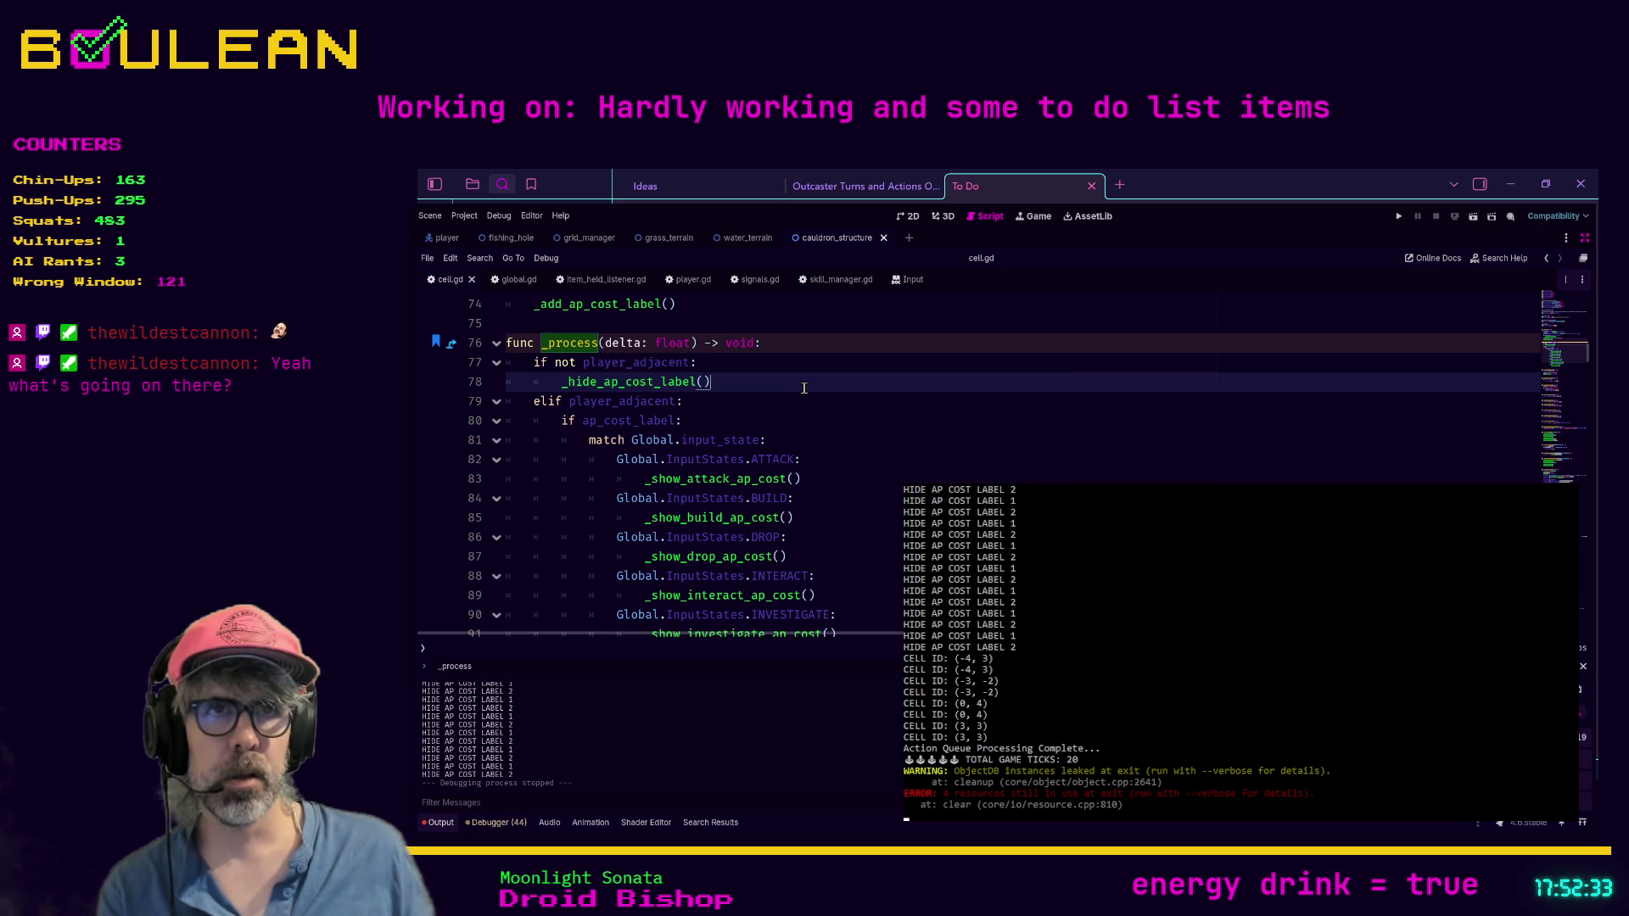
pyautogui.press('F5')
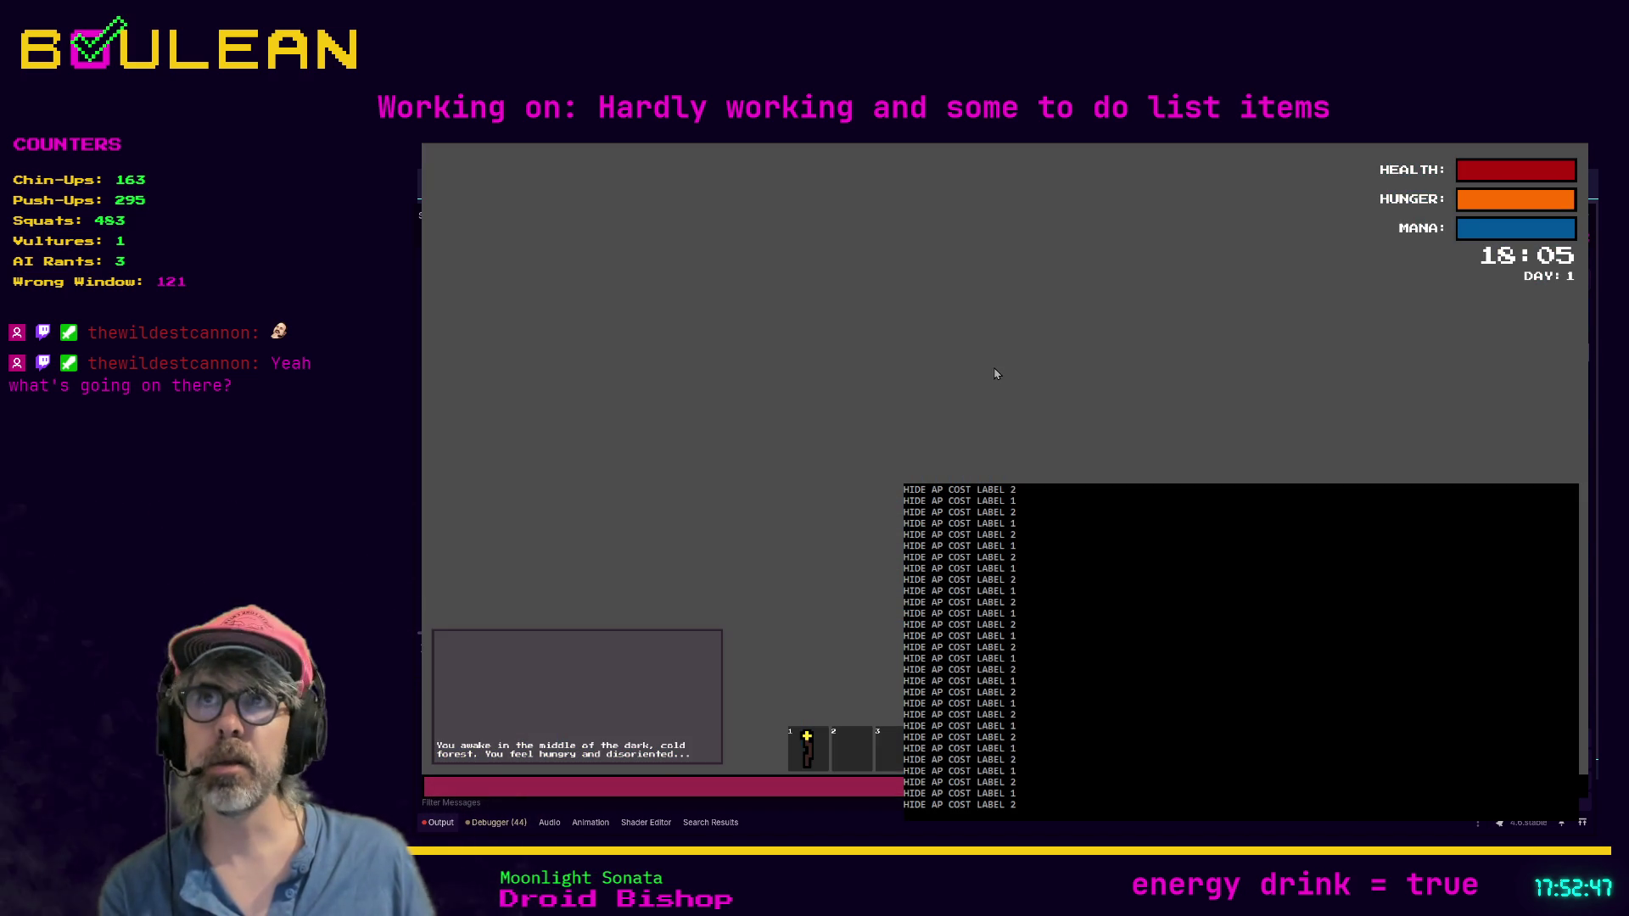
# Step: Stop the game, comment out both HIDE AP COST LABEL prints in _hide_ap_cost_label, and rerun
pyautogui.press('Escape')
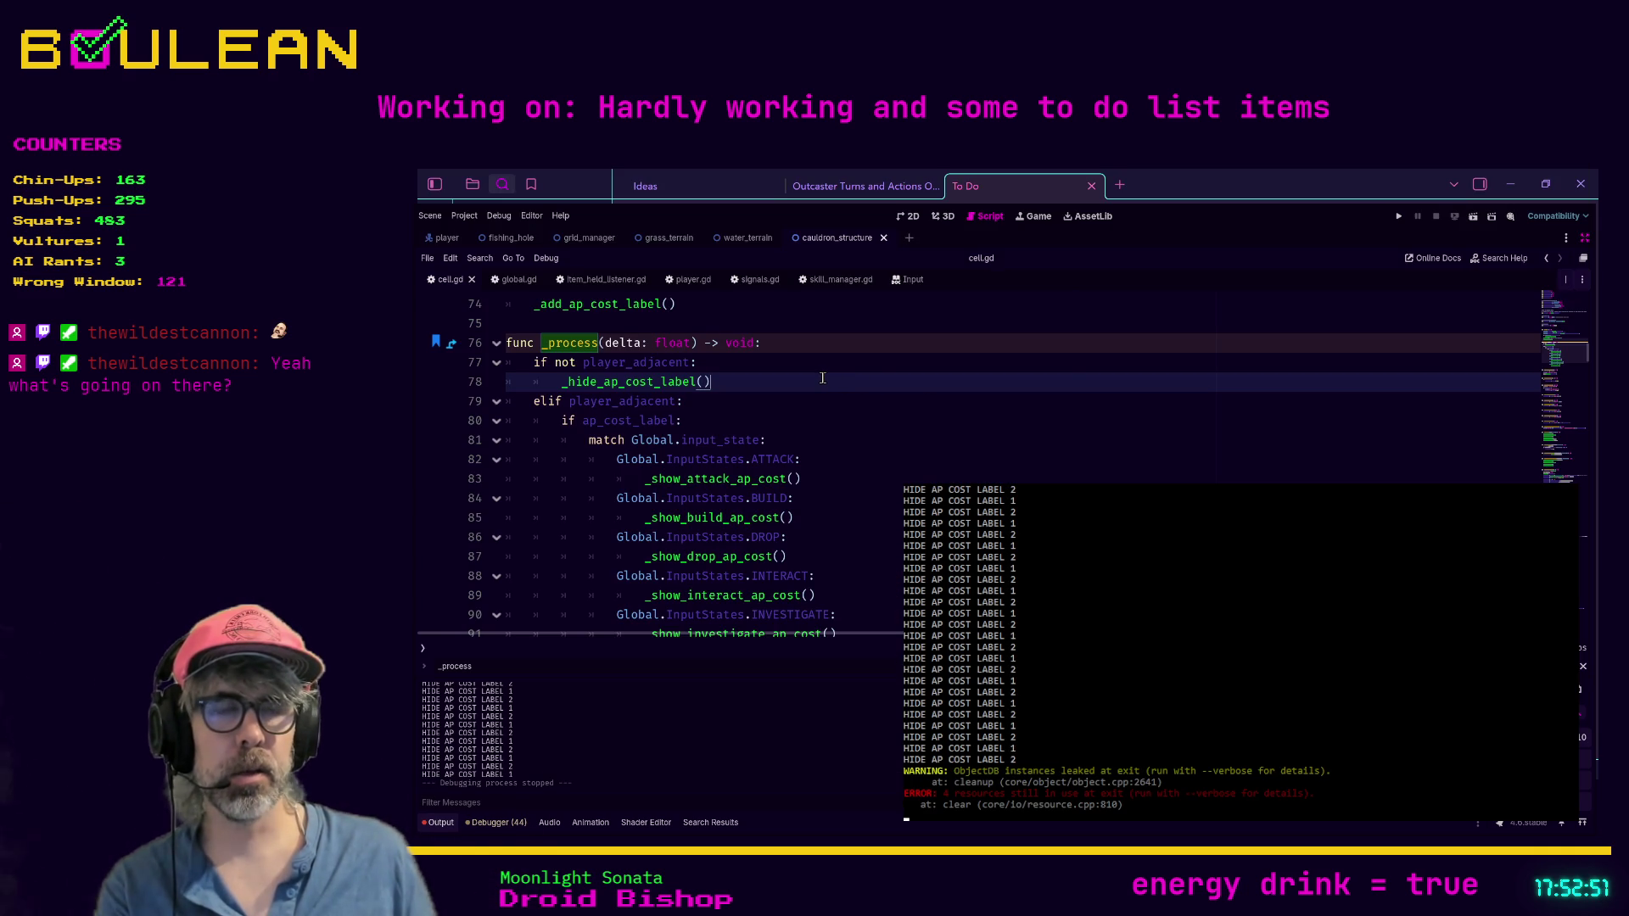
pyautogui.keyDown('ctrl'); pyautogui.click(636, 388); pyautogui.keyUp('ctrl')
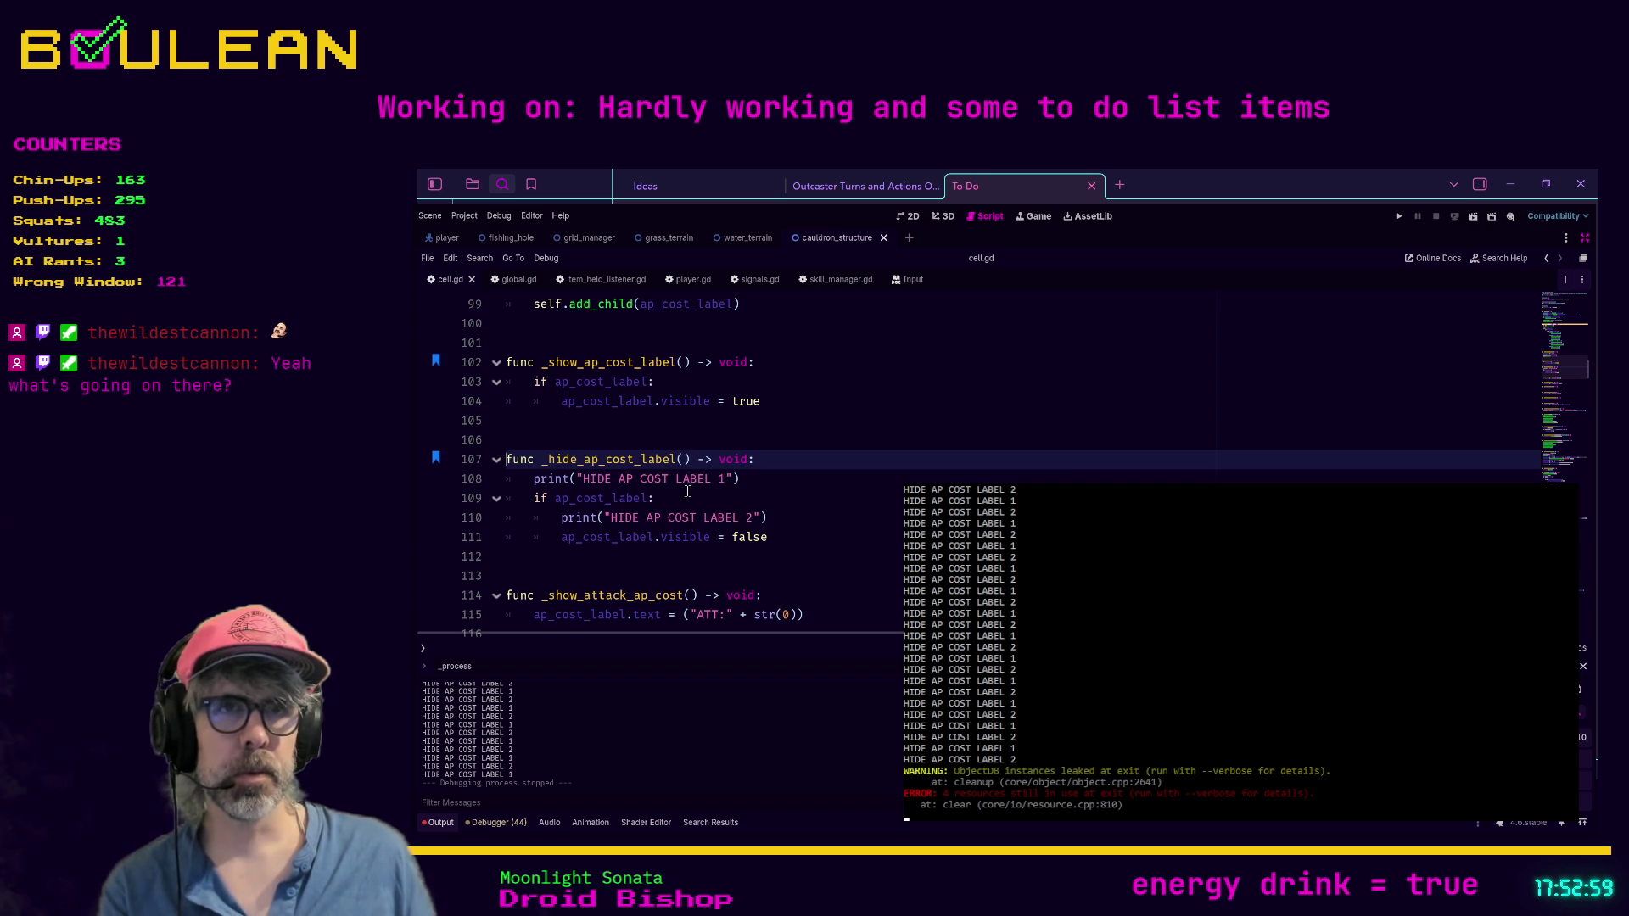
pyautogui.moveTo(663, 498); pyautogui.dragTo(547, 500)
pyautogui.click(771, 518)
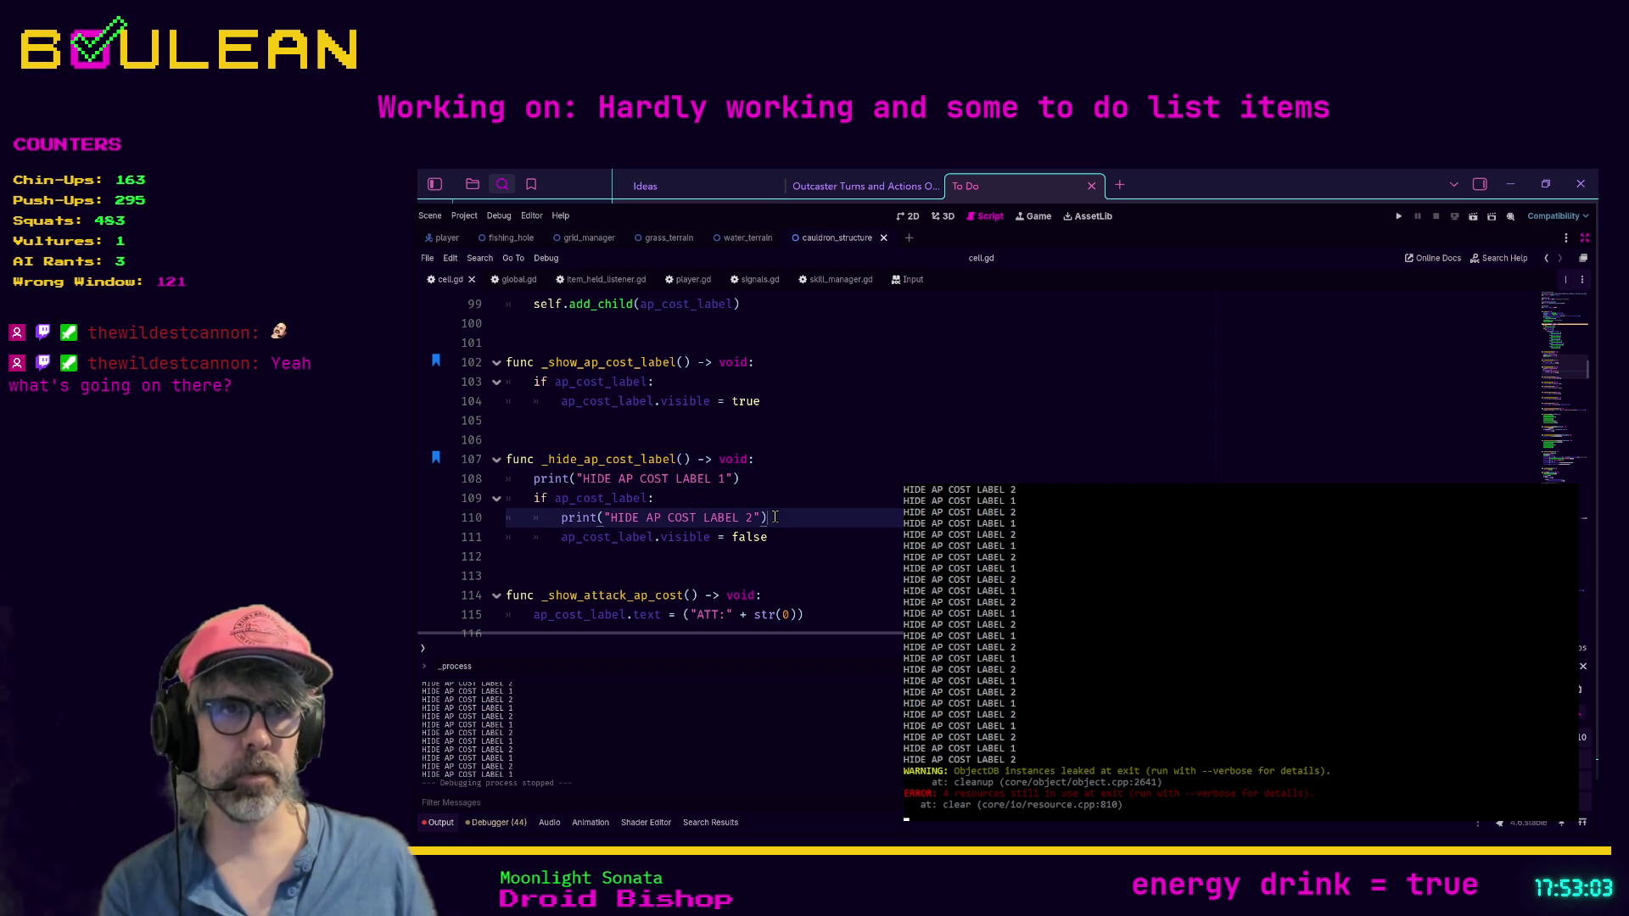
pyautogui.hotkey('ctrl', 'k')
pyautogui.press('Up')
pyautogui.press('Up')
pyautogui.hotkey('ctrl', 'k')
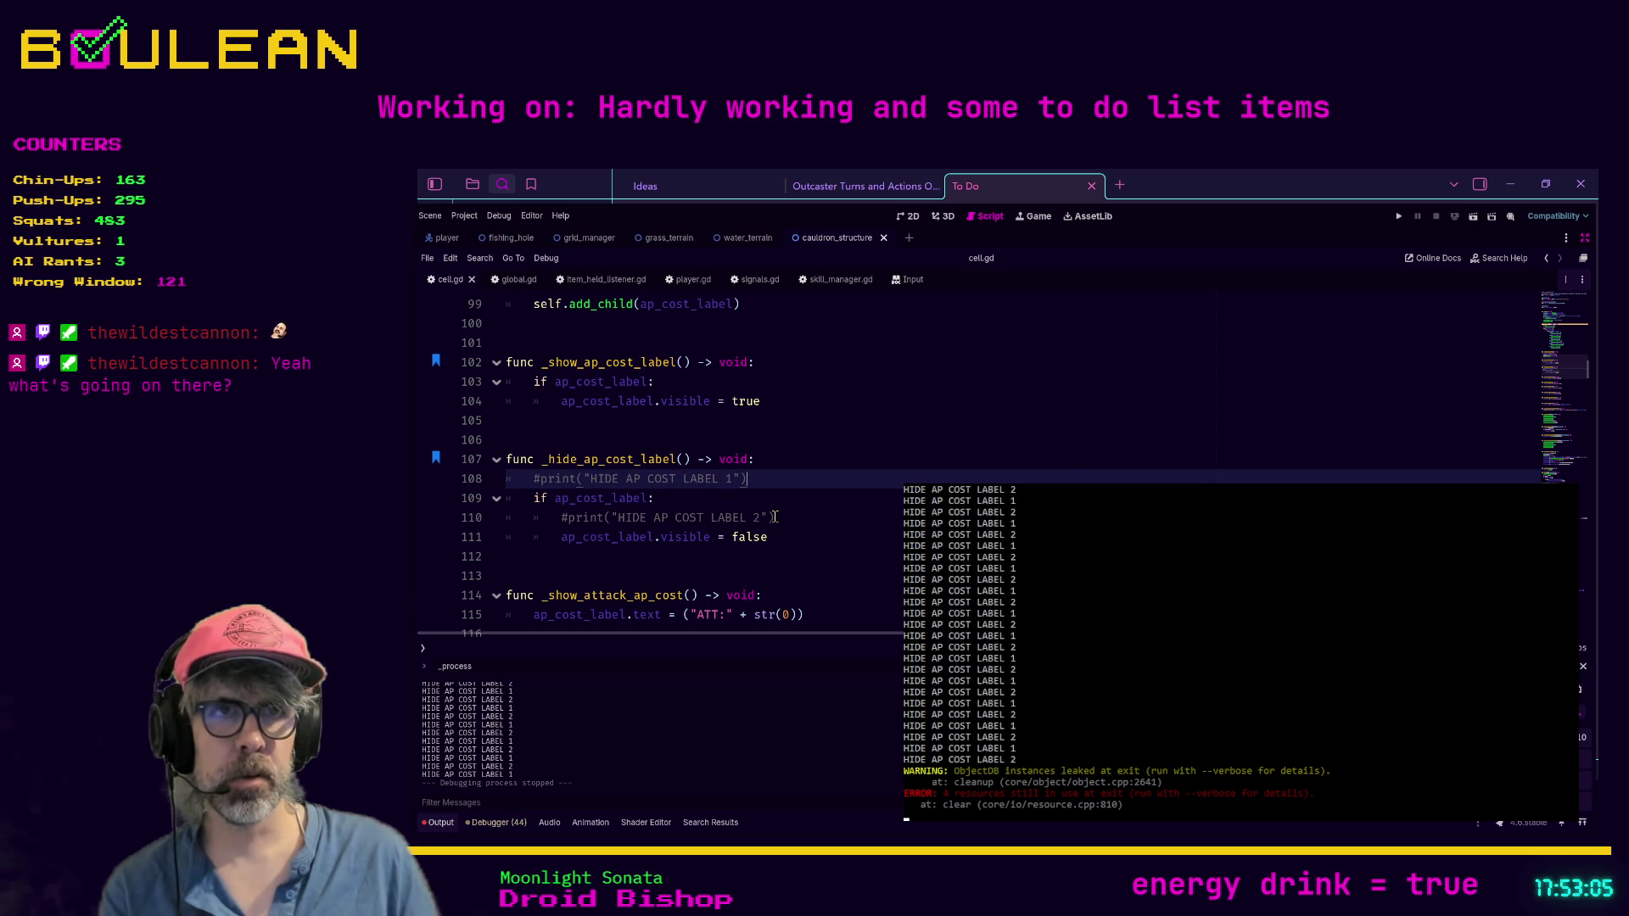
pyautogui.click(774, 516)
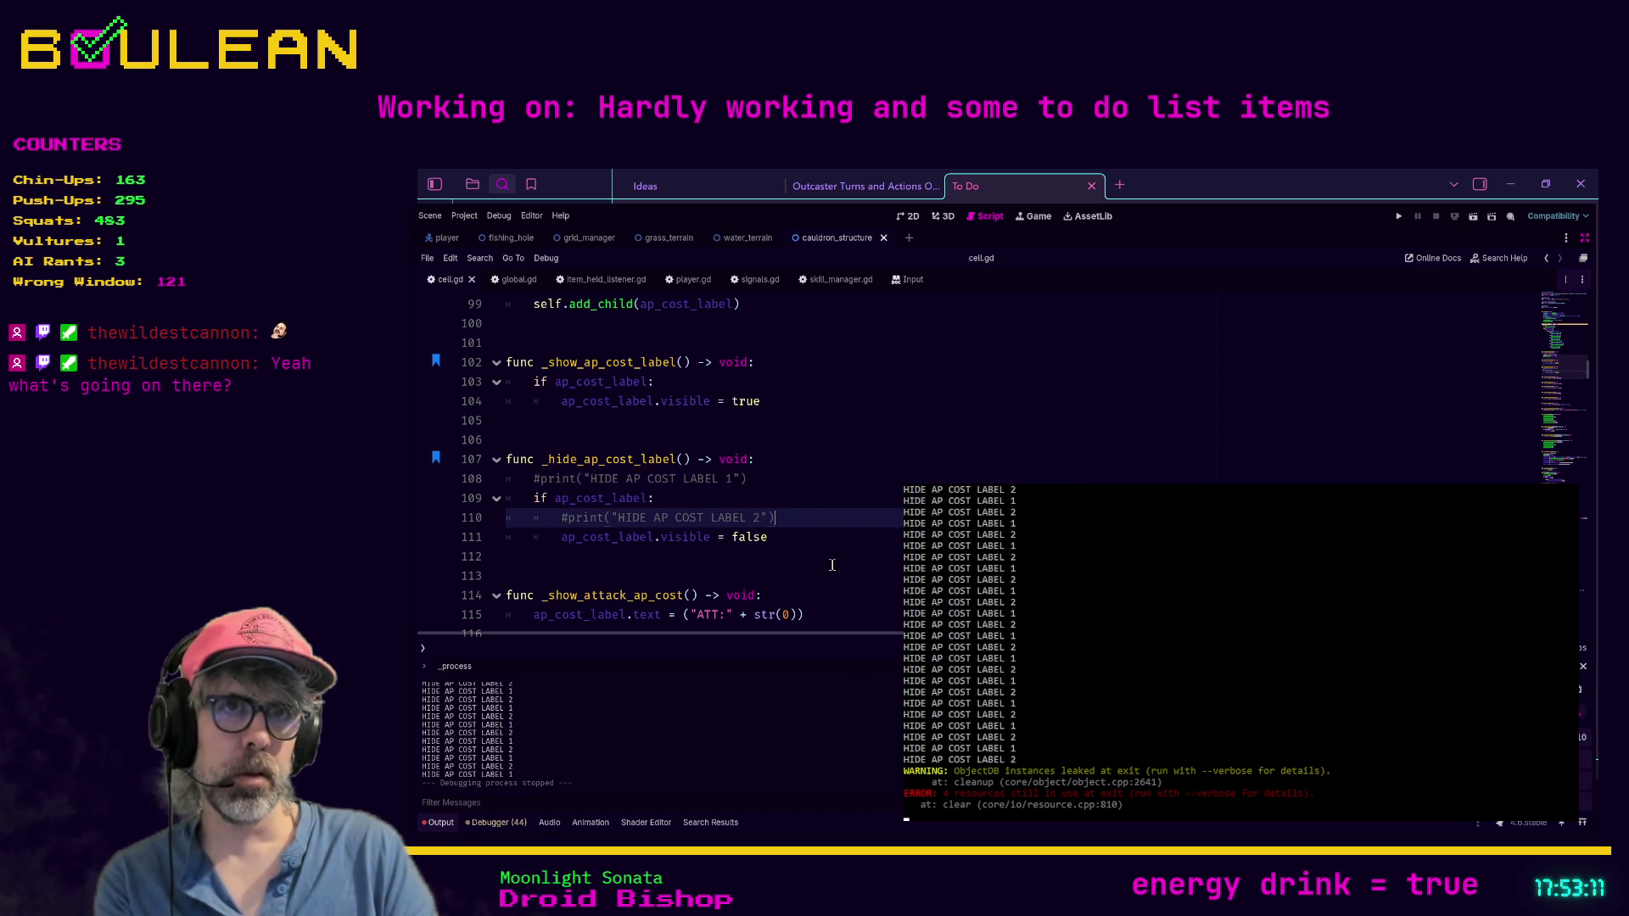
pyautogui.press('F5')
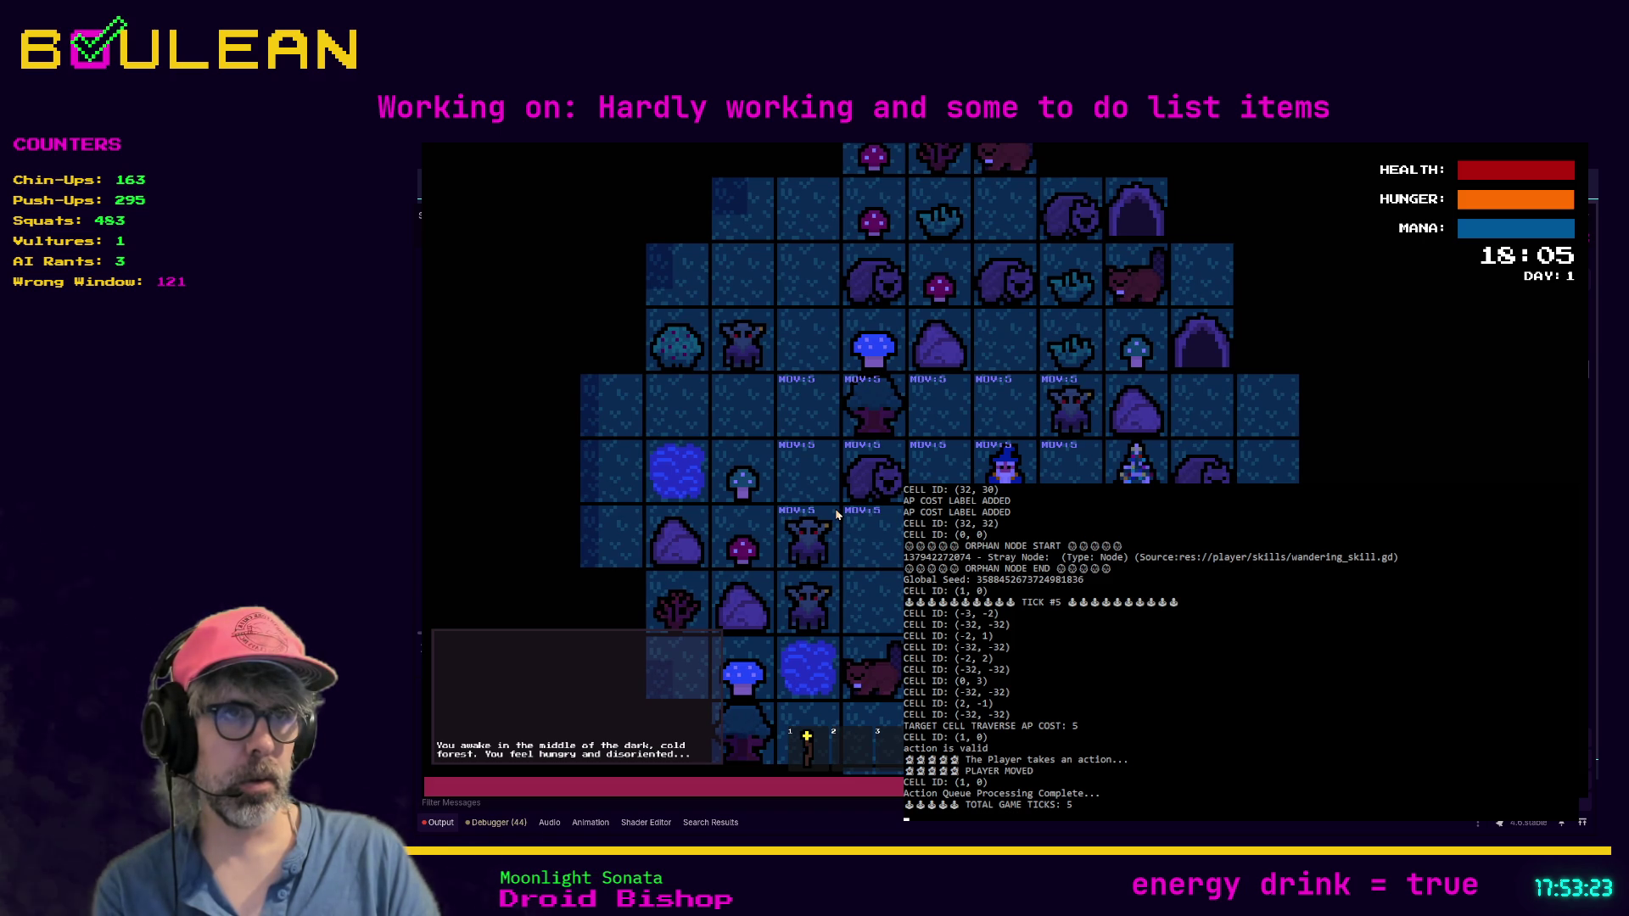
# Step: Walk the player up, left, right and back down, checking the MOV:5 labels follow it
pyautogui.press('Up')
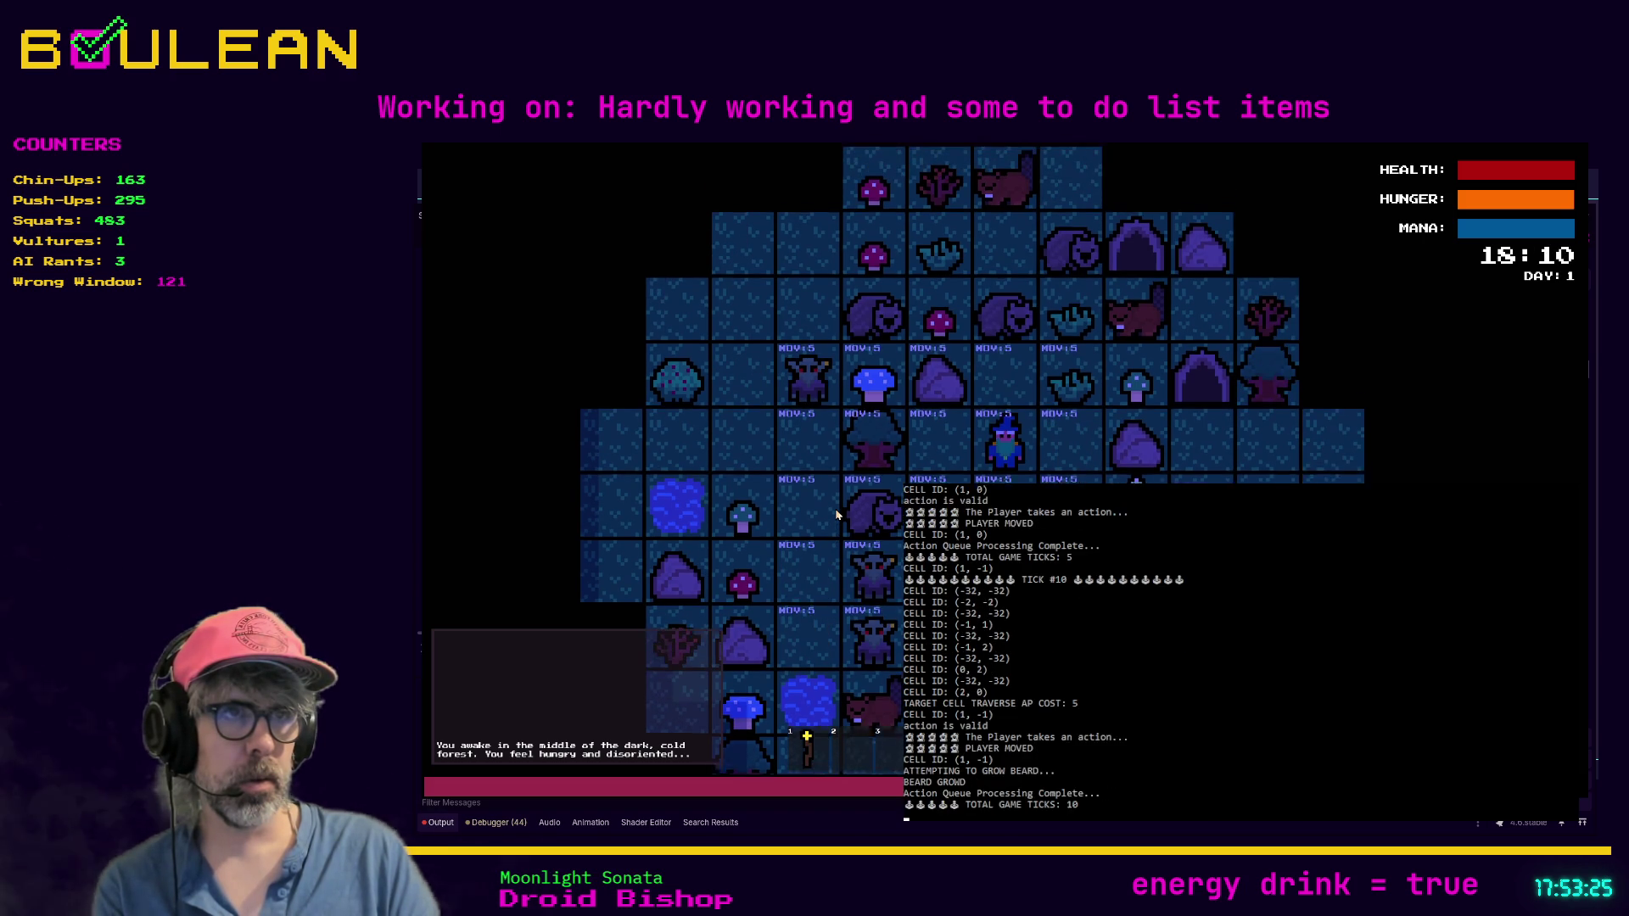
pyautogui.press('Left')
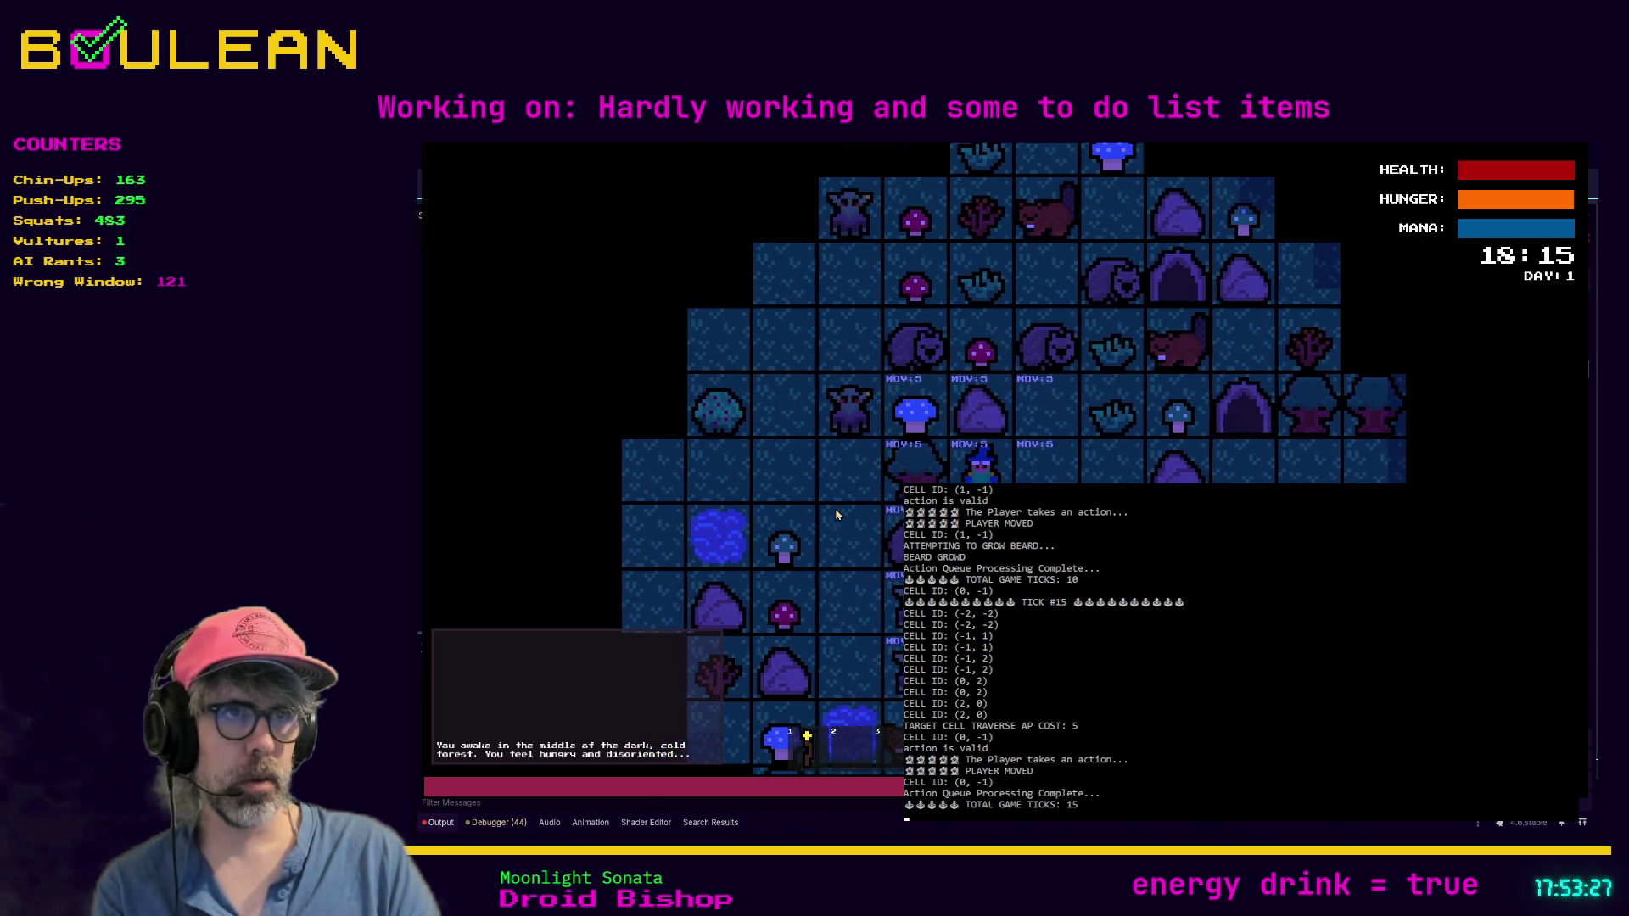
pyautogui.press('Right')
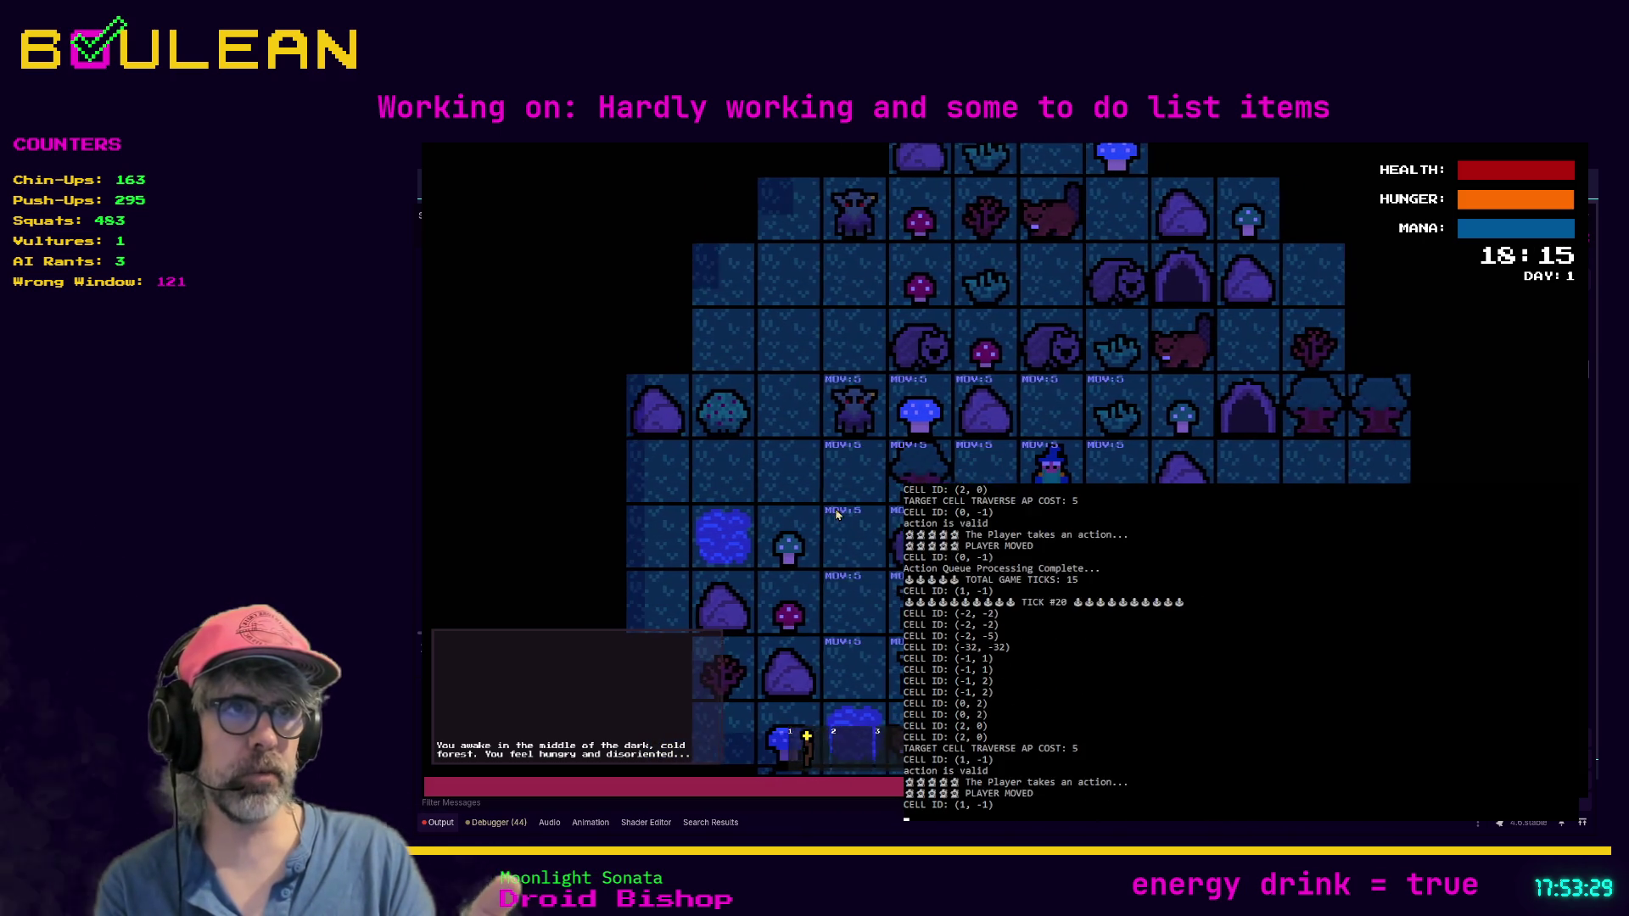
pyautogui.press('Left')
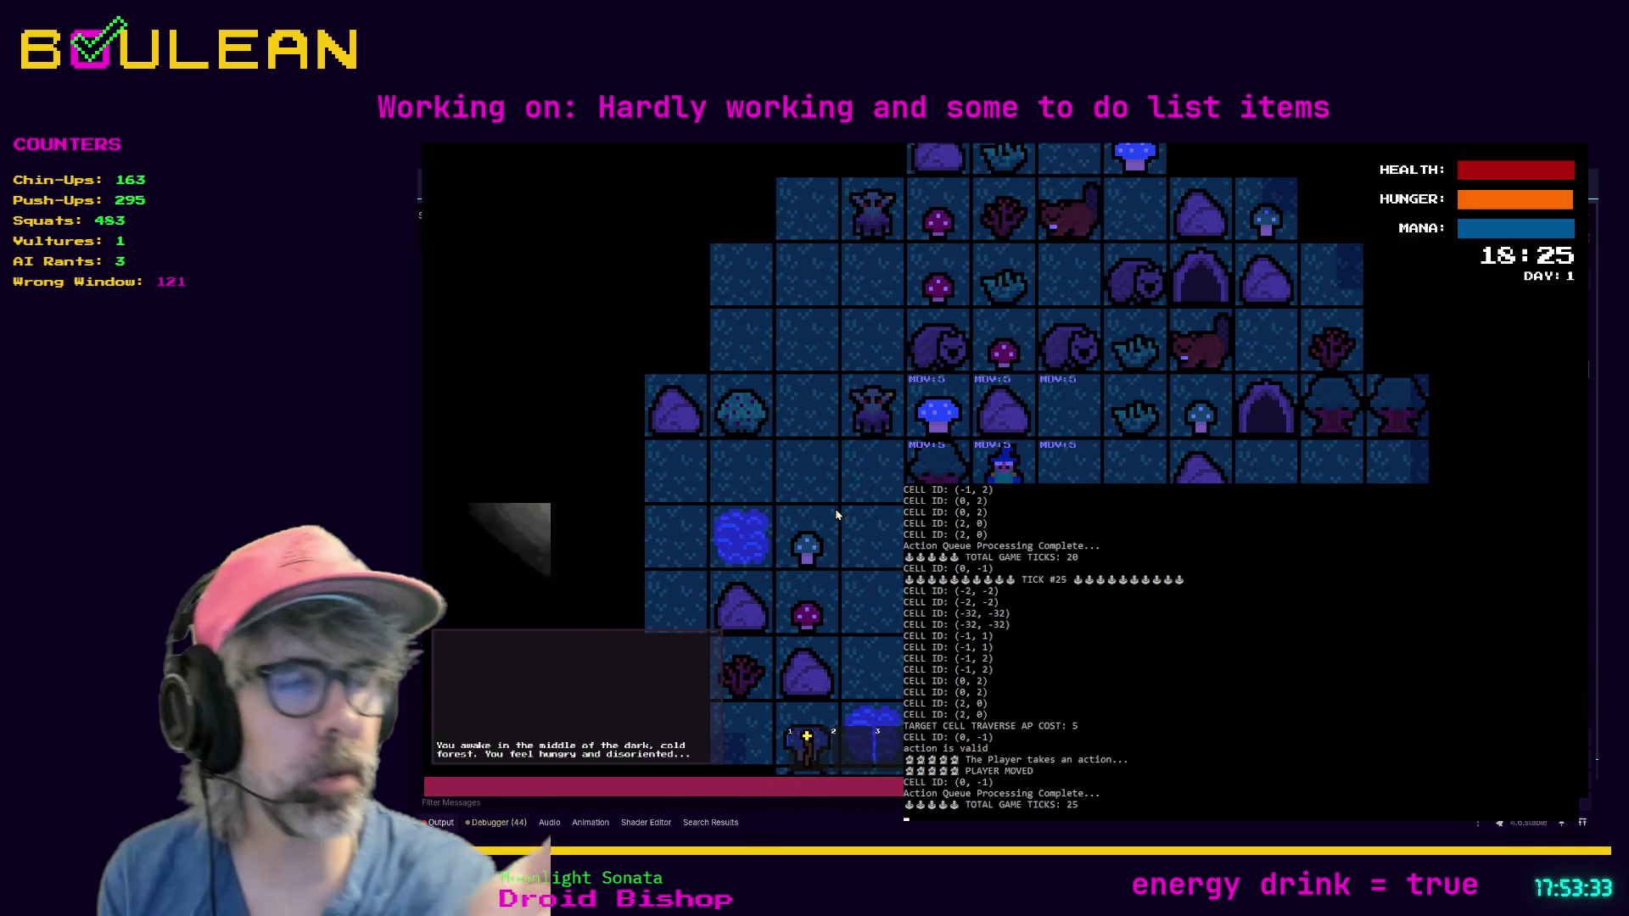
pyautogui.press('Right')
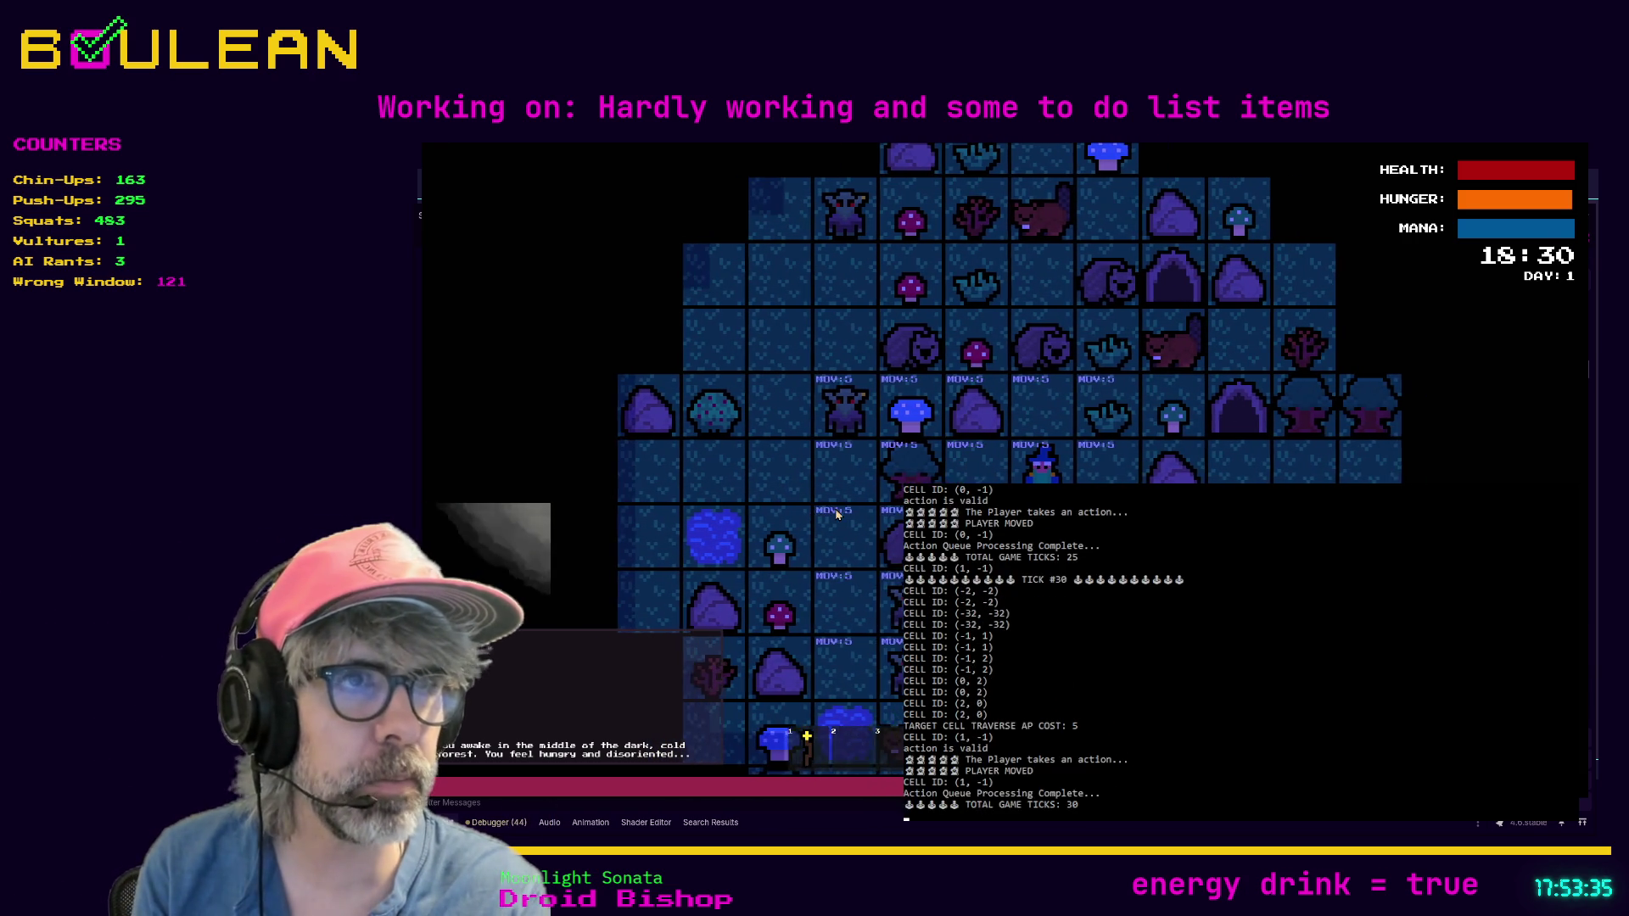
pyautogui.press('Right')
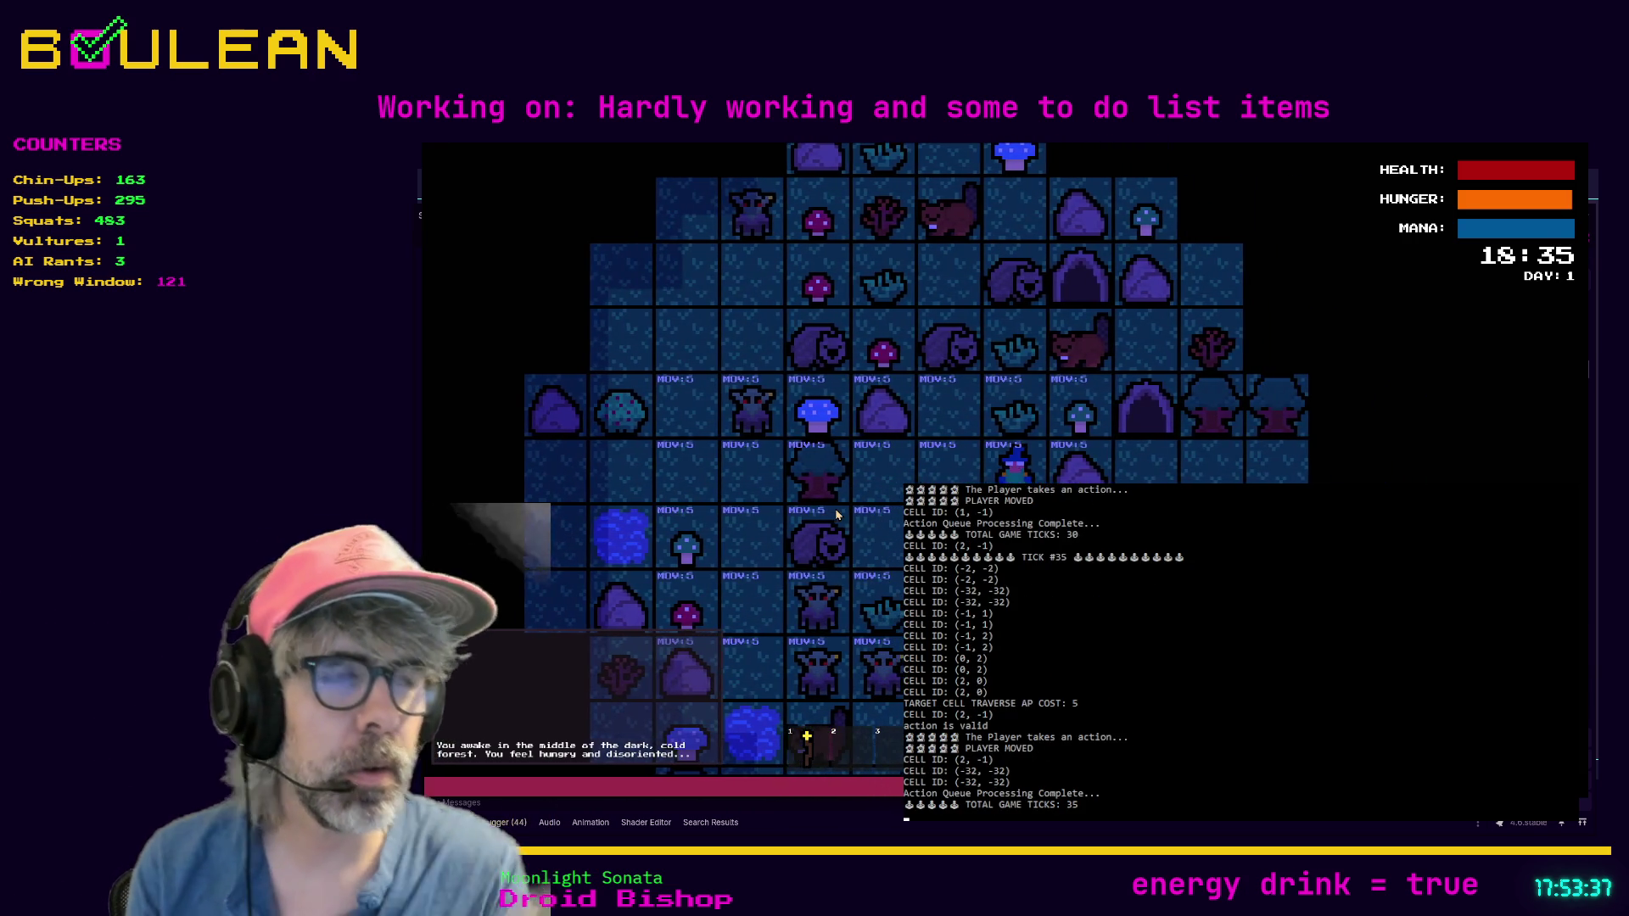
pyautogui.press('Left')
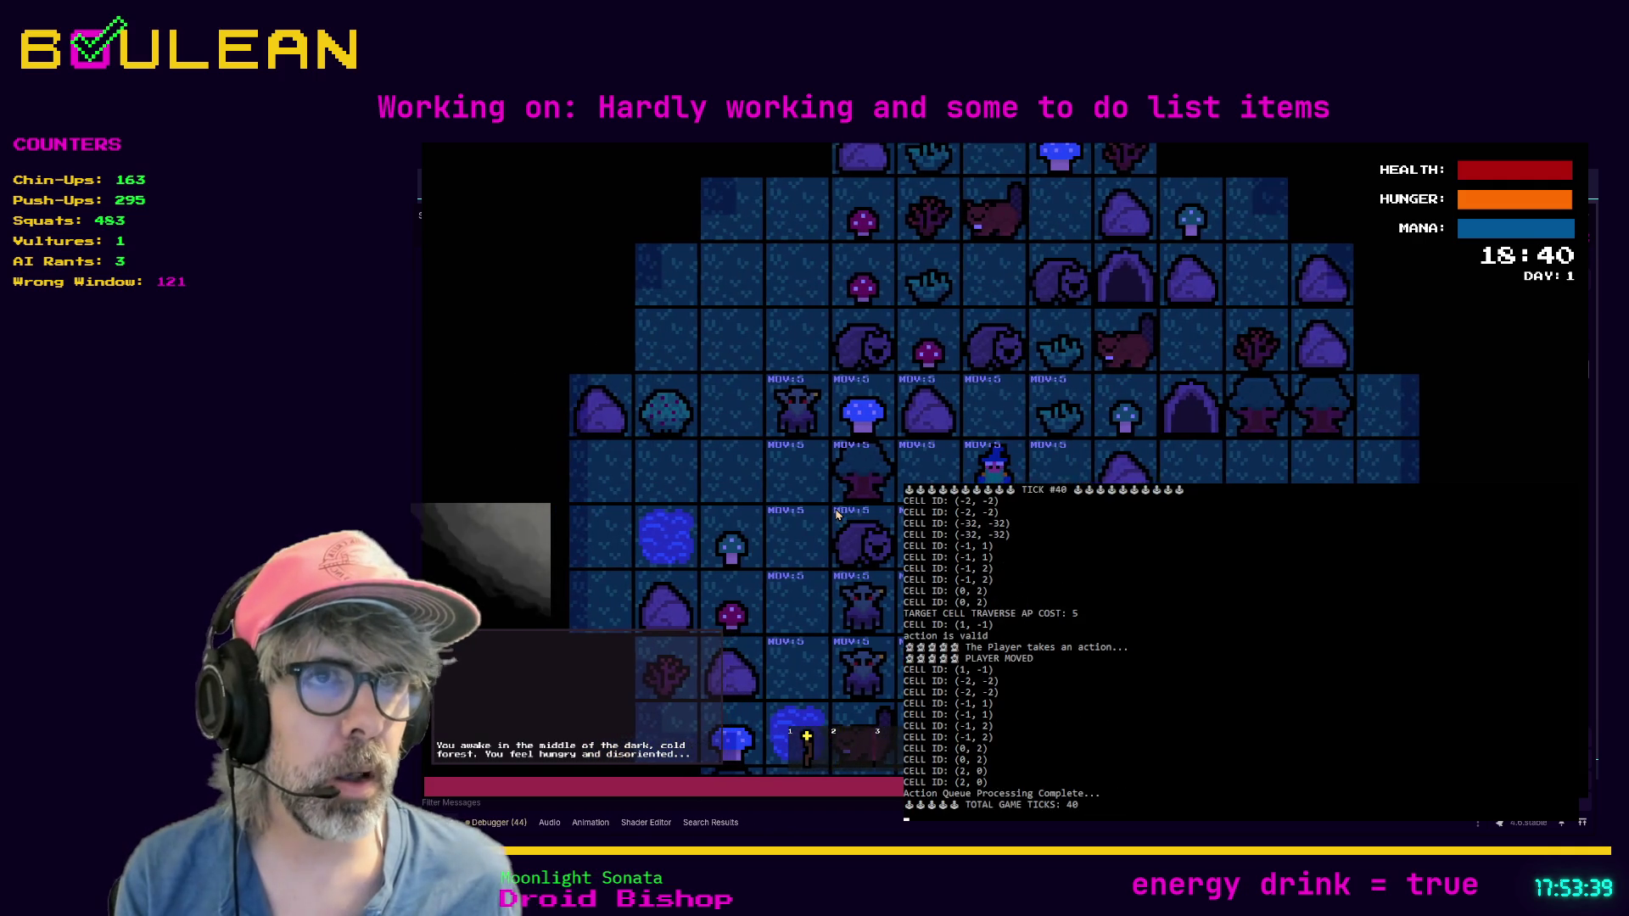
pyautogui.press('Left')
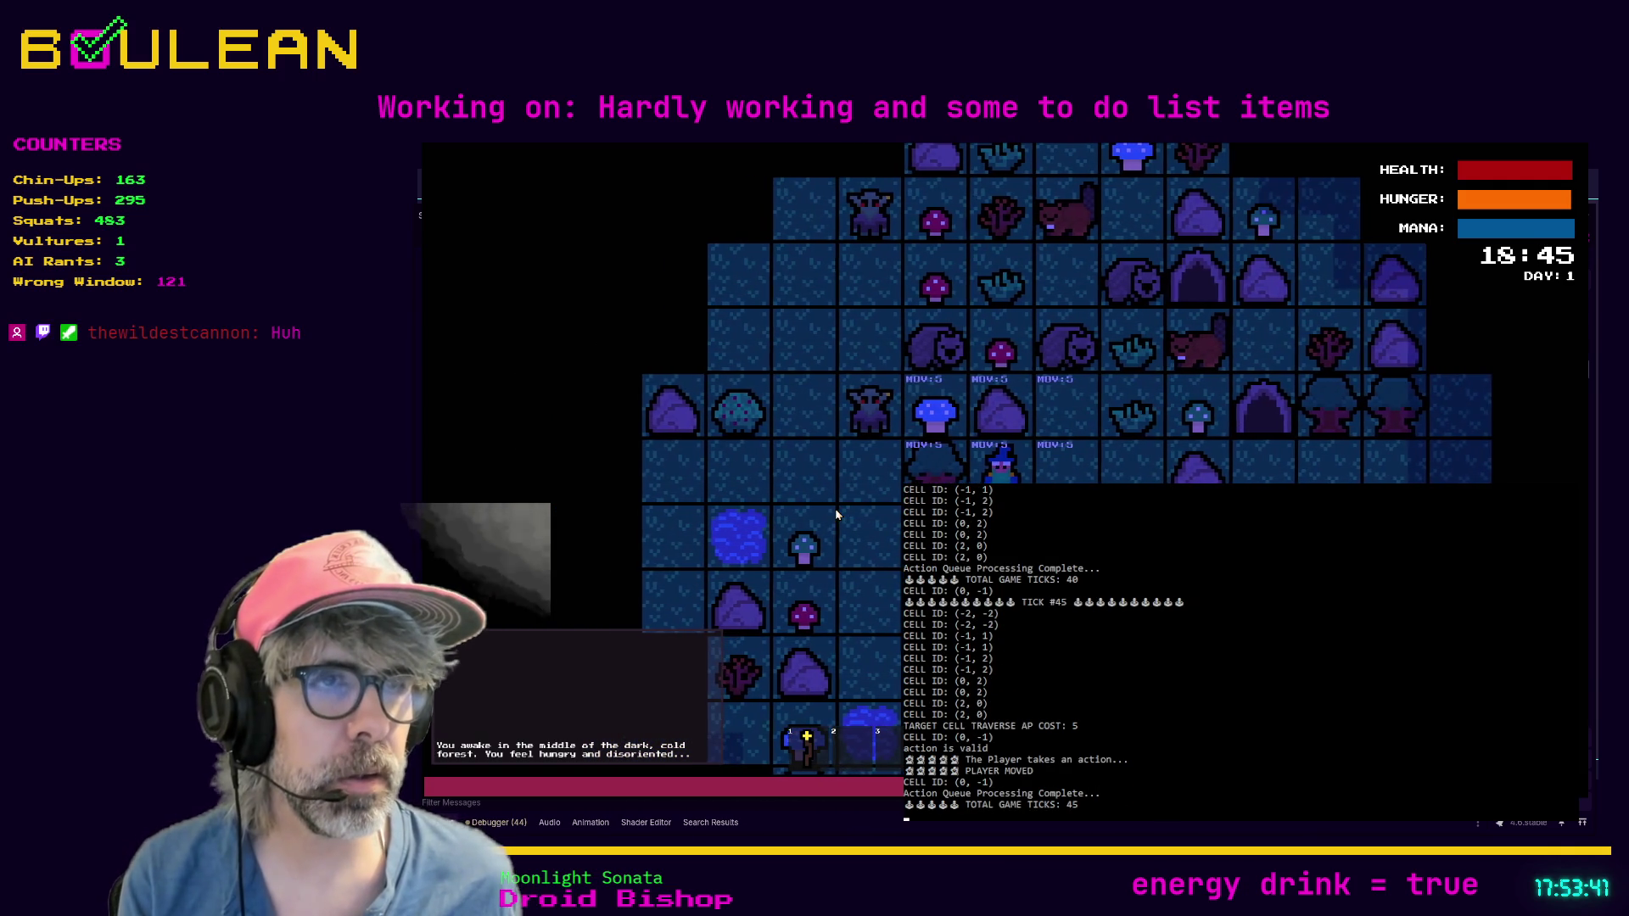
pyautogui.press('Down')
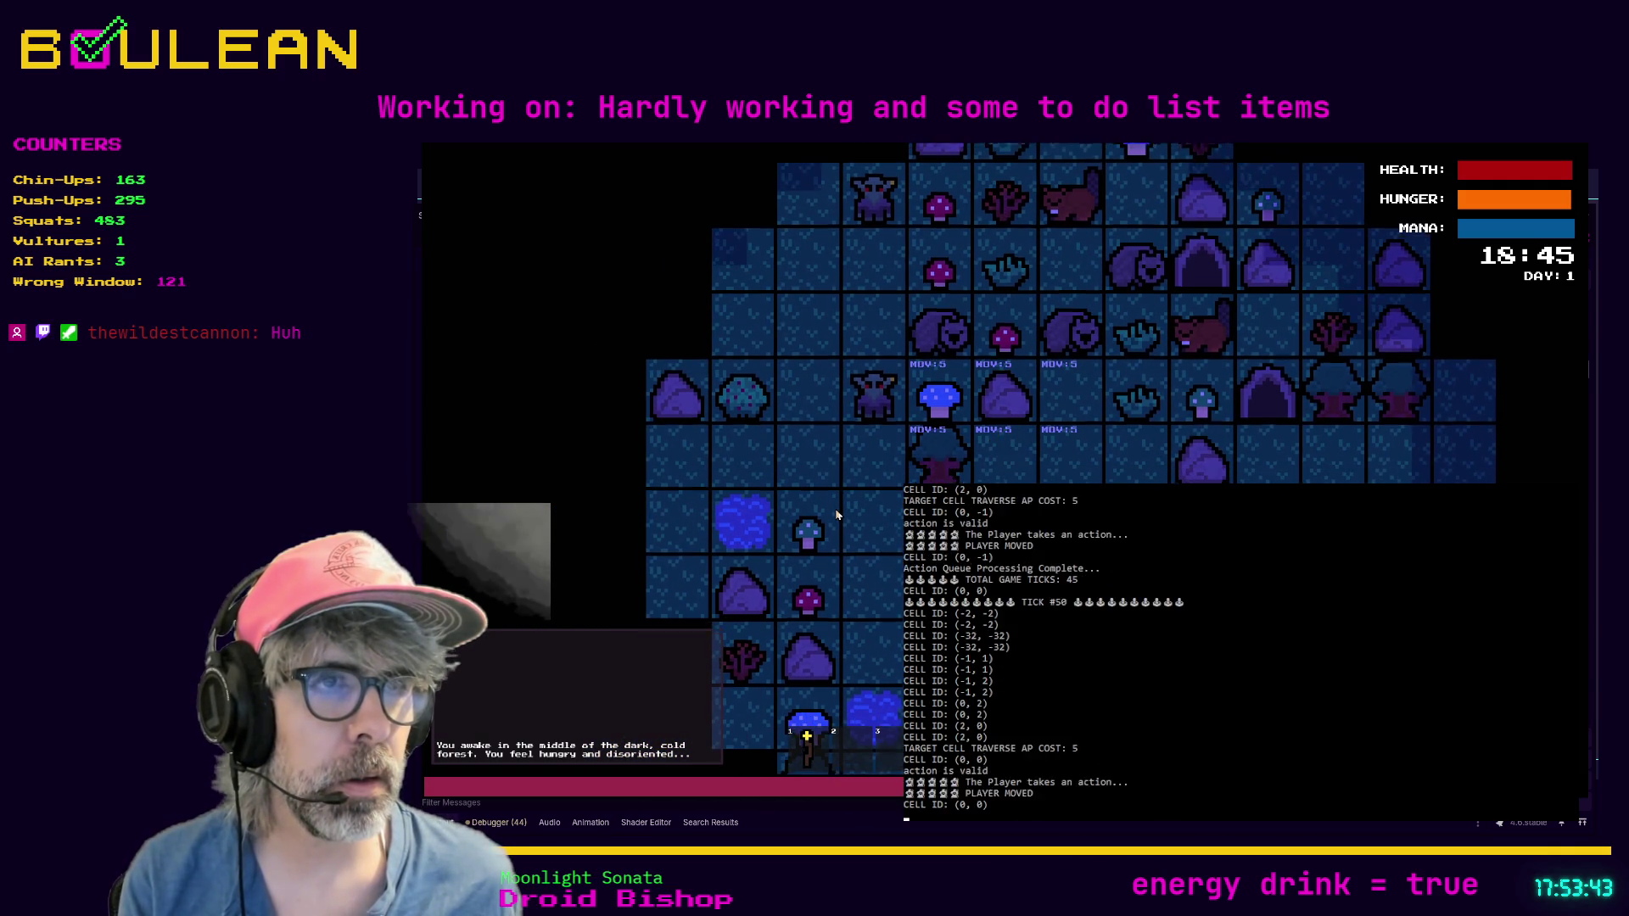
# Step: Attack the Wombat to the left in attack mode, step onto the meat, and stop the game
pyautogui.press('a')
pyautogui.press('Left')
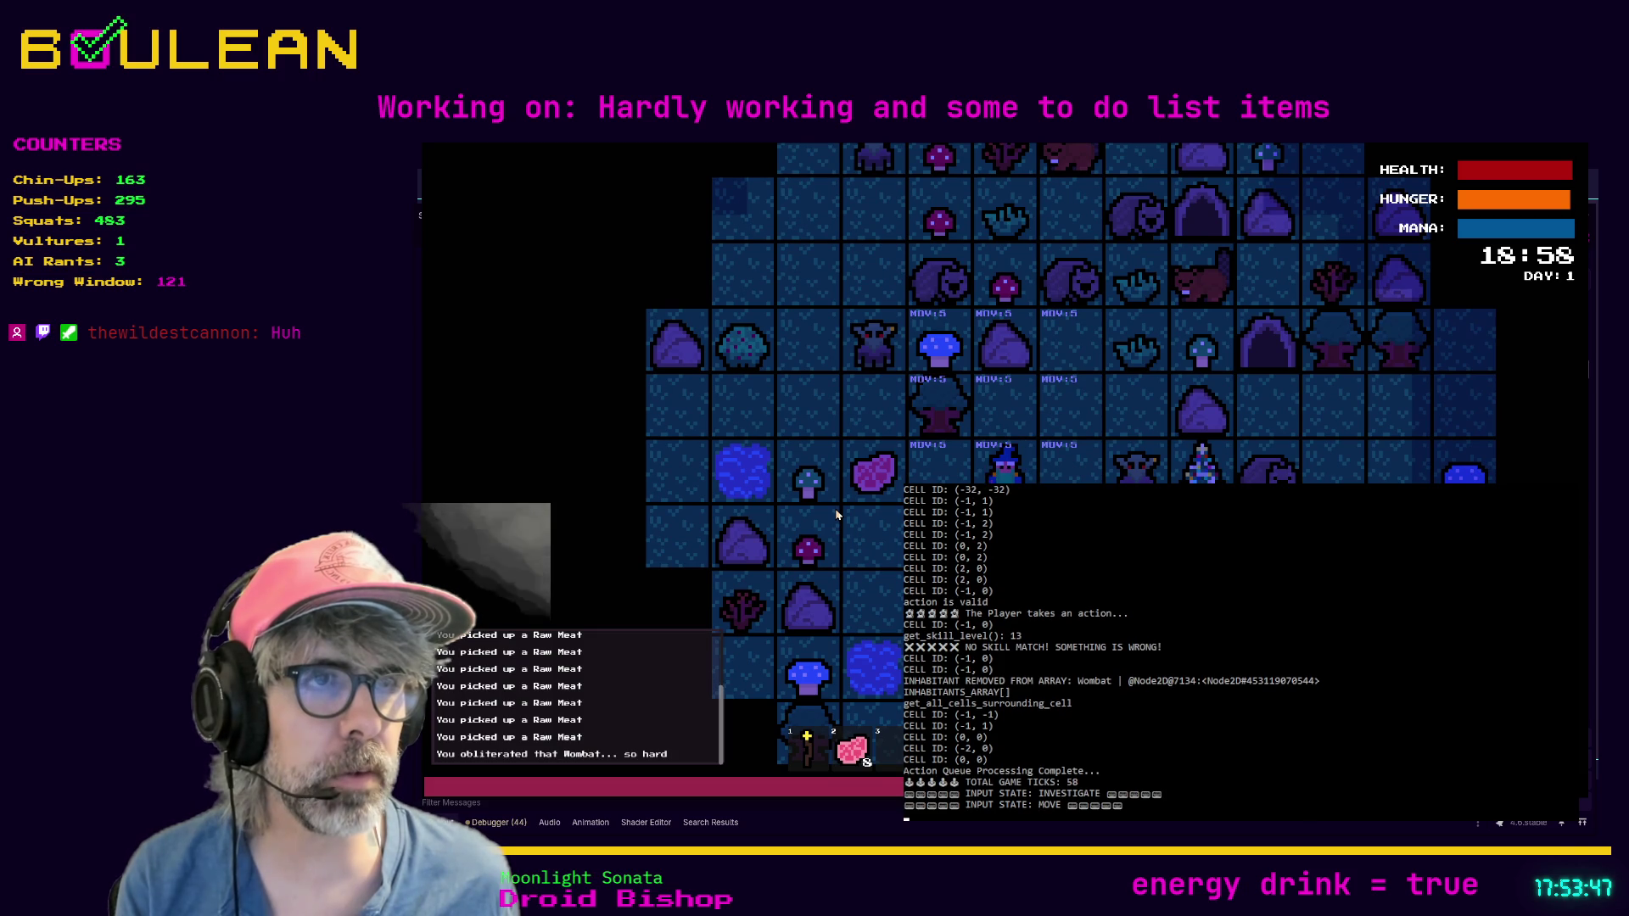
pyautogui.press('Left')
pyautogui.press('Left')
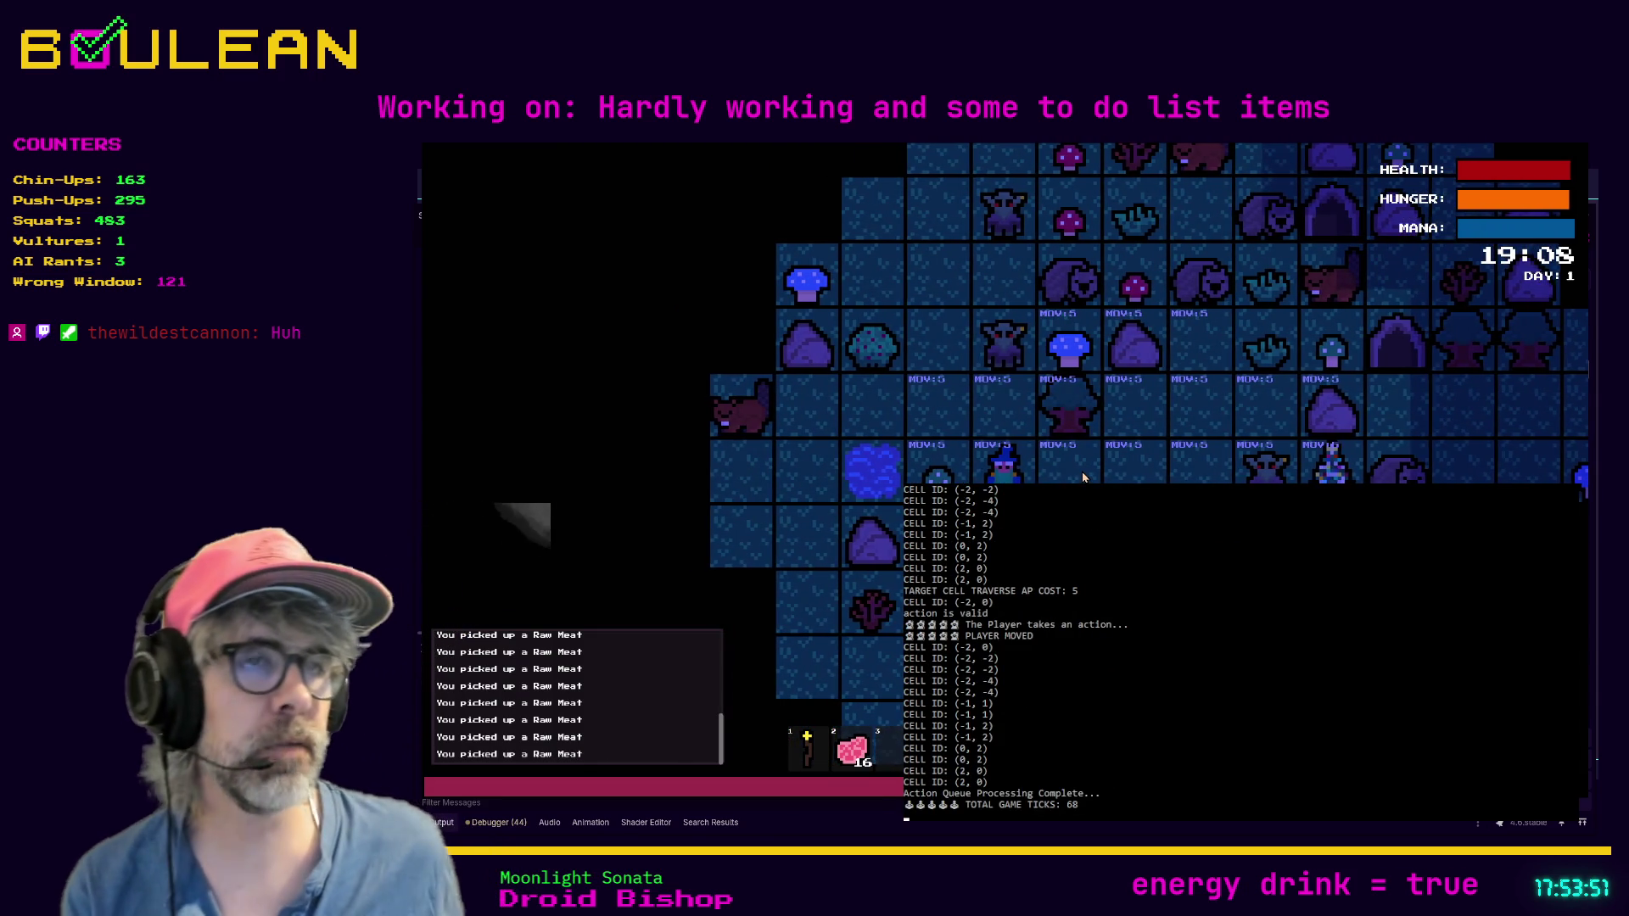
pyautogui.press('F8')
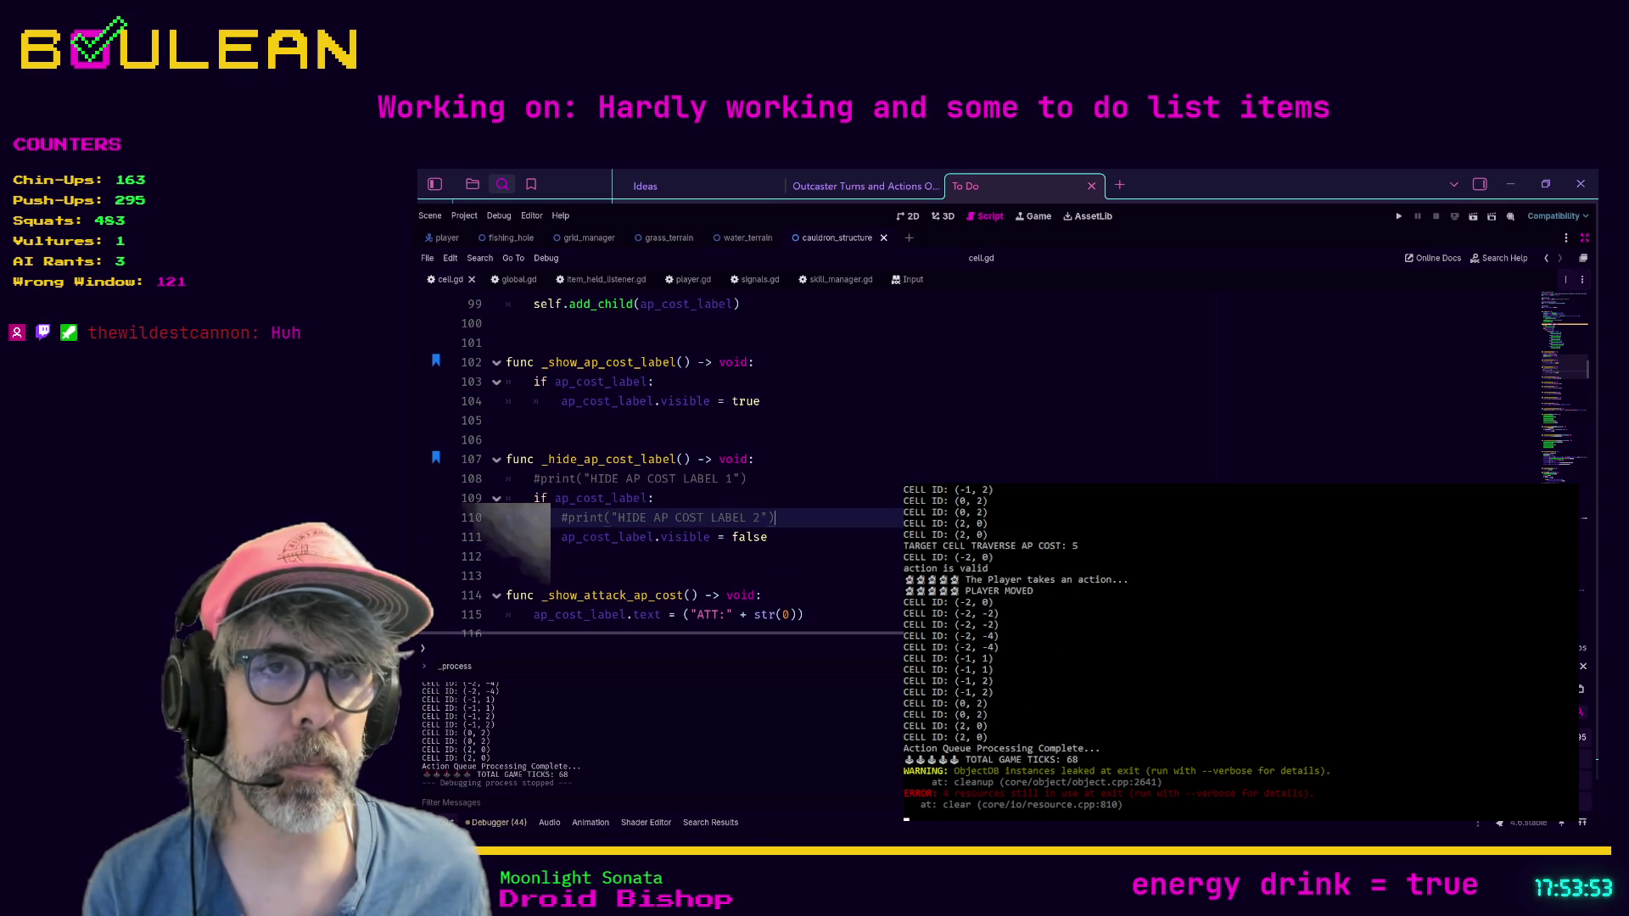
# Step: Add print("ON PLAYER MOVED") at the top of _on_player_moved and run the game
pyautogui.scroll(1, 932, 473)
pyautogui.click(933, 473)
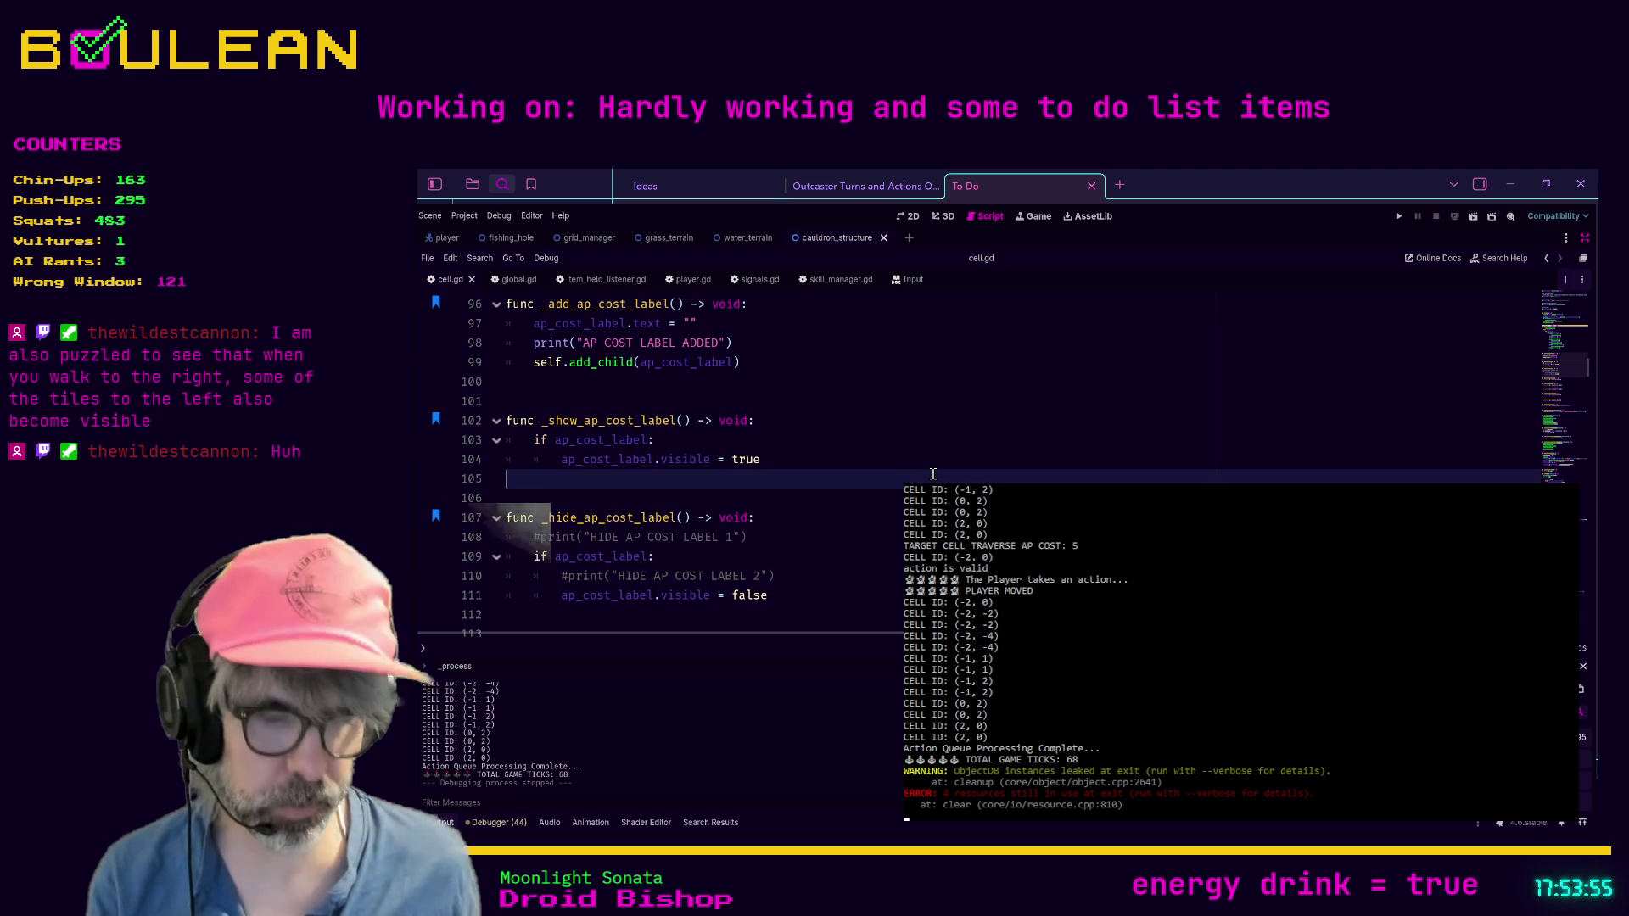
pyautogui.hotkey('ctrl', 'f')
pyautogui.write('_on_')
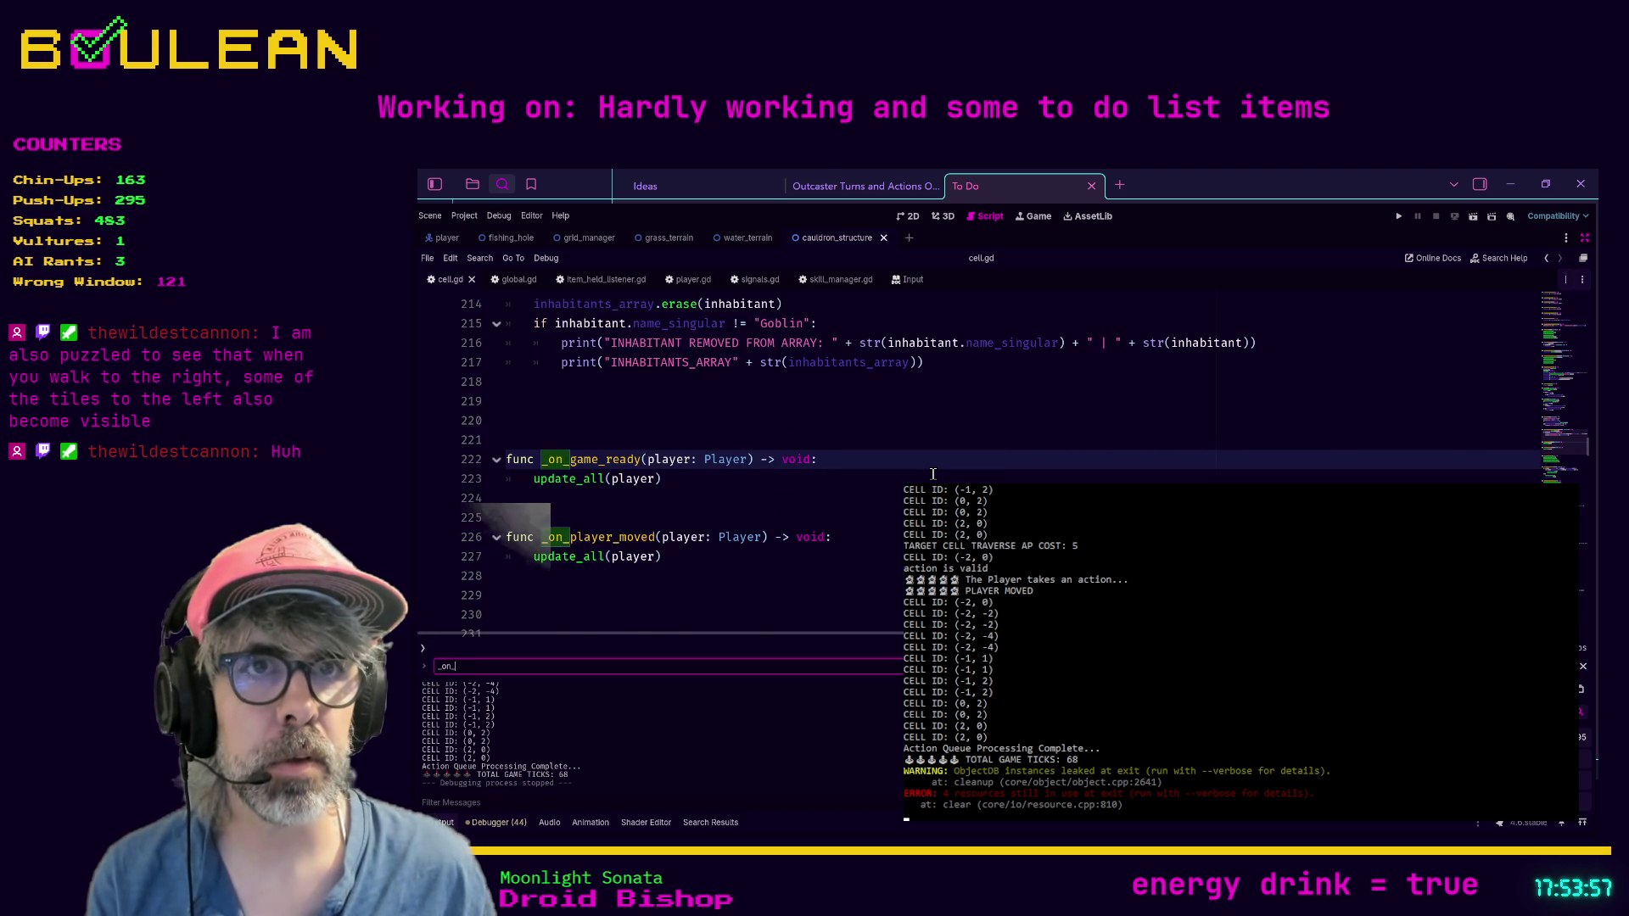
pyautogui.write('pla')
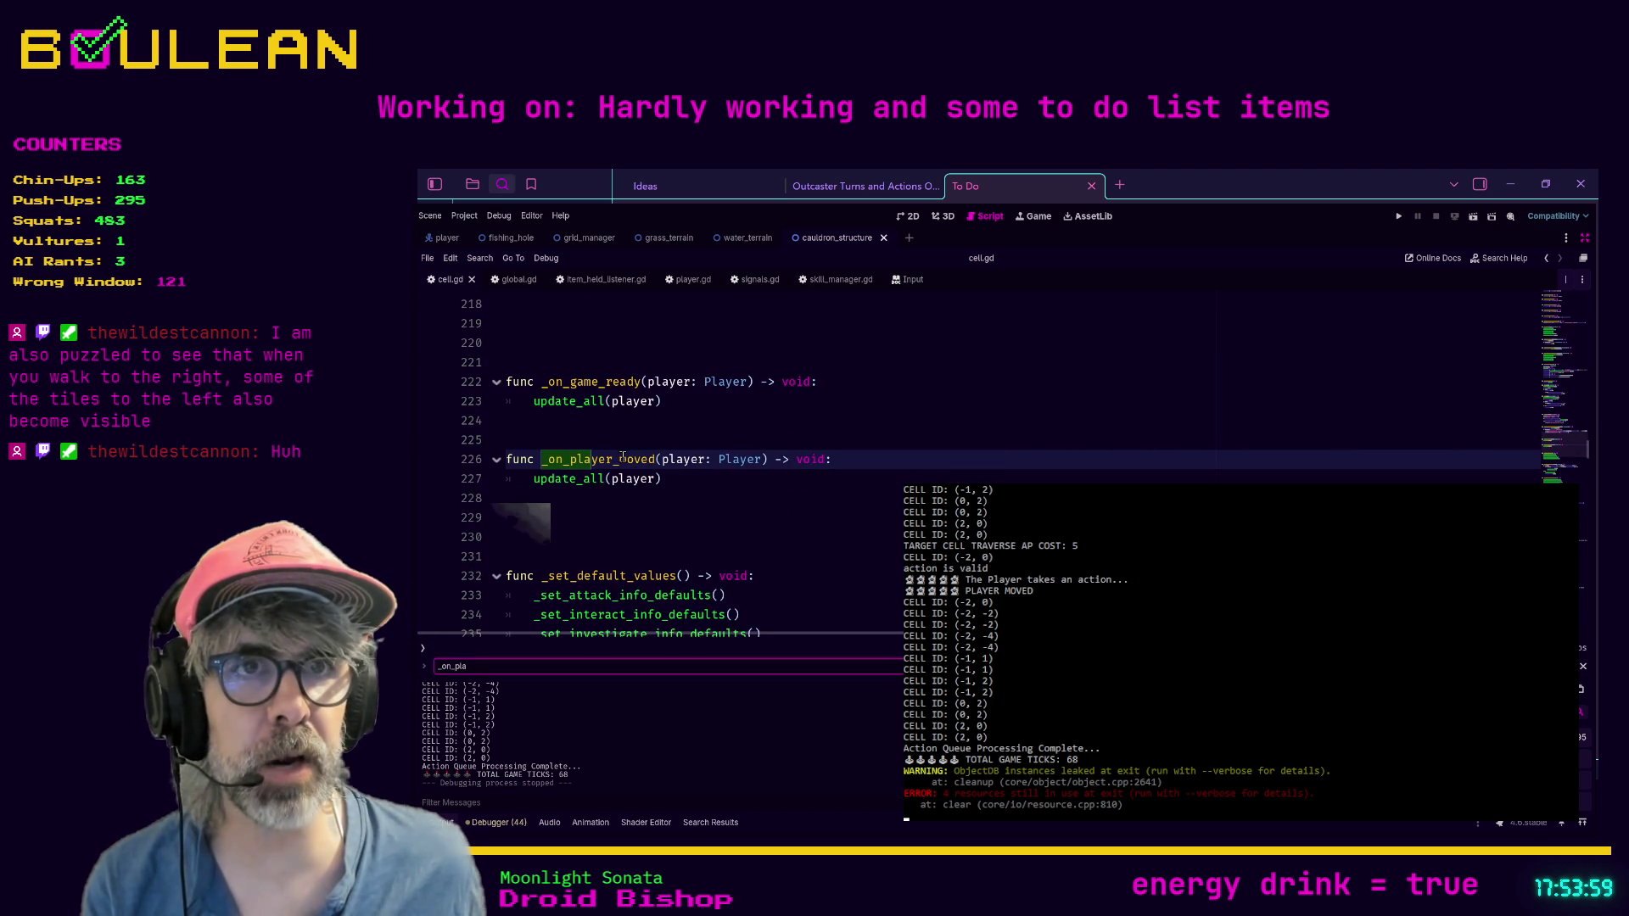
pyautogui.click(874, 458)
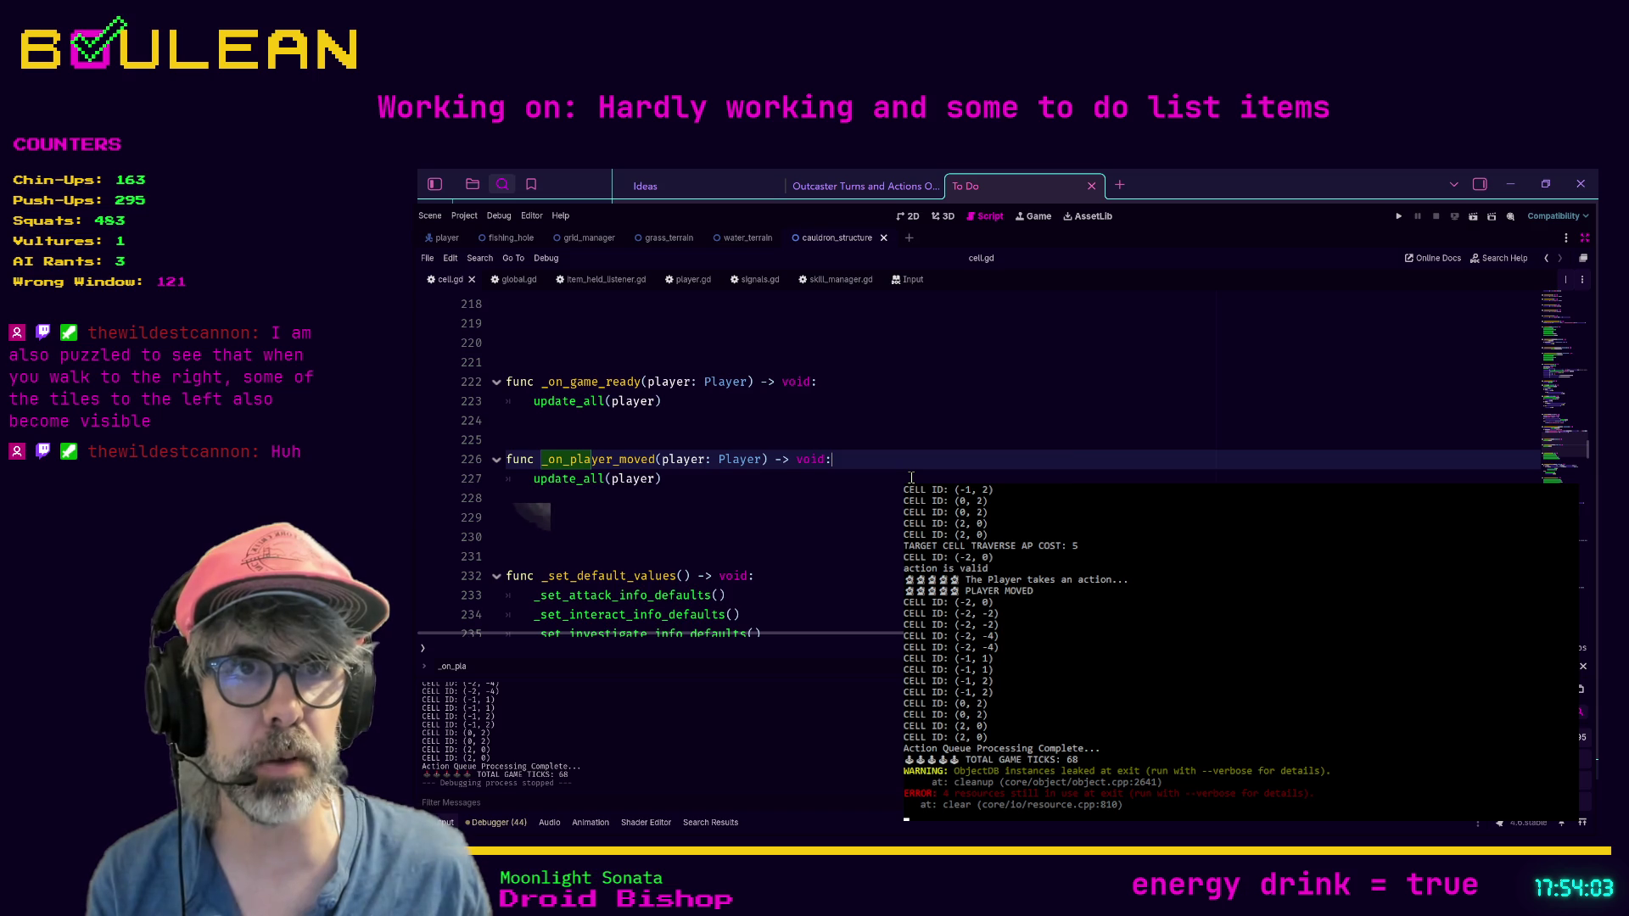
pyautogui.press('Return')
pyautogui.write('p')
pyautogui.write('rint("ON')
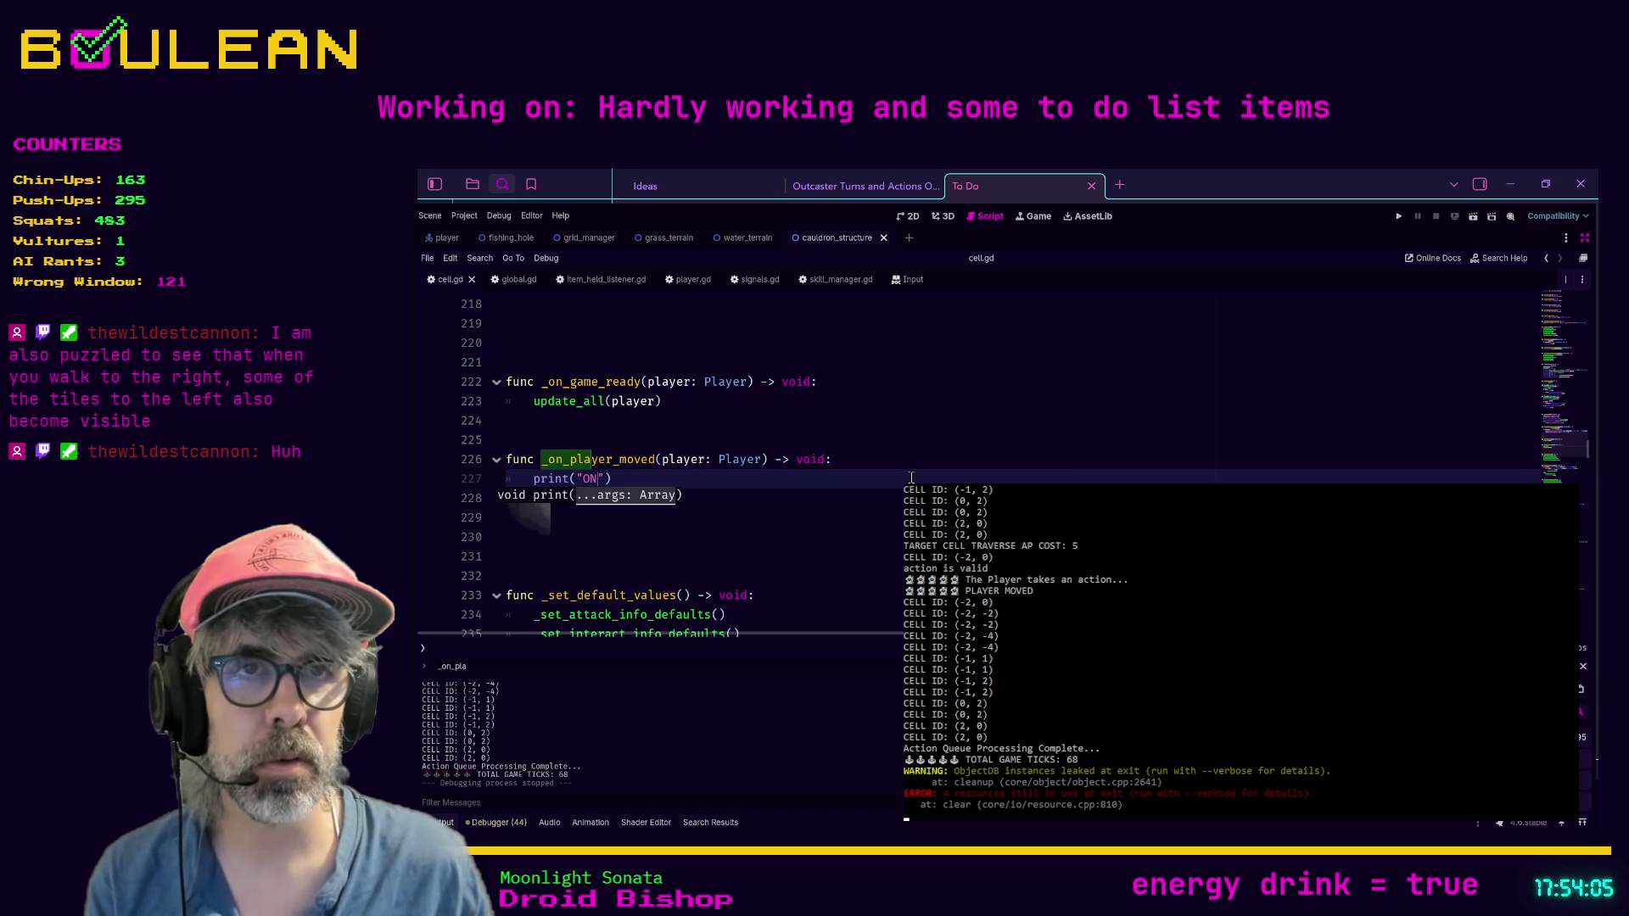
pyautogui.write('OVED')
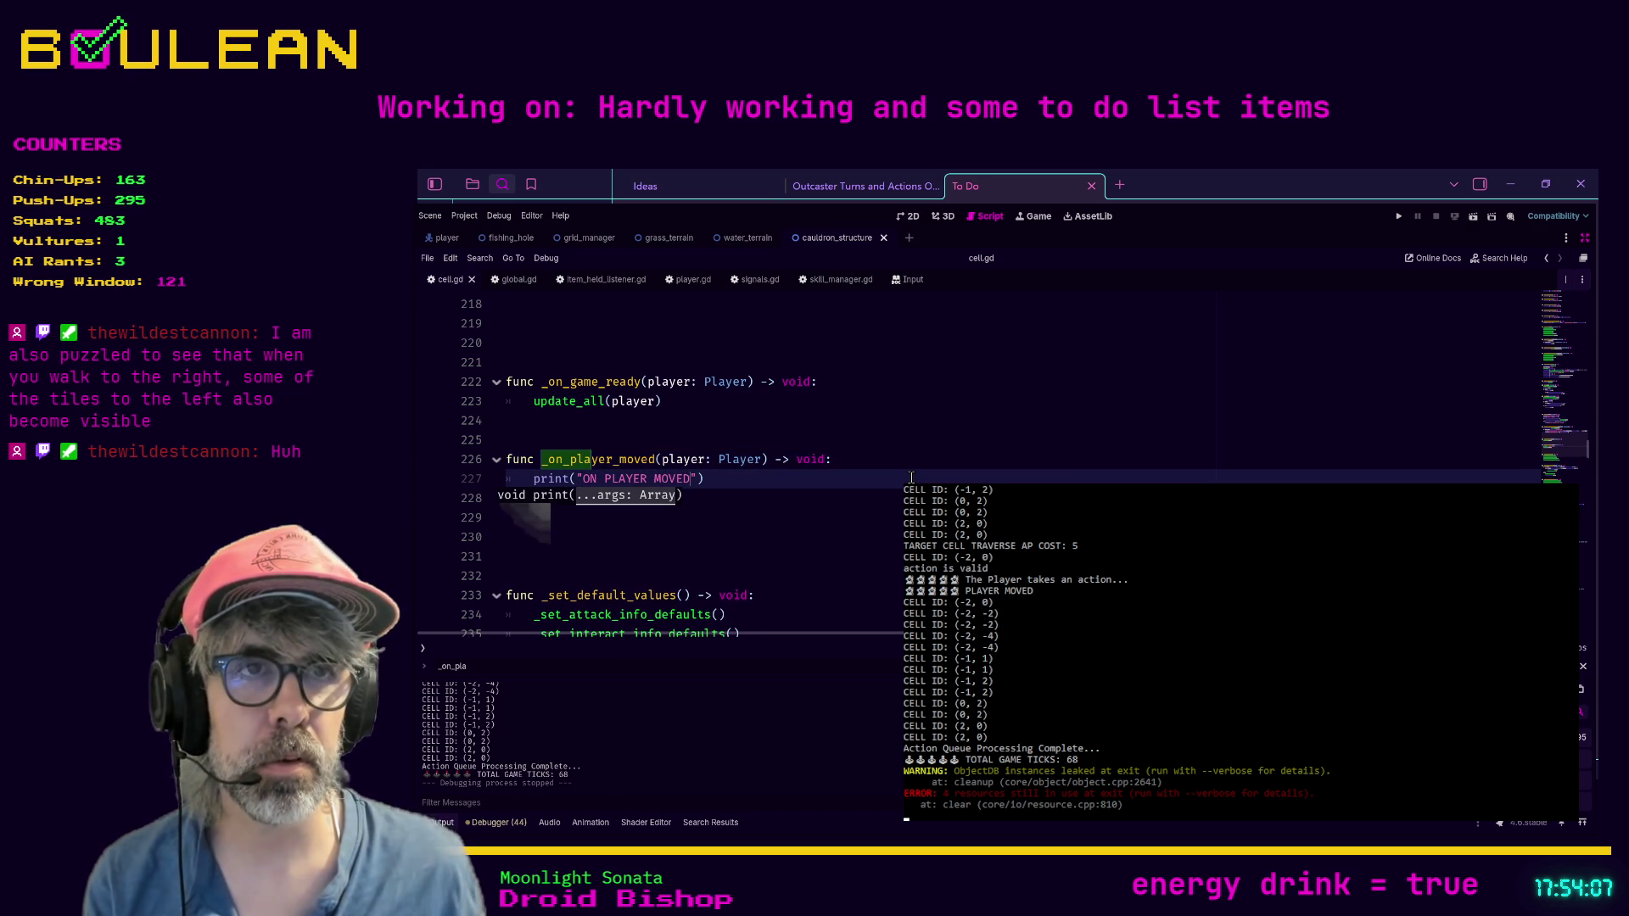
pyautogui.write(')')
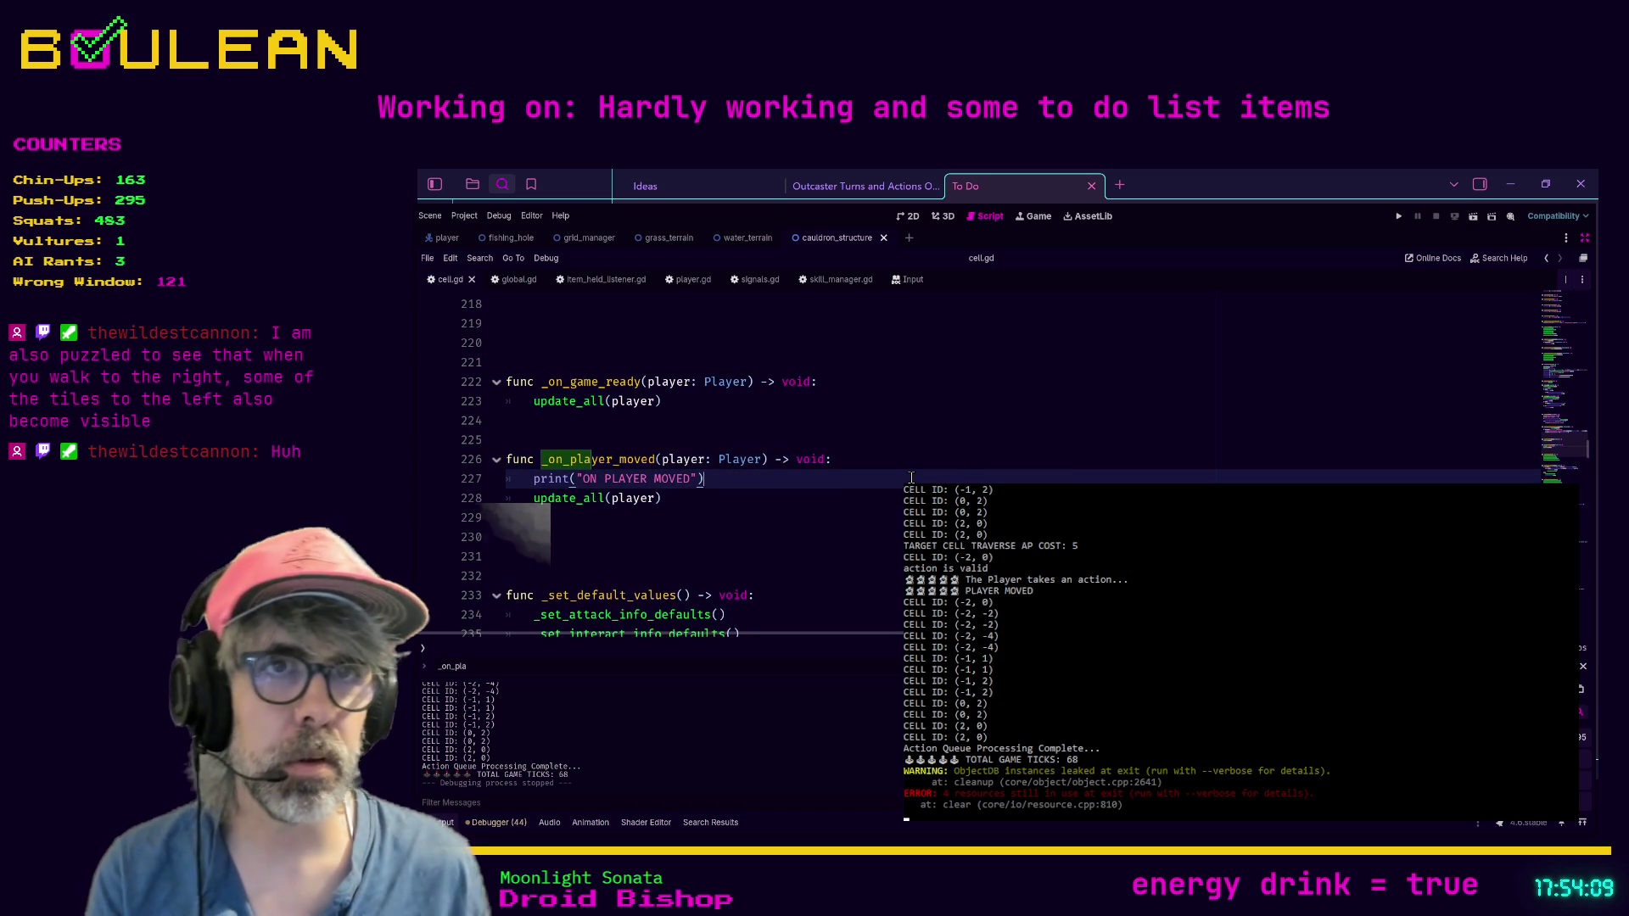
pyautogui.press('F5')
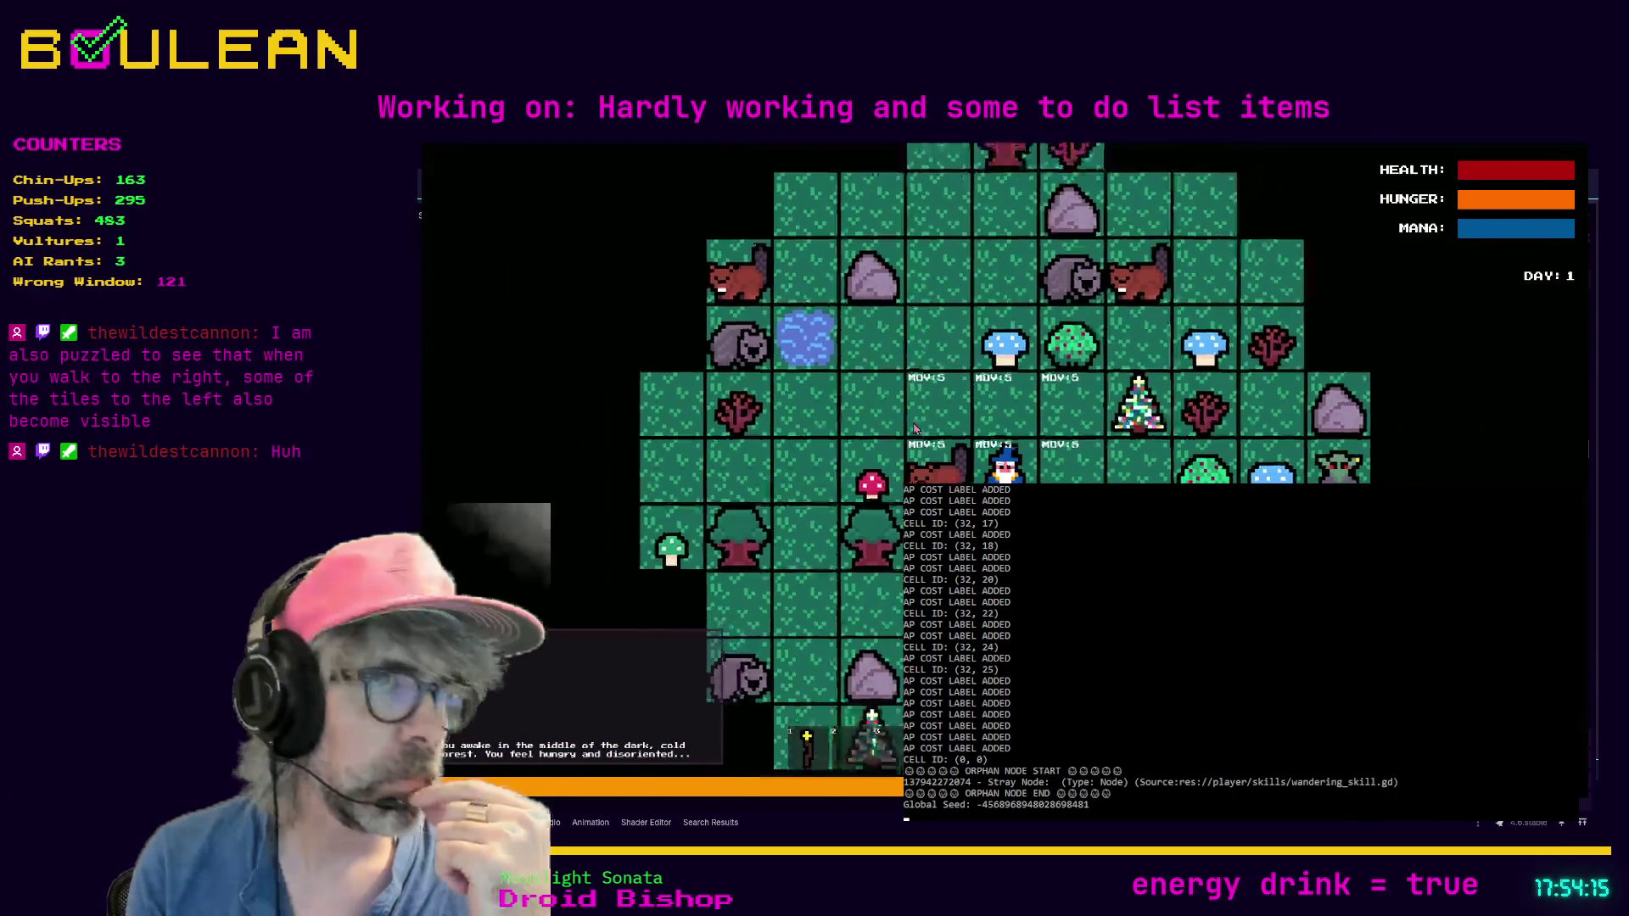
# Step: Move the player four tiles by clicking a neighbouring tile, then stop the game
pyautogui.click(915, 428)
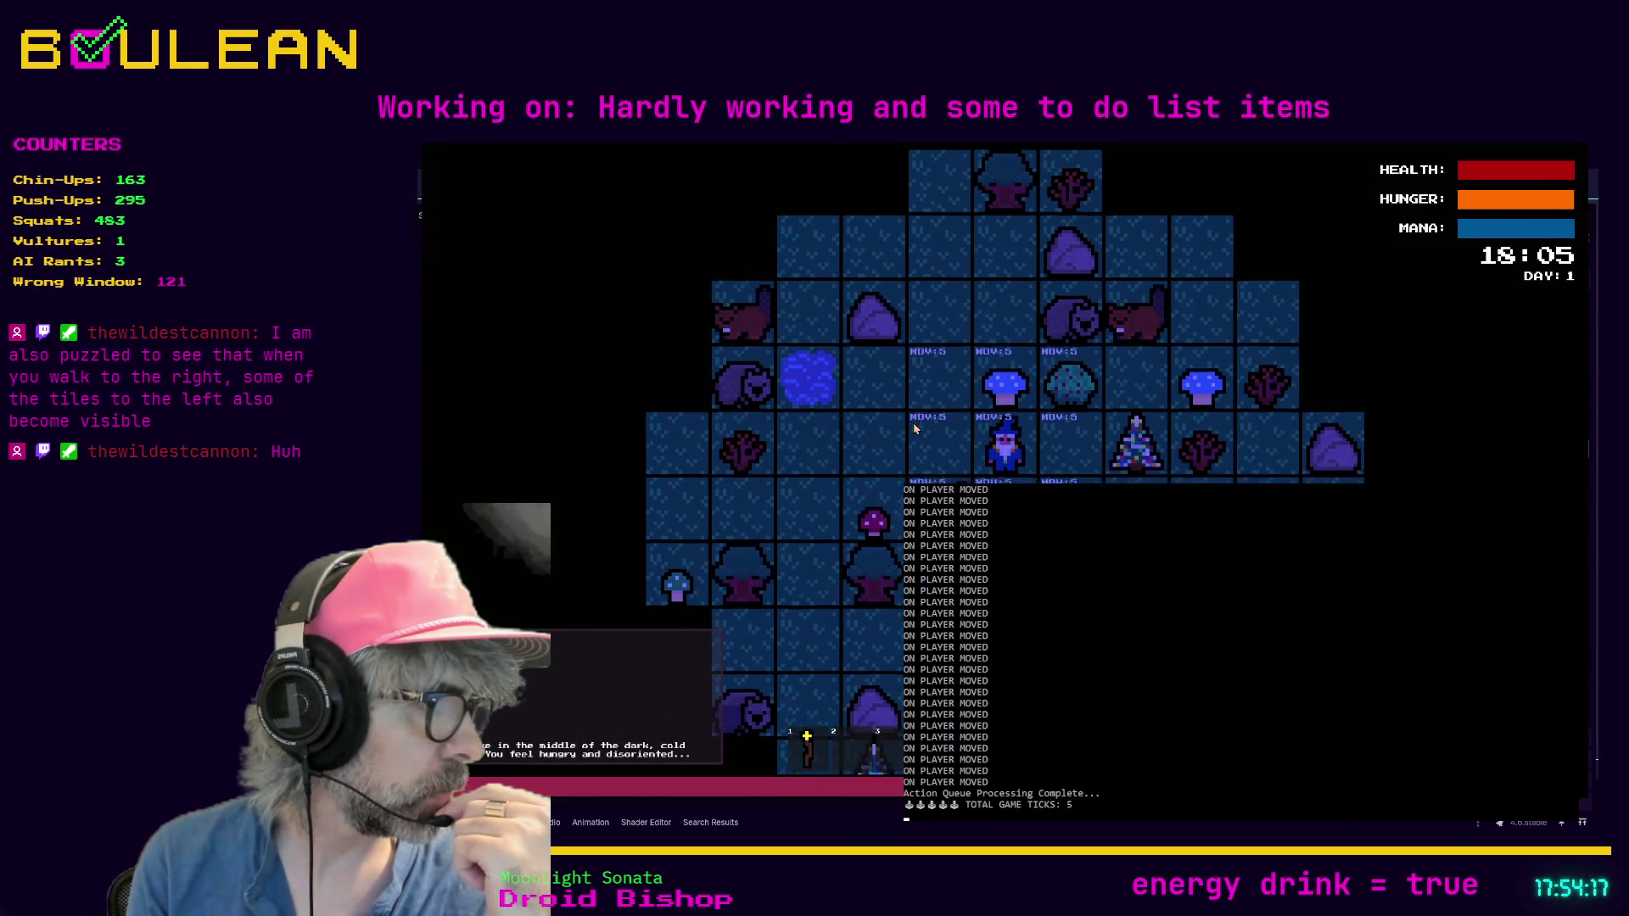
pyautogui.click(915, 428)
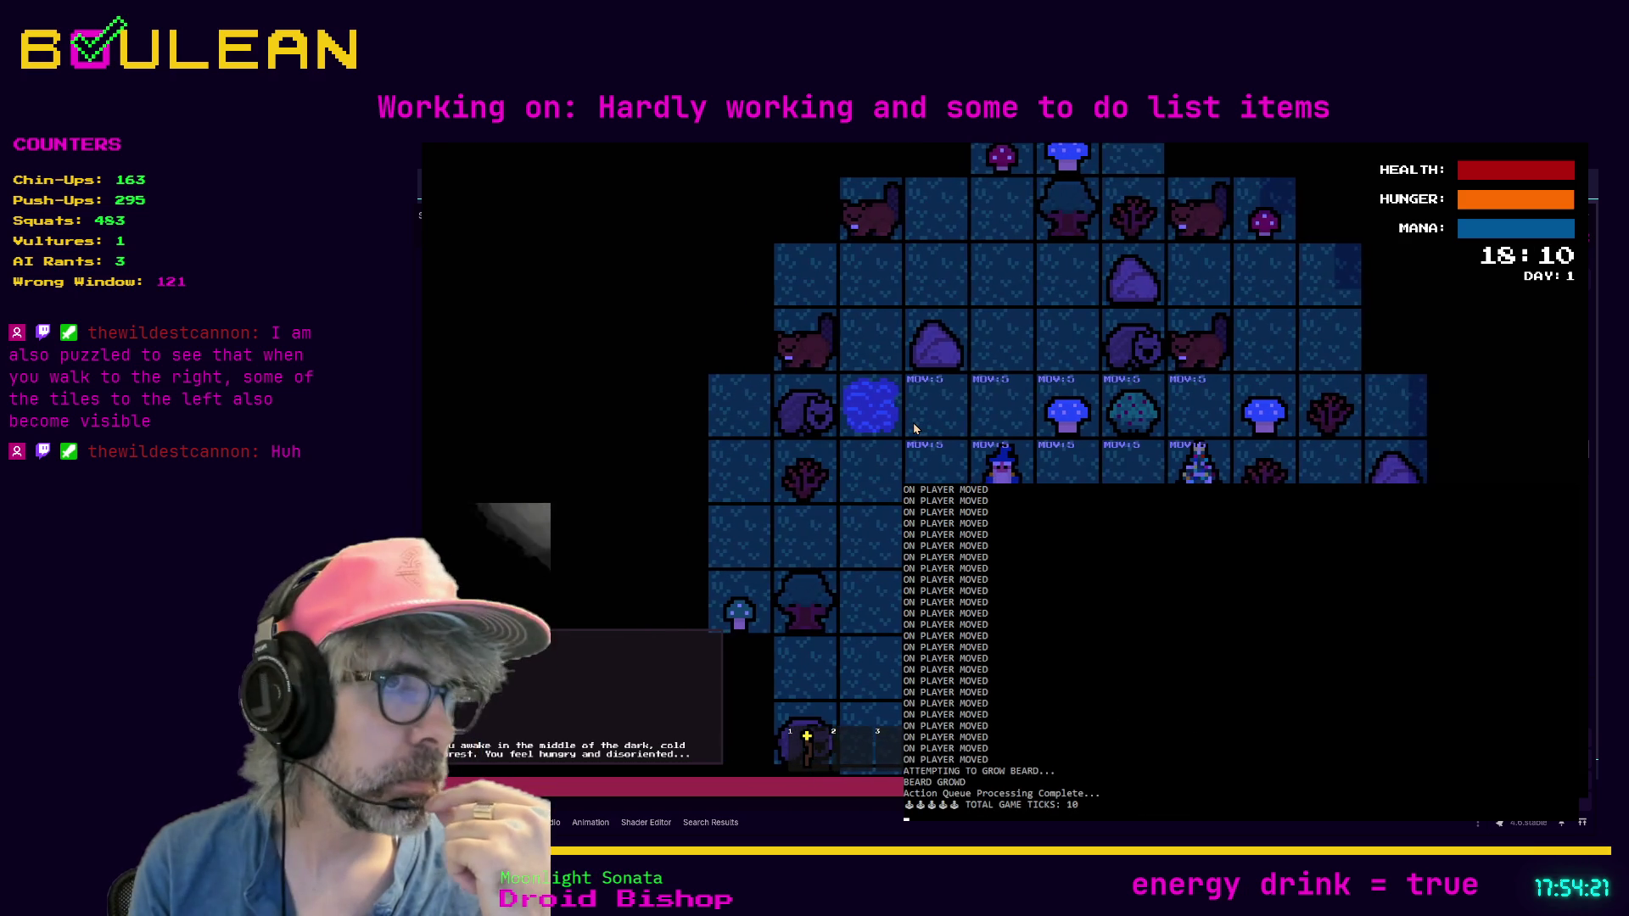
pyautogui.click(914, 428)
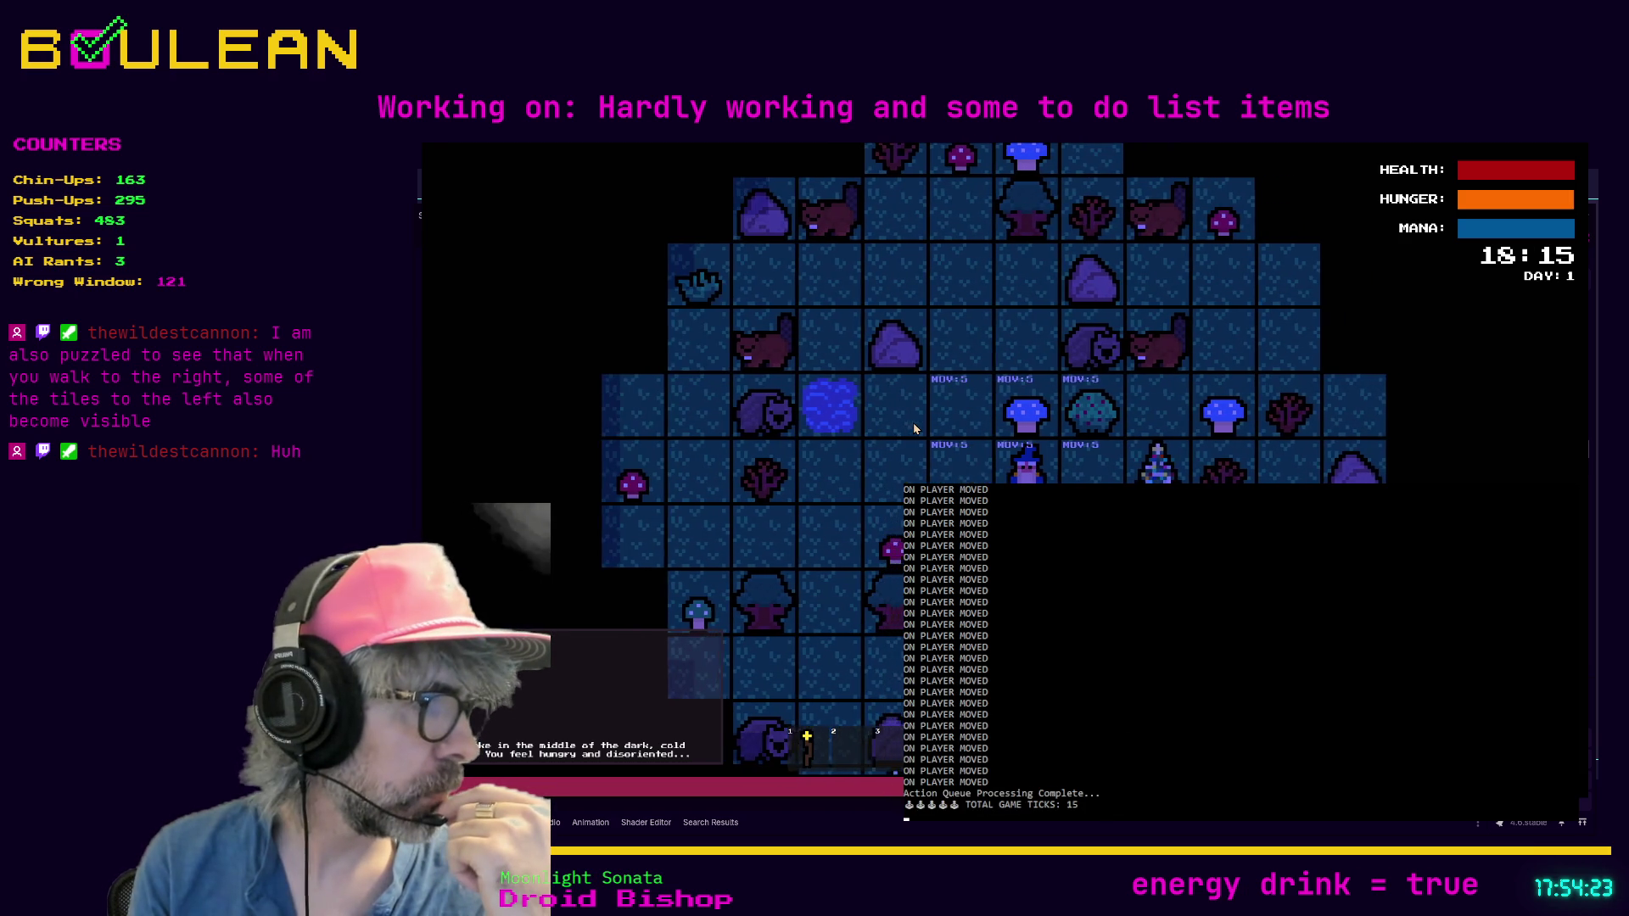
pyautogui.click(913, 429)
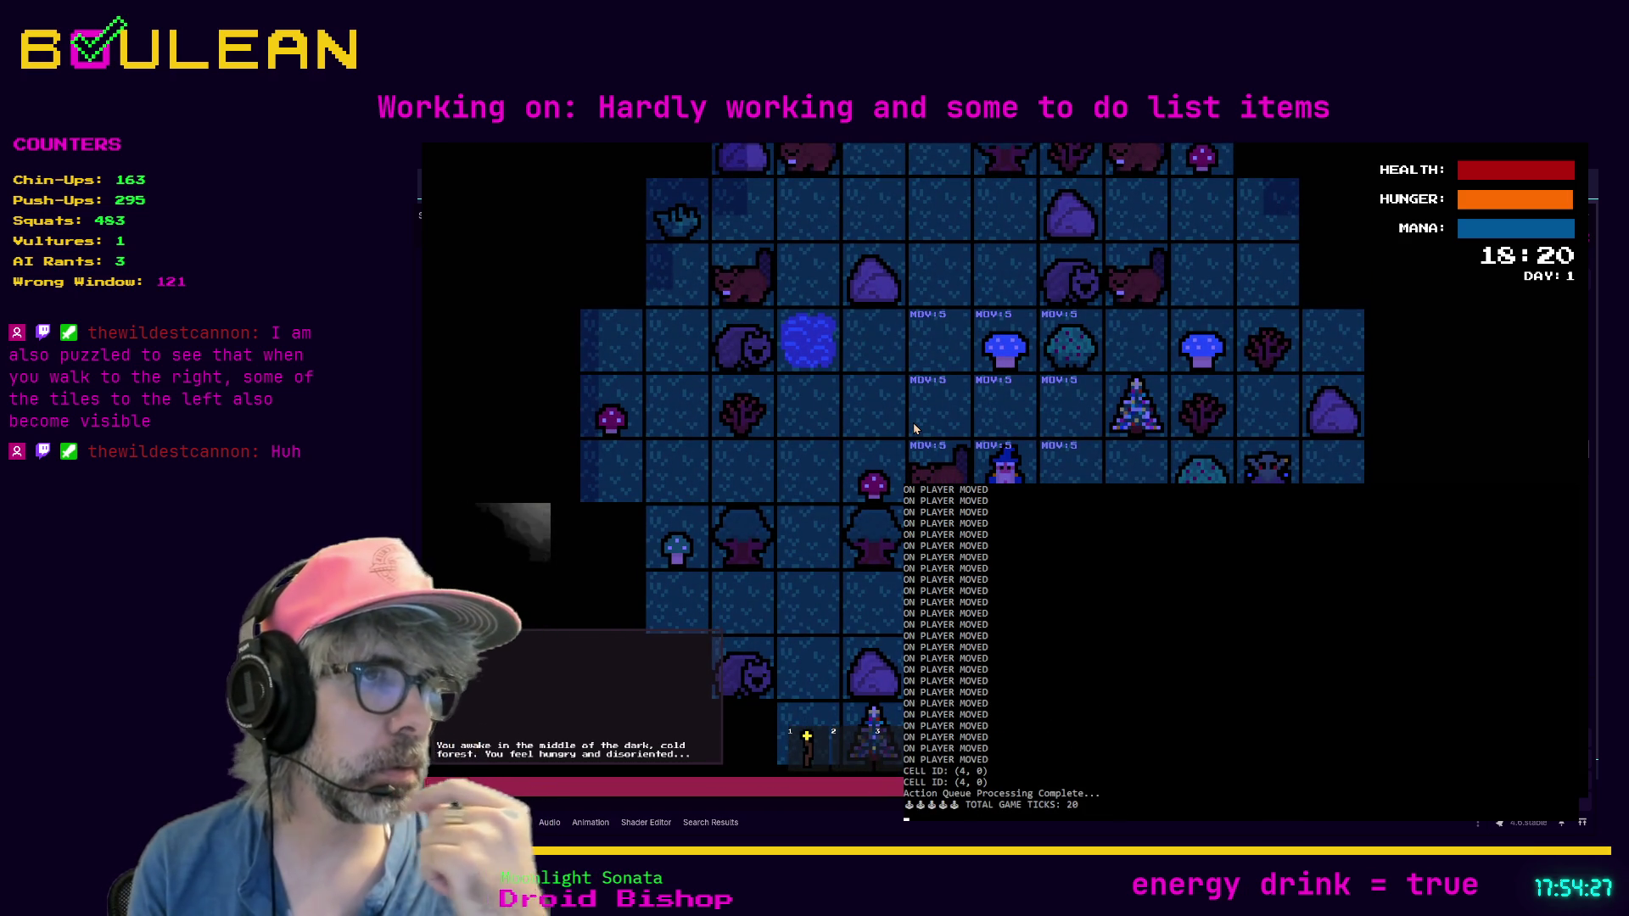
pyautogui.press('F8')
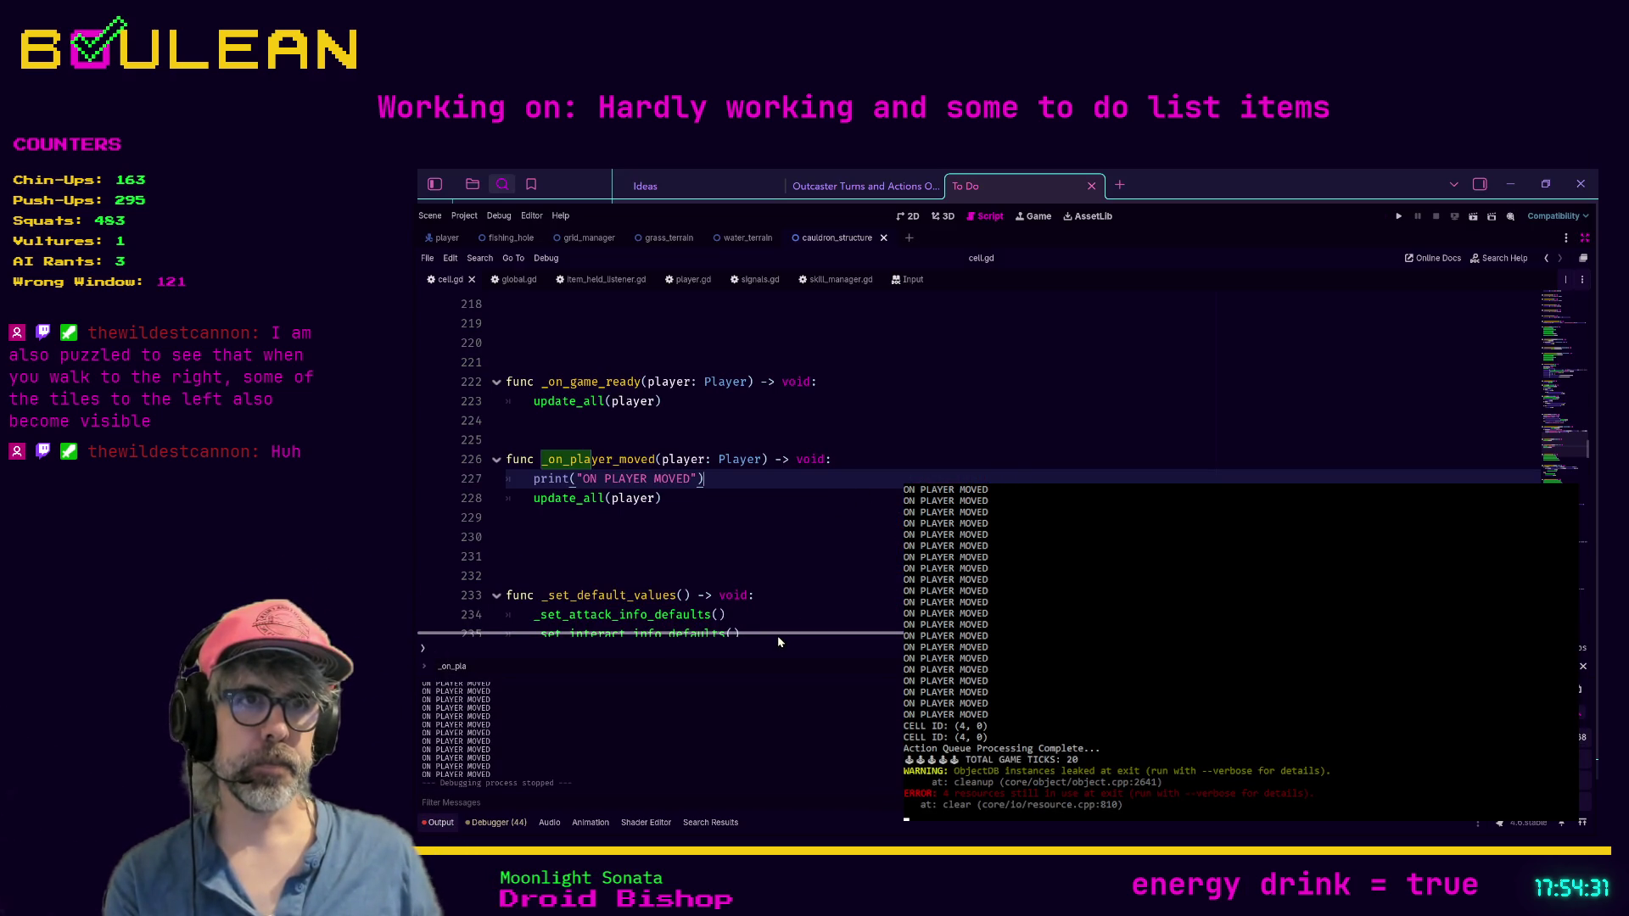
# Step: Follow update_all into the _set_player_adjacent and _show_ap_cost_label definitions
pyautogui.keyDown('ctrl'); pyautogui.click(580, 499); pyautogui.keyUp('ctrl')
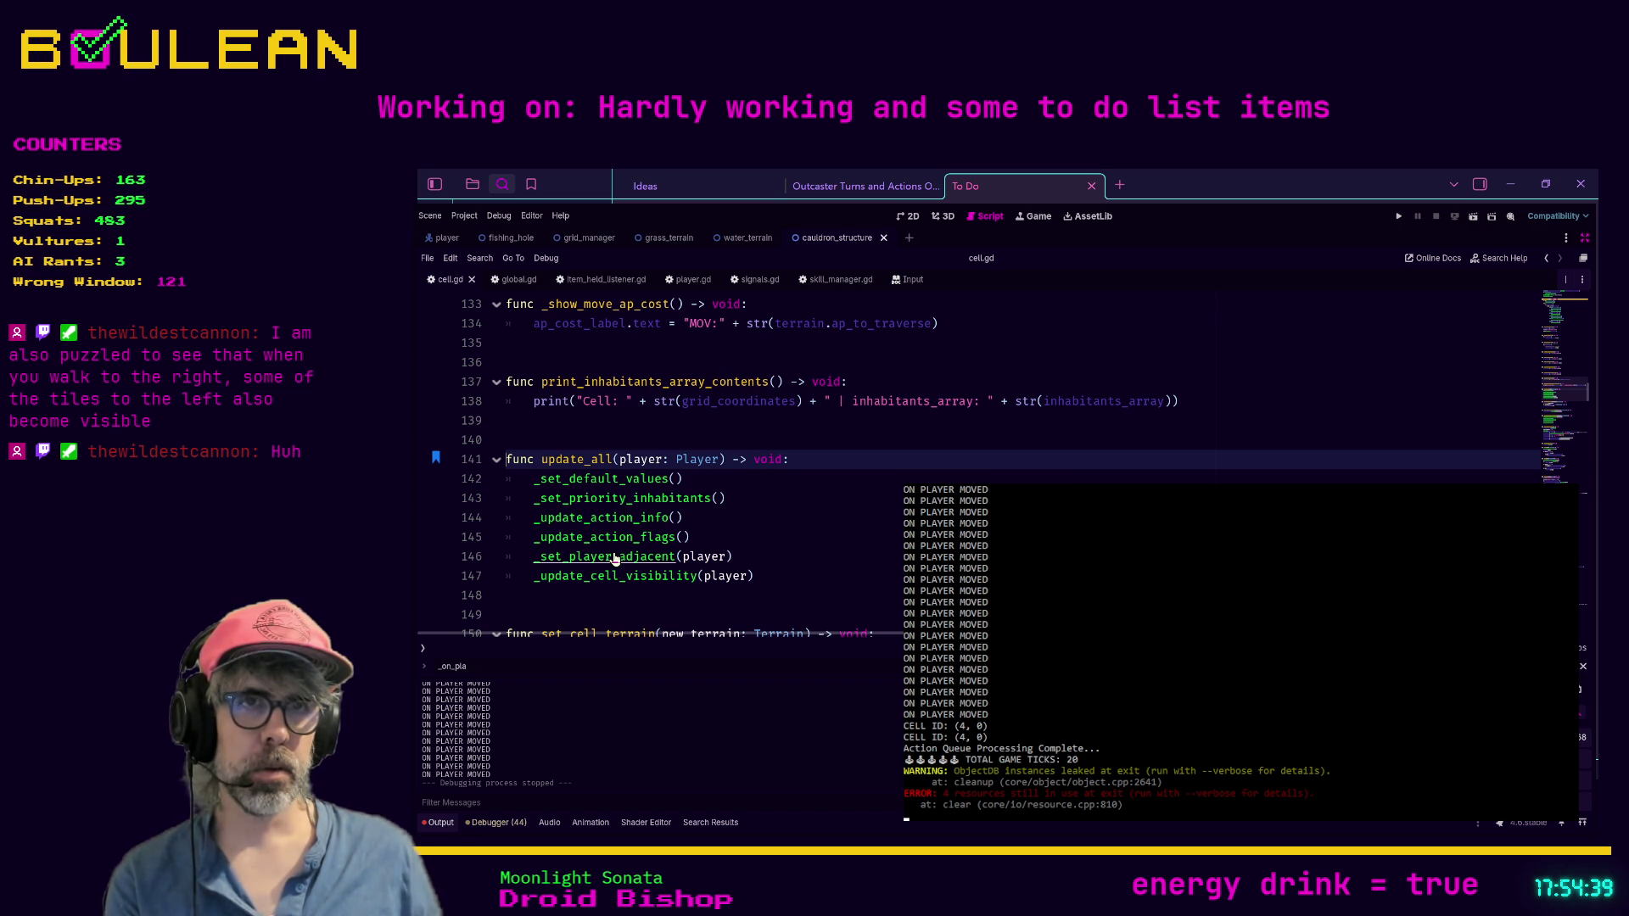
pyautogui.keyDown('ctrl'); pyautogui.click(636, 562); pyautogui.keyUp('ctrl')
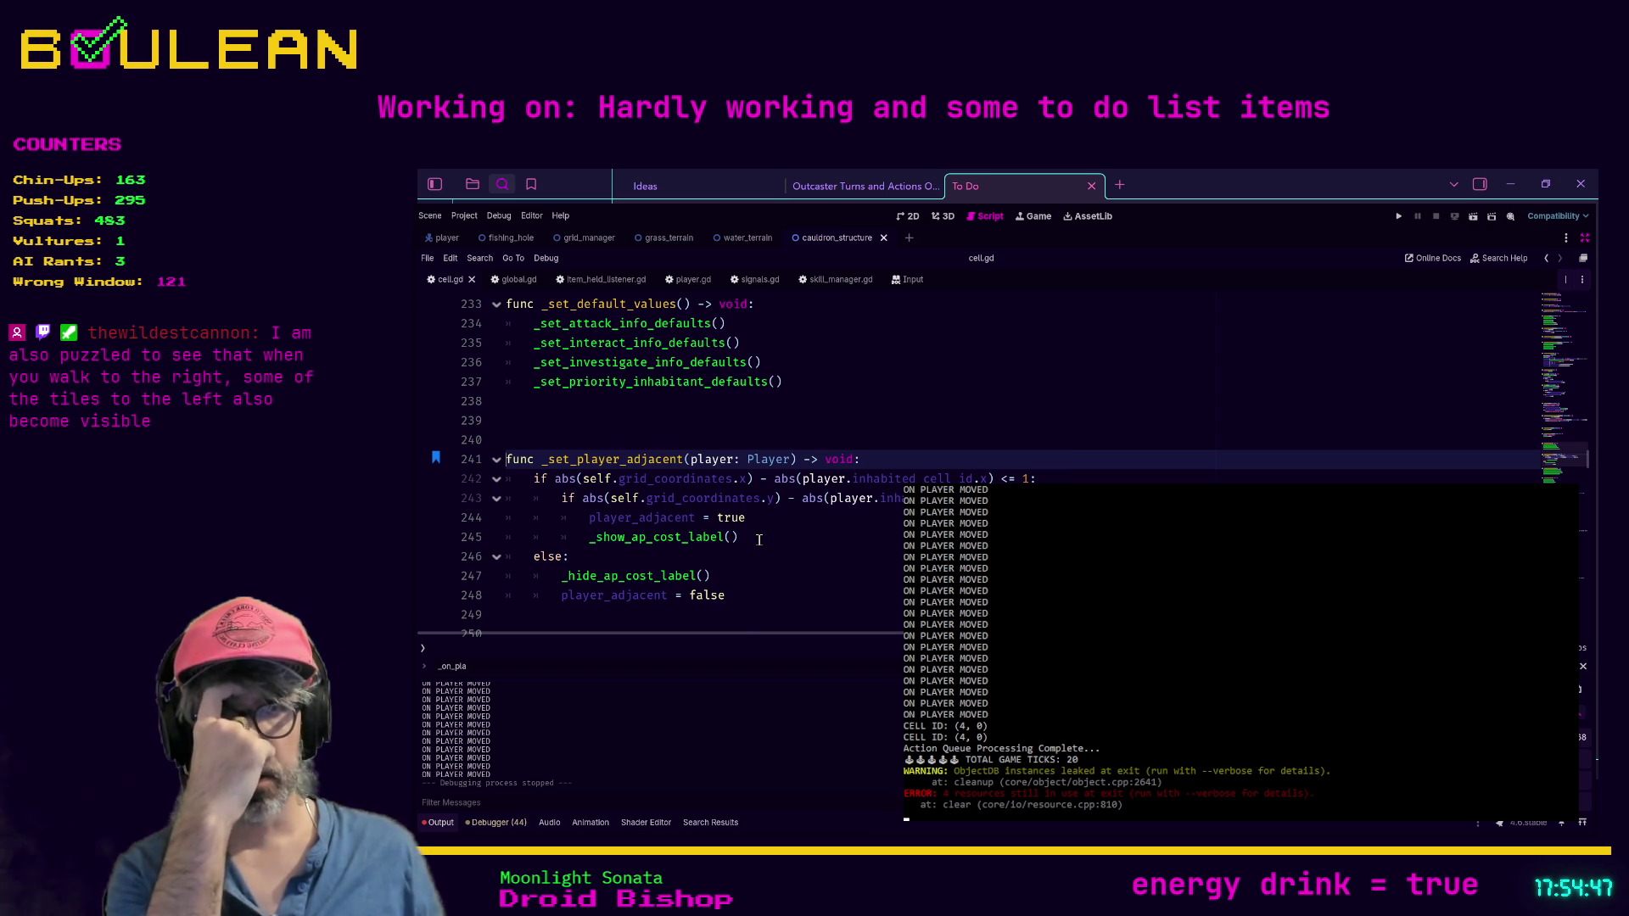
pyautogui.keyDown('ctrl'); pyautogui.click(625, 540); pyautogui.keyUp('ctrl')
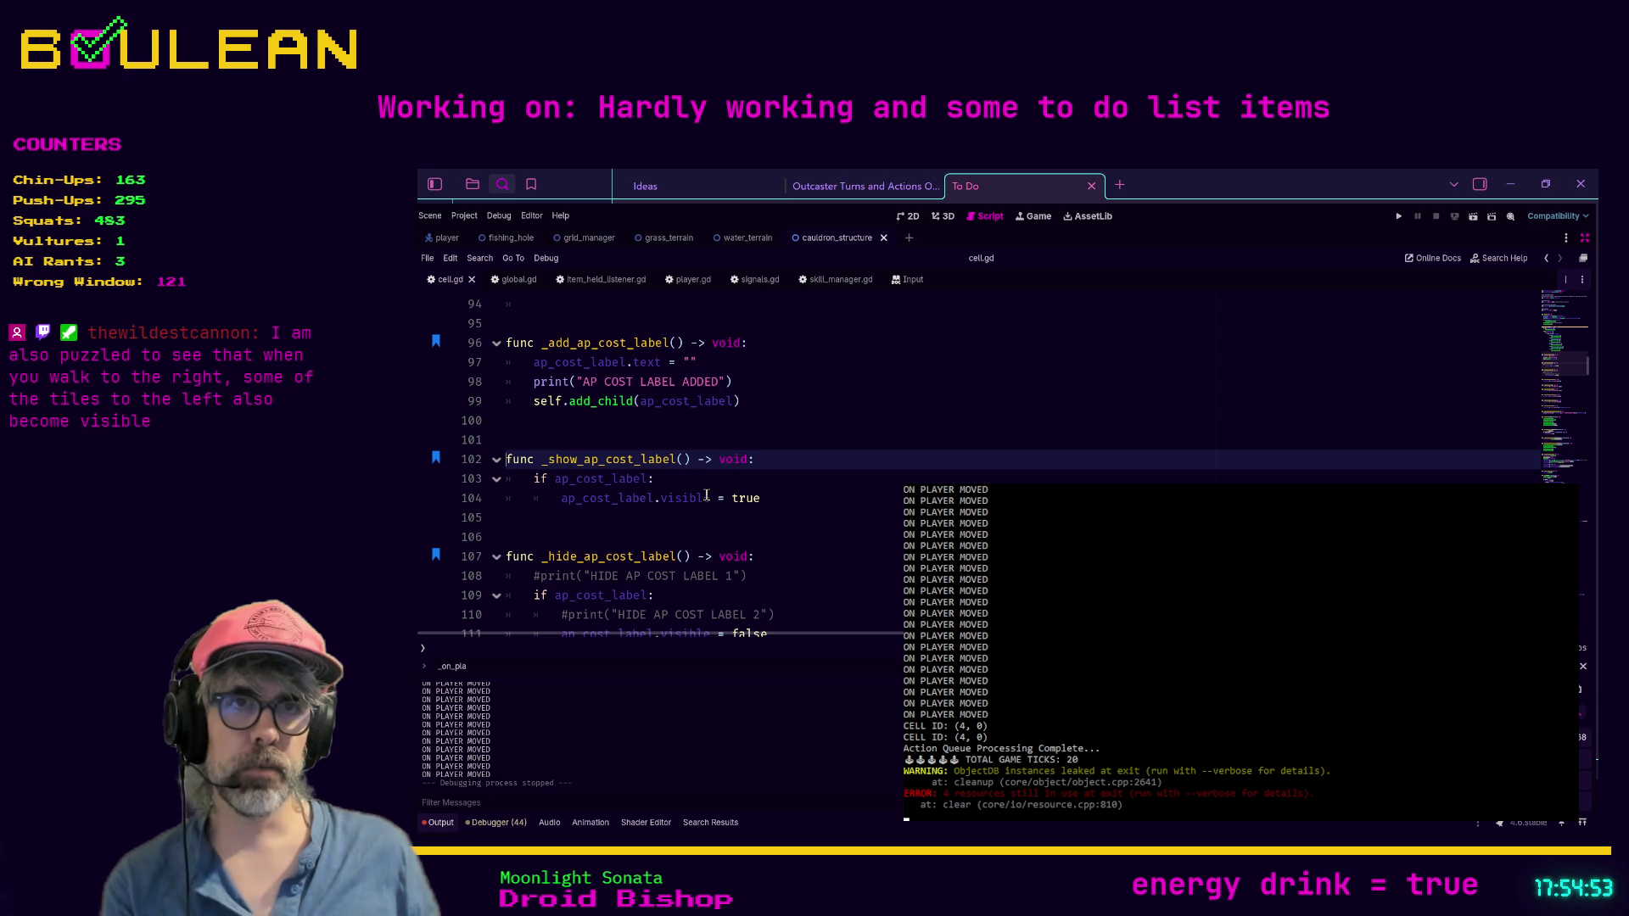
pyautogui.scroll(-1, 622, 526)
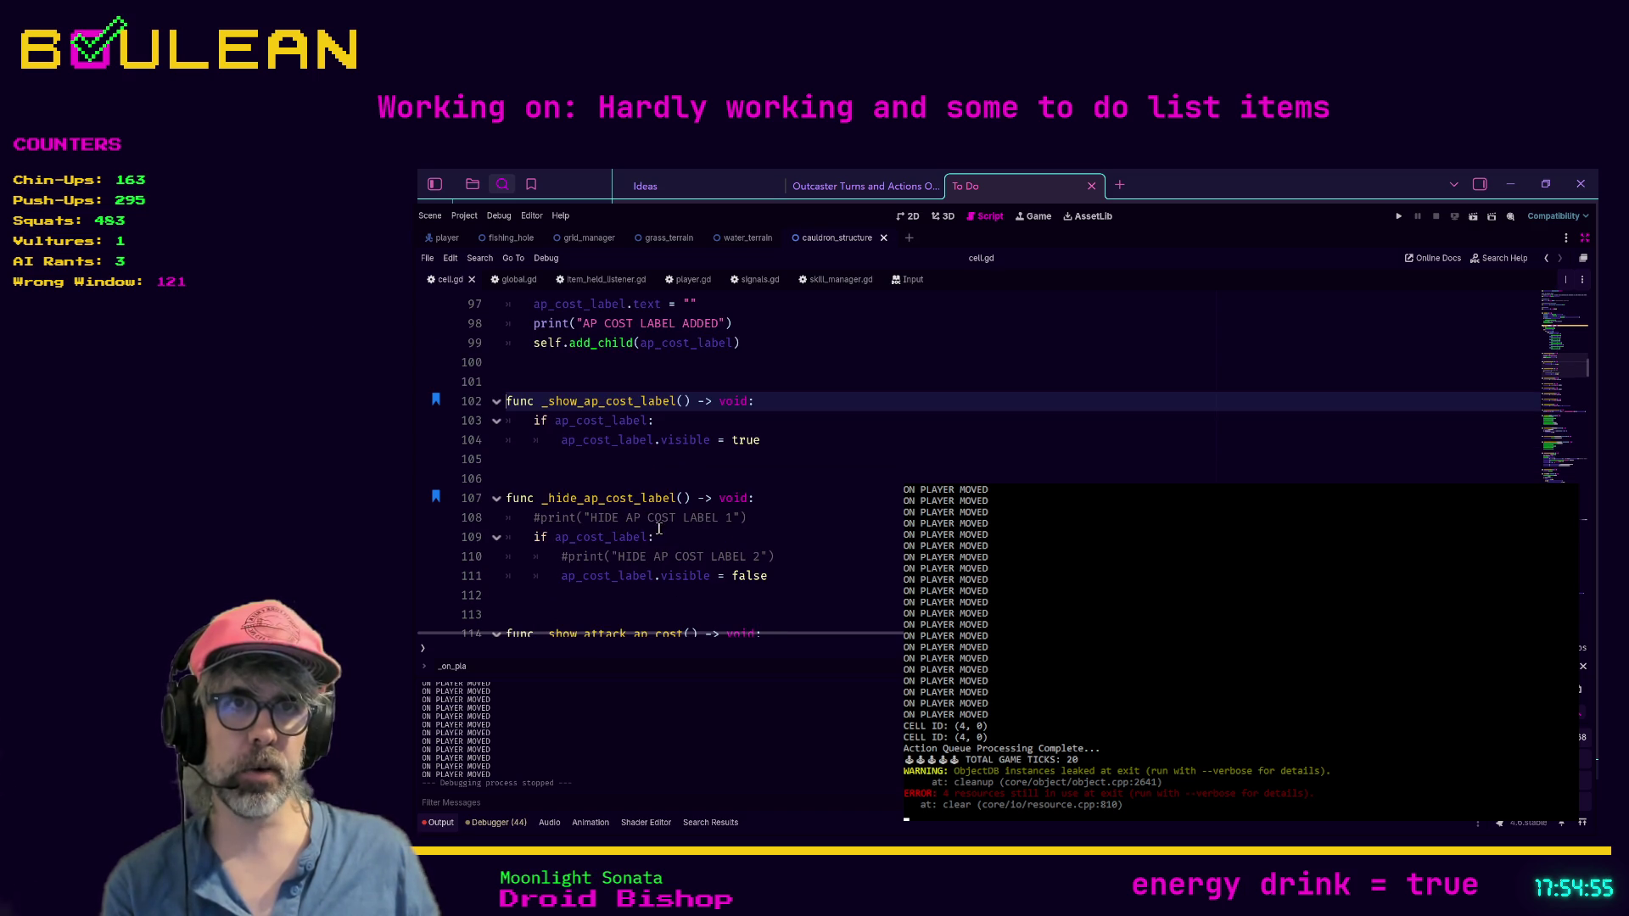
# Step: Delete both commented HIDE AP COST LABEL debug prints and save cell.gd
pyautogui.click(749, 518)
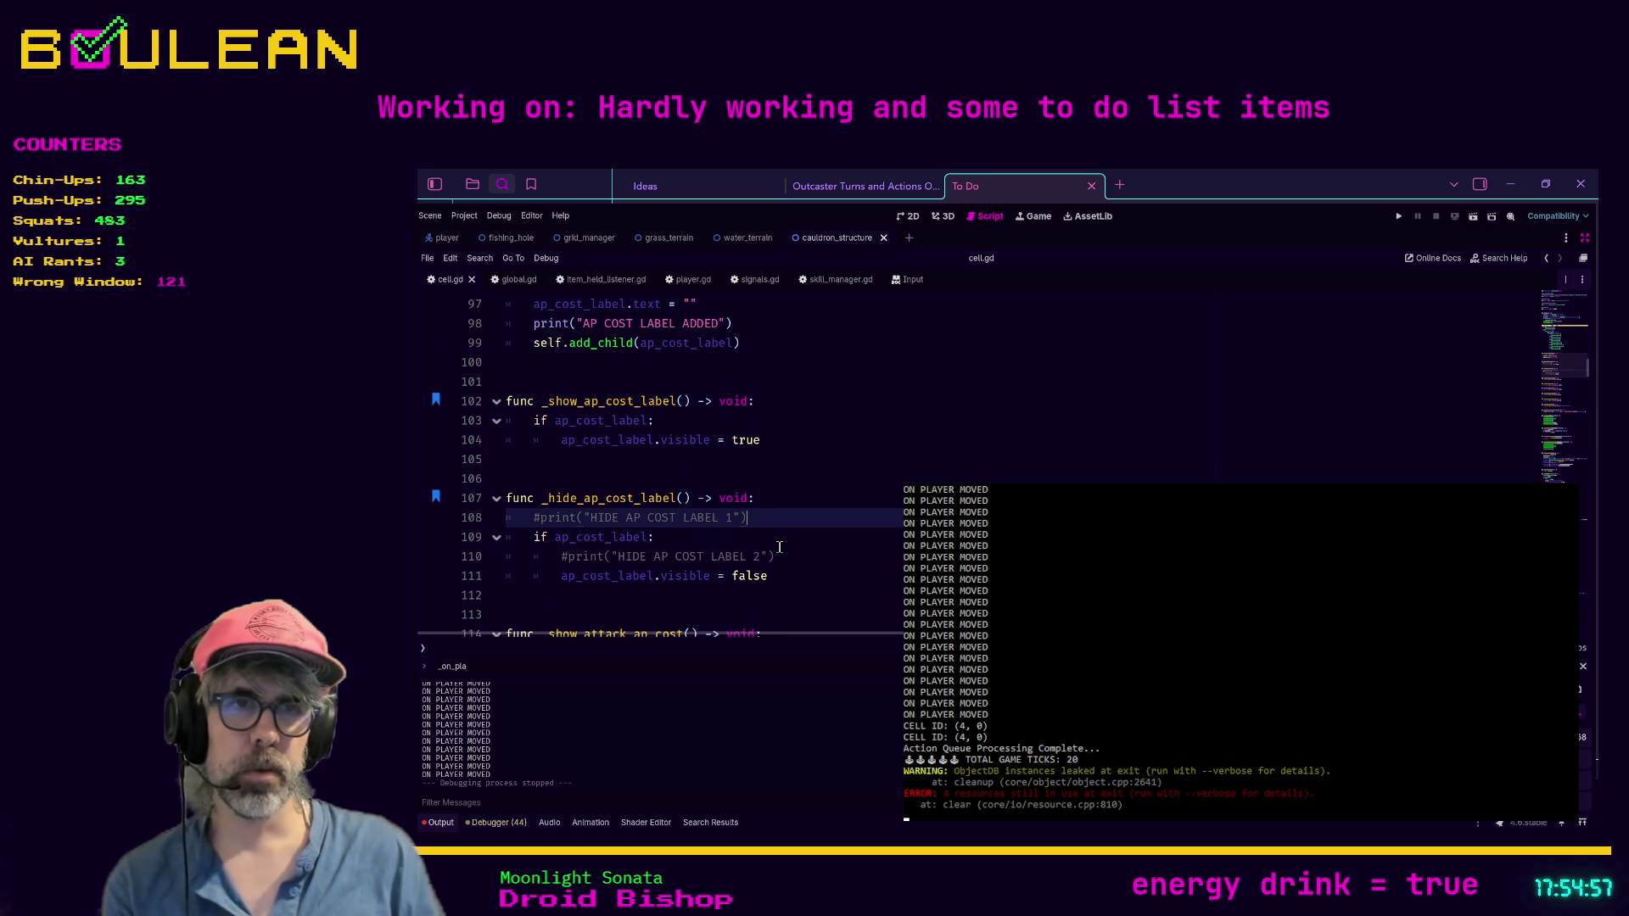
pyautogui.hotkey('shift', 'Home')
pyautogui.hotkey('shift', 'Home')
pyautogui.press('BackSpace')
pyautogui.press('BackSpace')
pyautogui.press('Down')
pyautogui.press('Down')
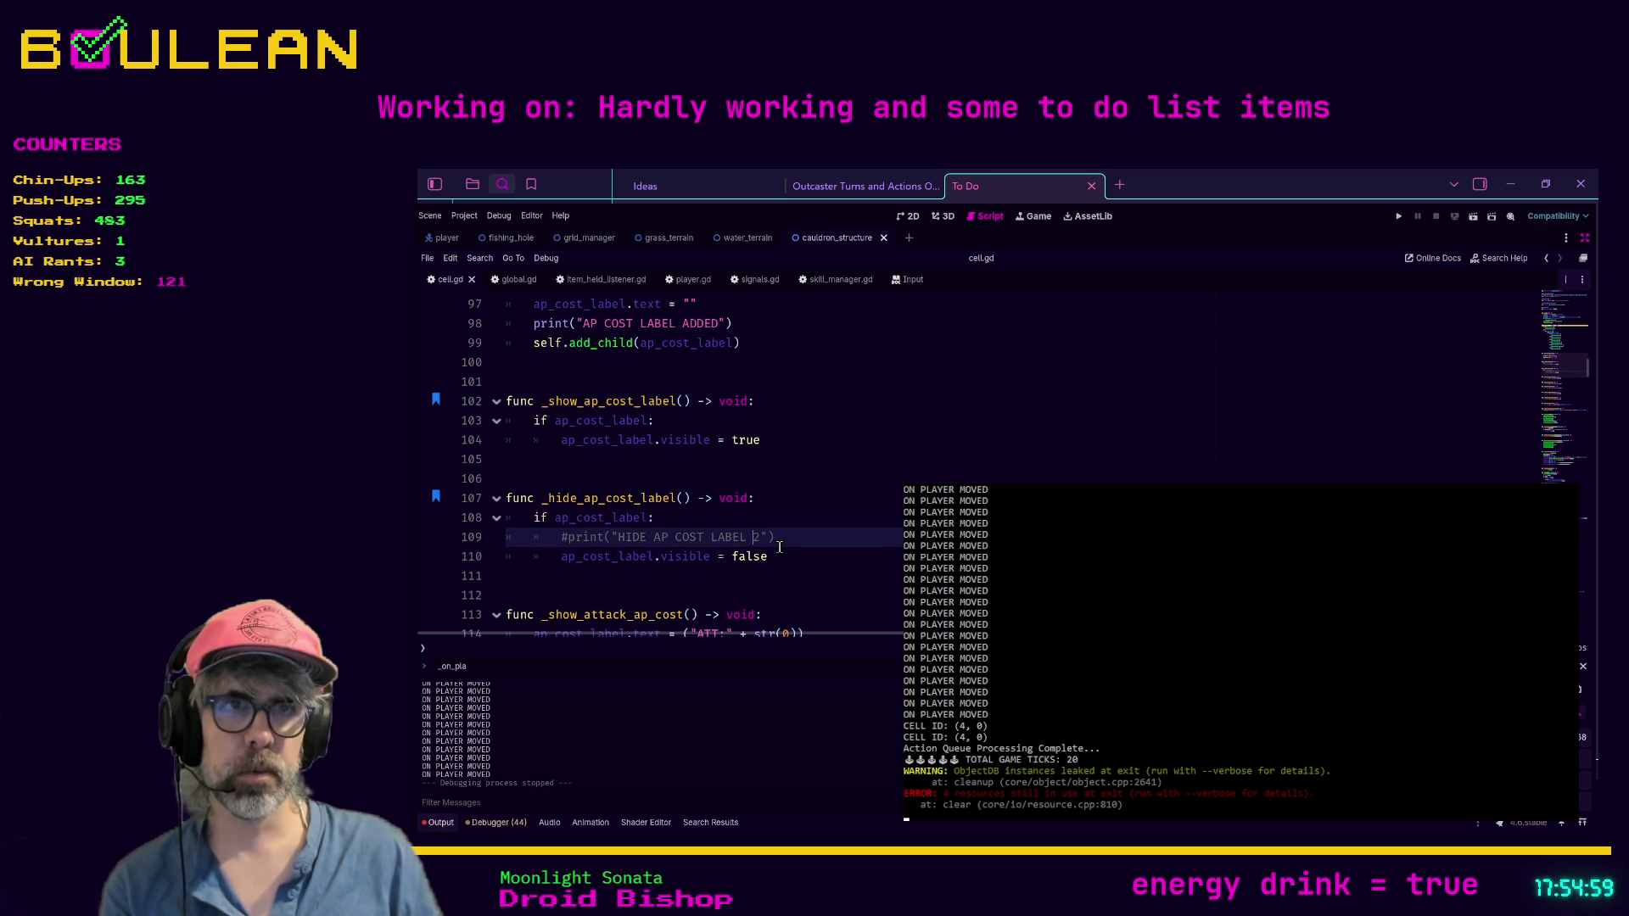
pyautogui.press('End')
pyautogui.hotkey('shift', 'Home')
pyautogui.hotkey('shift', 'Home')
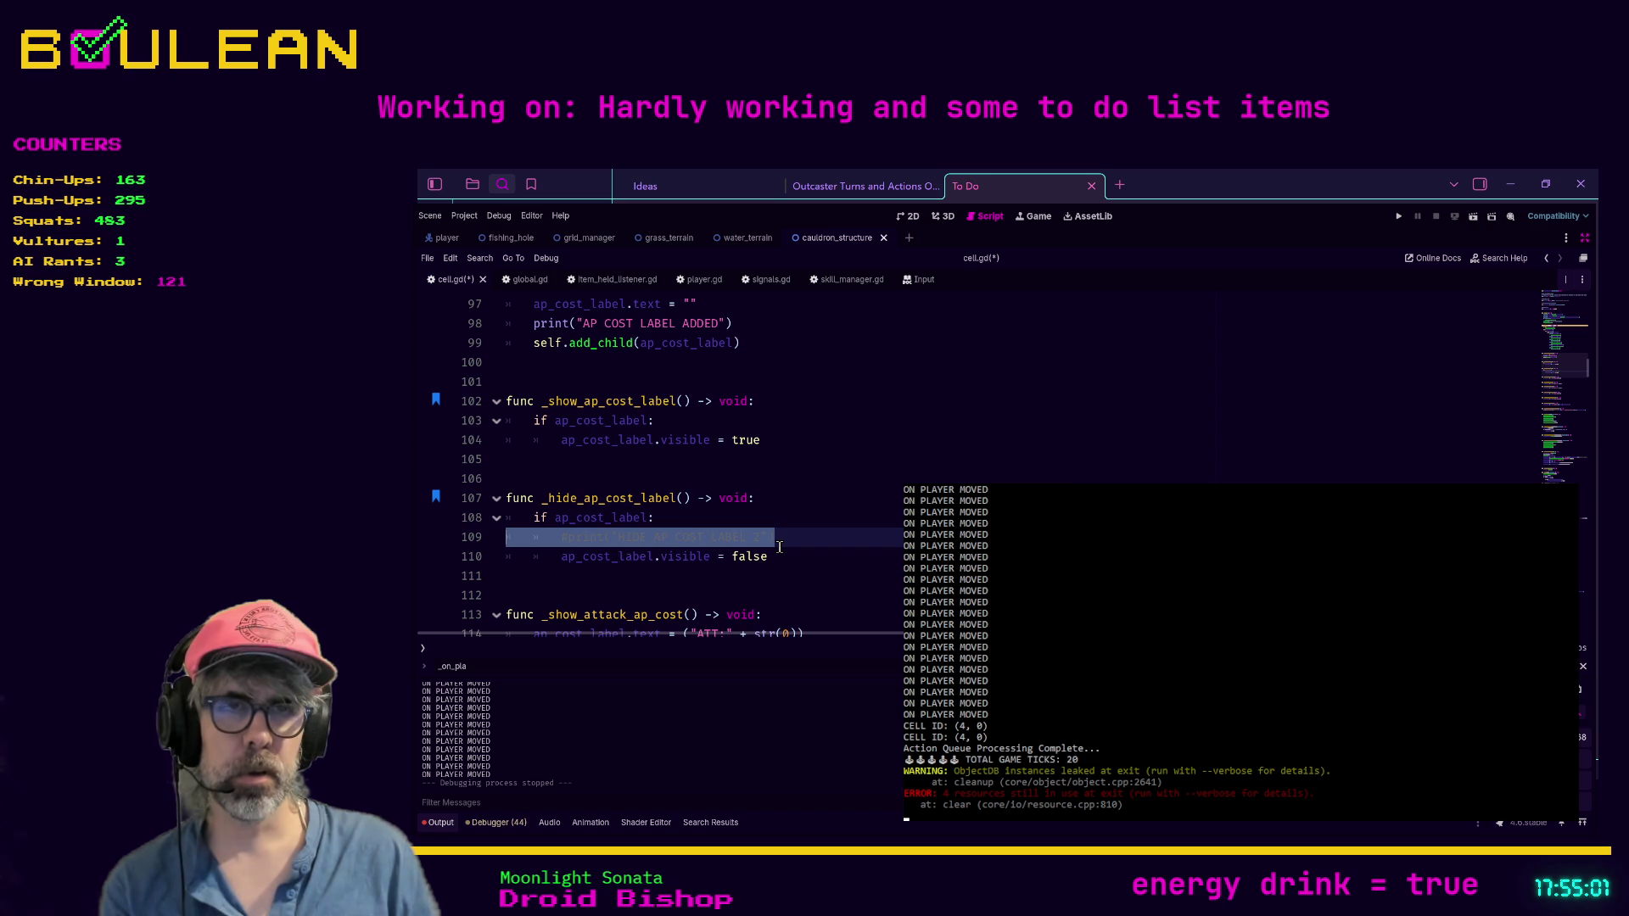
pyautogui.press('BackSpace')
pyautogui.press('BackSpace')
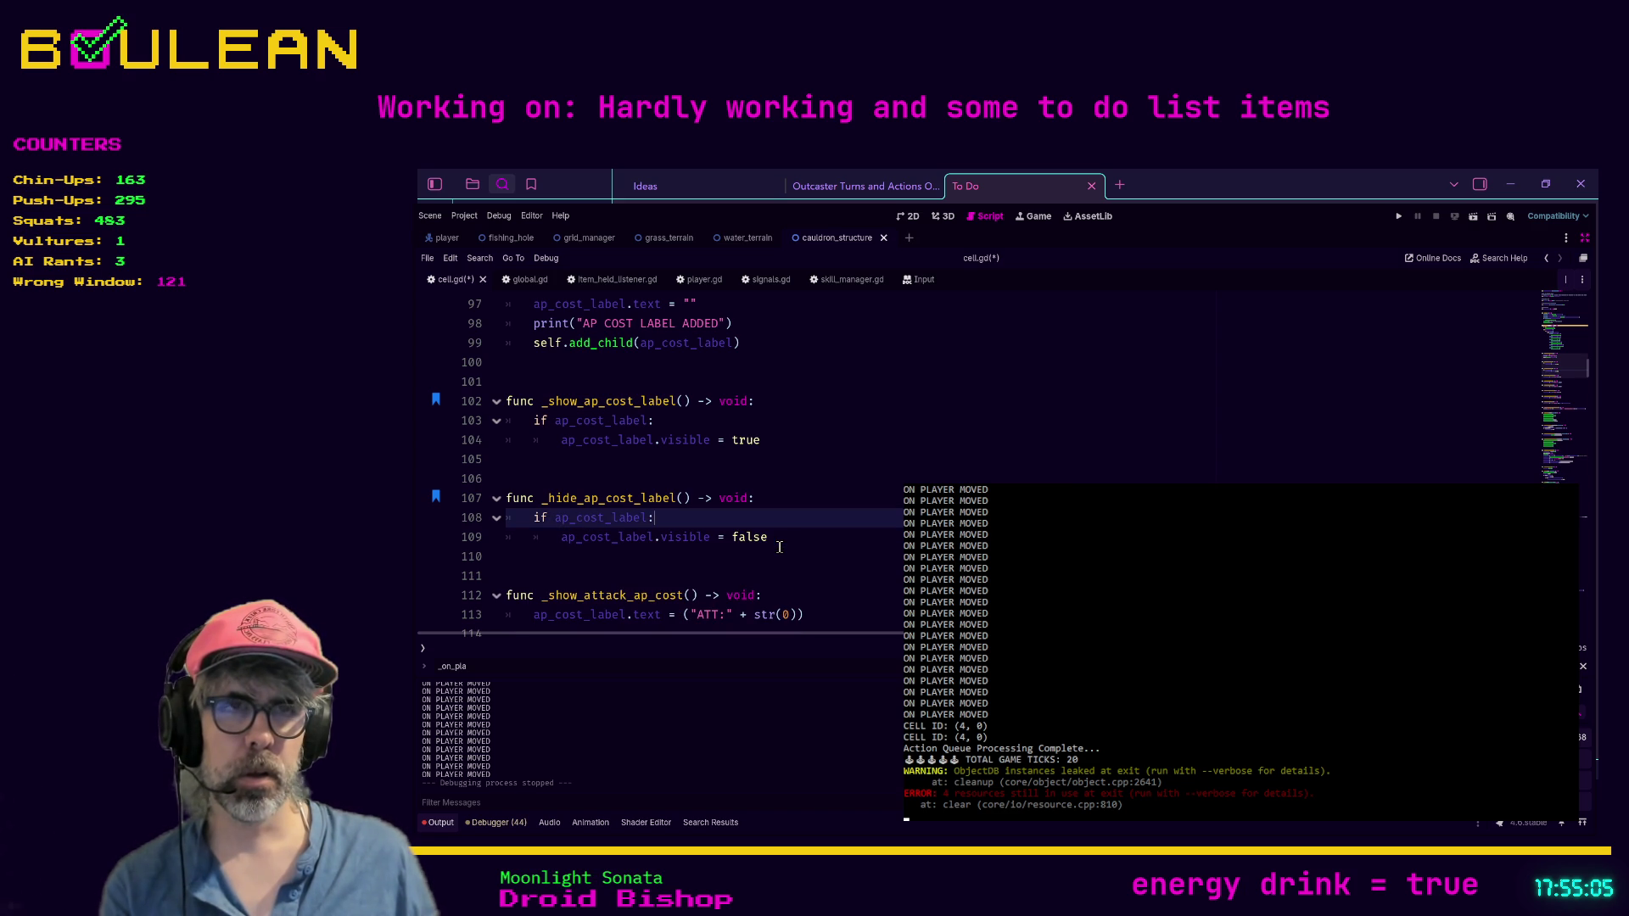
pyautogui.click(760, 556)
pyautogui.hotkey('ctrl', 's')
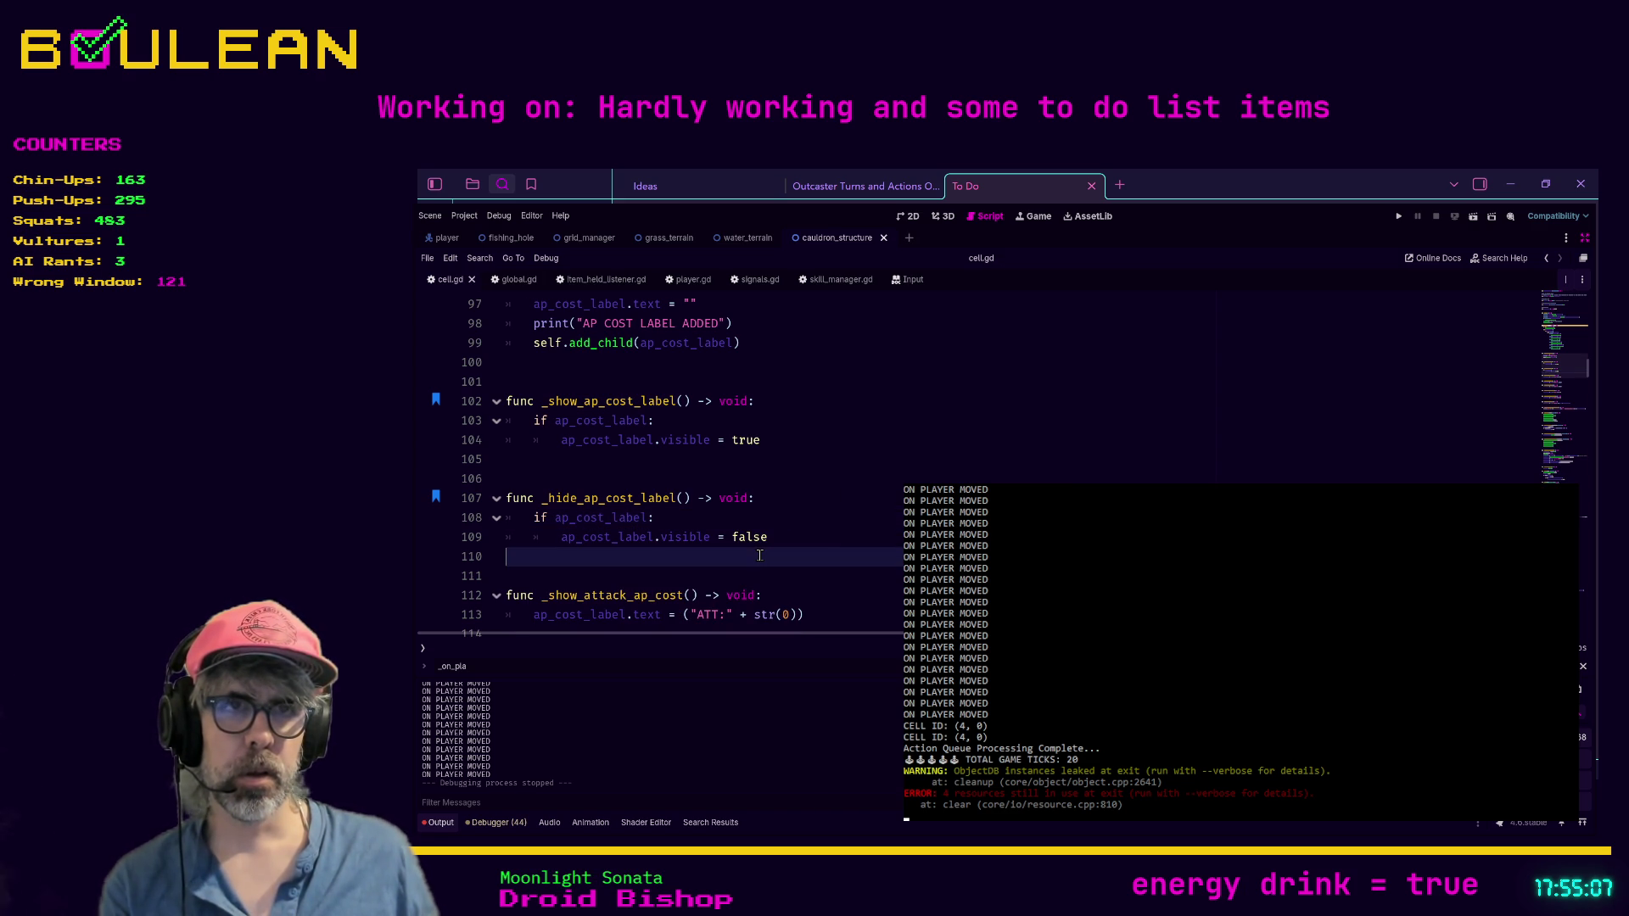
# Step: Step through the 'visible' matches until reaching the AP cost label show/hide code
pyautogui.scroll(-1, 760, 555)
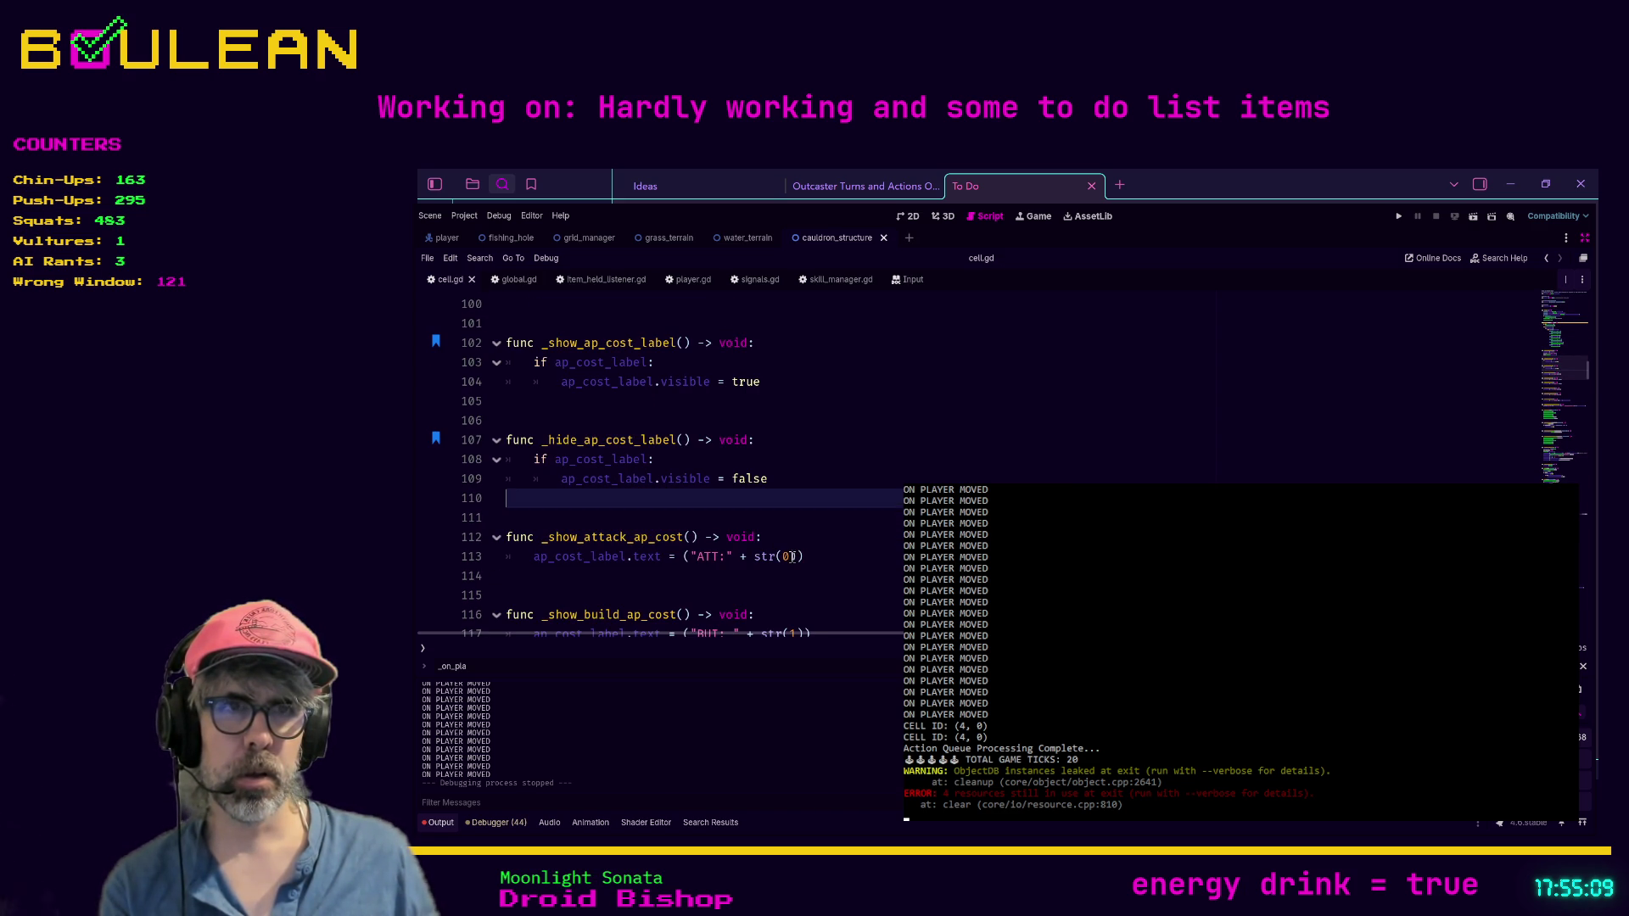
pyautogui.scroll(-1, 807, 560)
pyautogui.click(804, 545)
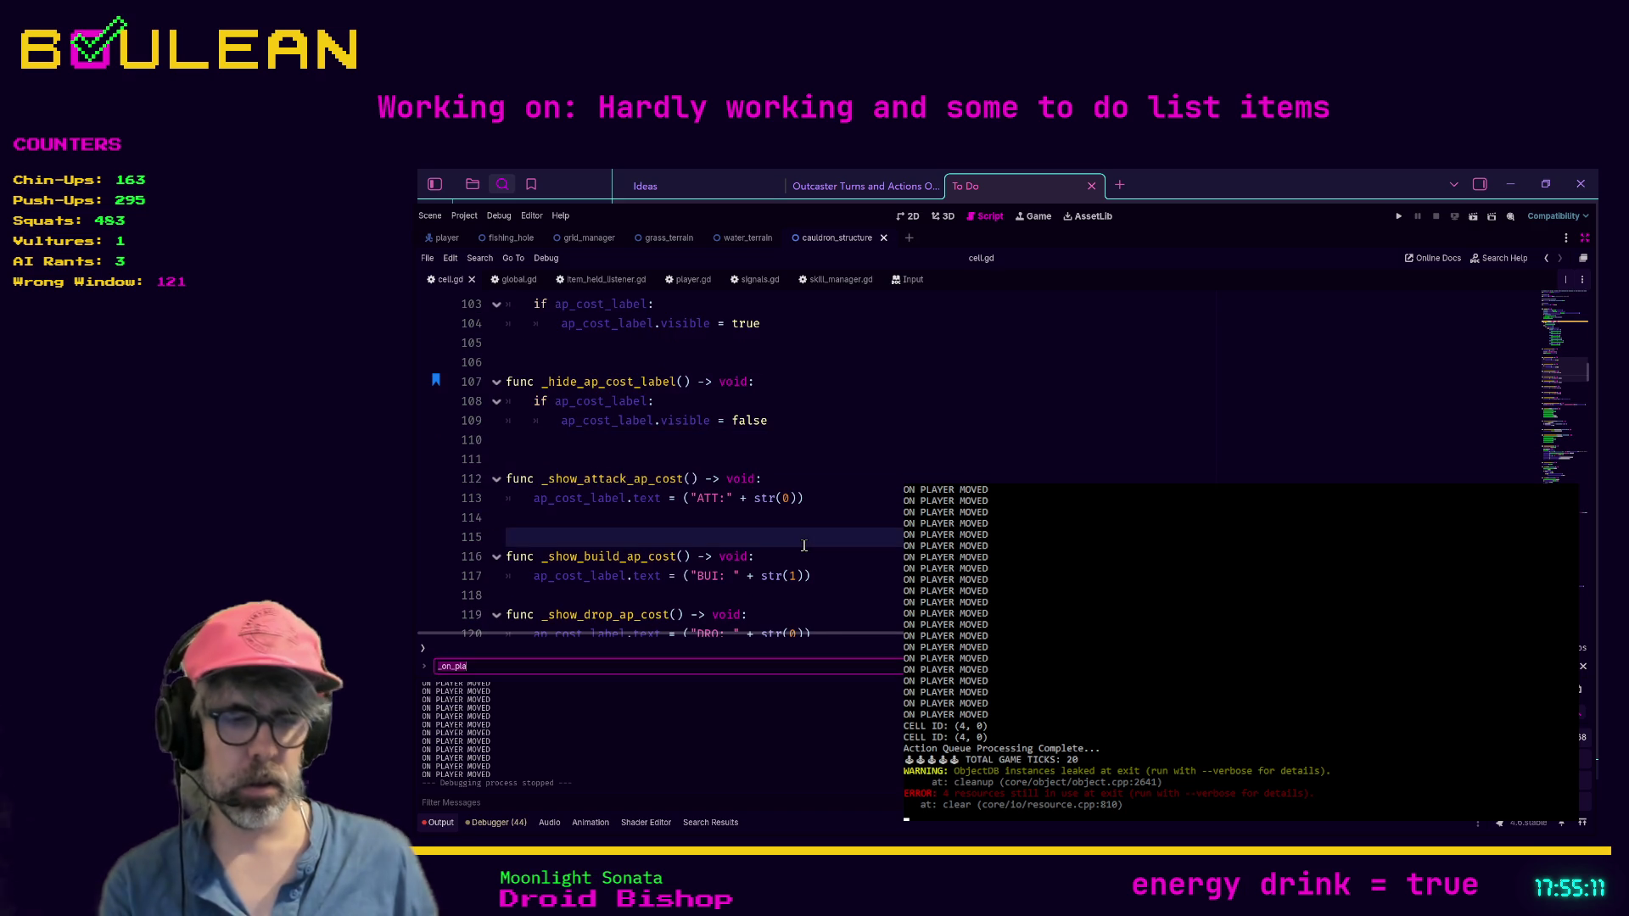
pyautogui.hotkey('ctrl', 'f')
pyautogui.write('visible')
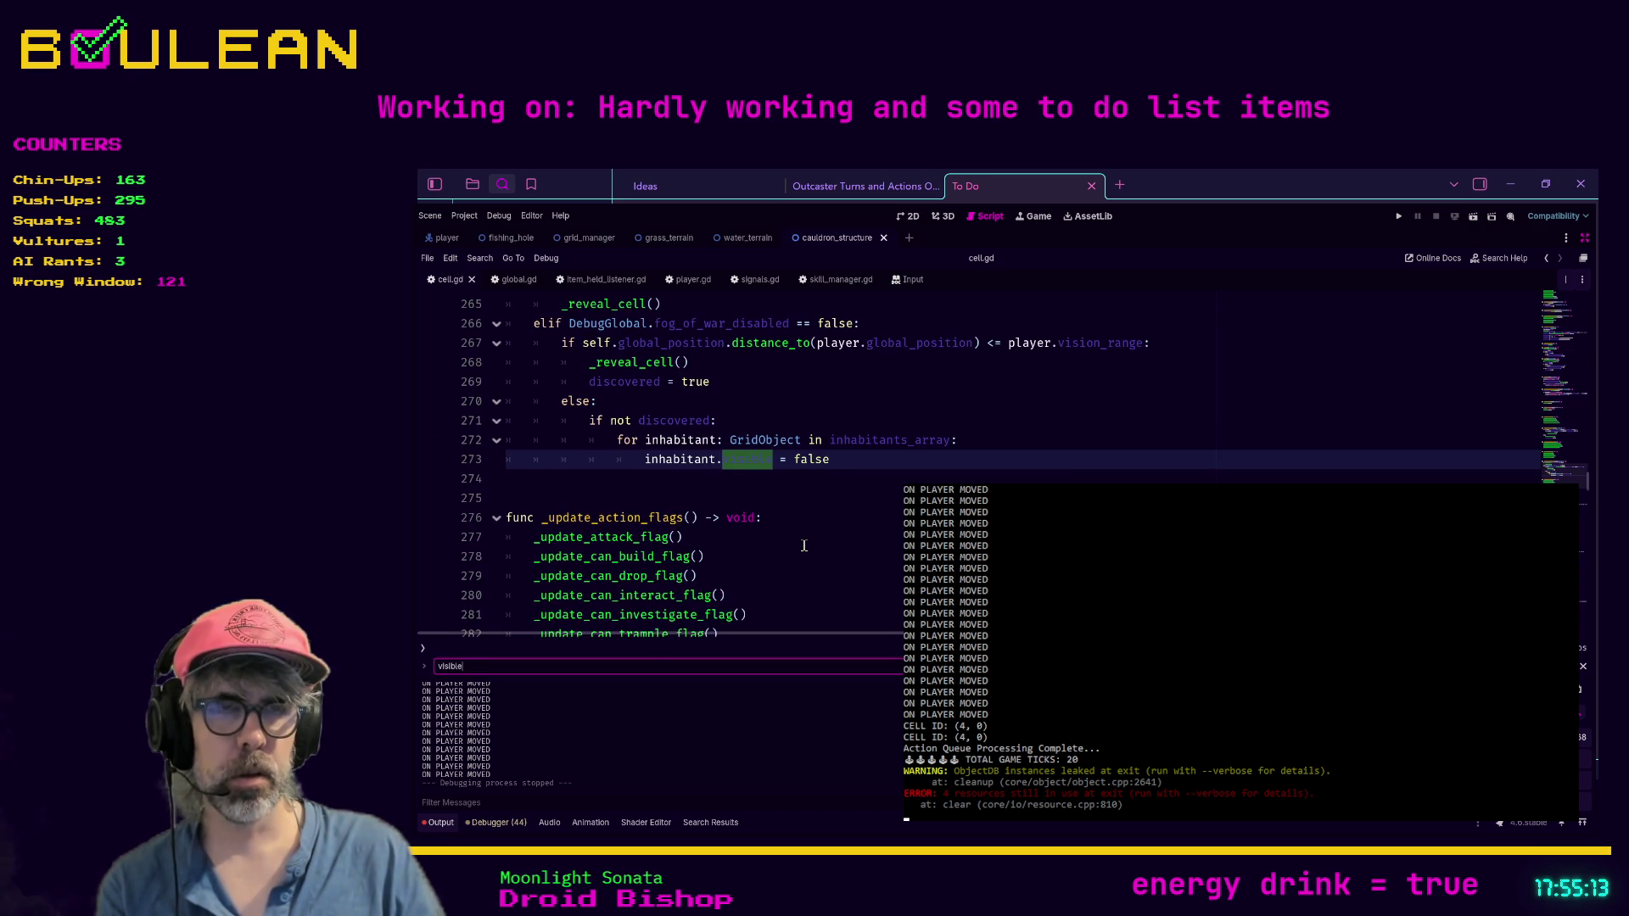
pyautogui.press('Return')
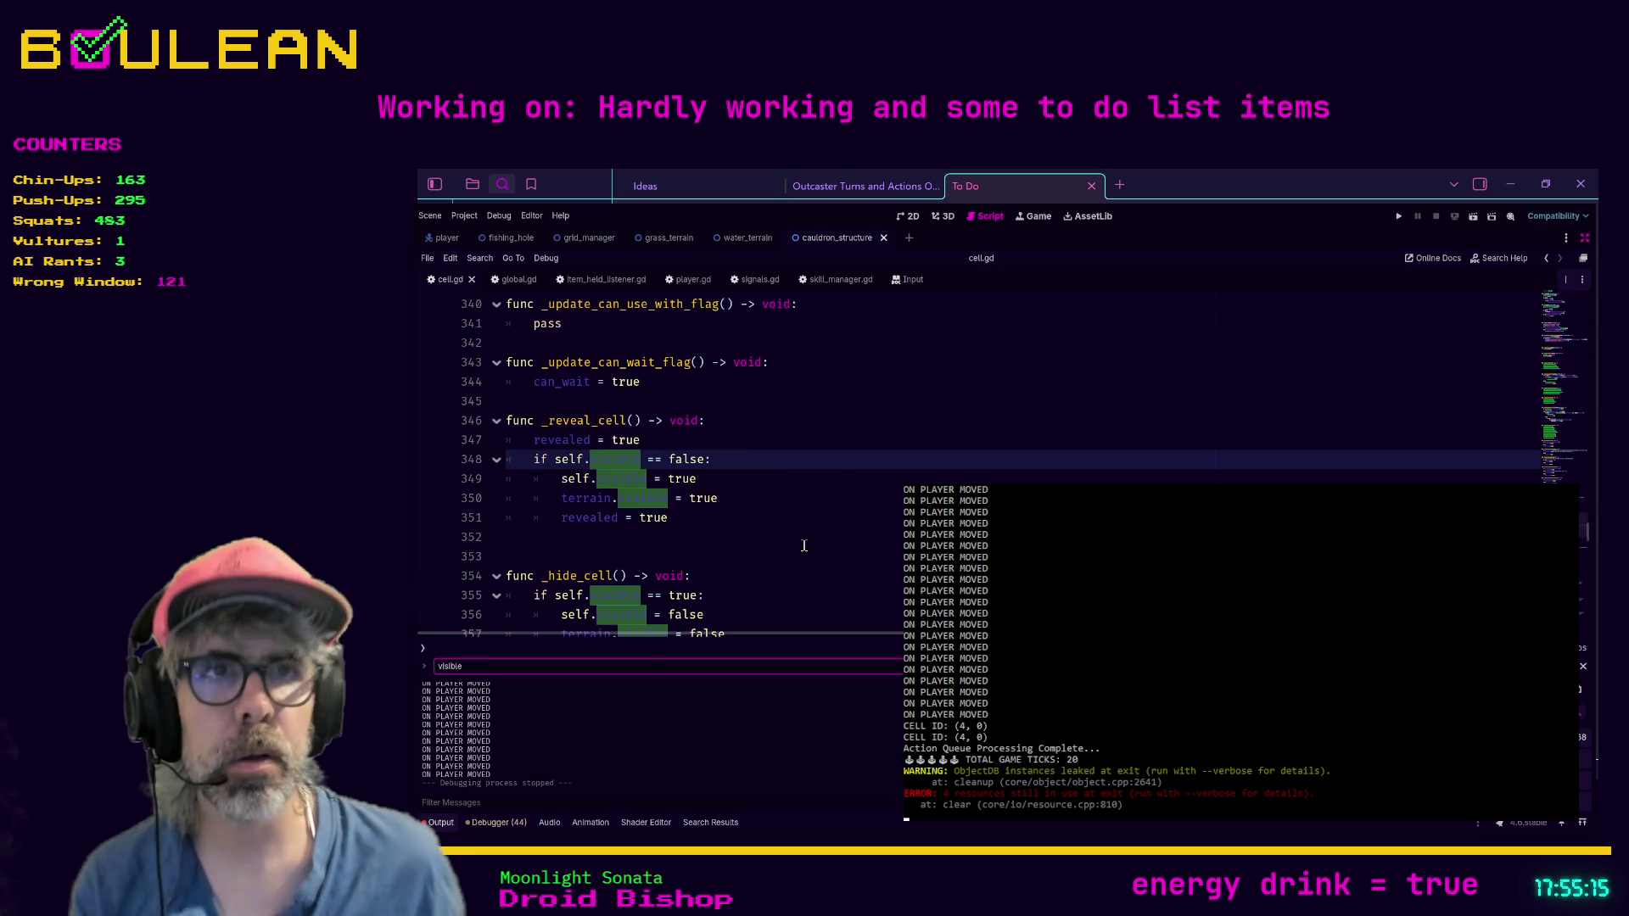
pyautogui.press('Return')
pyautogui.press('Return')
pyautogui.press('Return')
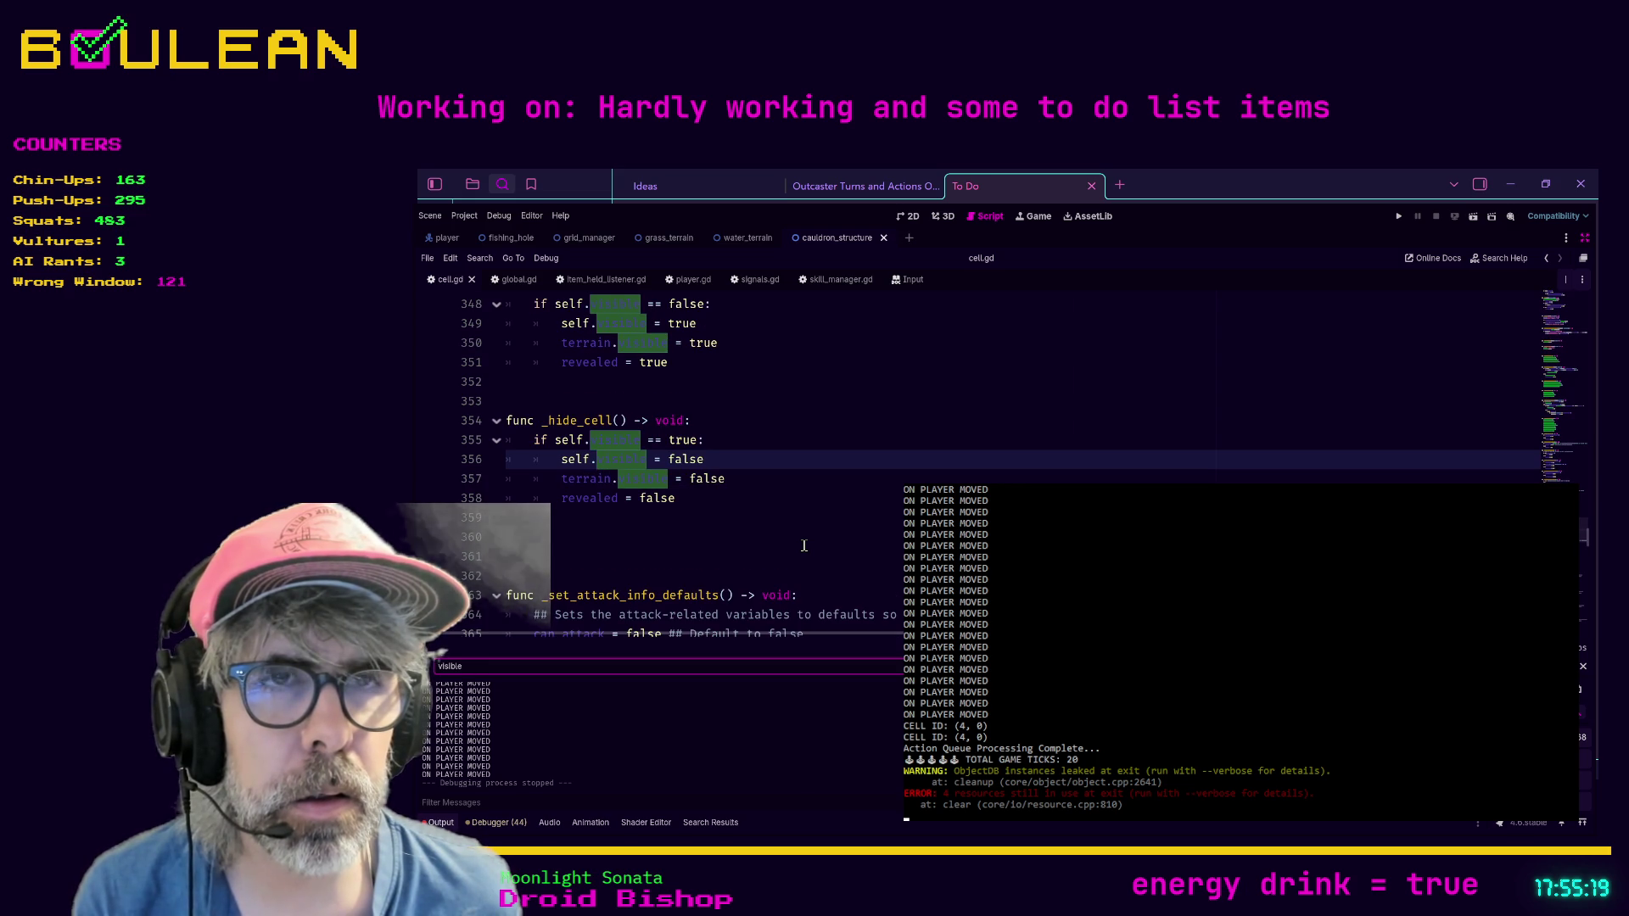
pyautogui.press('Return')
pyautogui.press('Return')
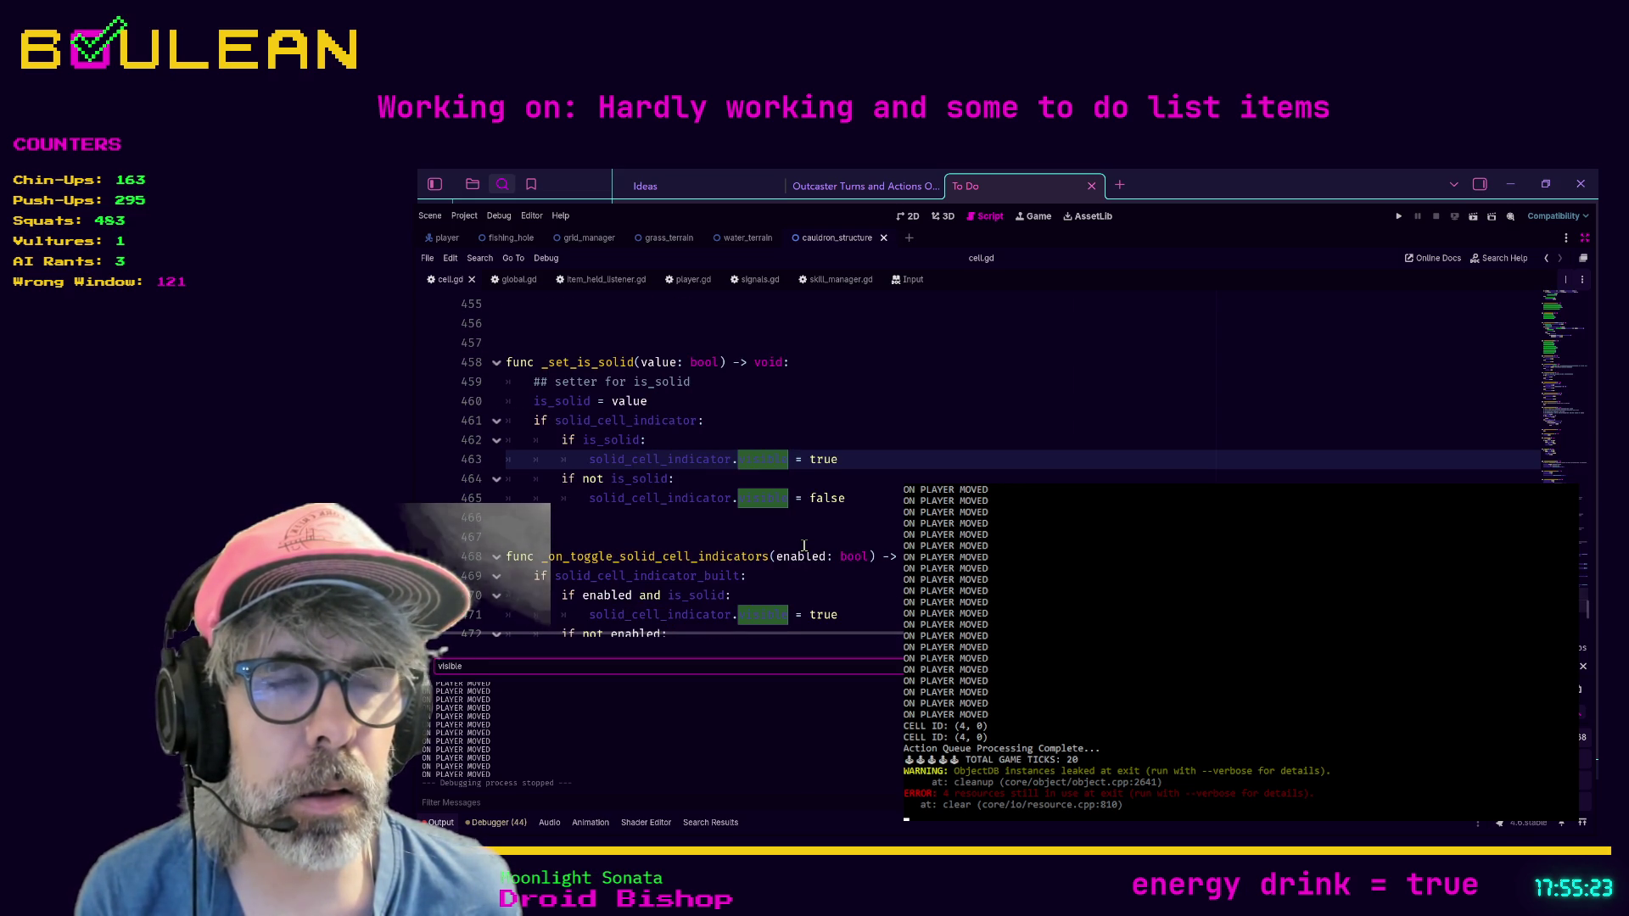
pyautogui.press('Return')
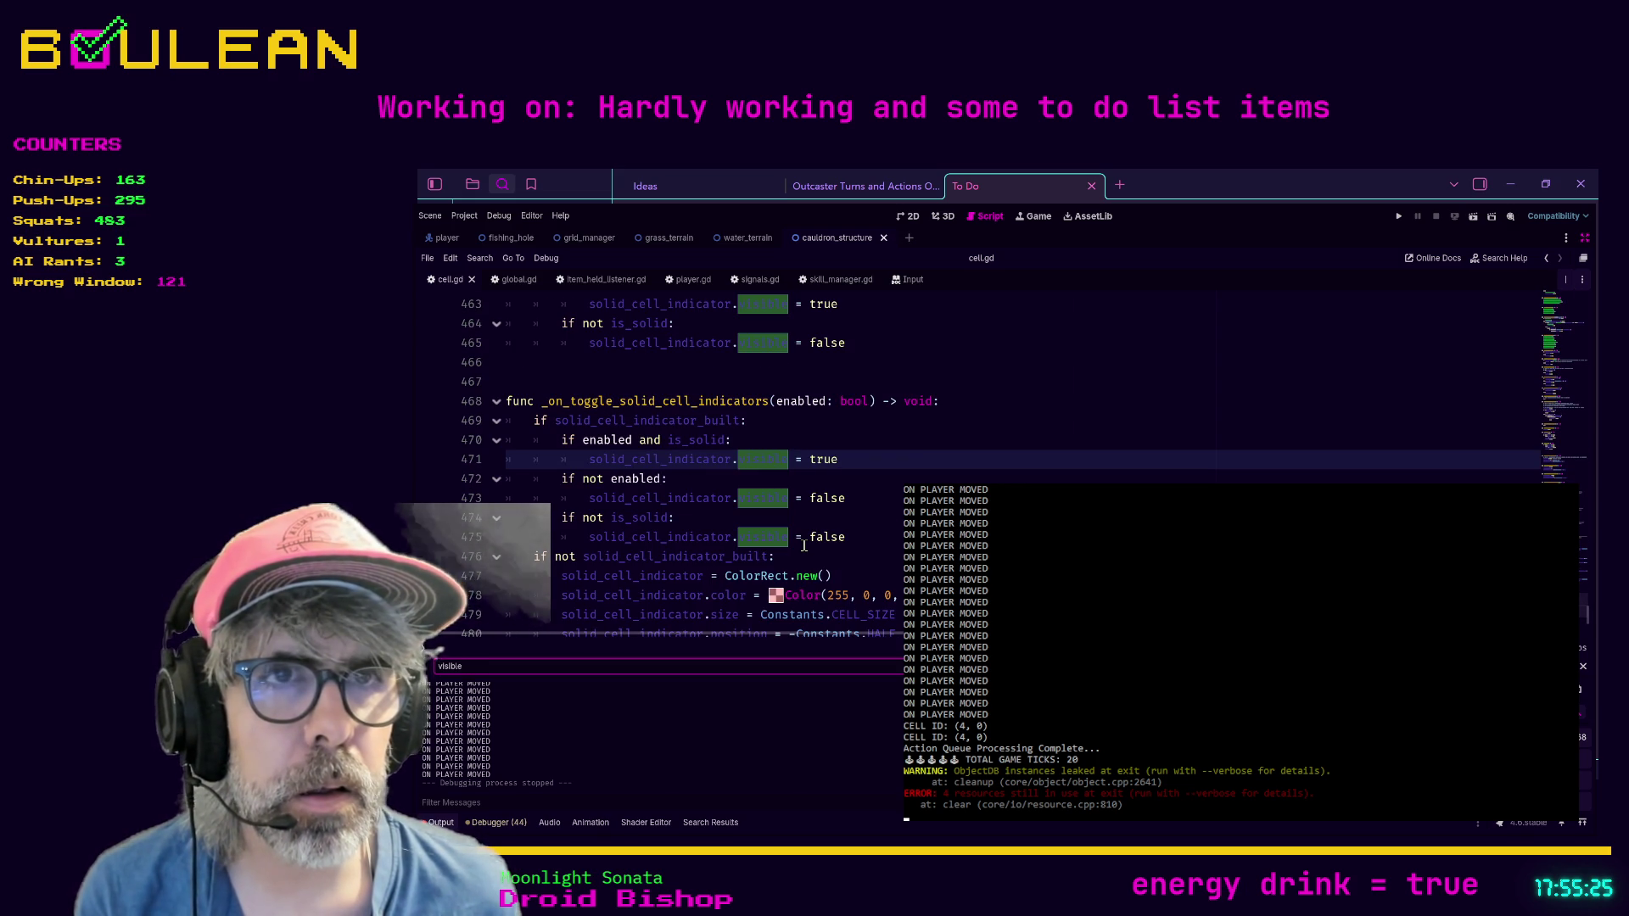
pyautogui.press('Return')
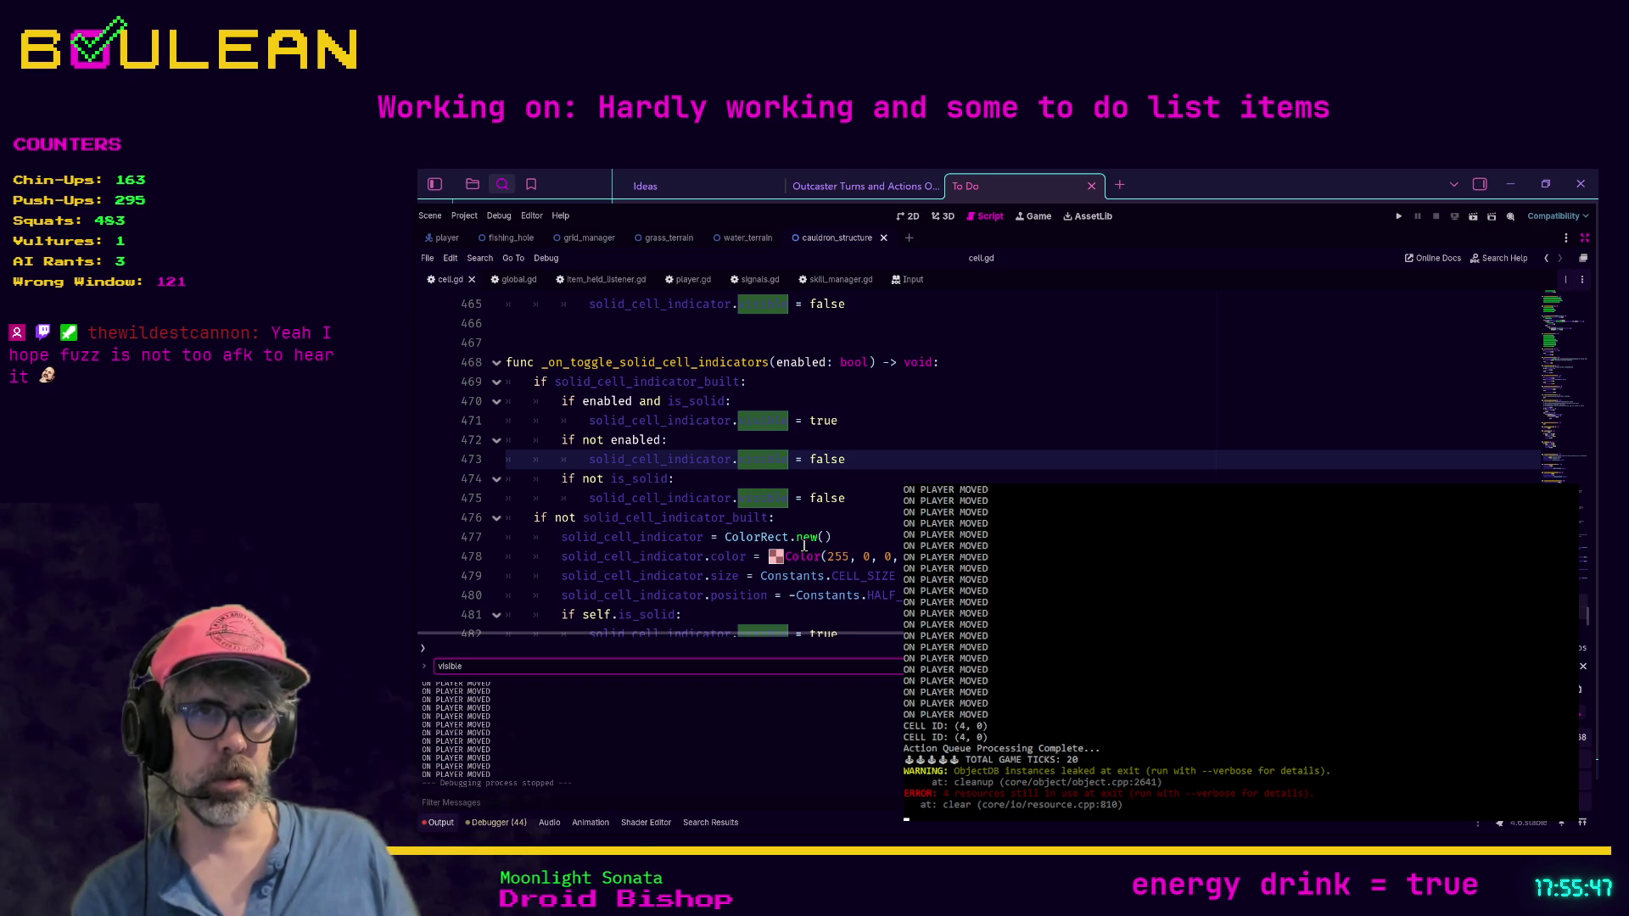
pyautogui.scroll(-1, 804, 546)
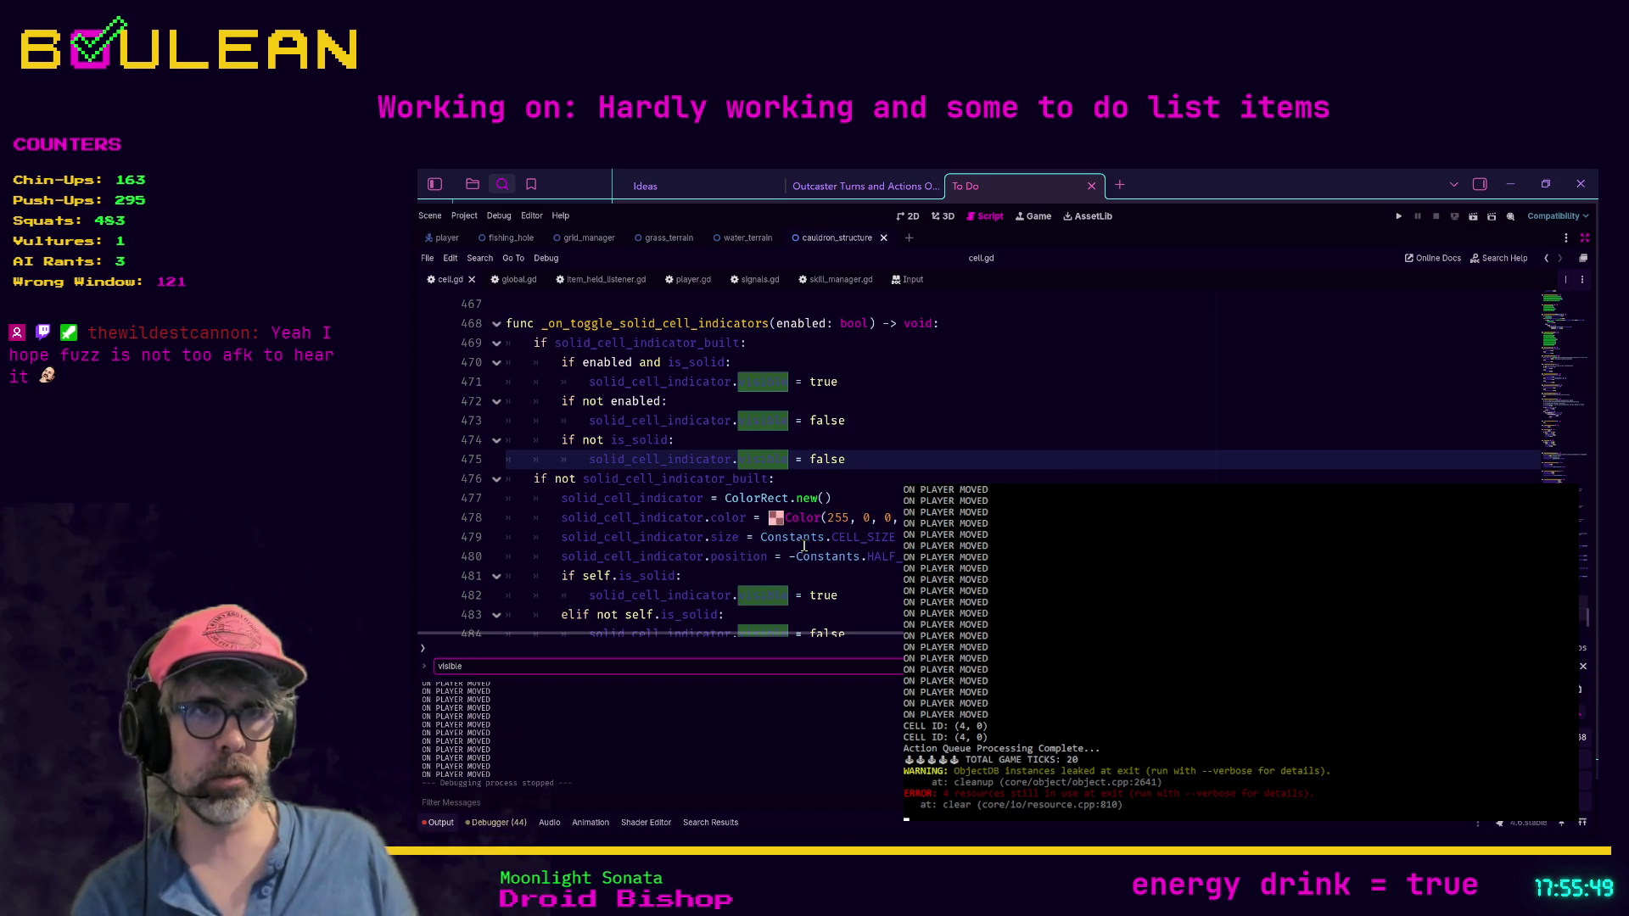
pyautogui.scroll(-1, 804, 546)
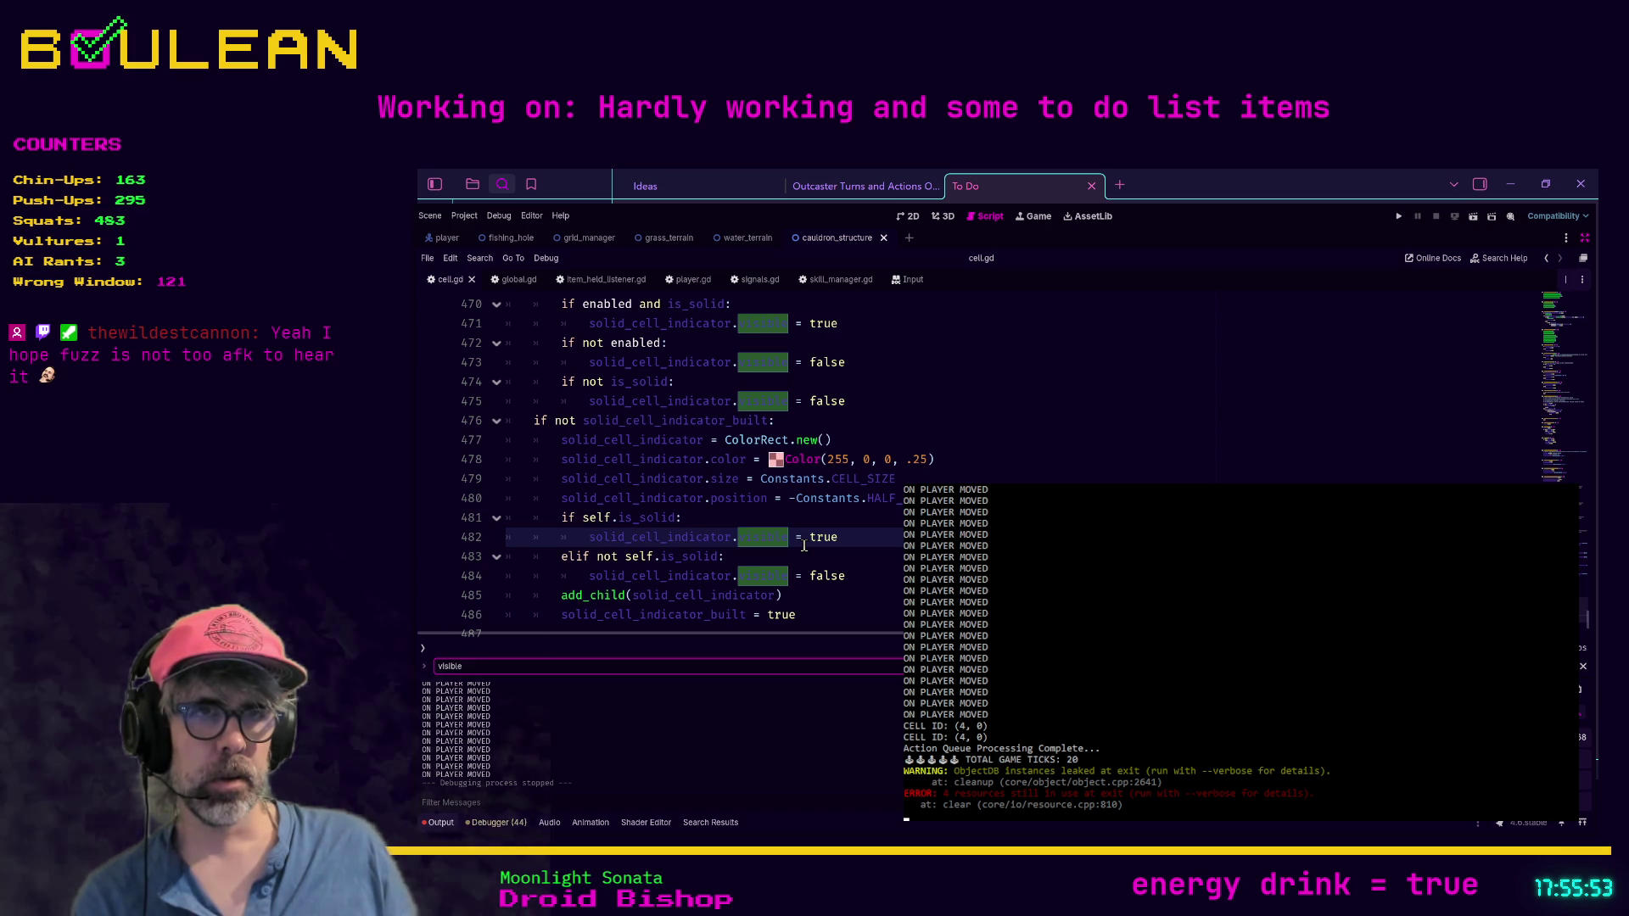
pyautogui.press('Down')
pyautogui.press('Down')
pyautogui.press('F3')
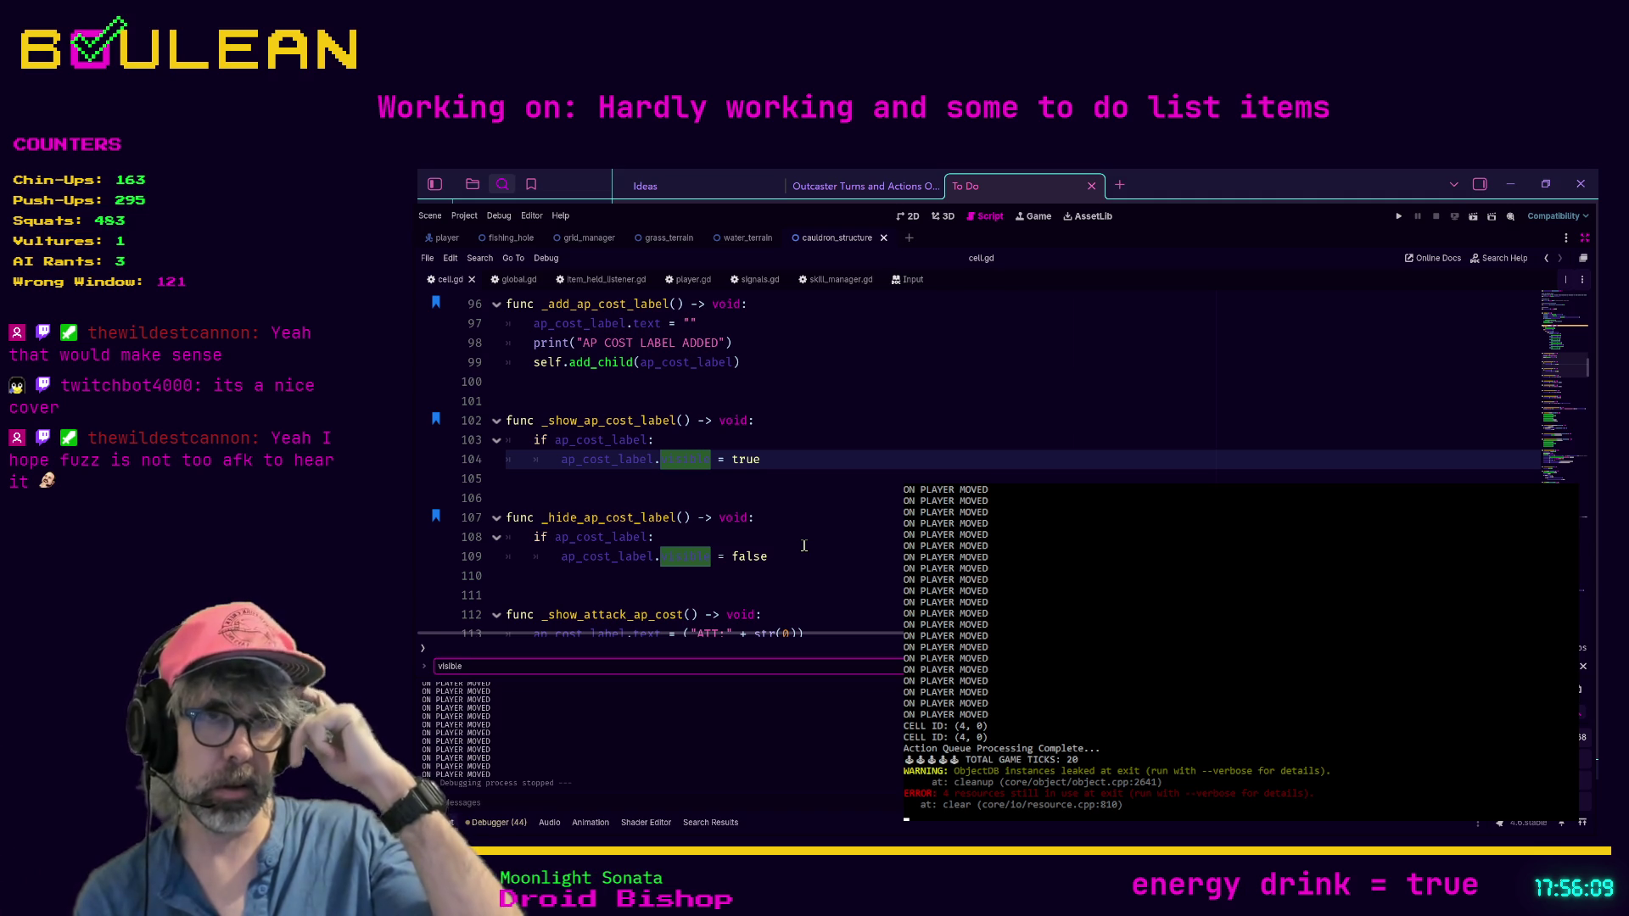
# Step: Switch to the player.gd script and start searching it for the player_moved emit call
pyautogui.click(851, 514)
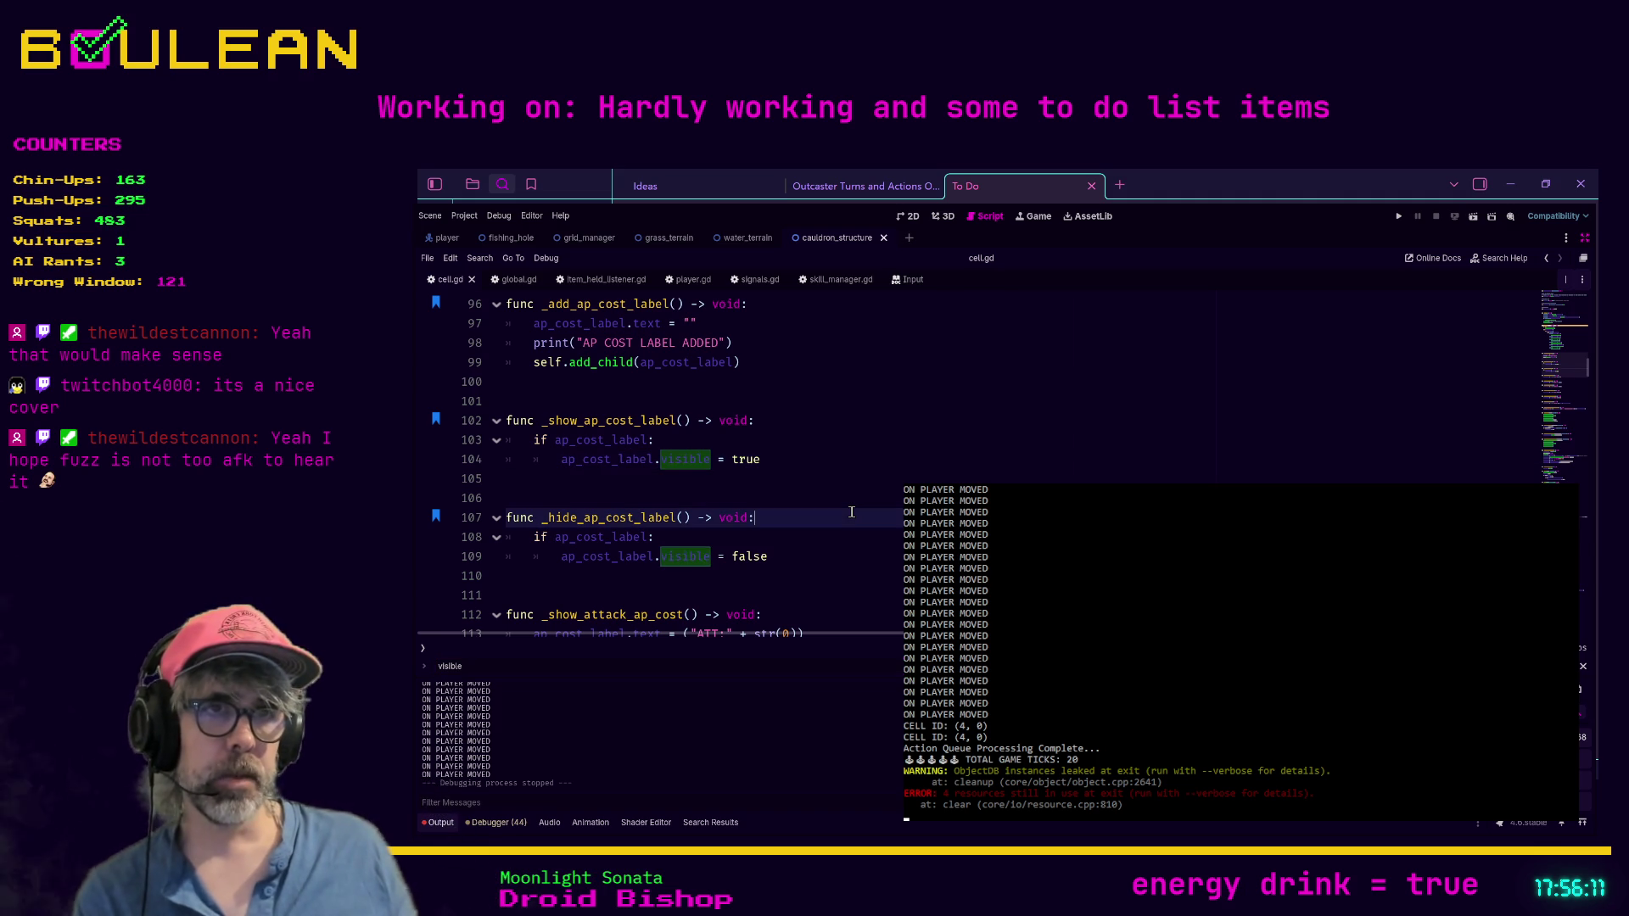
pyautogui.click(678, 280)
pyautogui.click(924, 383)
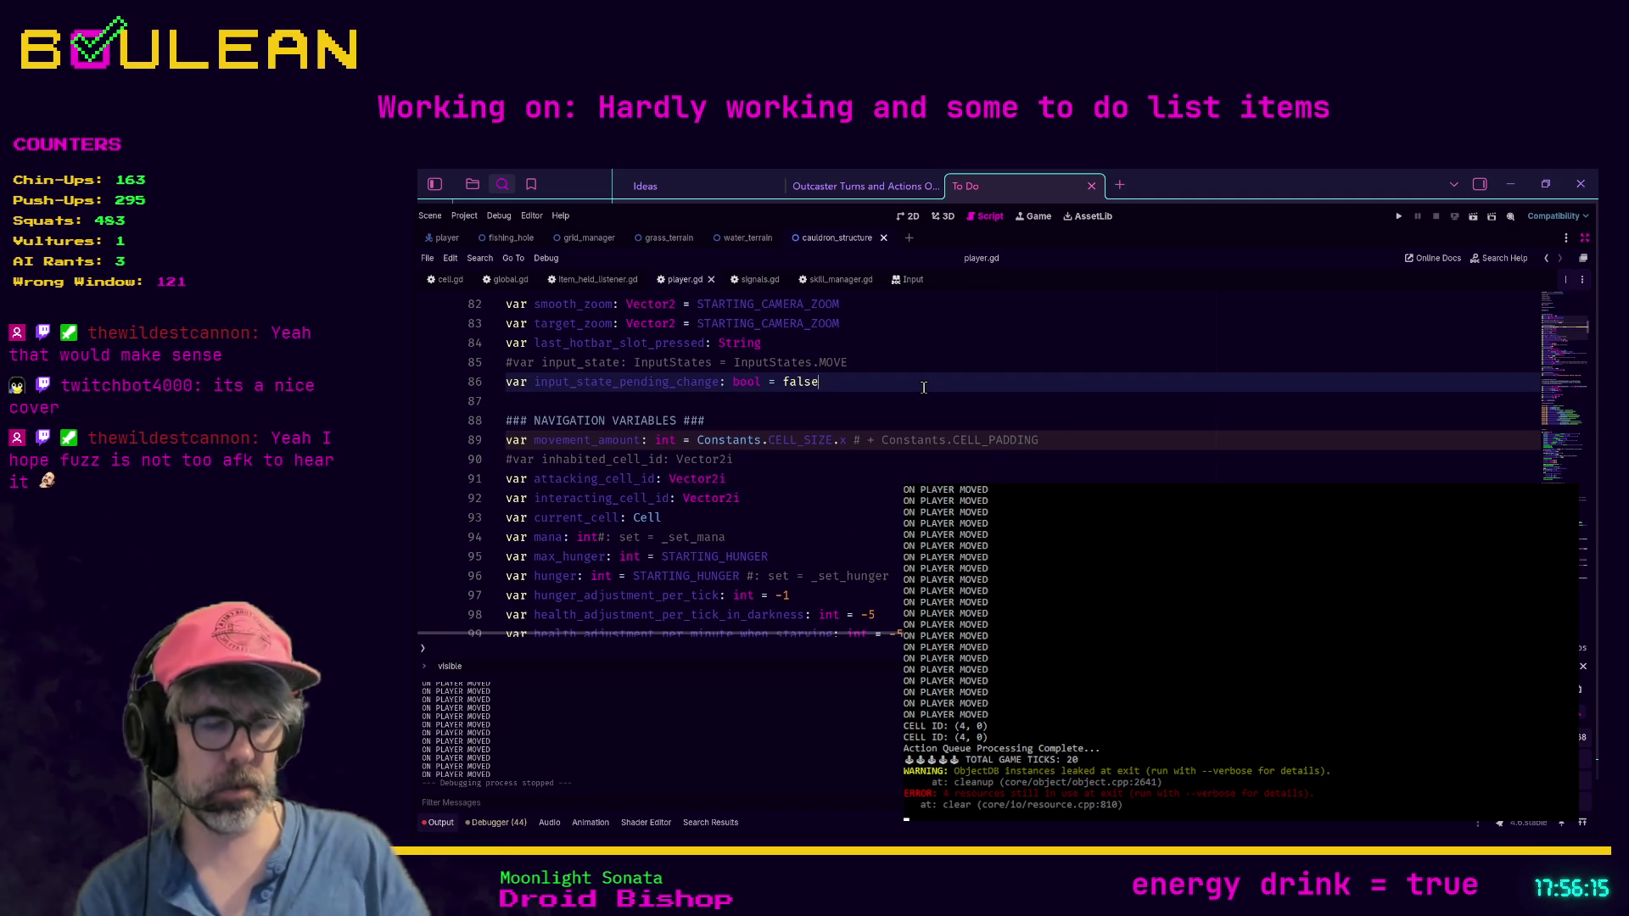
pyautogui.hotkey('ctrl', 'f')
pyautogui.write('on')
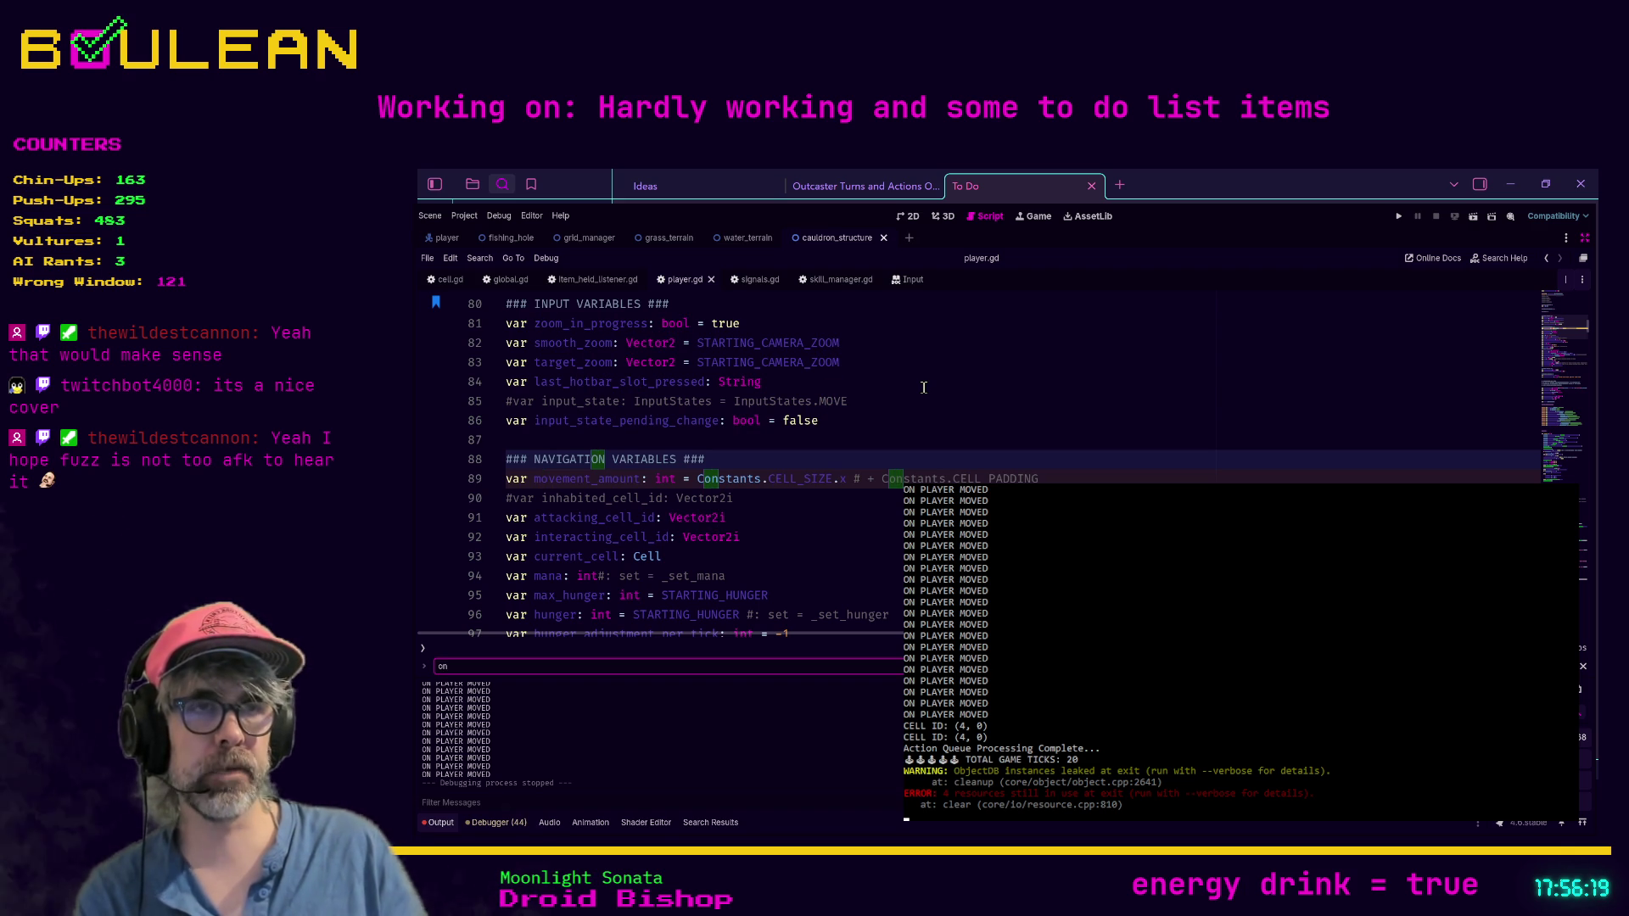
pyautogui.click(769, 662)
pyautogui.write('_playe')
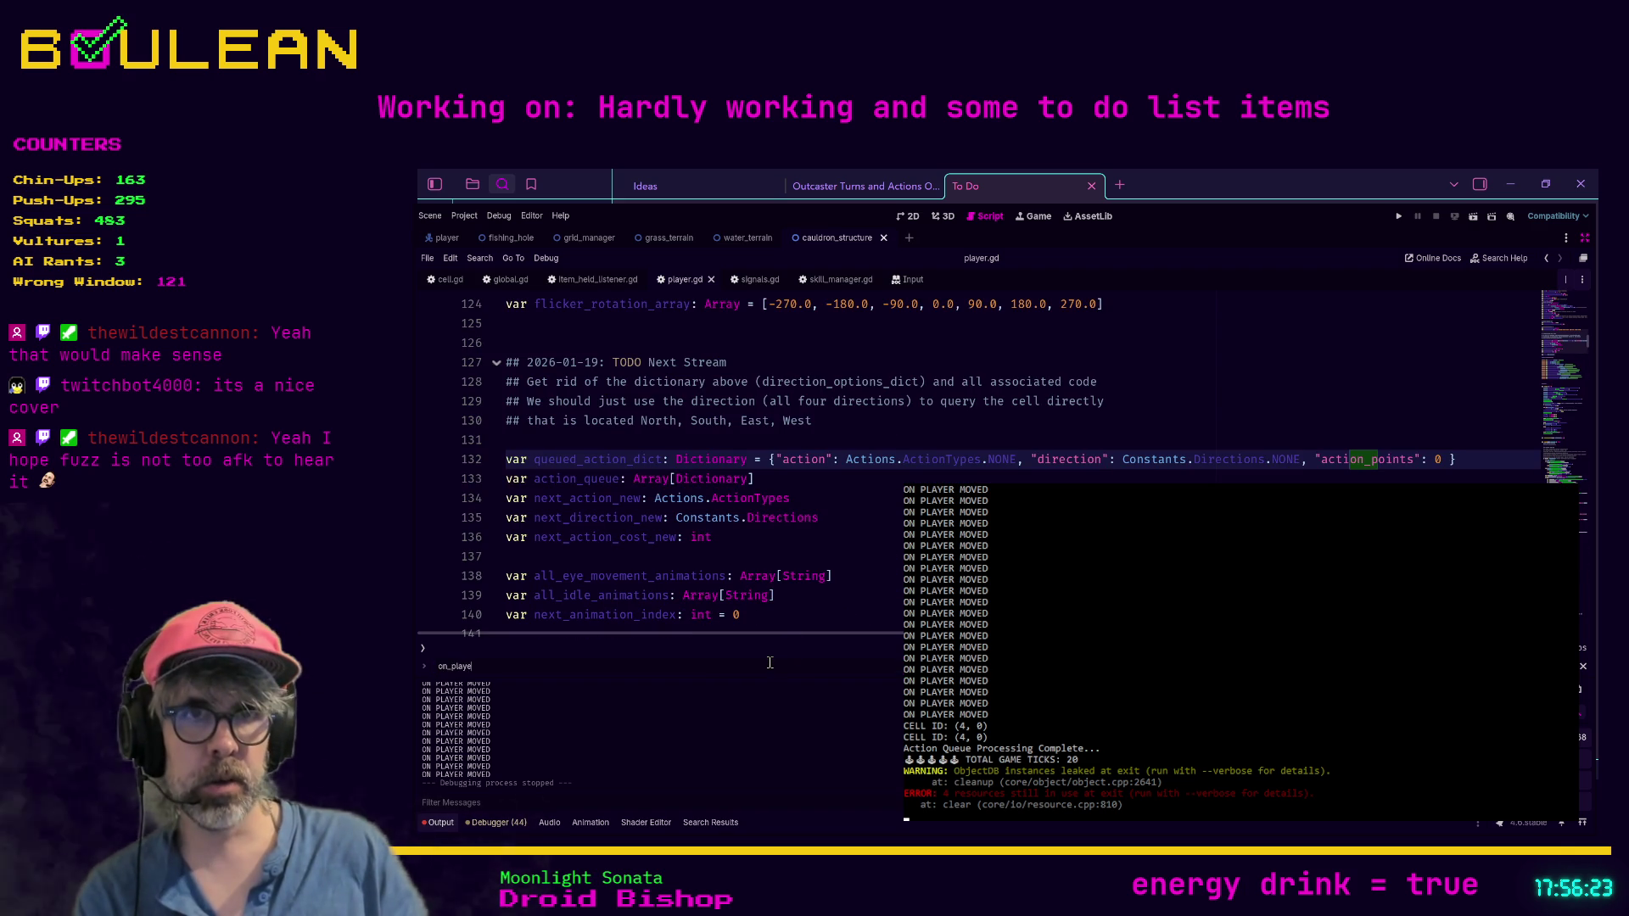
pyautogui.write('r_moved.eml')
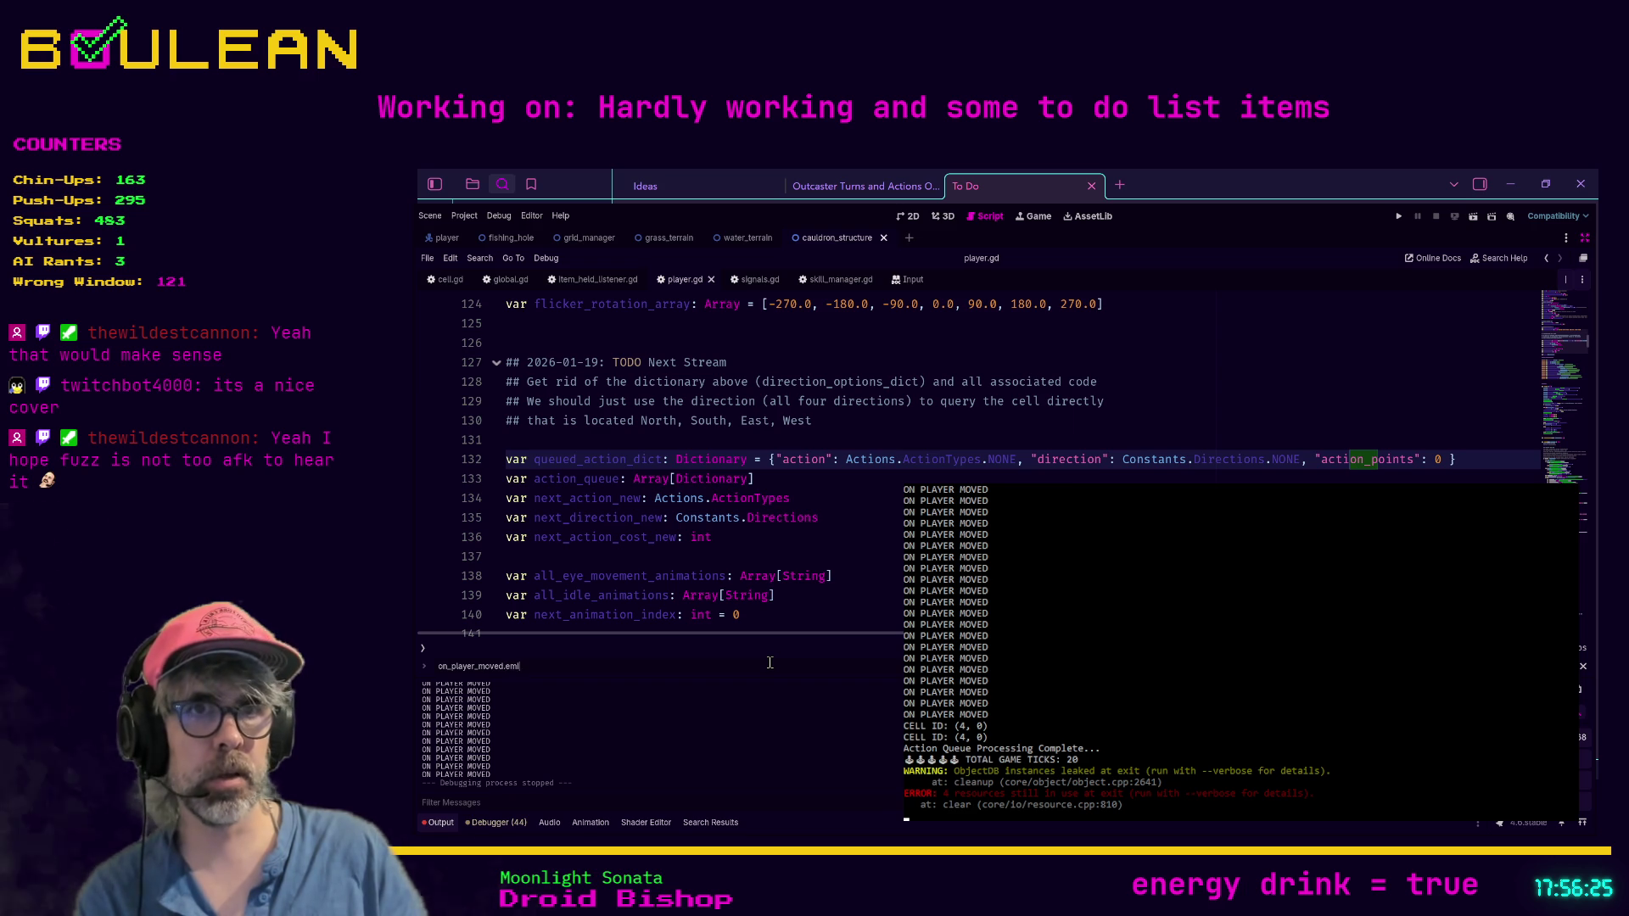
# Step: Search player.gd for 'player_moved.emit' to find Signals.player_moved.emit(self) at the end of _move
pyautogui.click(871, 566)
pyautogui.hotkey('ctrl', 'f')
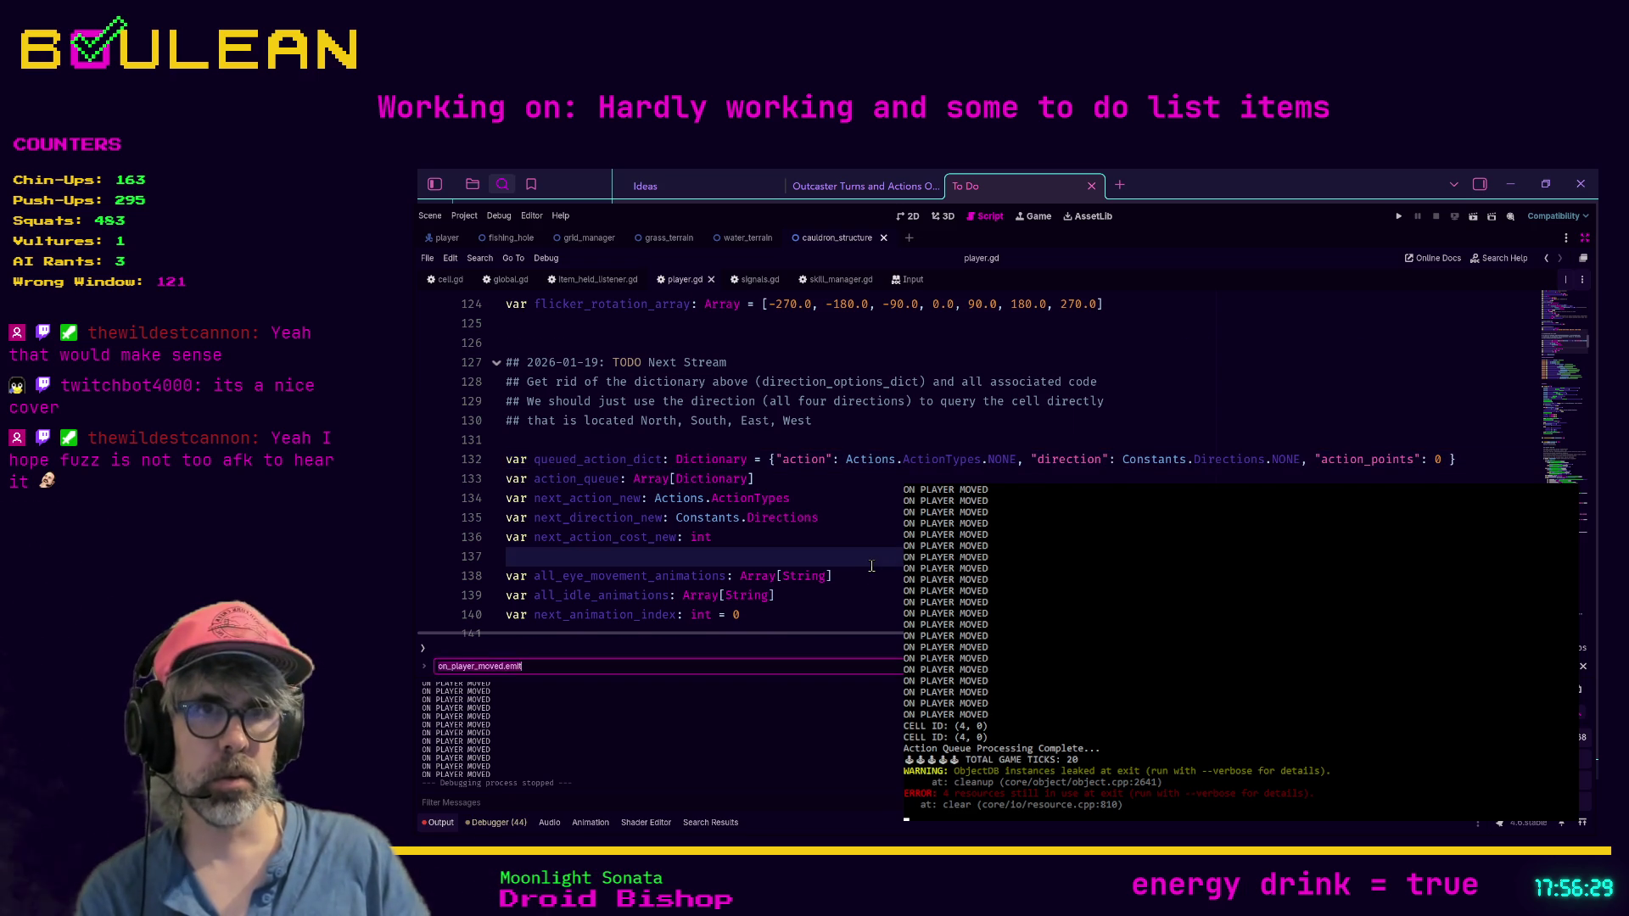
pyautogui.write('on_play')
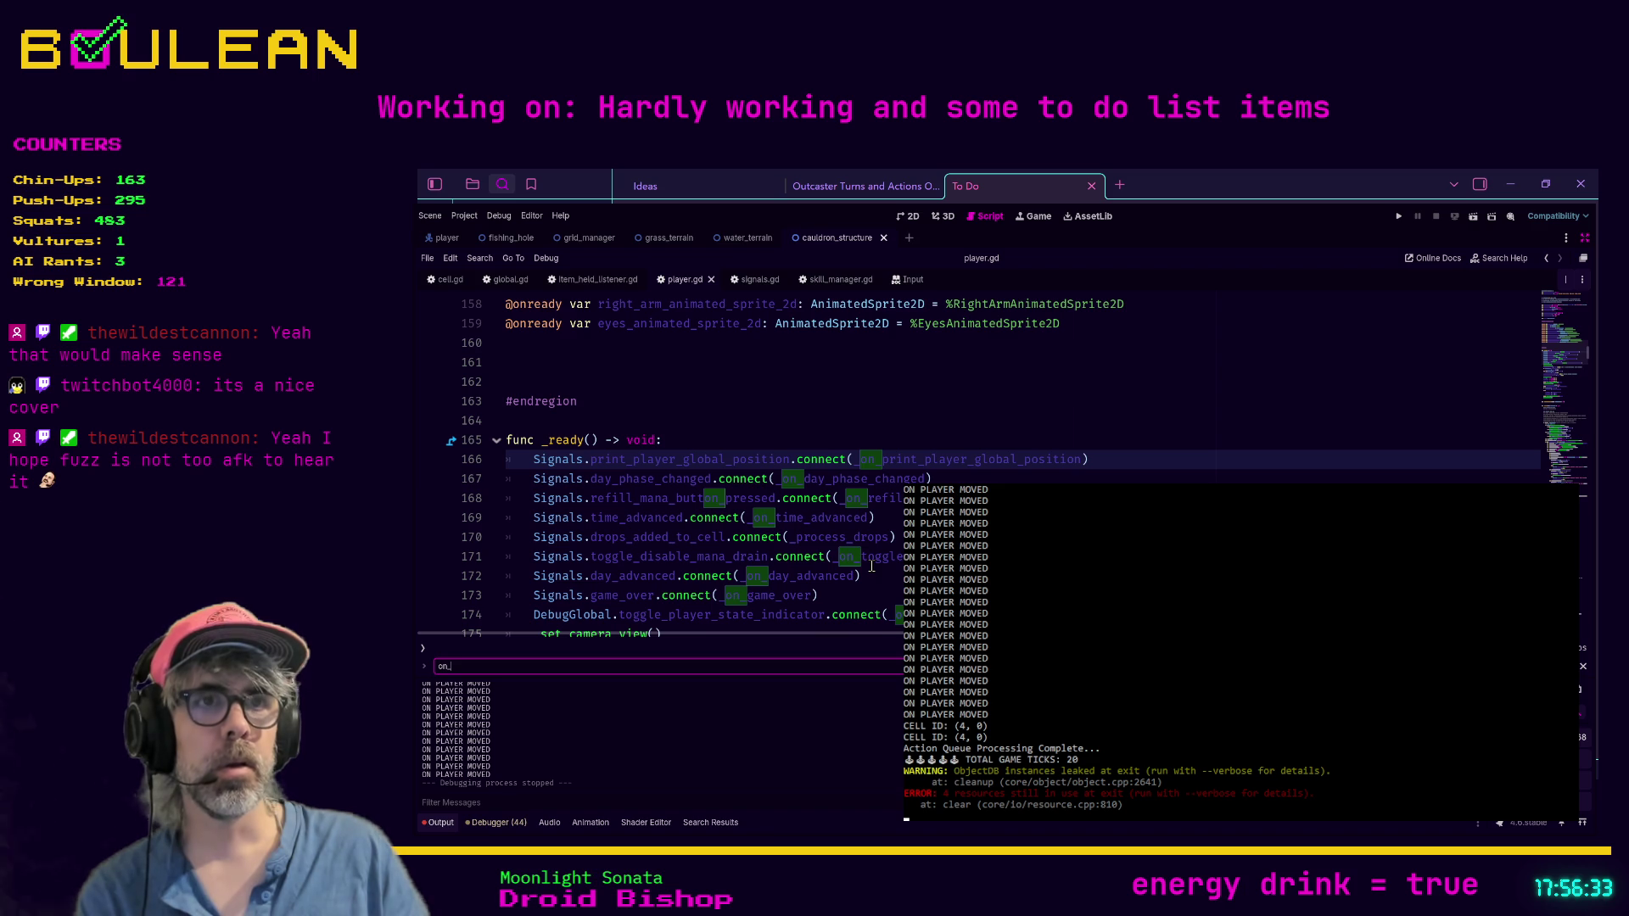
pyautogui.press('BackSpace')
pyautogui.press('BackSpace')
pyautogui.write('player_moved')
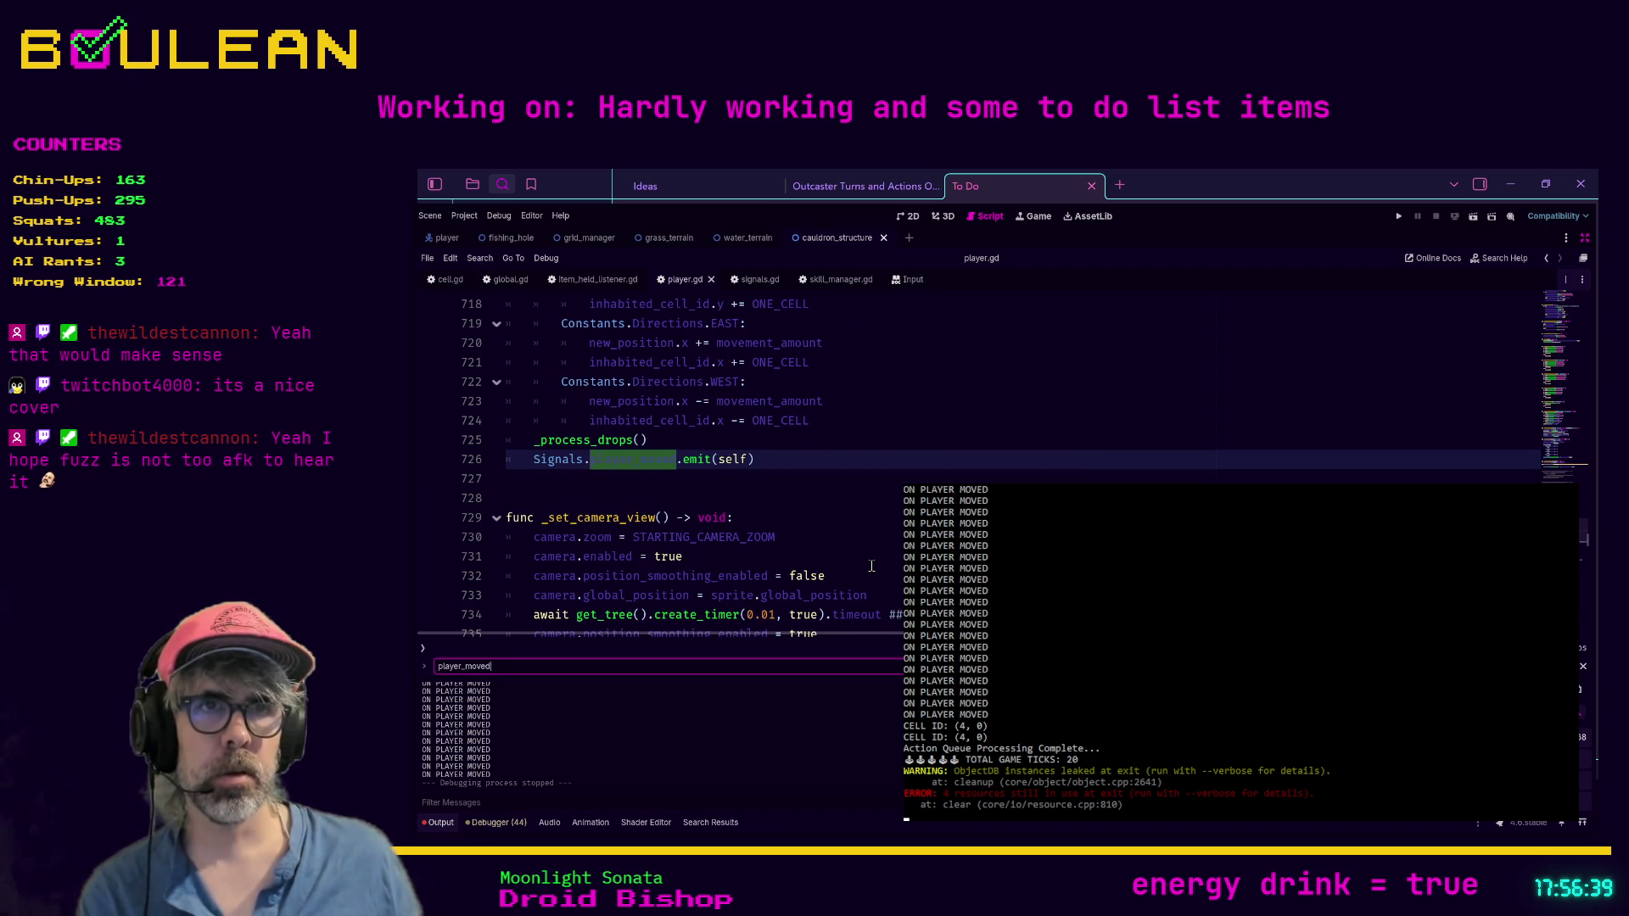
pyautogui.scroll(1, 758, 490)
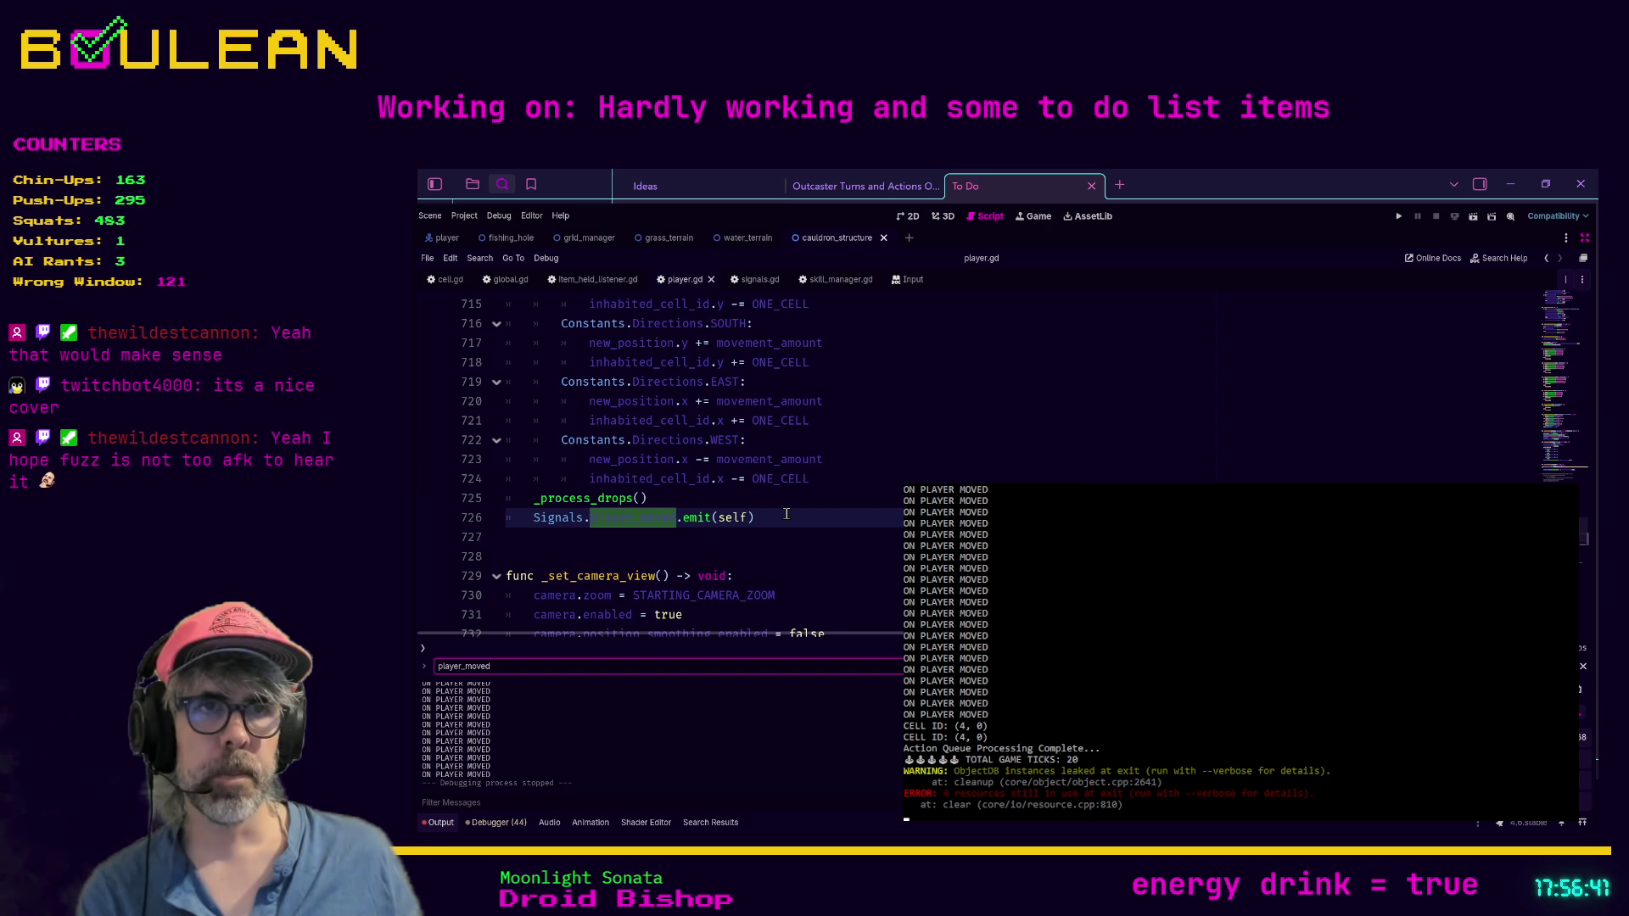
pyautogui.write('.emit')
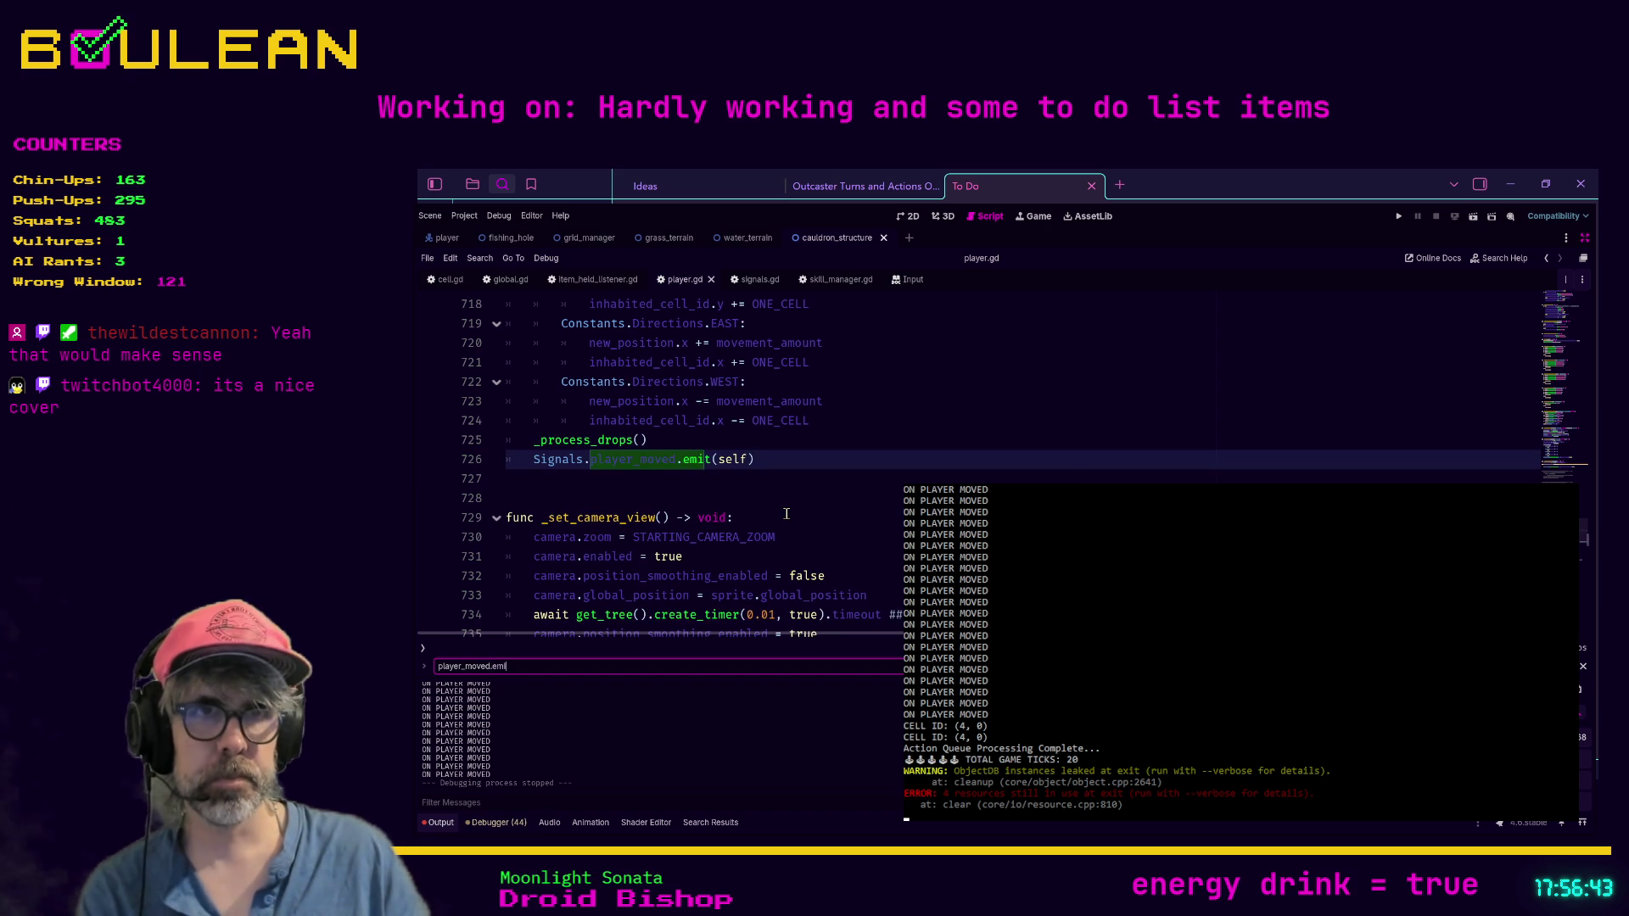
pyautogui.scroll(4, 786, 514)
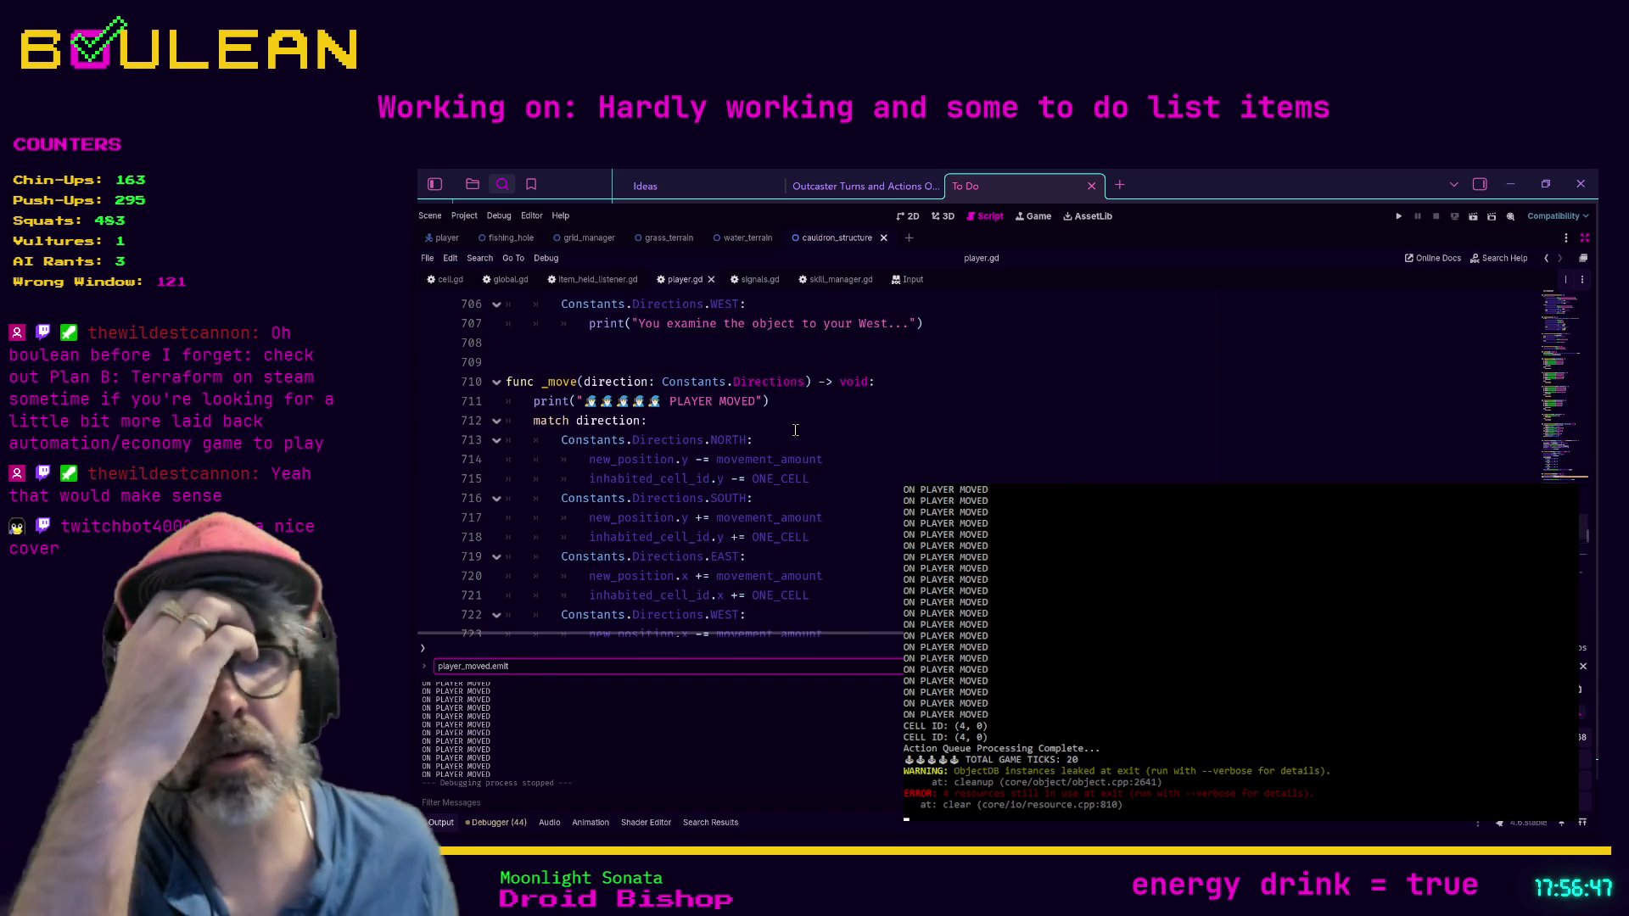
pyautogui.scroll(-2, 666, 361)
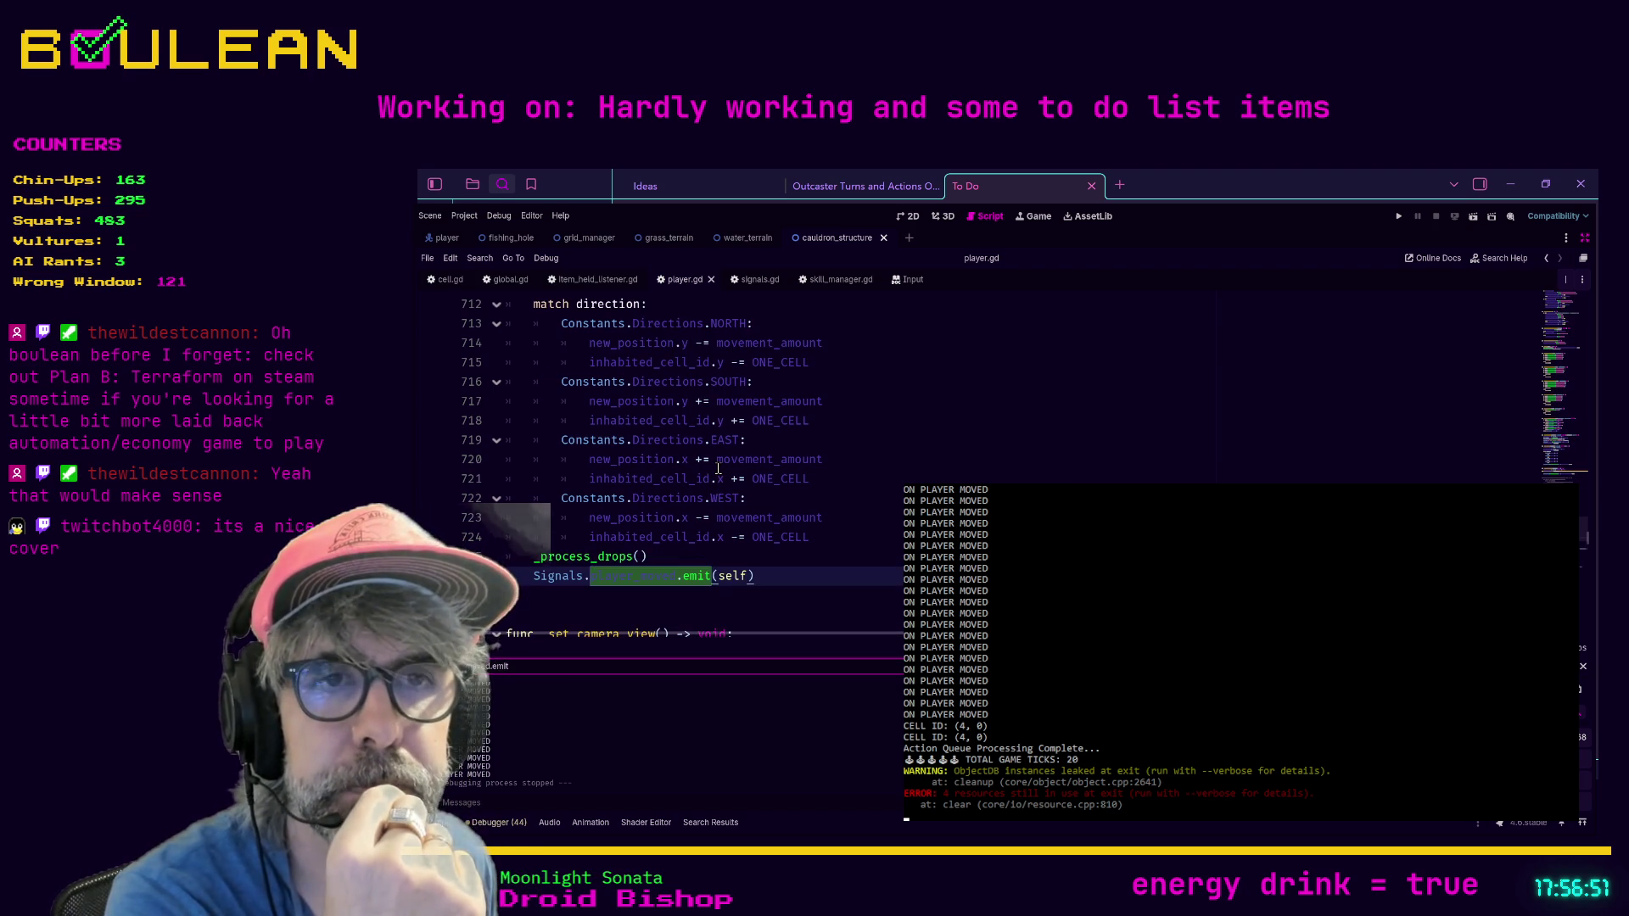
# Step: Add a print("ON PLAYER MOVED") line just above Signals.player_moved.emit in player.gd
pyautogui.click(674, 557)
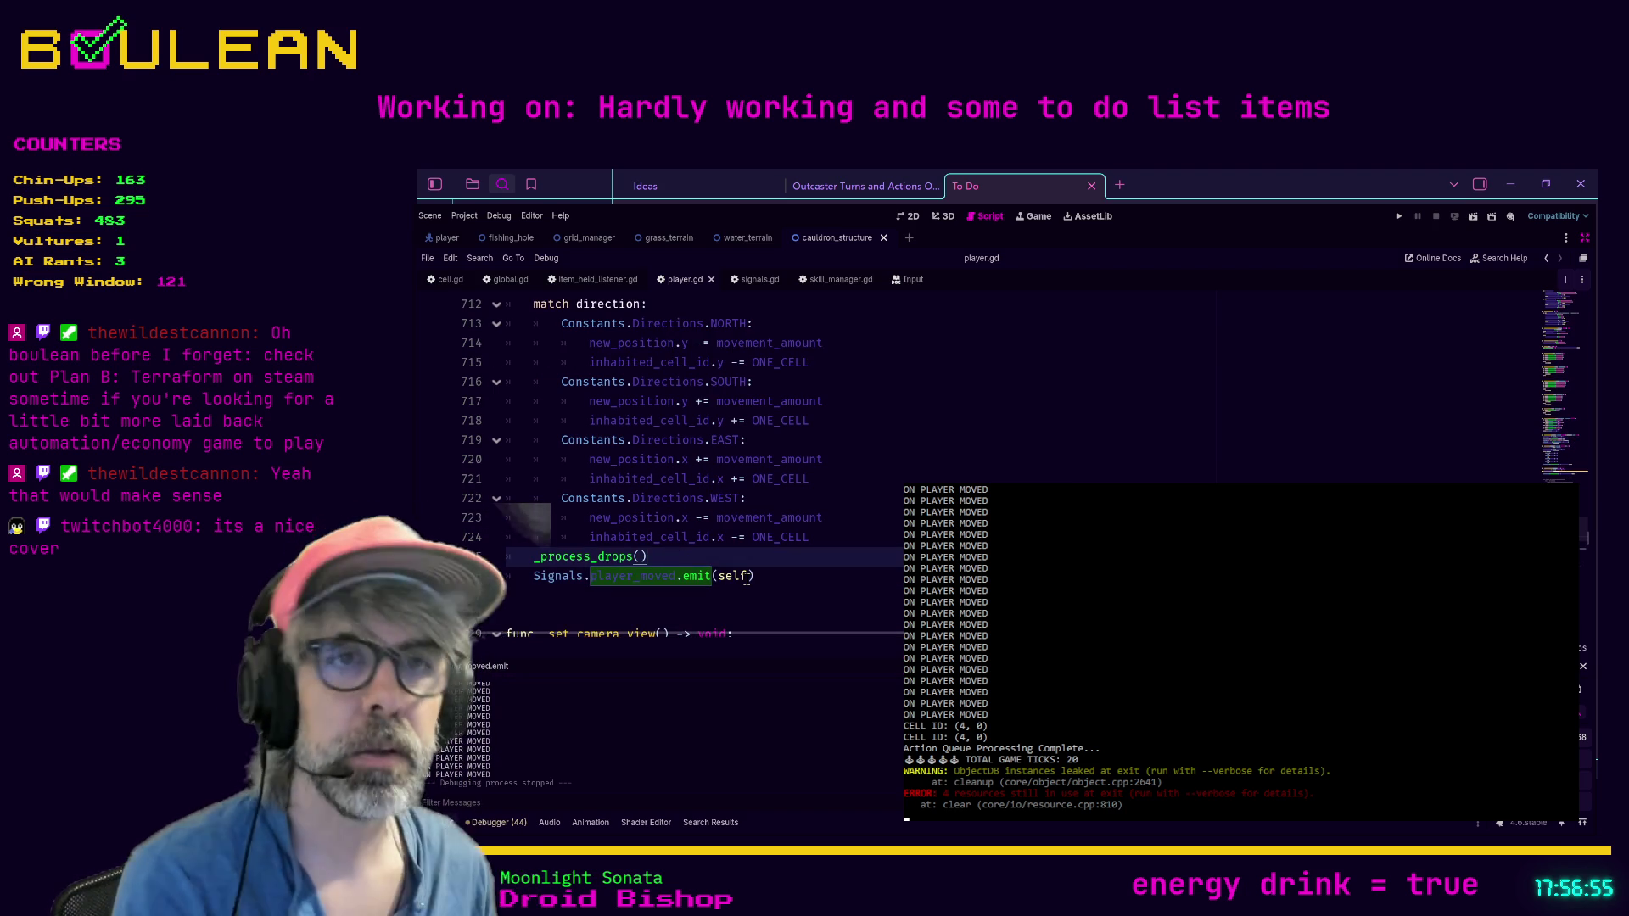
pyautogui.press('Return')
pyautogui.write('t("ON PLAYER ')
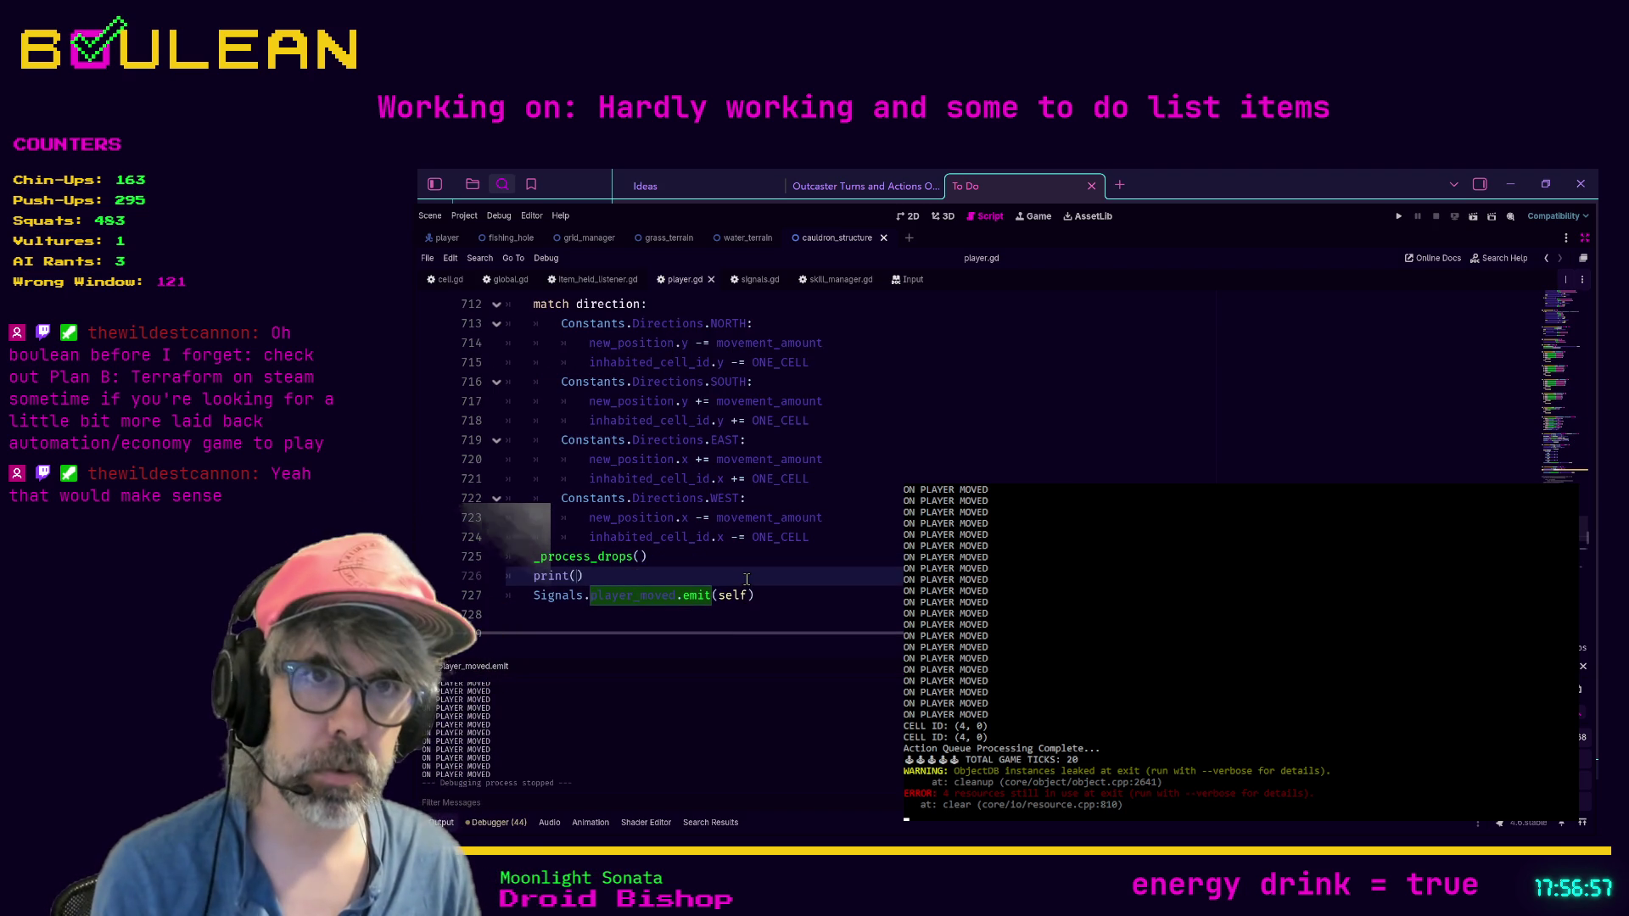
pyautogui.write('MOVED')
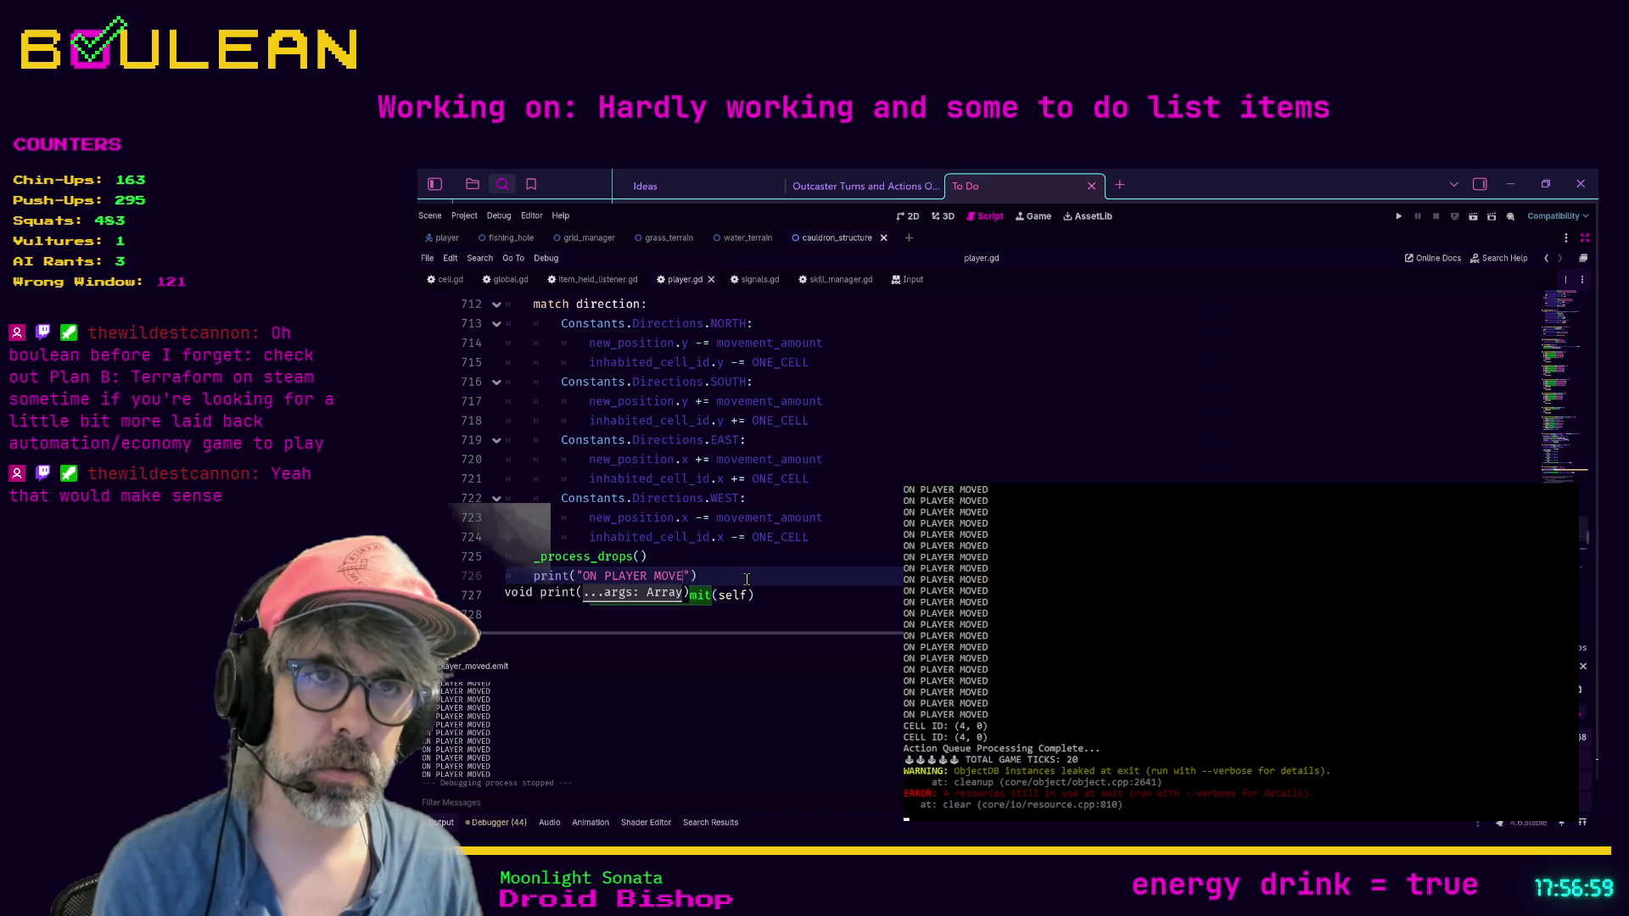
pyautogui.press('End')
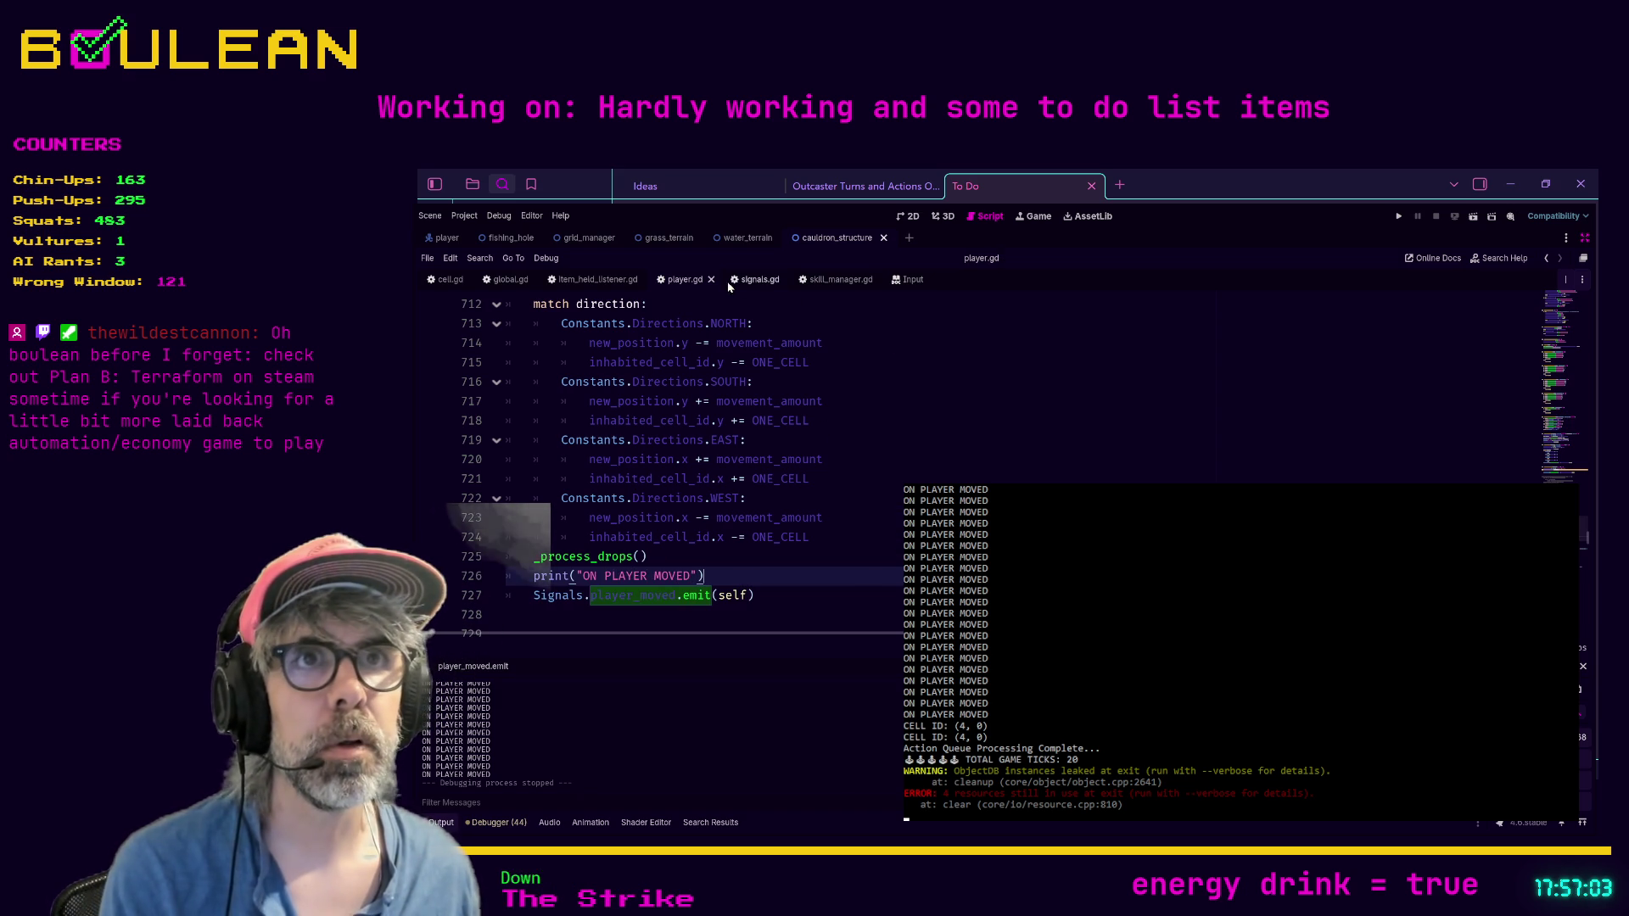
# Step: Delete the ON PLAYER MOVED print from cell.gd's _on_player_moved and run the game with F5
pyautogui.click(454, 282)
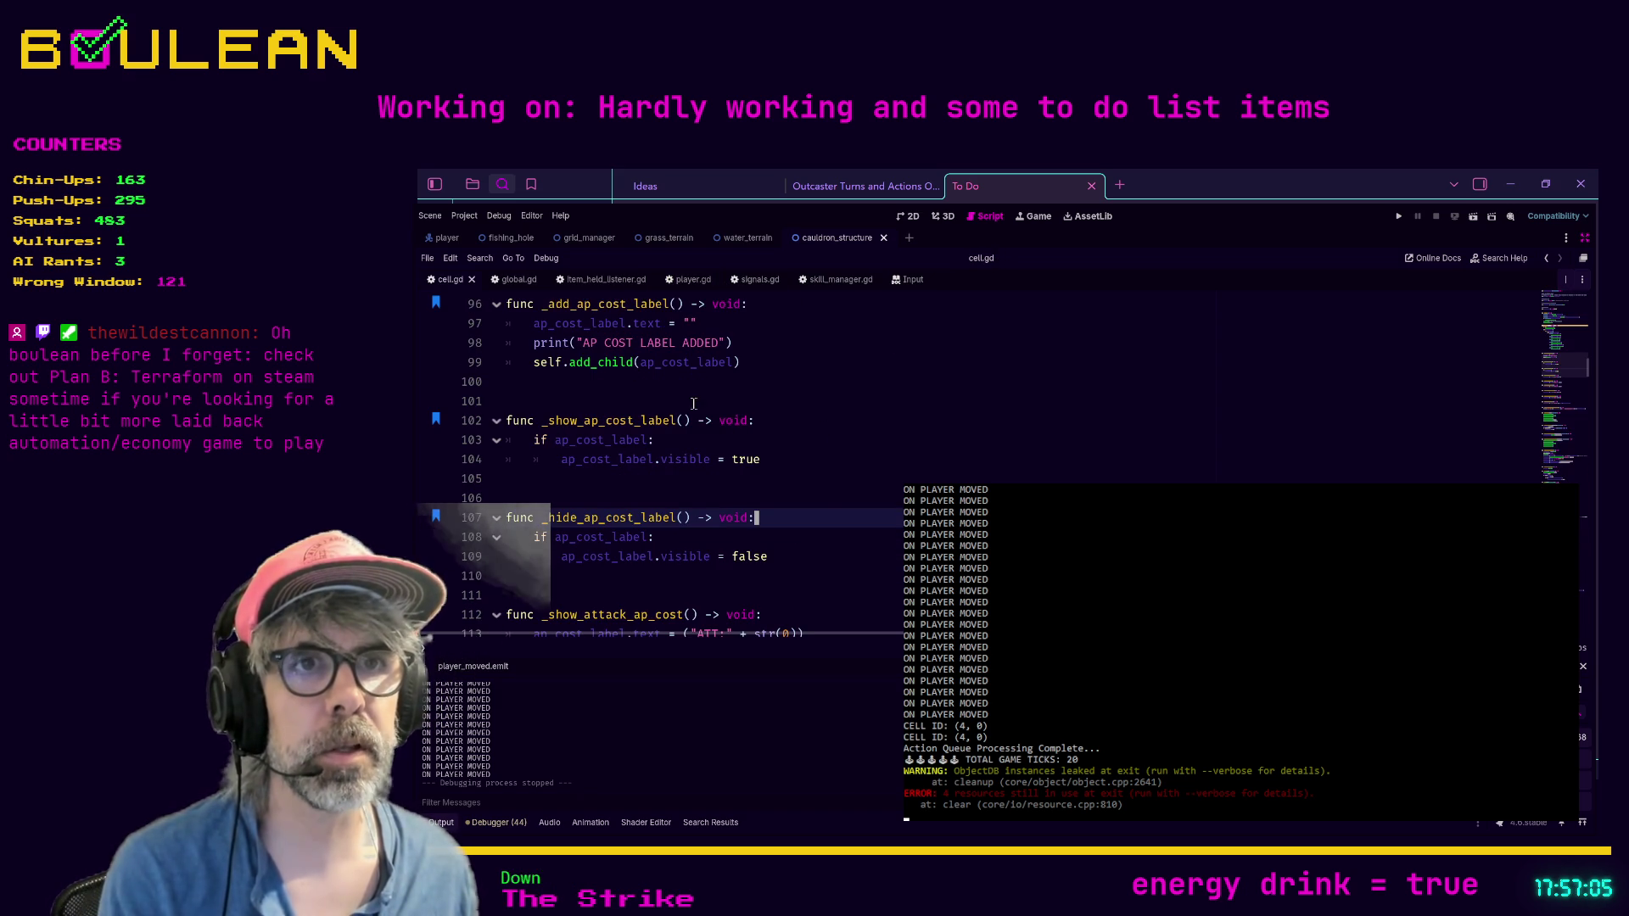
pyautogui.click(821, 504)
pyautogui.hotkey('ctrl', 'f')
pyautogui.write('on player')
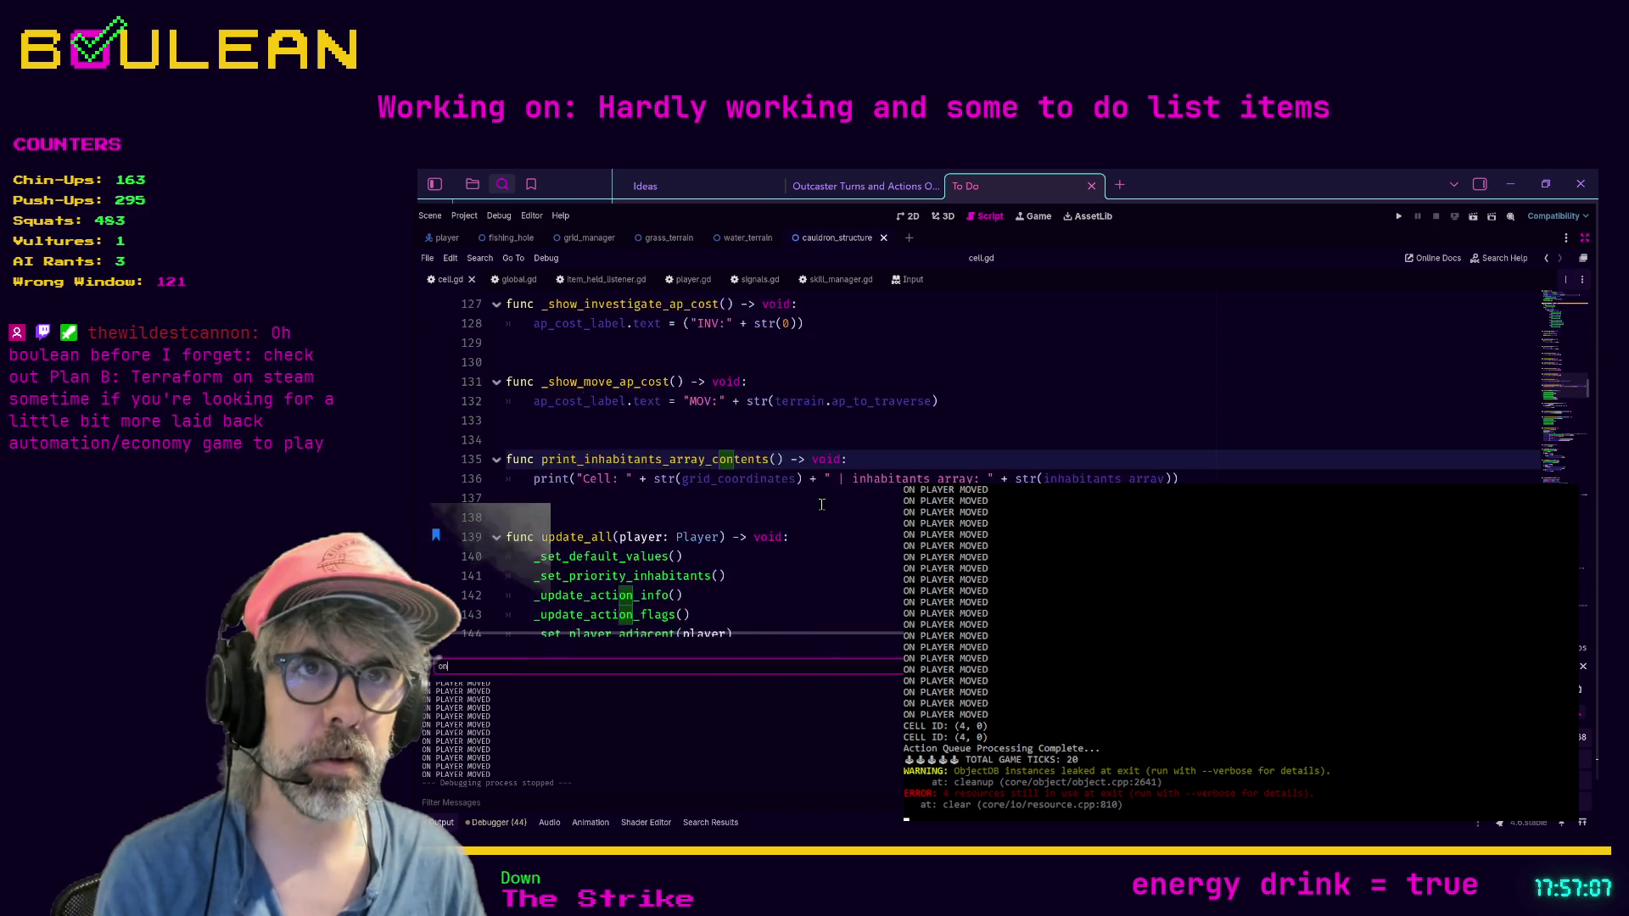
pyautogui.click(748, 459)
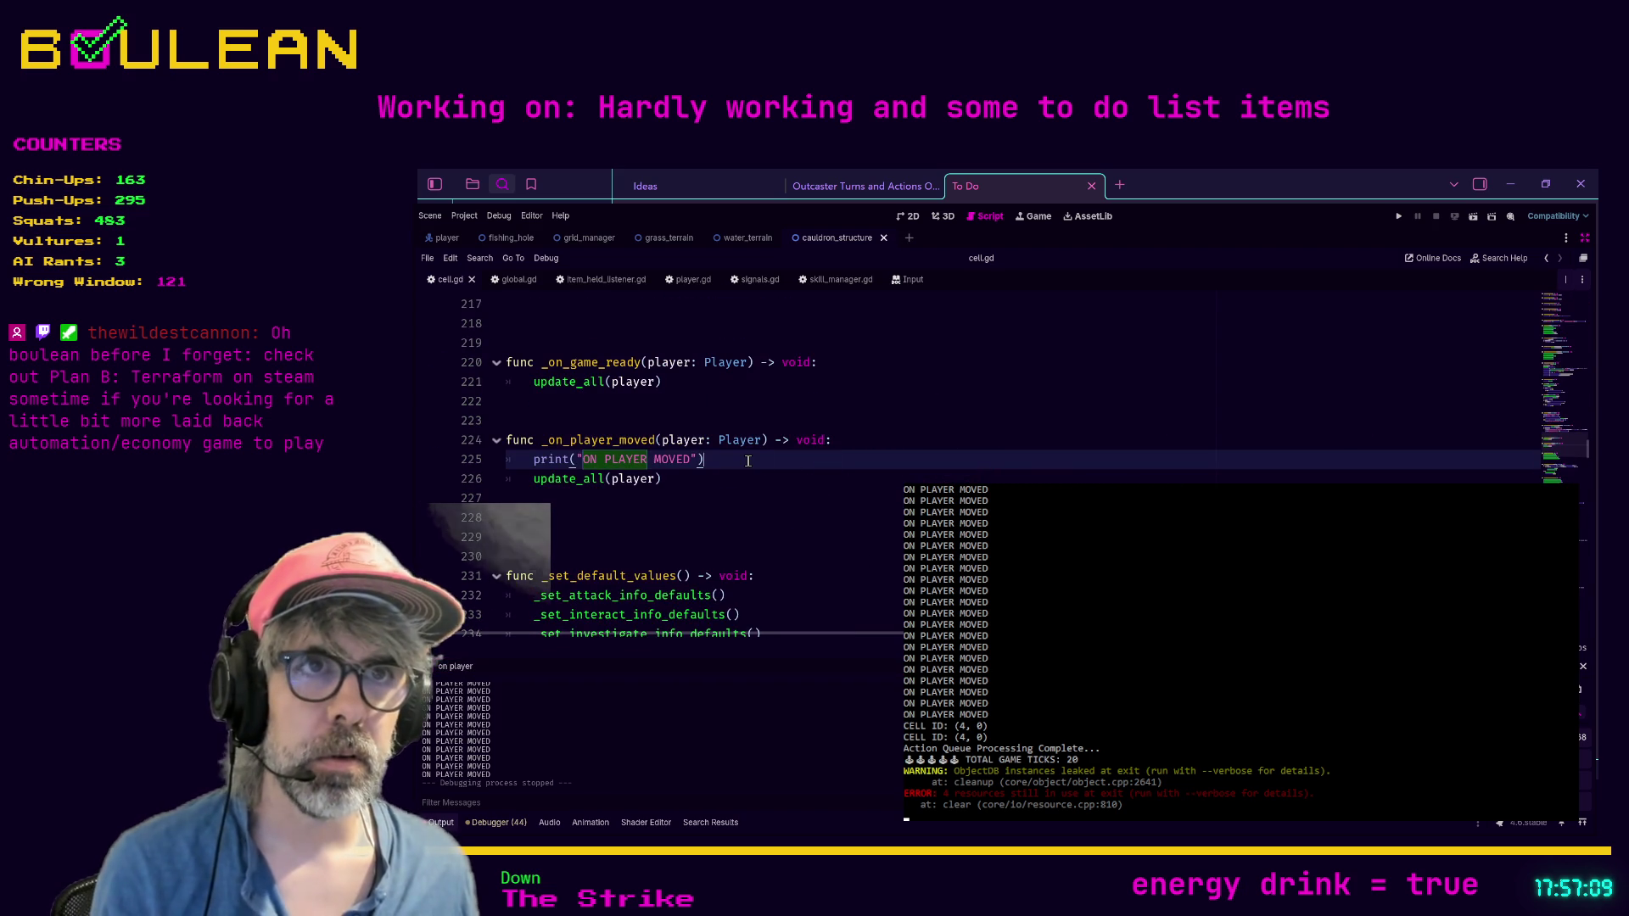
pyautogui.tripleClick(747, 461)
pyautogui.press('BackSpace')
pyautogui.press('BackSpace')
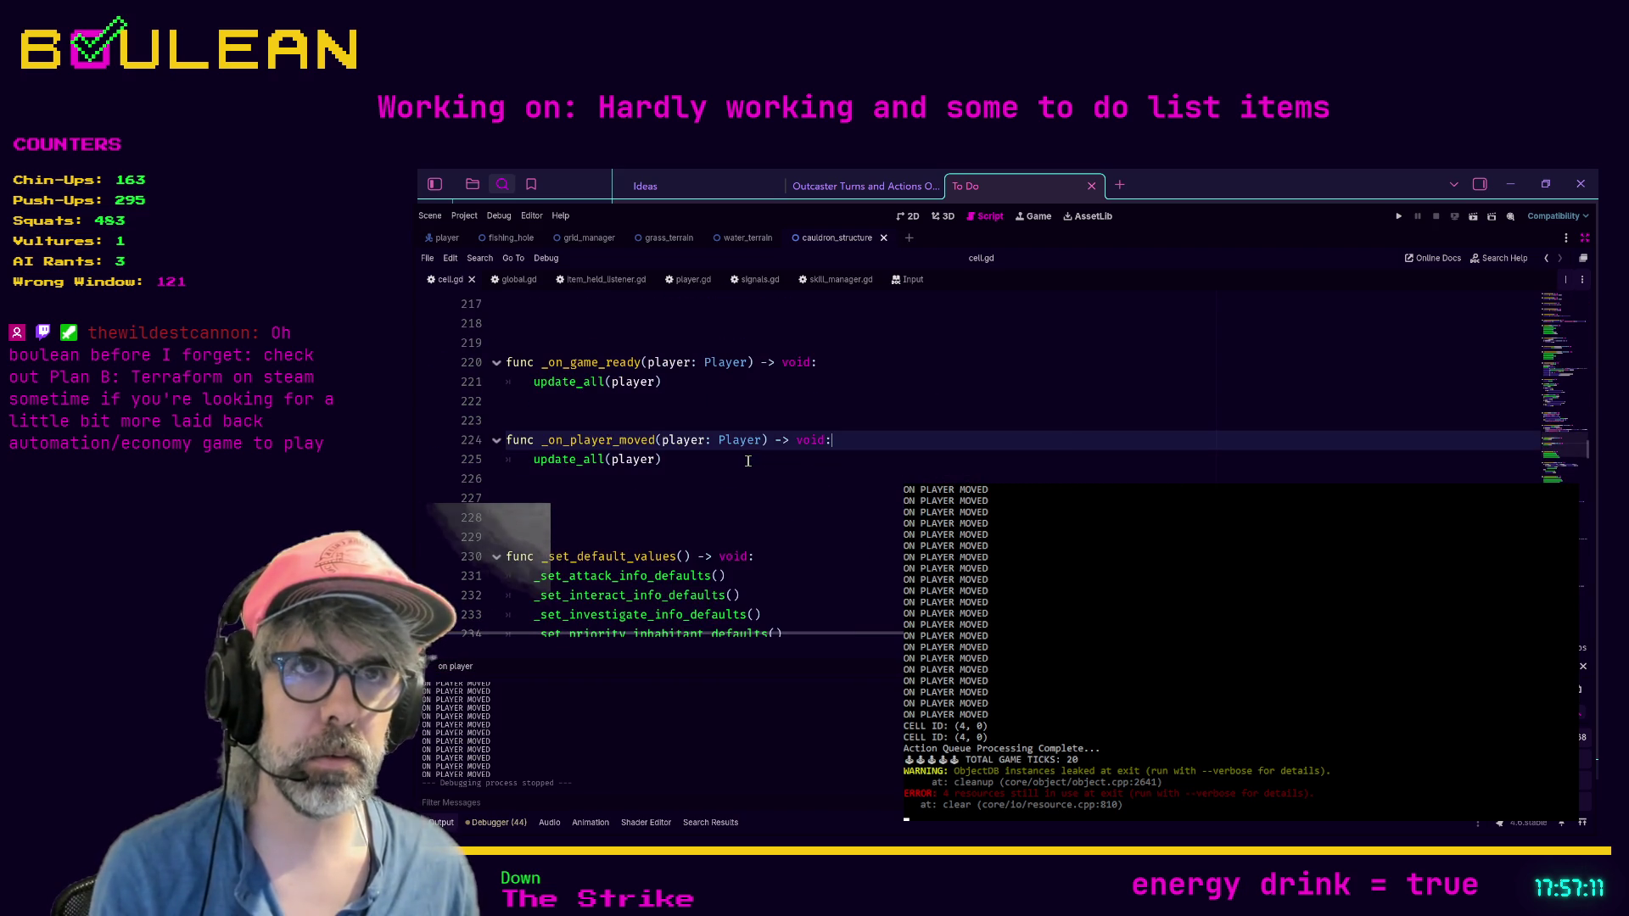
pyautogui.click(712, 497)
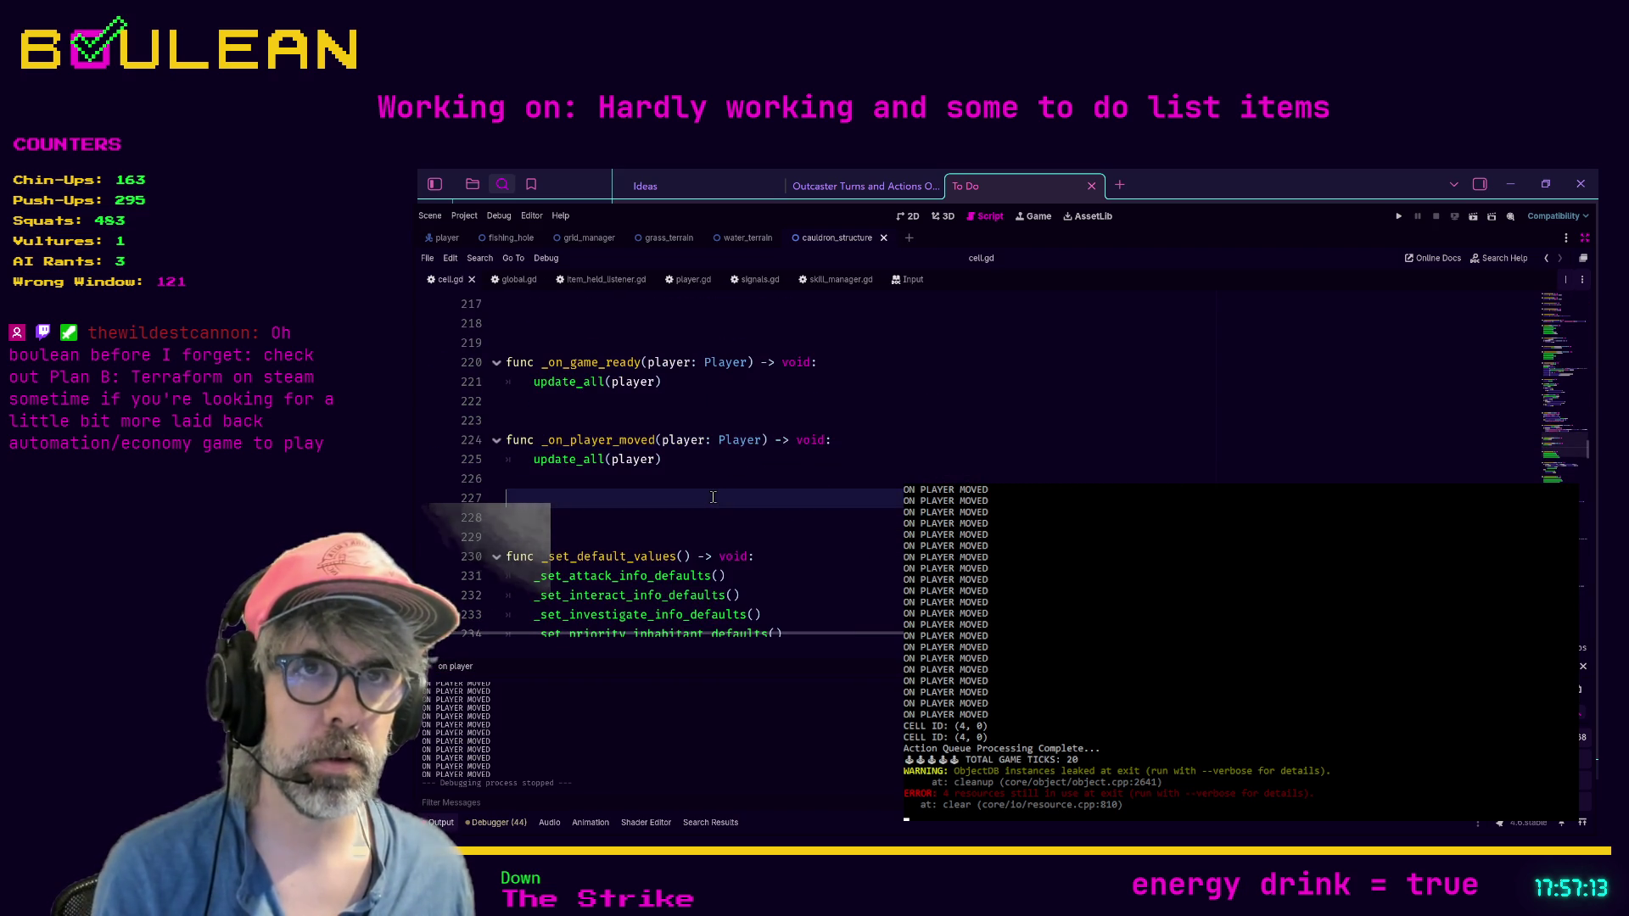
pyautogui.press('F5')
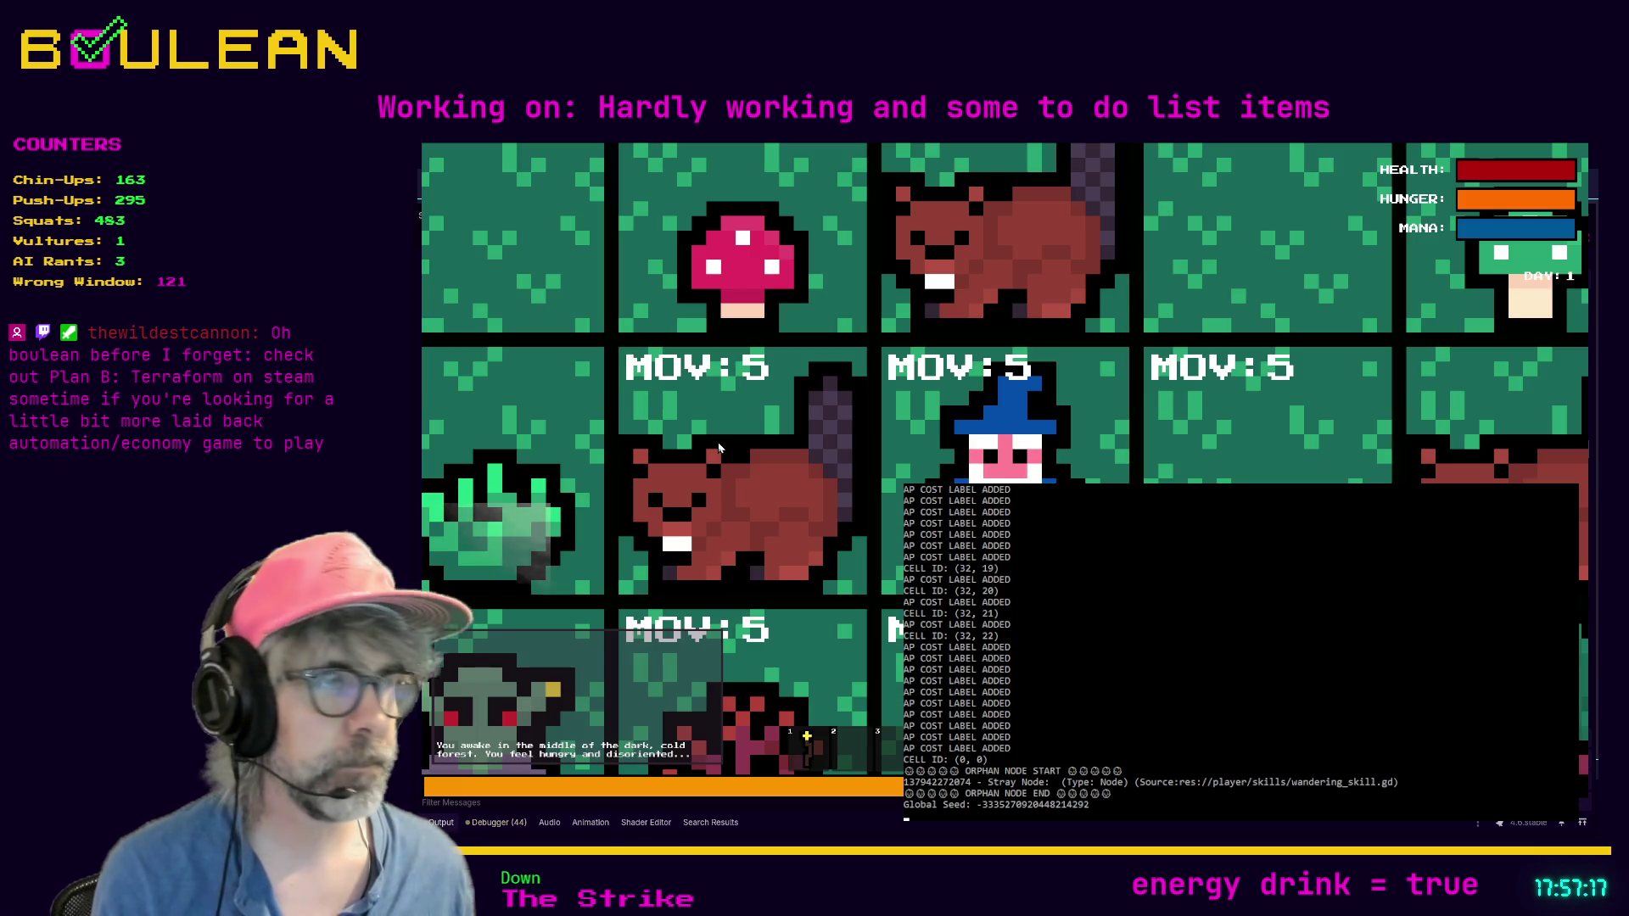
# Step: Walk the player around the top-left cells, testing a blocked move and reaching cell (2,2)
pyautogui.scroll(-5, 718, 447)
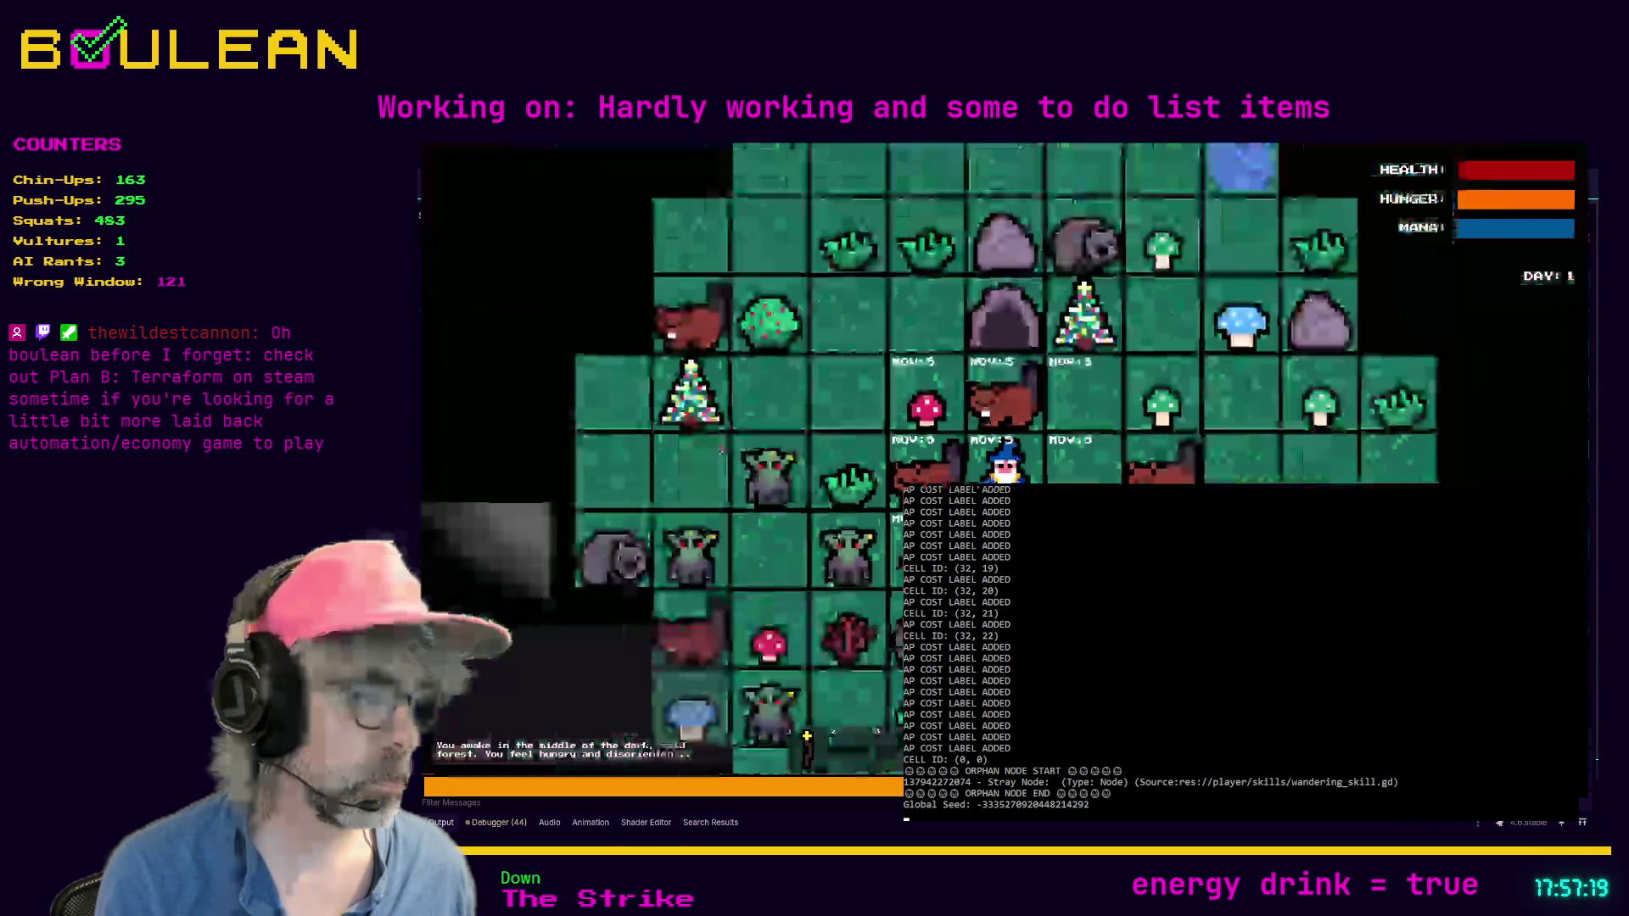
pyautogui.press('Down')
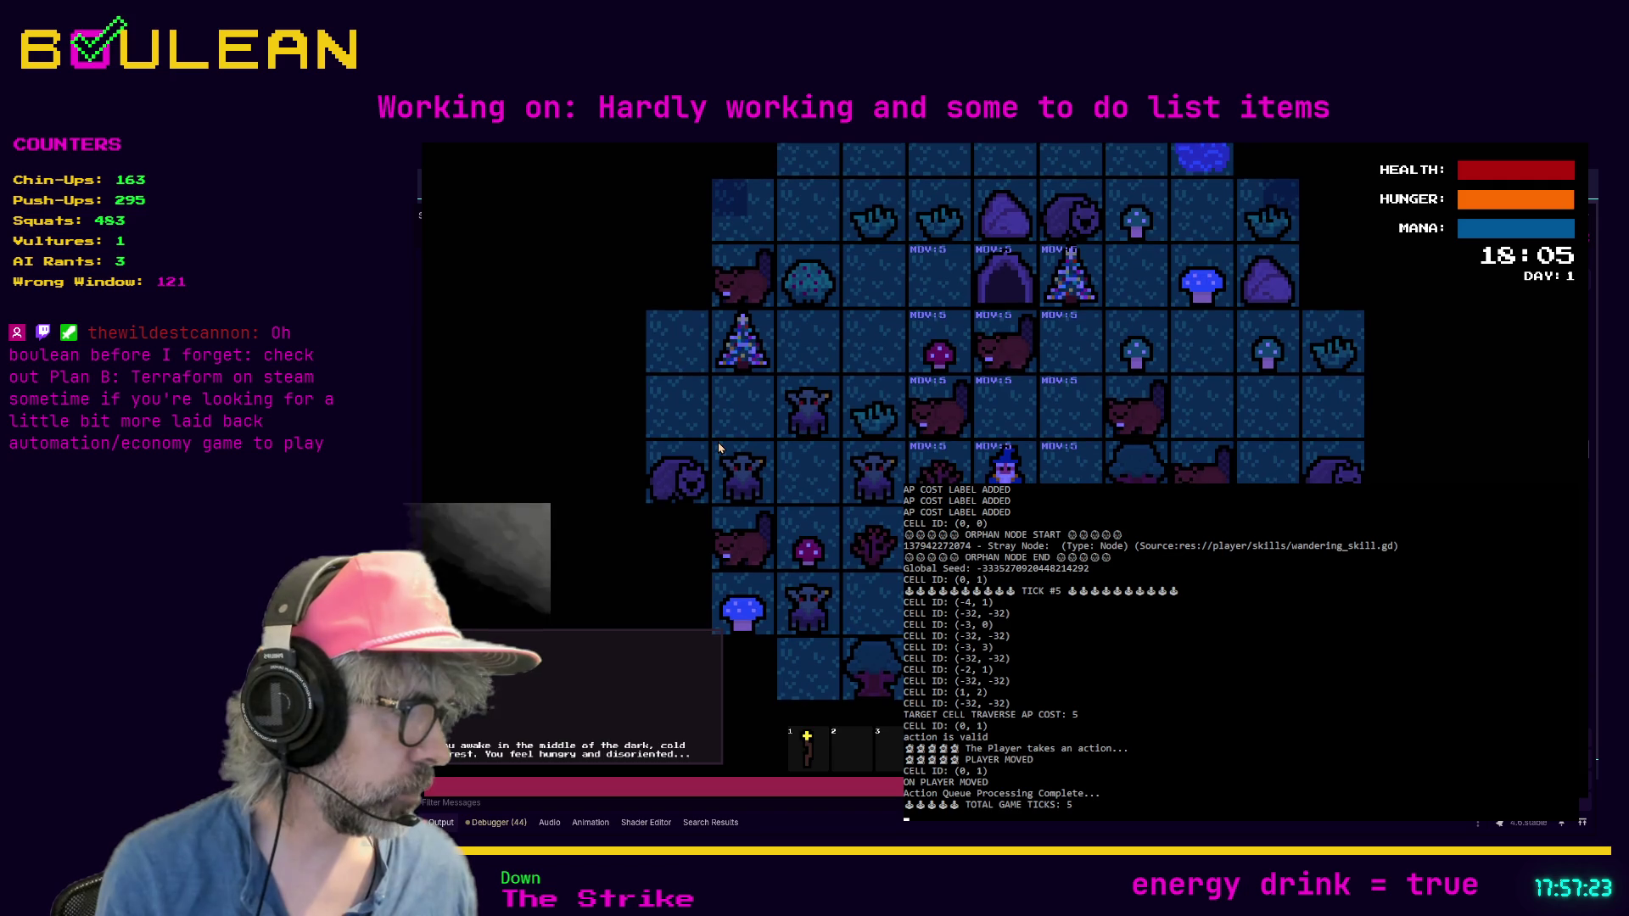
pyautogui.press('Right')
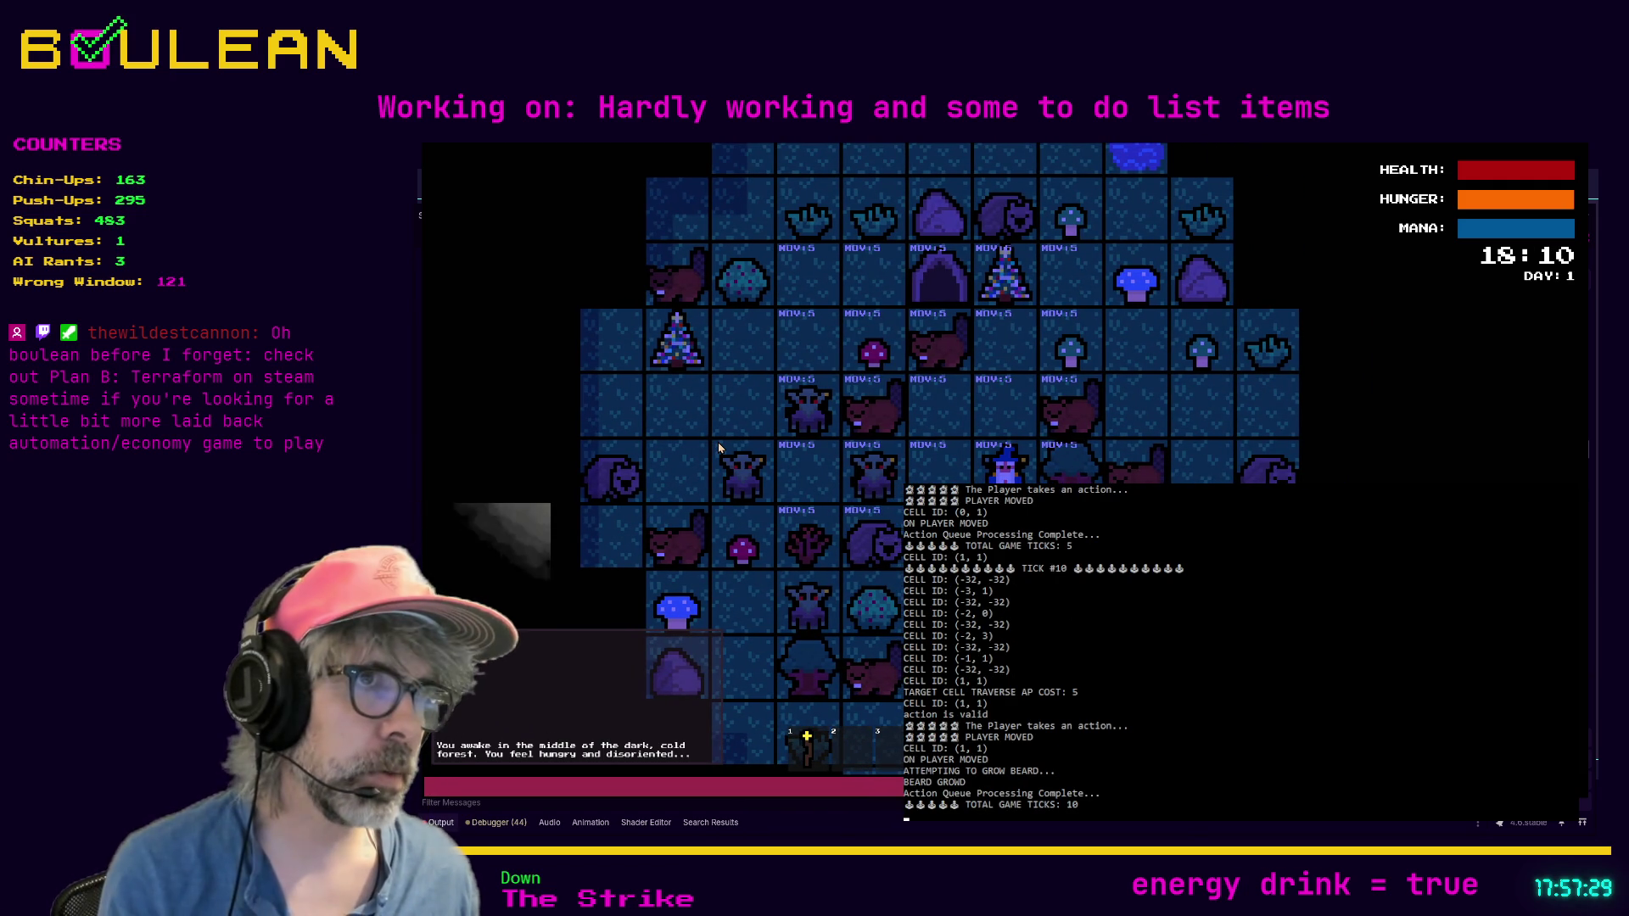
pyautogui.press('Up')
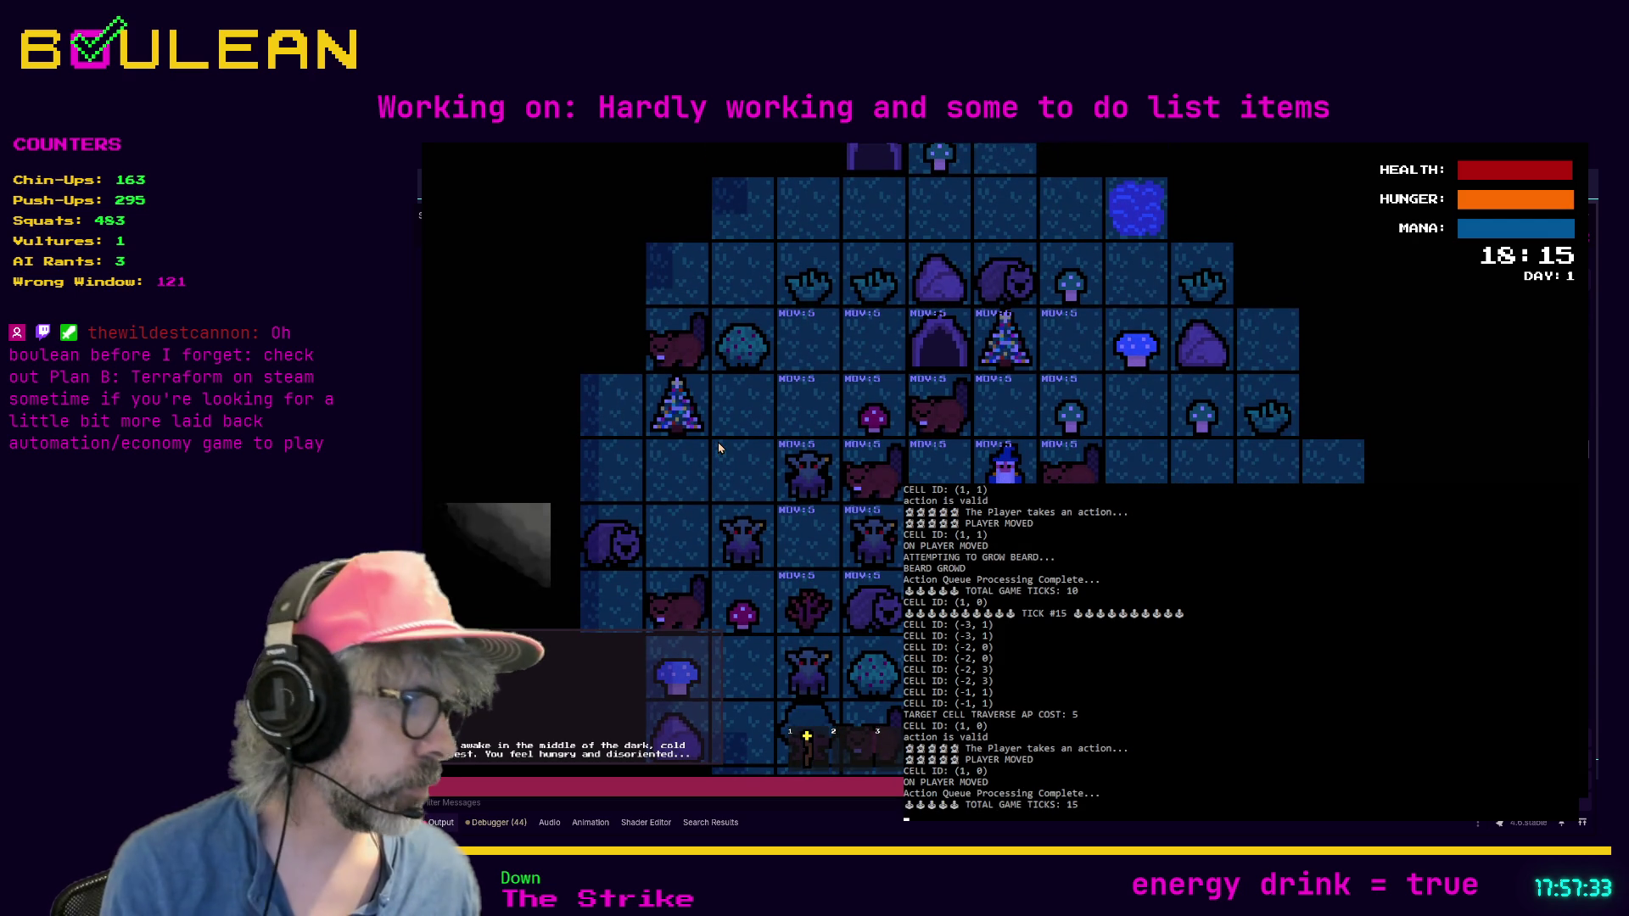
pyautogui.press('Left')
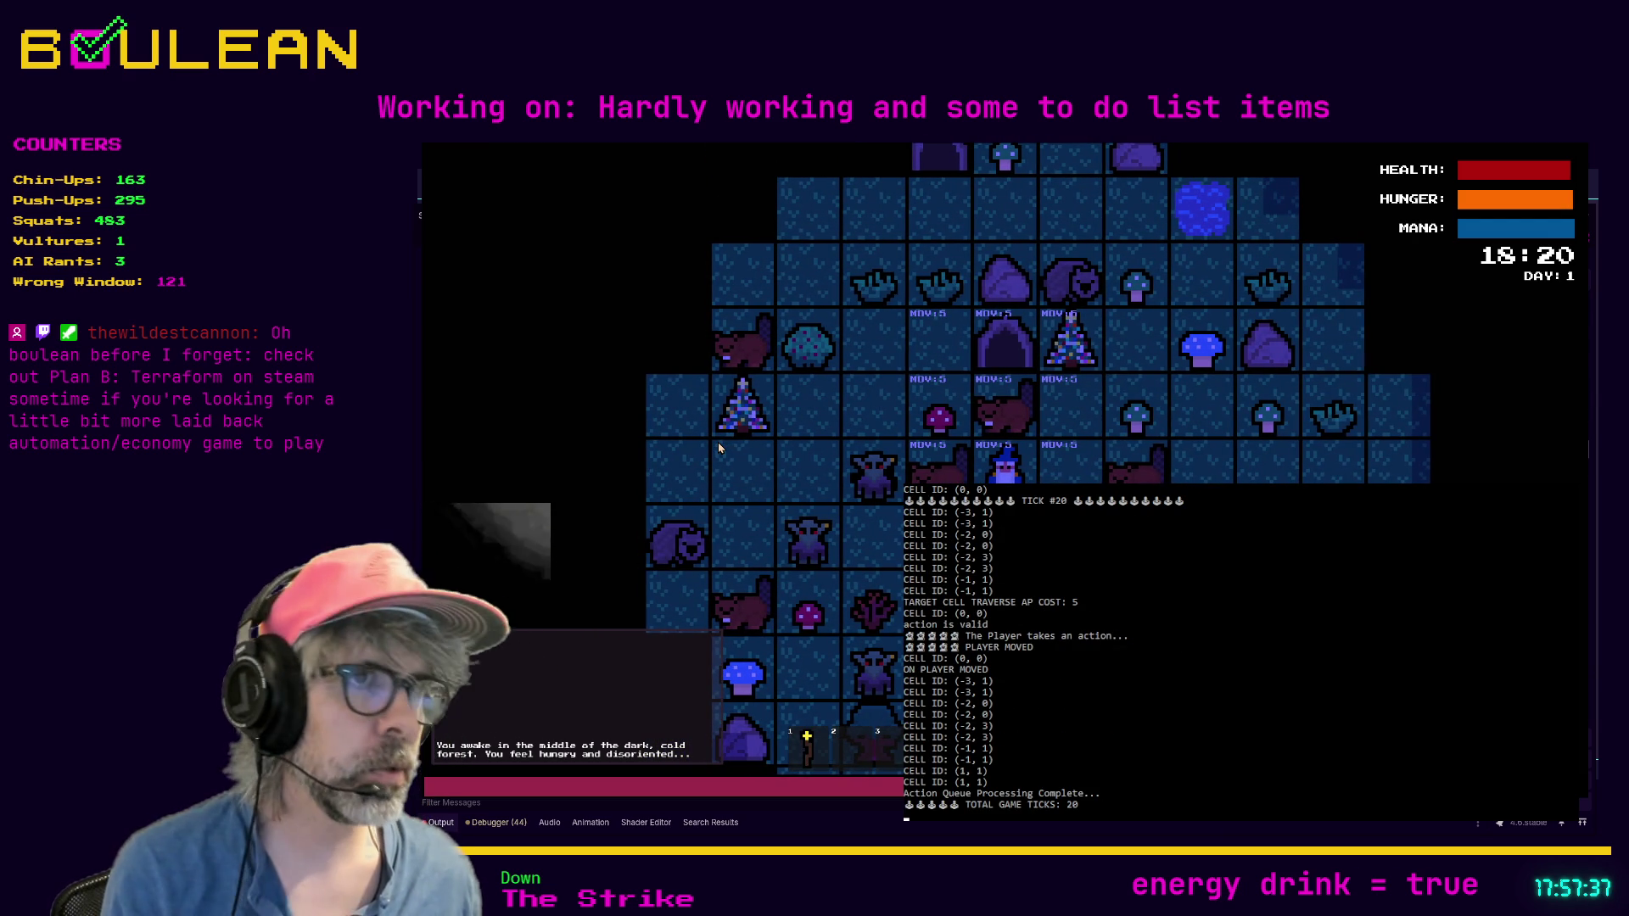
pyautogui.press('Down')
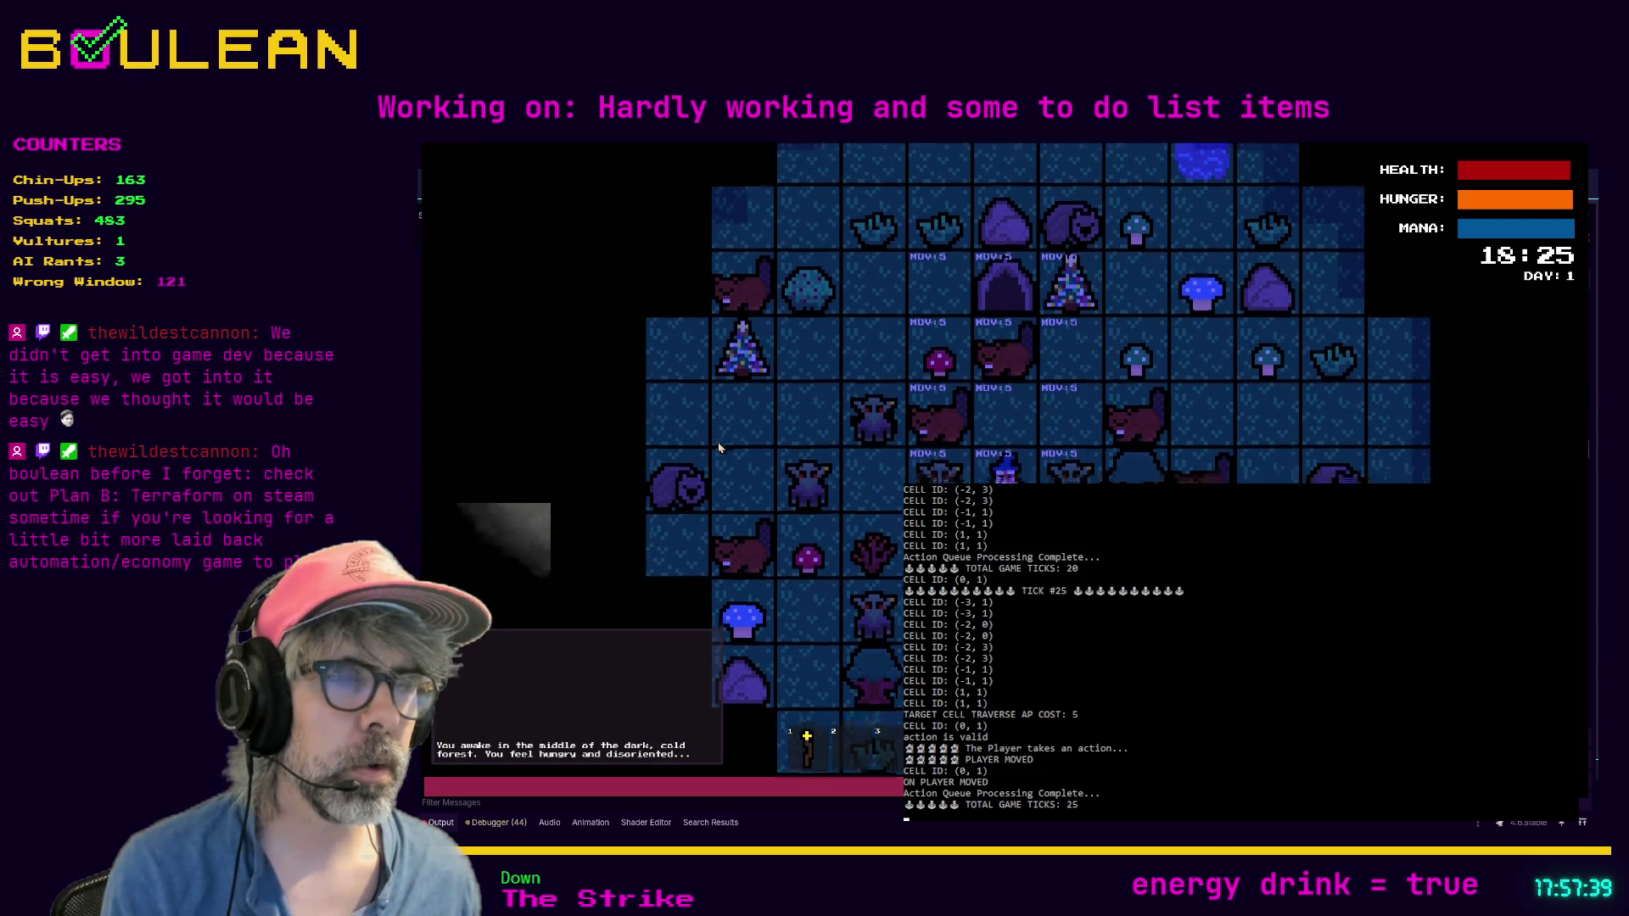
pyautogui.press('Right')
pyautogui.press('Down')
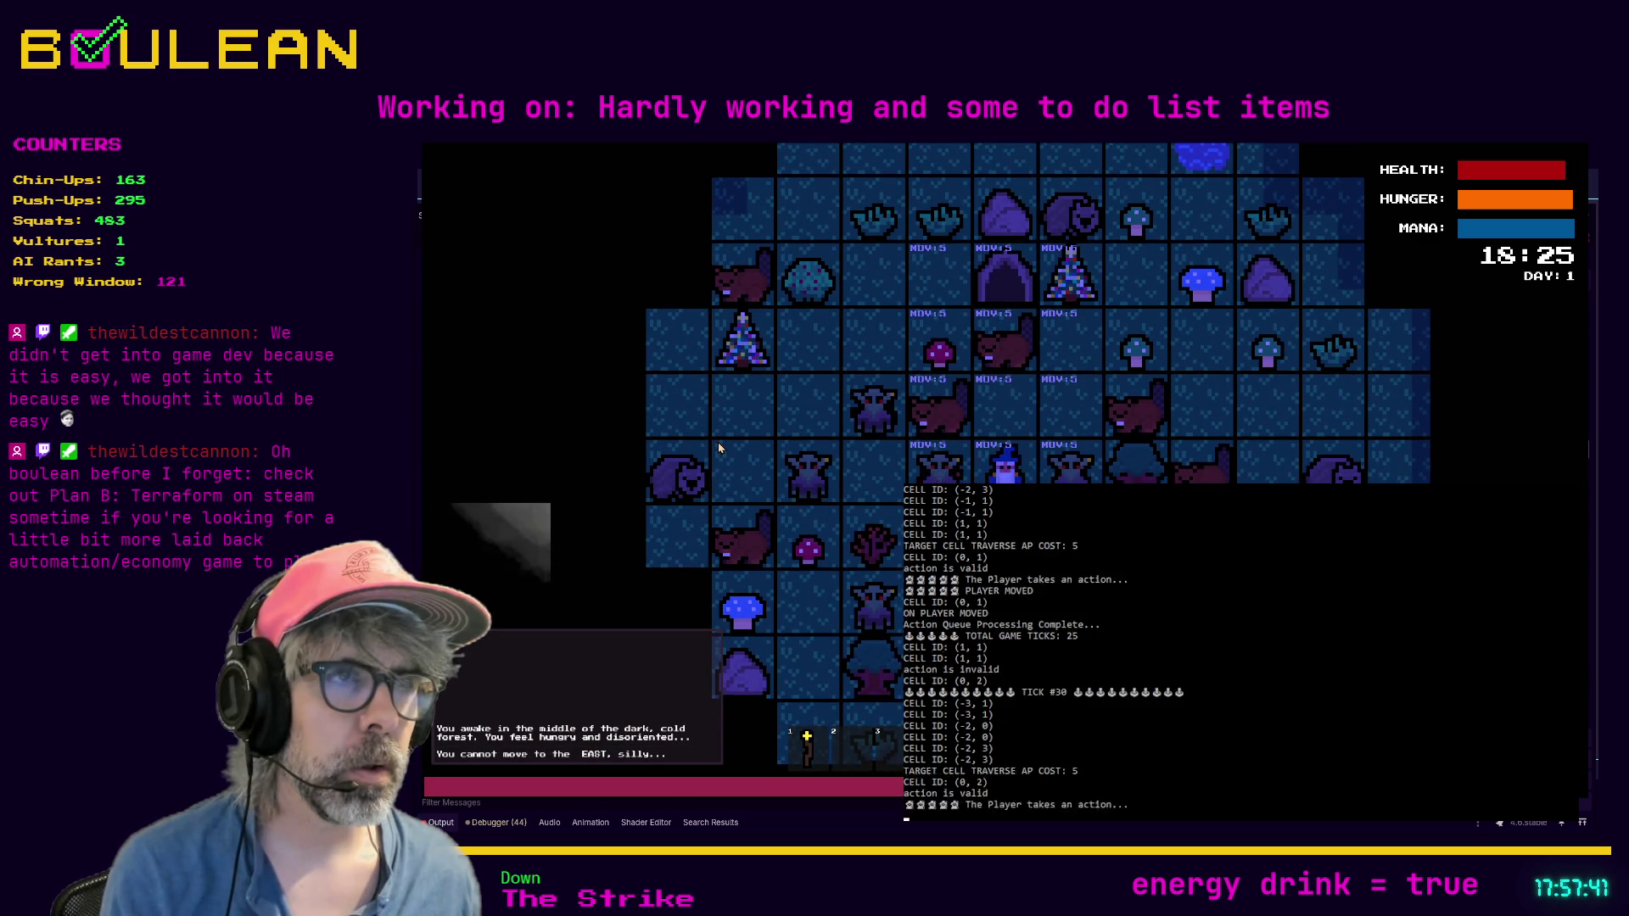
pyautogui.press('Right')
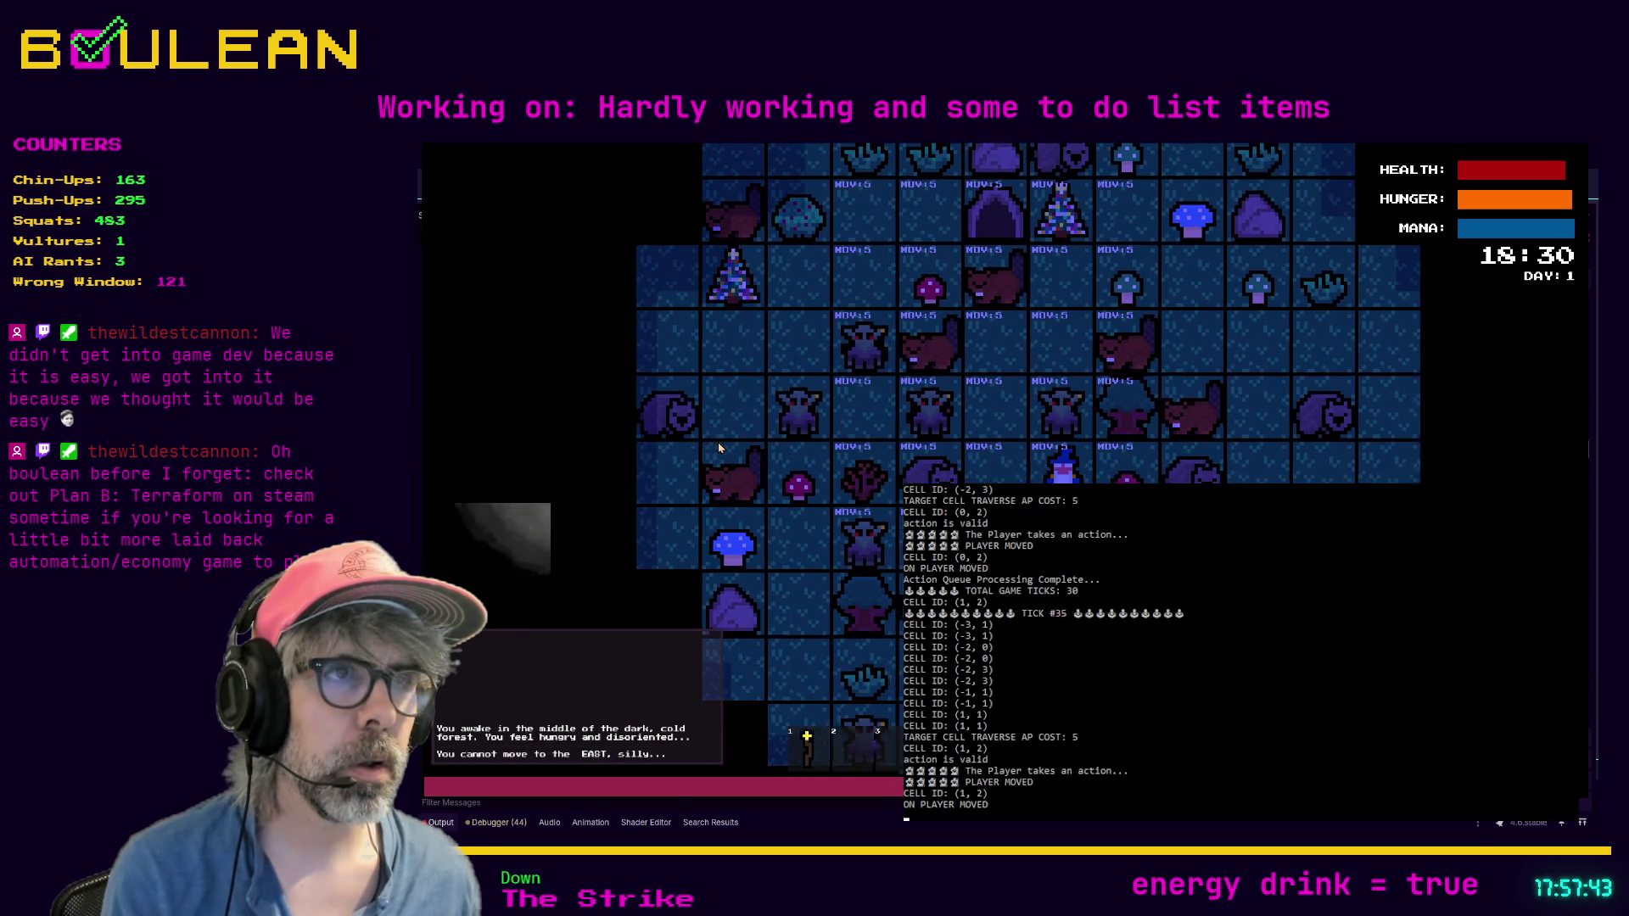
pyautogui.press('Left')
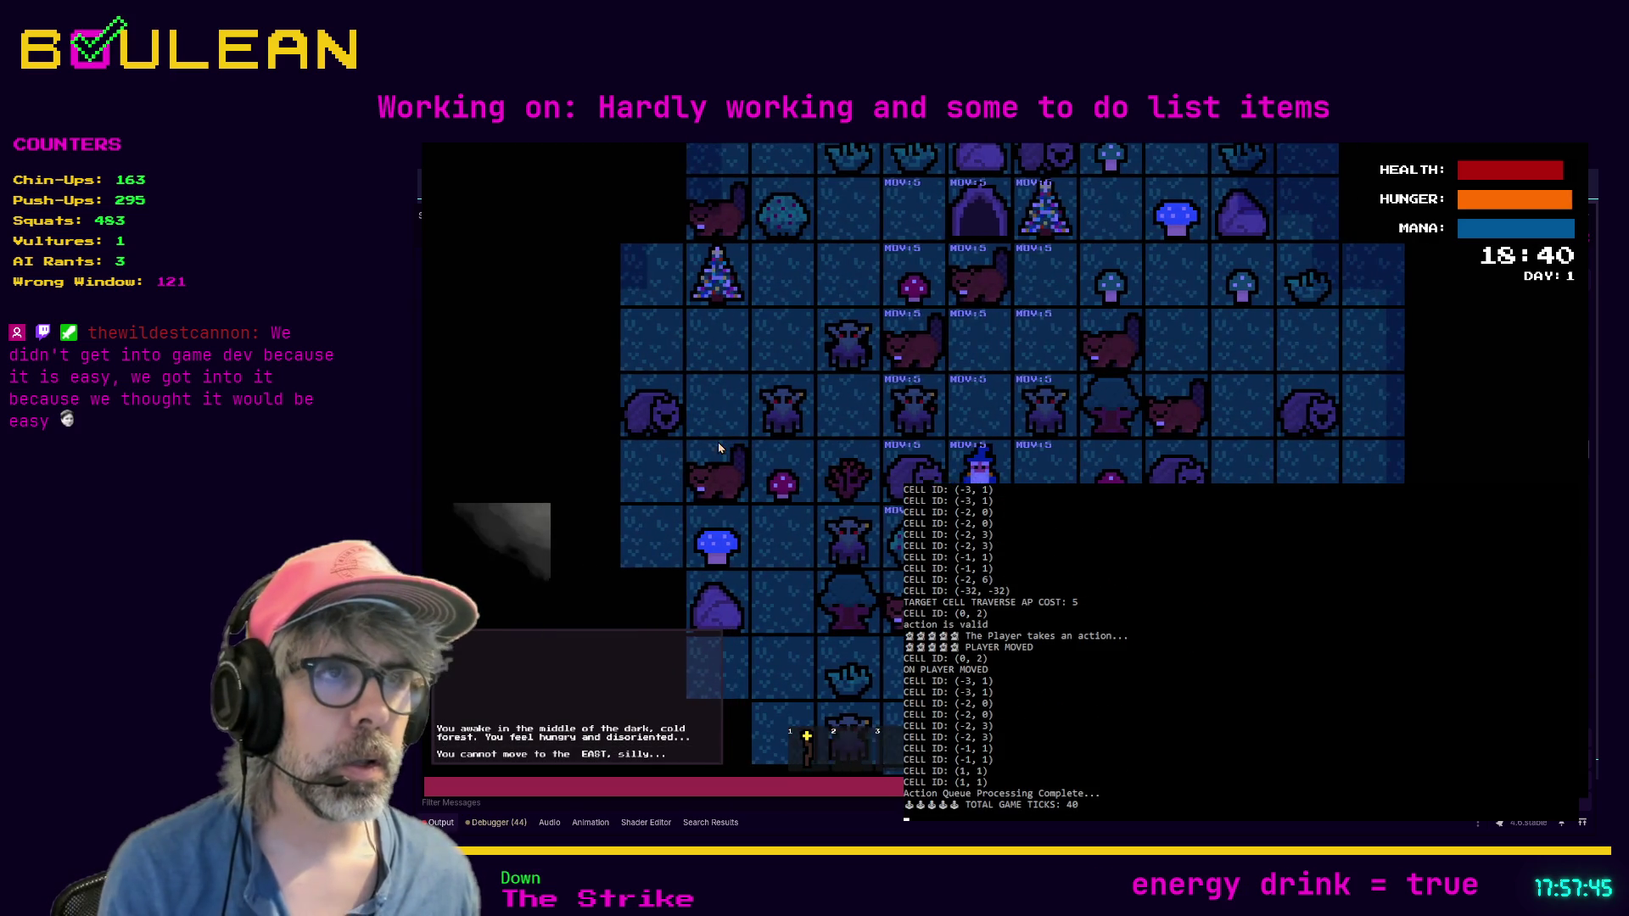
pyautogui.press('Right')
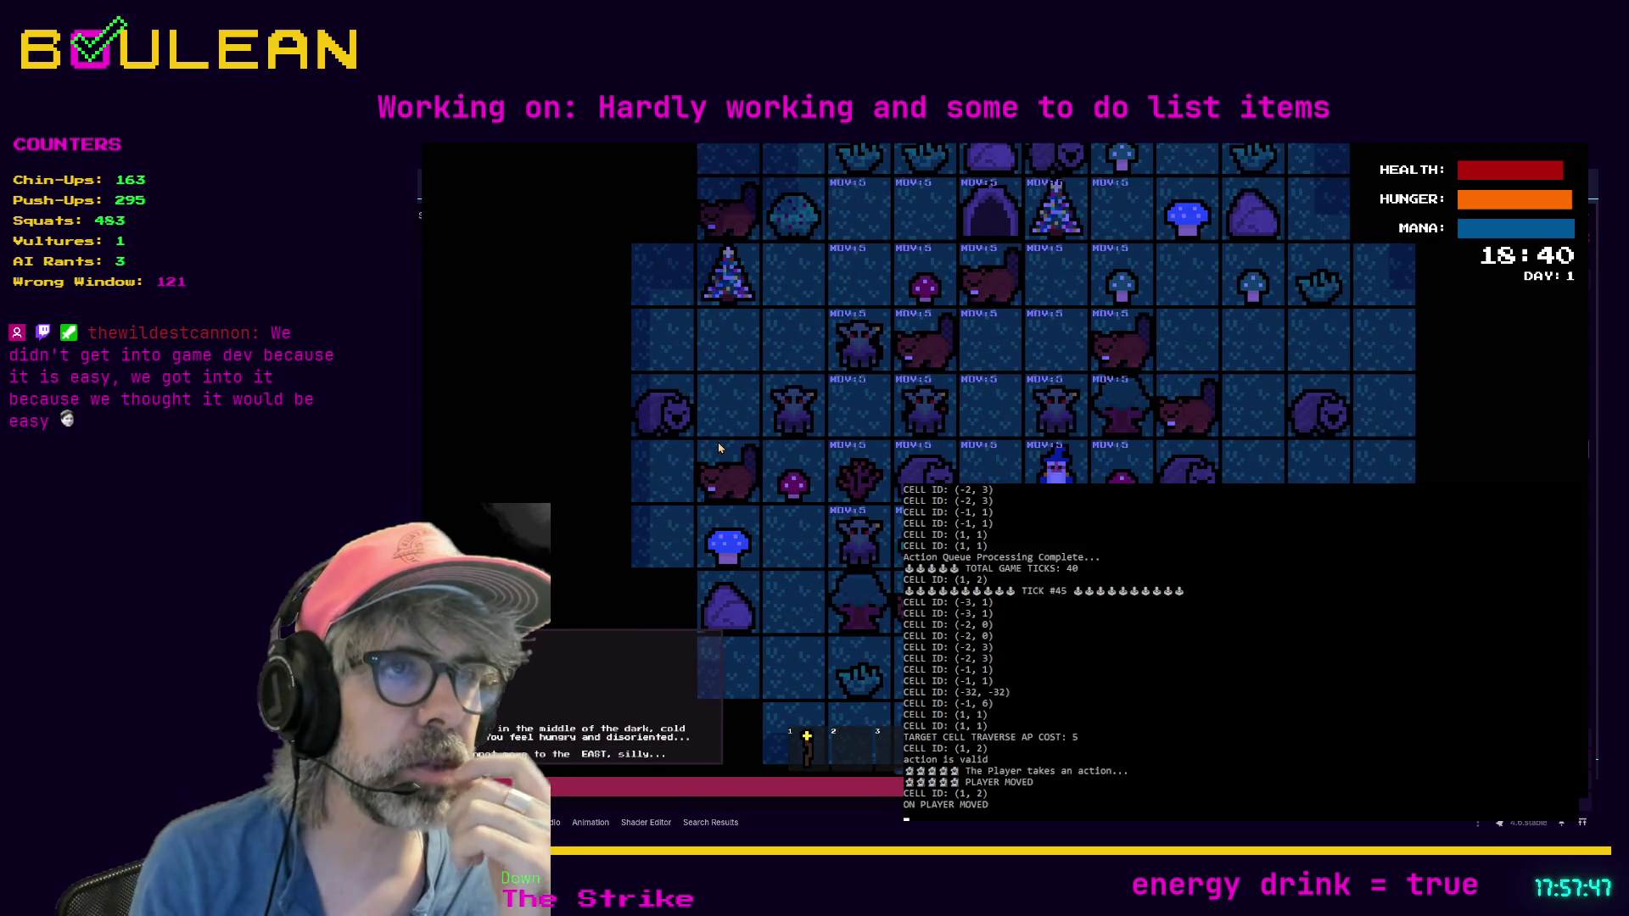
pyautogui.press('Right')
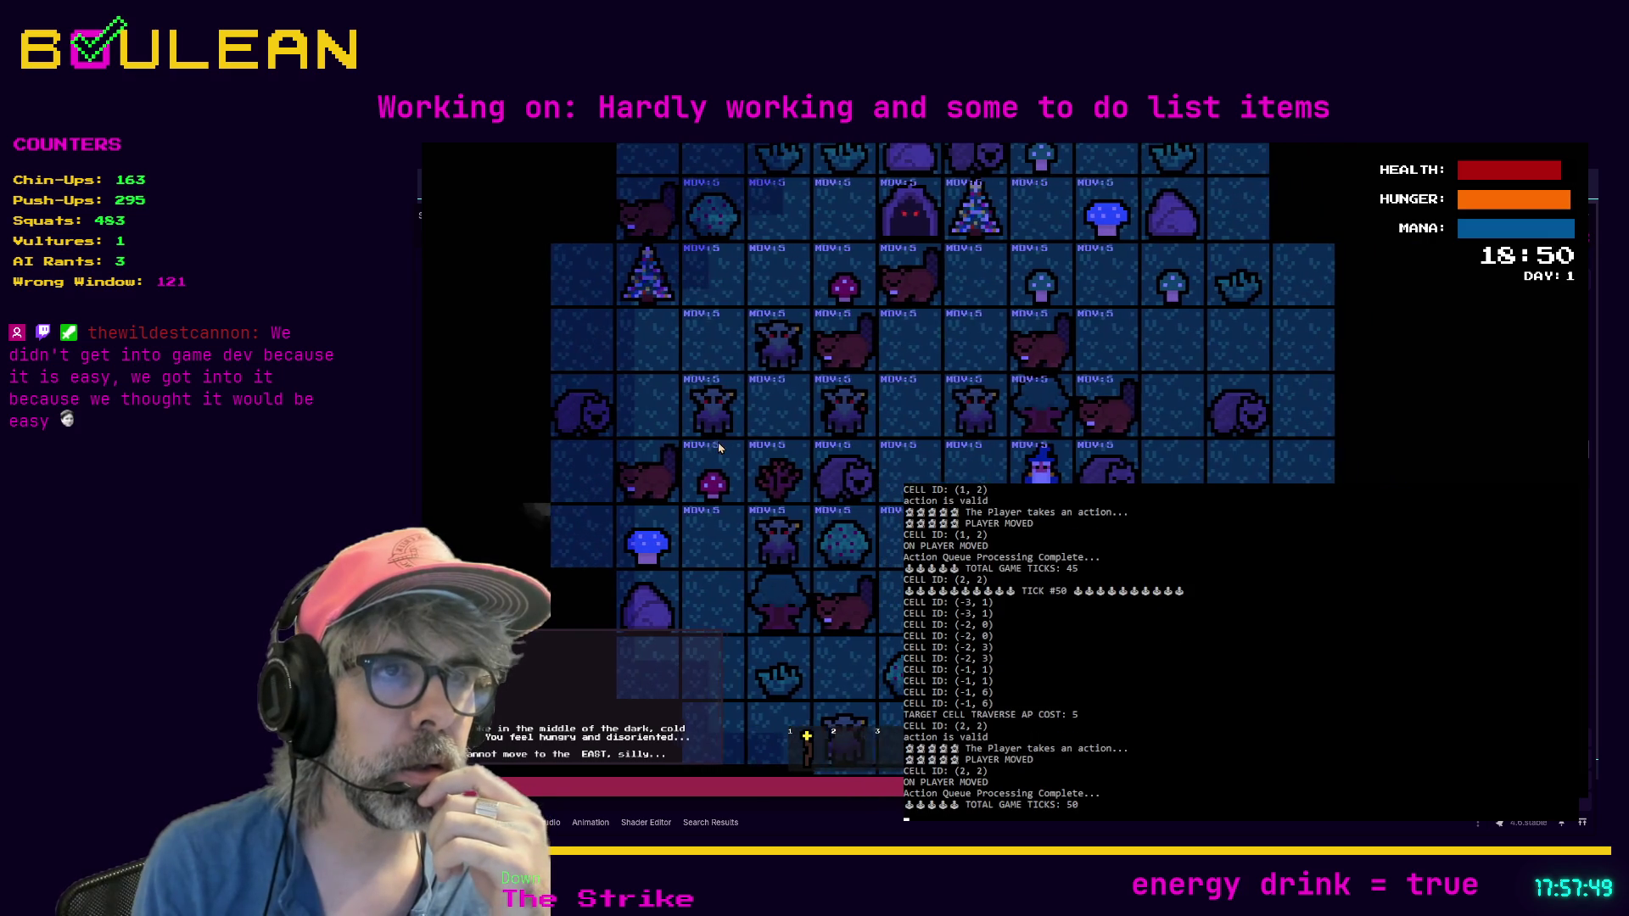
# Step: Continue walking south and west to cell (0,6), probing blocked cells along the way
pyautogui.press('Down')
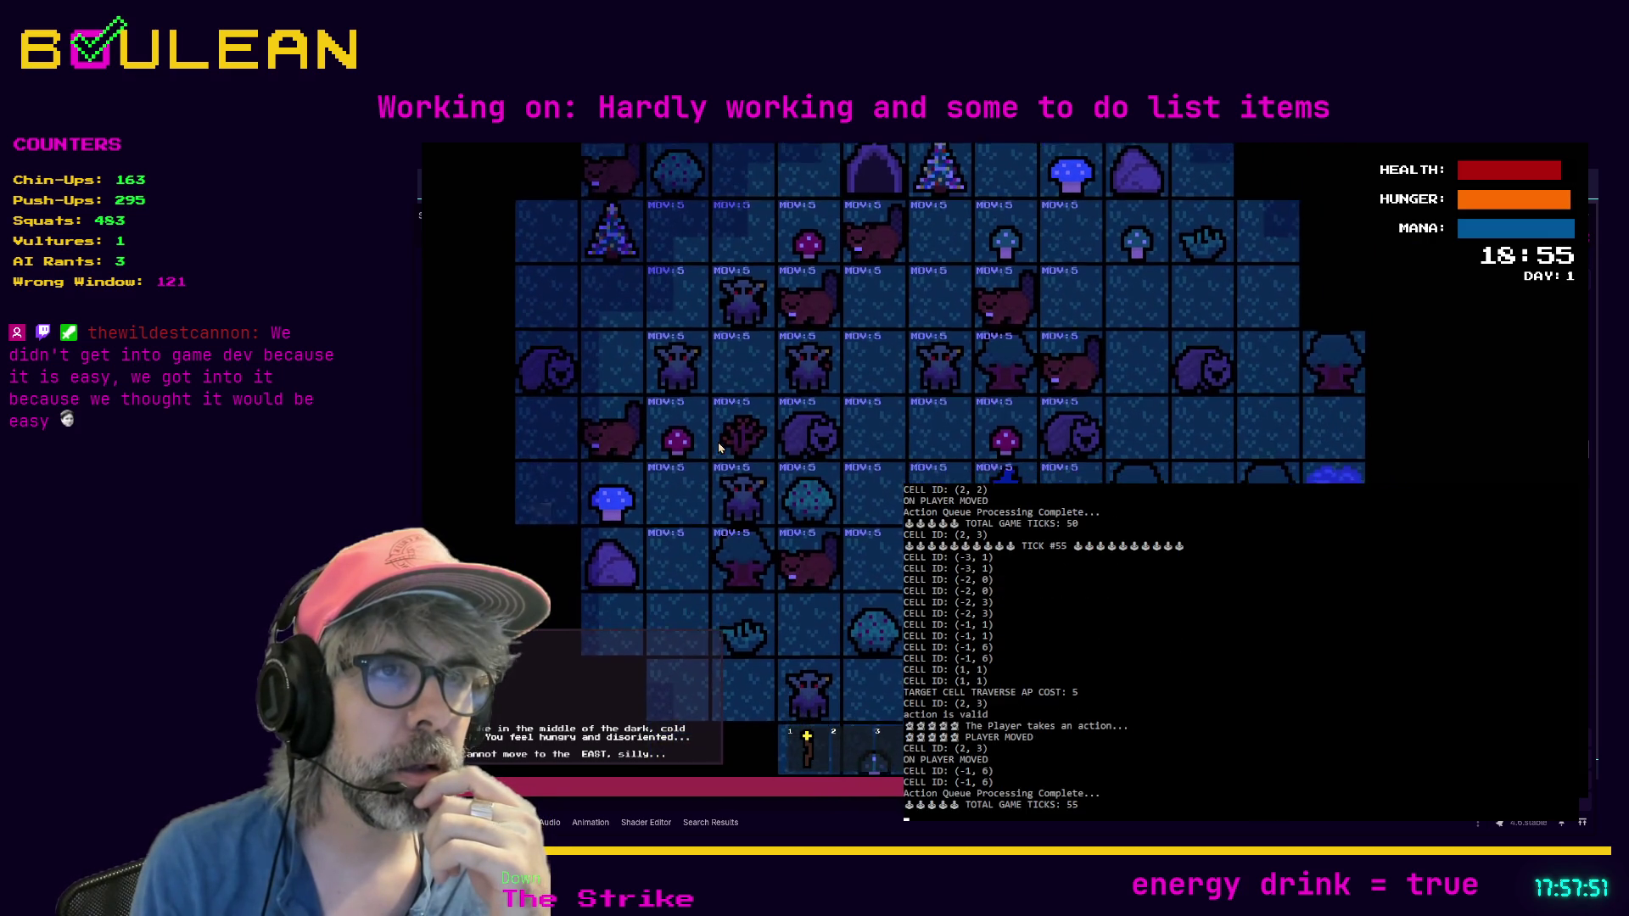
pyautogui.press('Down')
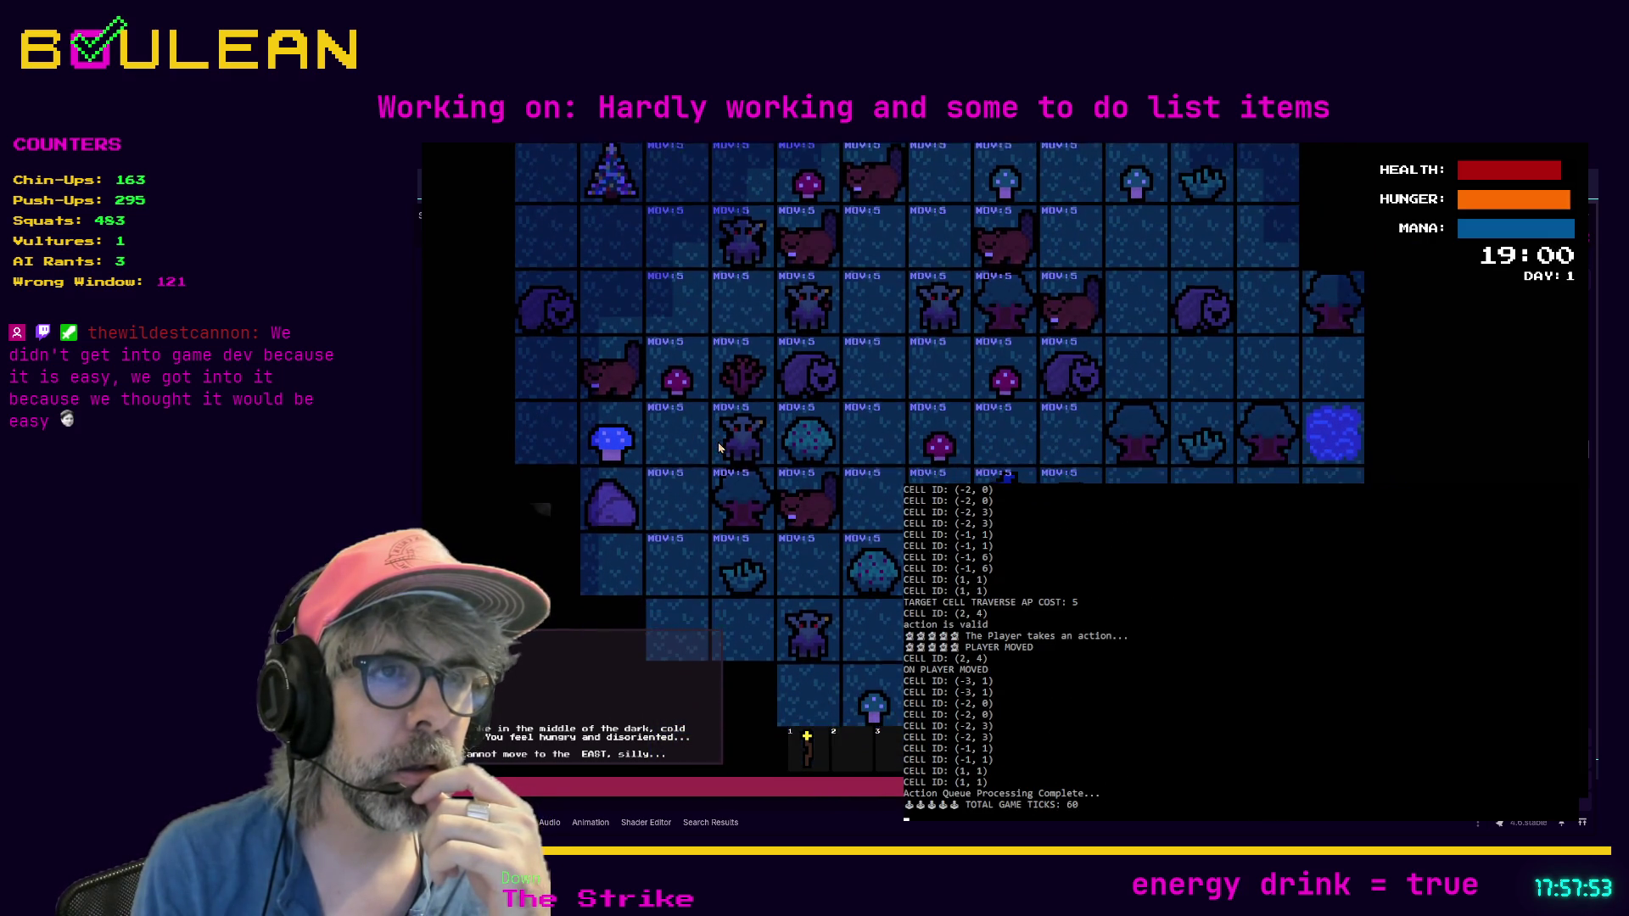
pyautogui.press('Left')
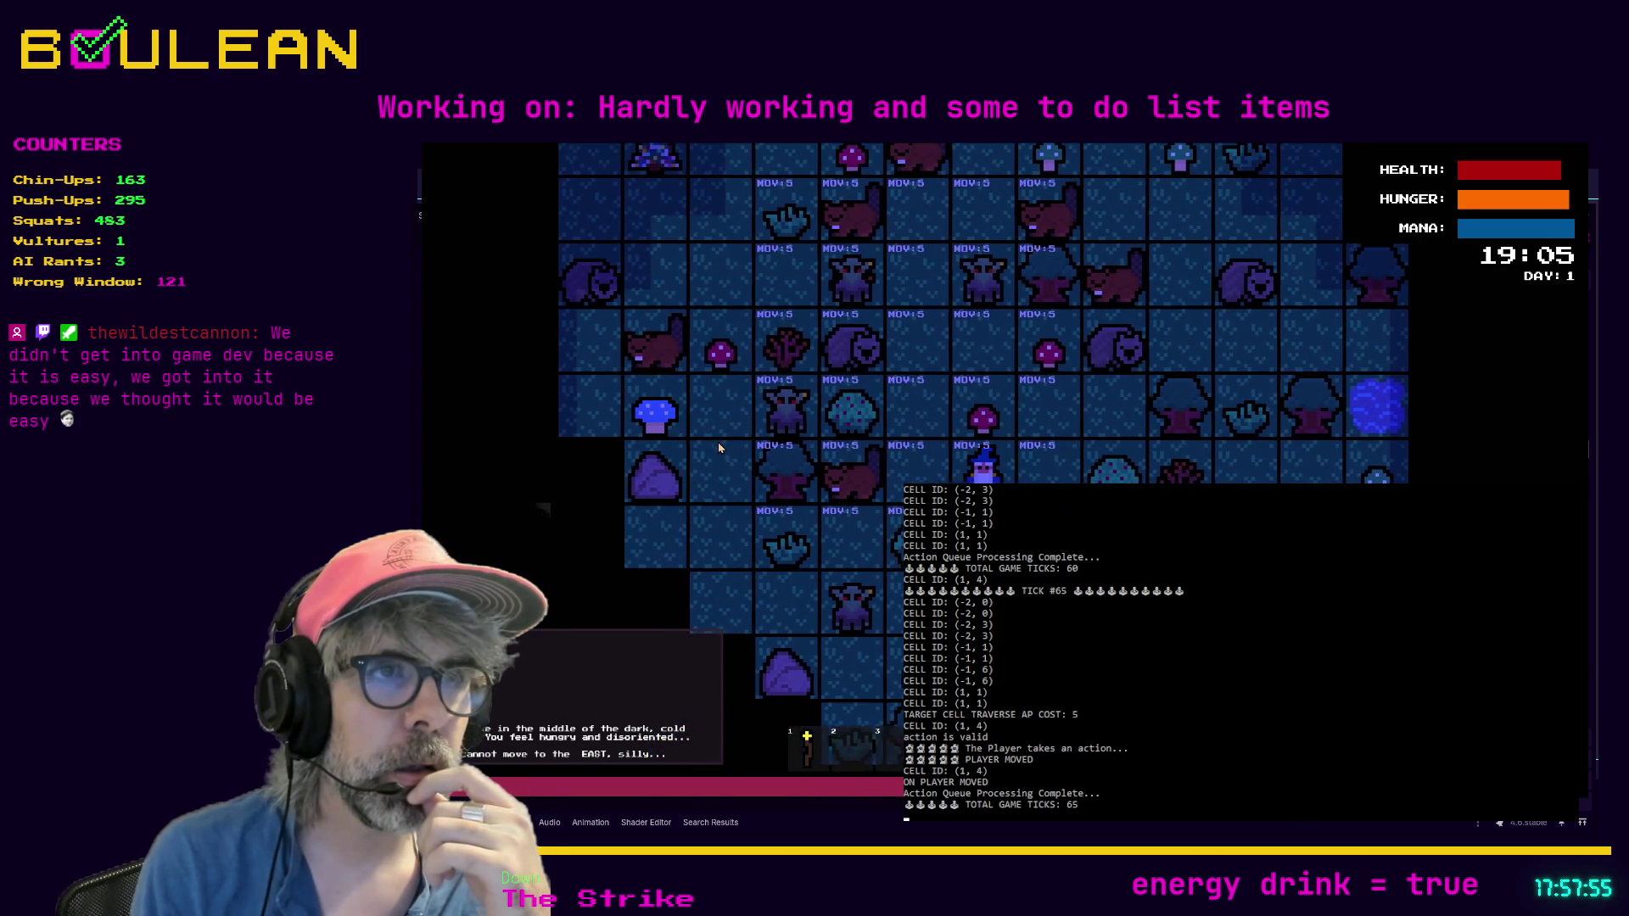
pyautogui.press('Left')
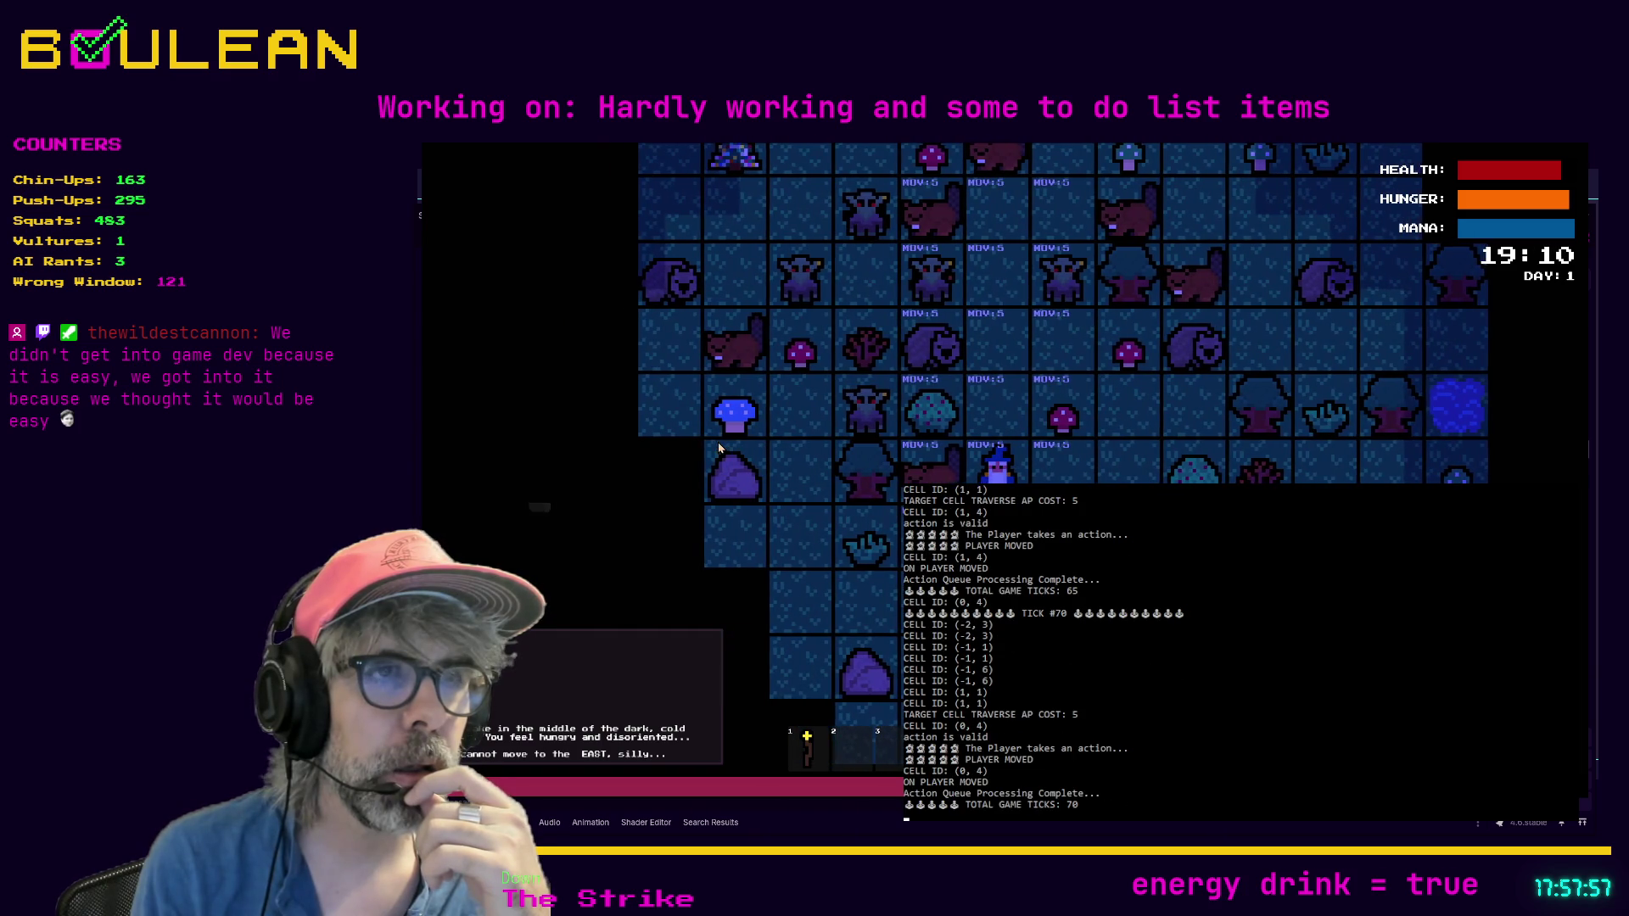
pyautogui.press('Left')
pyautogui.press('Down')
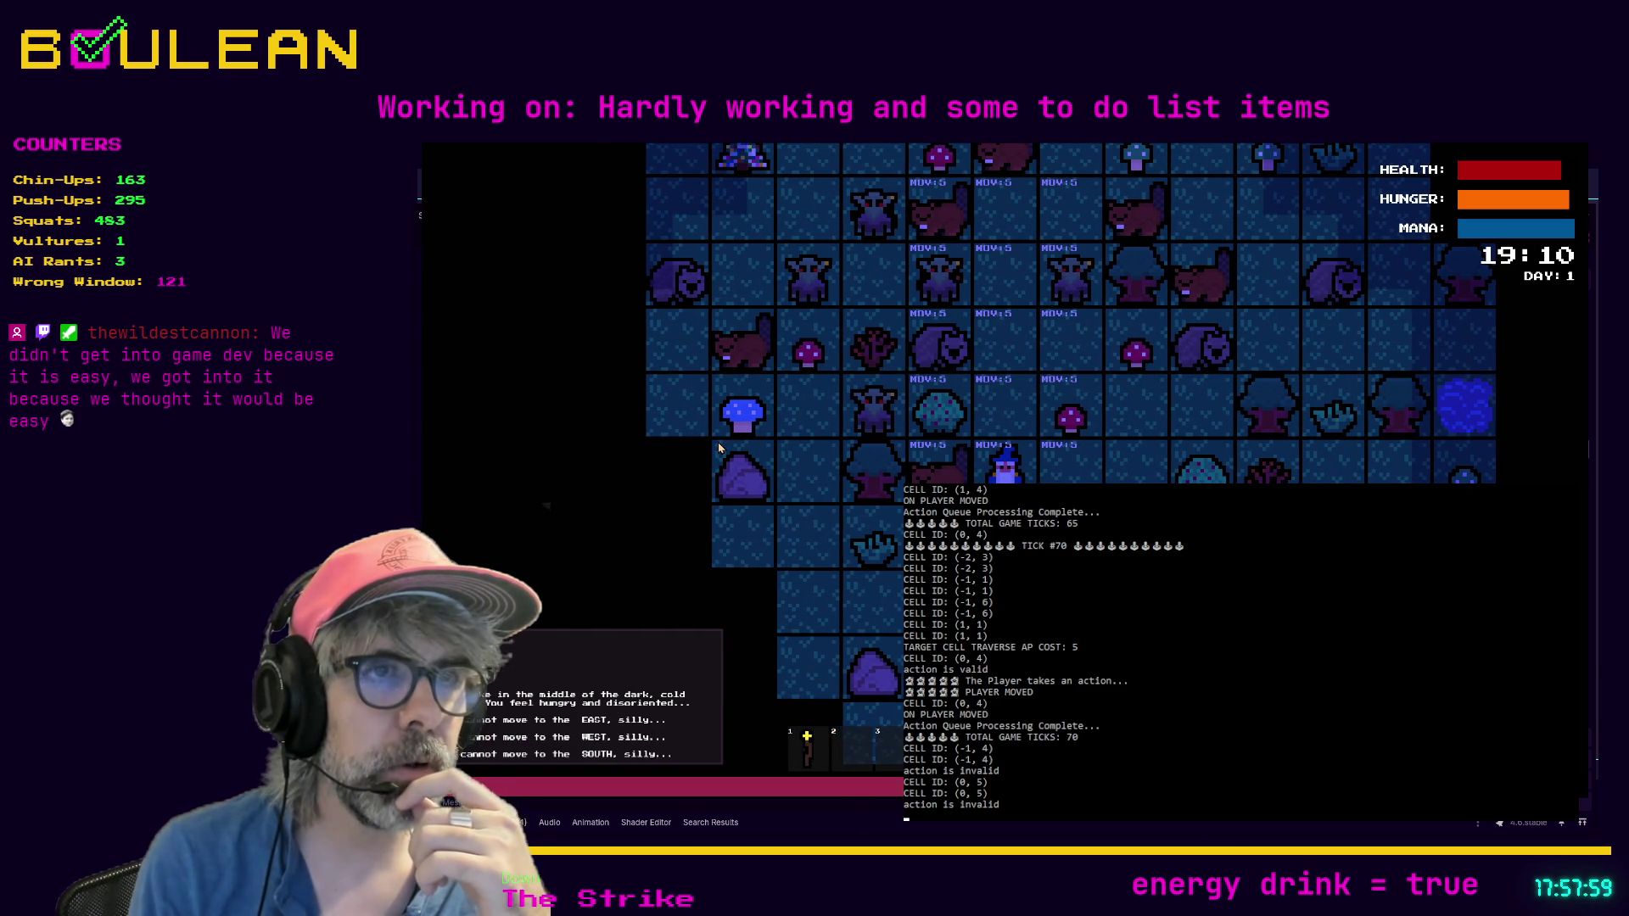
pyautogui.press('Right')
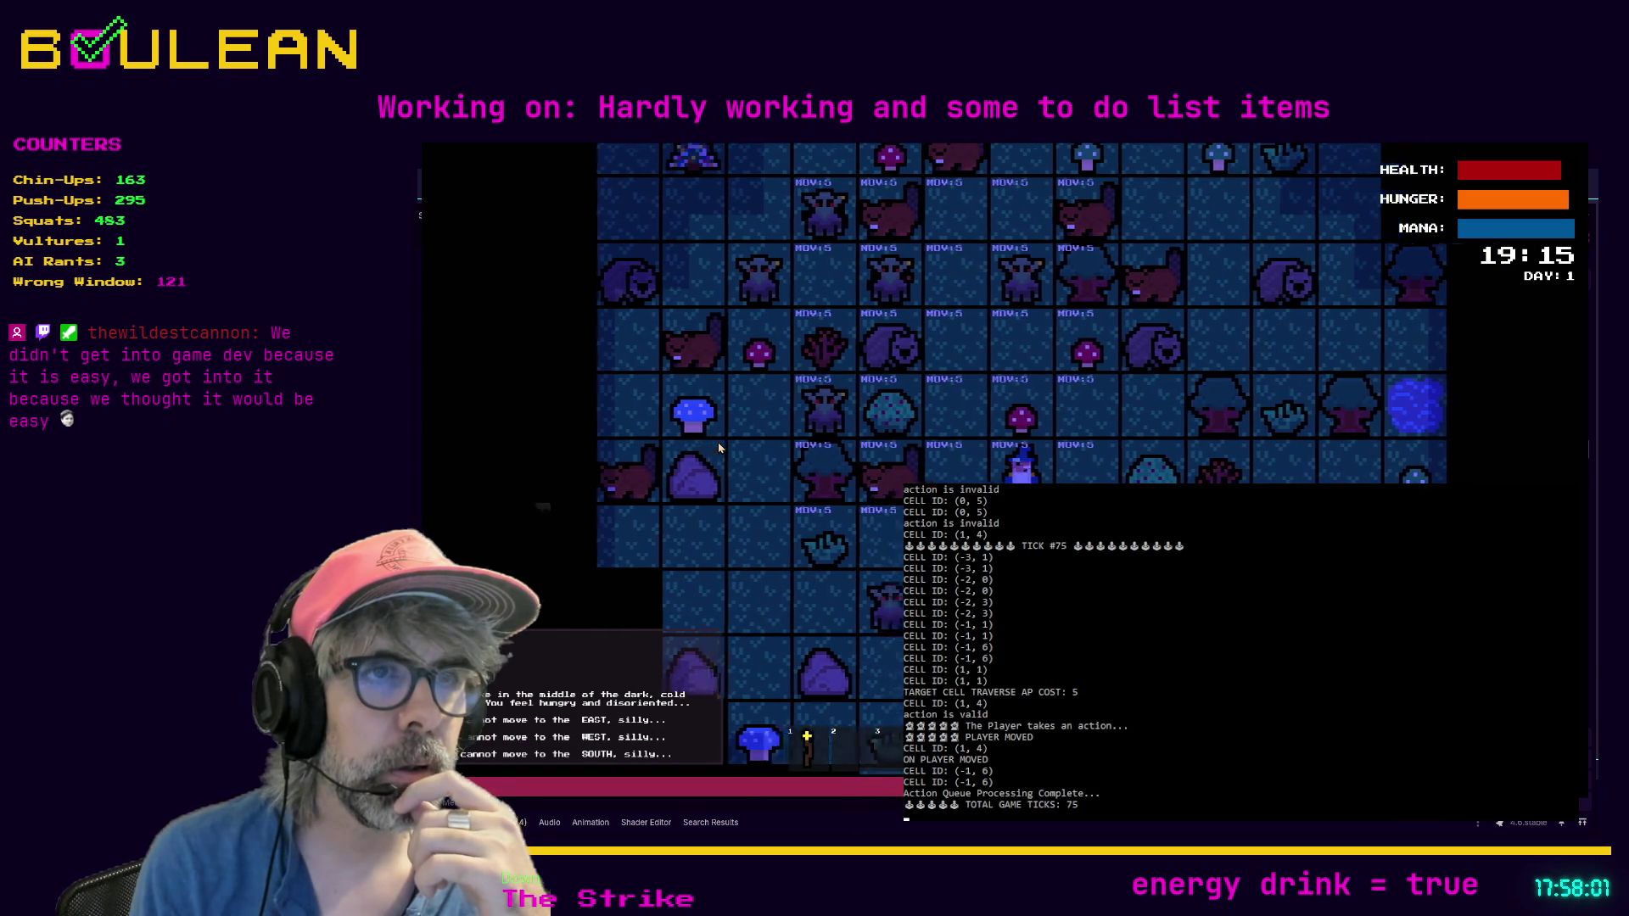
pyautogui.press('Right')
pyautogui.press('Down')
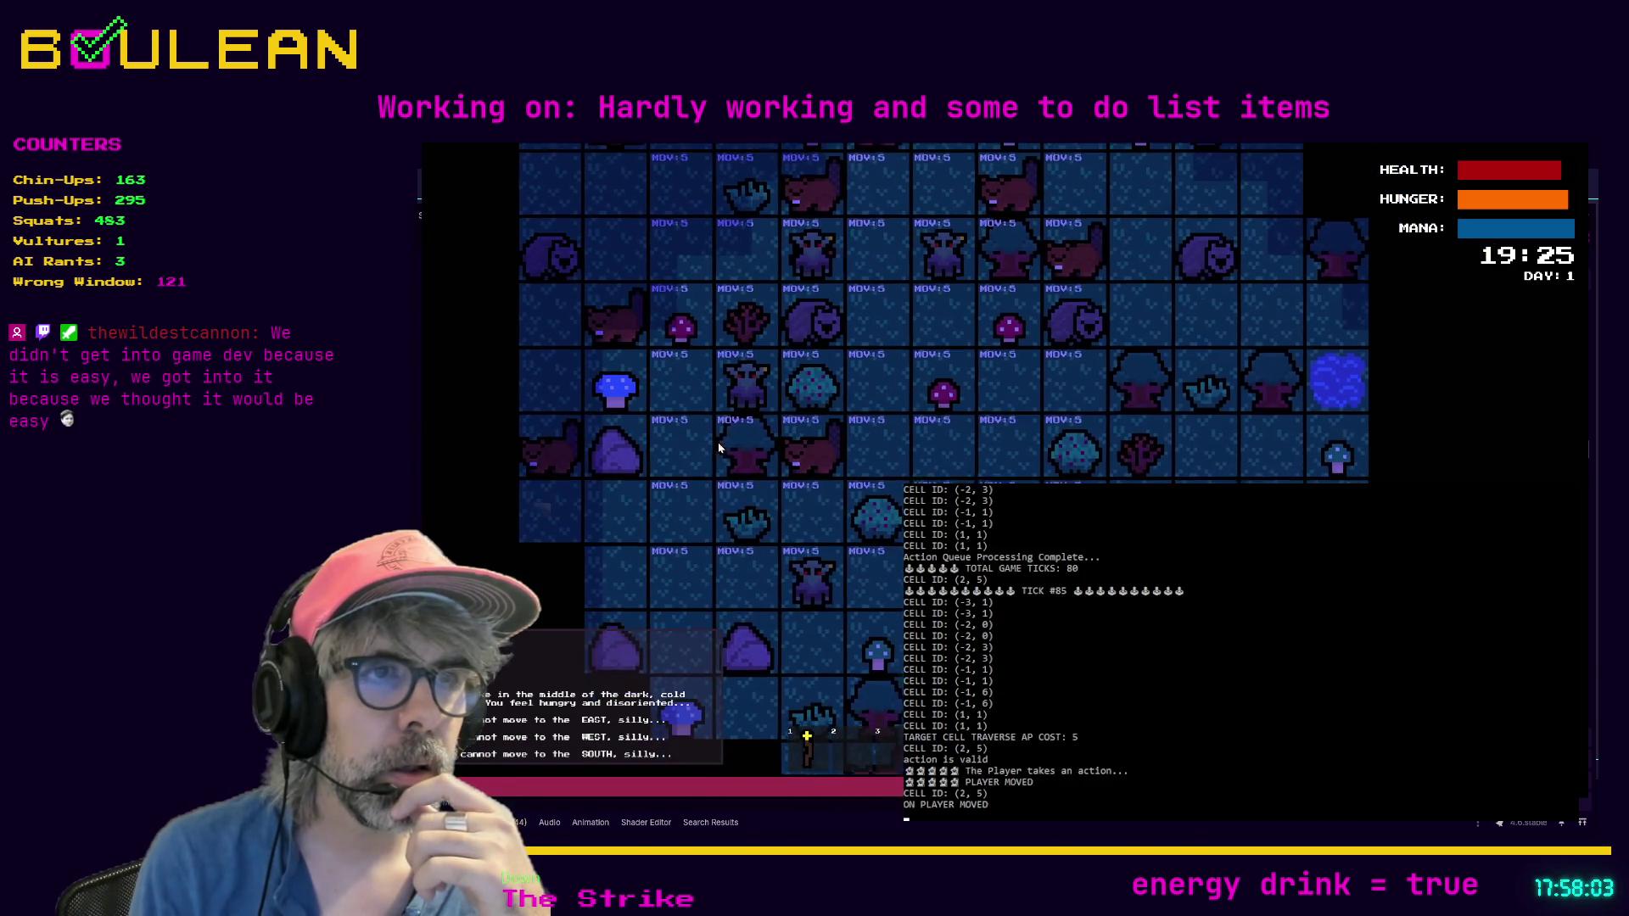
pyautogui.press('Down')
pyautogui.press('Left')
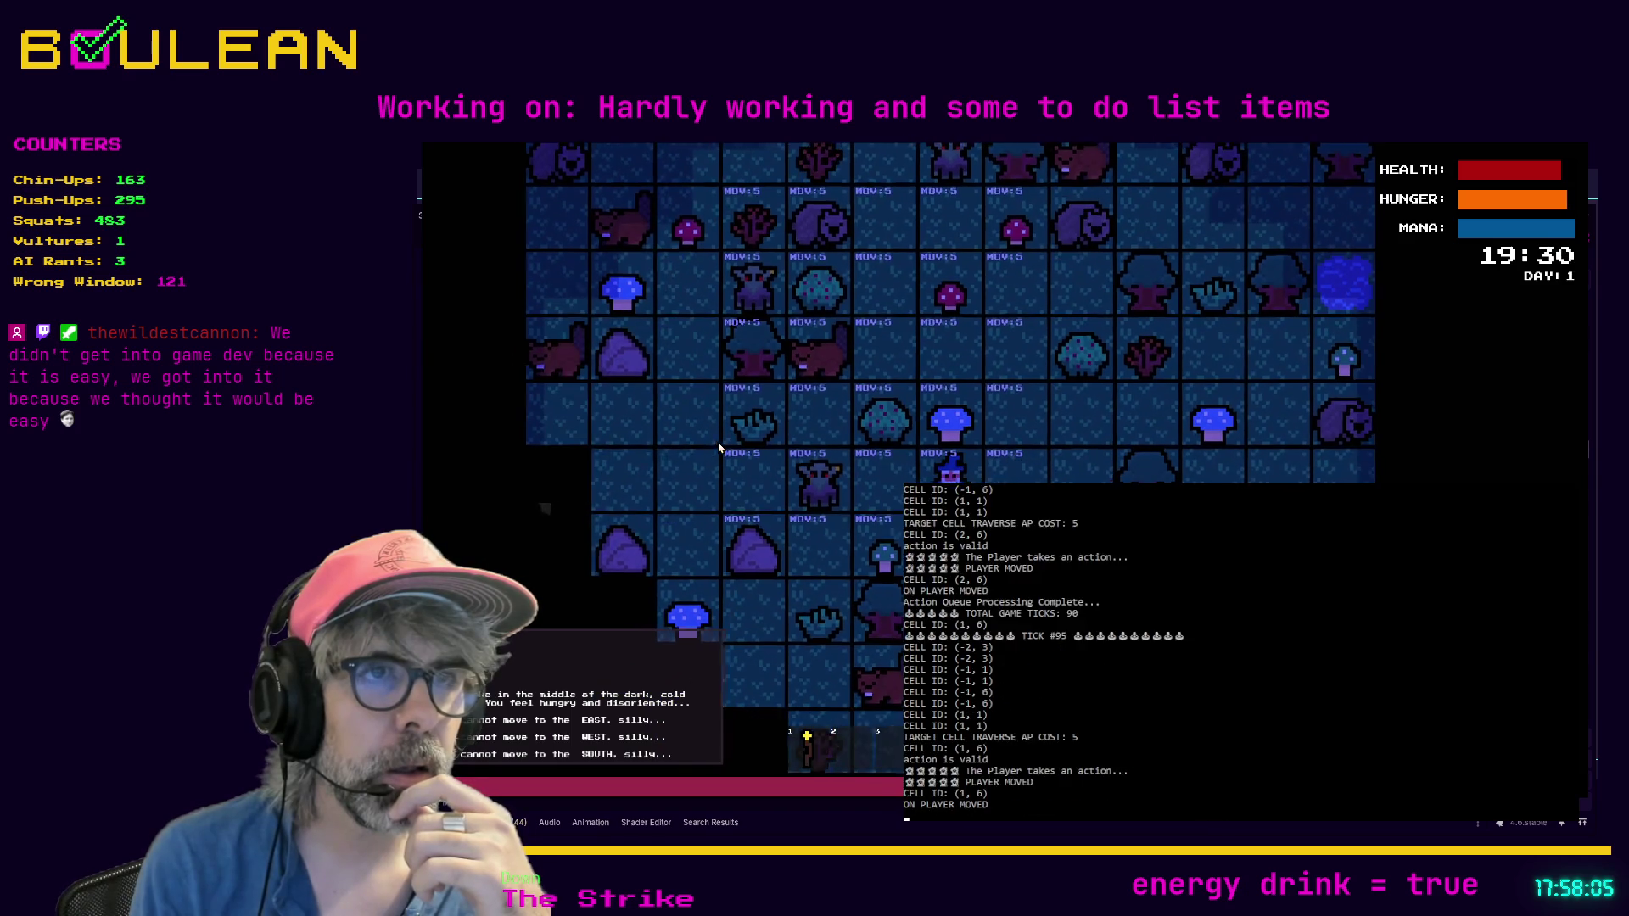
pyautogui.press('Left')
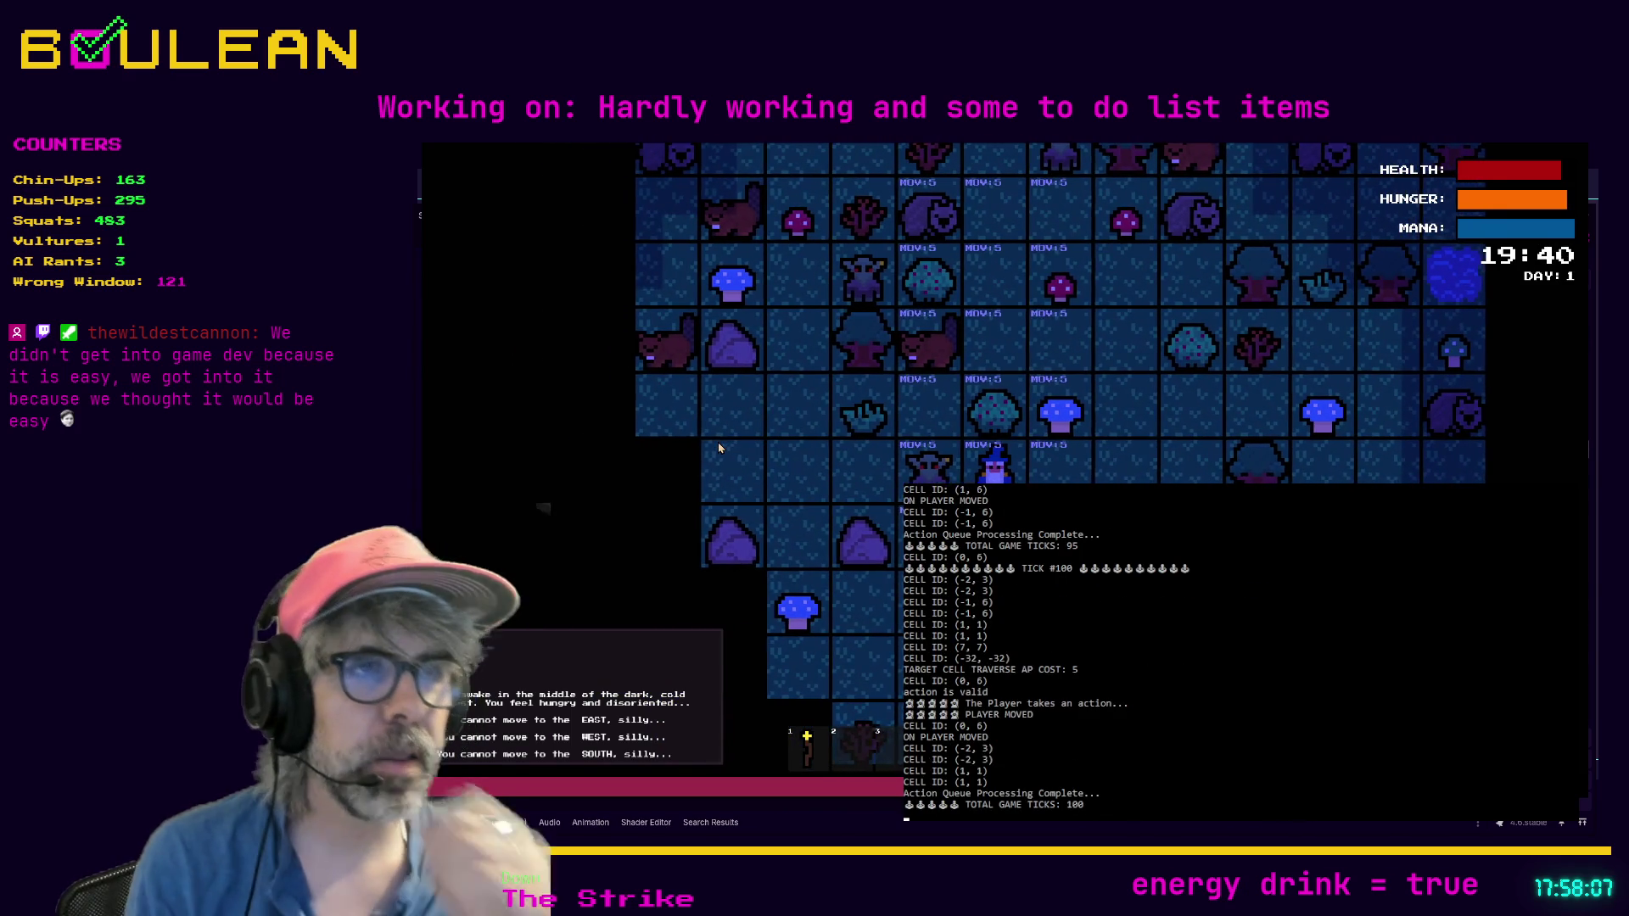
# Step: Attack west to destroy the Goblin and Gravestone, step into the cleared cell, then stop the game
pyautogui.press('Tab')
pyautogui.press('Left')
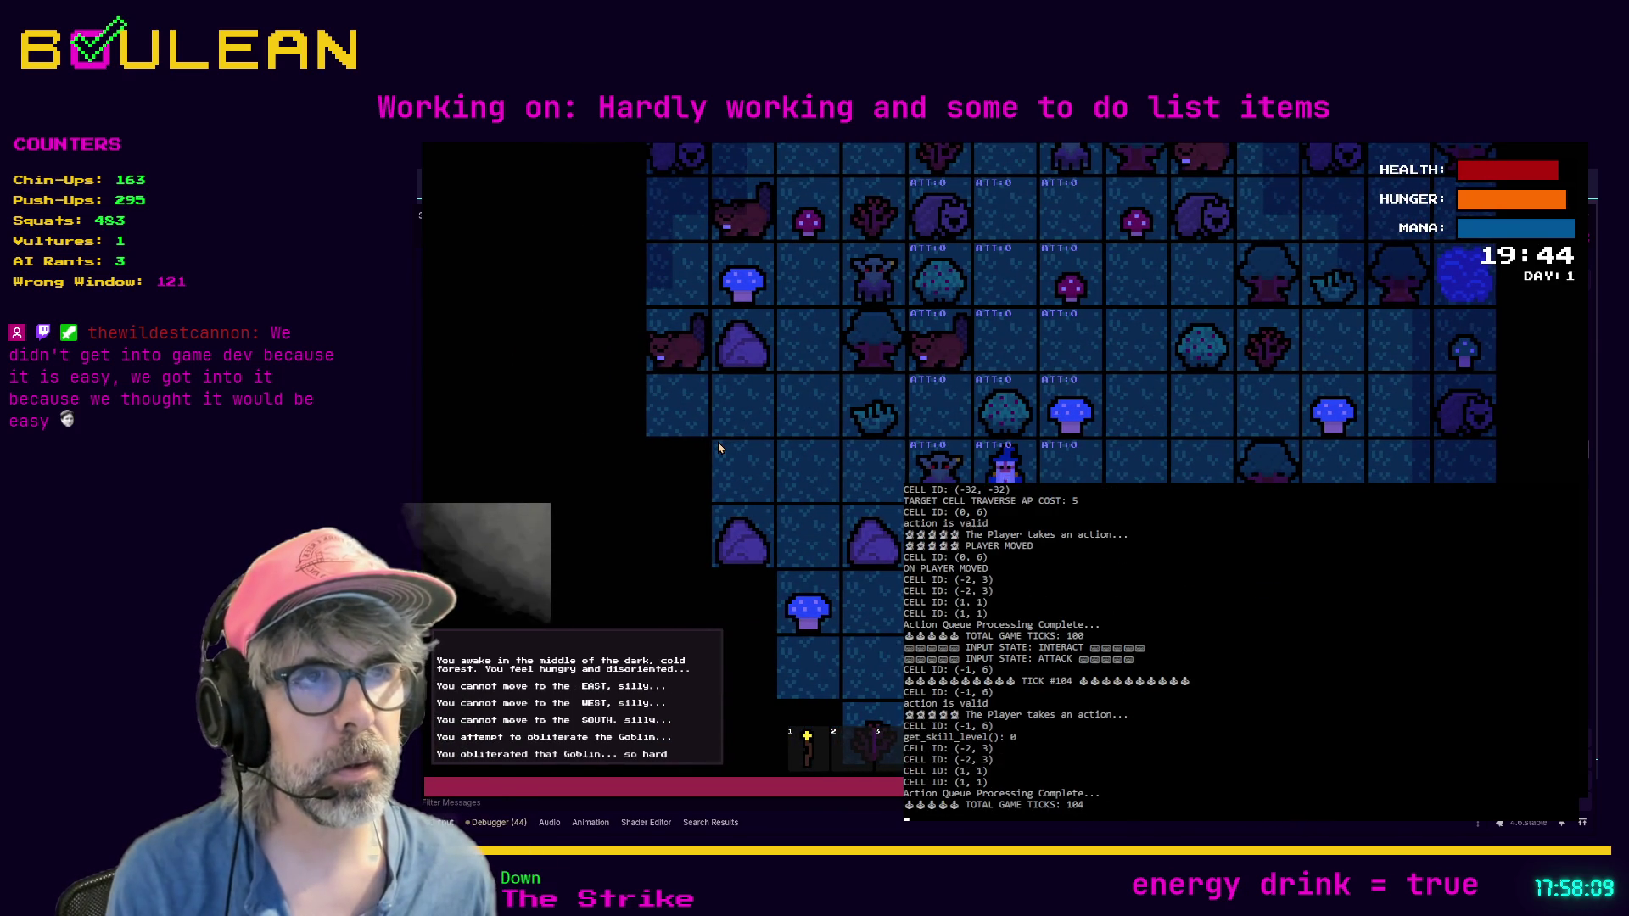
pyautogui.press('Left')
pyautogui.press('Left')
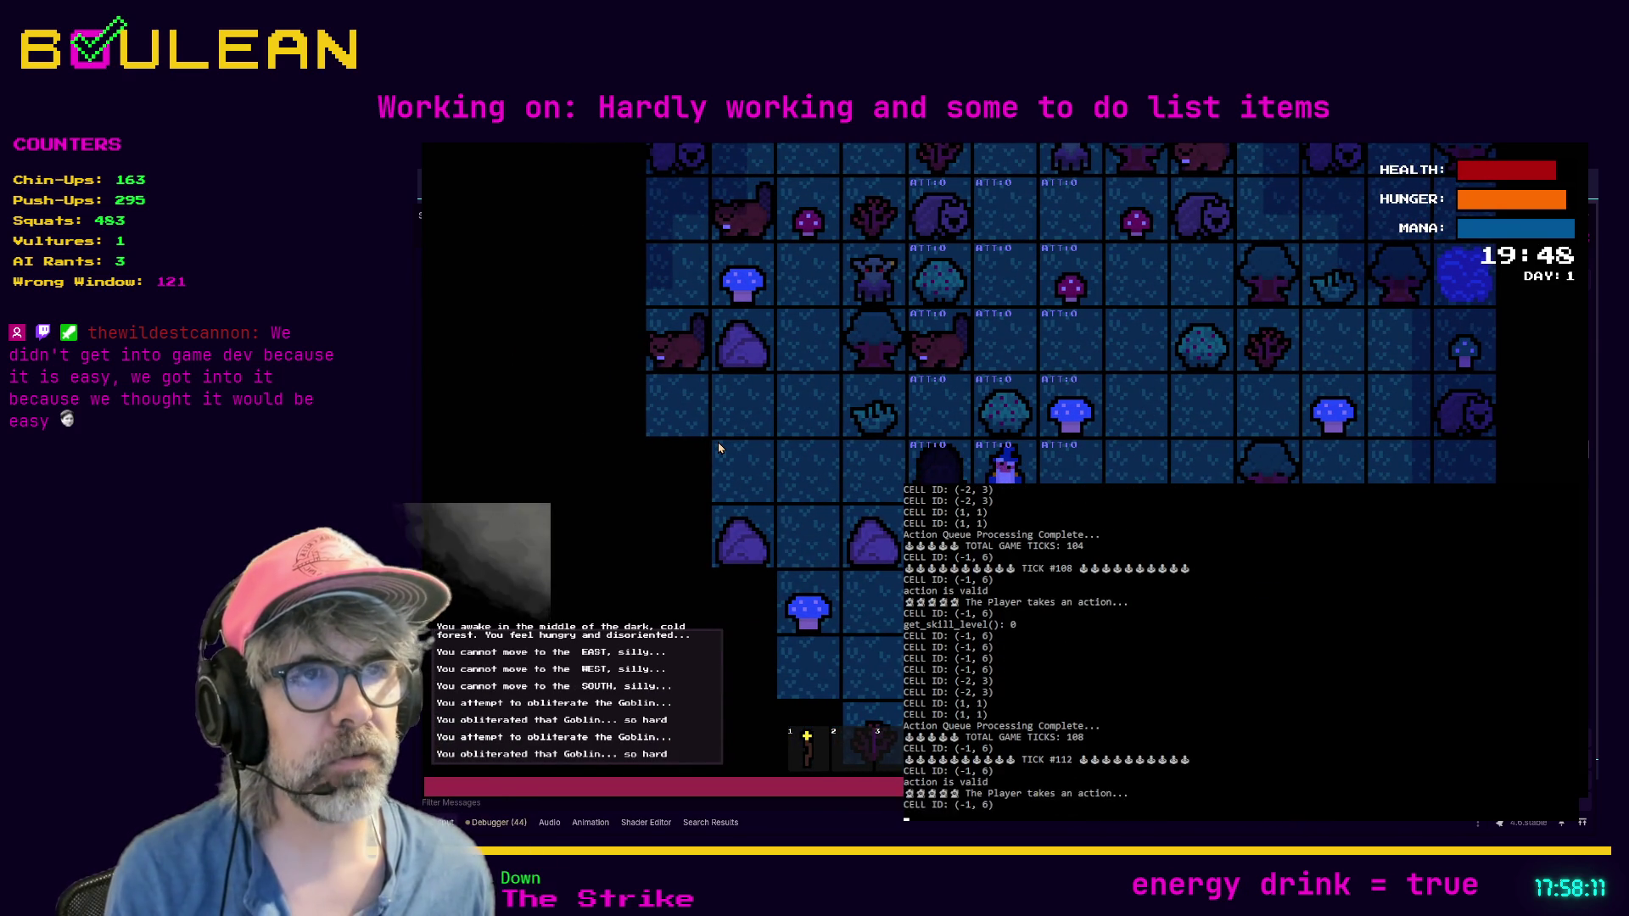
pyautogui.press('Left')
pyautogui.press('Tab')
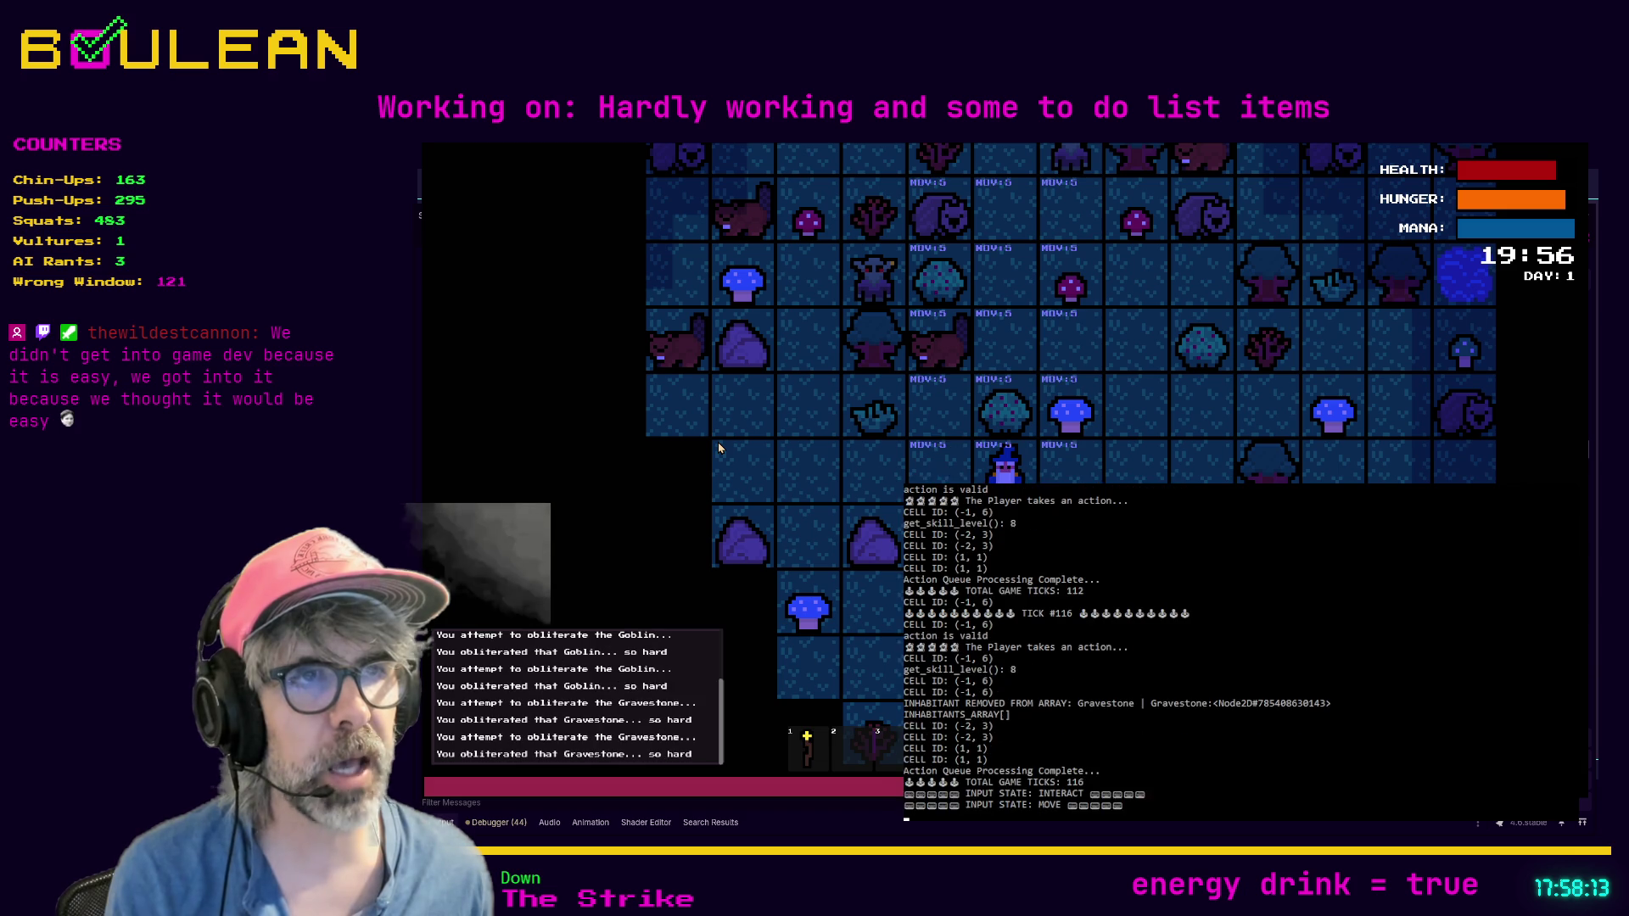
pyautogui.press('Left')
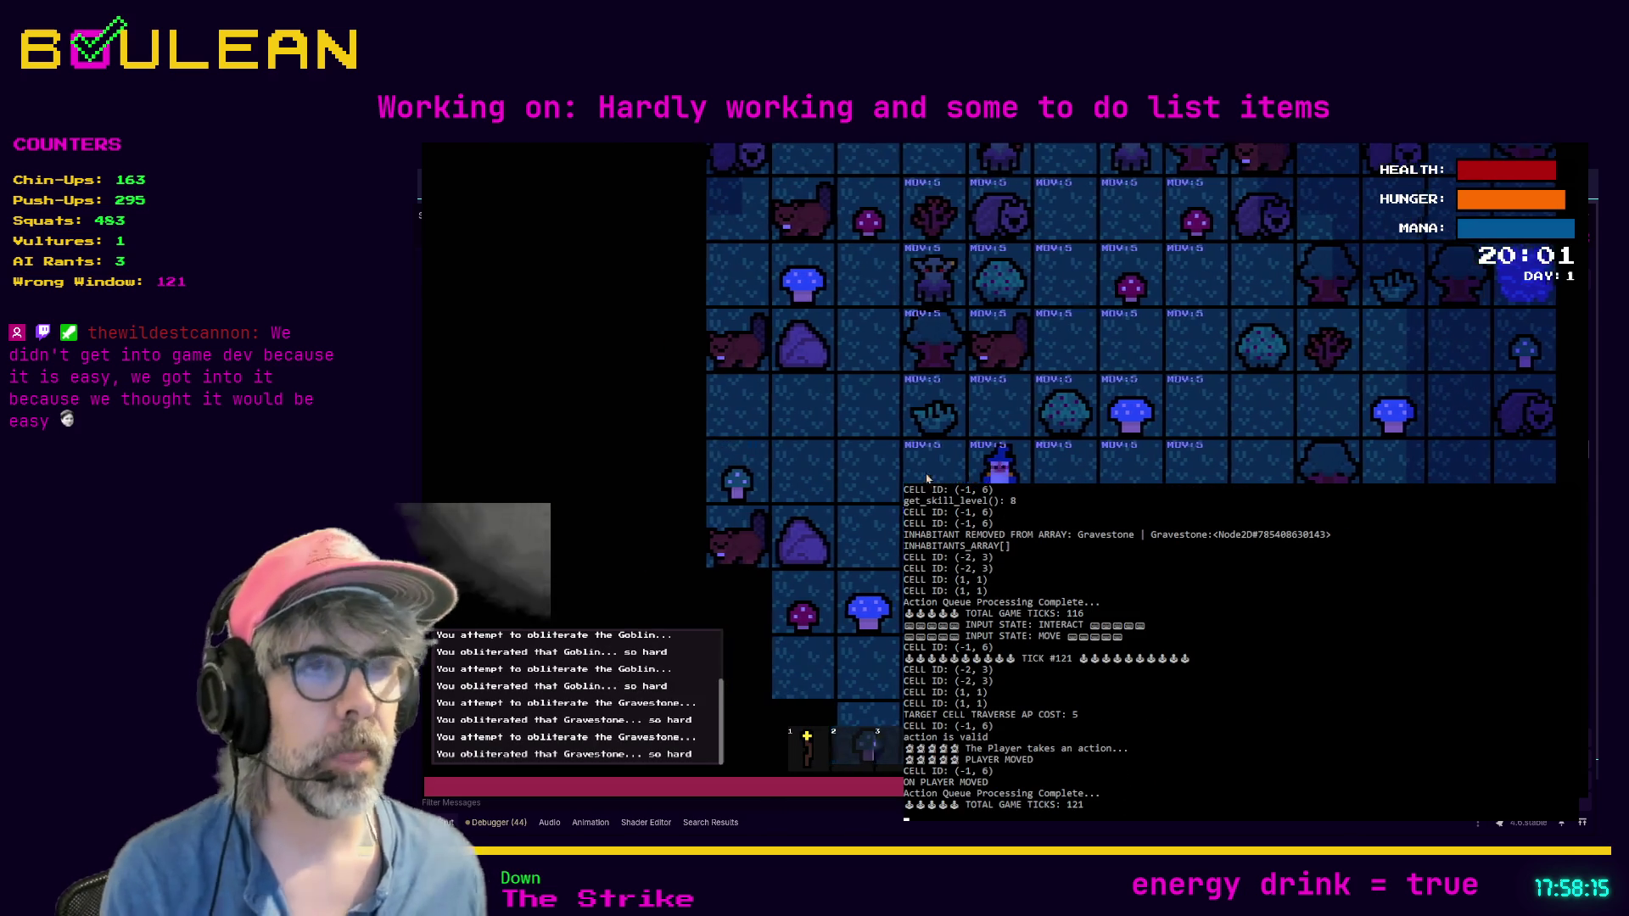
pyautogui.press('F8')
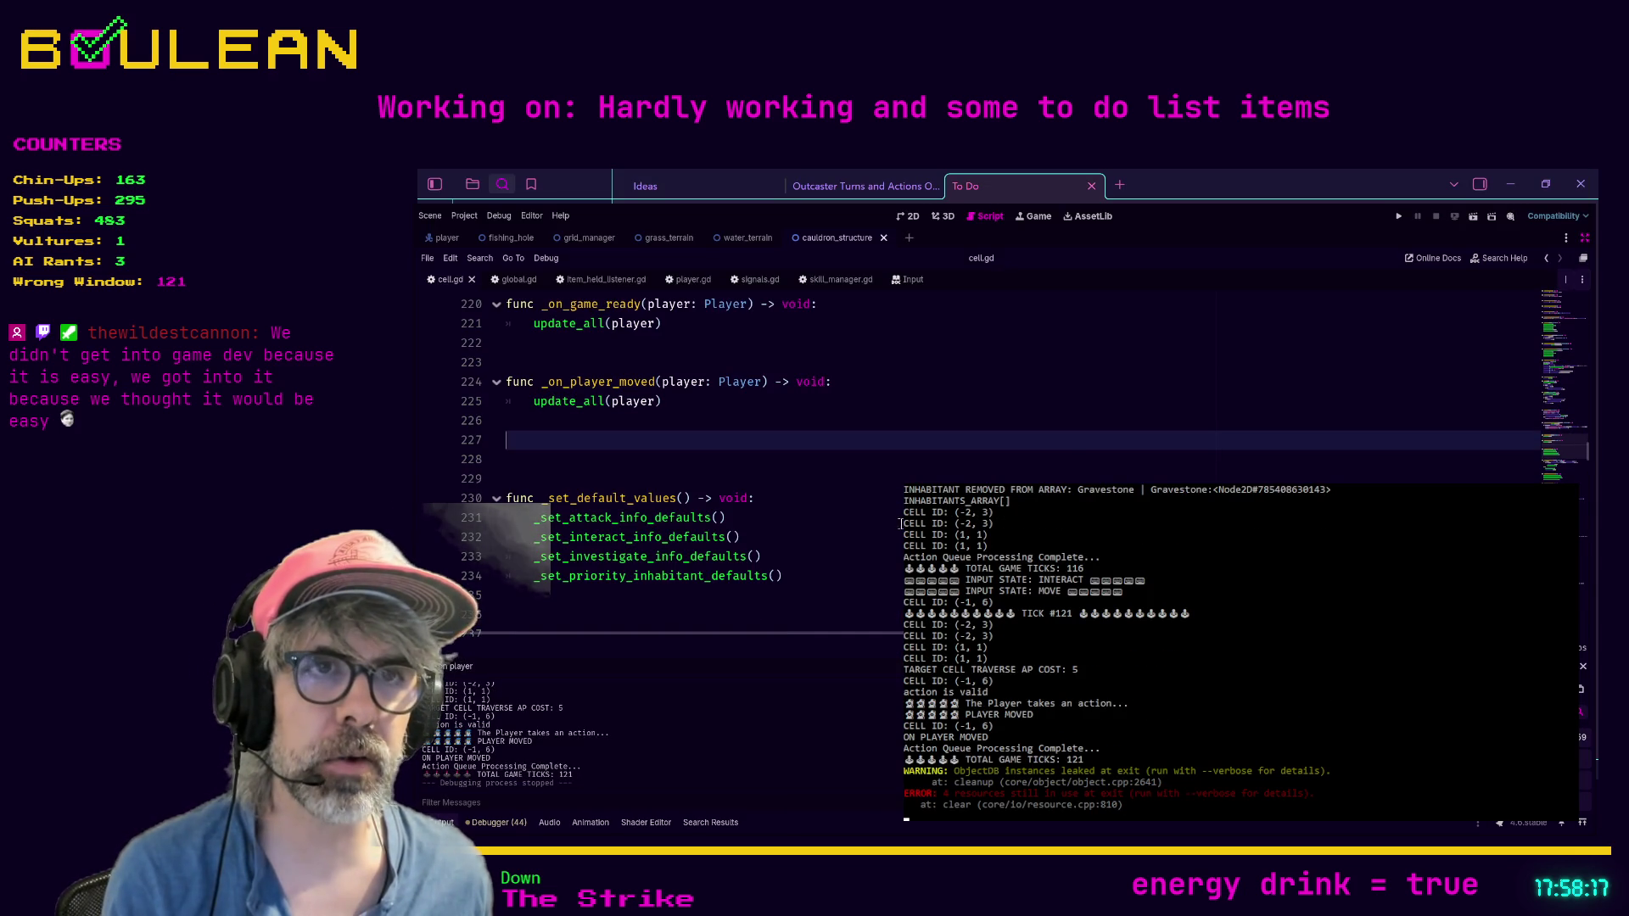
# Step: Scroll cell.gd and search for 'abs' to reach the abs() checks in _set_player_adjacent
pyautogui.scroll(4, 892, 517)
pyautogui.scroll(5, 892, 517)
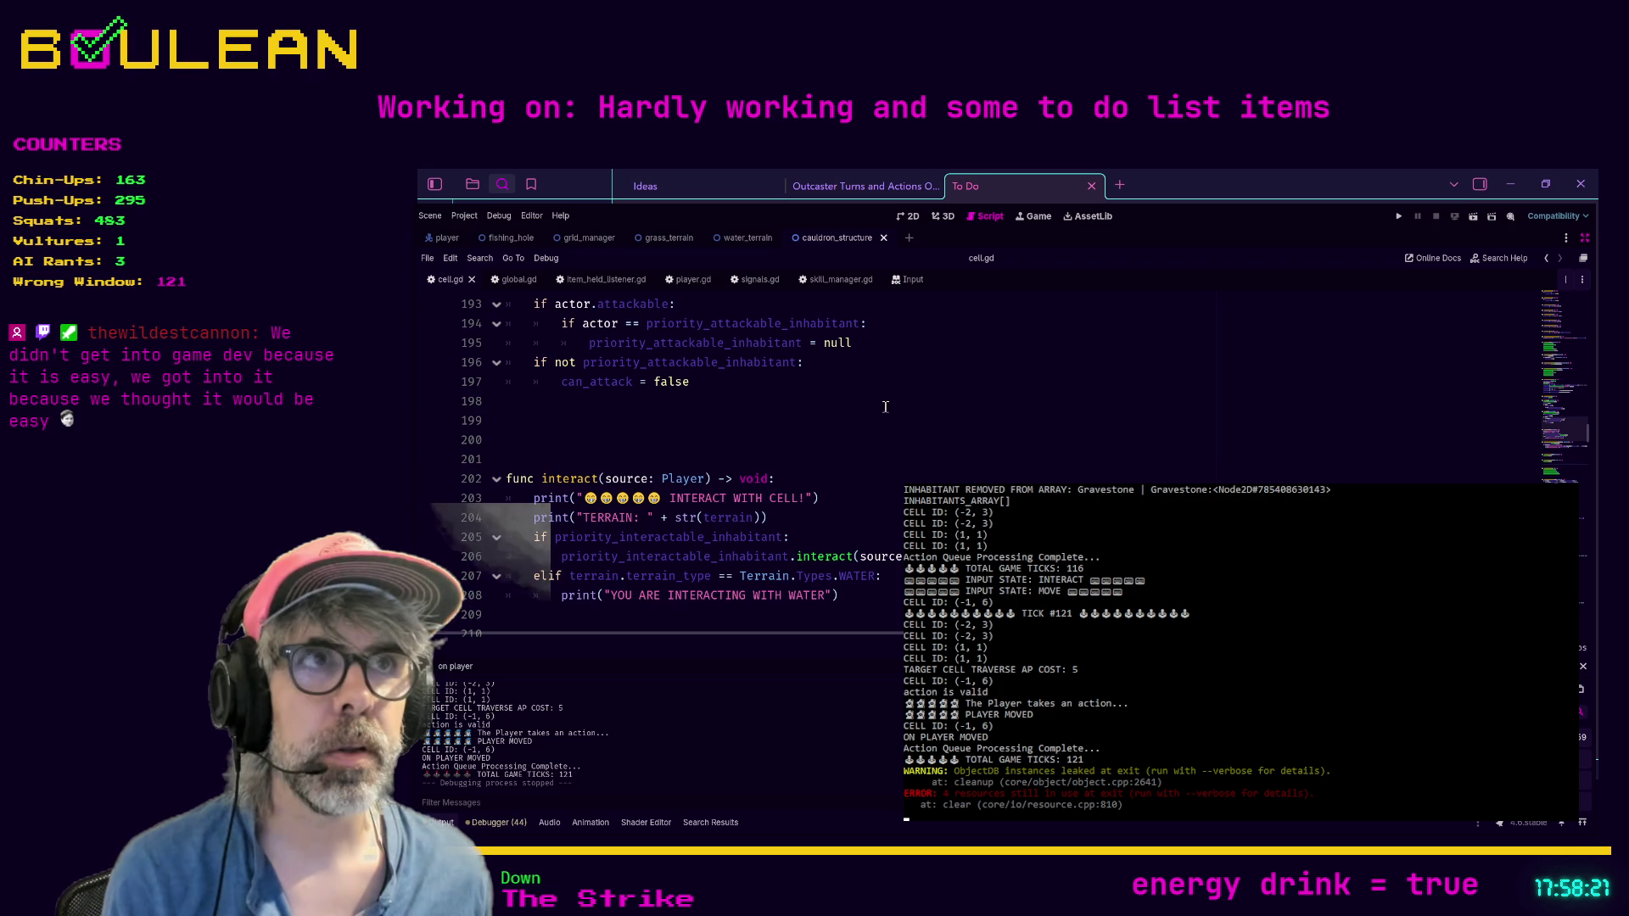
pyautogui.scroll(-9, 884, 407)
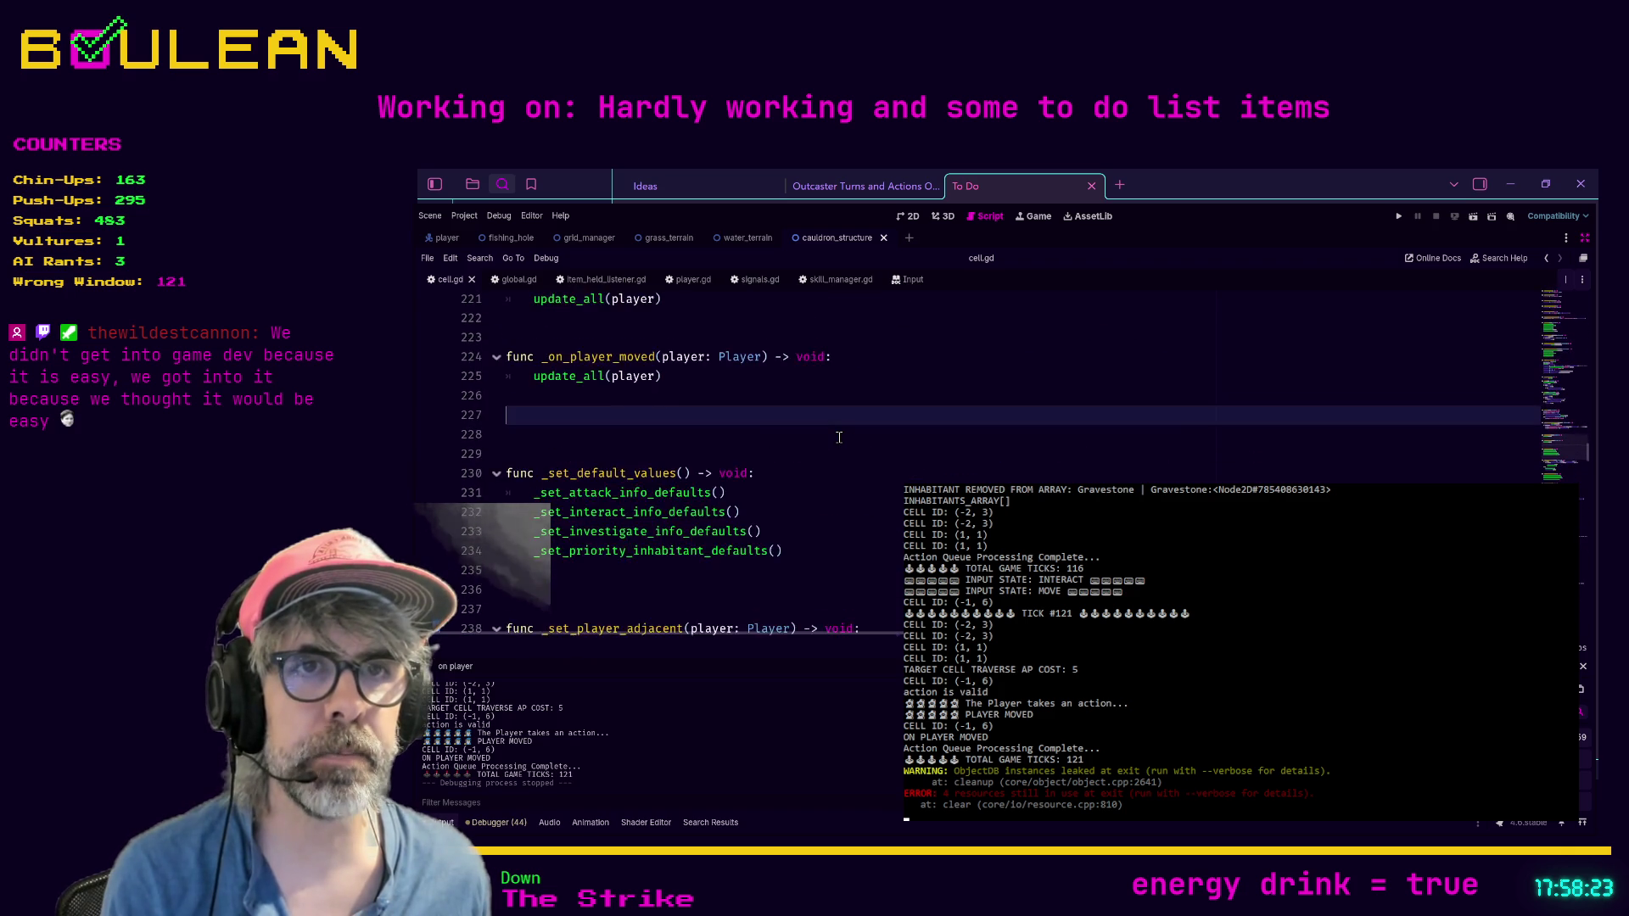
pyautogui.scroll(-7, 839, 437)
pyautogui.click(898, 460)
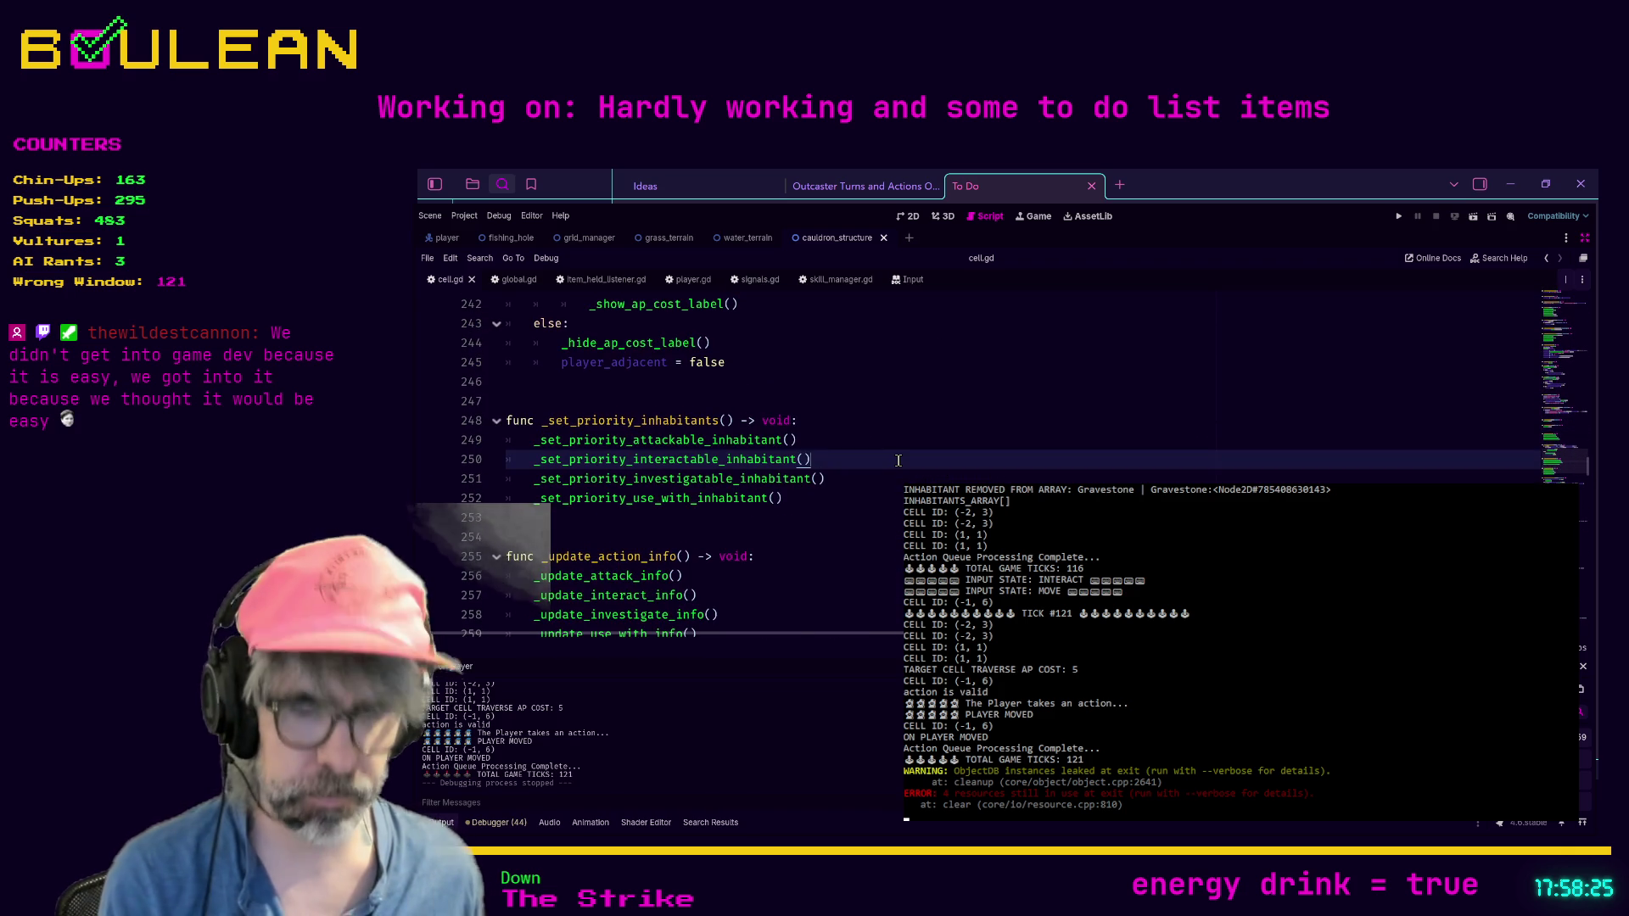
pyautogui.write('abs')
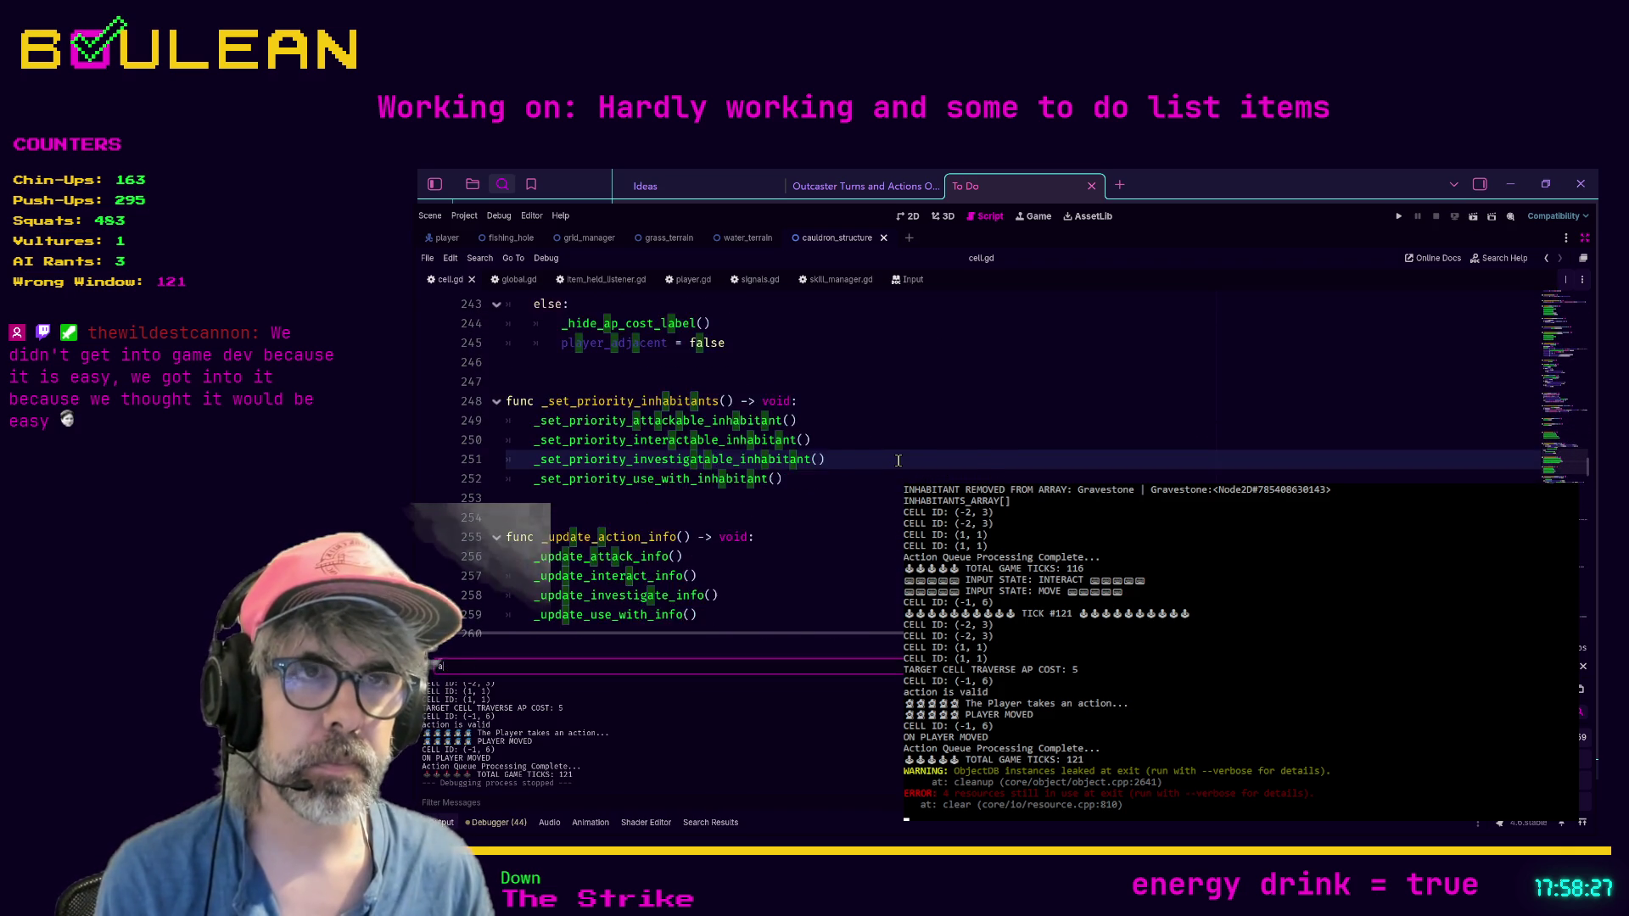
pyautogui.click(870, 517)
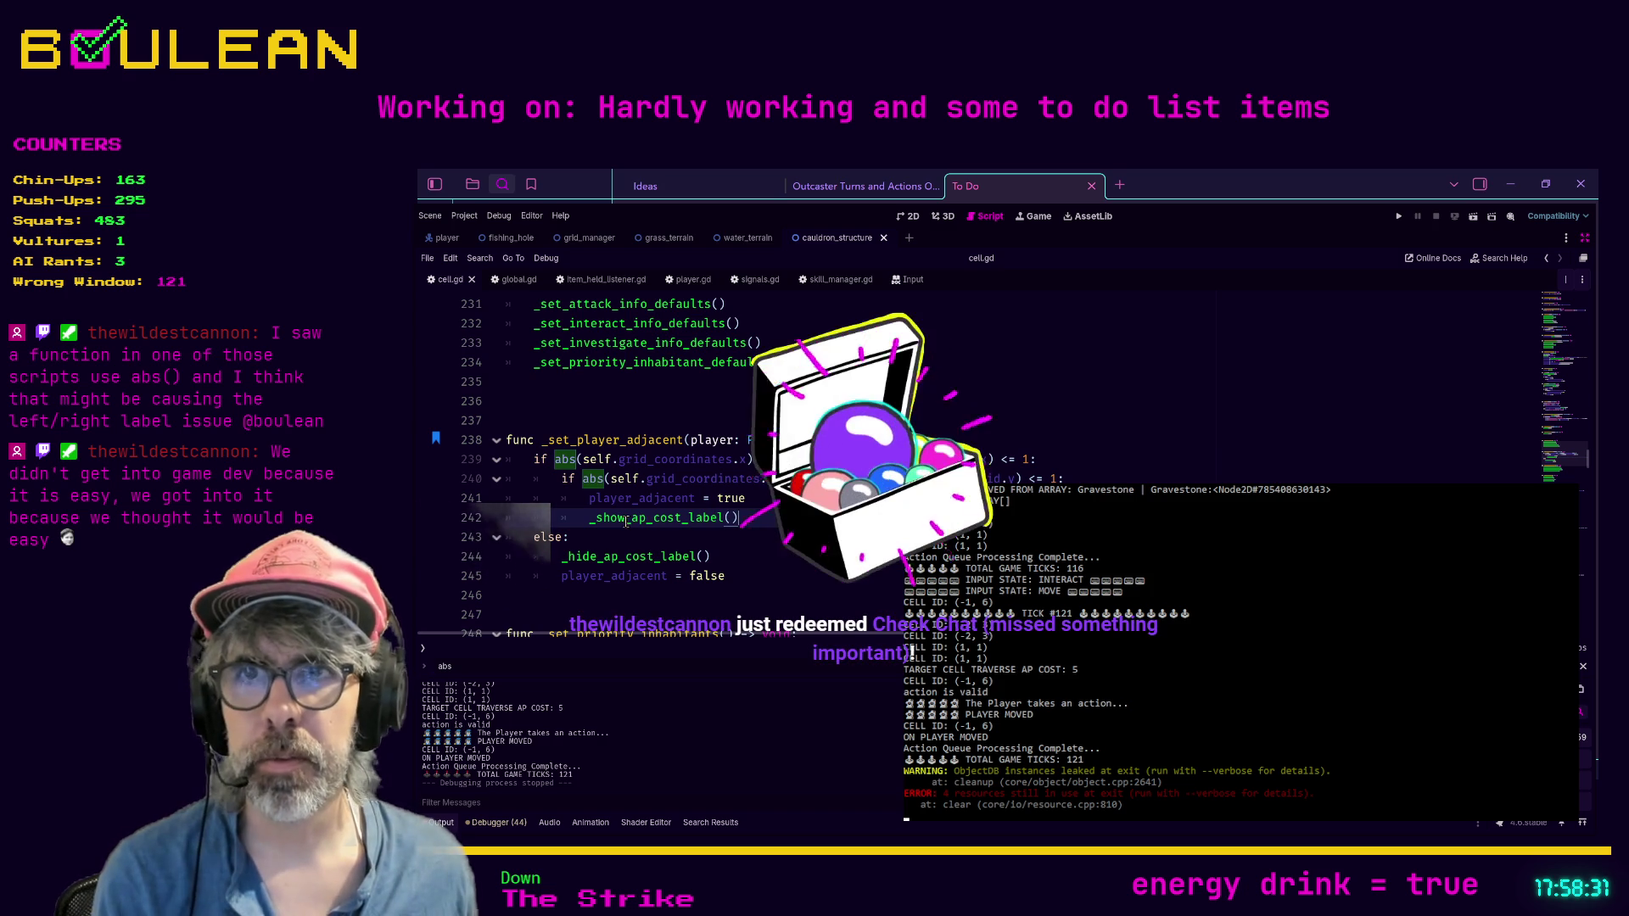
# Step: Enlarge the script font by three steps so the _set_player_adjacent code is readable
pyautogui.keyDown('shift'); pyautogui.click(509, 459); pyautogui.keyUp('shift')
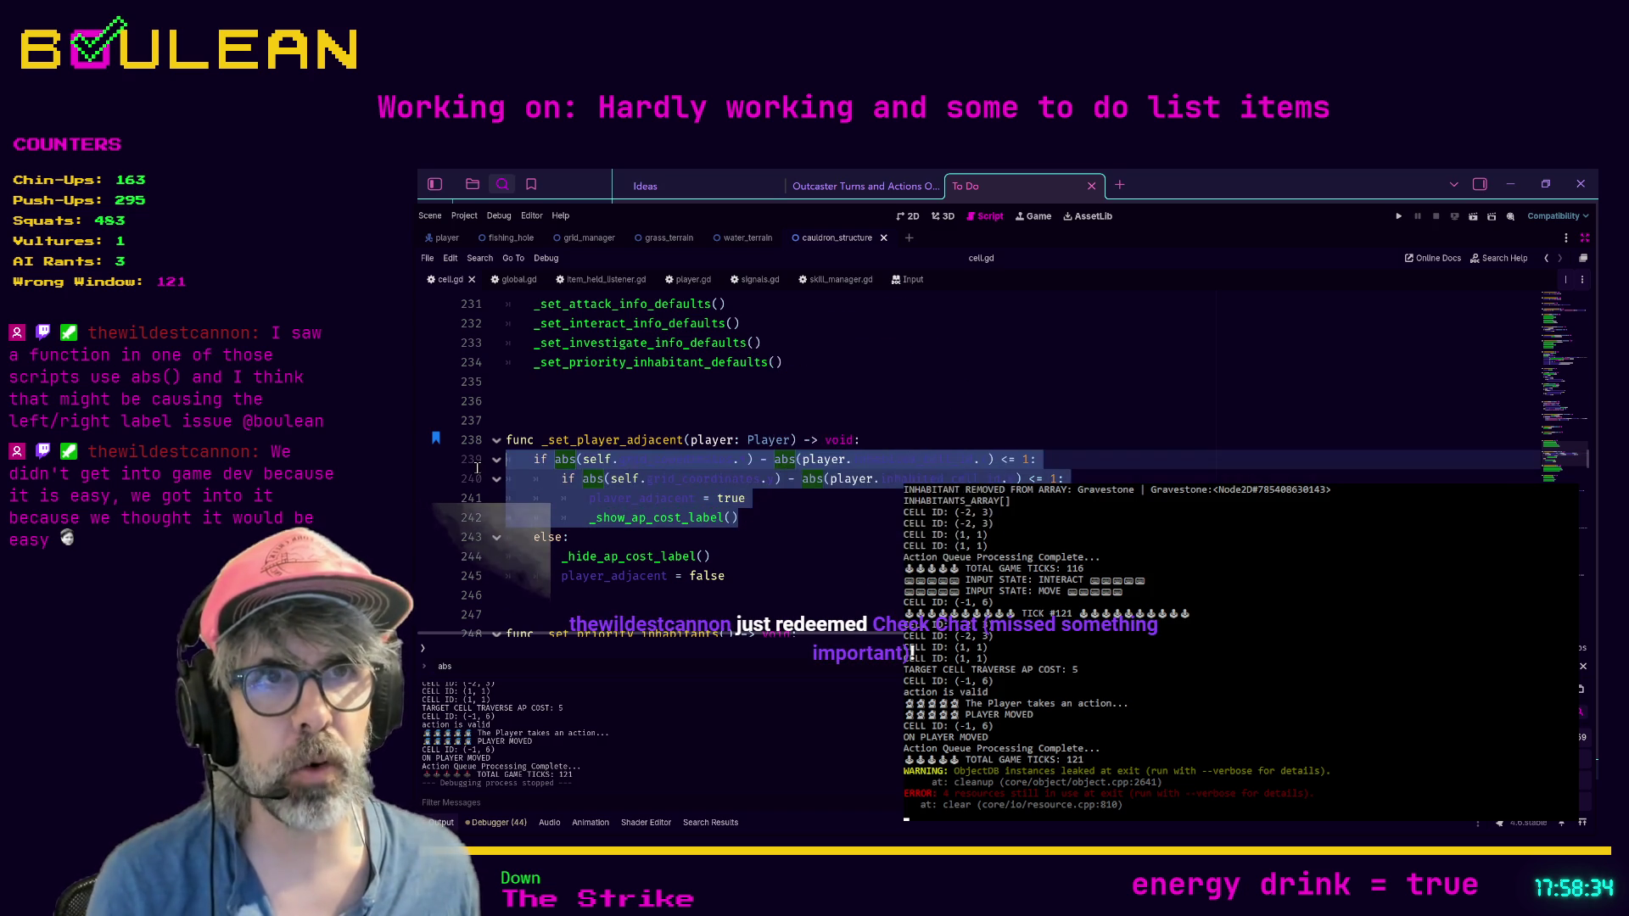
pyautogui.click(590, 512)
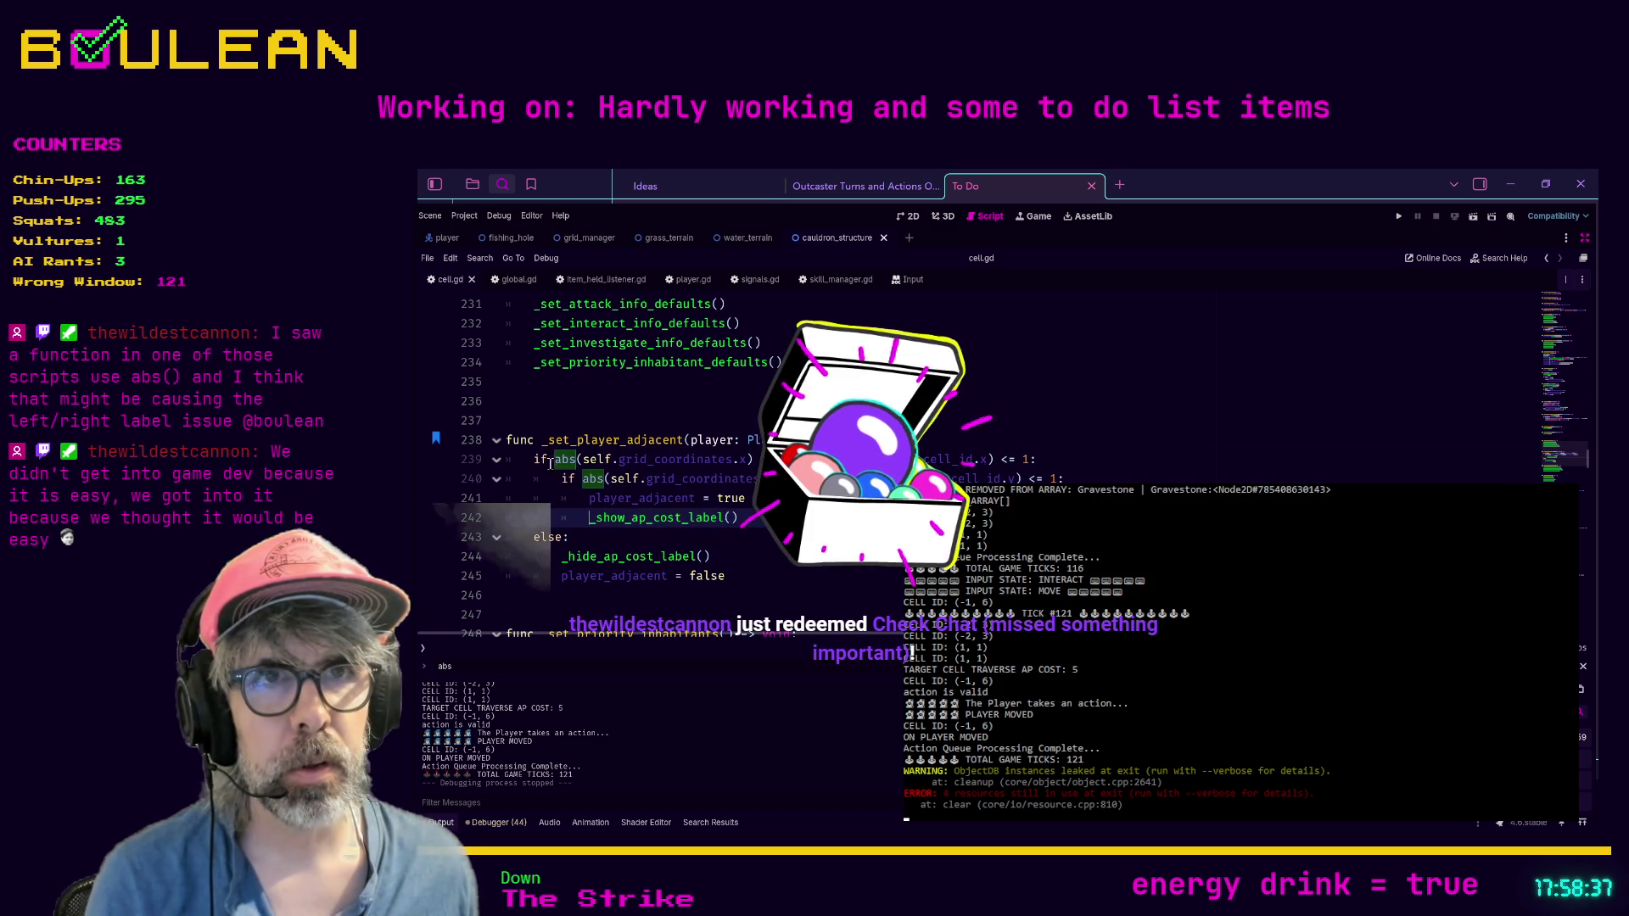
pyautogui.moveTo(534, 459)
pyautogui.mouseDown()
pyautogui.moveTo(849, 501)
pyautogui.moveTo(857, 519)
pyautogui.mouseUp()
pyautogui.click(857, 519)
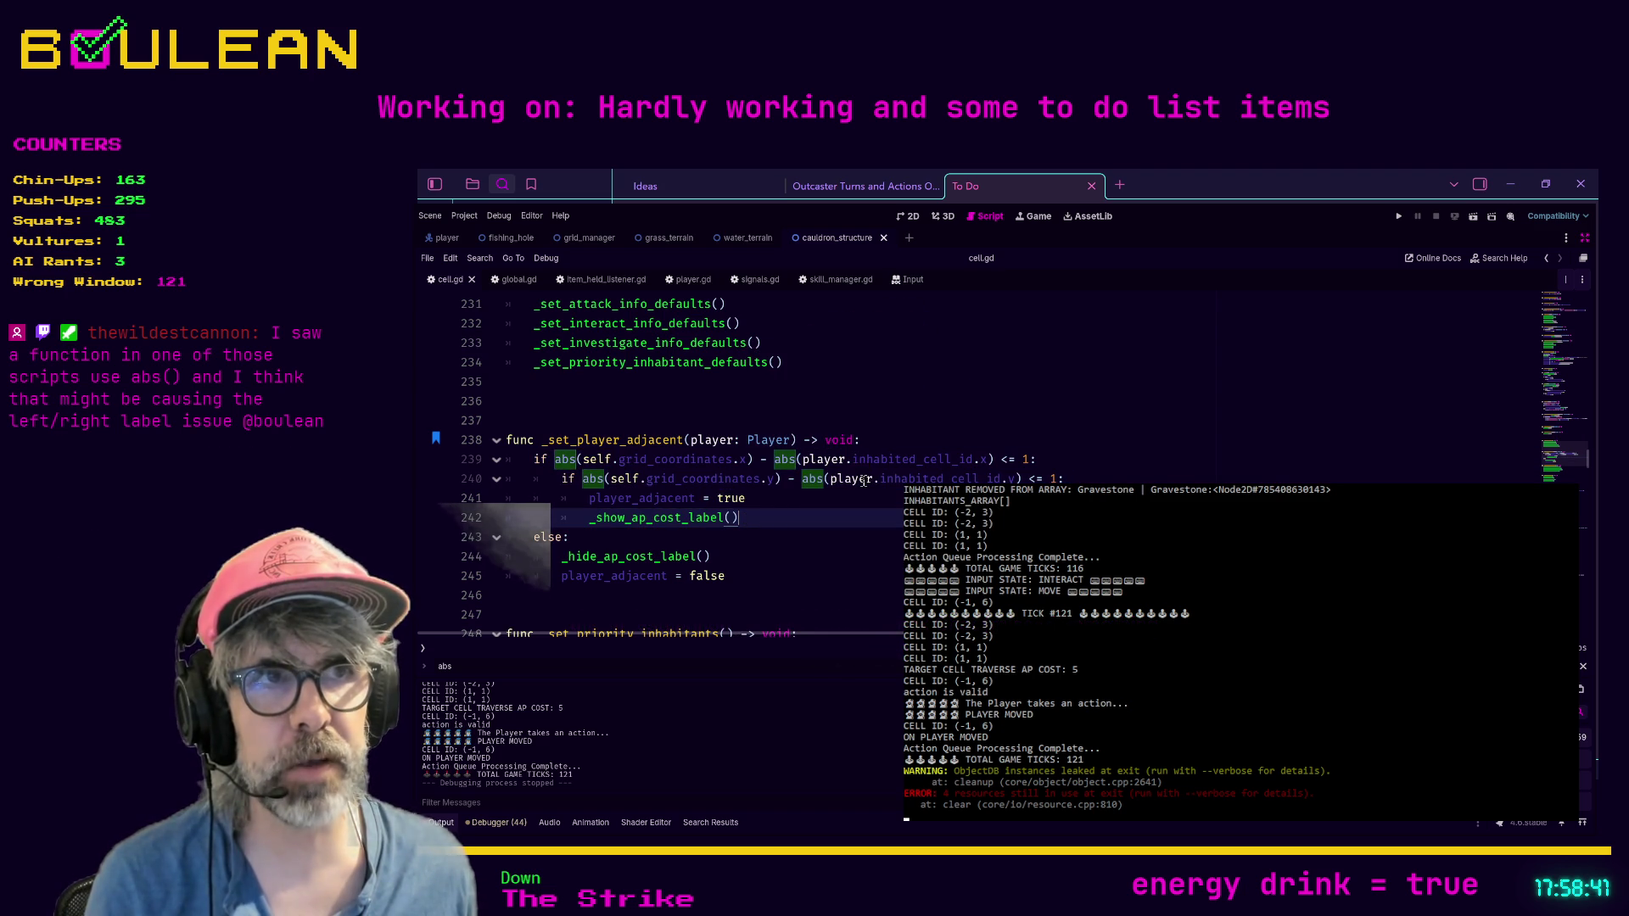
pyautogui.hotkey('ctrl', '=')
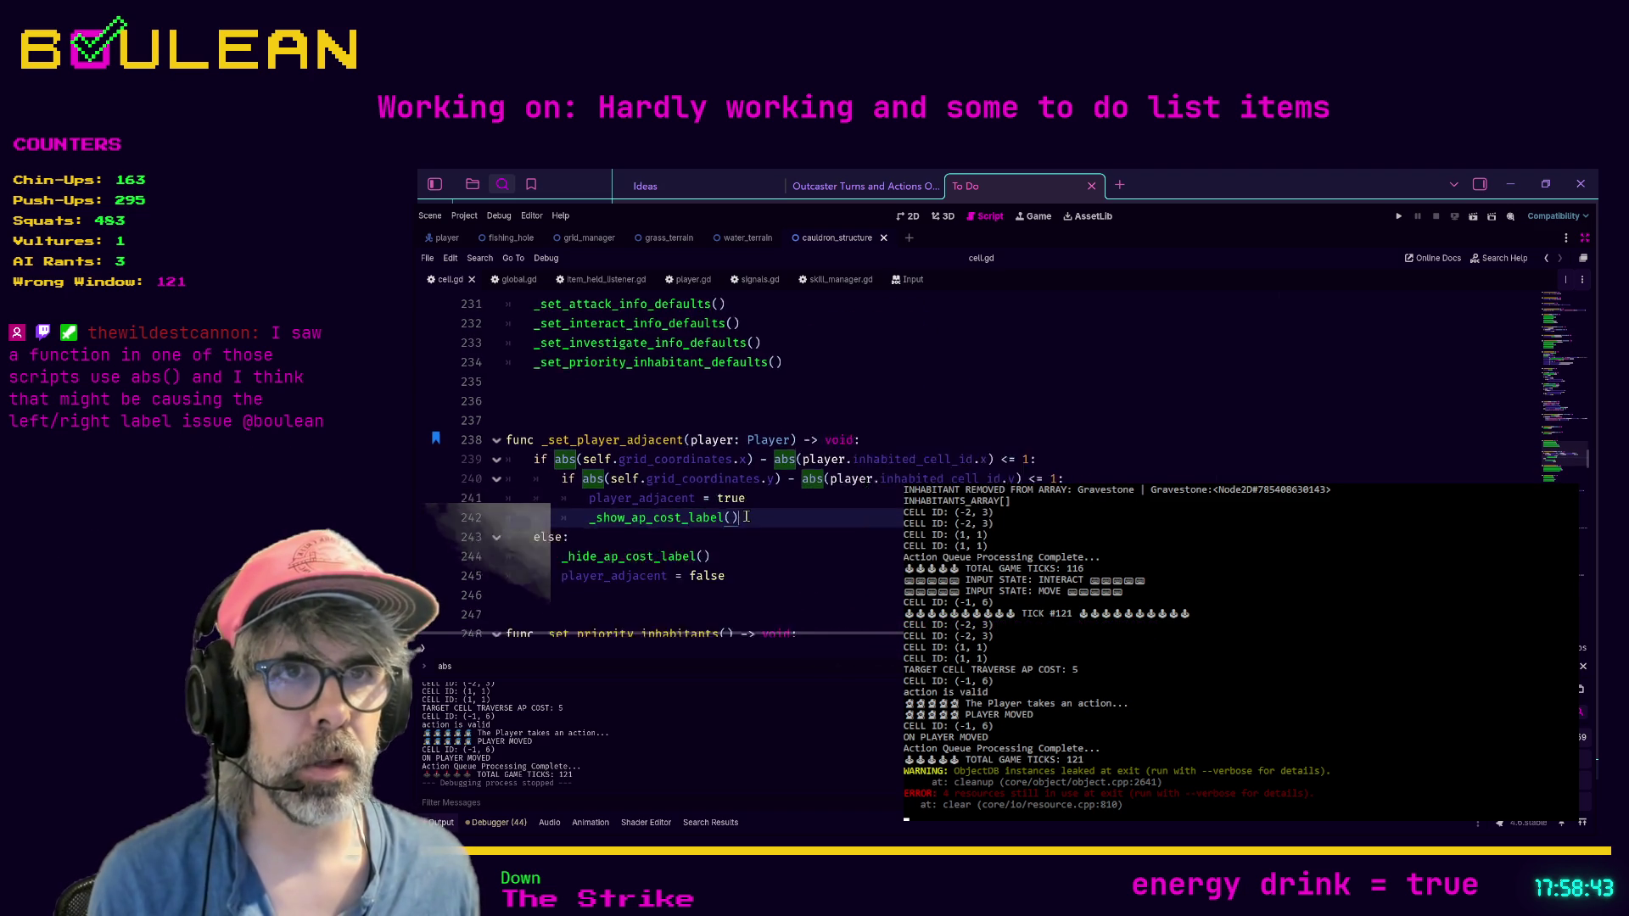
pyautogui.hotkey('ctrl', '=')
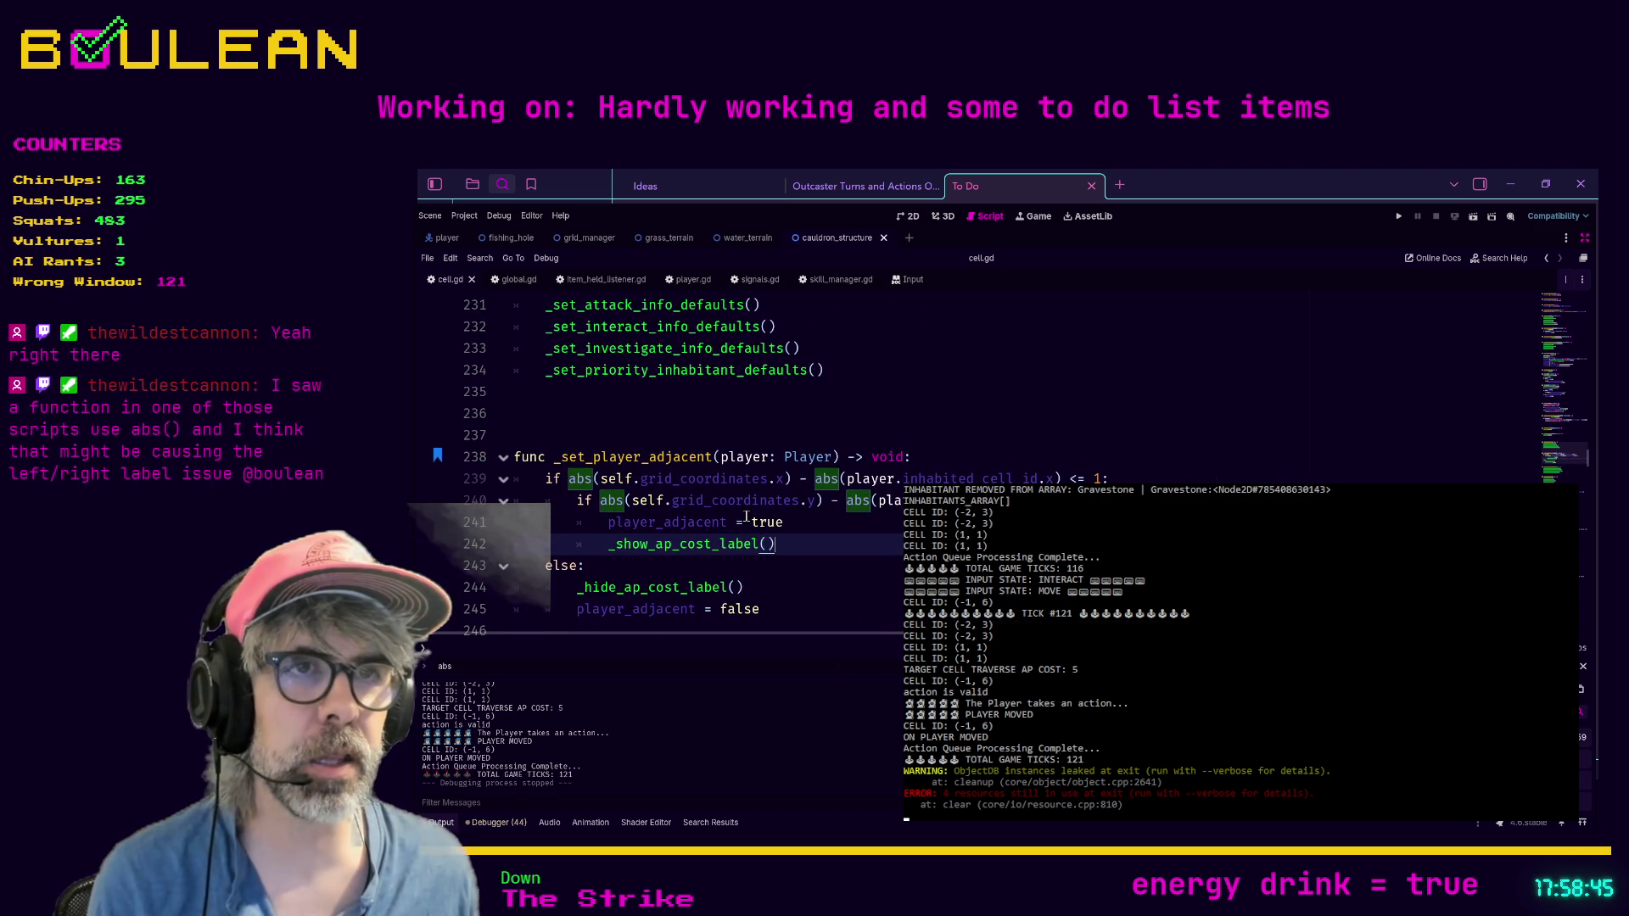
pyautogui.scroll(-2, 749, 501)
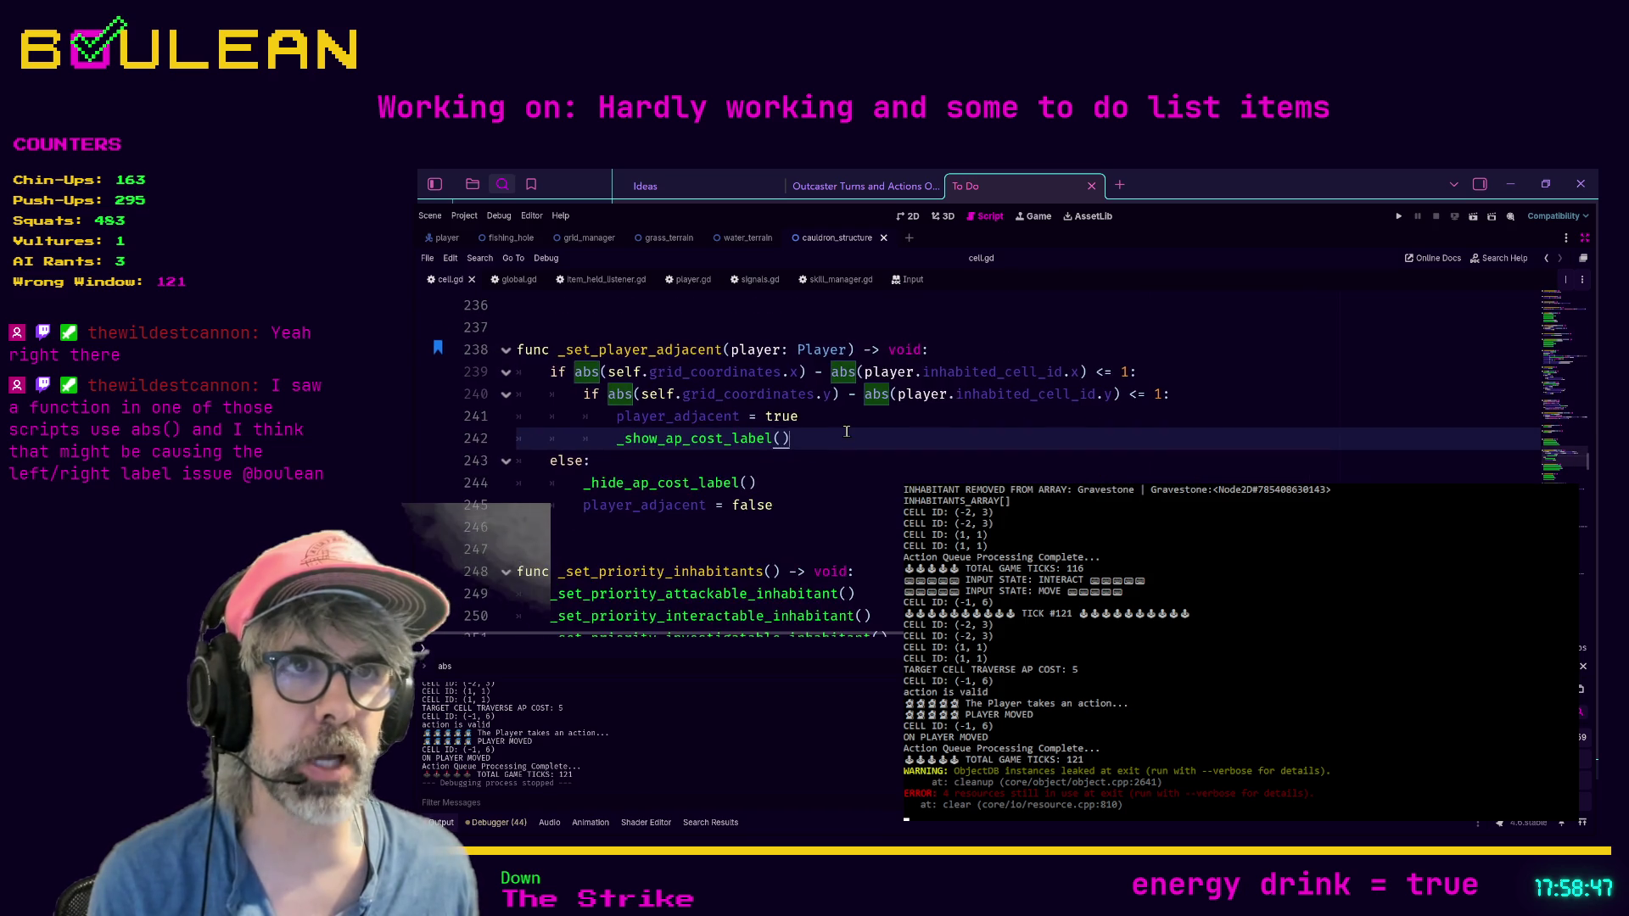
pyautogui.hotkey('ctrl', '=')
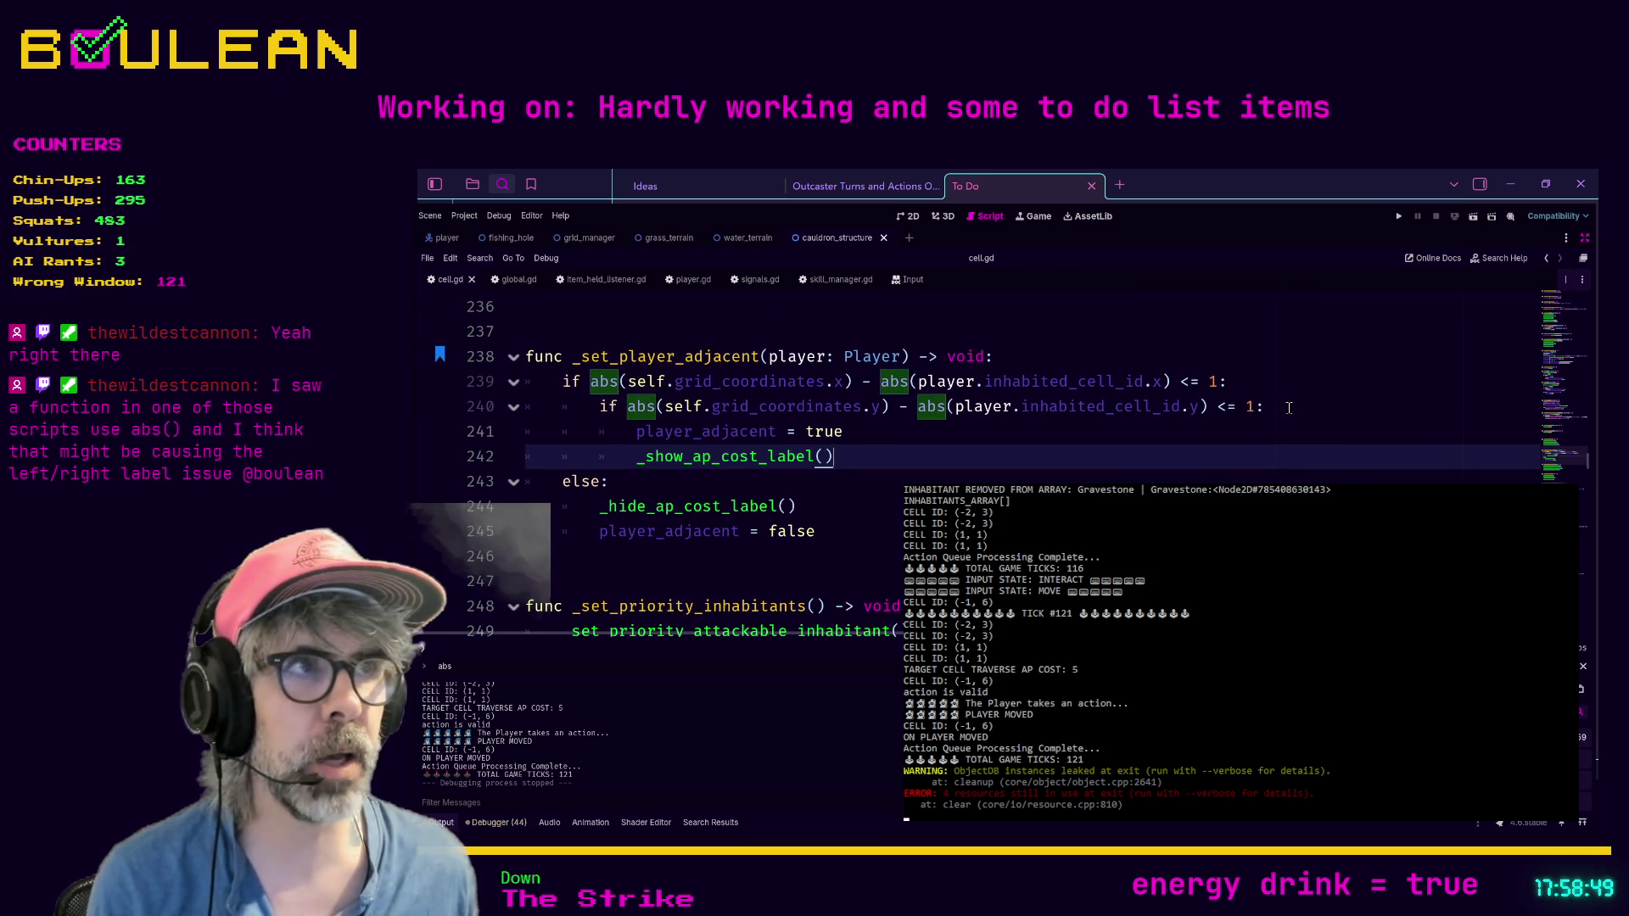
# Step: Highlight the abs-based adjacency check on lines 239–242, then switch to the Obsidian To Do note
pyautogui.click(1288, 408)
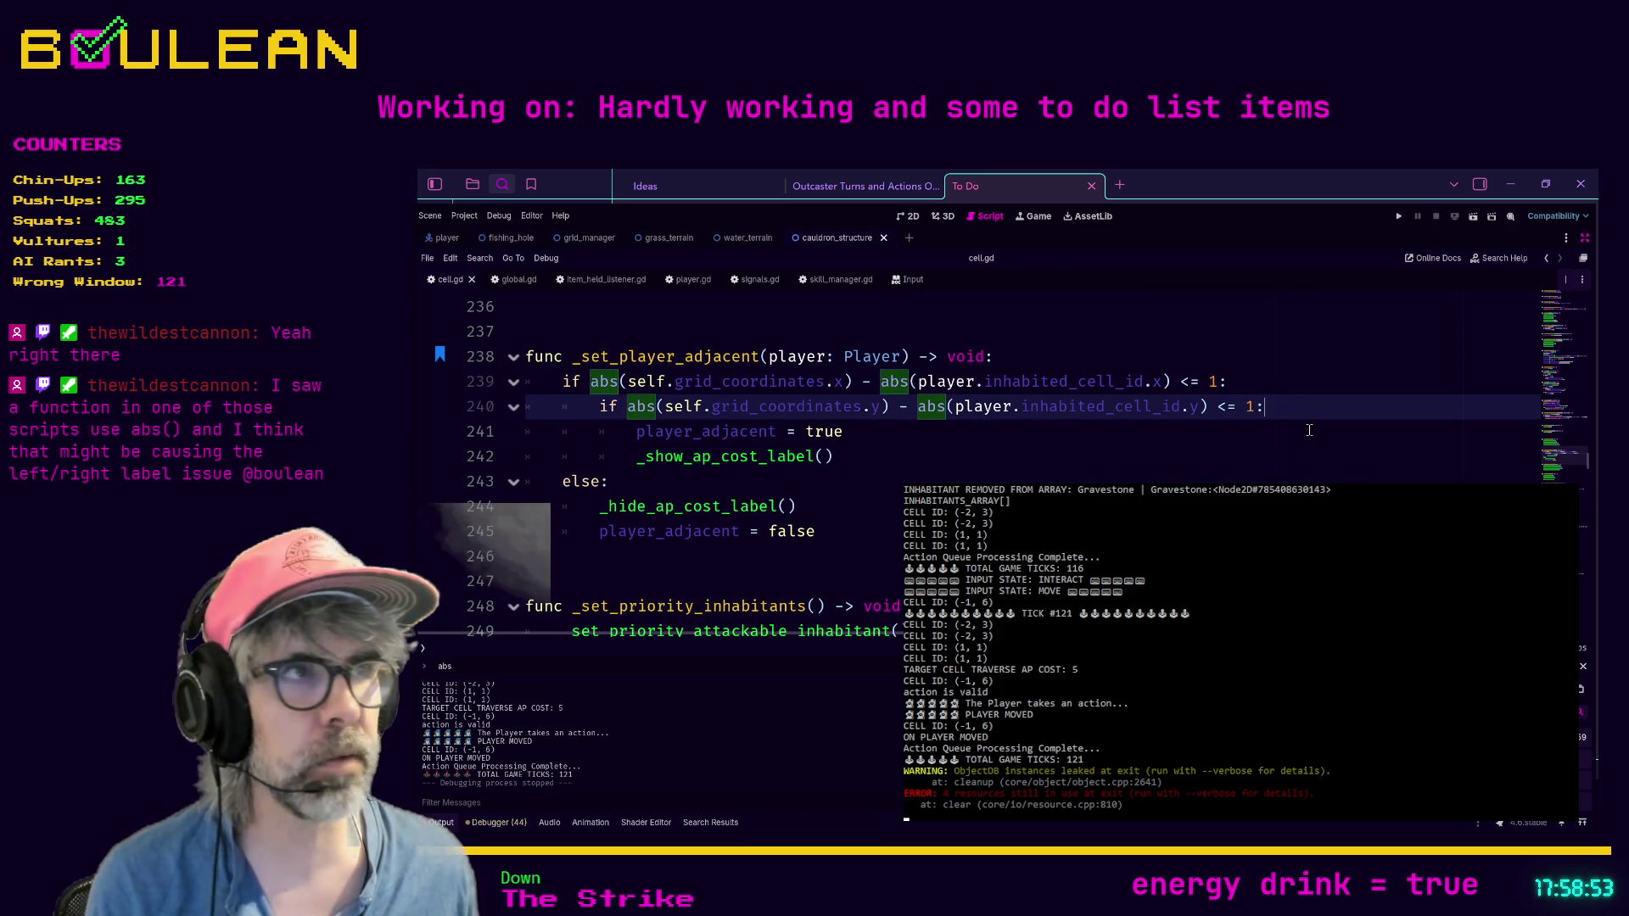
pyautogui.click(946, 450)
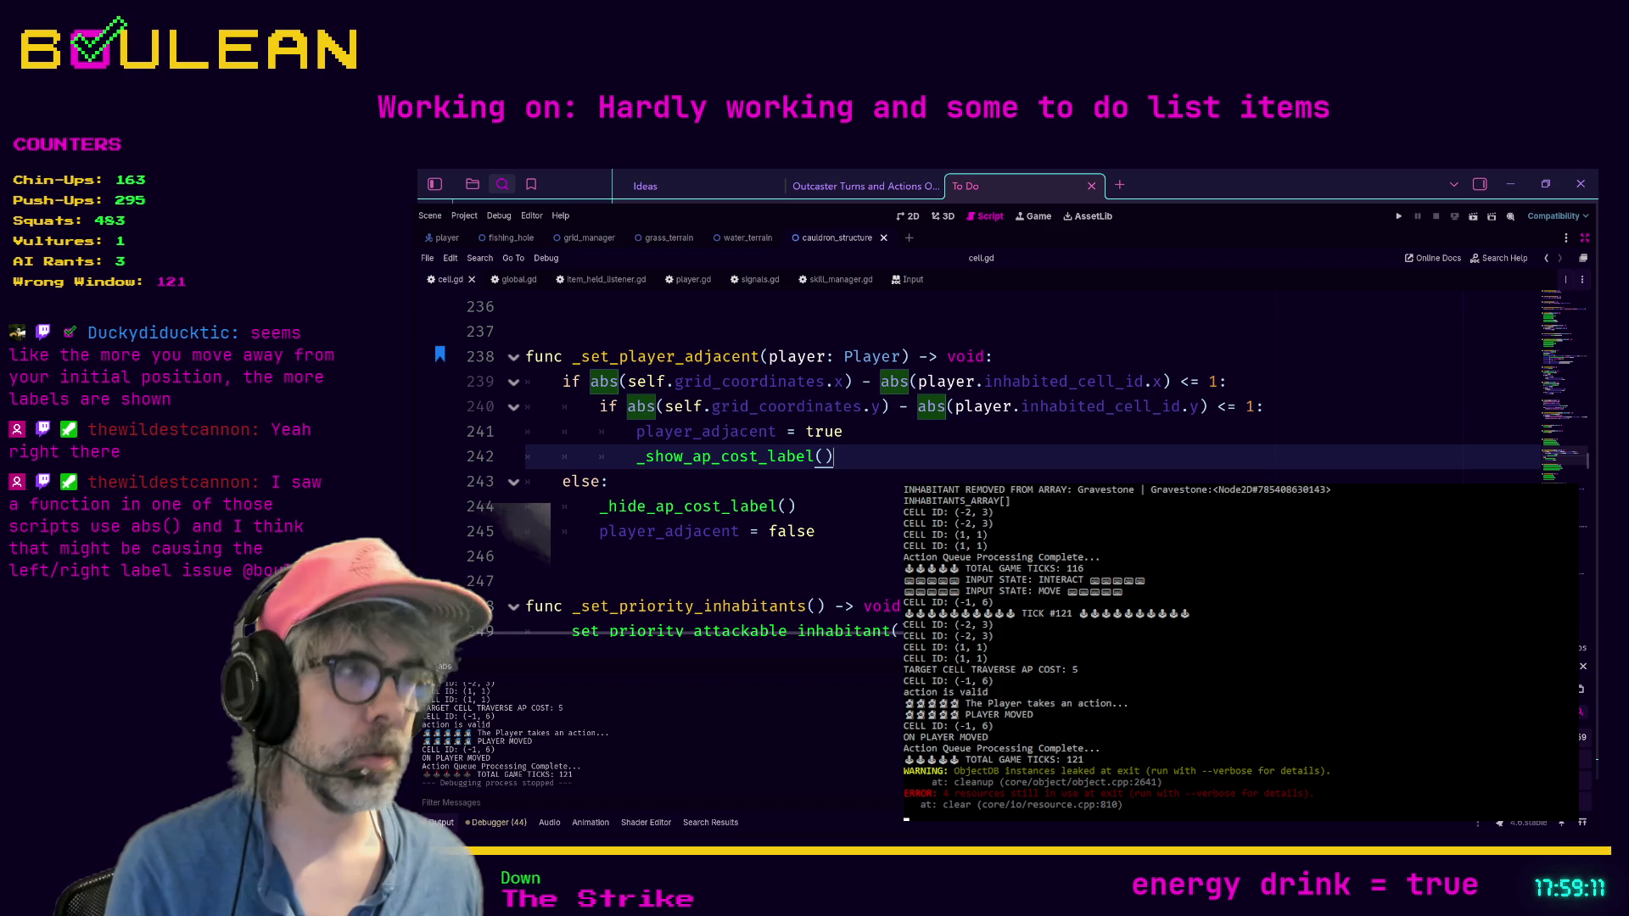
pyautogui.moveTo(928, 455)
pyautogui.mouseDown()
pyautogui.moveTo(598, 407)
pyautogui.moveTo(591, 382)
pyautogui.mouseUp()
pyautogui.hotkey('alt', 'Tab')
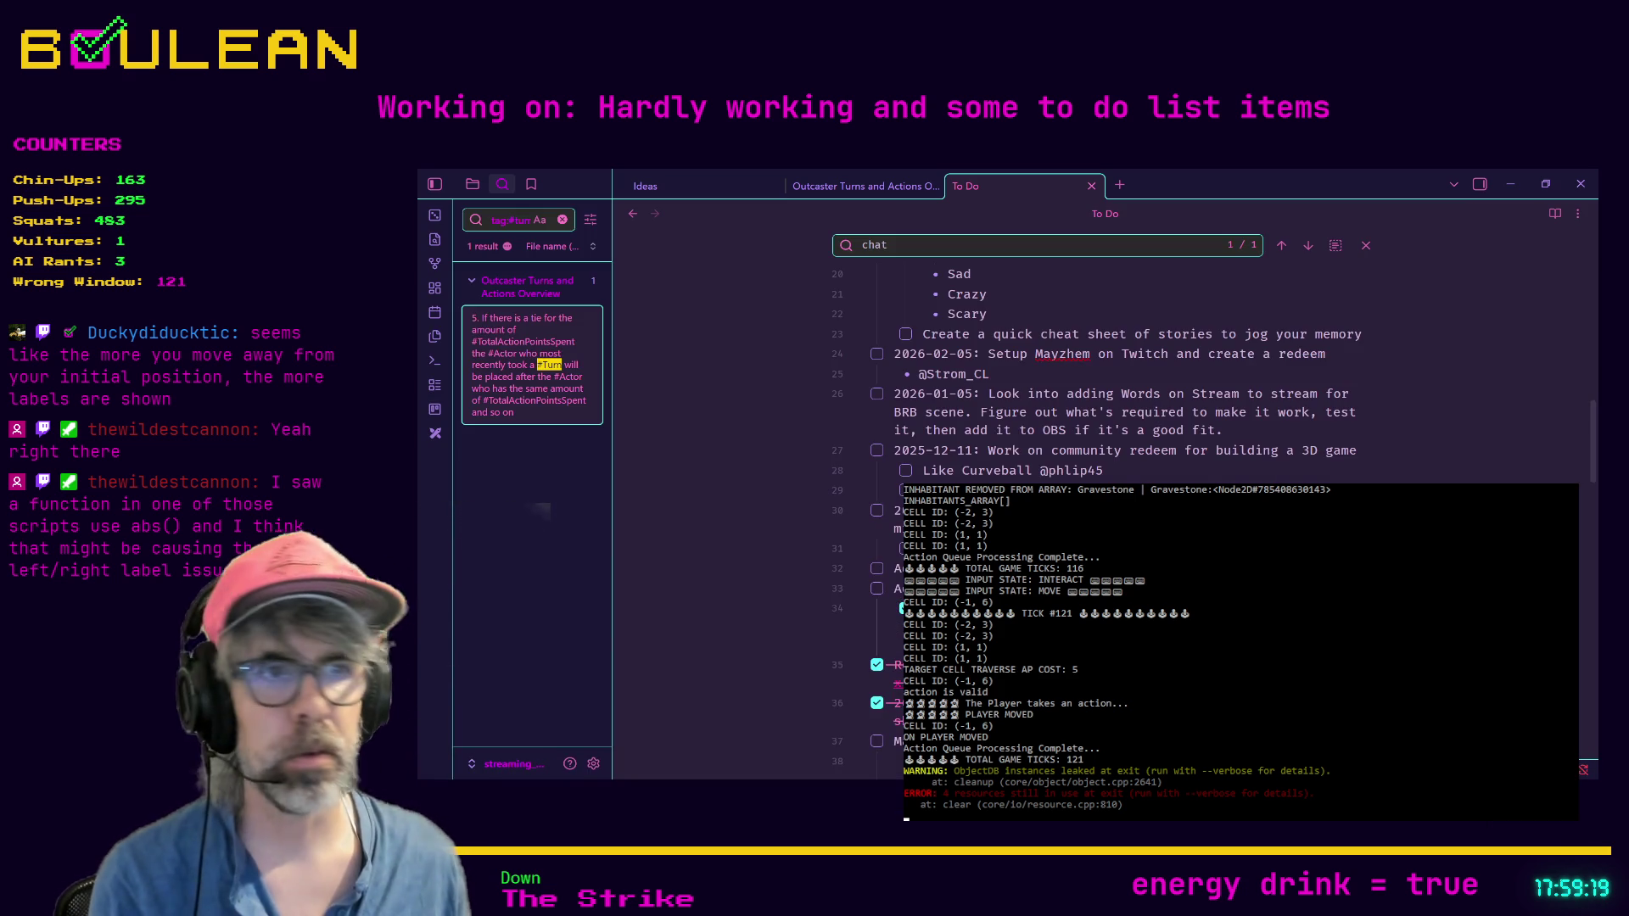
# Step: Minimize the Obsidian To Do note window
pyautogui.click(1510, 184)
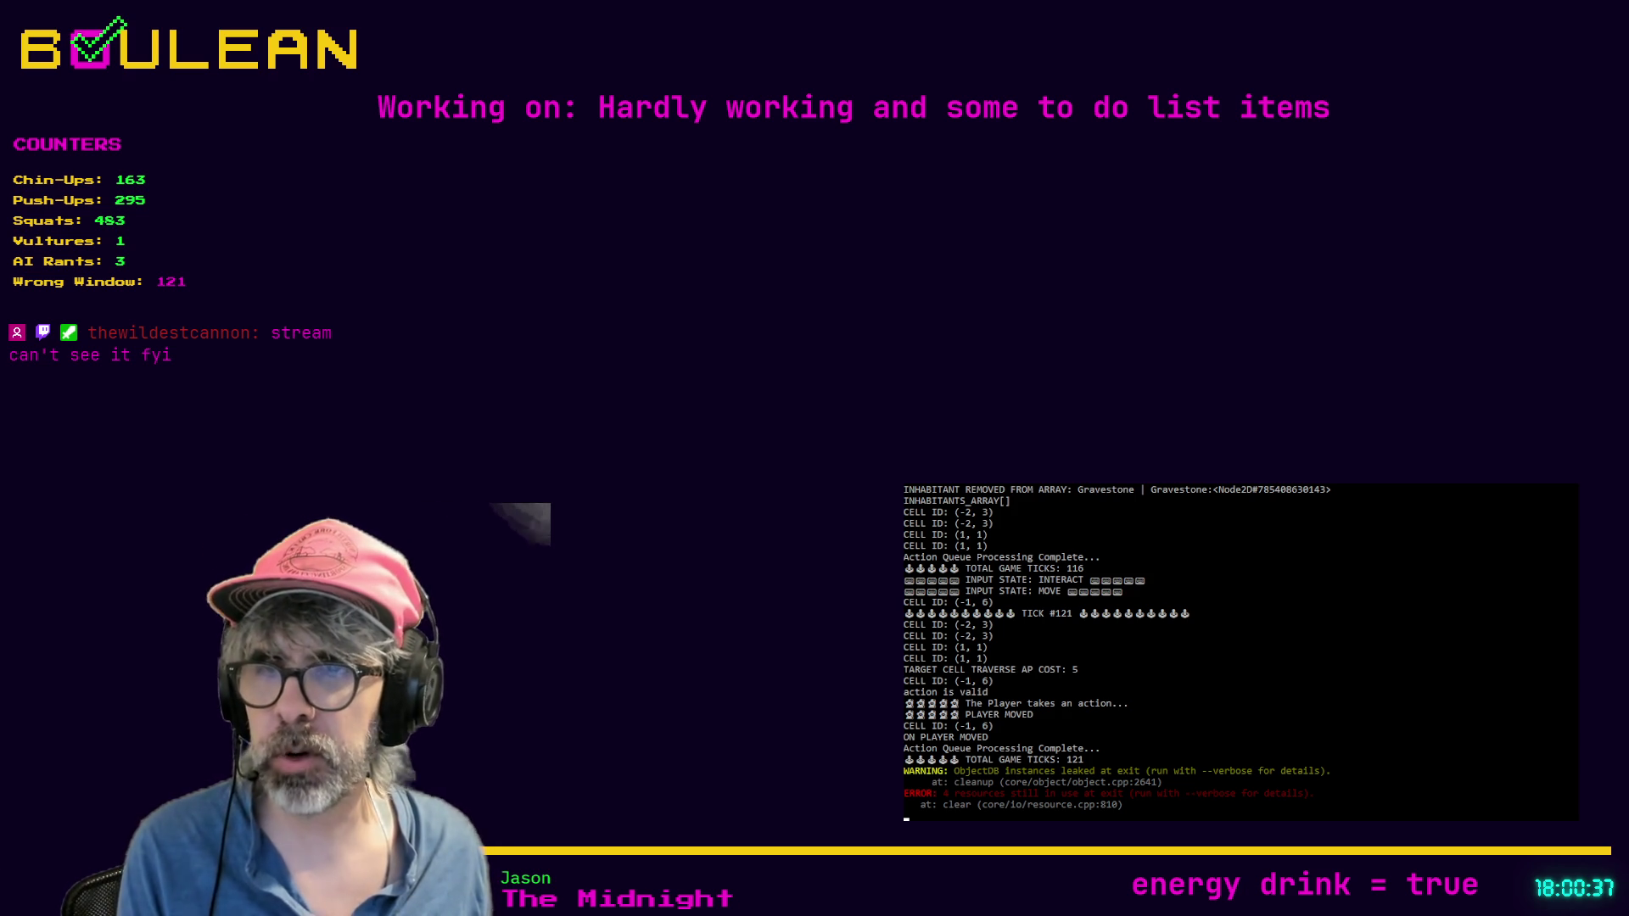
# Step: In a new Brave tab, load the pasted Plan B: Terraform Steam store URL
pyautogui.hotkey('ctrl', 't')
pyautogui.write('https://store.steampowered.com/app/1894430/Plan_B_Terraform/')
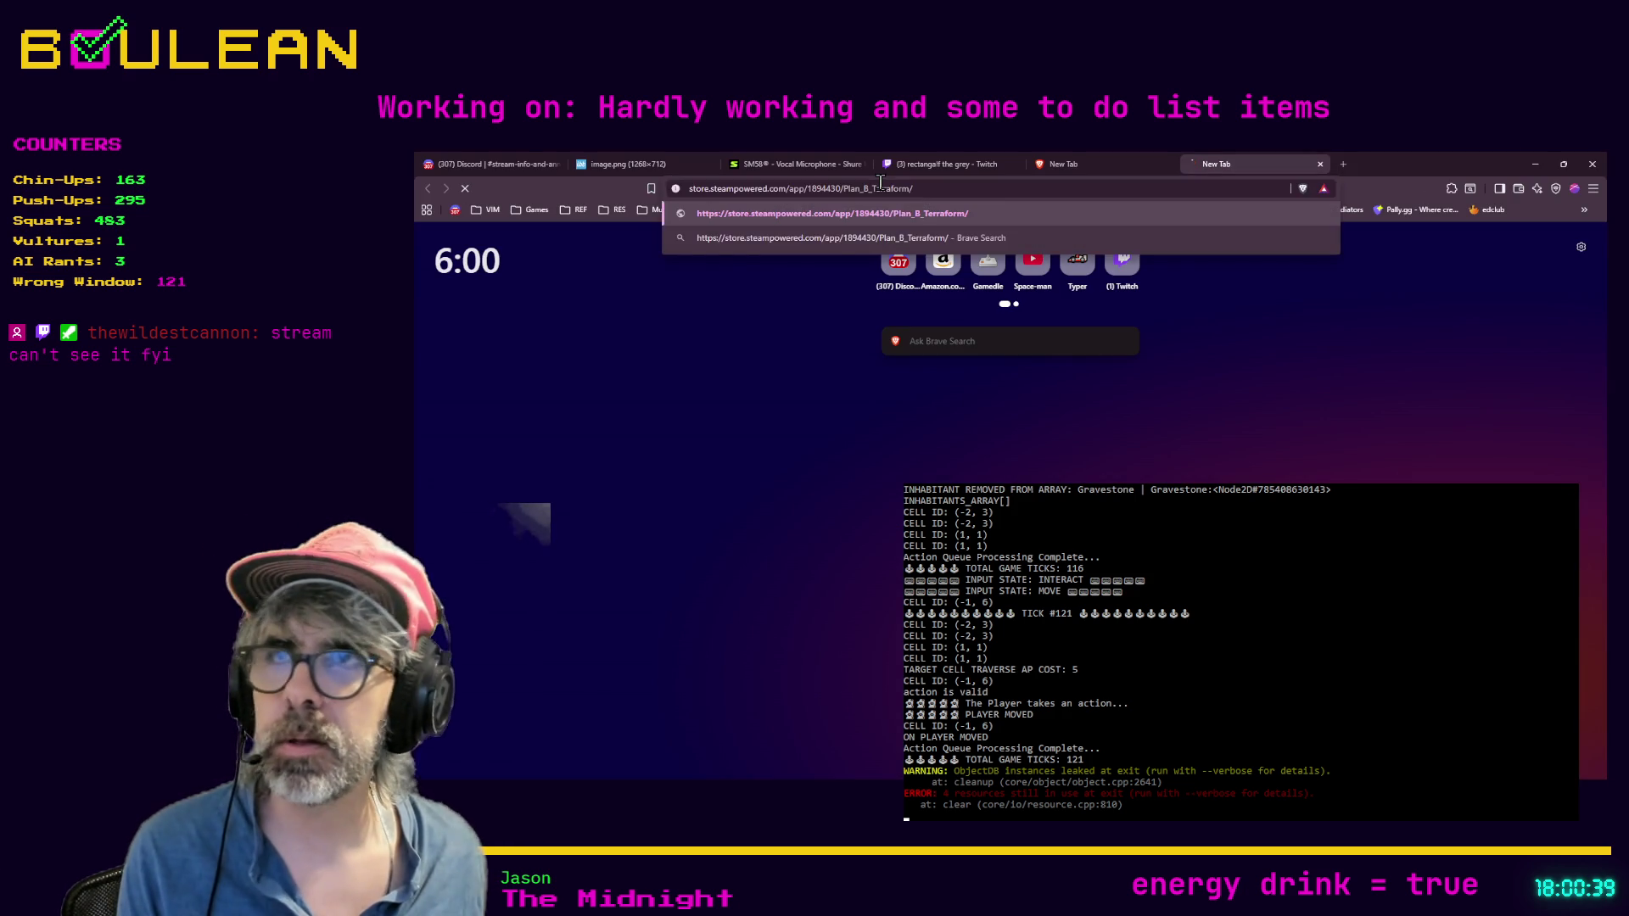
pyautogui.press('Return')
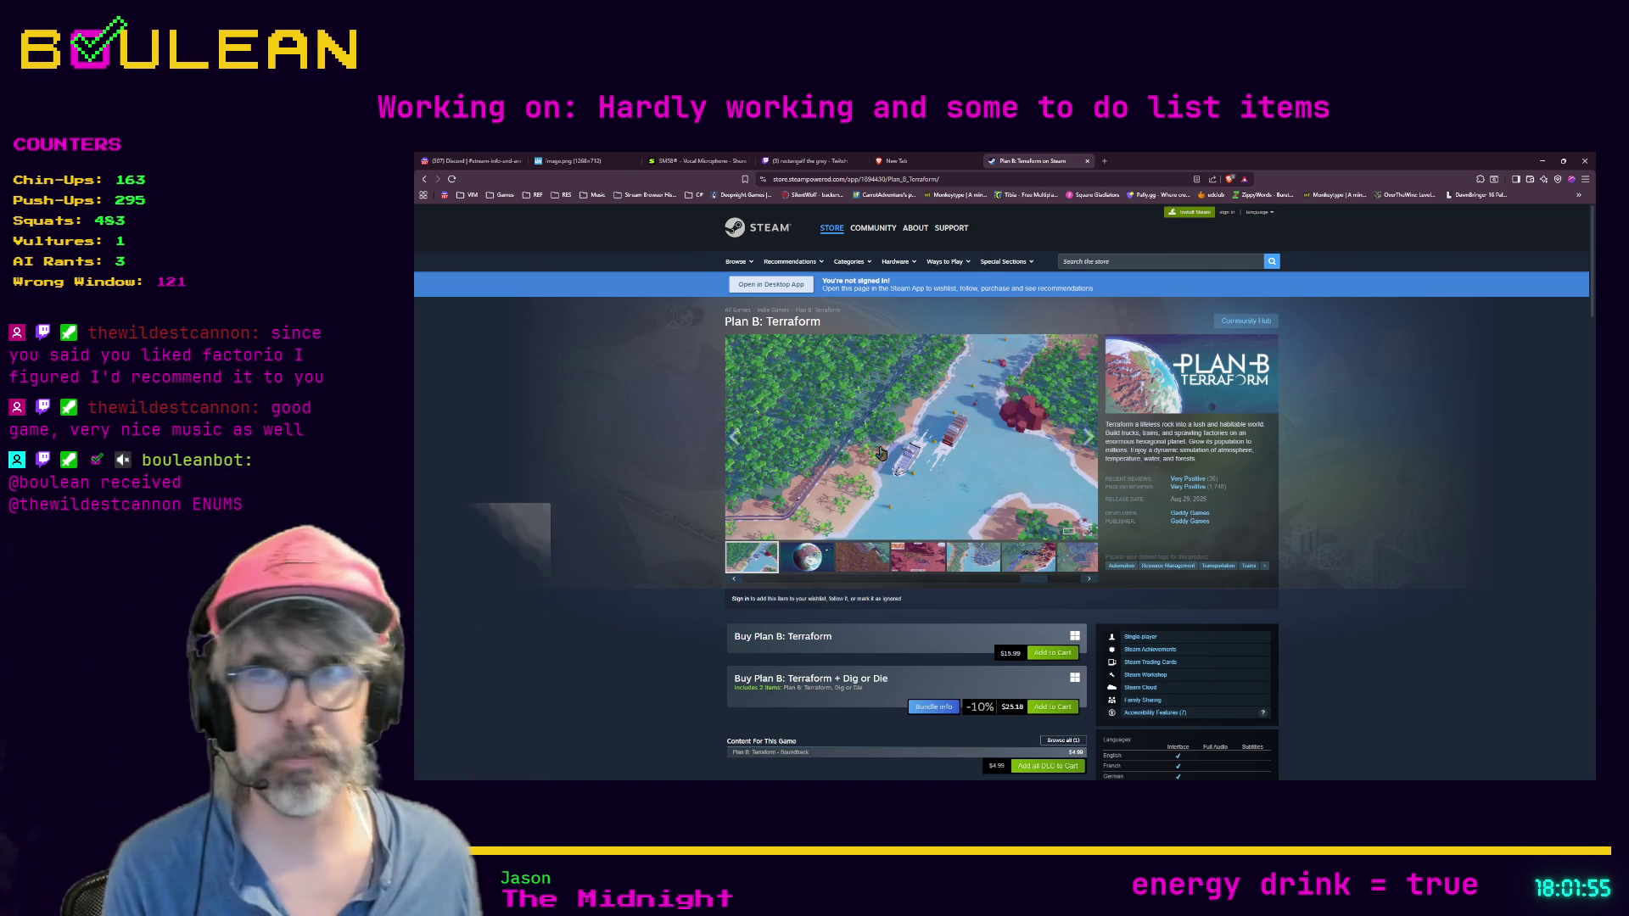
# Step: Enlarge the screenshots and page through river, planet, farmland, Mars base, coastal city and factory views
pyautogui.click(1077, 517)
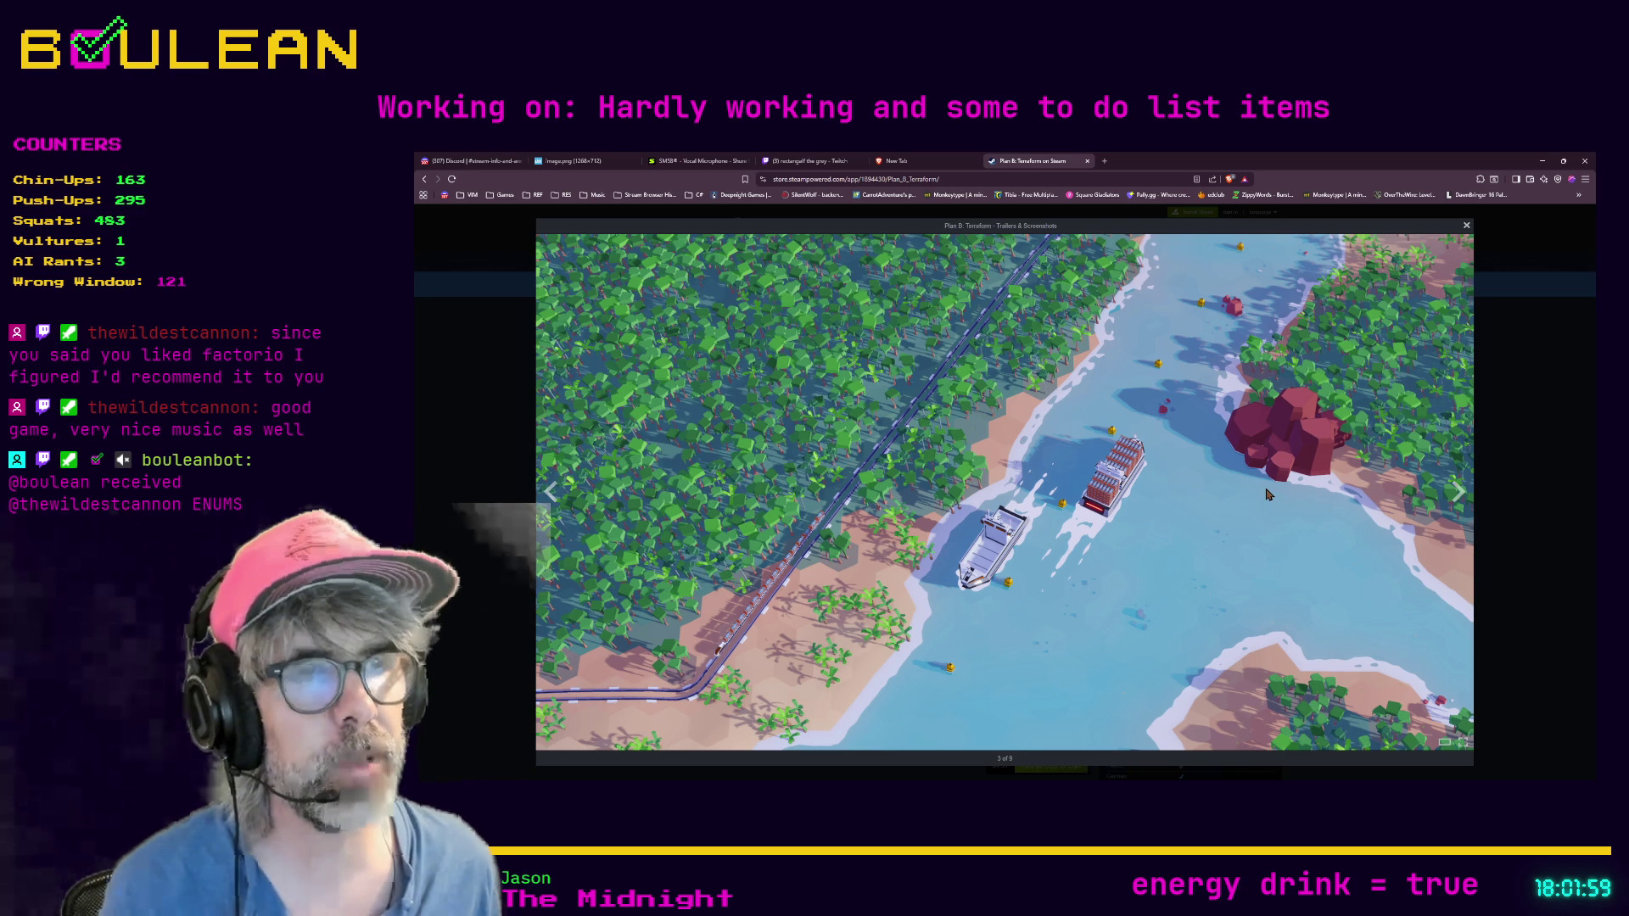
pyautogui.press('Right')
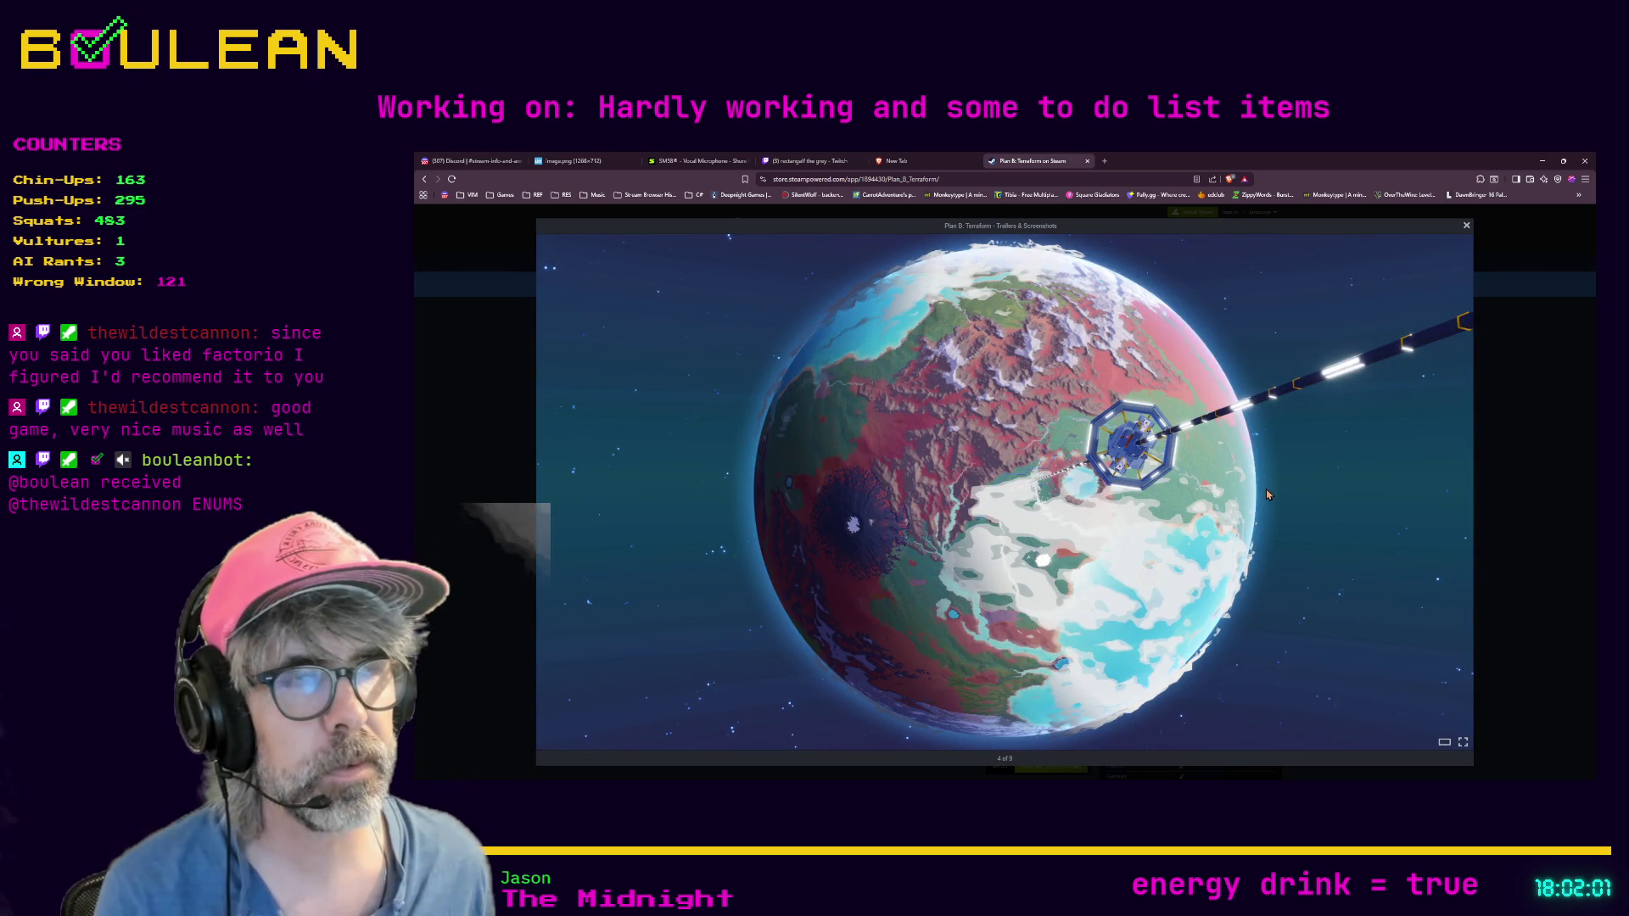
pyautogui.click(1267, 494)
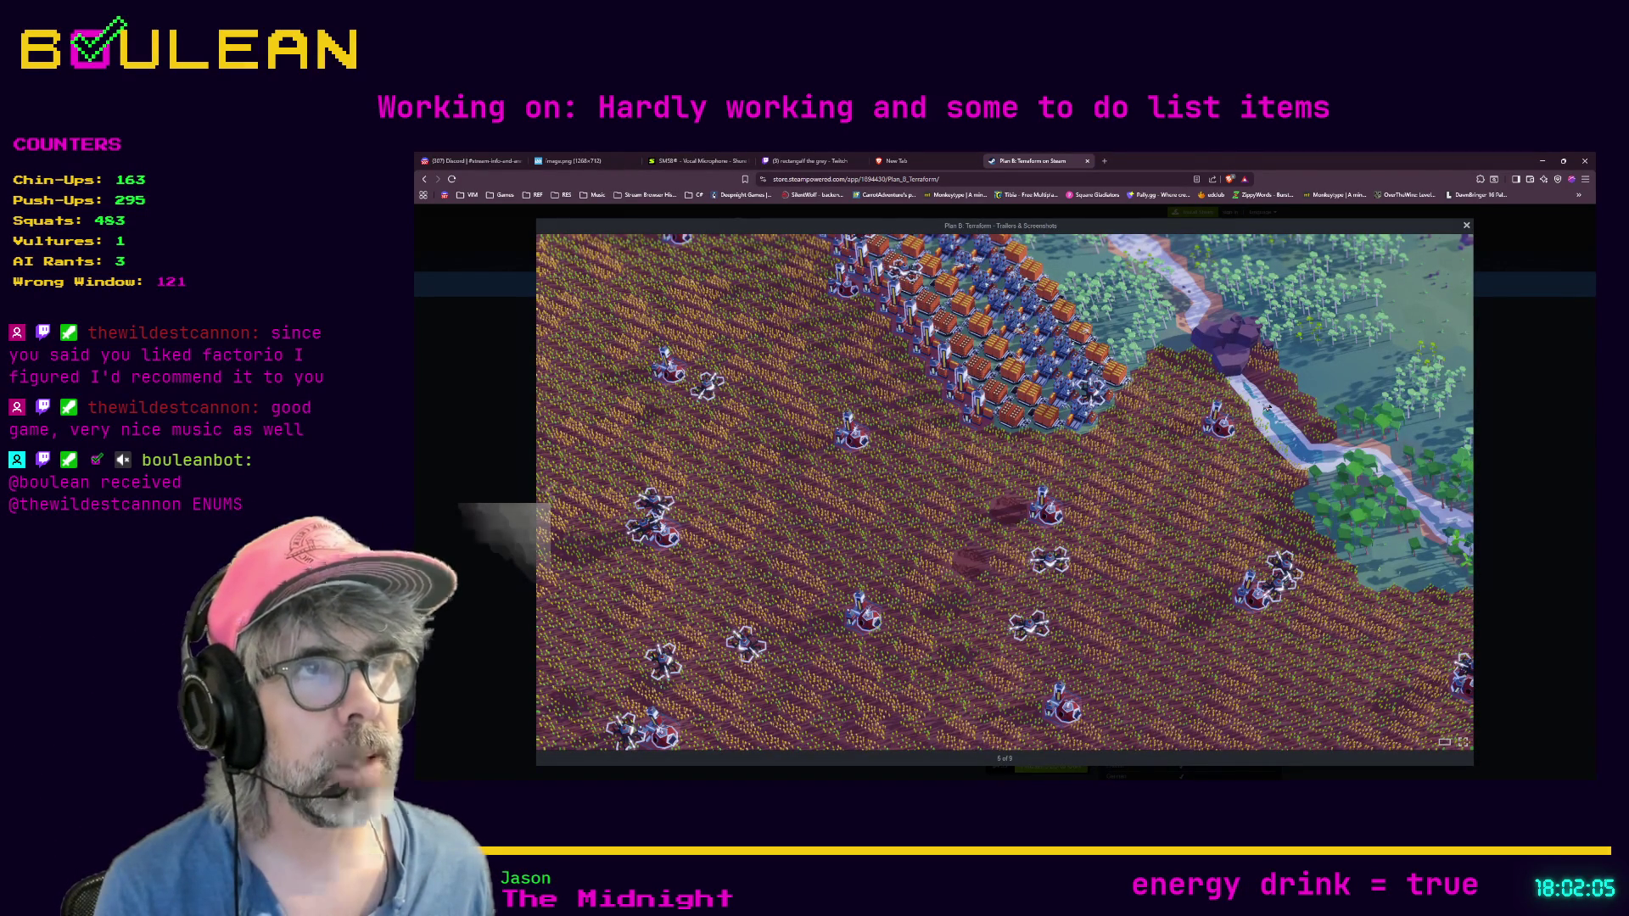
pyautogui.click(1186, 534)
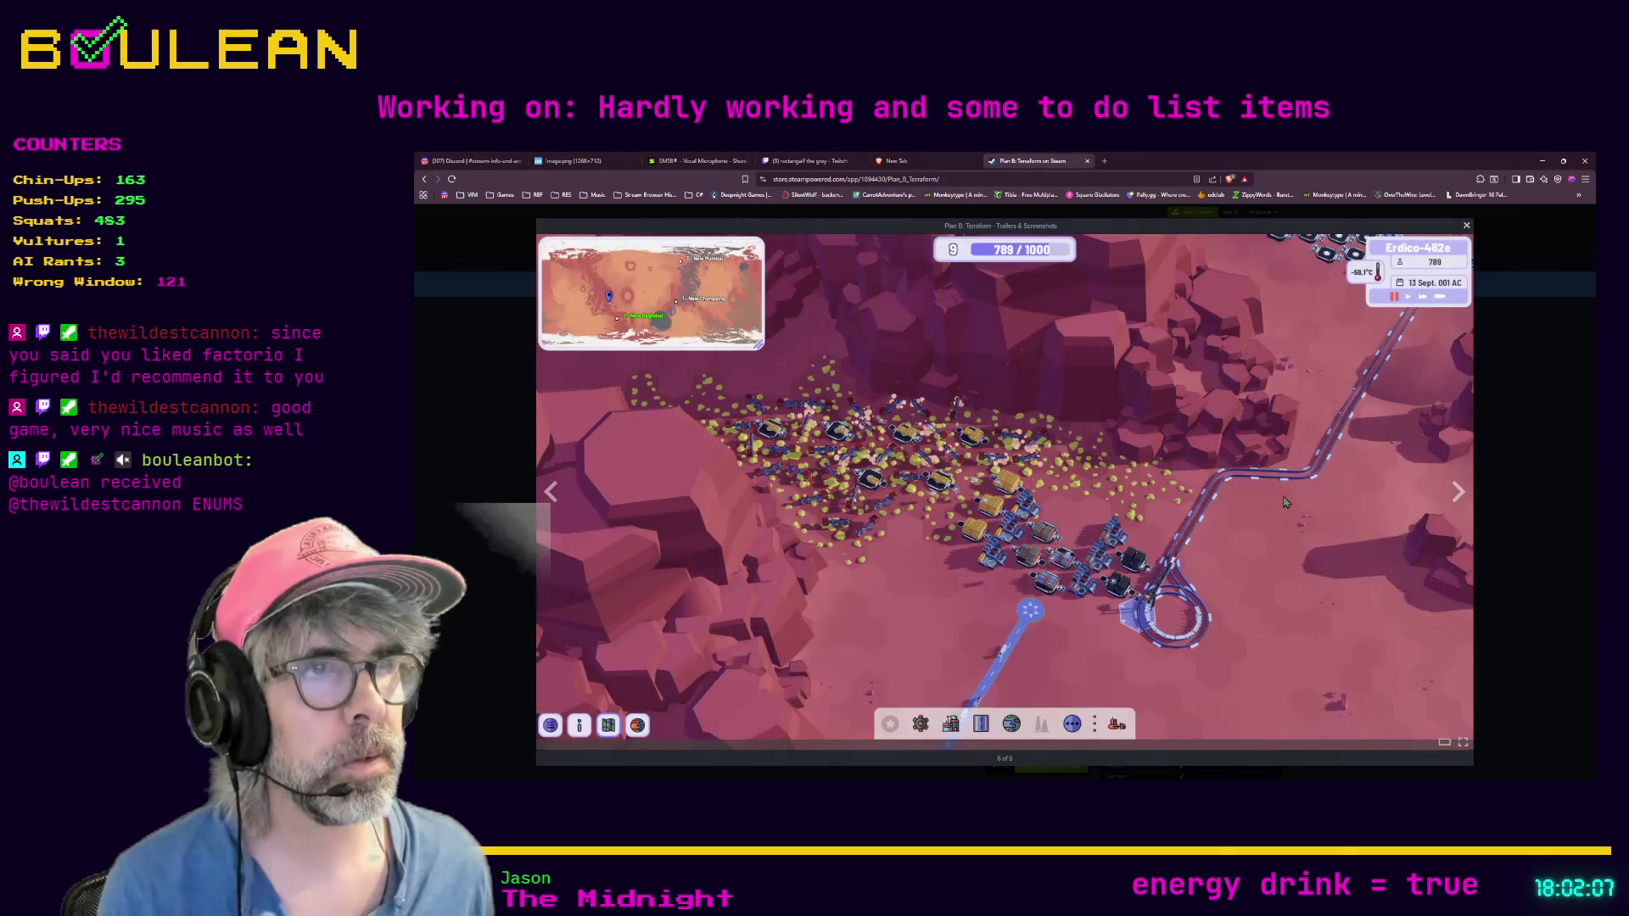
pyautogui.click(1175, 579)
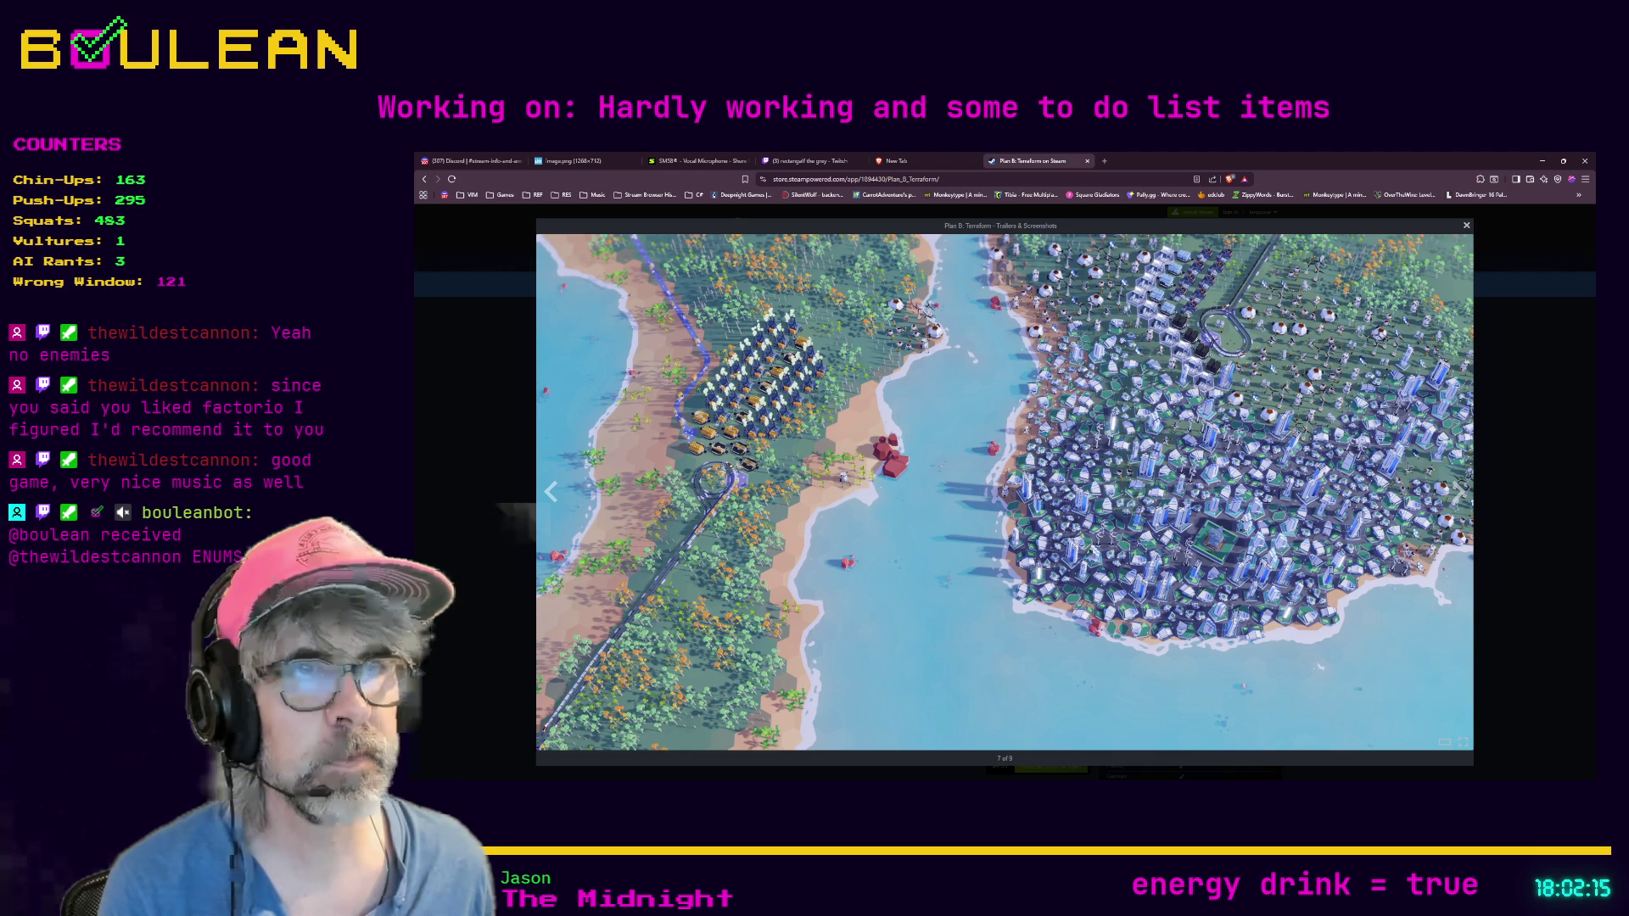
pyautogui.click(1011, 564)
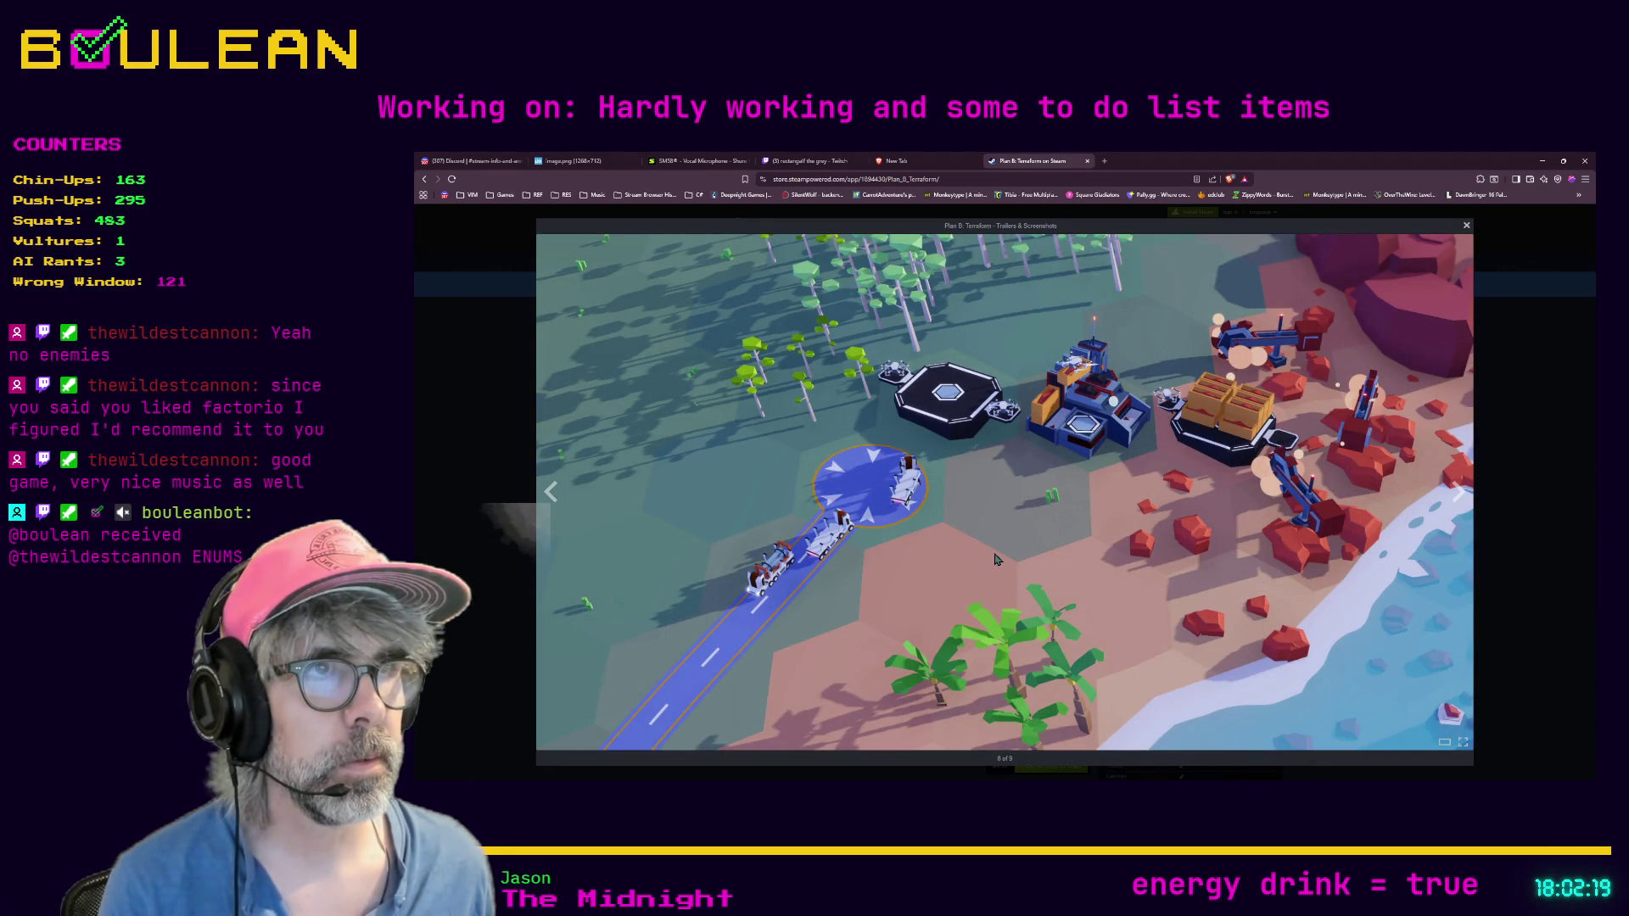
pyautogui.click(997, 559)
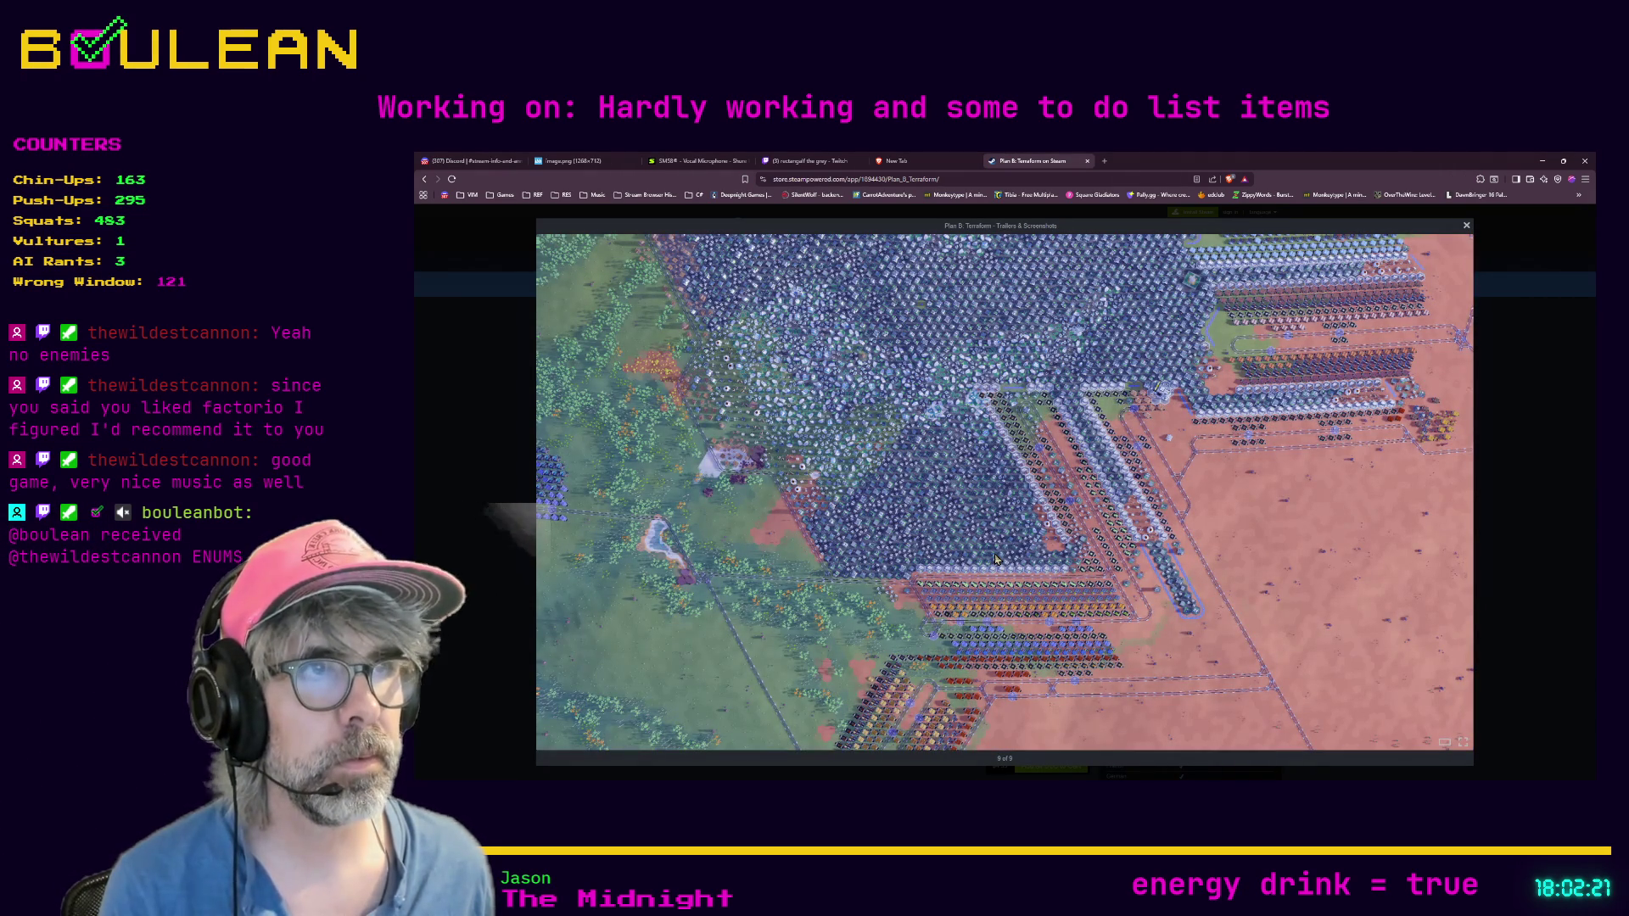
# Step: Cycle the gallery back around to the farmland screenshot, close it, and scroll the store page
pyautogui.click(995, 559)
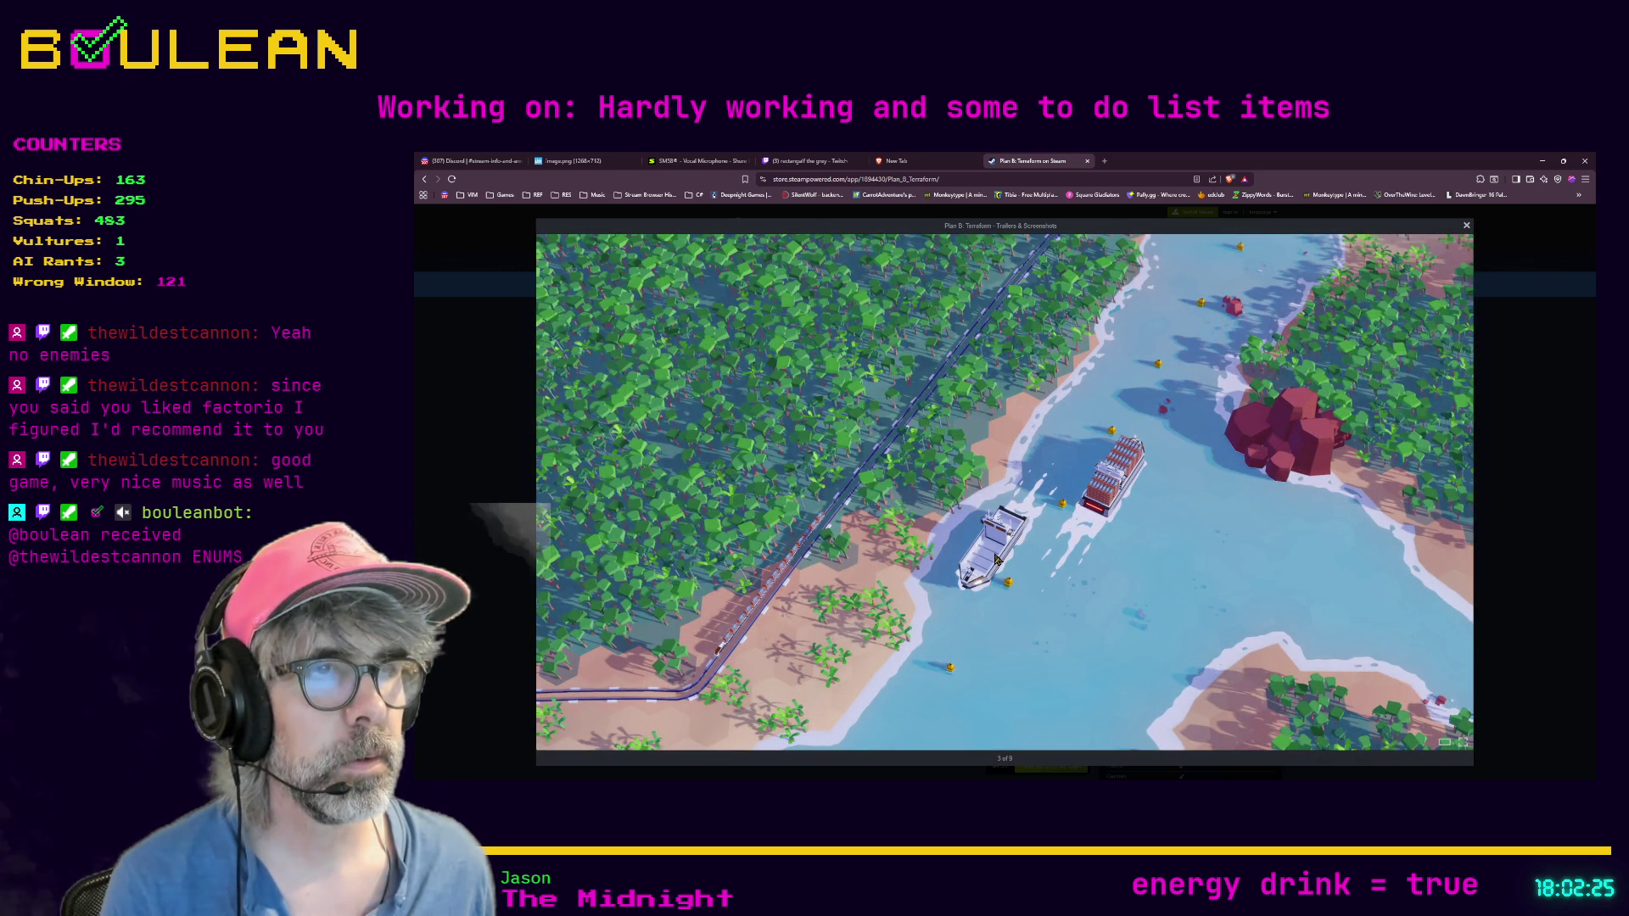
pyautogui.click(995, 558)
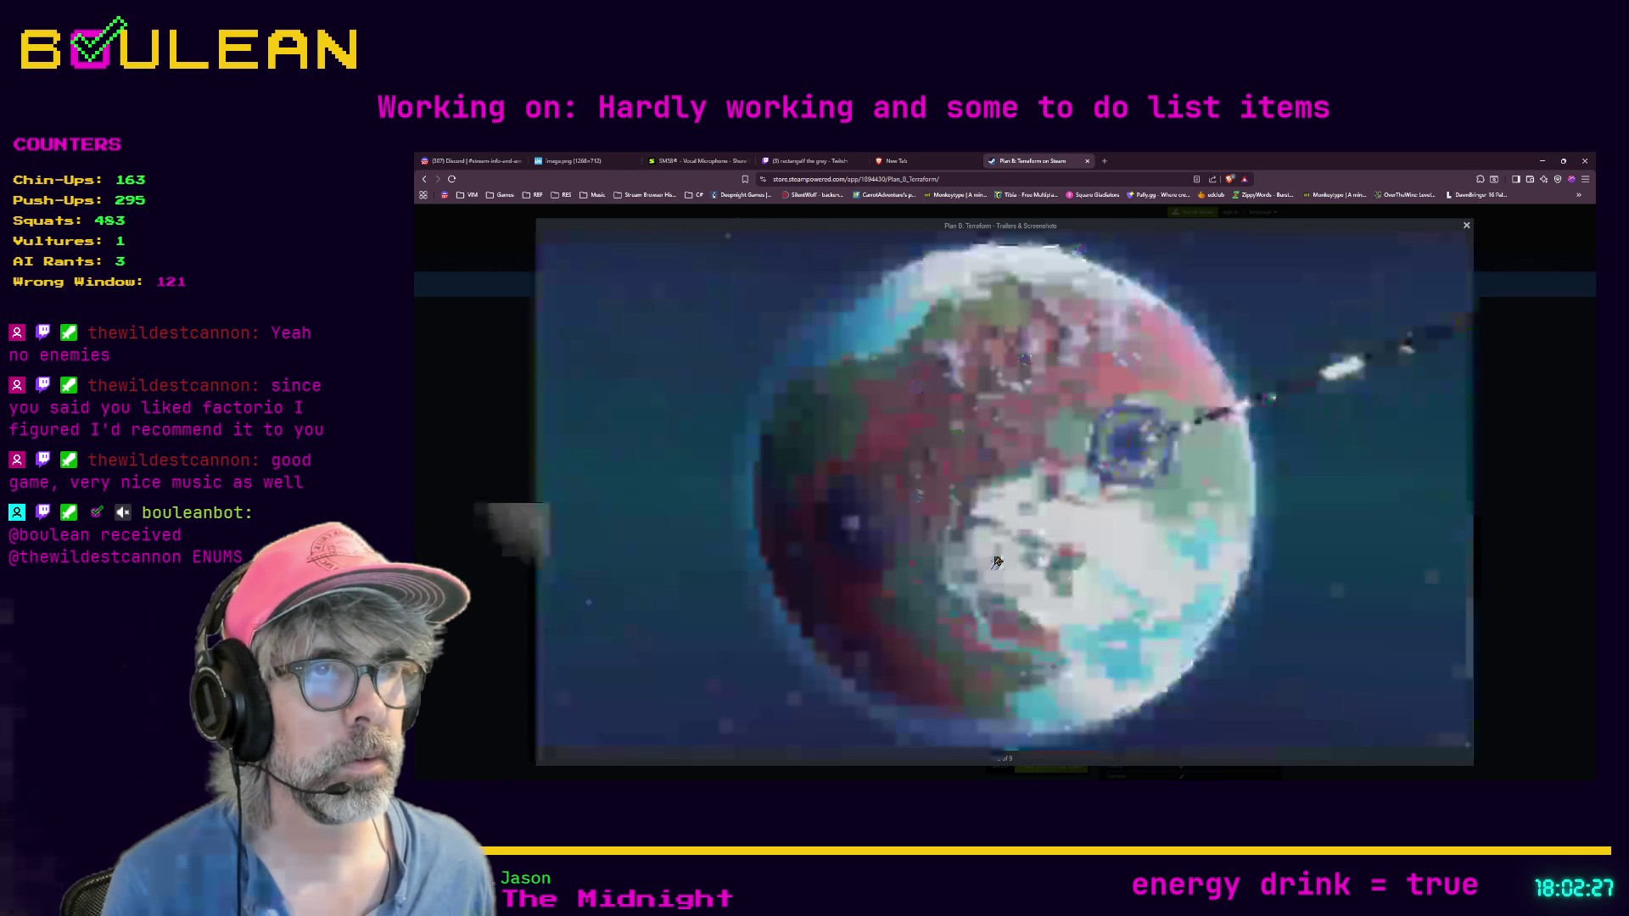
pyautogui.click(1457, 492)
pyautogui.click(1565, 569)
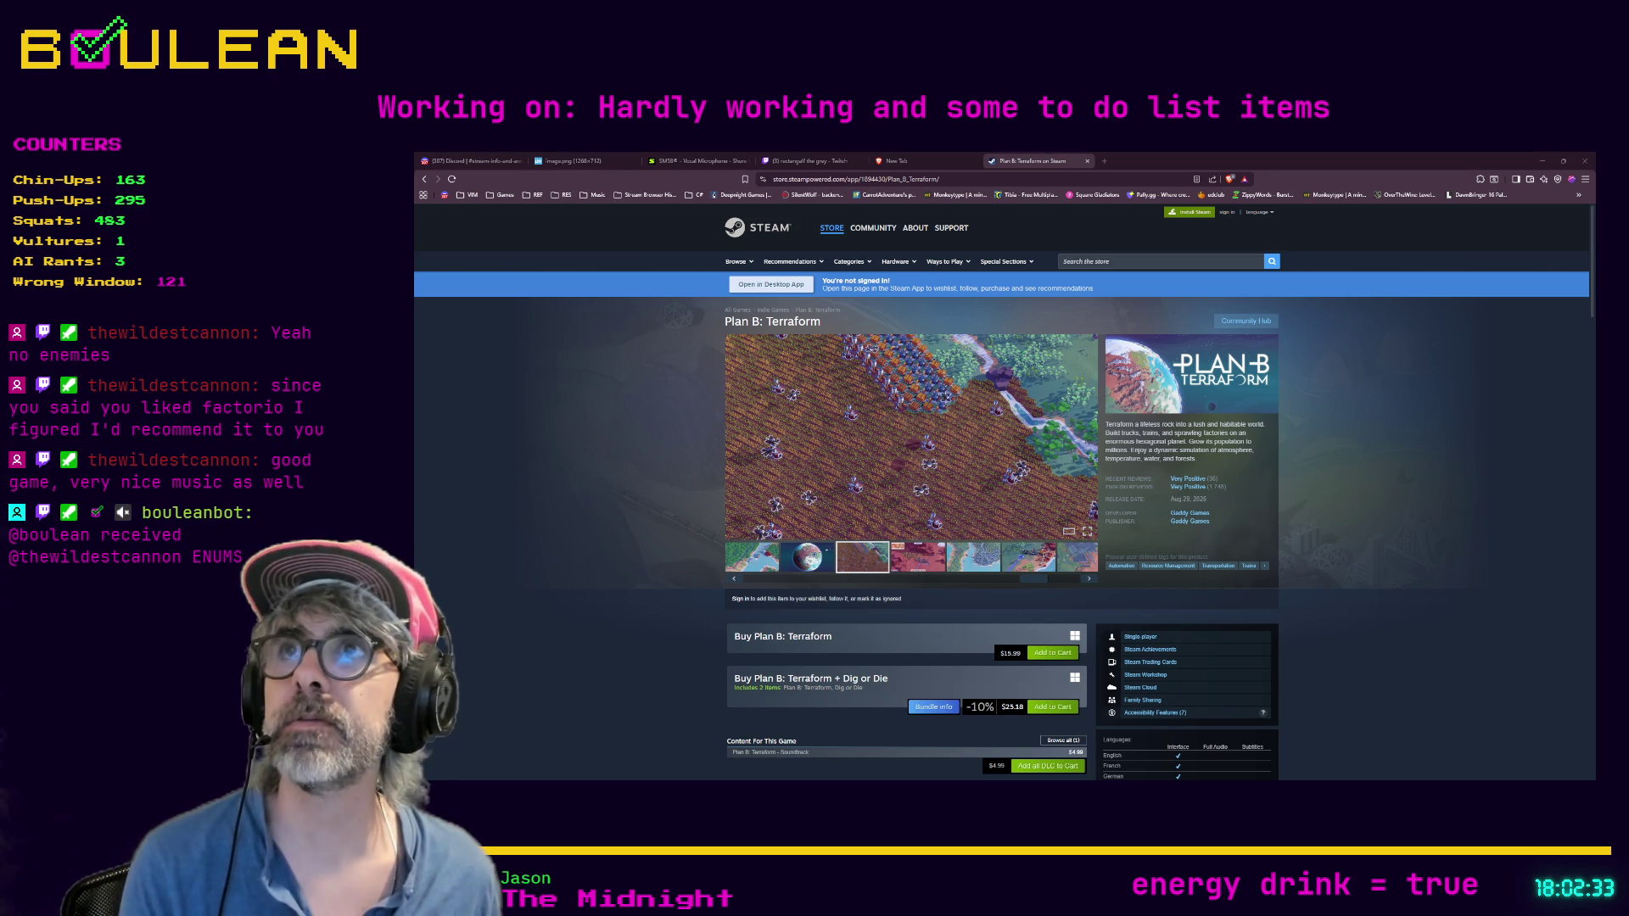
pyautogui.scroll(-1, 1001, 492)
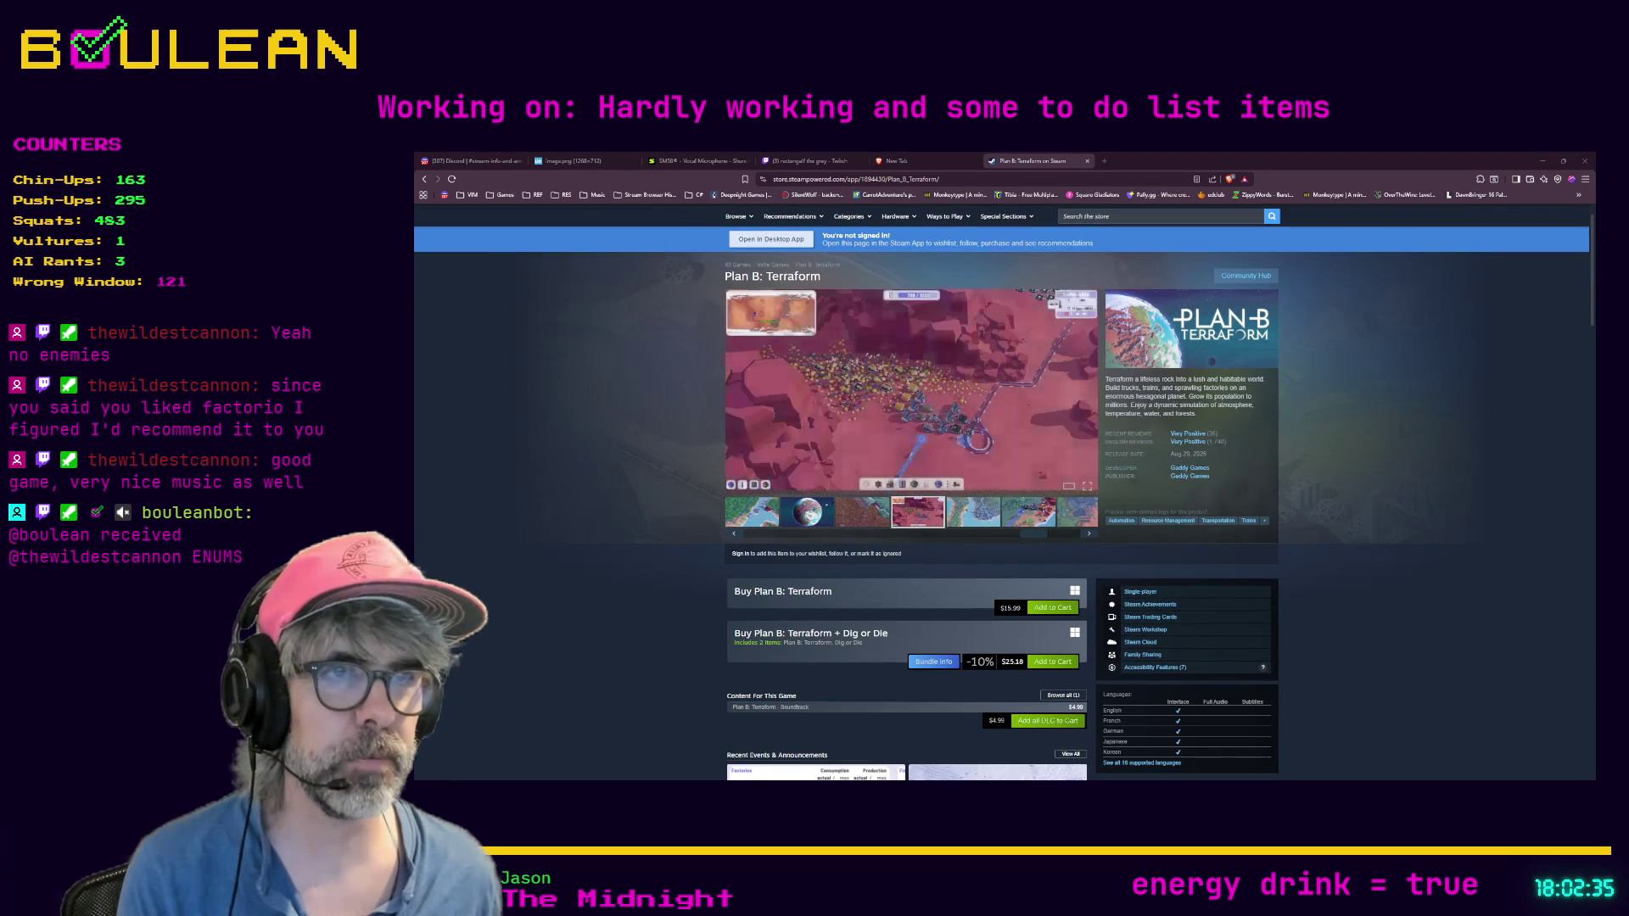
pyautogui.scroll(1, 1001, 492)
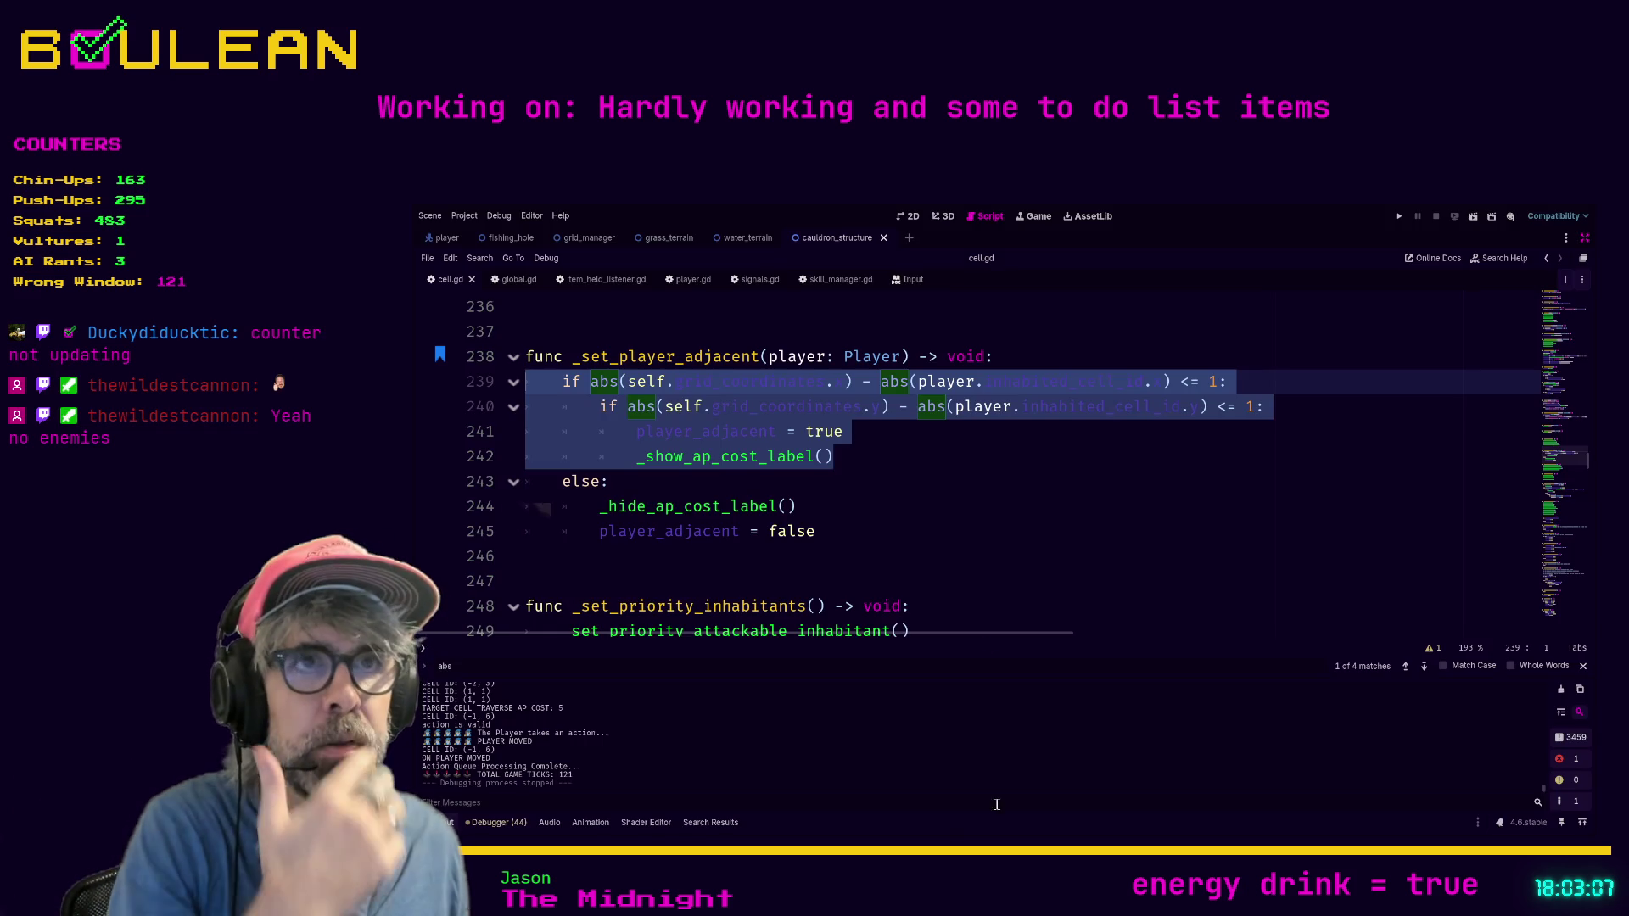
pyautogui.click(877, 468)
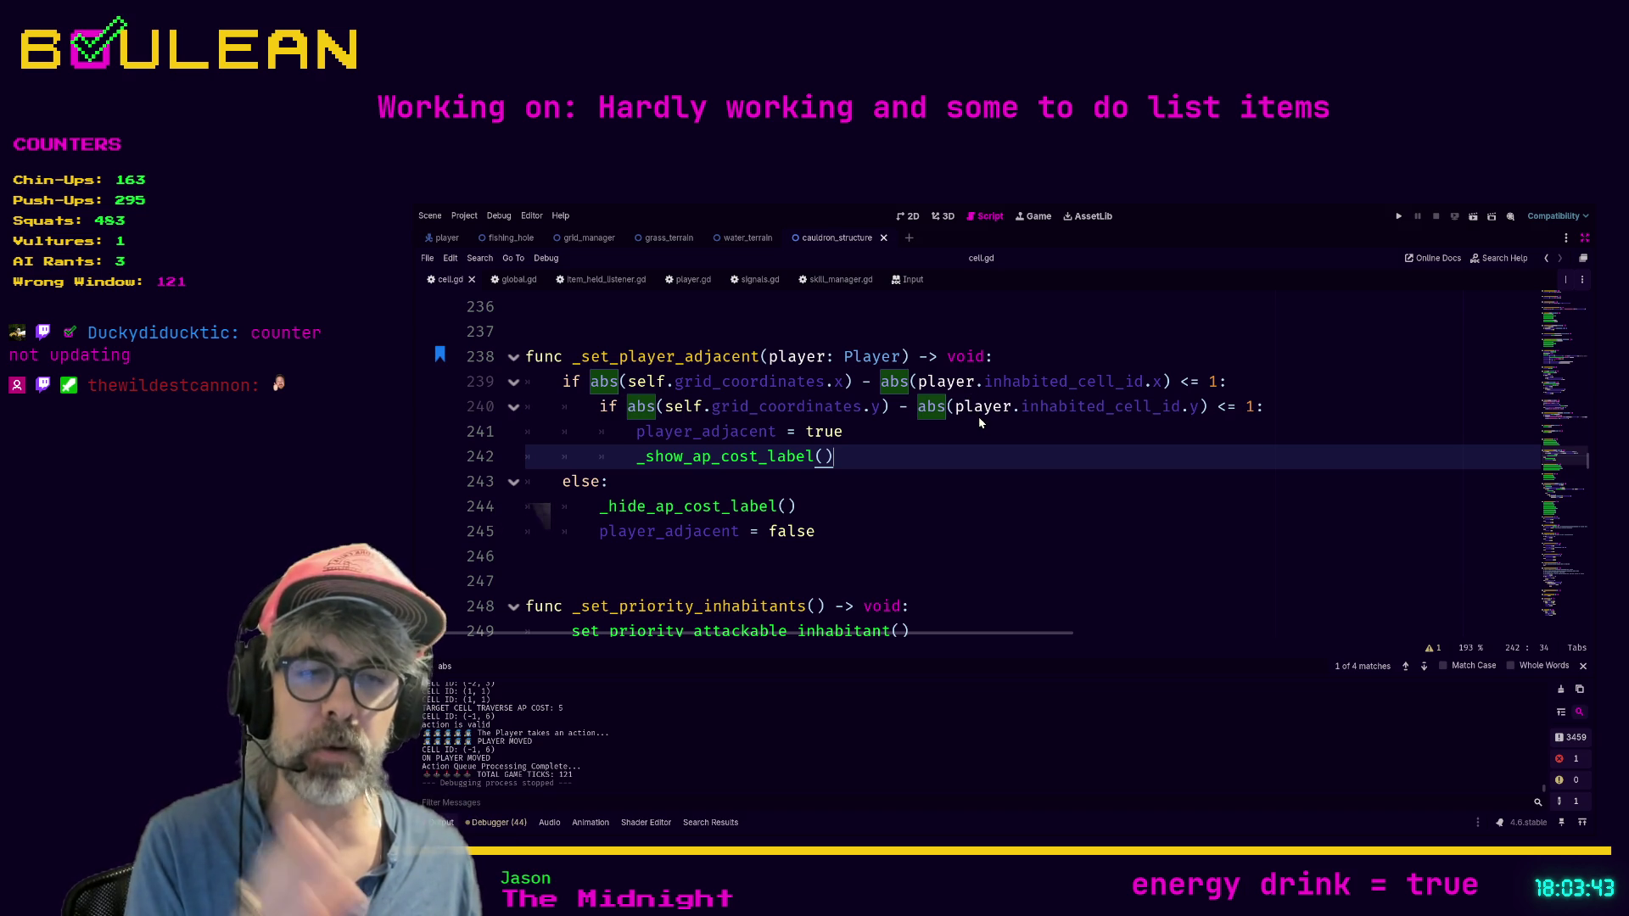
pyautogui.click(1283, 407)
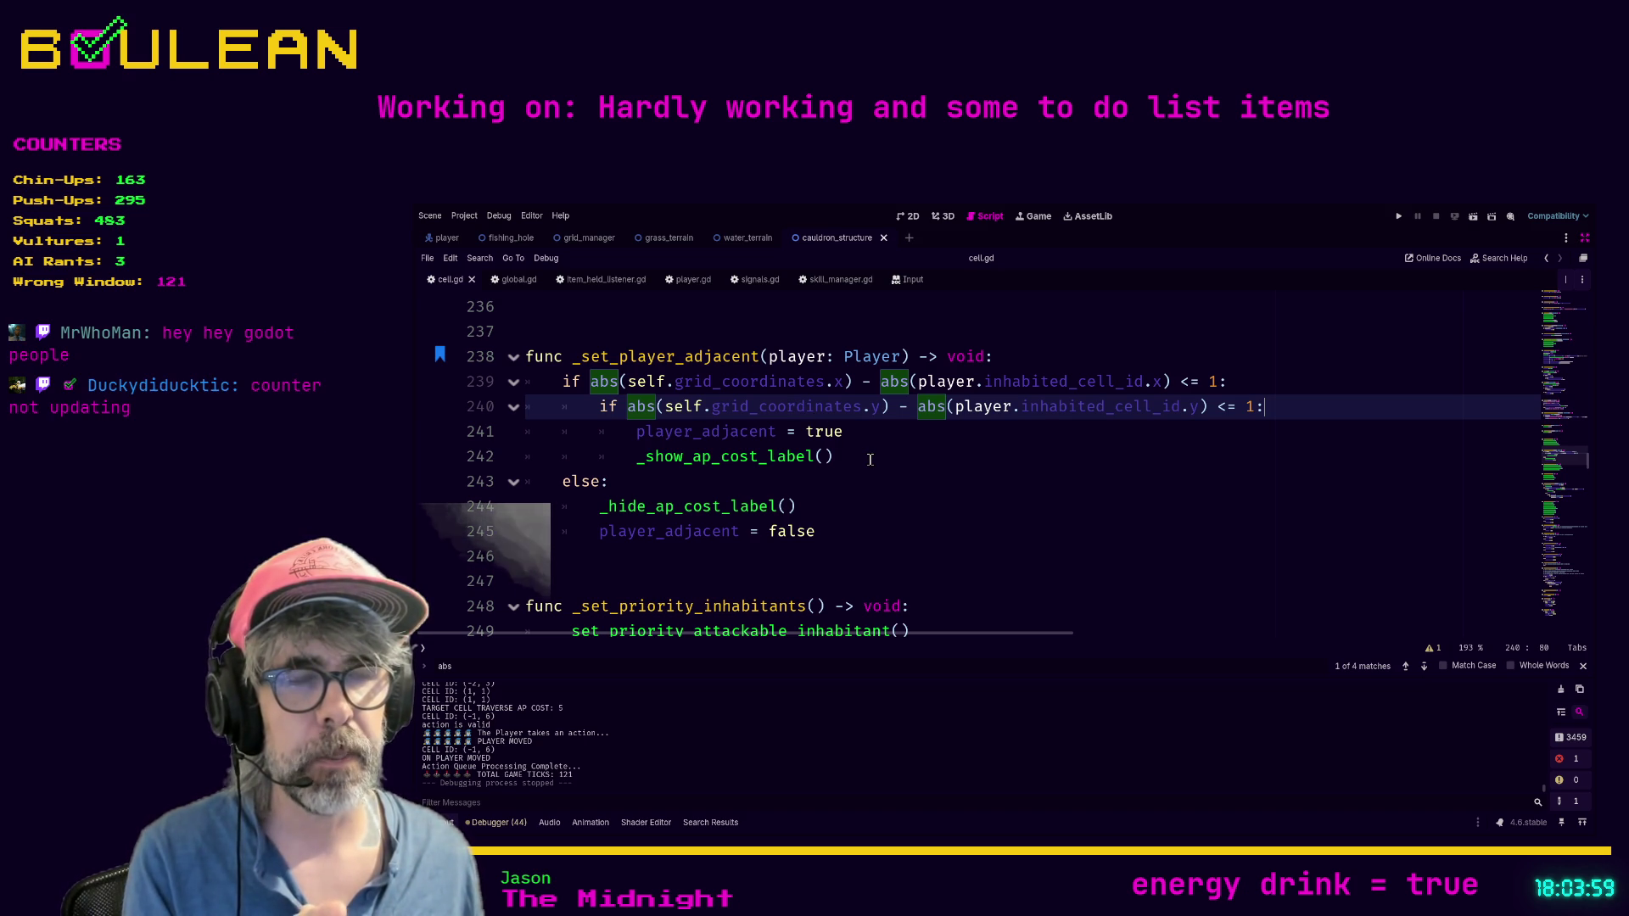
# Step: Run the game and move the wizard west and east to check the MOV labels
pyautogui.click(870, 458)
pyautogui.press('F5')
pyautogui.press('F5')
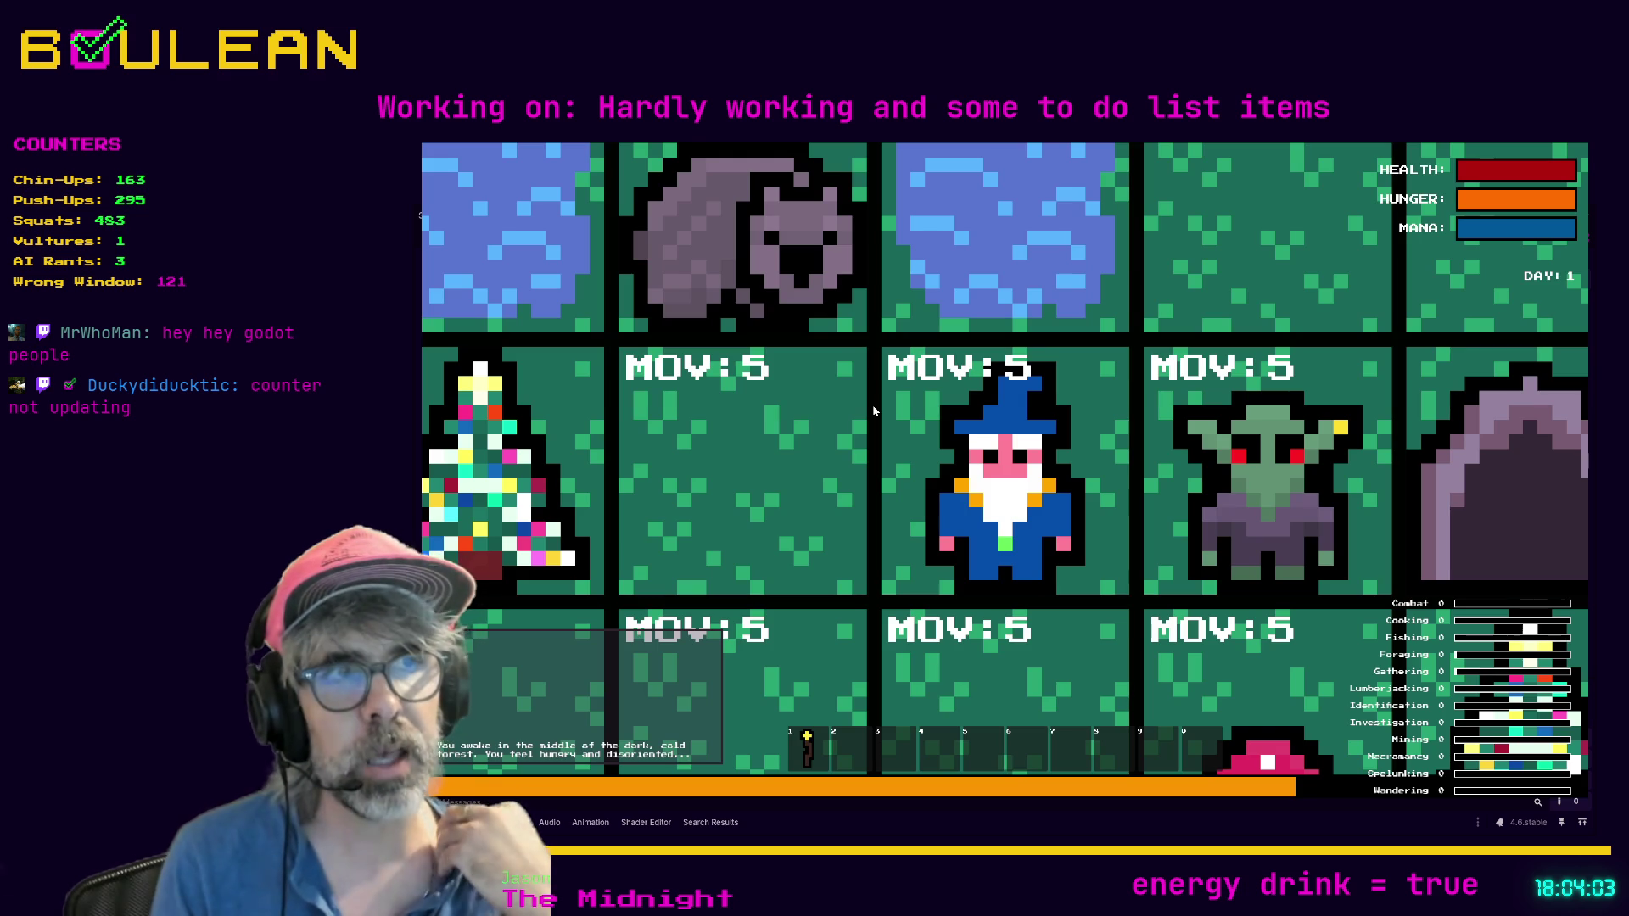
pyautogui.scroll(-5, 995, 334)
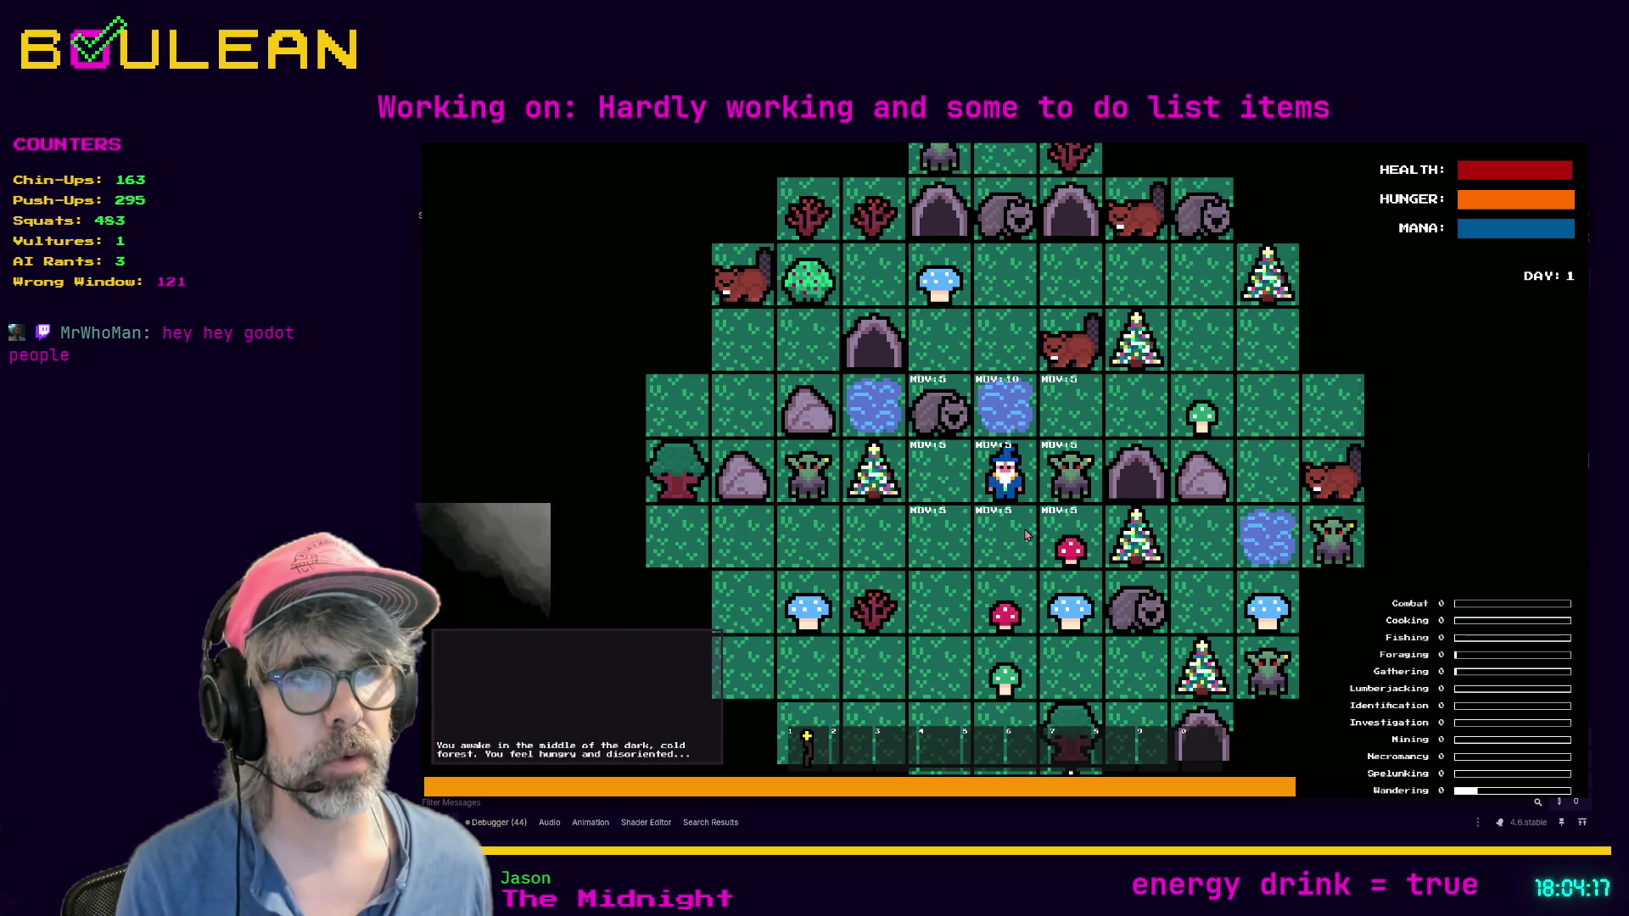
pyautogui.press('Left')
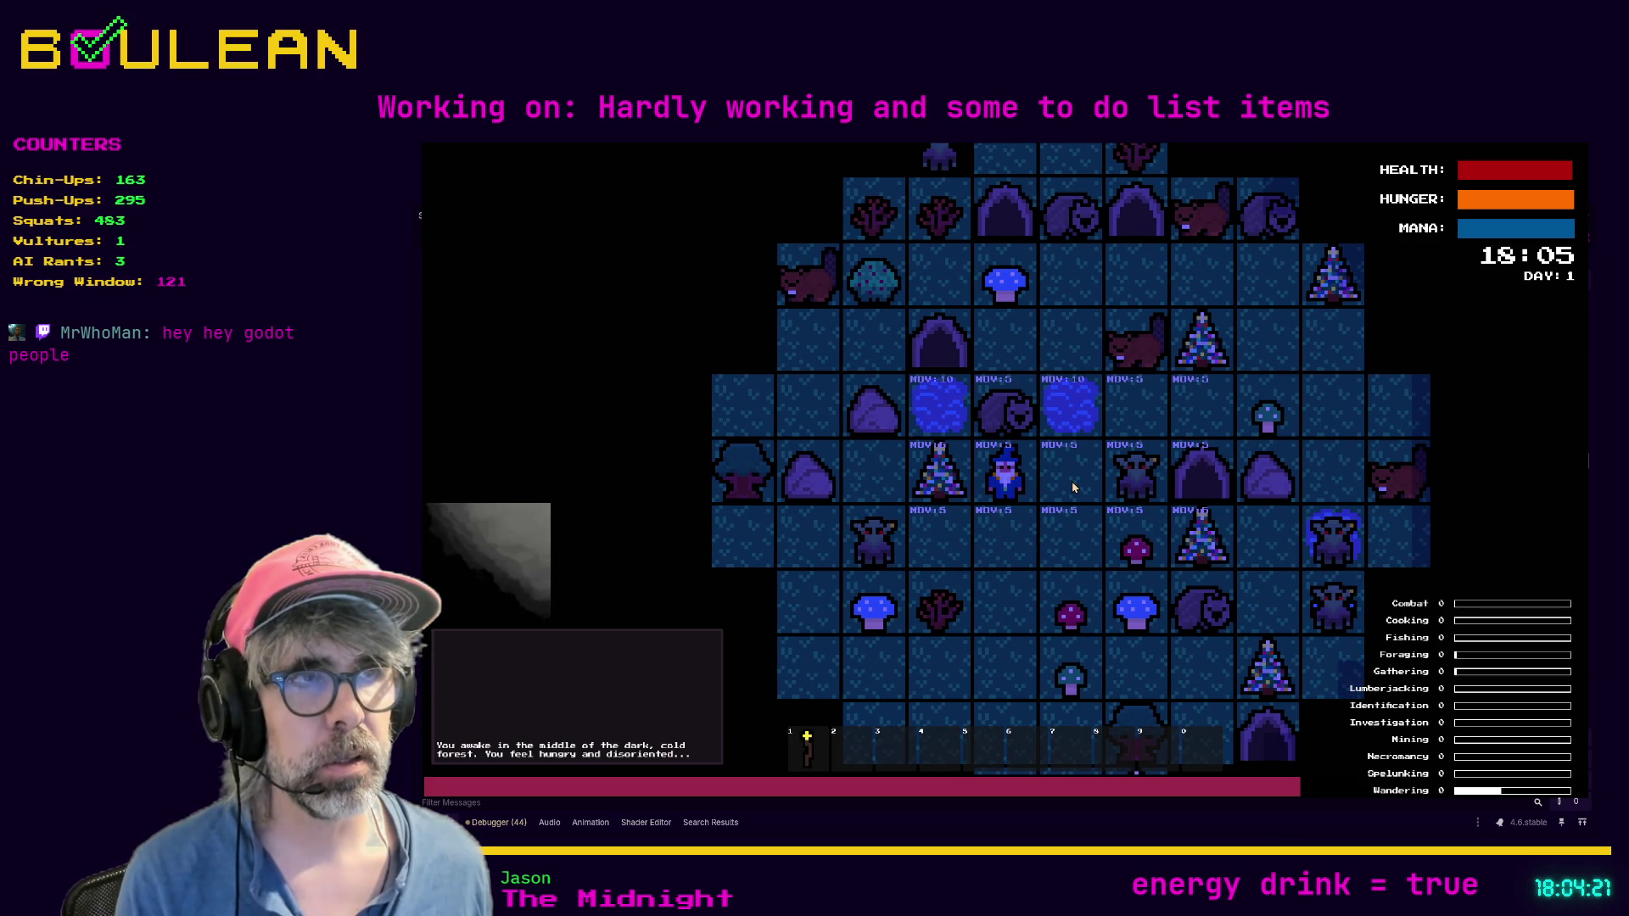
pyautogui.press('Right')
pyautogui.press('Right')
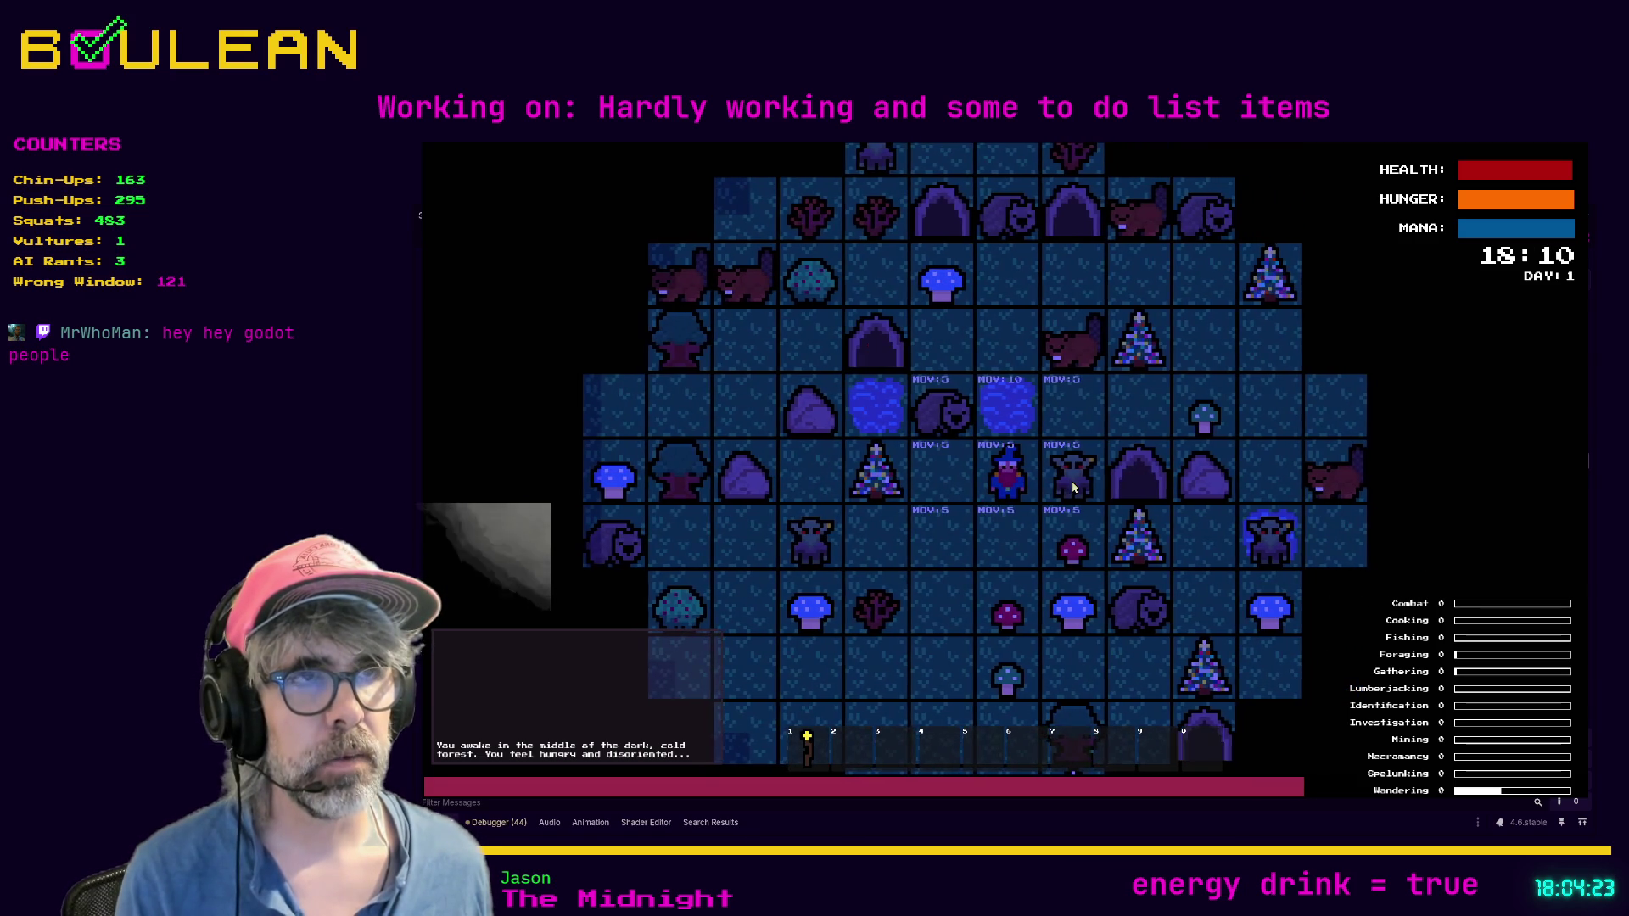
pyautogui.press('Left')
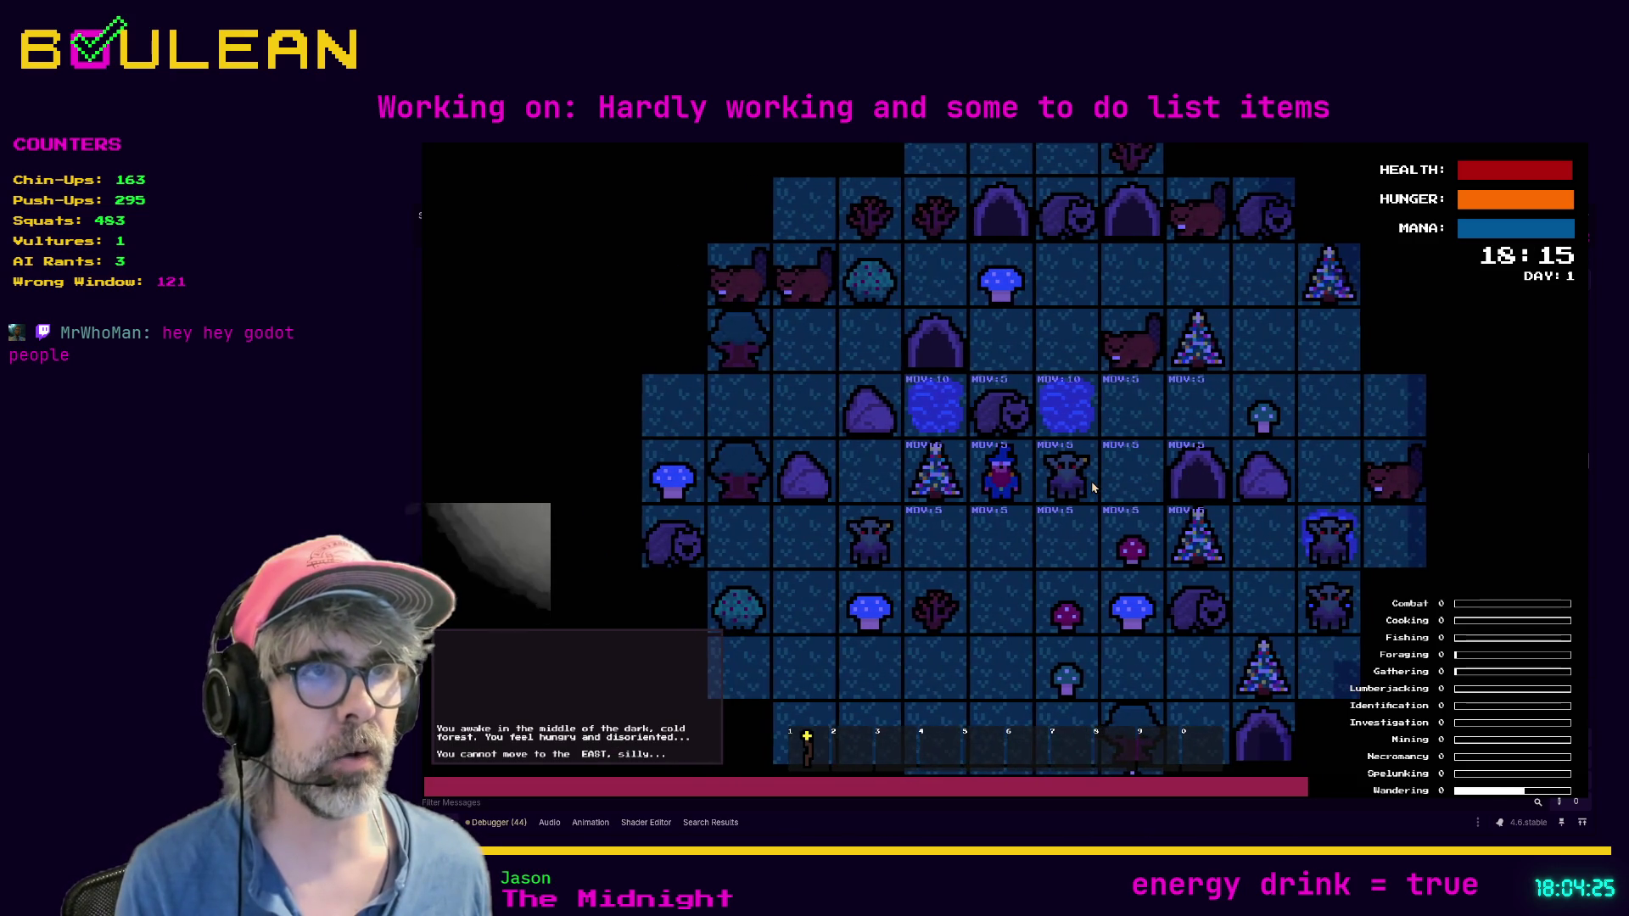
pyautogui.press('Right')
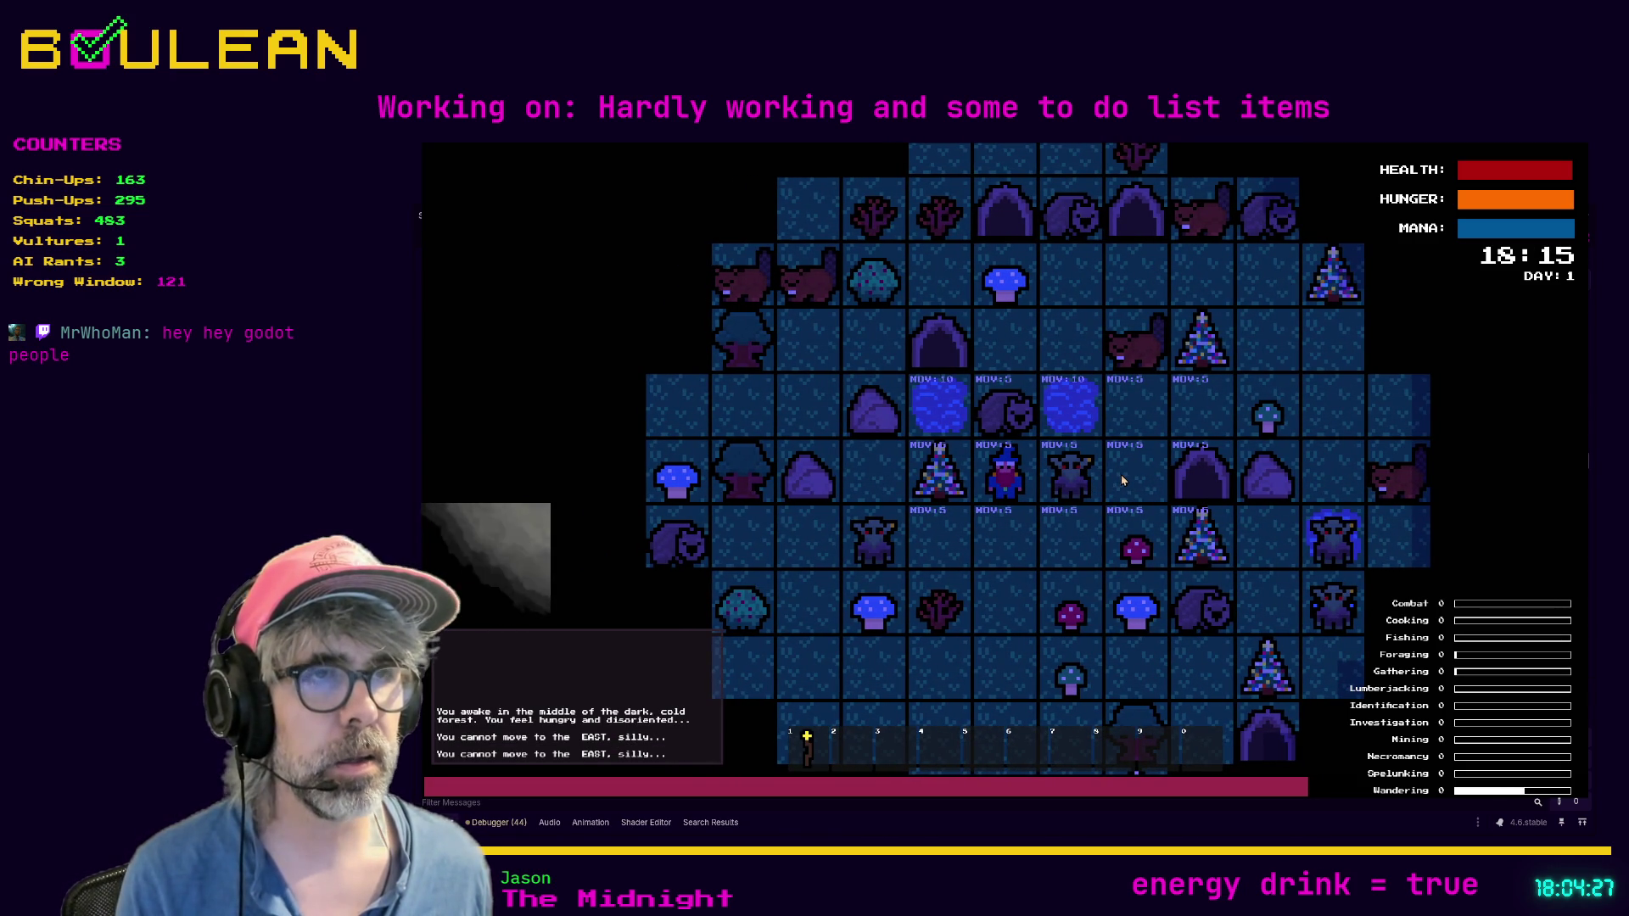
# Step: In attack mode, destroy the goblin and gravestone east of the wizard, then step east and back
pyautogui.press('Tab')
pyautogui.press('Right')
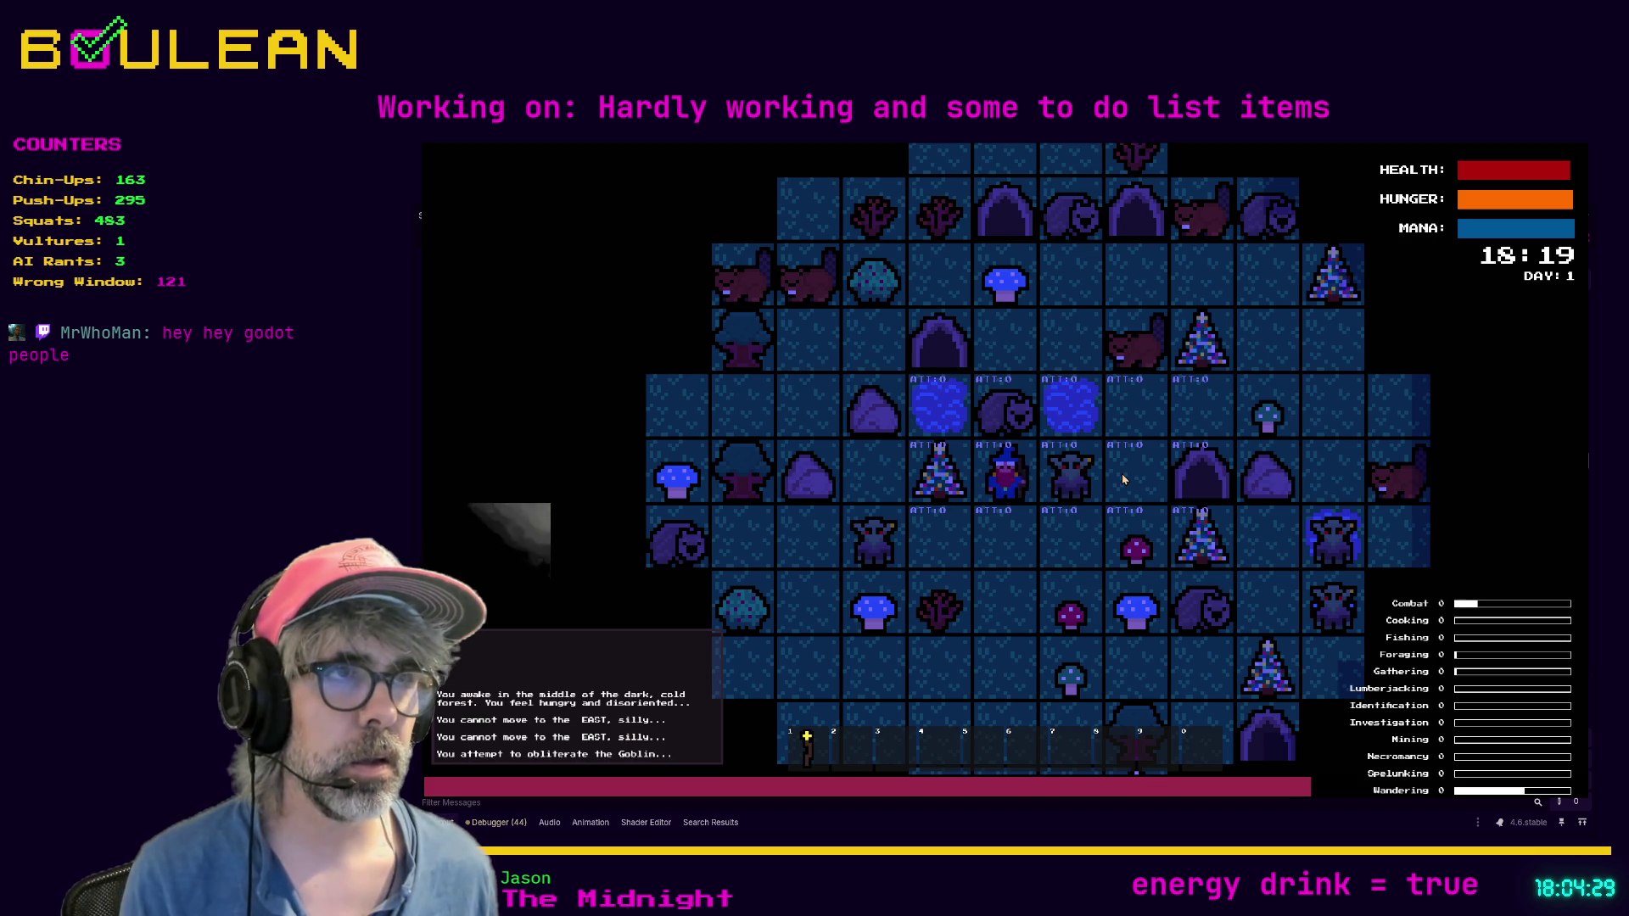
pyautogui.press('Right')
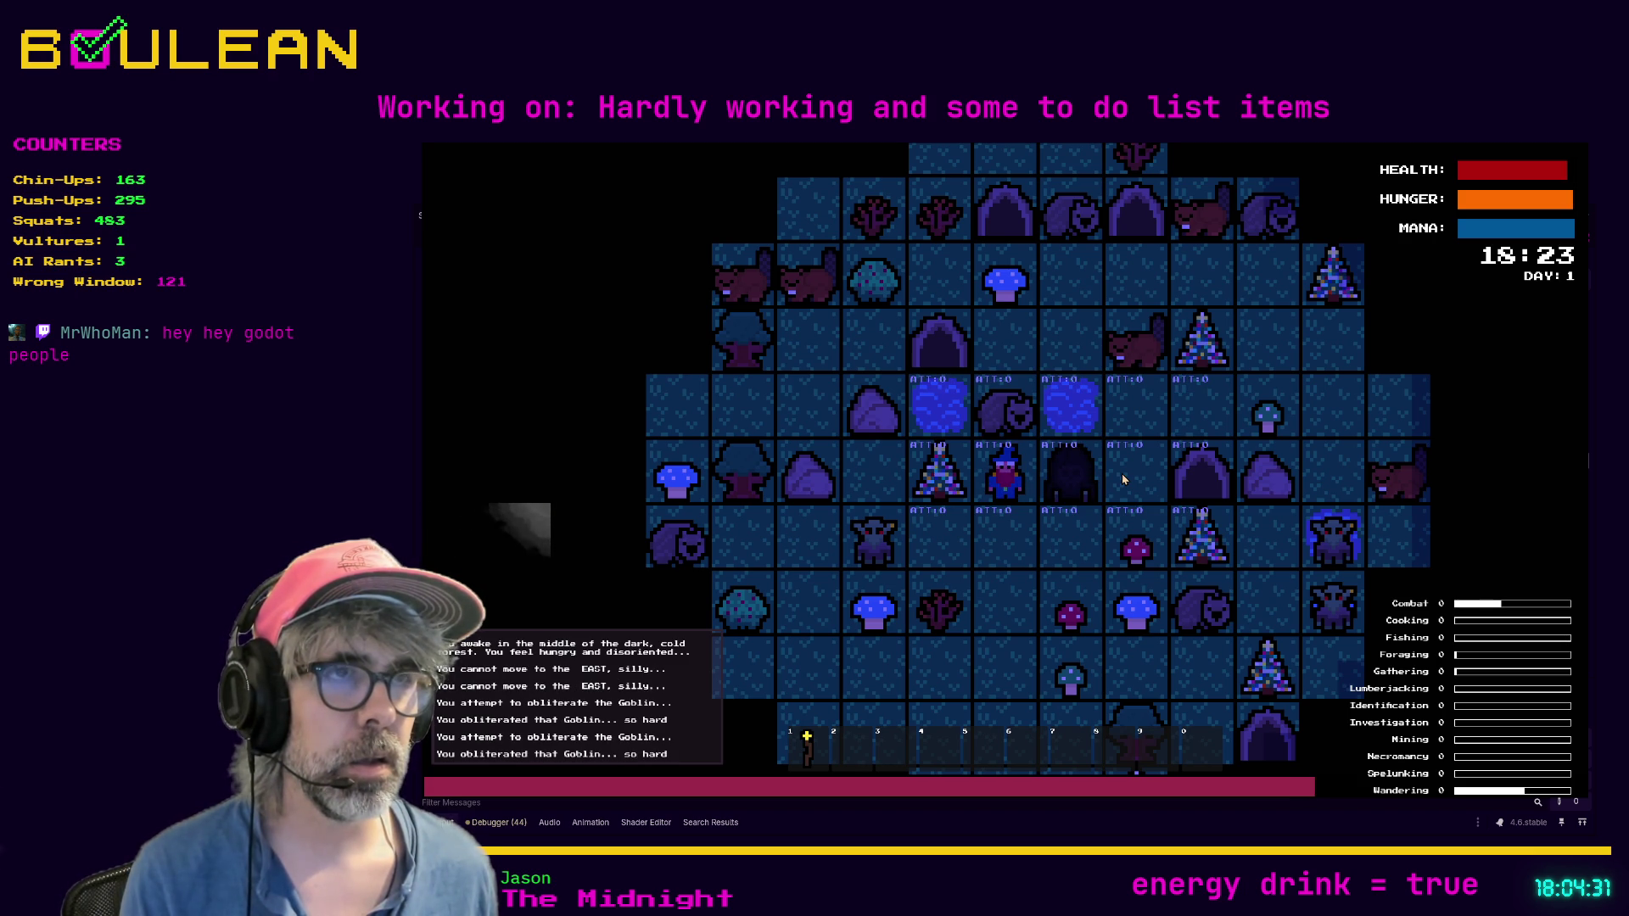
pyautogui.press('Right')
pyautogui.press('Right')
pyautogui.press('Tab')
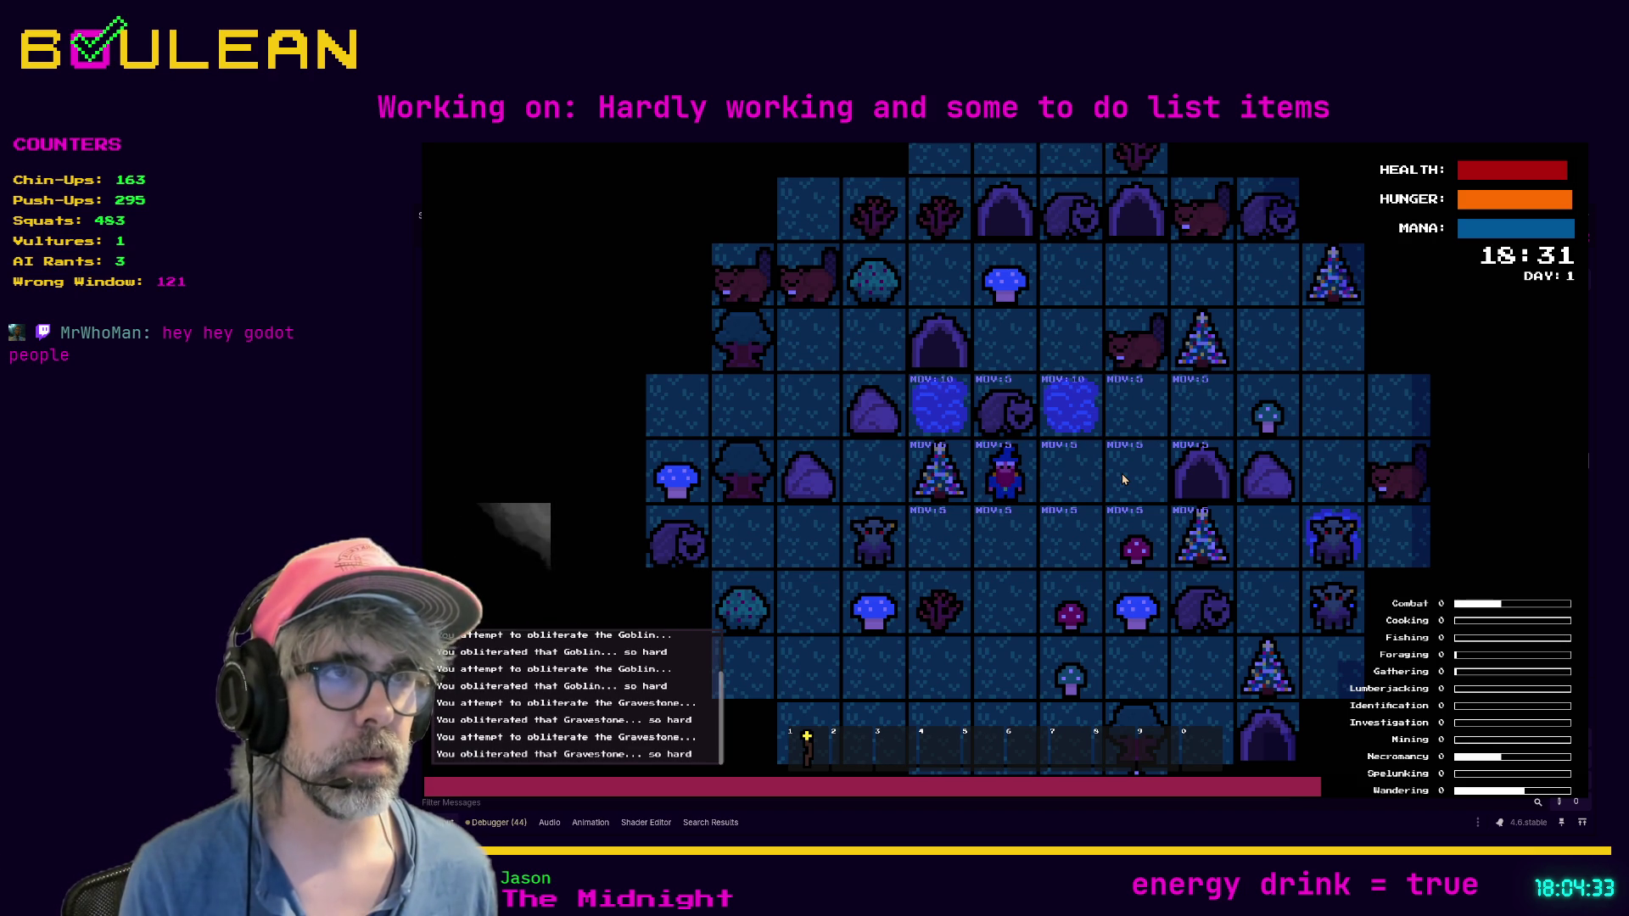
pyautogui.press('Right')
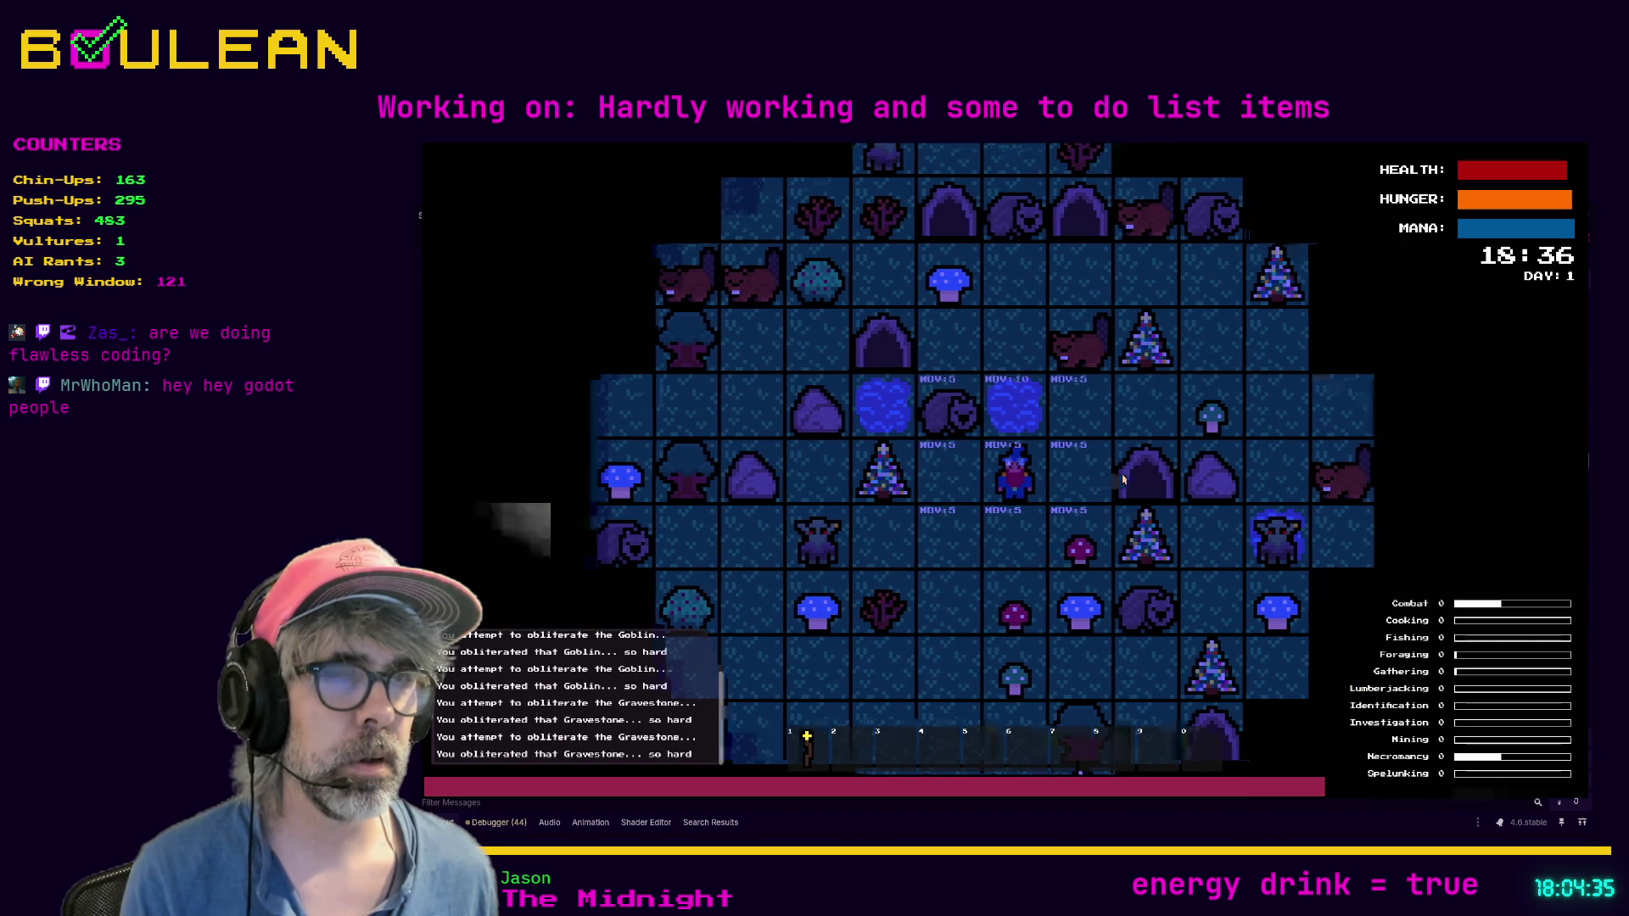
pyautogui.press('Right')
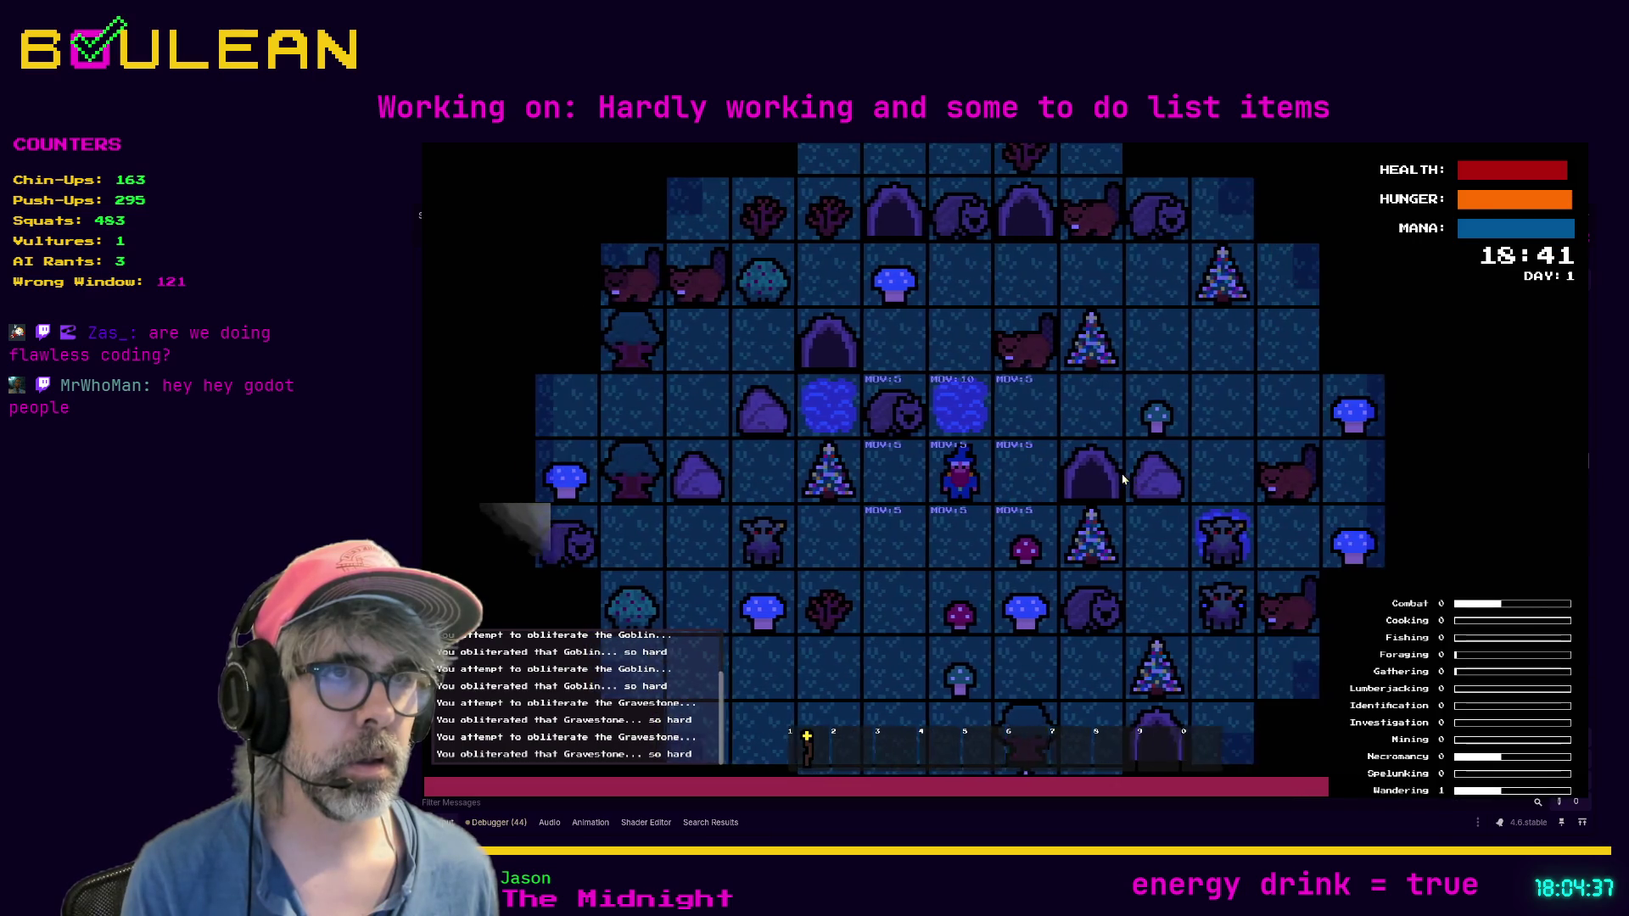
pyautogui.press('Left')
pyautogui.press('Left')
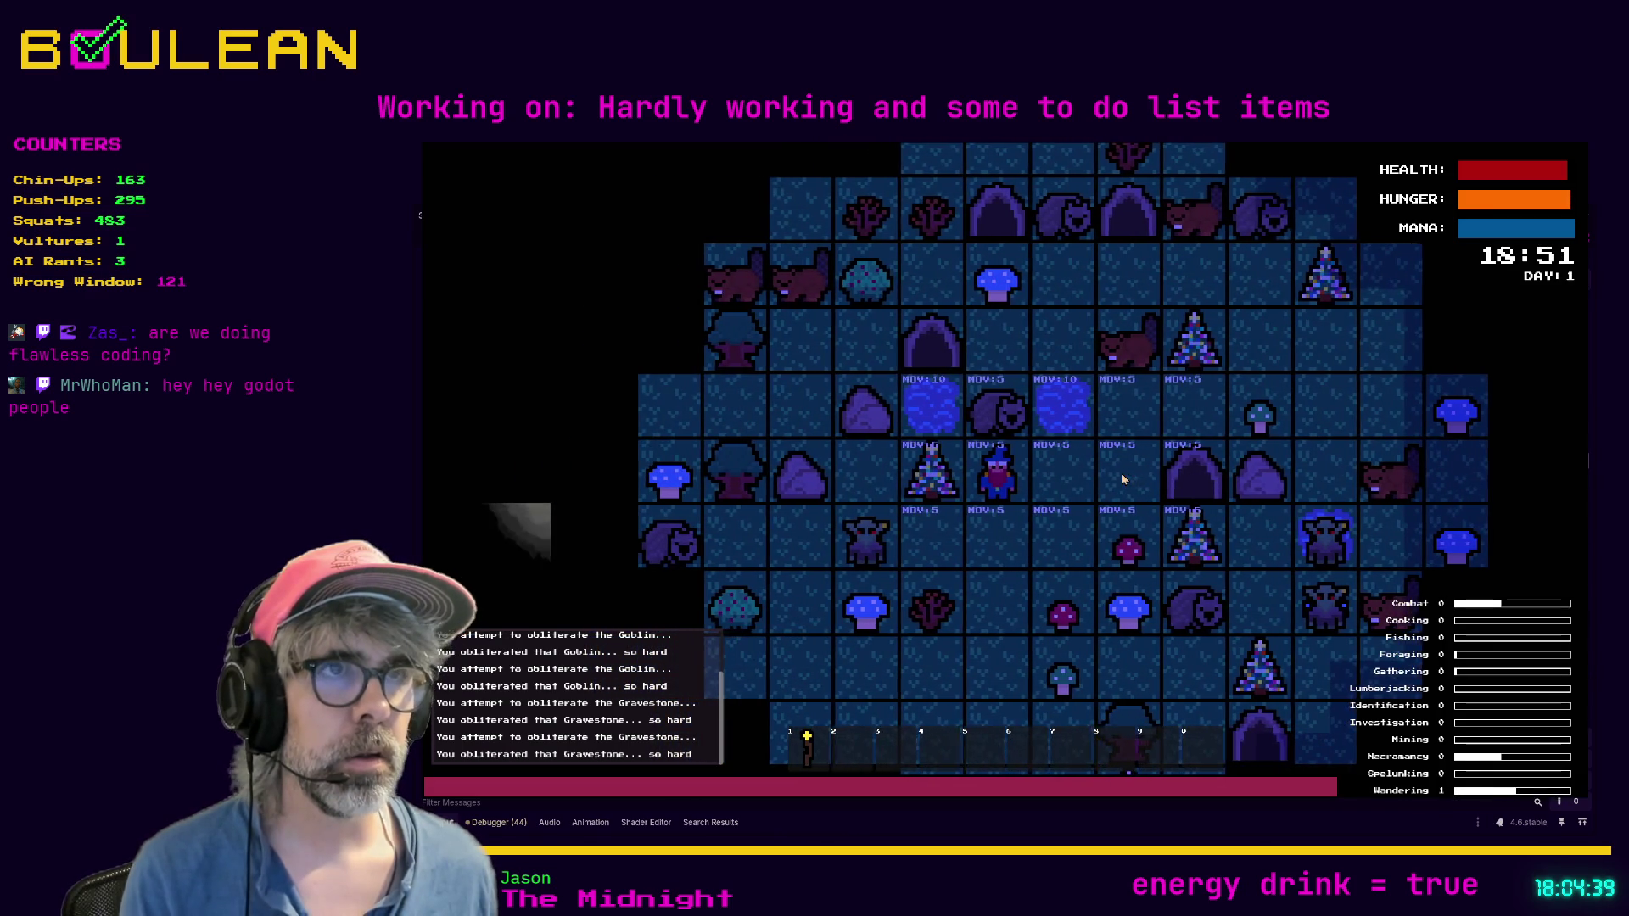
# Step: Pass a turn, move the wizard south and north, then stop the game with F8
pyautogui.press('space')
pyautogui.press('space')
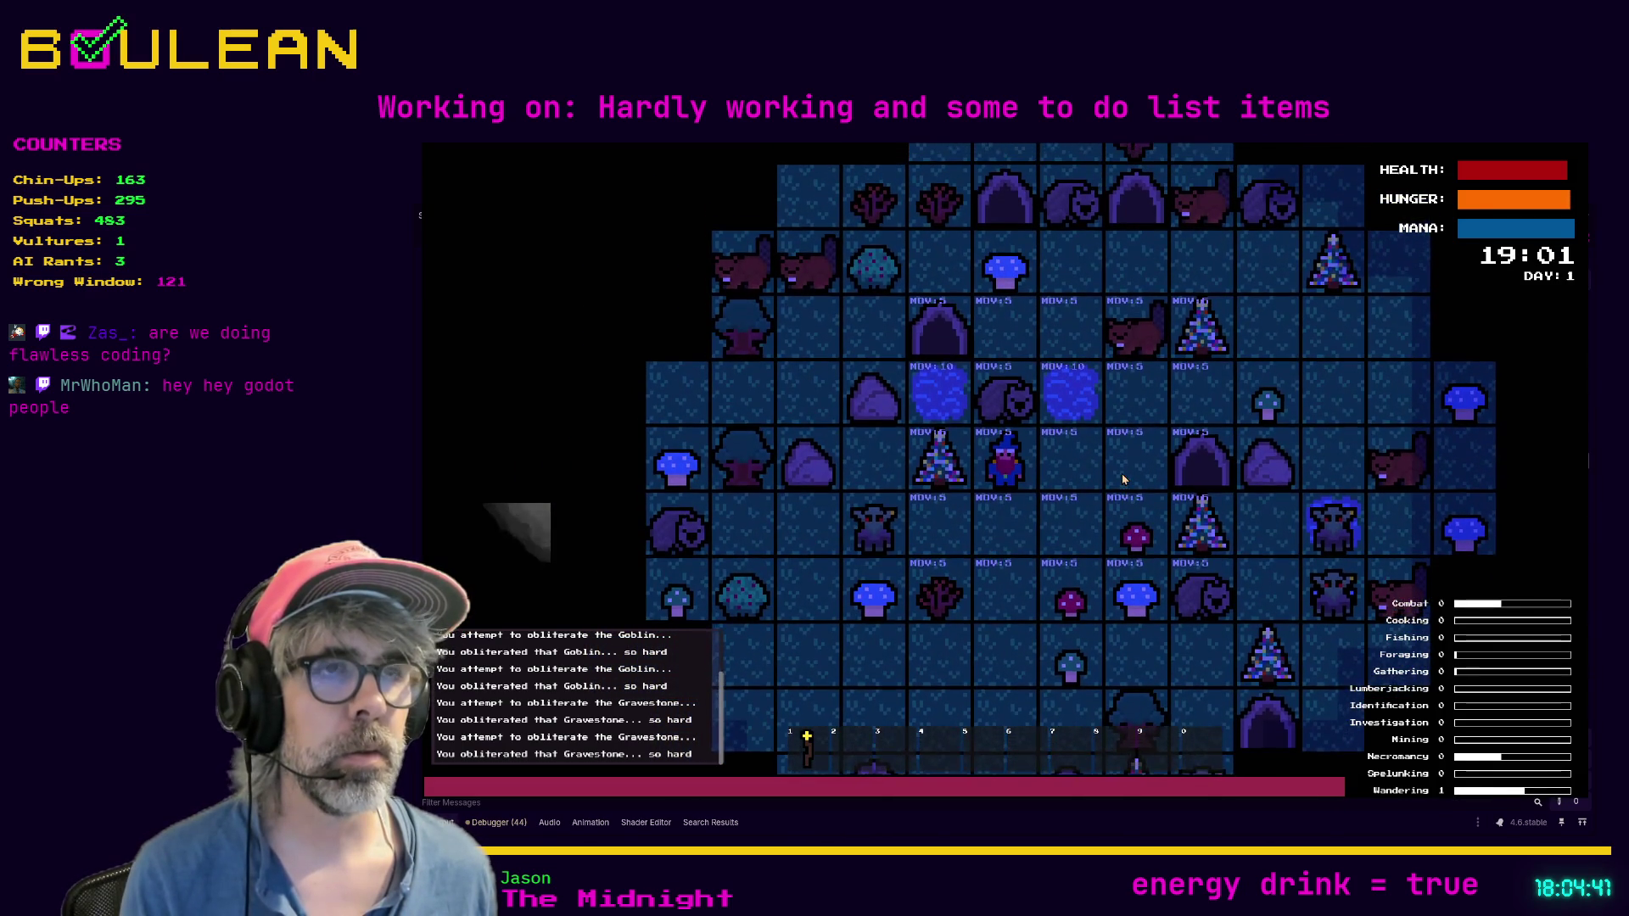
pyautogui.press('Down')
pyautogui.press('Down')
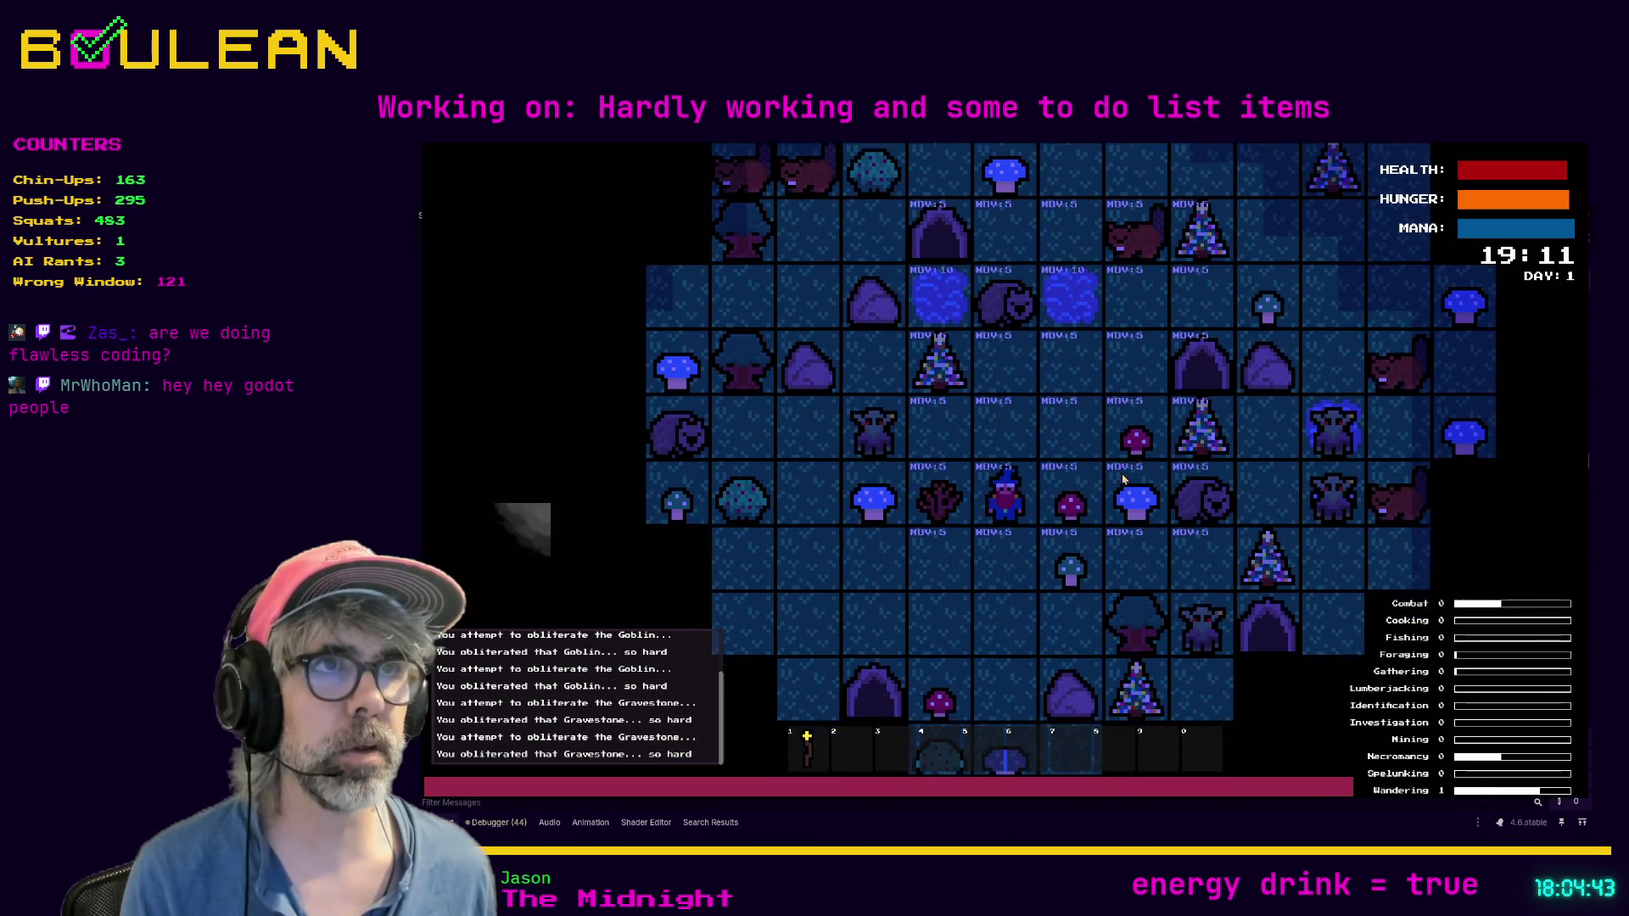
pyautogui.press('Up')
pyautogui.press('Up')
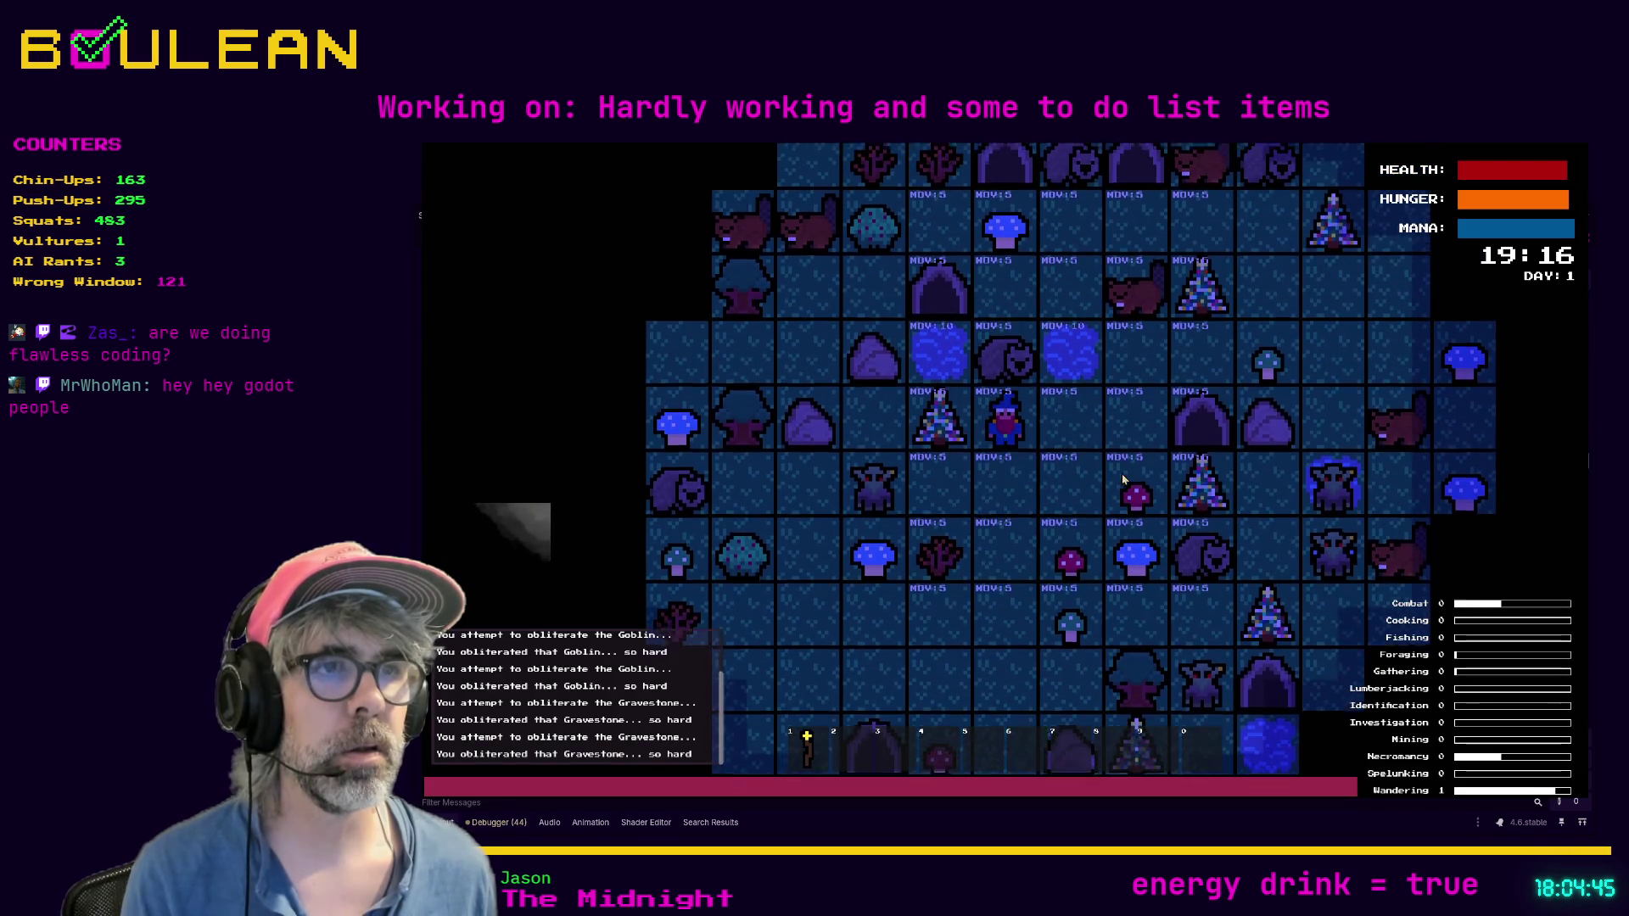
pyautogui.press('Up')
pyautogui.press('F8')
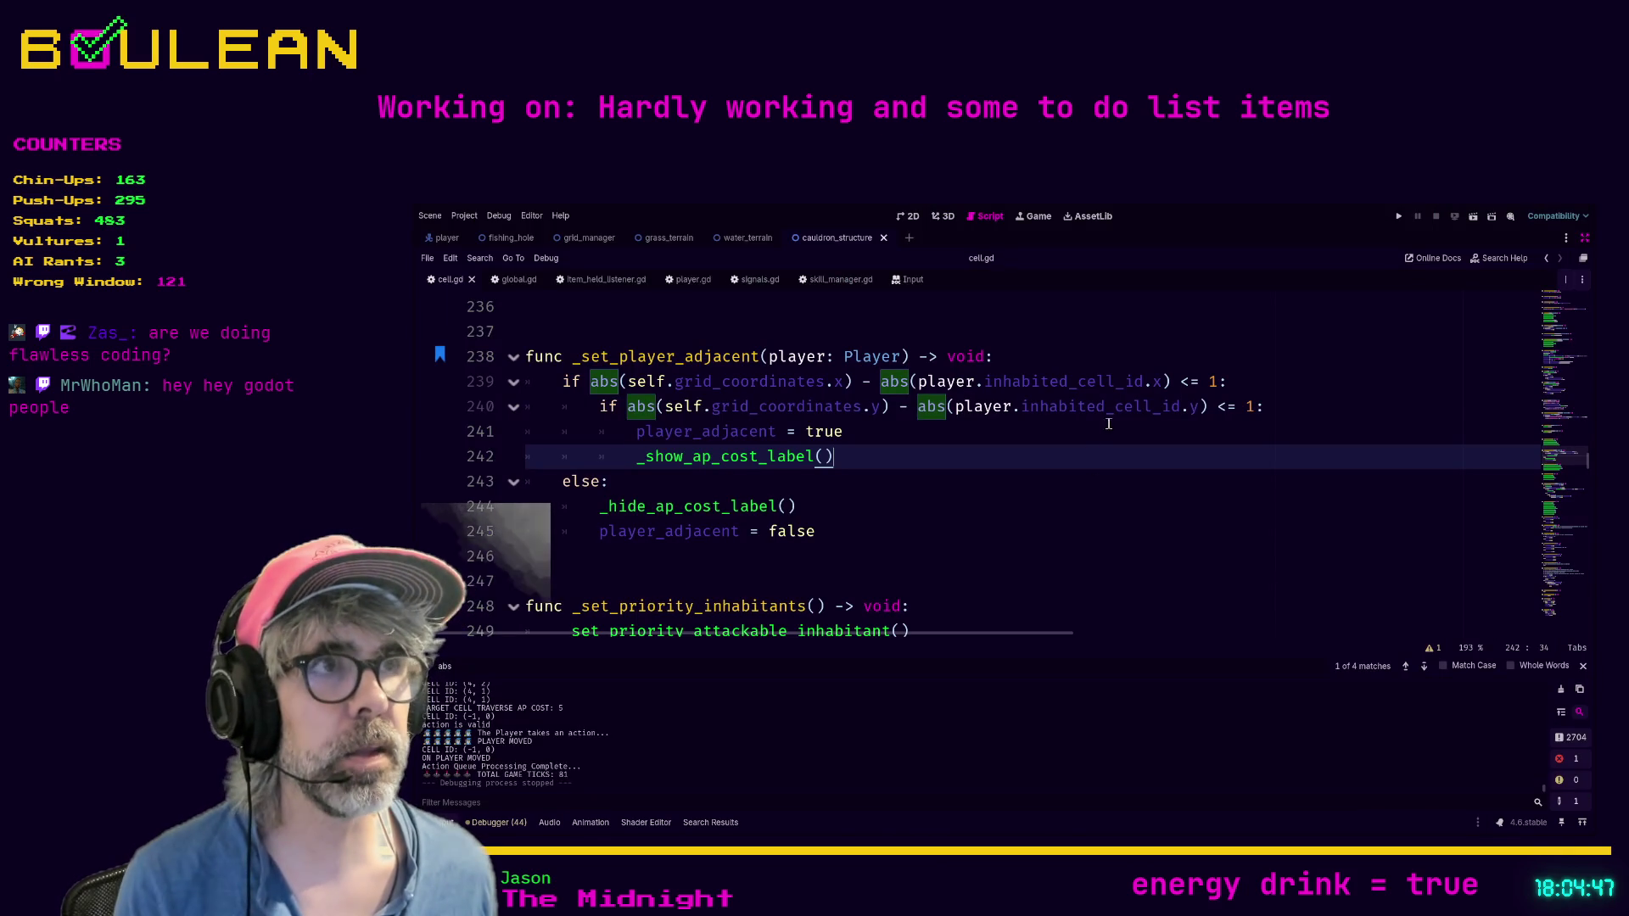
pyautogui.click(877, 408)
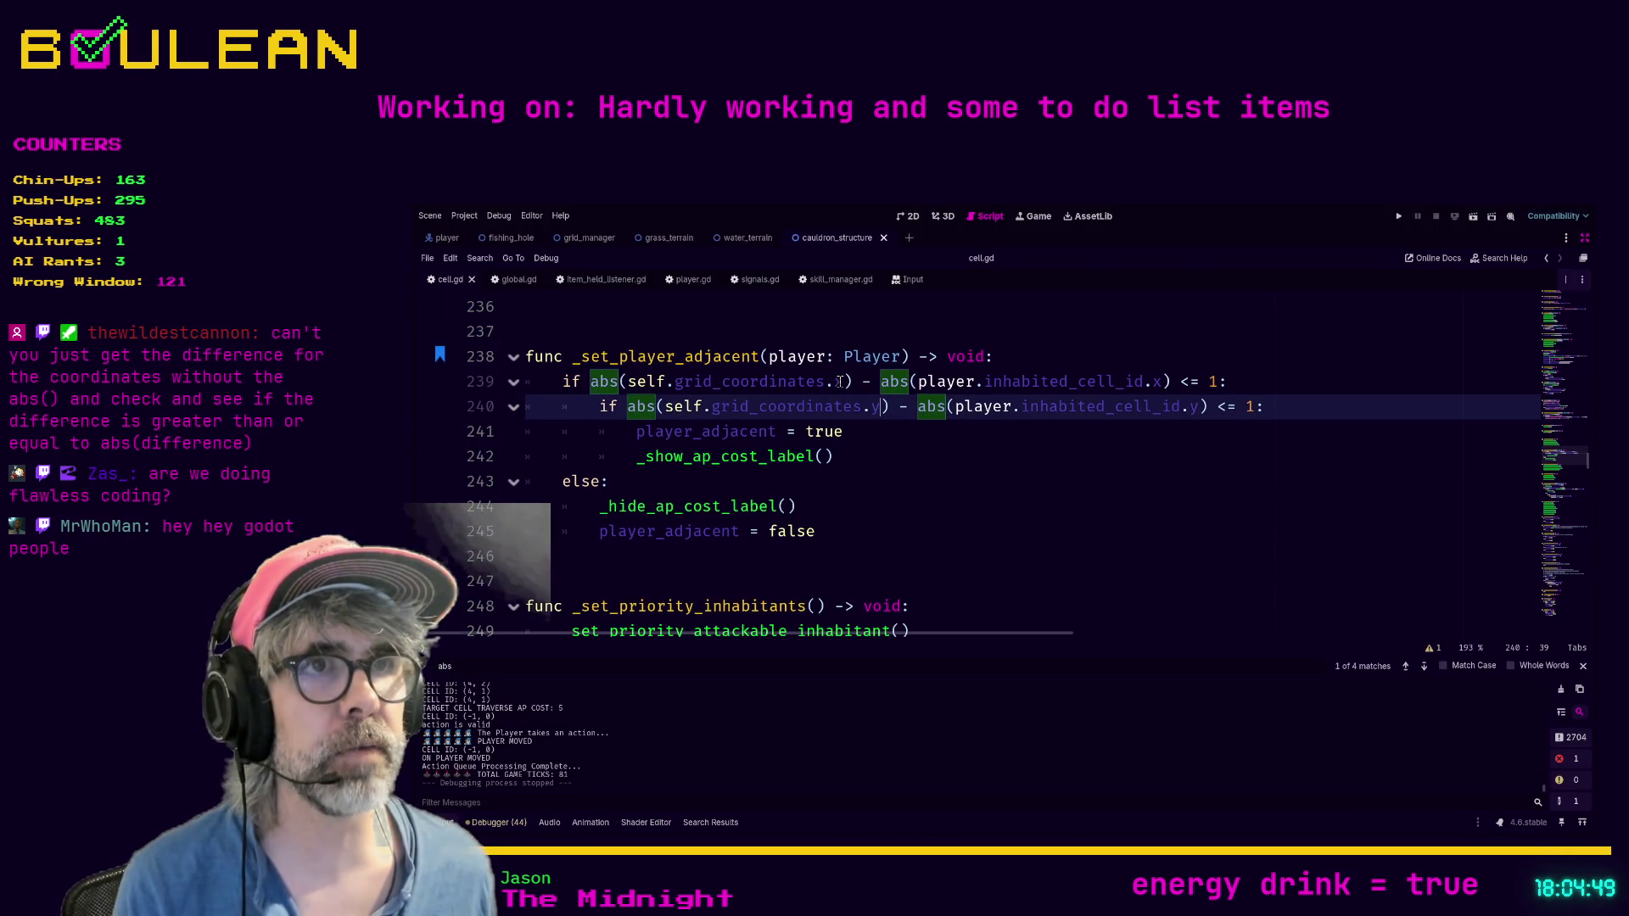
pyautogui.click(869, 410)
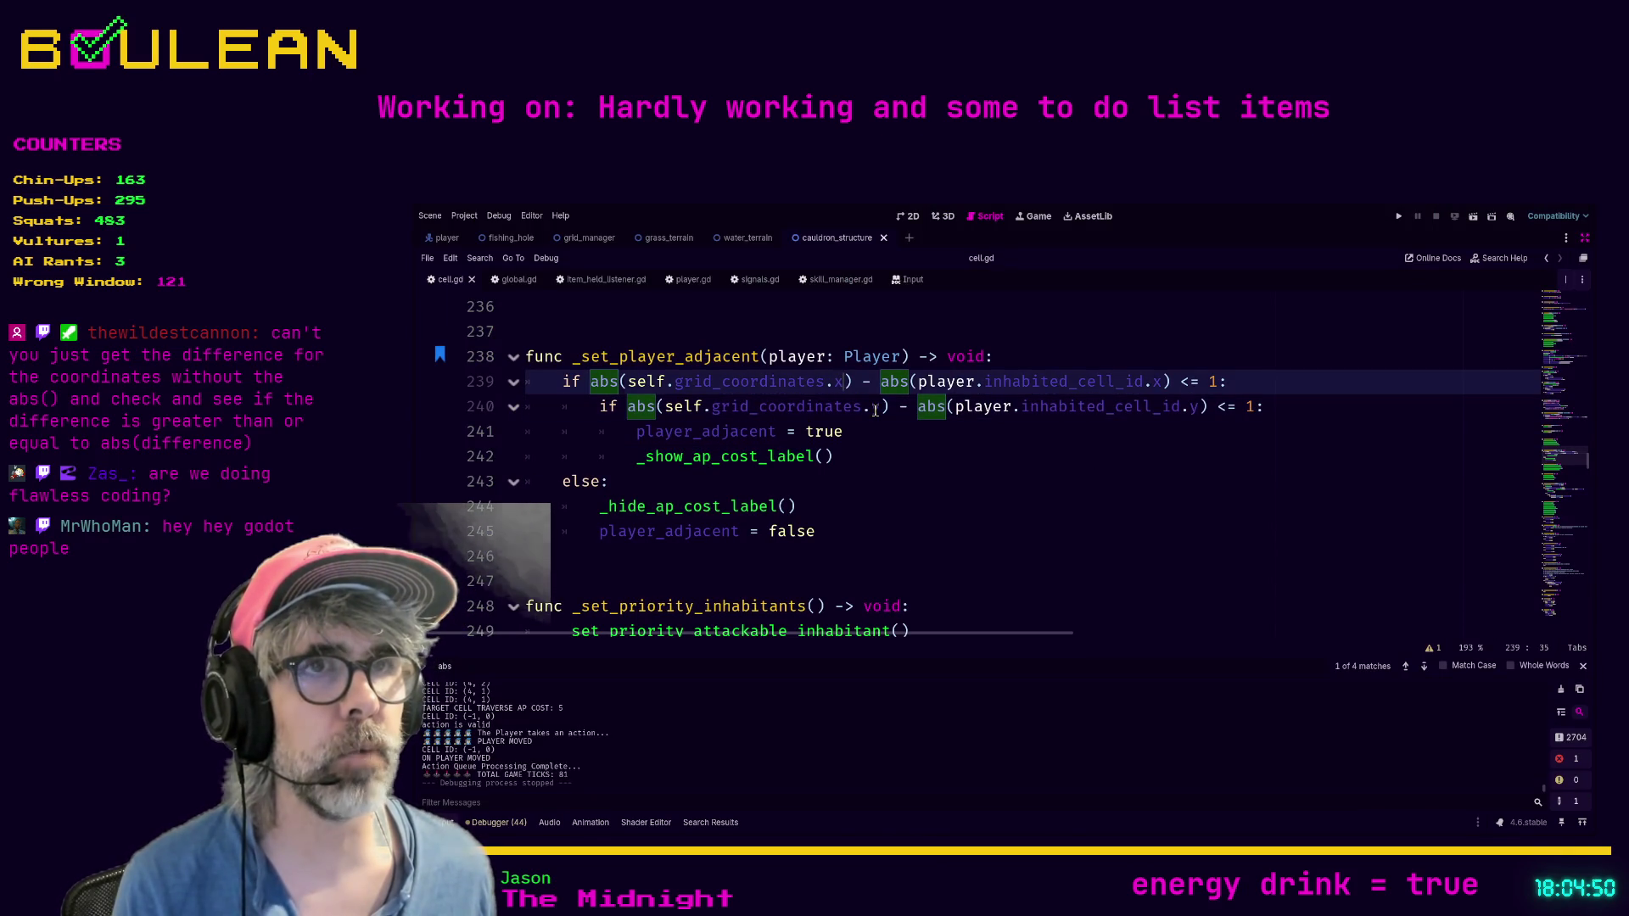
pyautogui.click(867, 464)
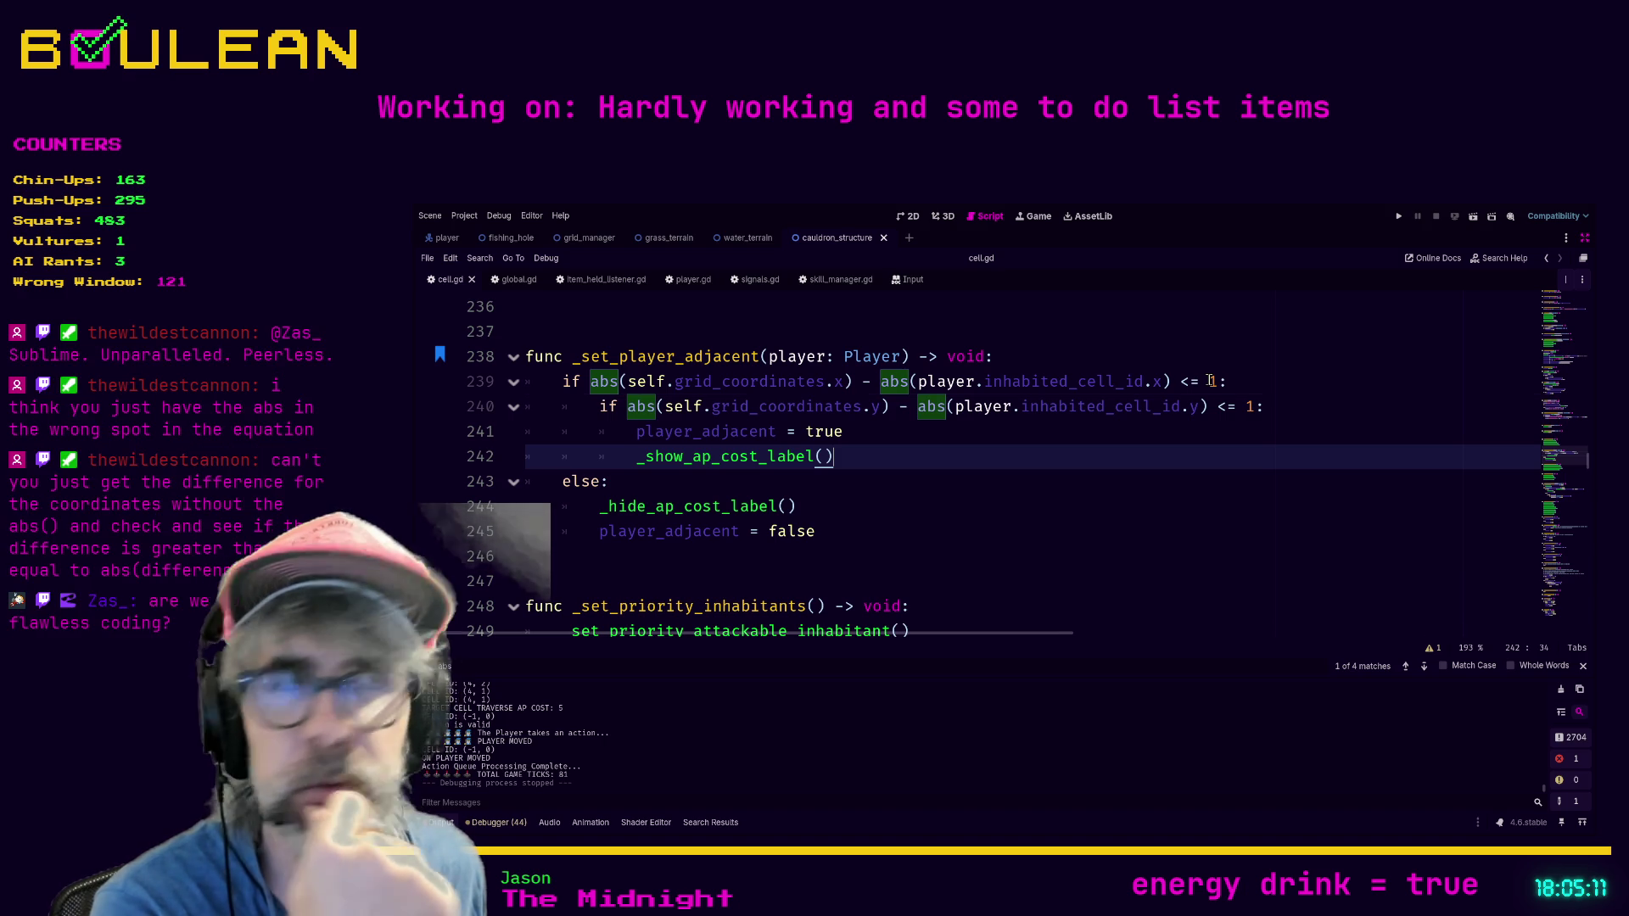
pyautogui.click(1210, 381)
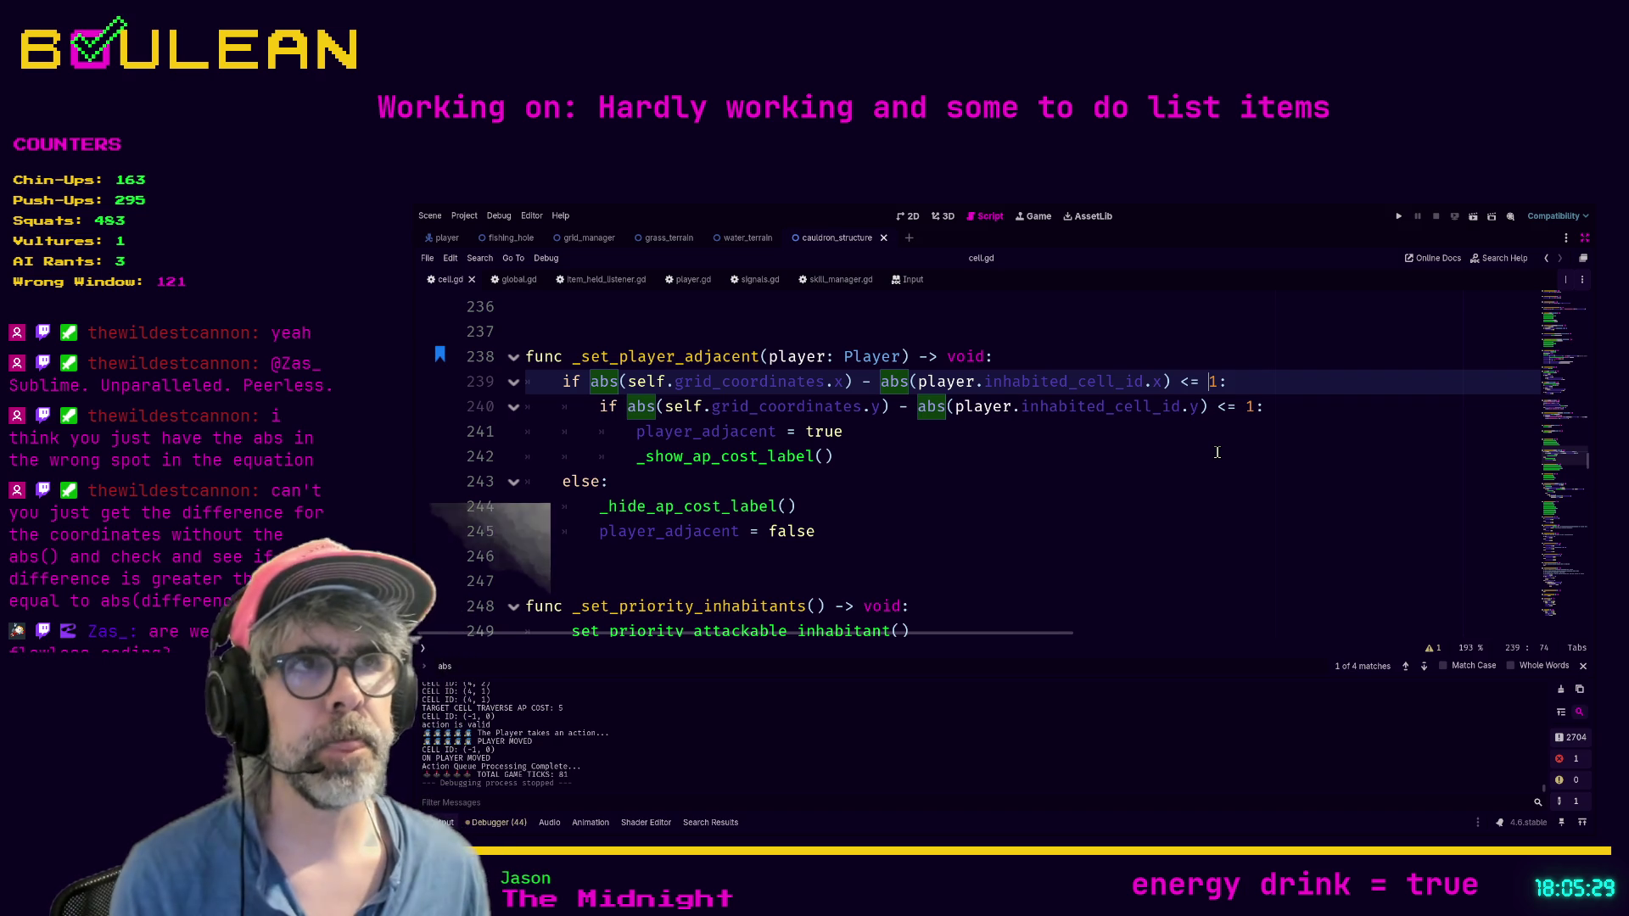
# Step: Insert line 239 at the top of _set_player_adjacent declaring var vector_difference: Vector2
pyautogui.press('Up')
pyautogui.press('Return')
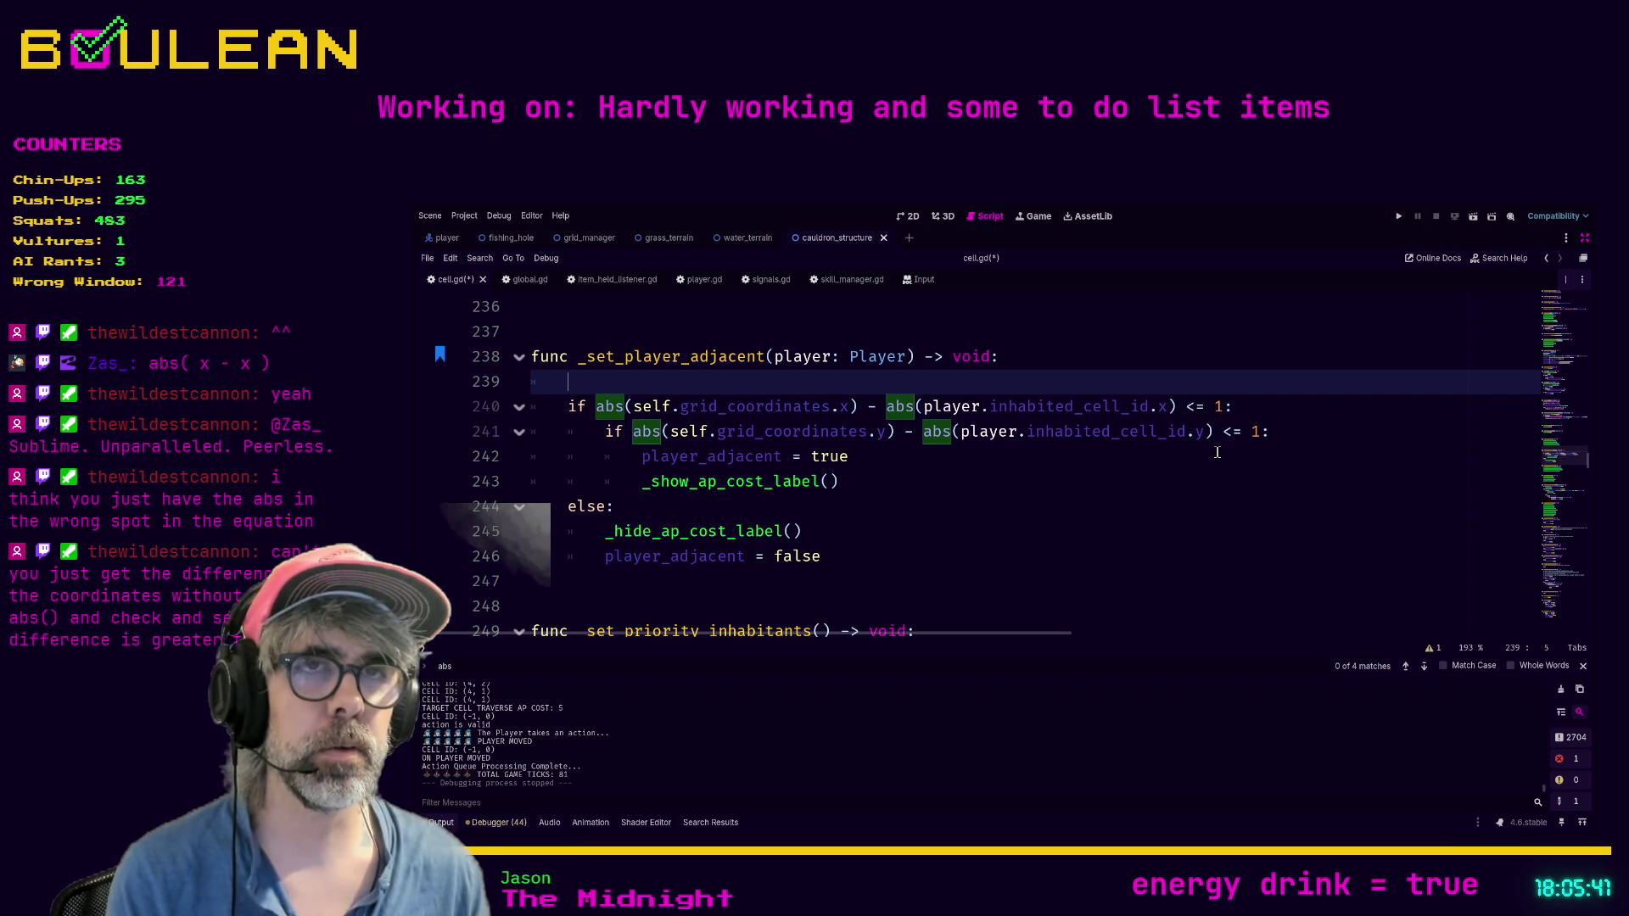
pyautogui.write('differ')
pyautogui.press('BackSpace')
pyautogui.press('BackSpace')
pyautogui.press('BackSpace')
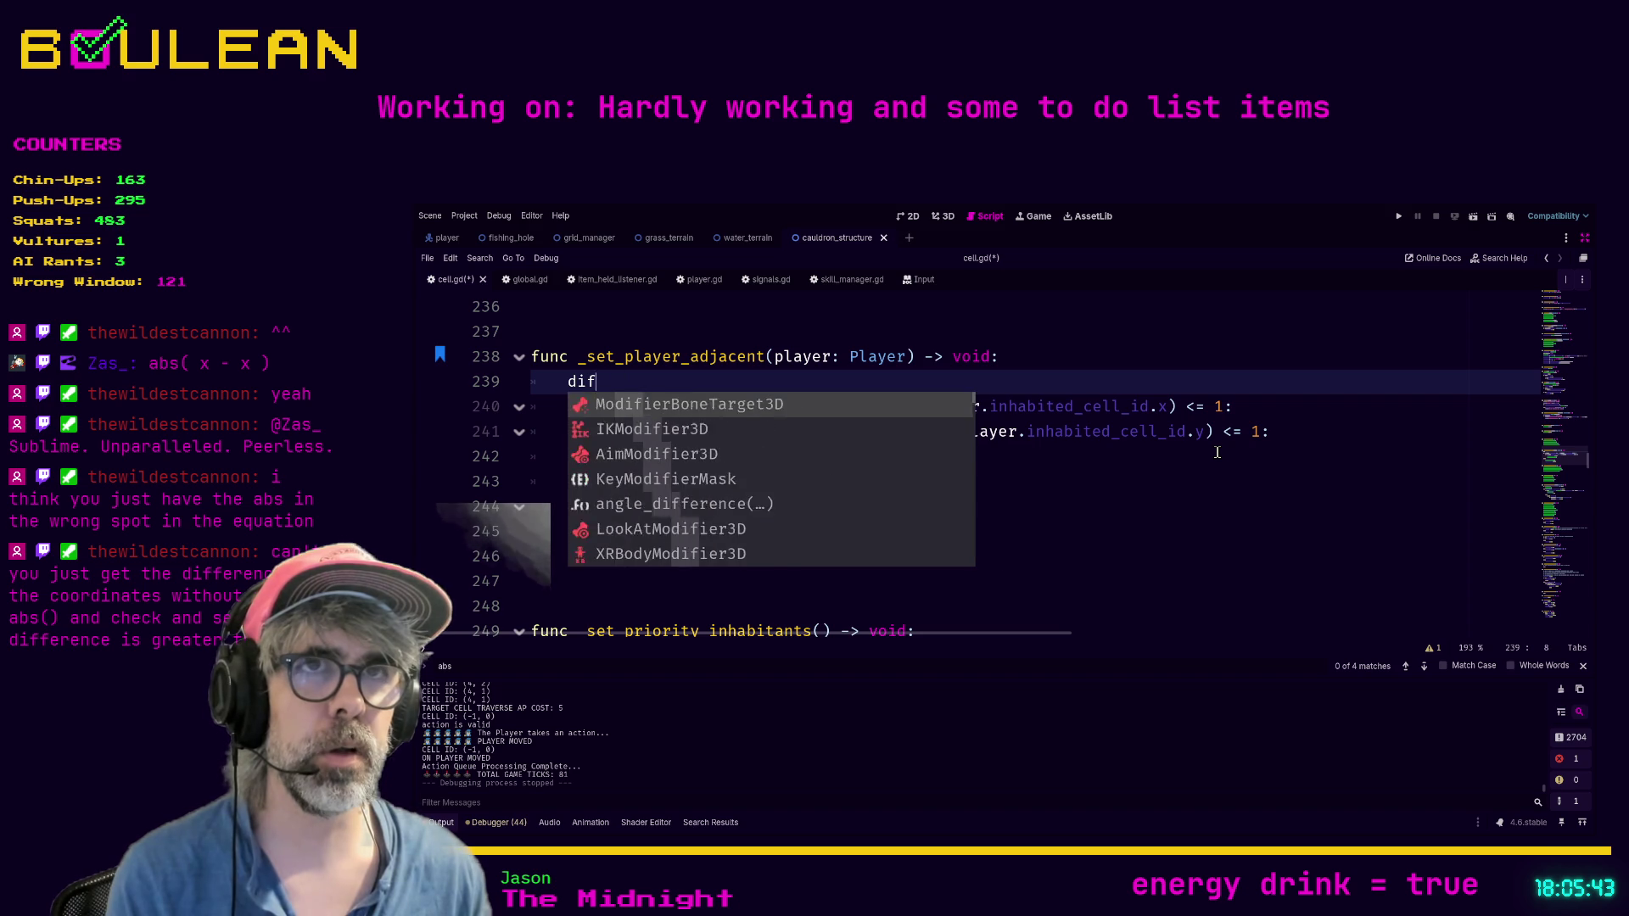
pyautogui.press('BackSpace')
pyautogui.press('BackSpace')
pyautogui.press('BackSpace')
pyautogui.write('ve')
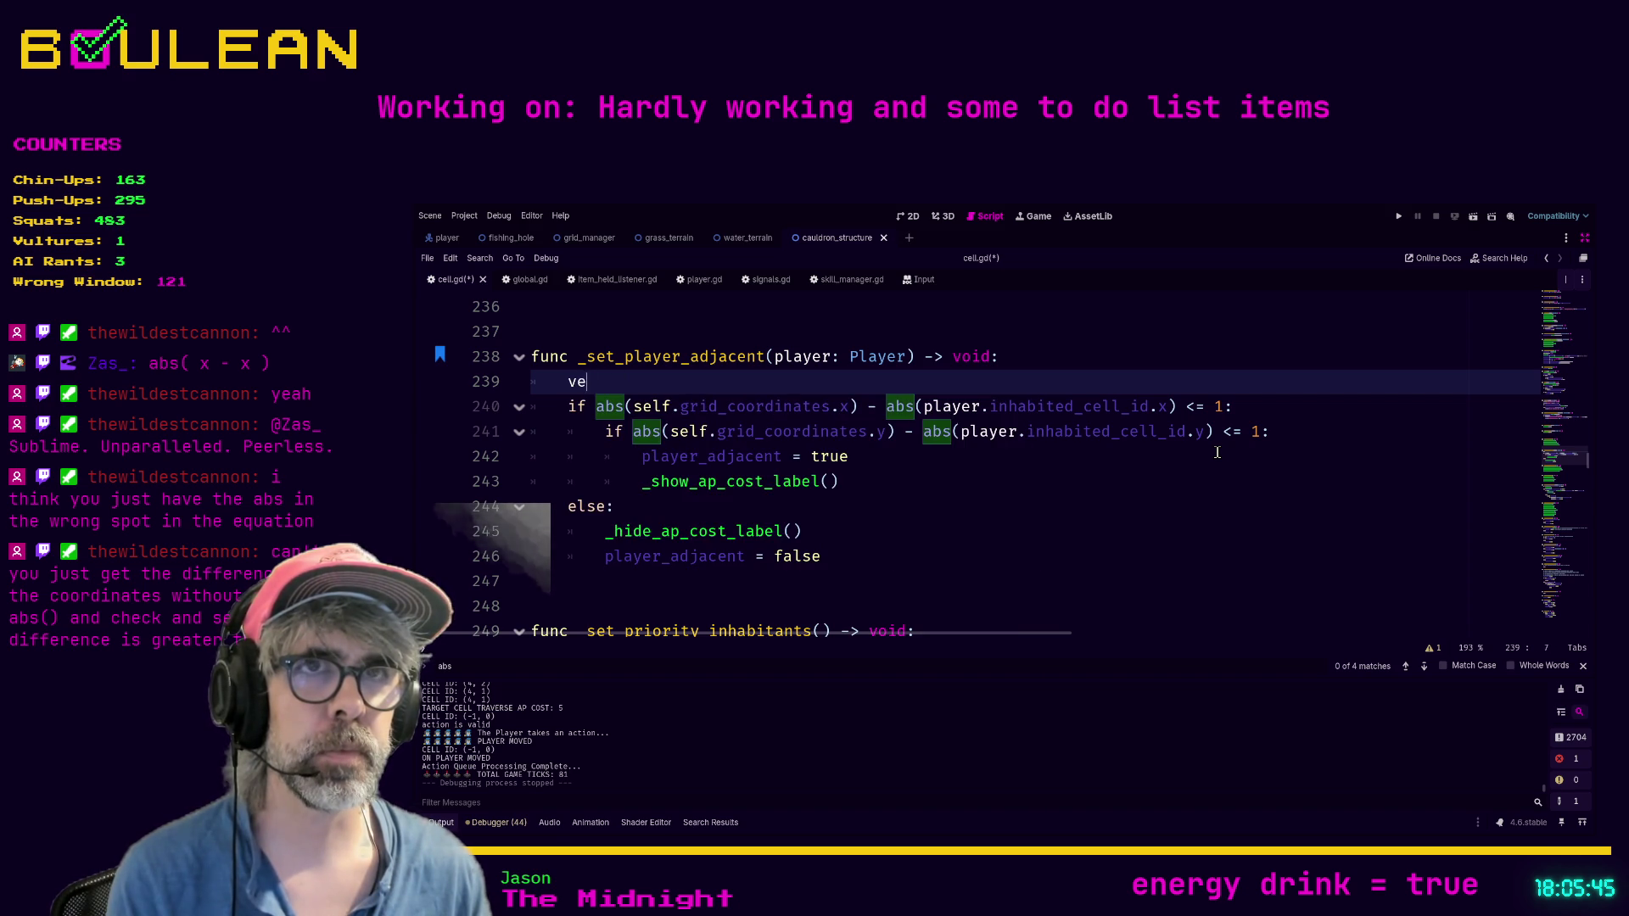
pyautogui.write('ctor_differenc')
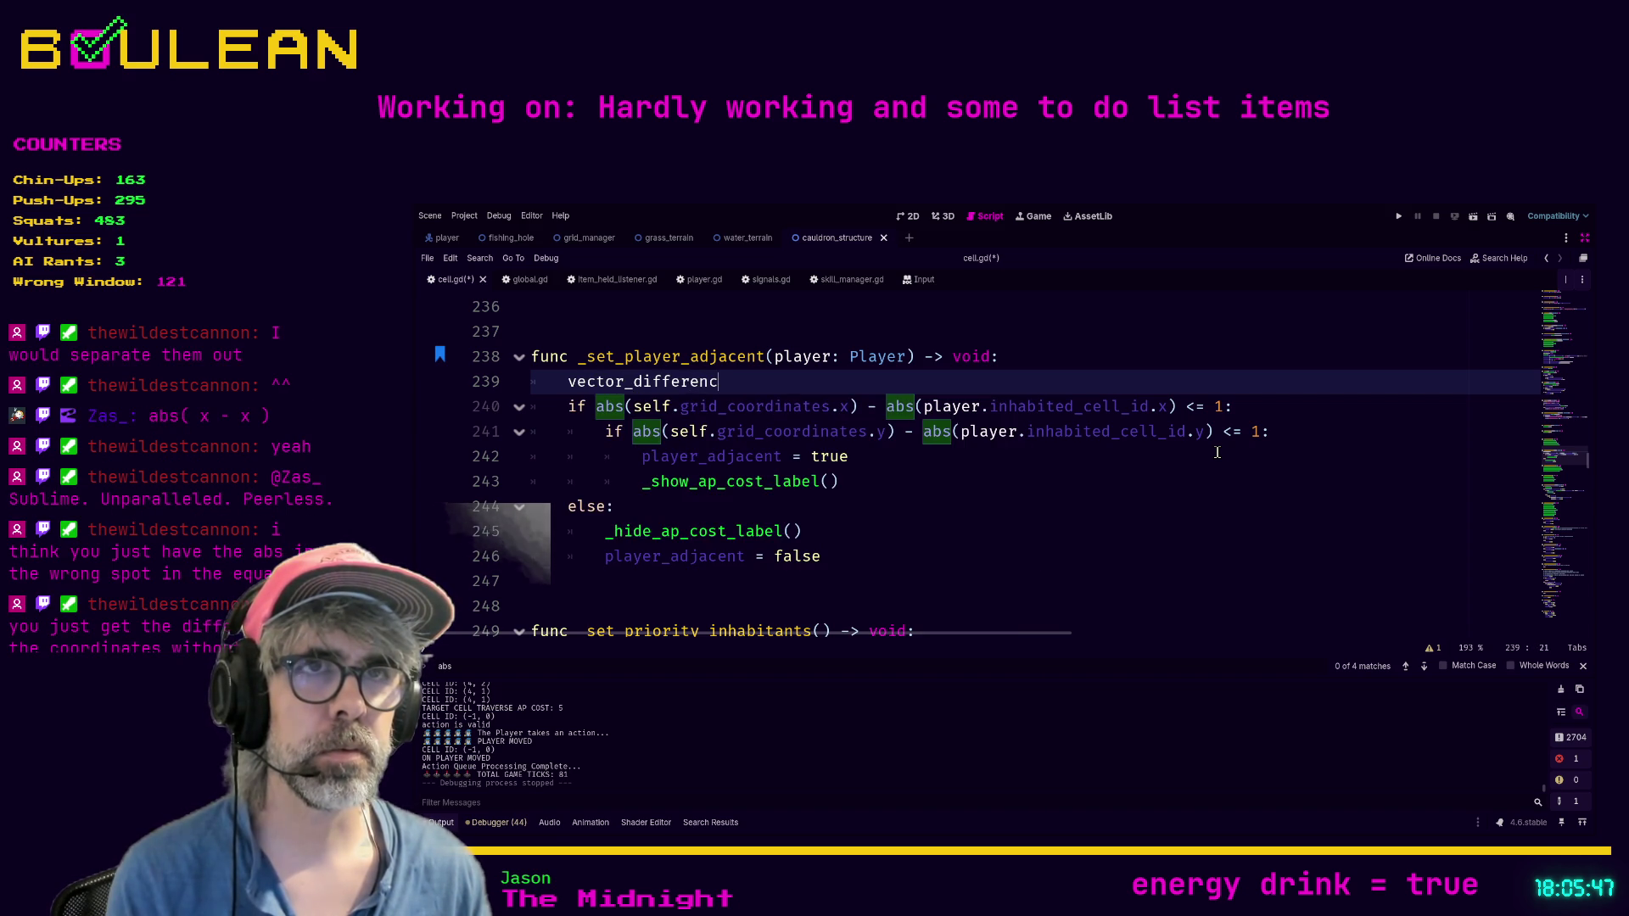
pyautogui.write('e: Vector')
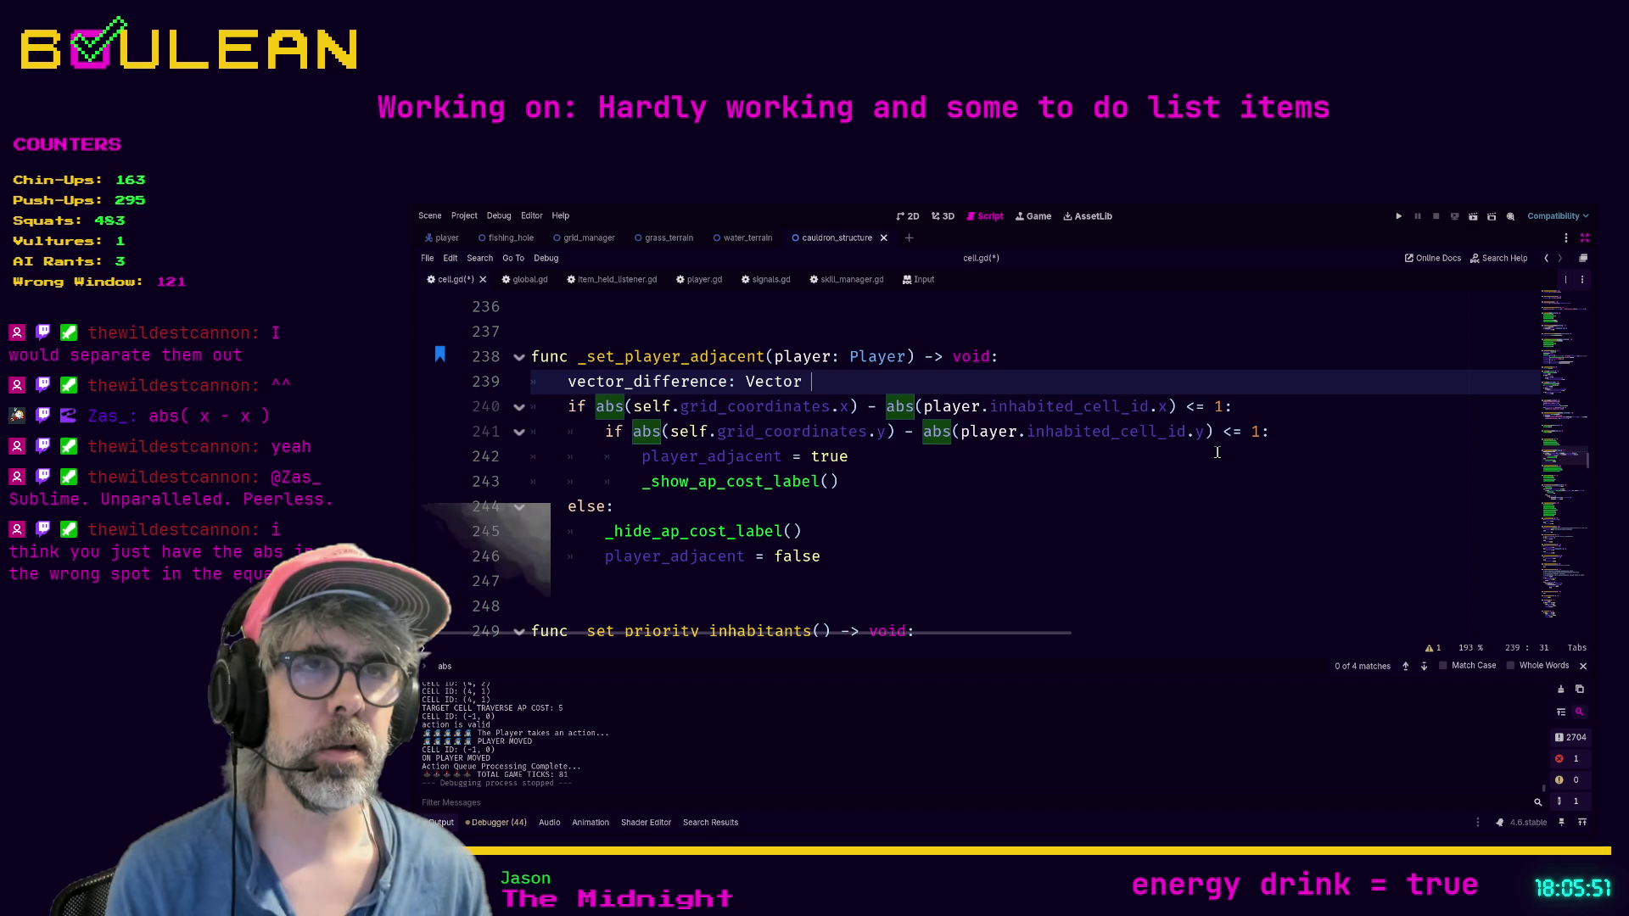
pyautogui.press('BackSpace')
pyautogui.write('2 player')
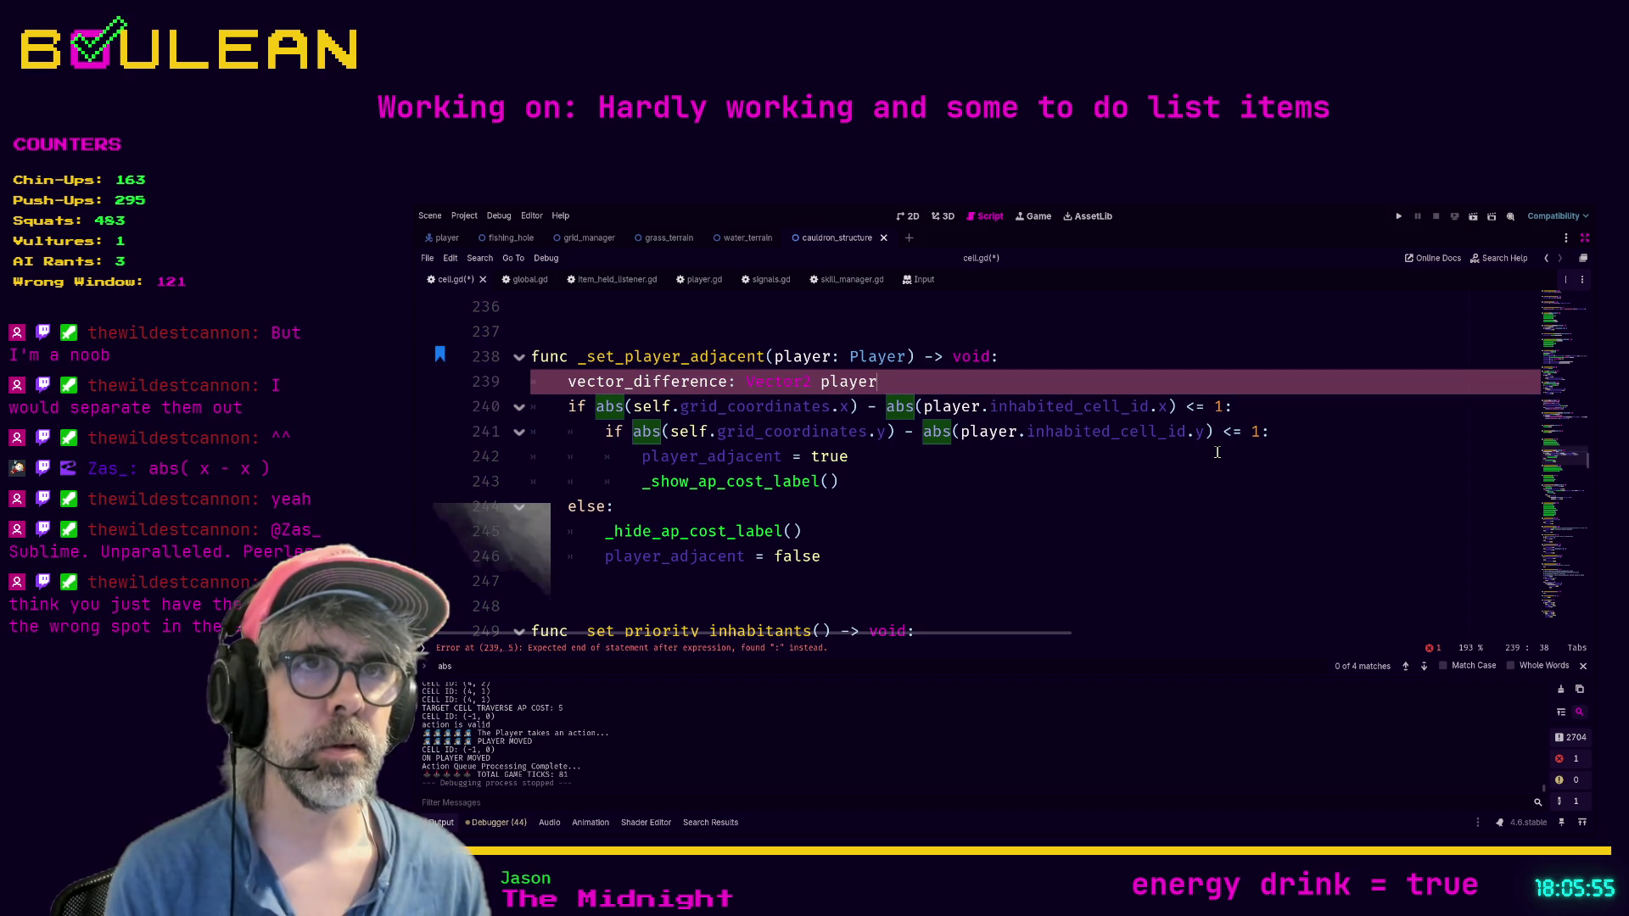
pyautogui.press('BackSpace')
pyautogui.press('BackSpace')
pyautogui.press('BackSpace')
pyautogui.press('BackSpace')
pyautogui.press('BackSpace')
pyautogui.press('BackSpace')
pyautogui.write('self')
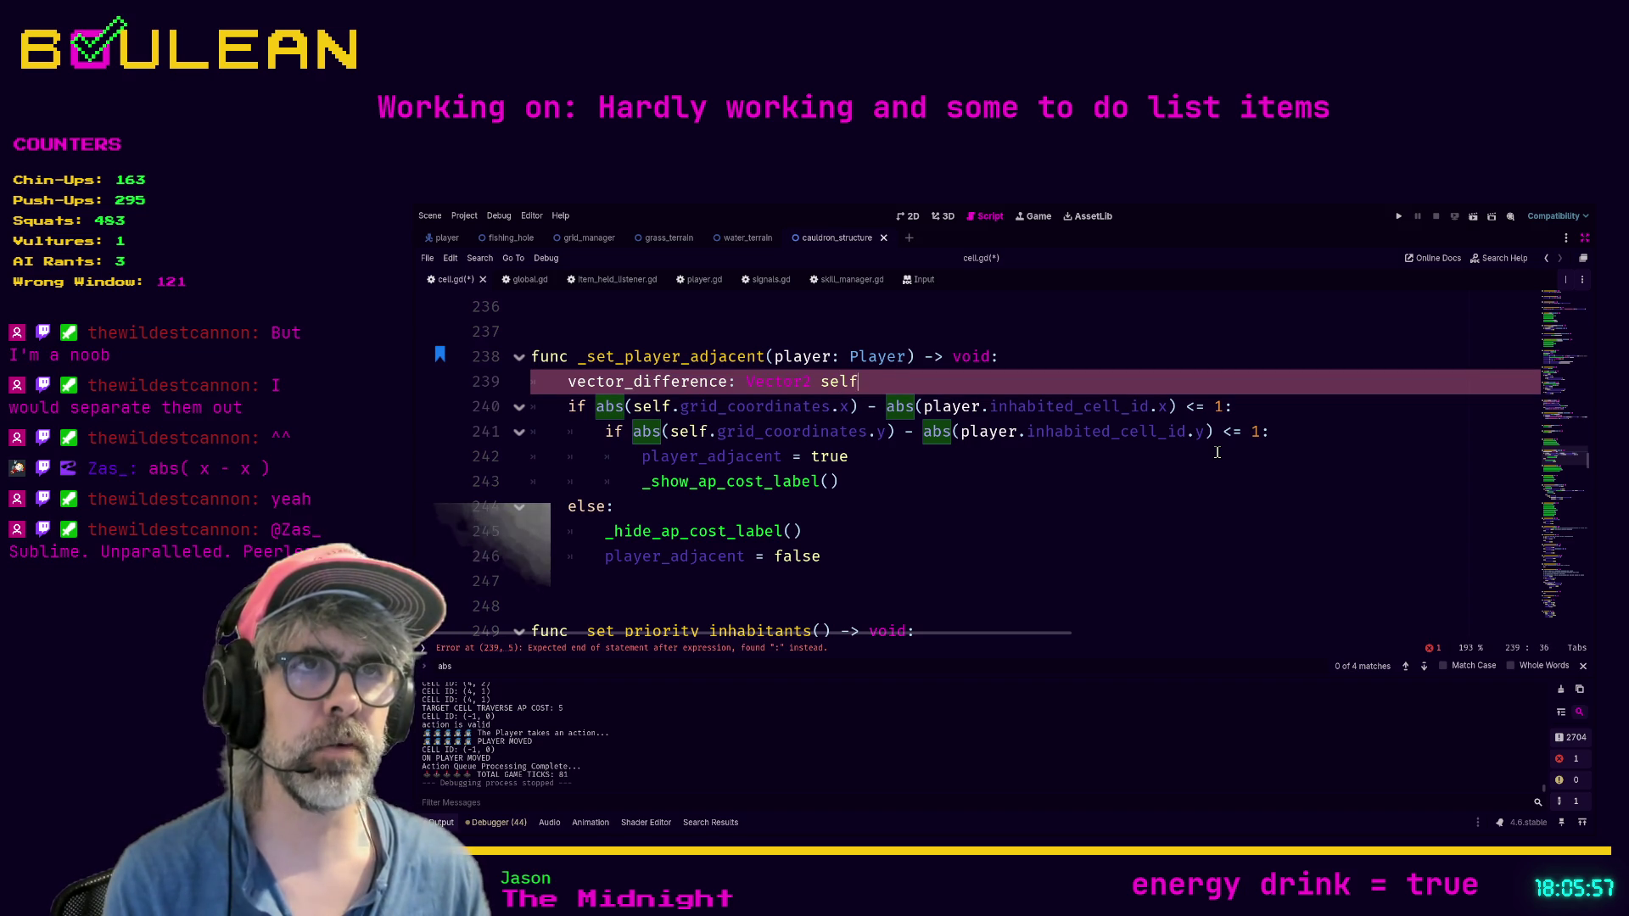
pyautogui.write('.grid_coo')
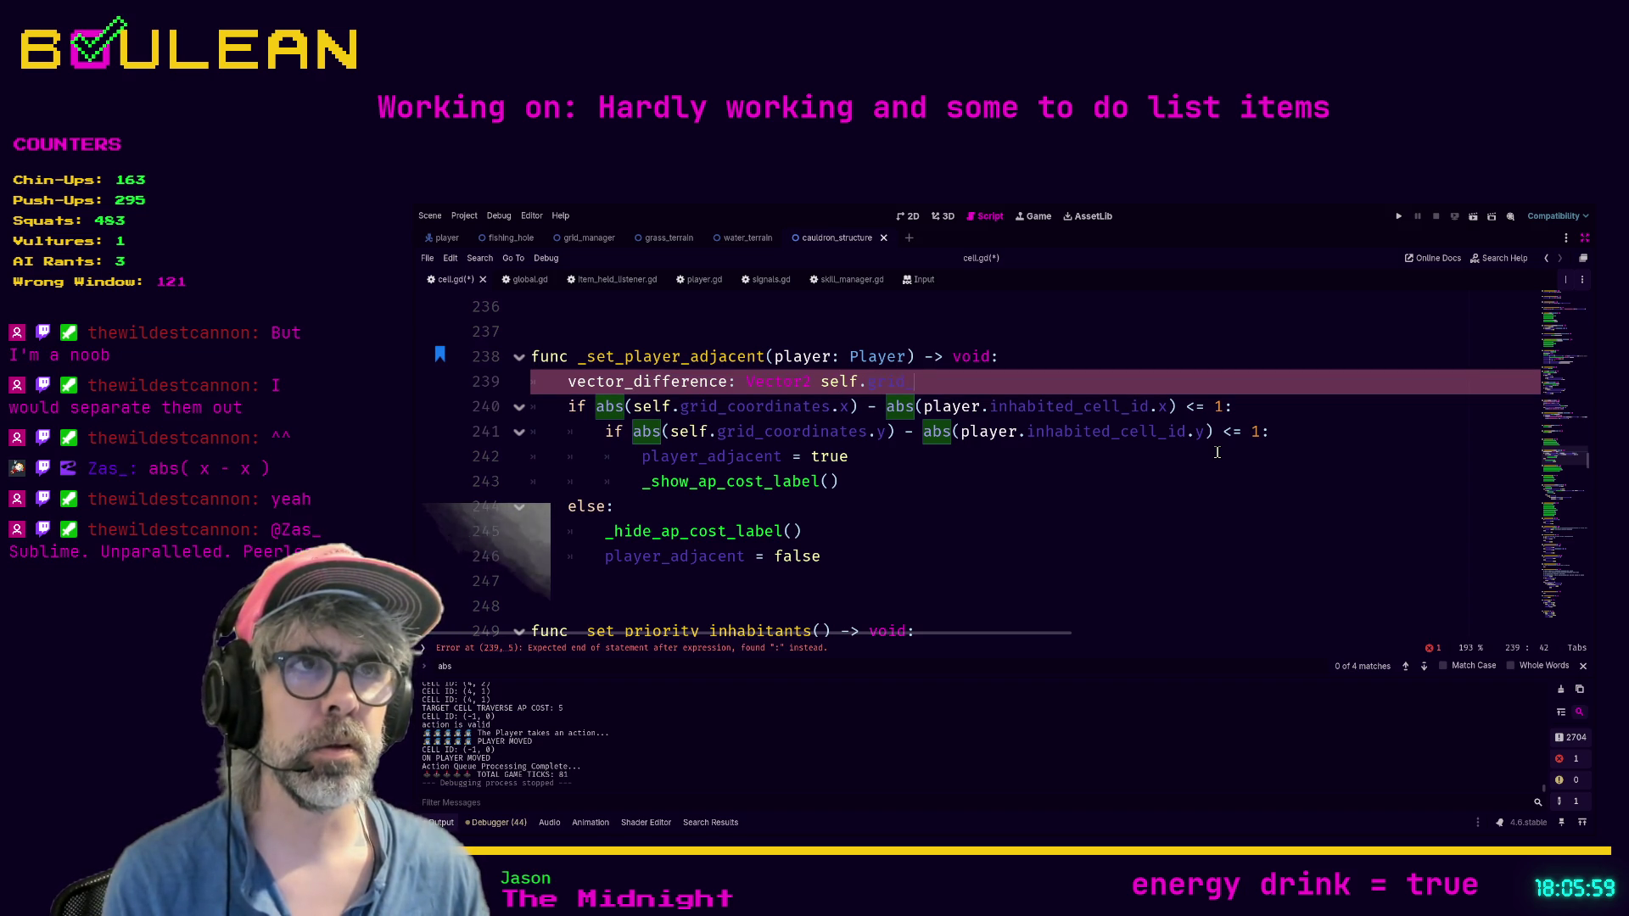
pyautogui.press('BackSpace')
pyautogui.press('BackSpace')
pyautogui.press('BackSpace')
pyautogui.write('=')
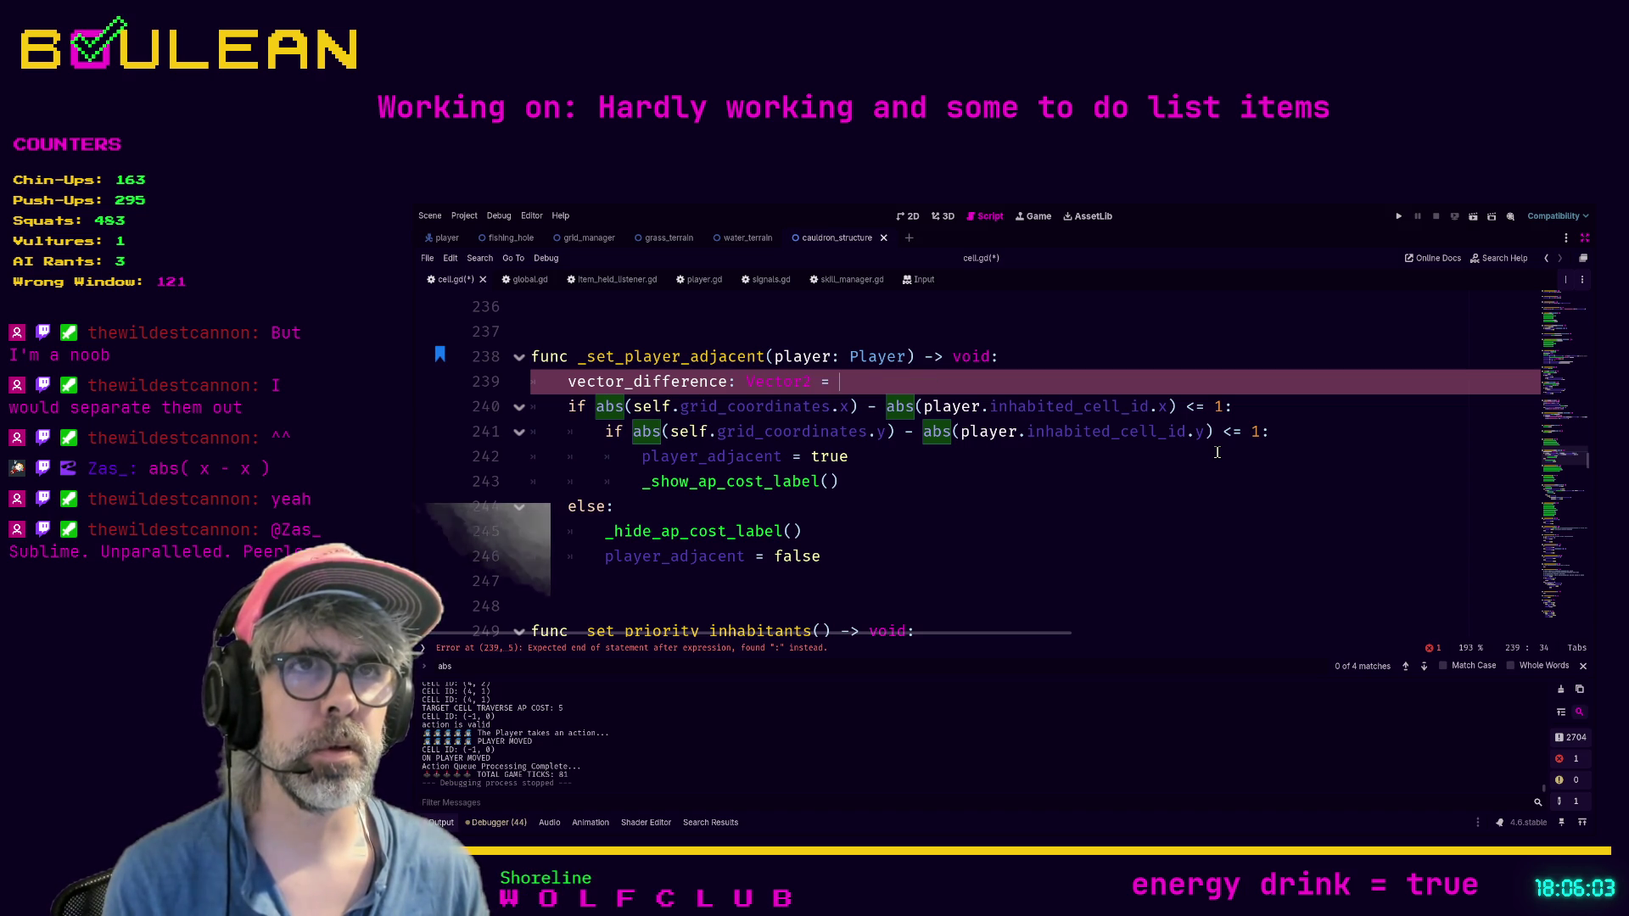
pyautogui.write('self.')
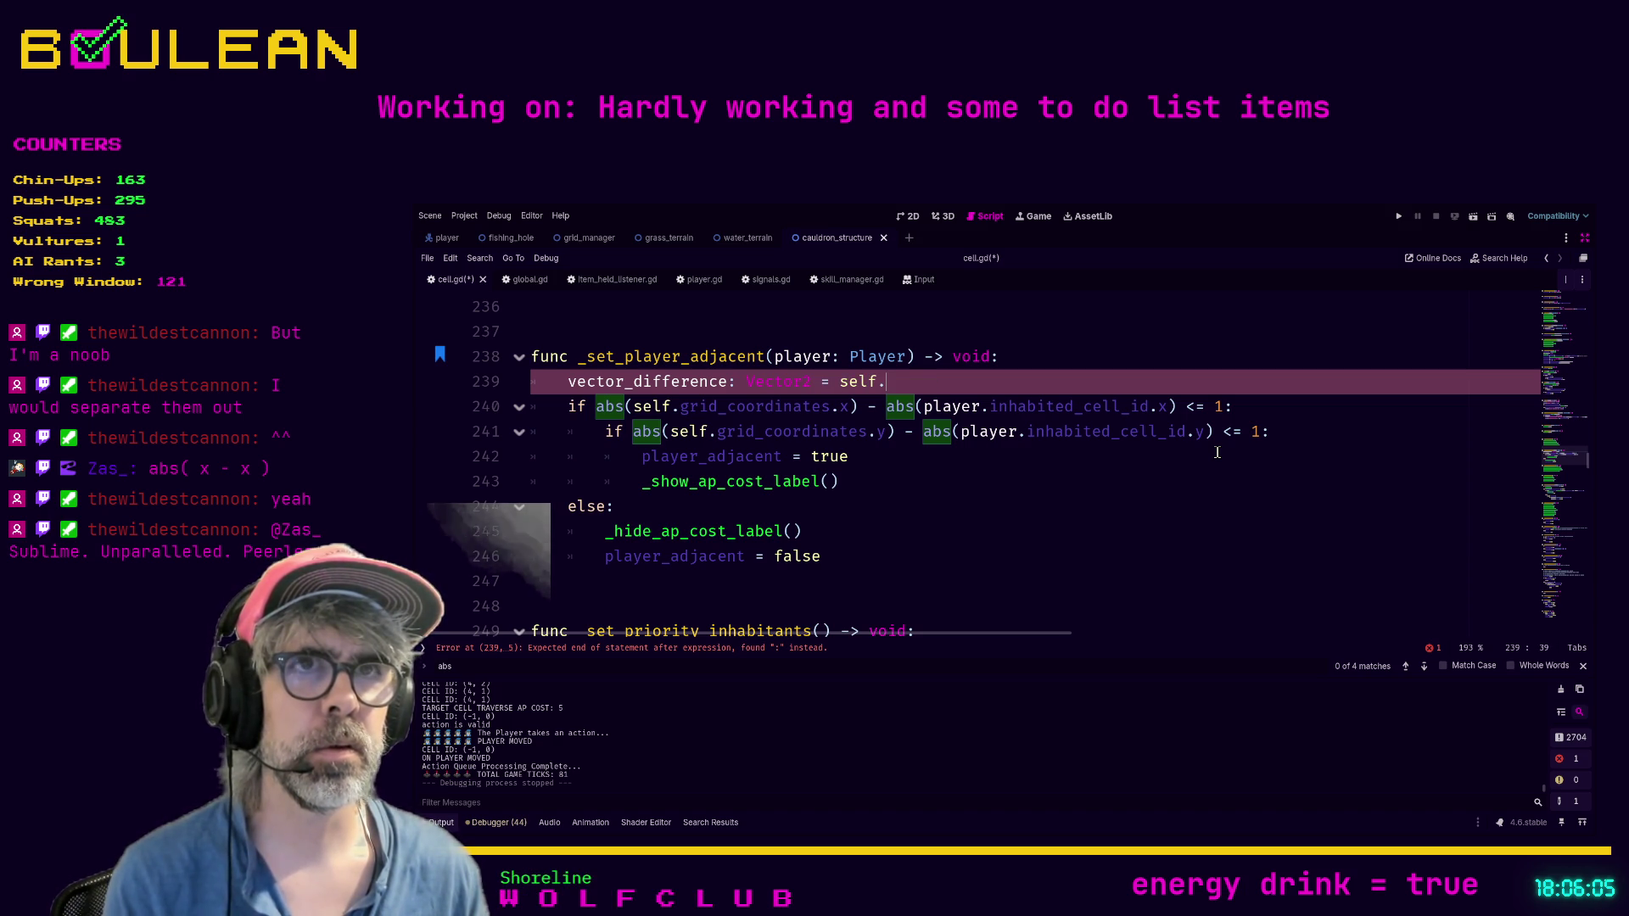
pyautogui.press('Home')
pyautogui.write('var')
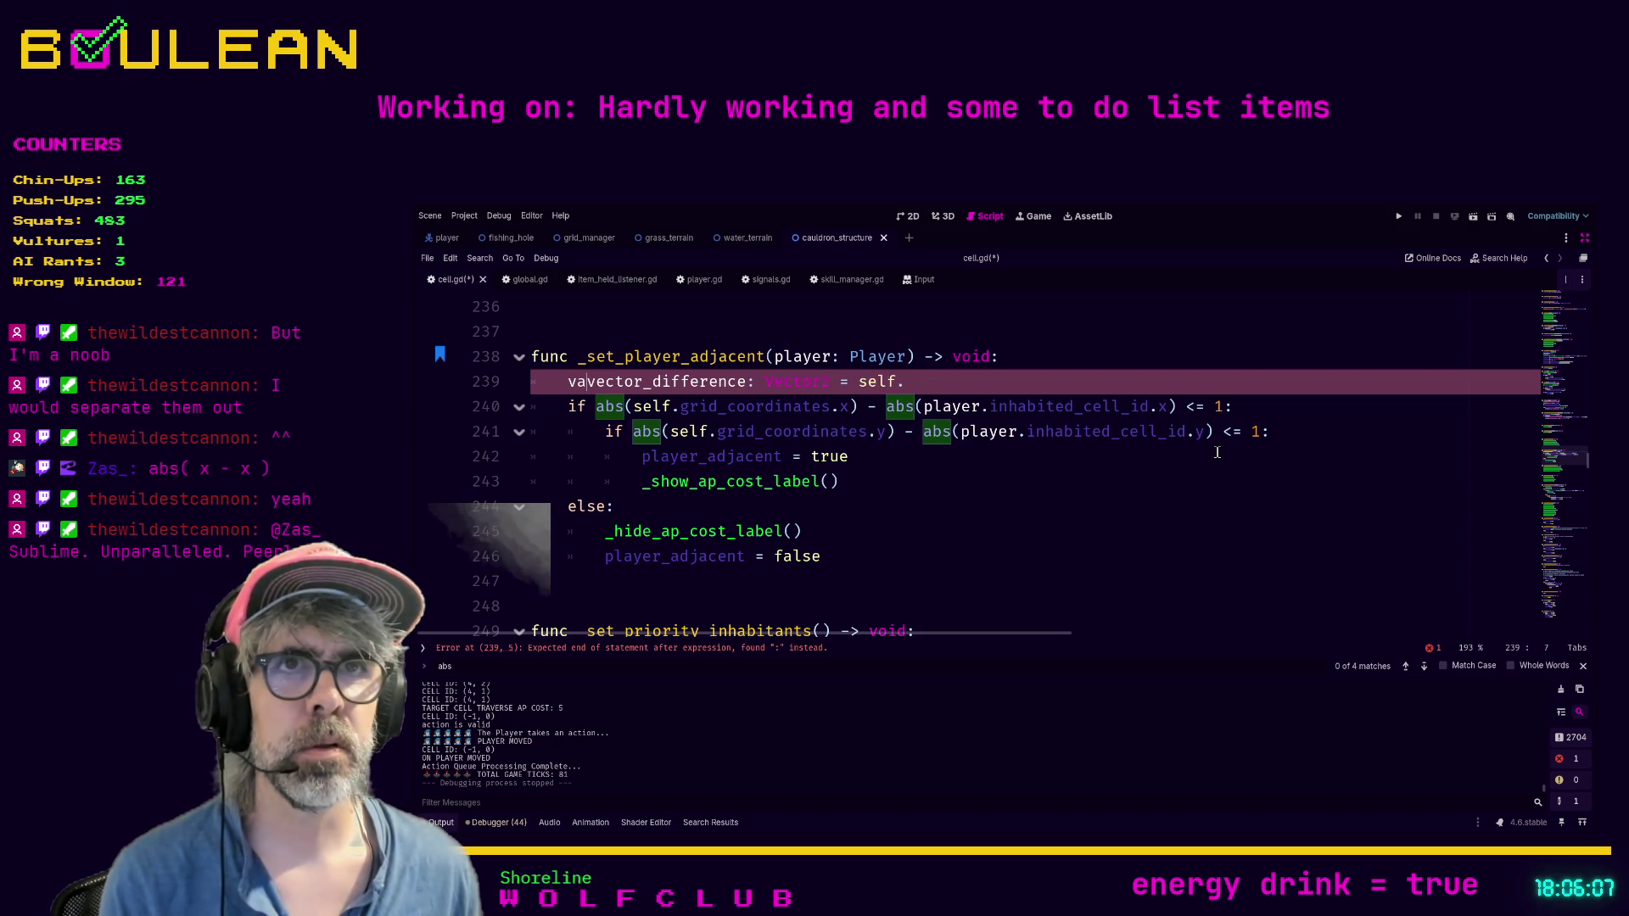
pyautogui.press('End')
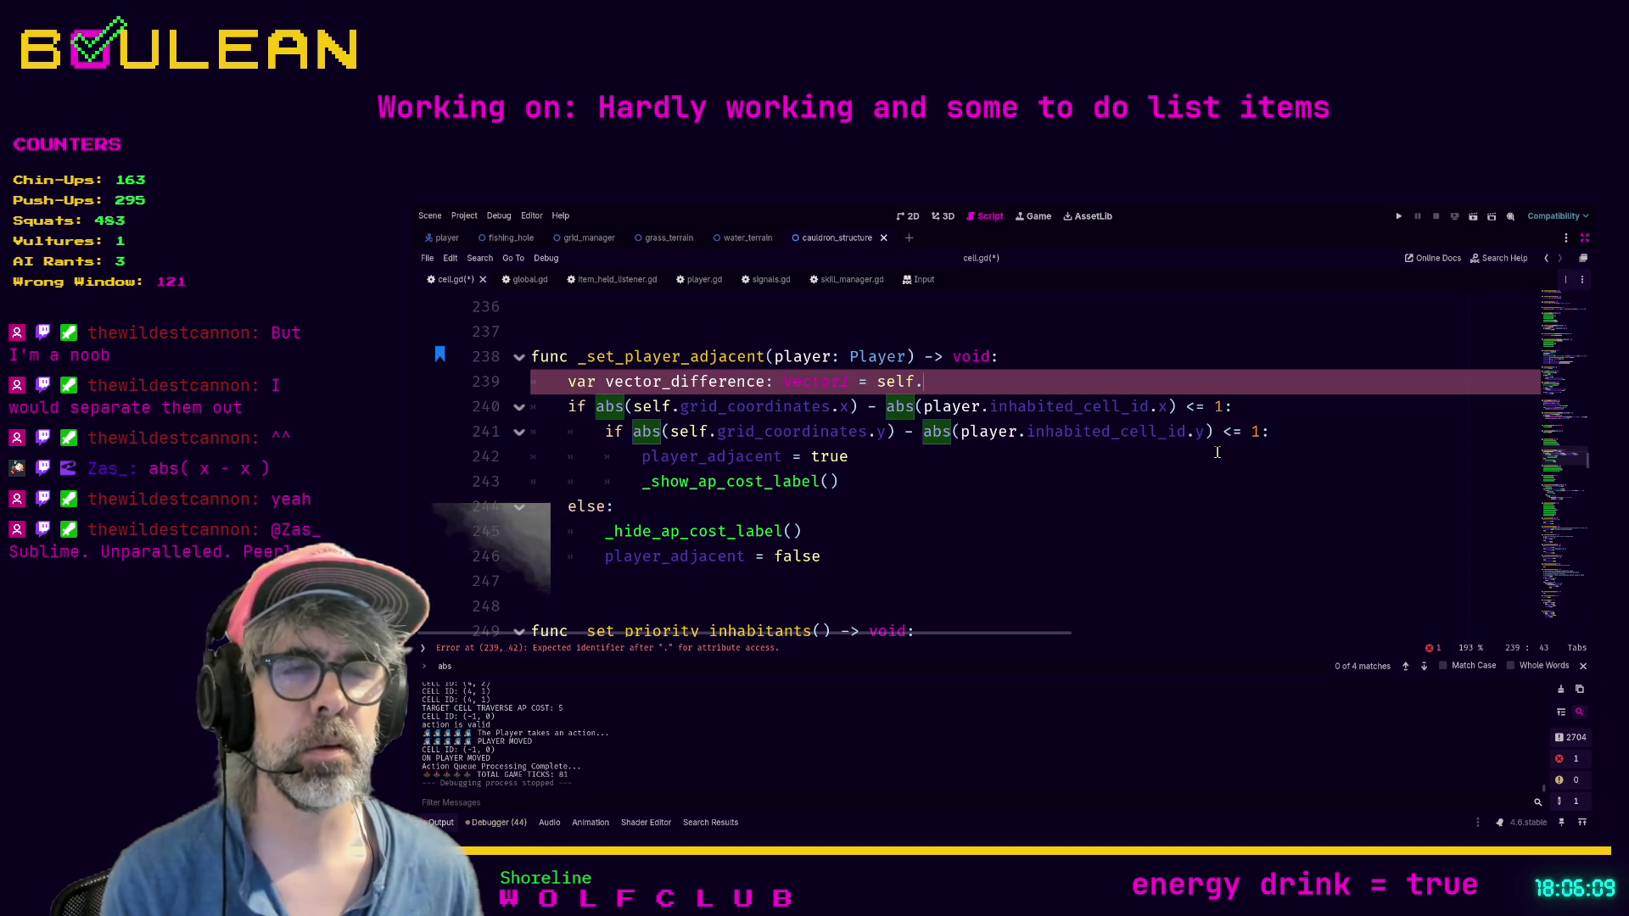
# Step: Complete line 239 so it assigns self.grid_coordinates - player.inhabited_cell_id
pyautogui.press('BackSpace')
pyautogui.press('BackSpace')
pyautogui.press('BackSpace')
pyautogui.press('BackSpace')
pyautogui.press('BackSpace')
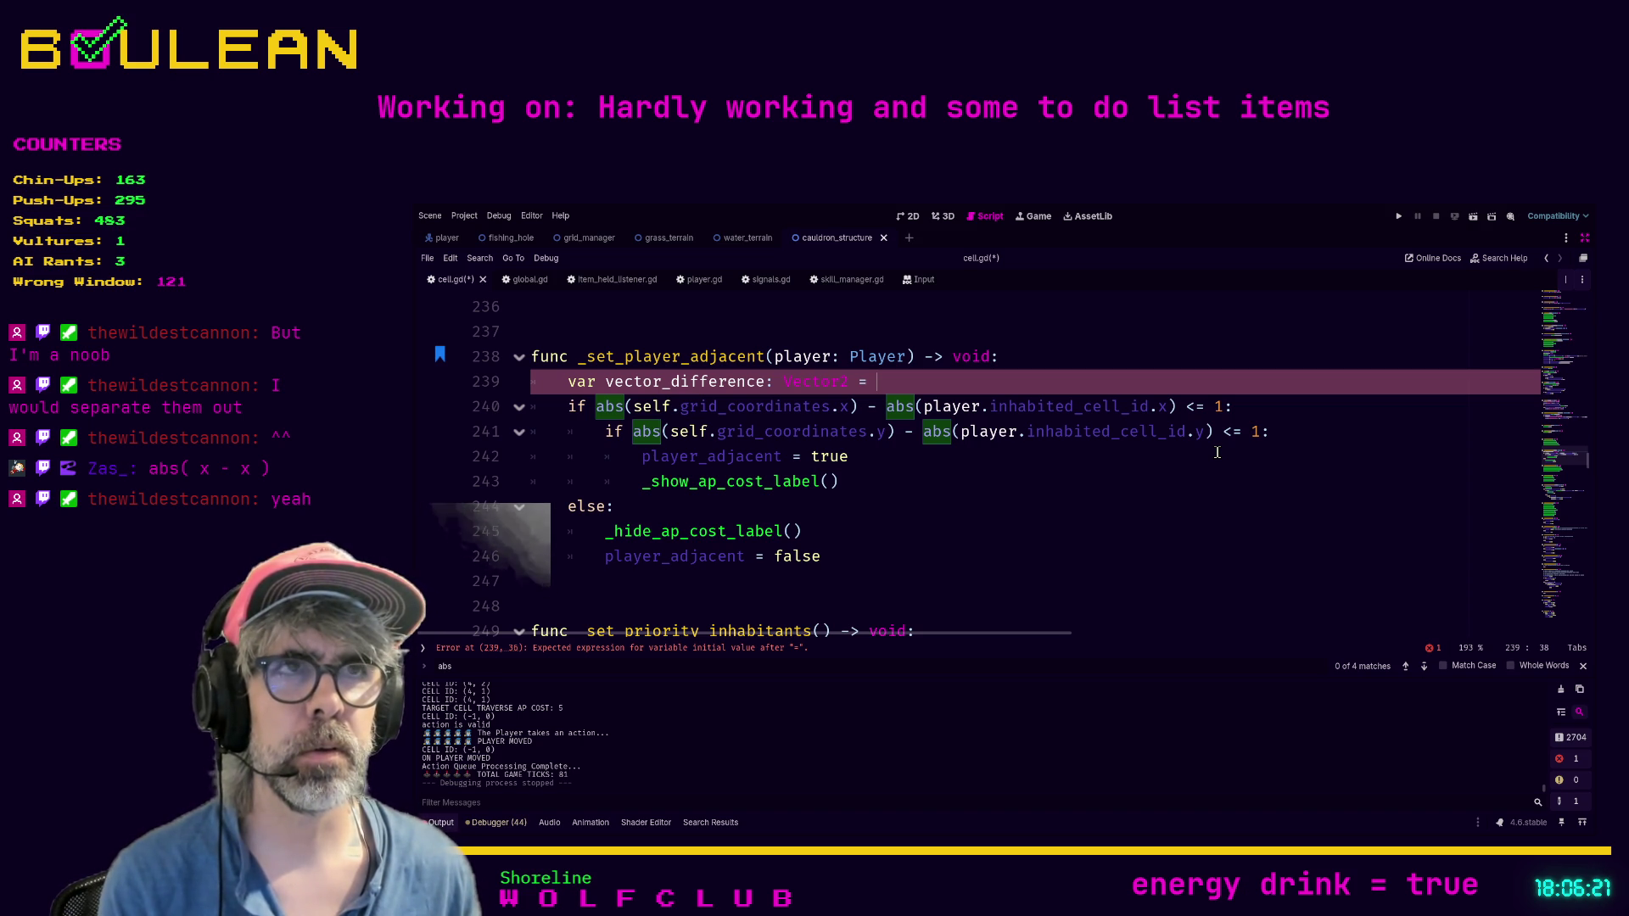
pyautogui.press('BackSpace')
pyautogui.press('BackSpace')
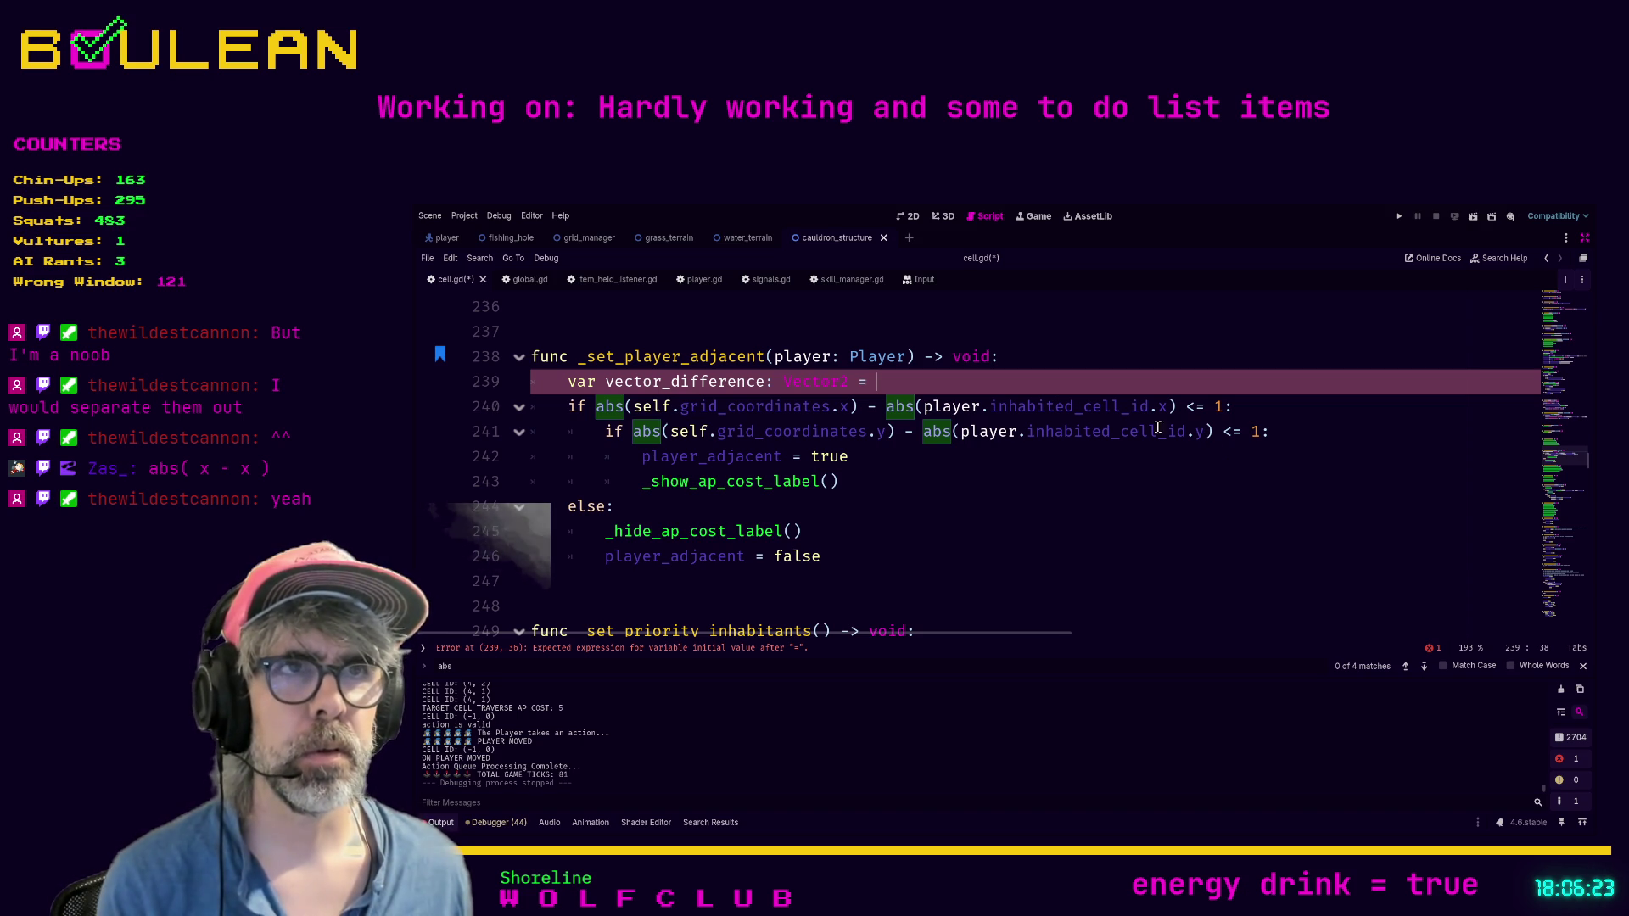
pyautogui.press('BackSpace')
pyautogui.press('BackSpace')
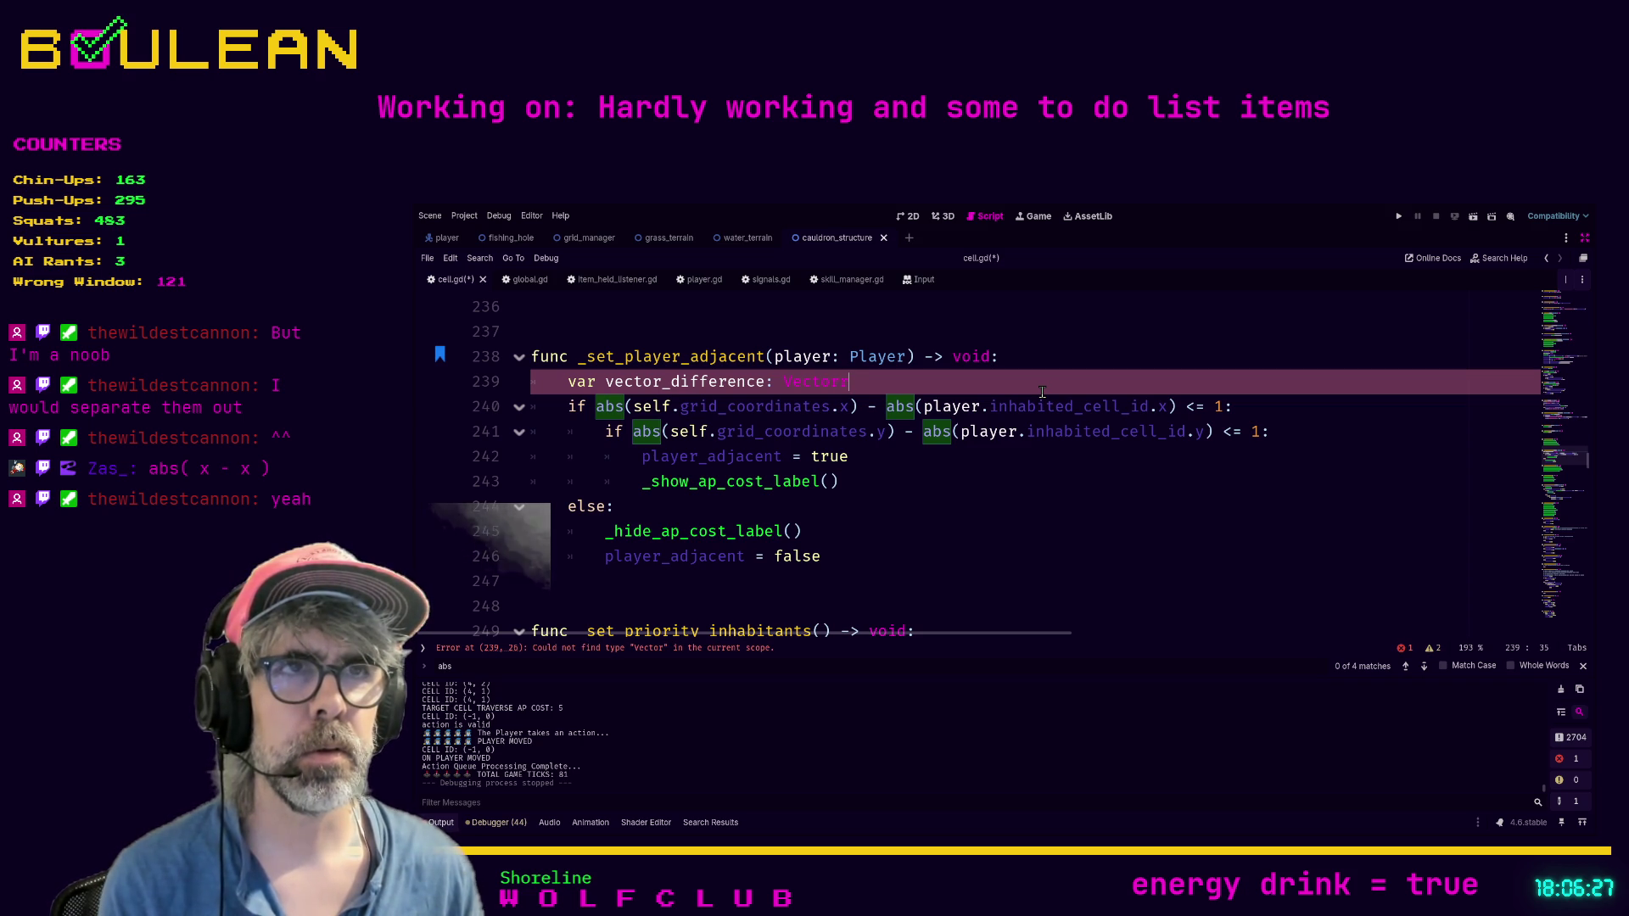
pyautogui.write('2')
pyautogui.press('Return')
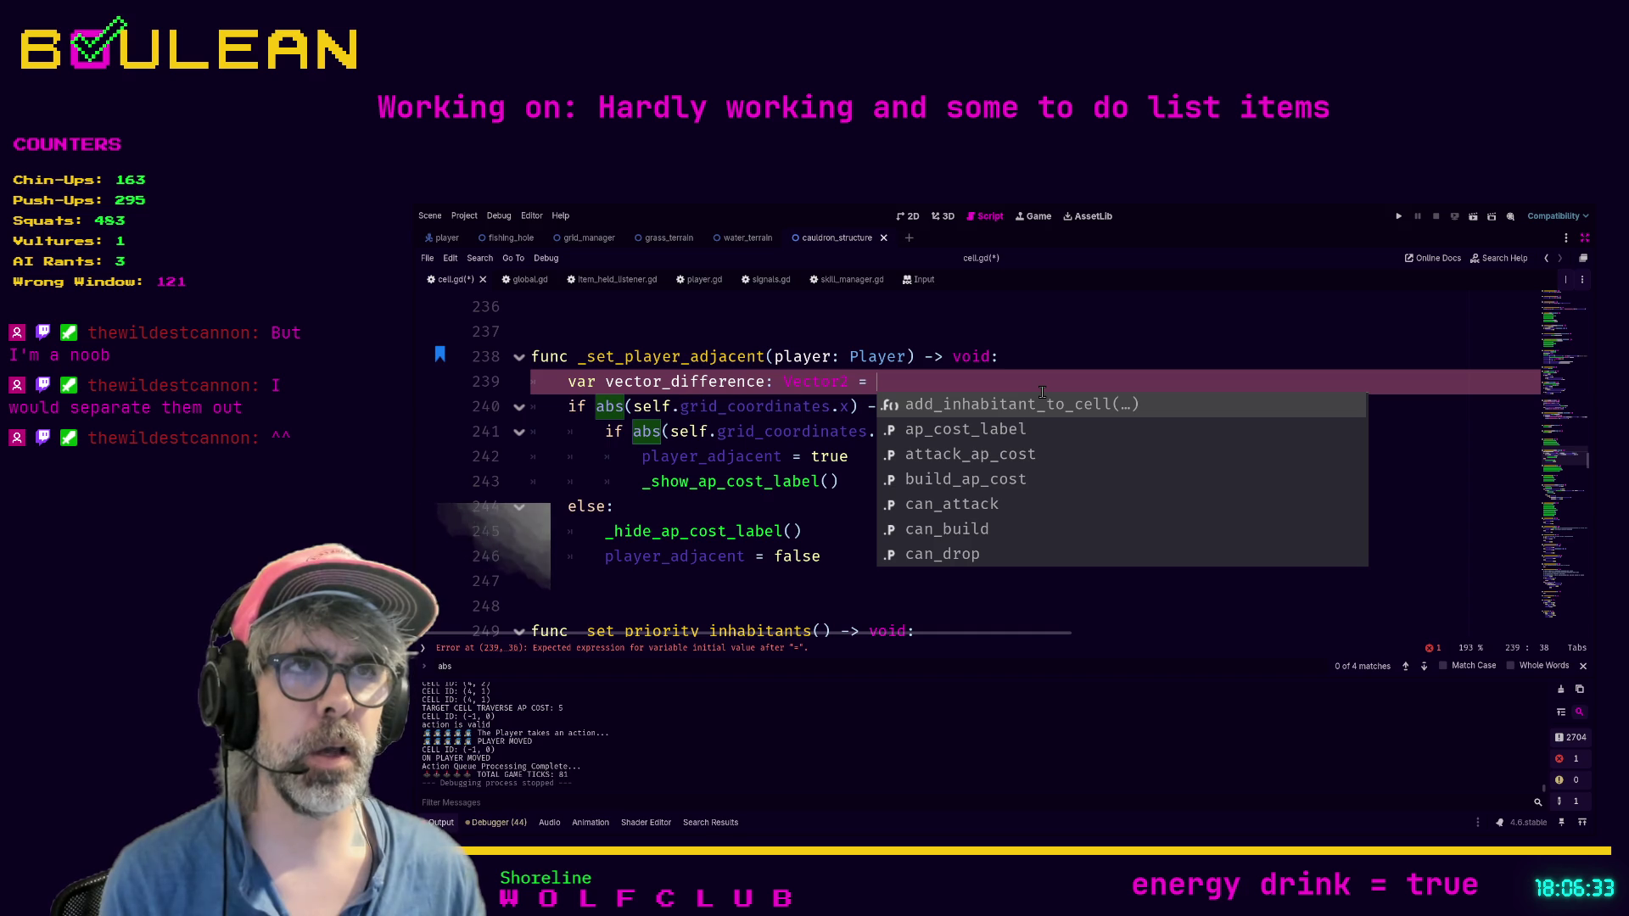
pyautogui.write('self.gri')
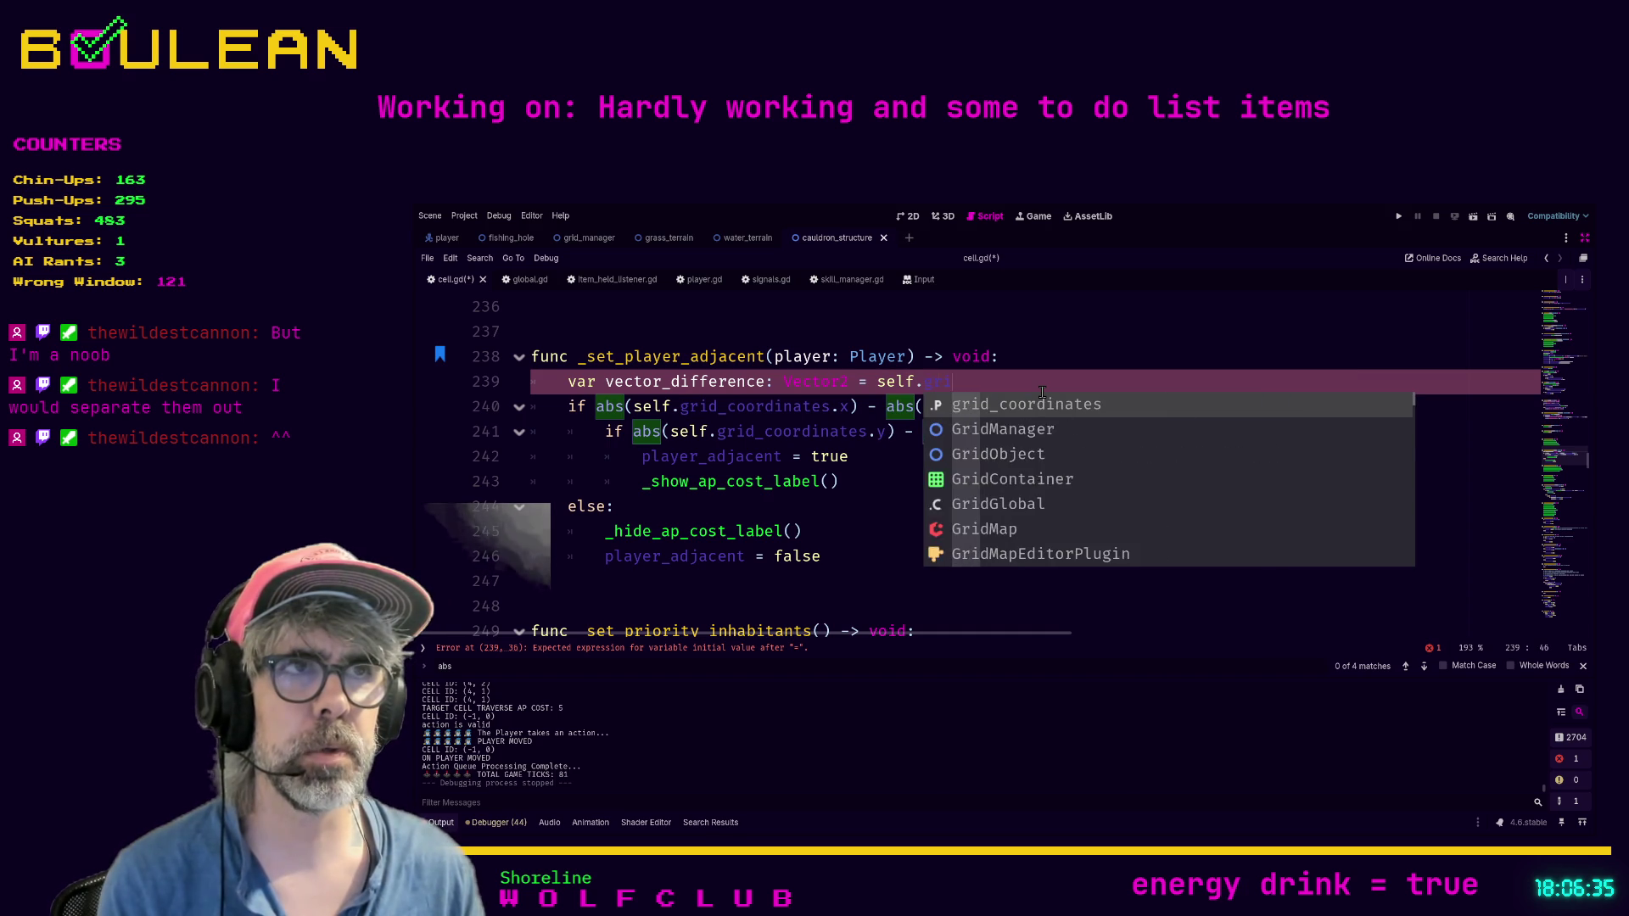
pyautogui.press('Return')
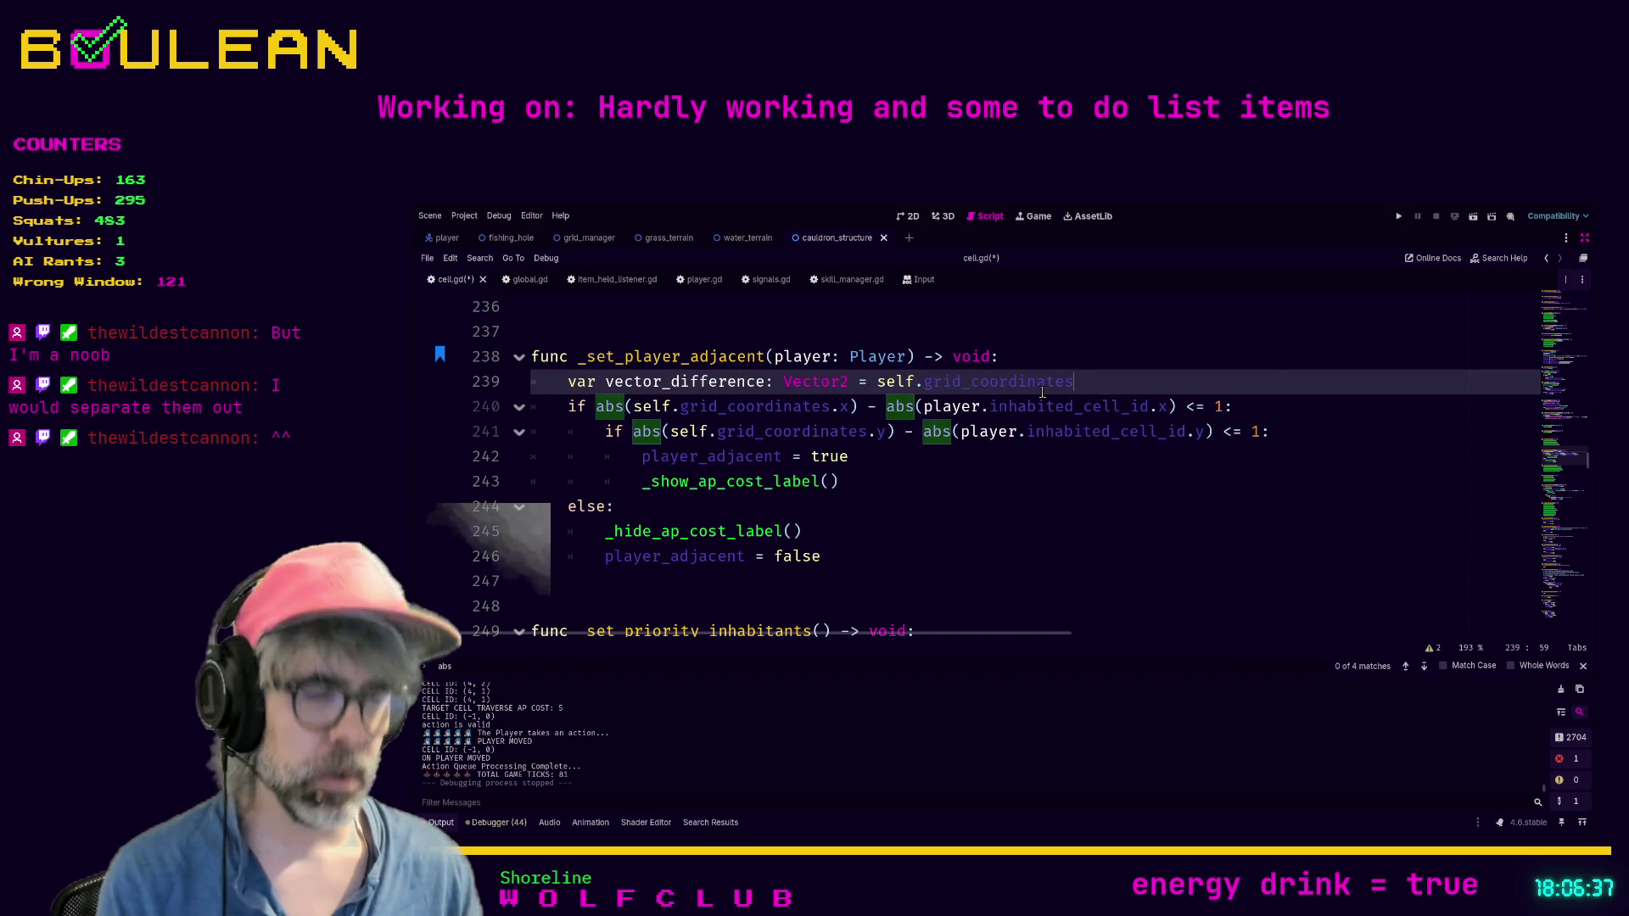
pyautogui.write('- player.')
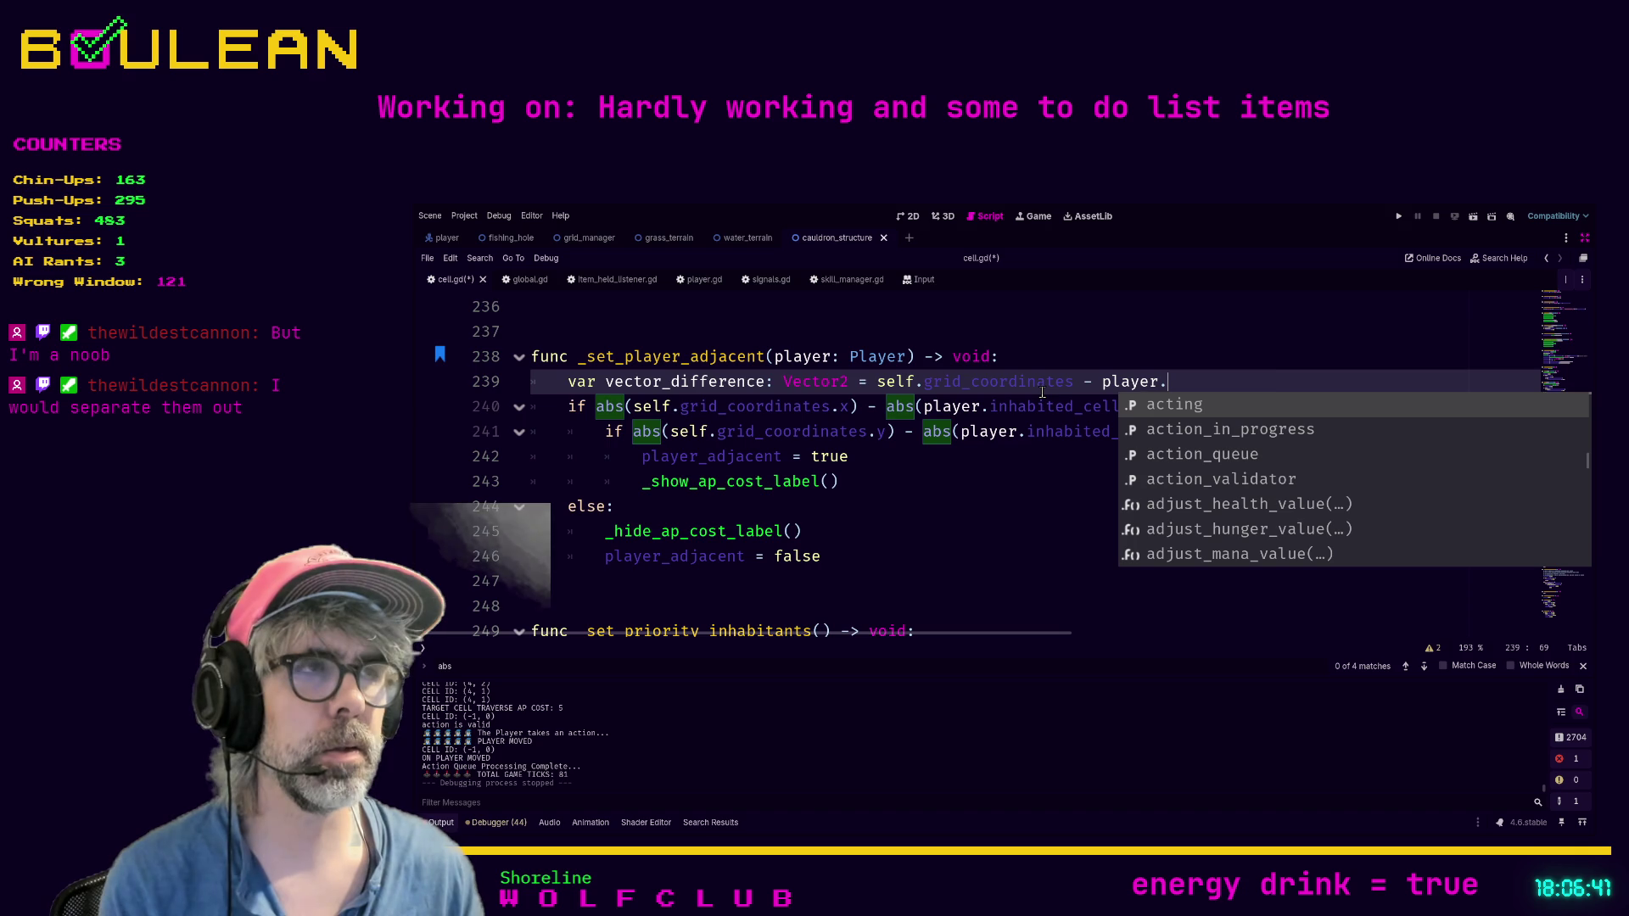
pyautogui.write('inh')
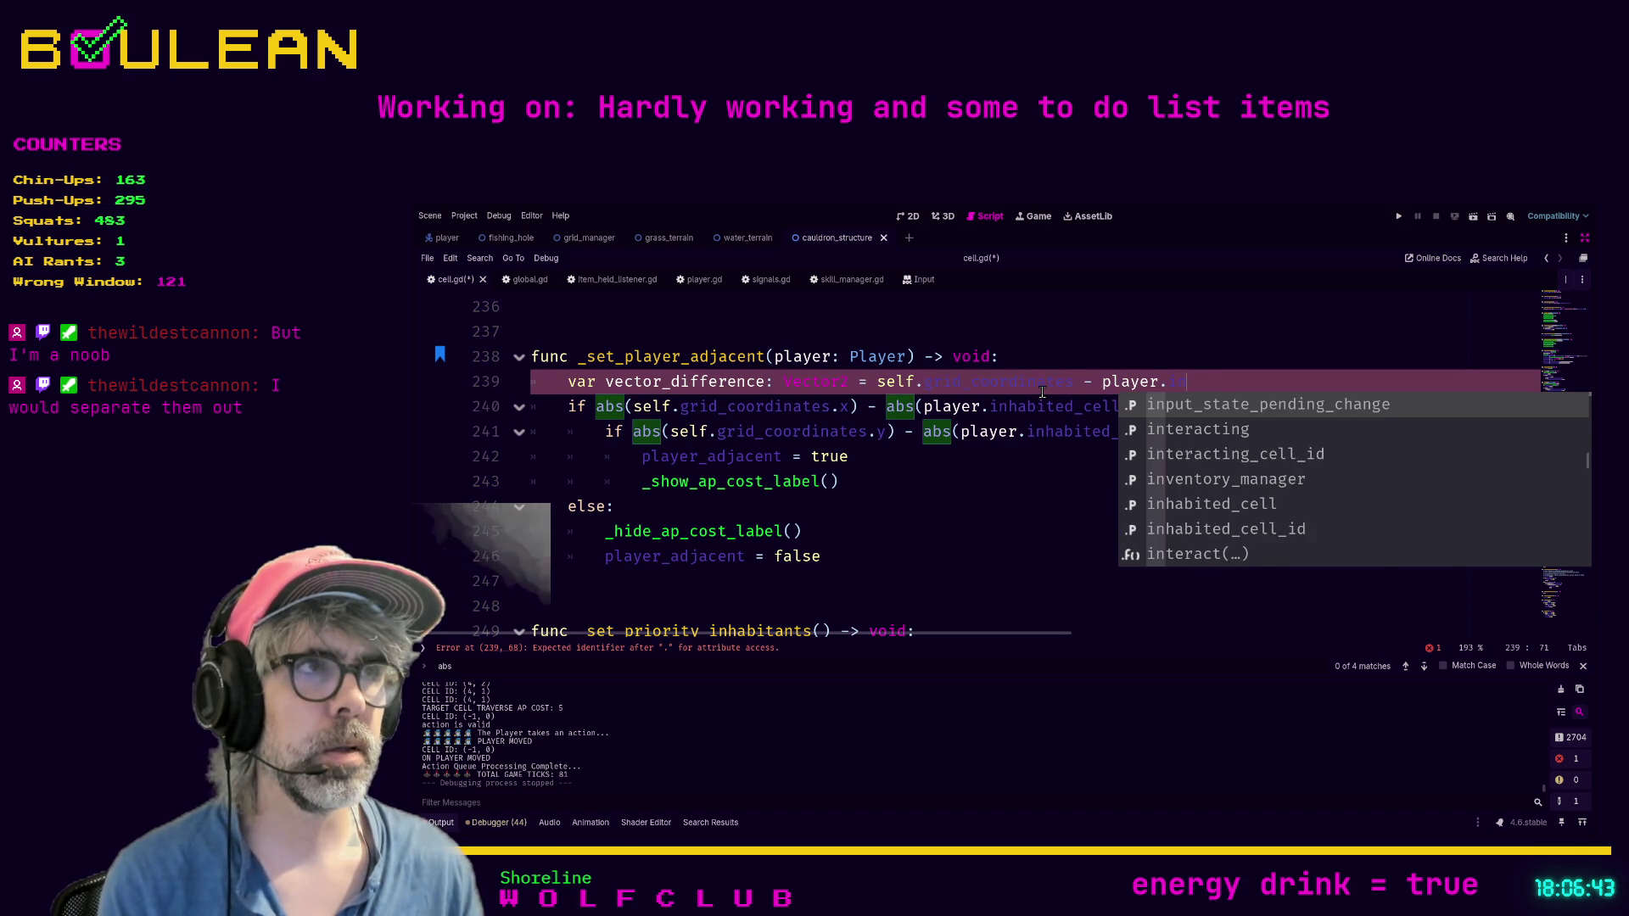
pyautogui.press('Down')
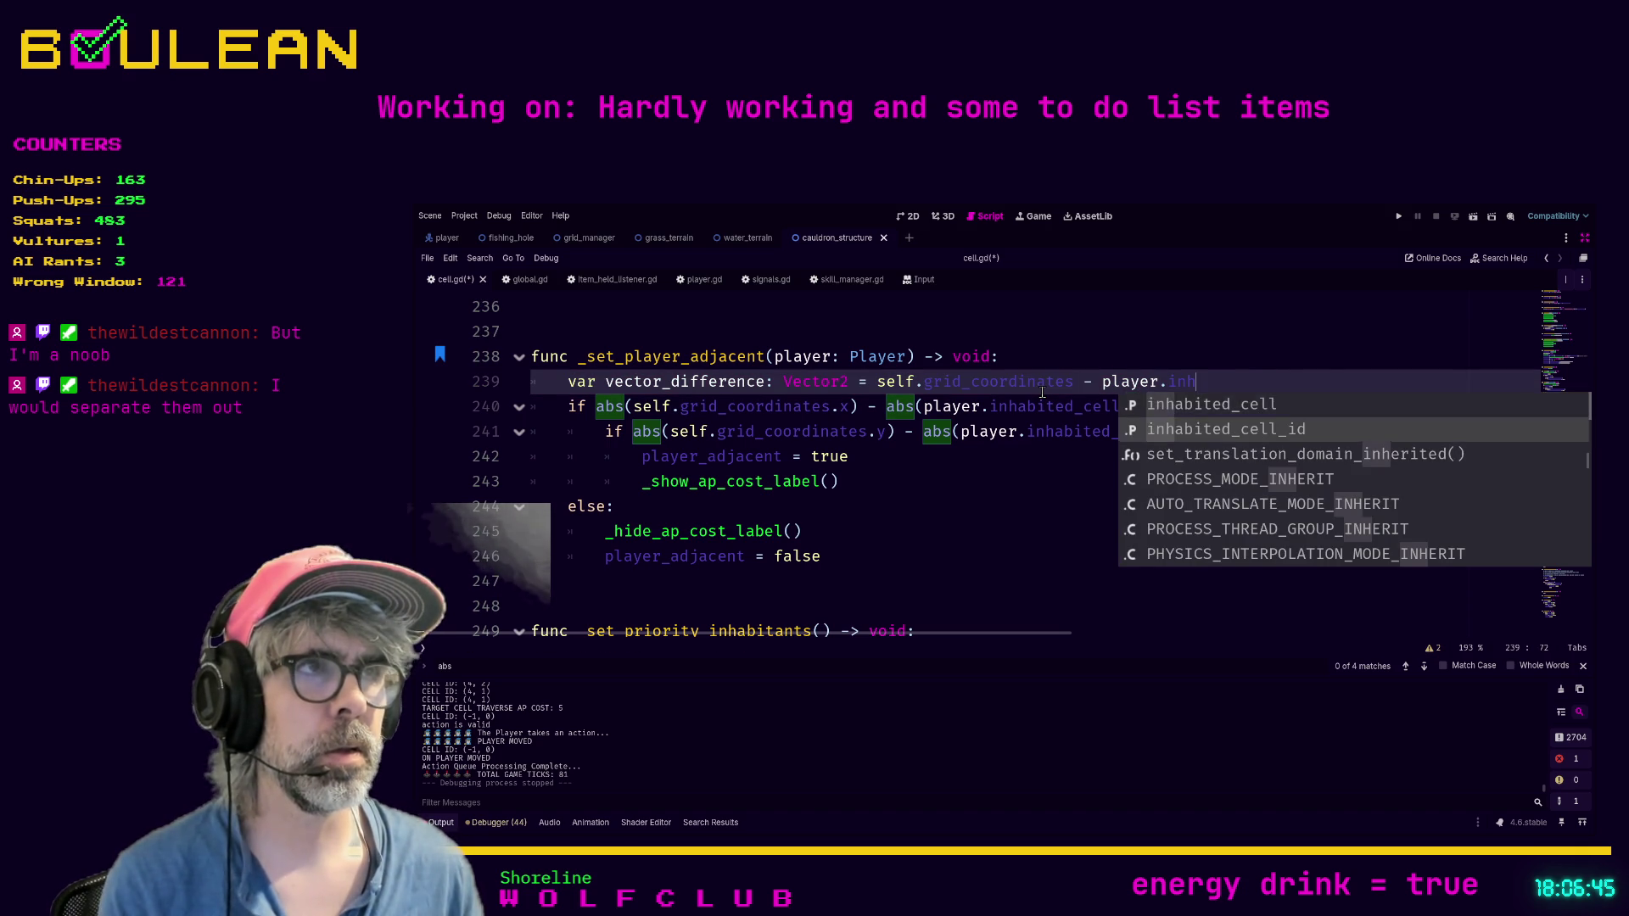
pyautogui.press('Return')
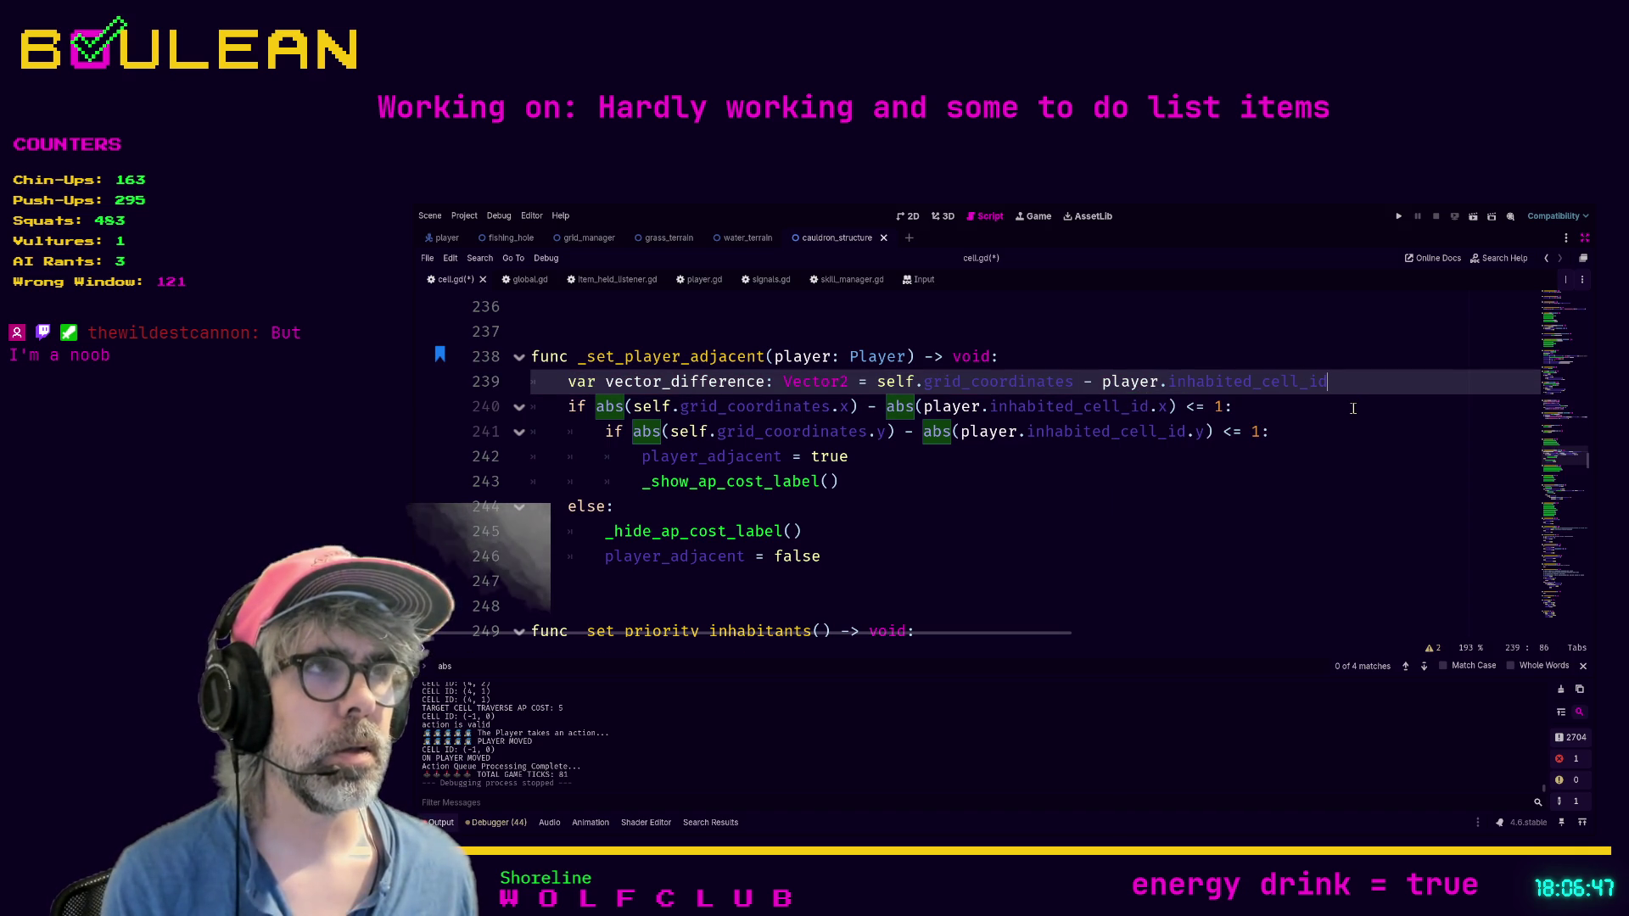
pyautogui.click(1353, 408)
pyautogui.press('Up')
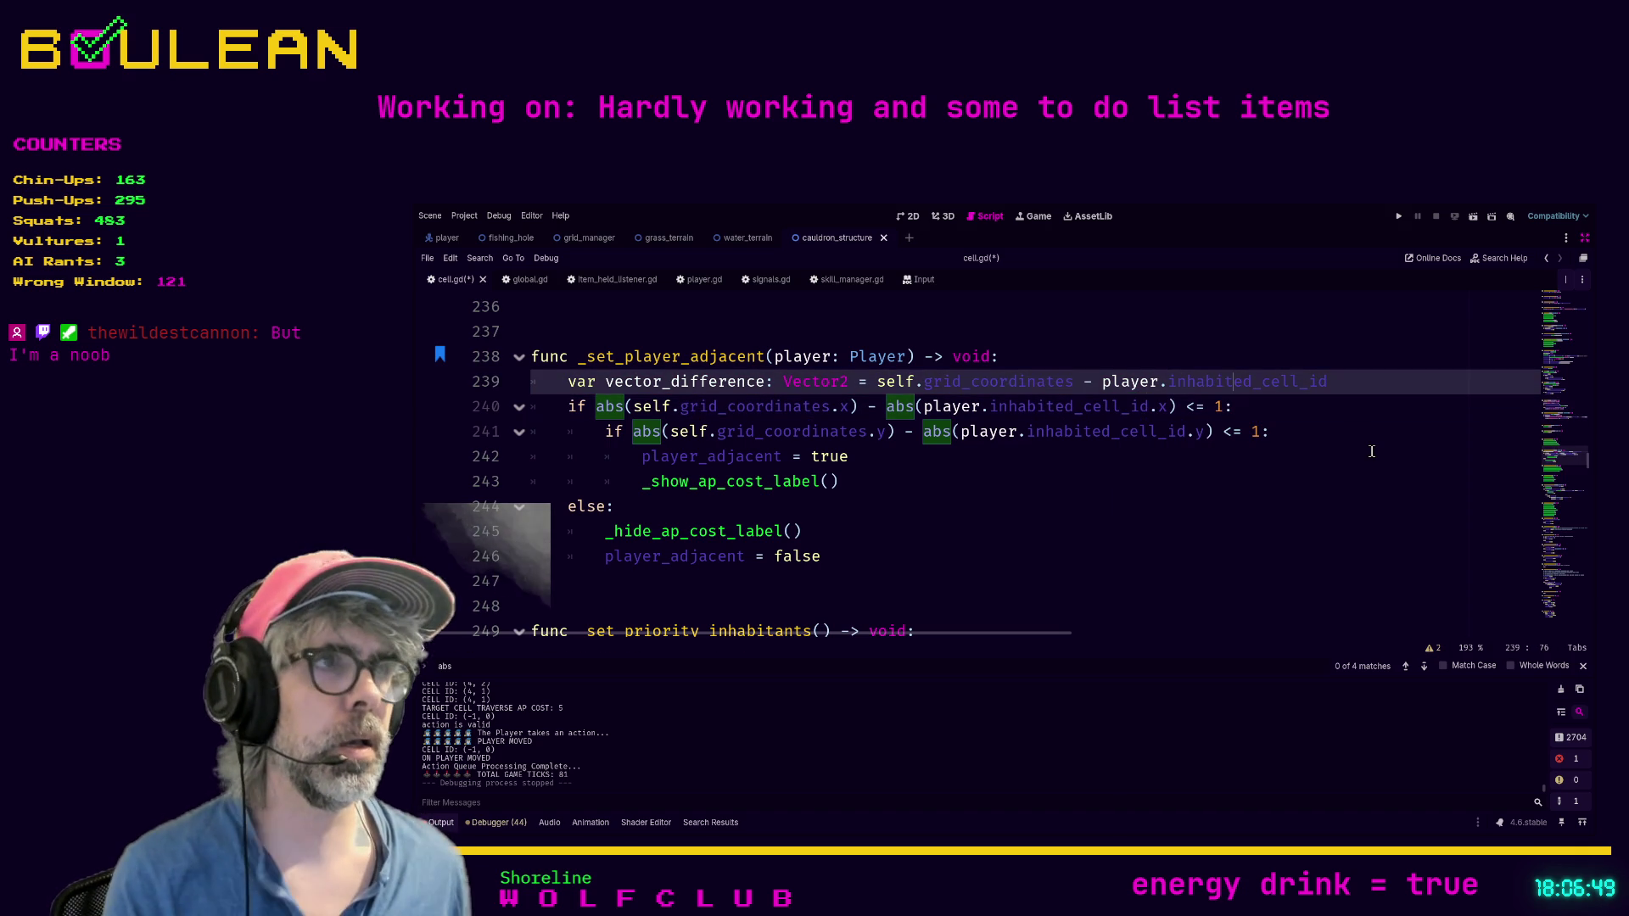
# Step: Add the line 'if vector_difference <= Vector2.ONE:' below the vector_difference declaration
pyautogui.press('Return')
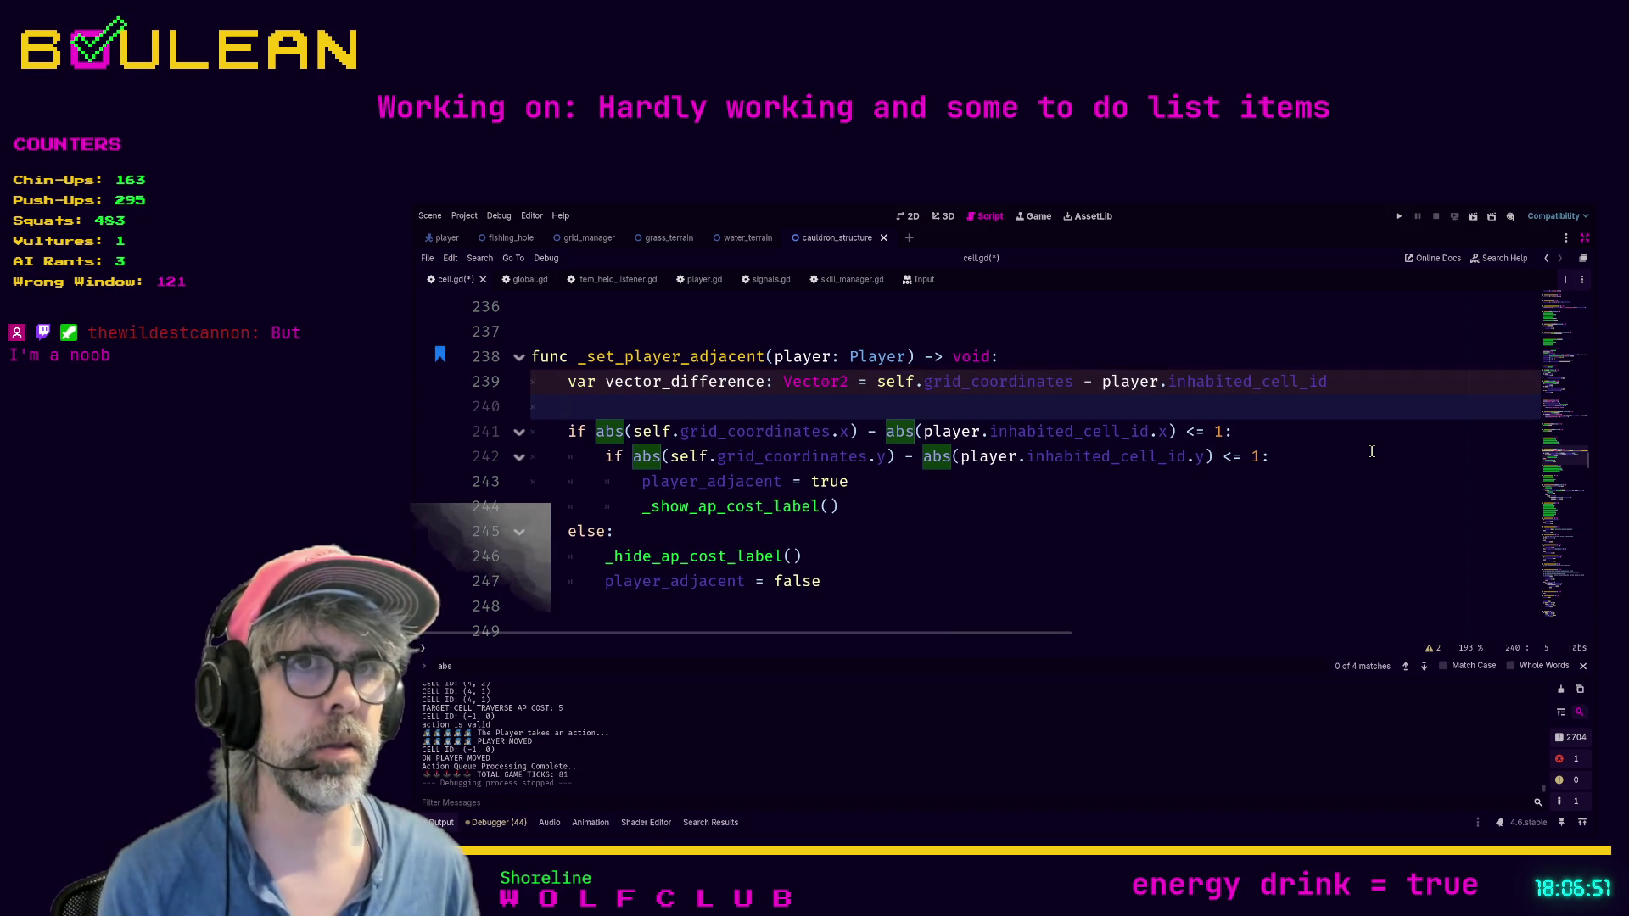
pyautogui.write('if')
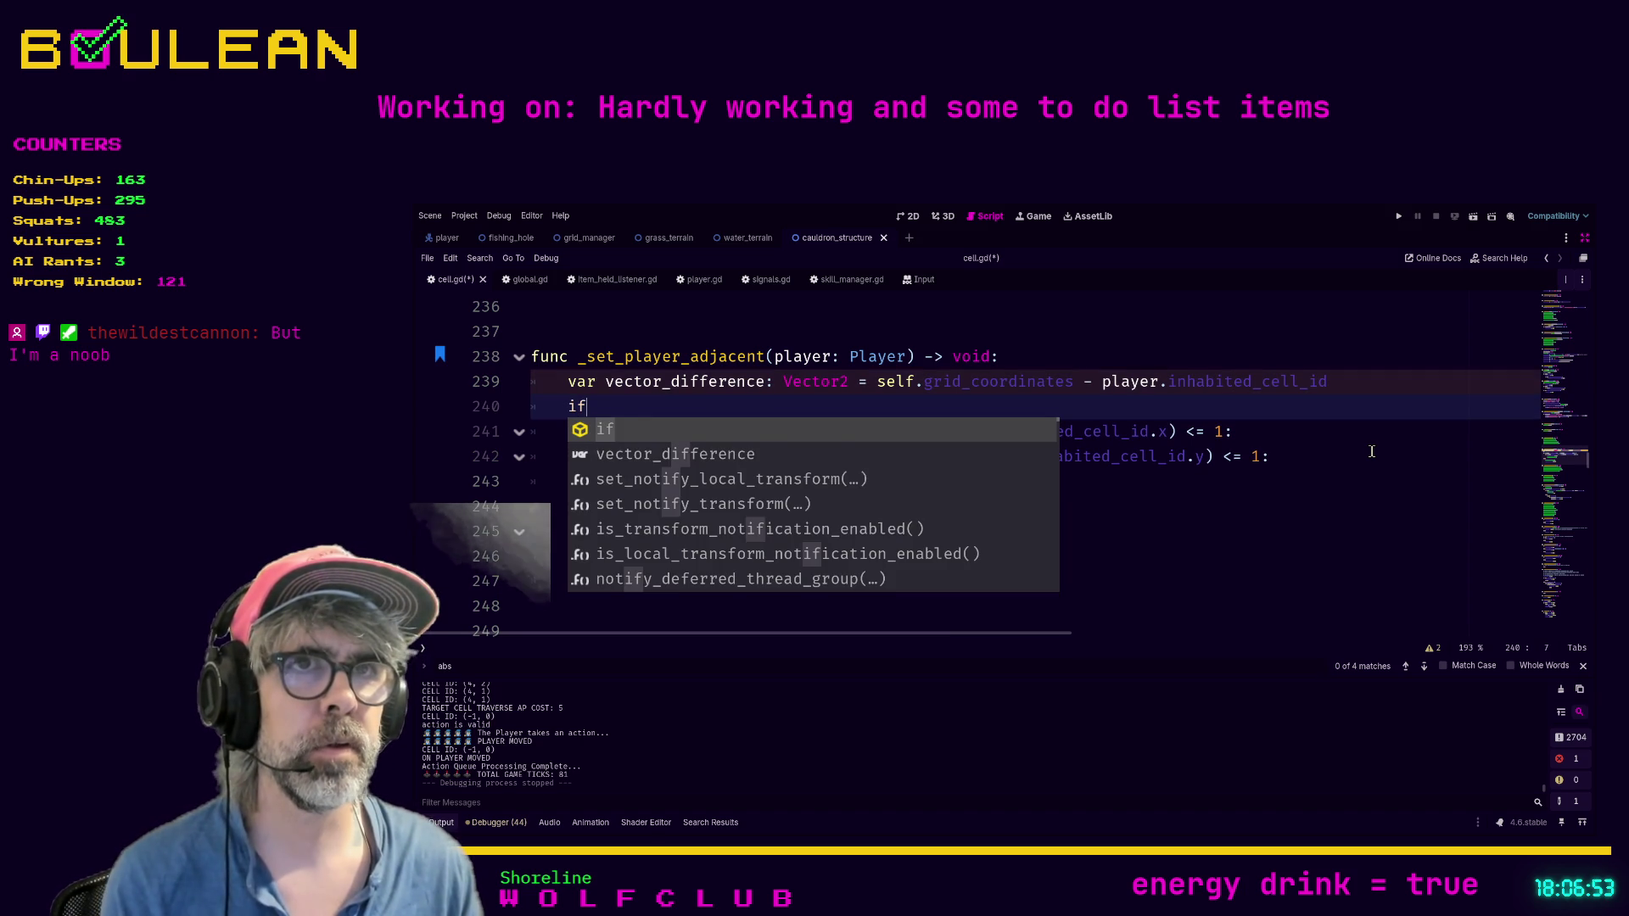
pyautogui.write(' vect')
pyautogui.press('Return')
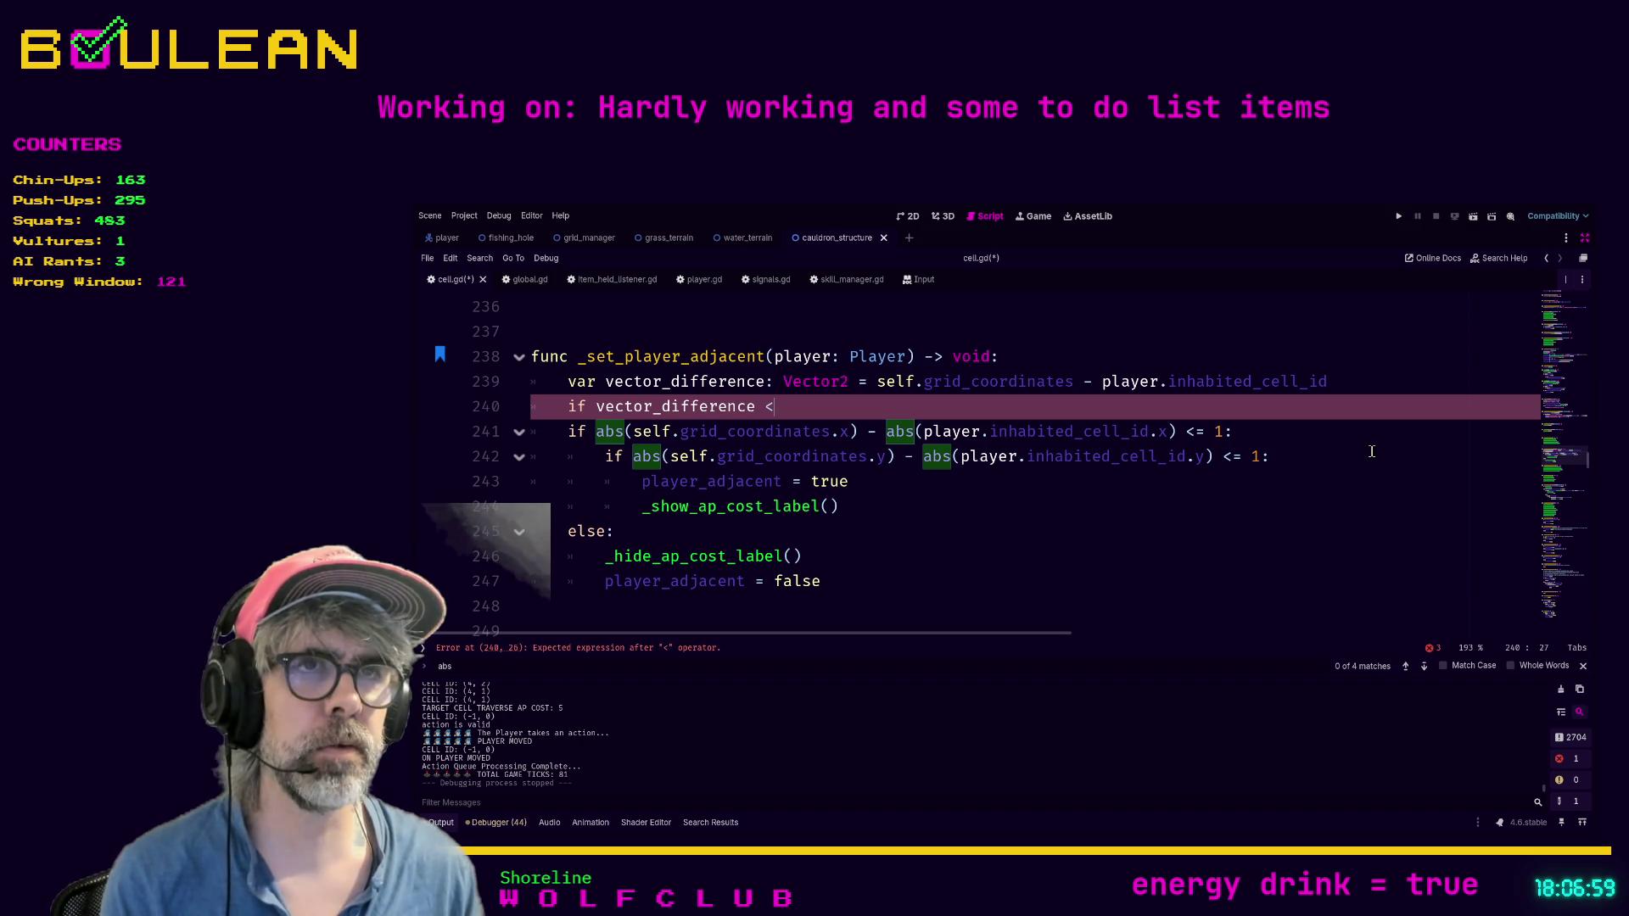
pyautogui.write('= Vector2.')
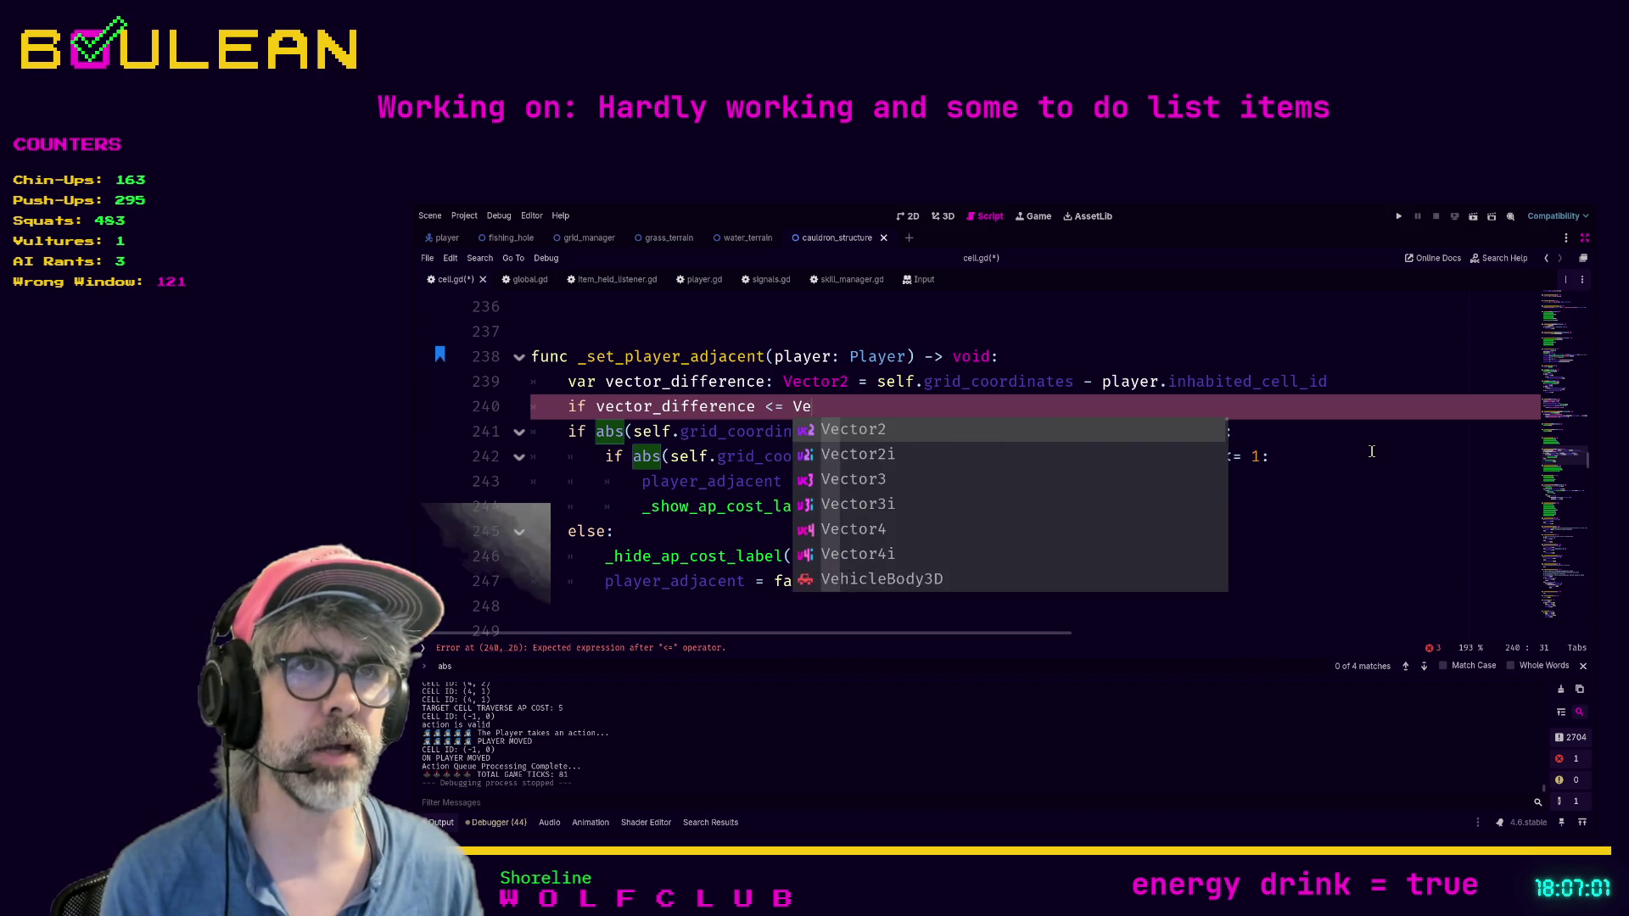
pyautogui.press('Return')
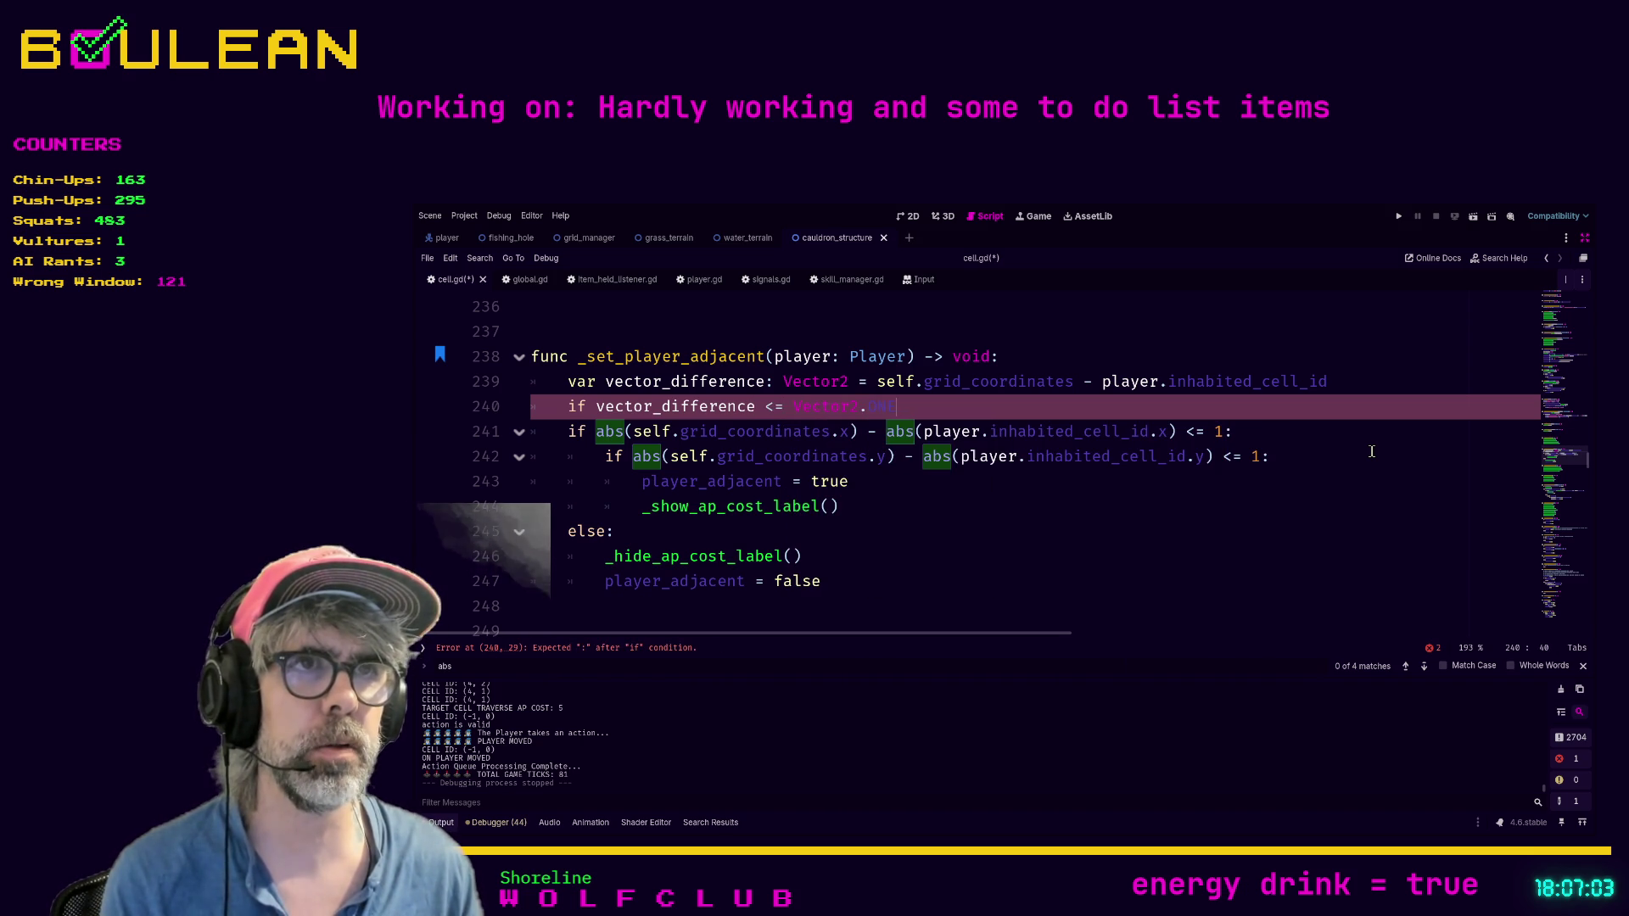
pyautogui.write(':')
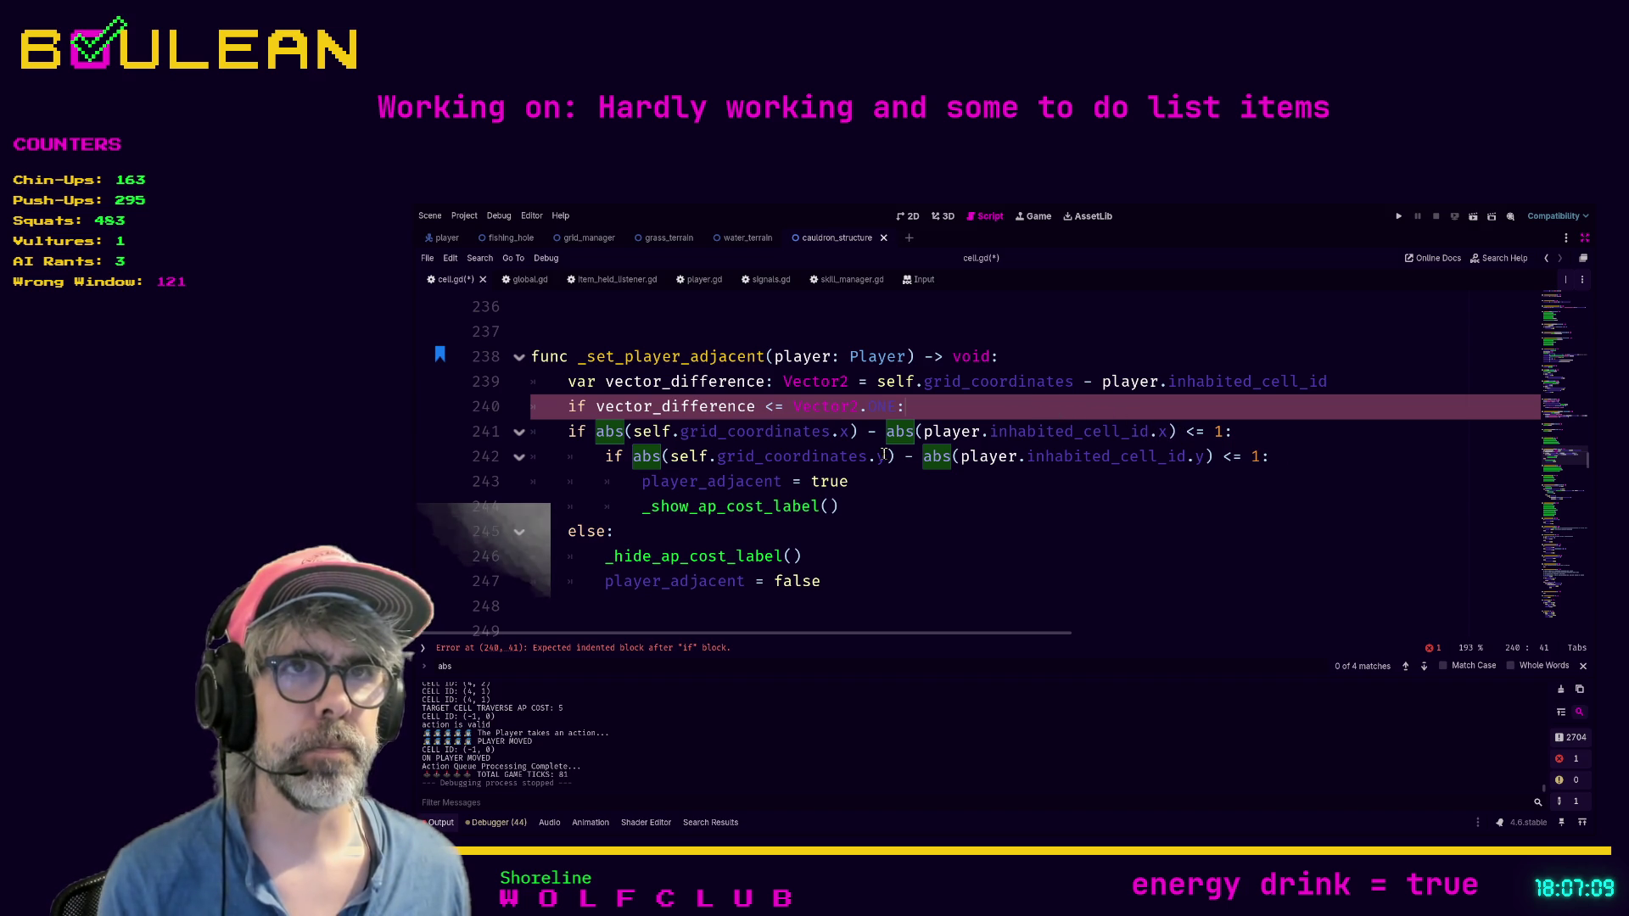
# Step: Move player_adjacent = true and _show_ap_cost_label() under the new if, fixing their indentation
pyautogui.moveTo(870, 509); pyautogui.dragTo(534, 480)
pyautogui.hotkey('ctrl', 'c')
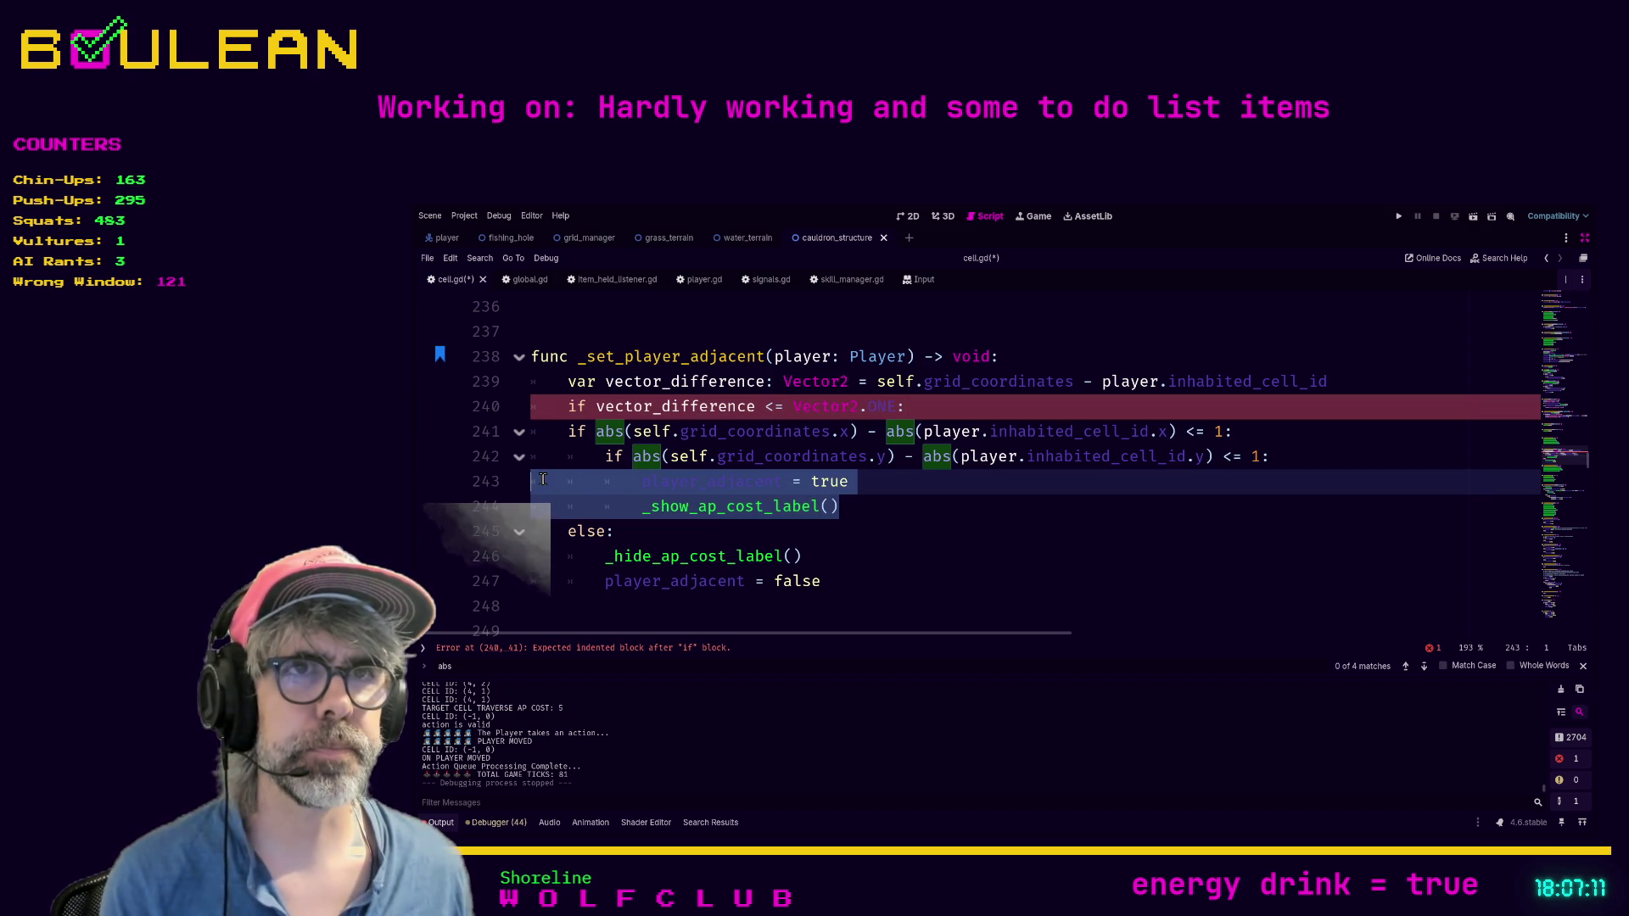
pyautogui.press('BackSpace')
pyautogui.click(939, 400)
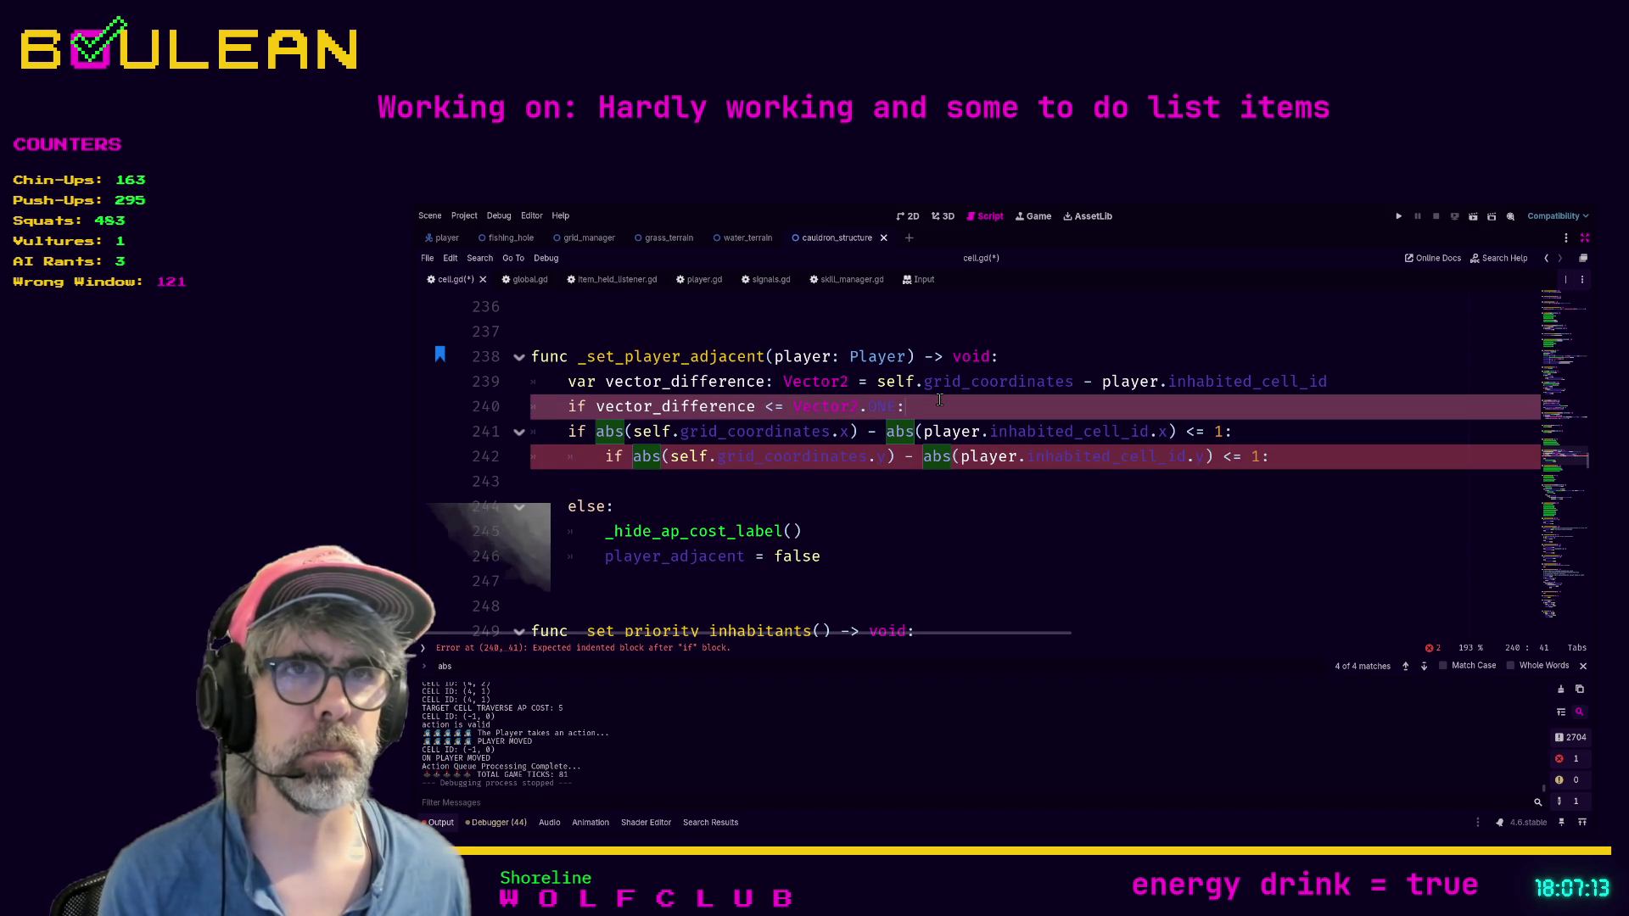
pyautogui.press('Return')
pyautogui.hotkey('ctrl', 'v')
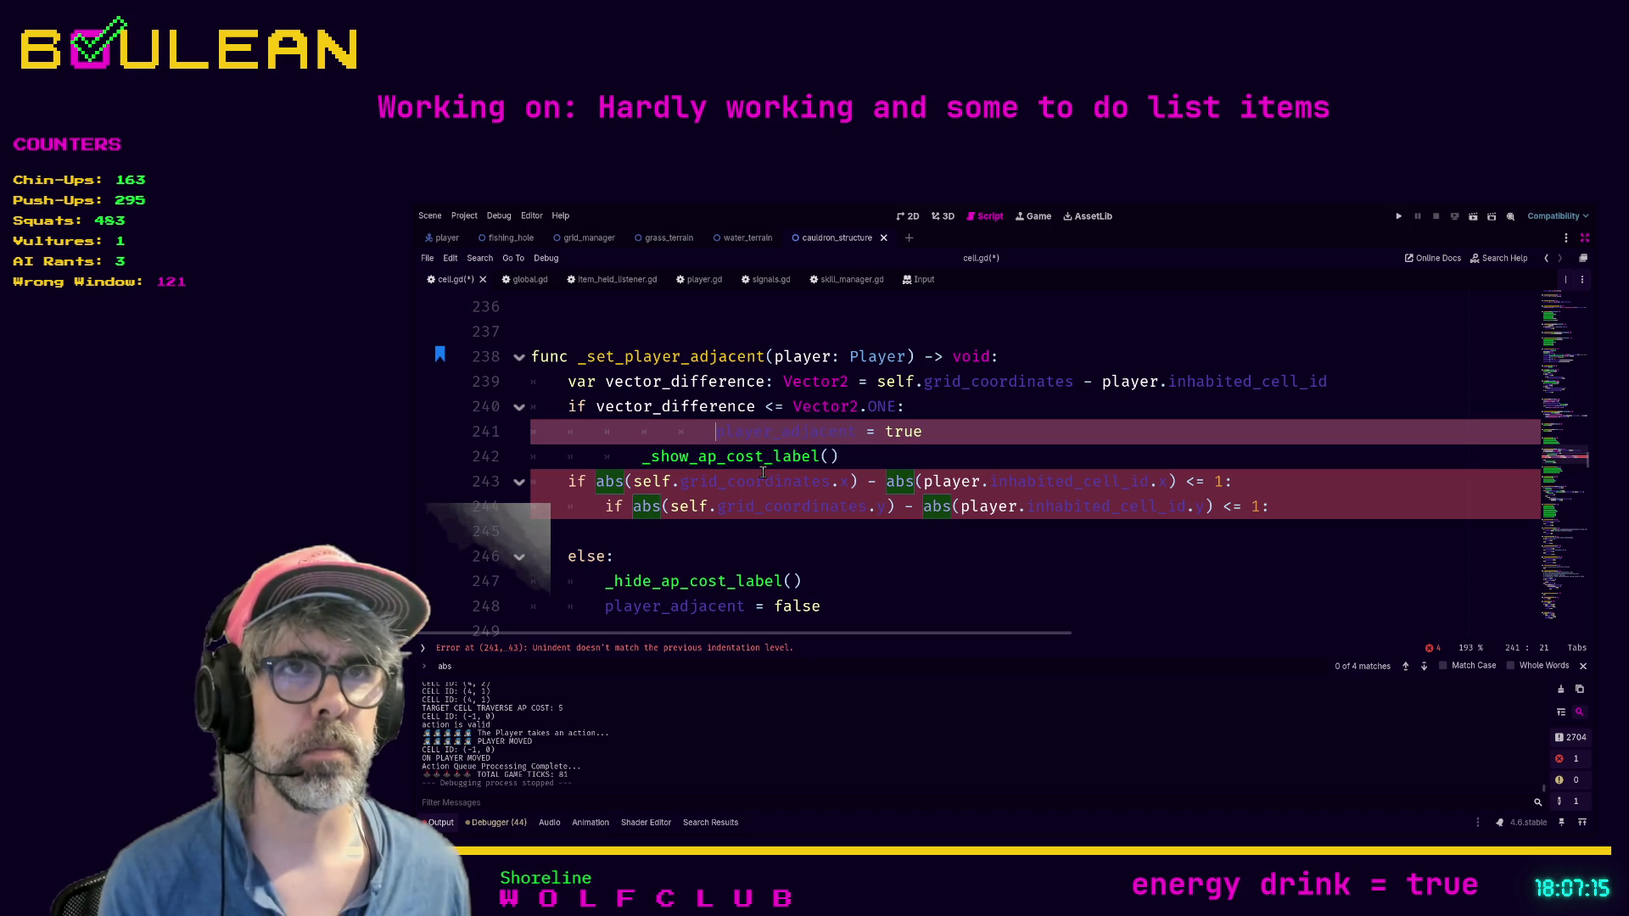
pyautogui.press('BackSpace')
pyautogui.press('BackSpace')
pyautogui.press('BackSpace')
pyautogui.press('Down')
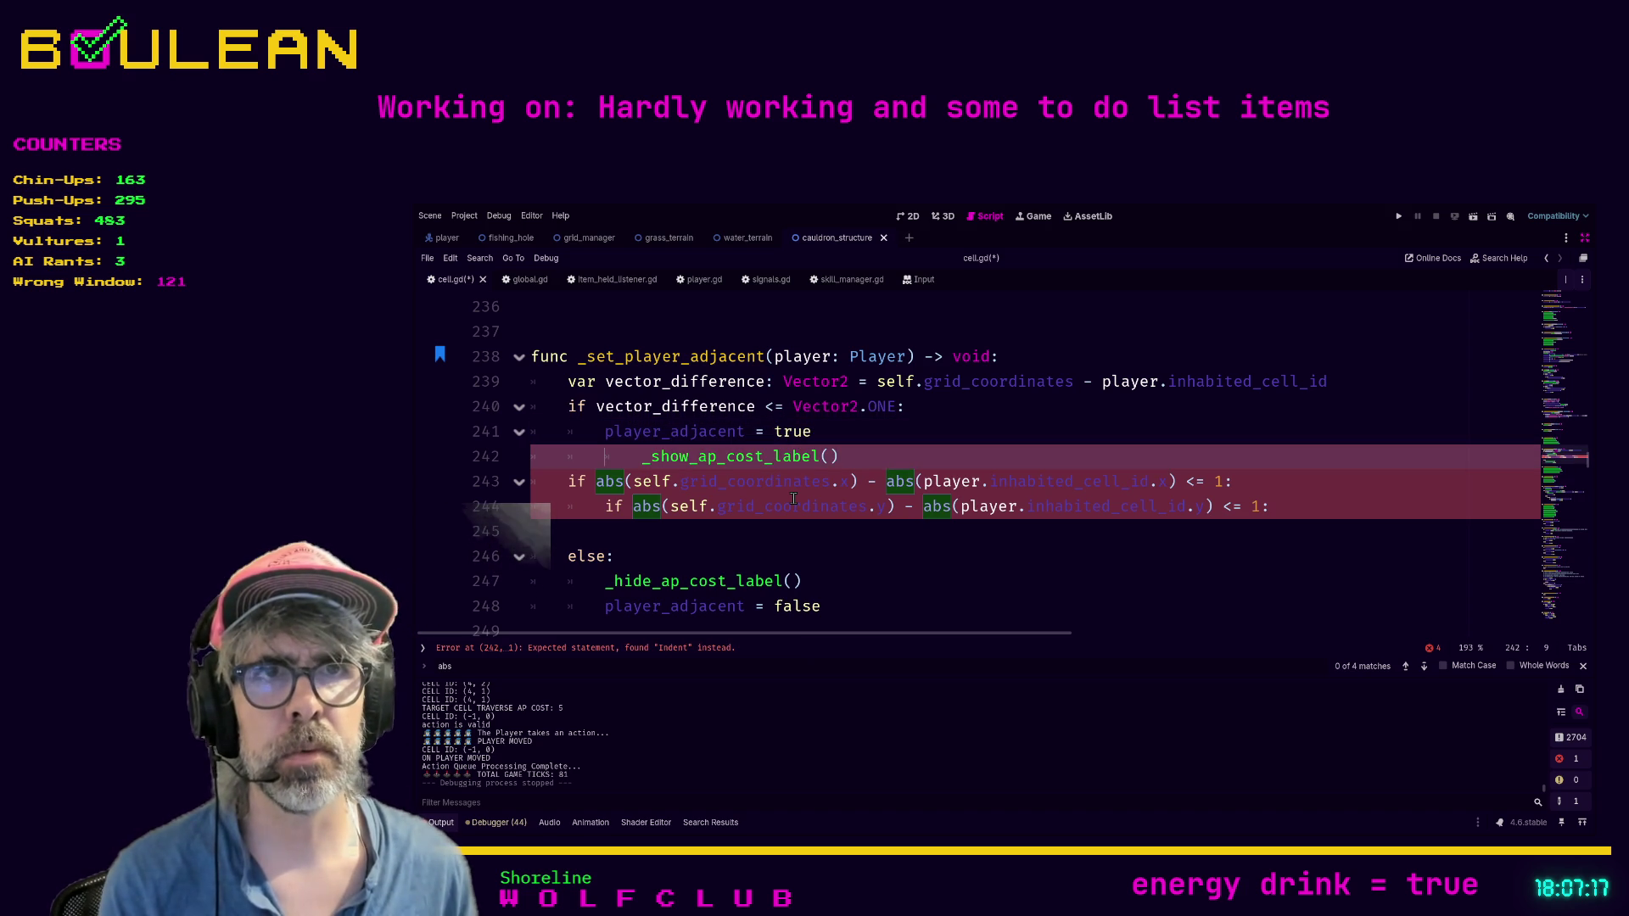
pyautogui.press('BackSpace')
# Step: Comment out the old abs x and y checks and remove the empty line above else
pyautogui.click(886, 534)
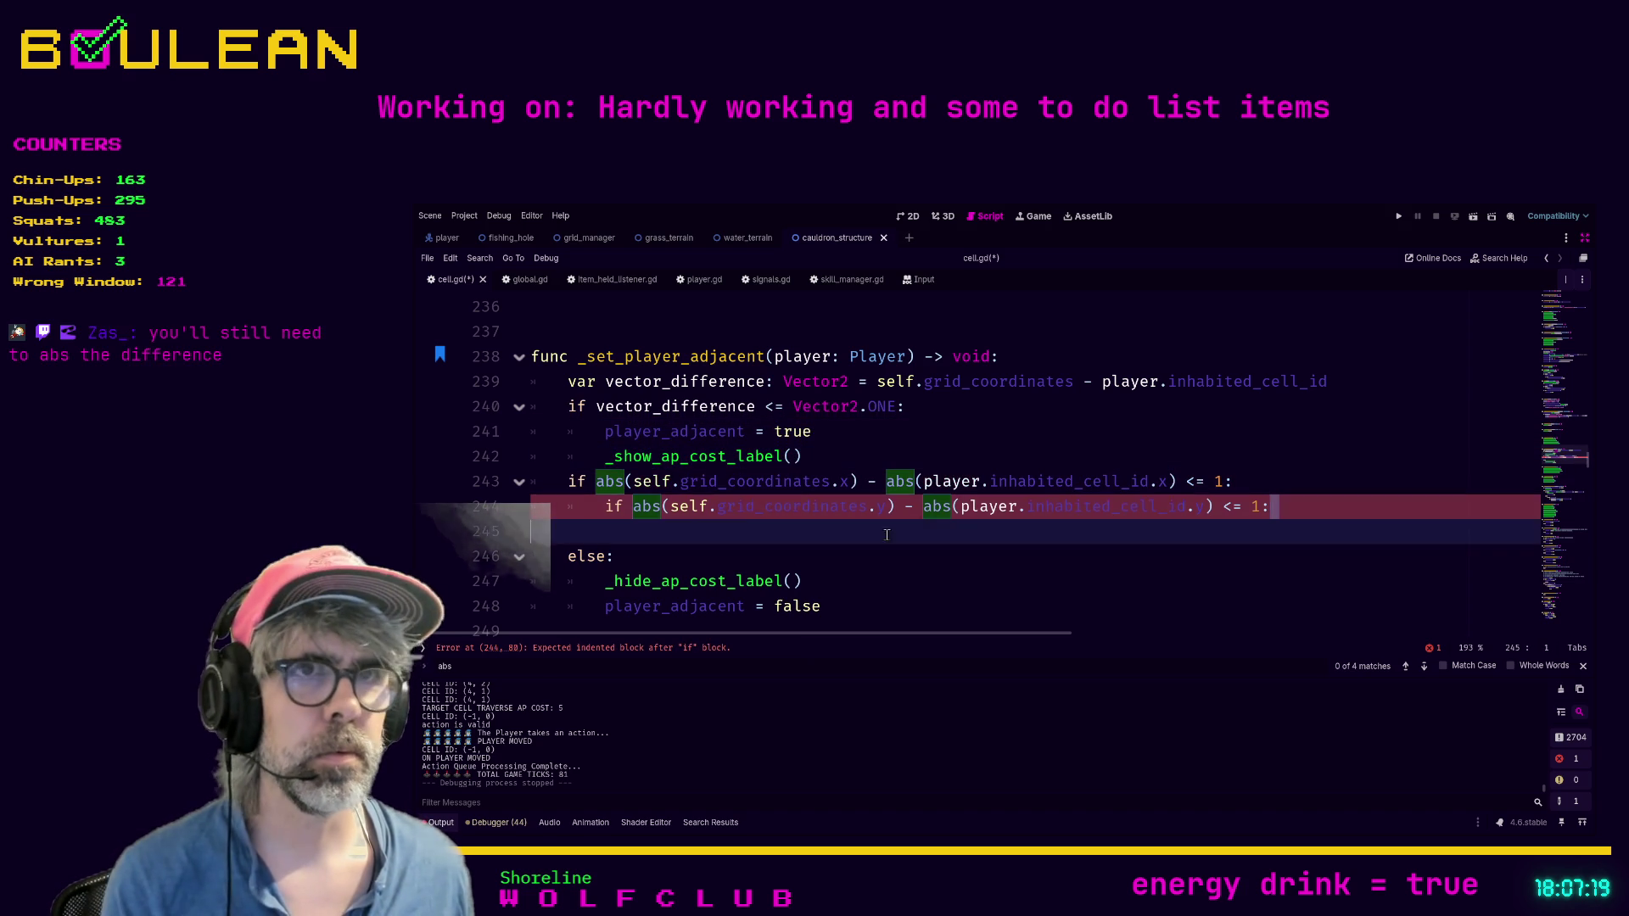
pyautogui.moveTo(886, 534); pyautogui.dragTo(519, 488)
pyautogui.hotkey('ctrl', 'k')
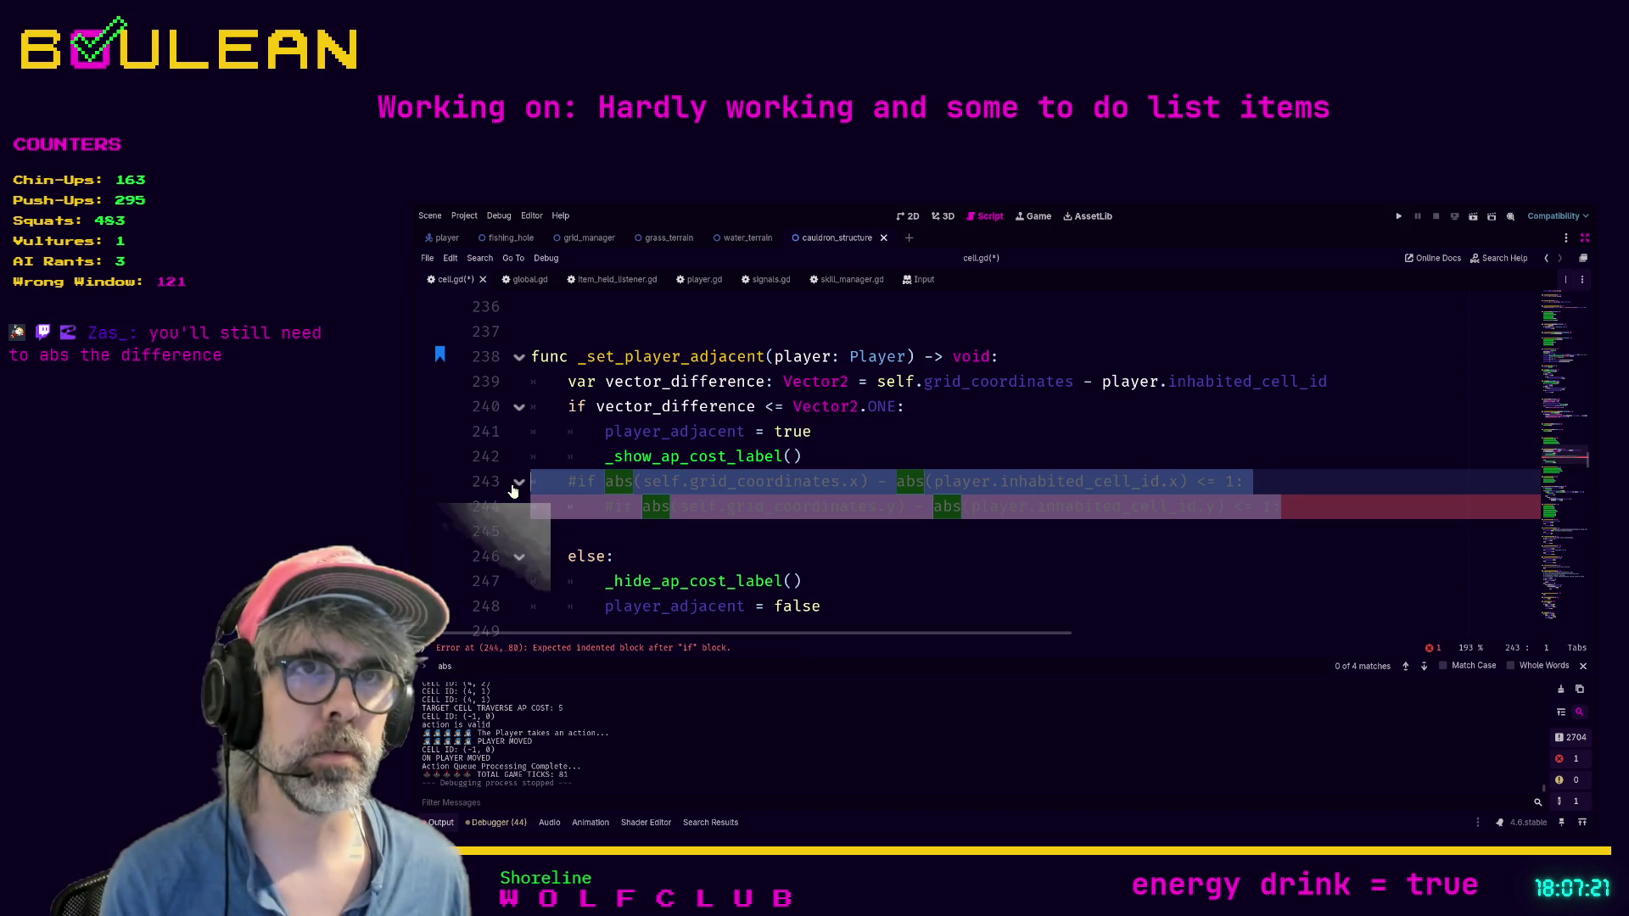
pyautogui.click(666, 541)
pyautogui.press('BackSpace')
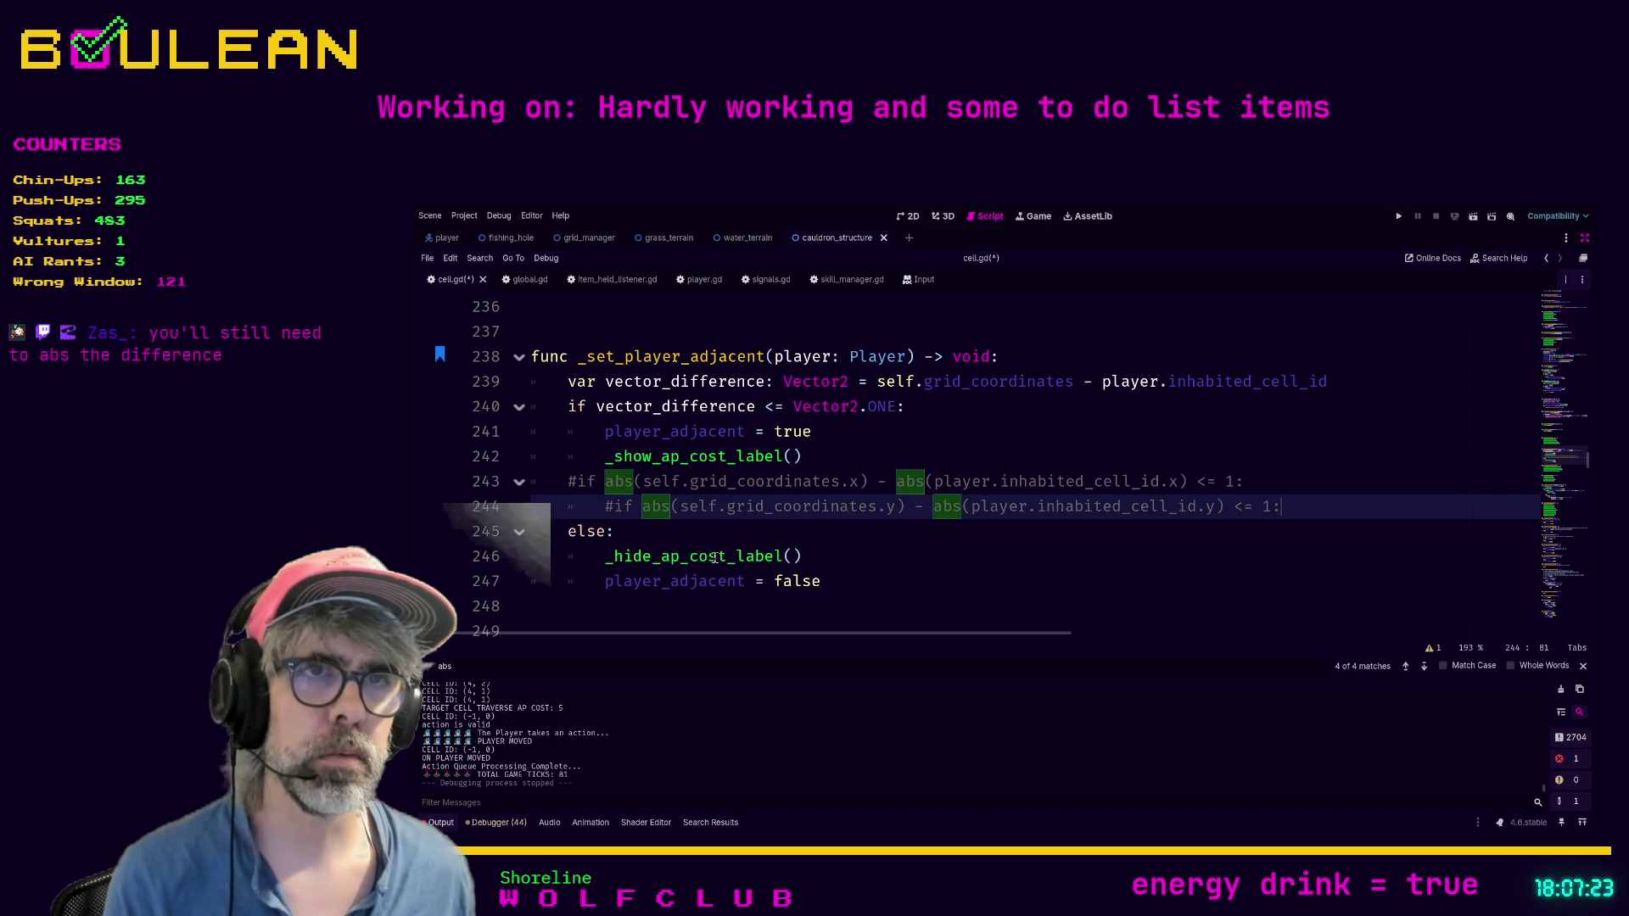
pyautogui.click(904, 554)
# Step: Save, then wrap vector_difference in the if condition with abs()
pyautogui.hotkey('ctrl', 's')
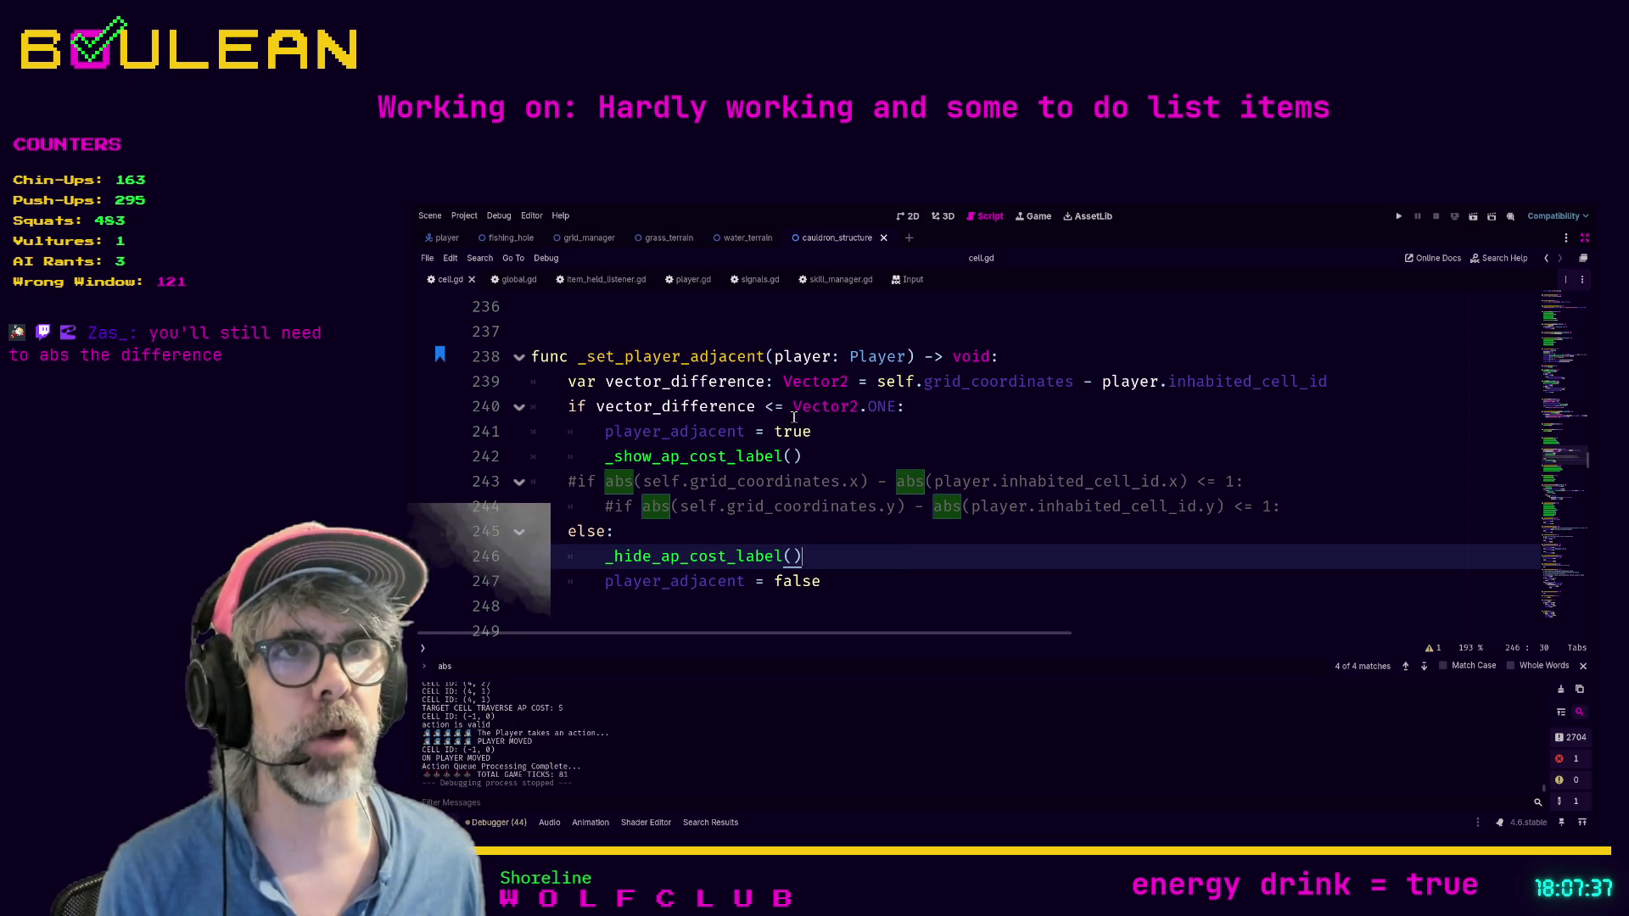
pyautogui.click(598, 409)
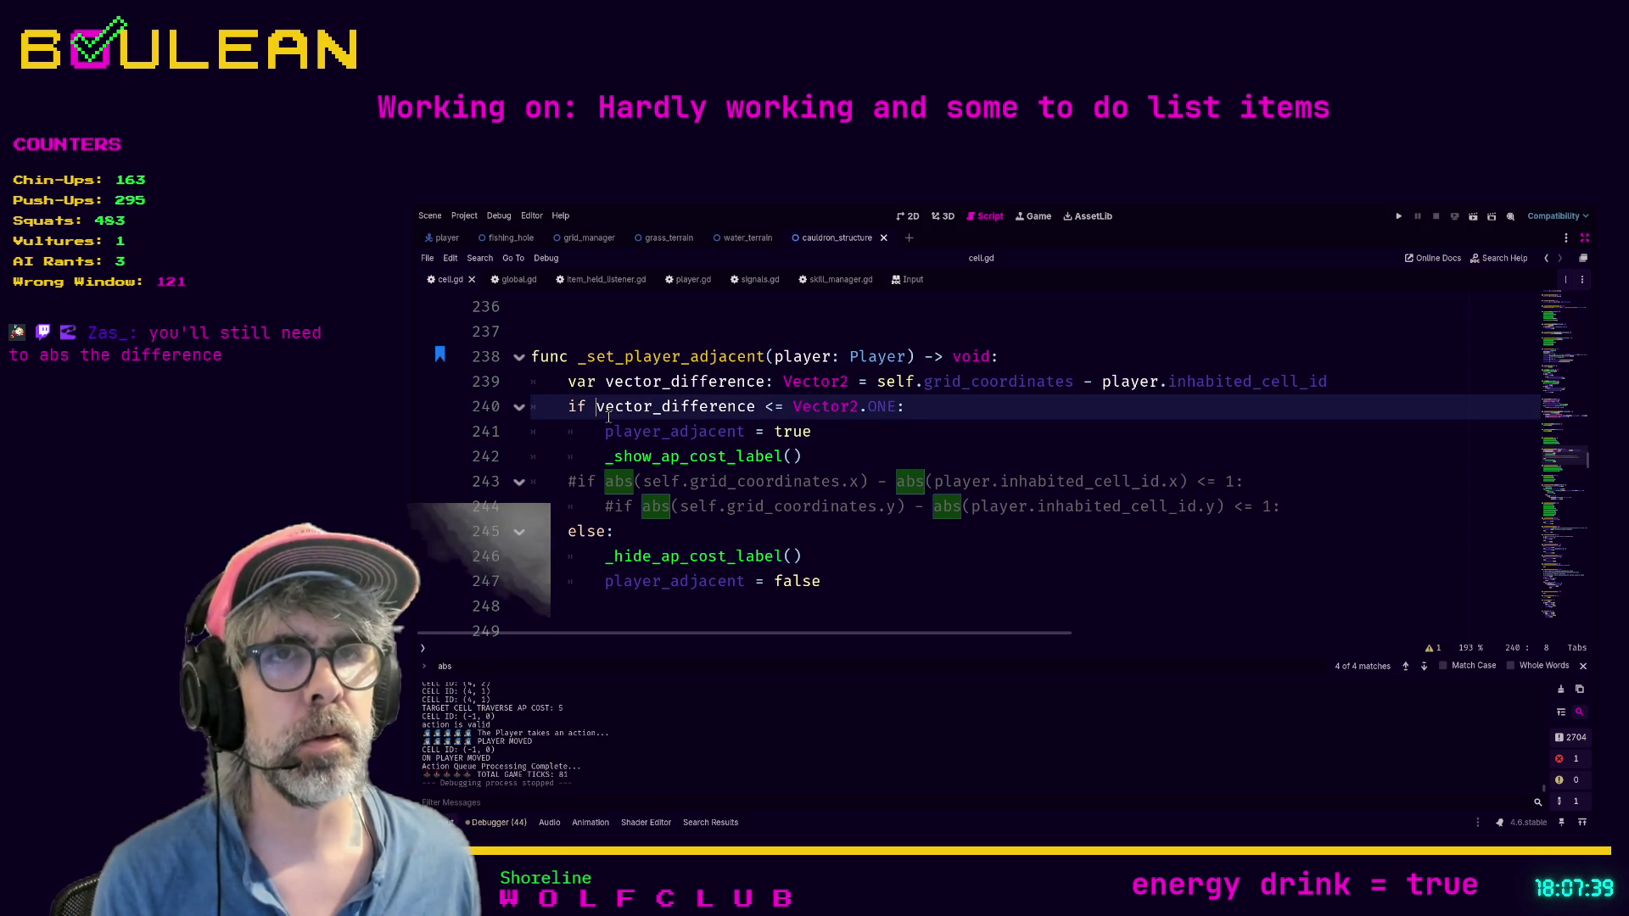
pyautogui.write('abs(')
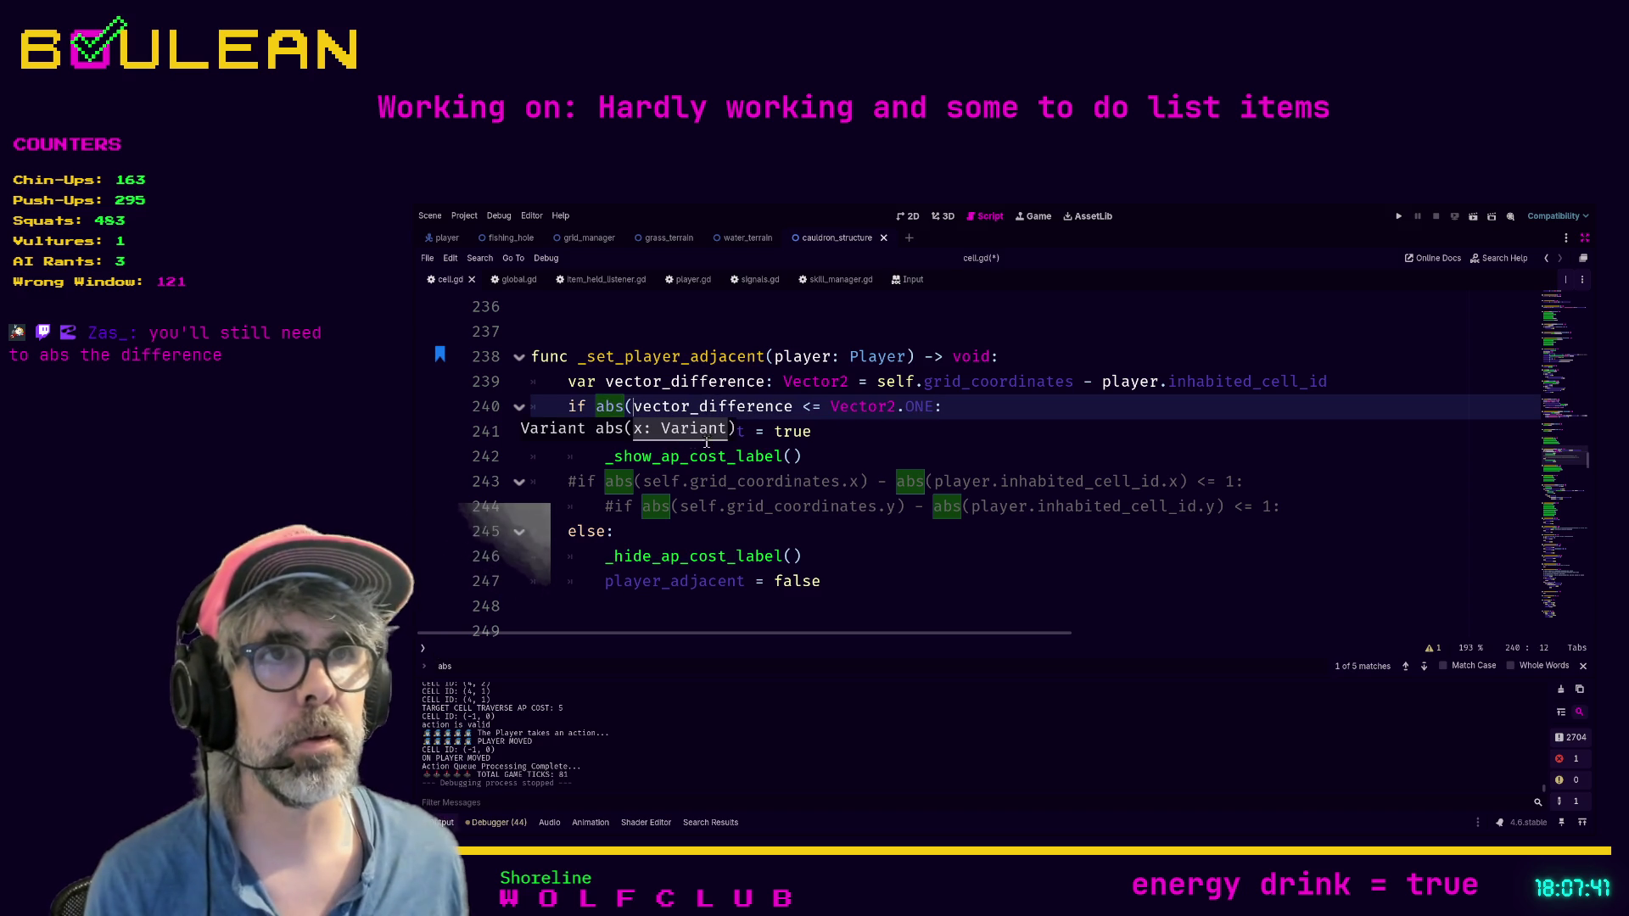
pyautogui.click(793, 407)
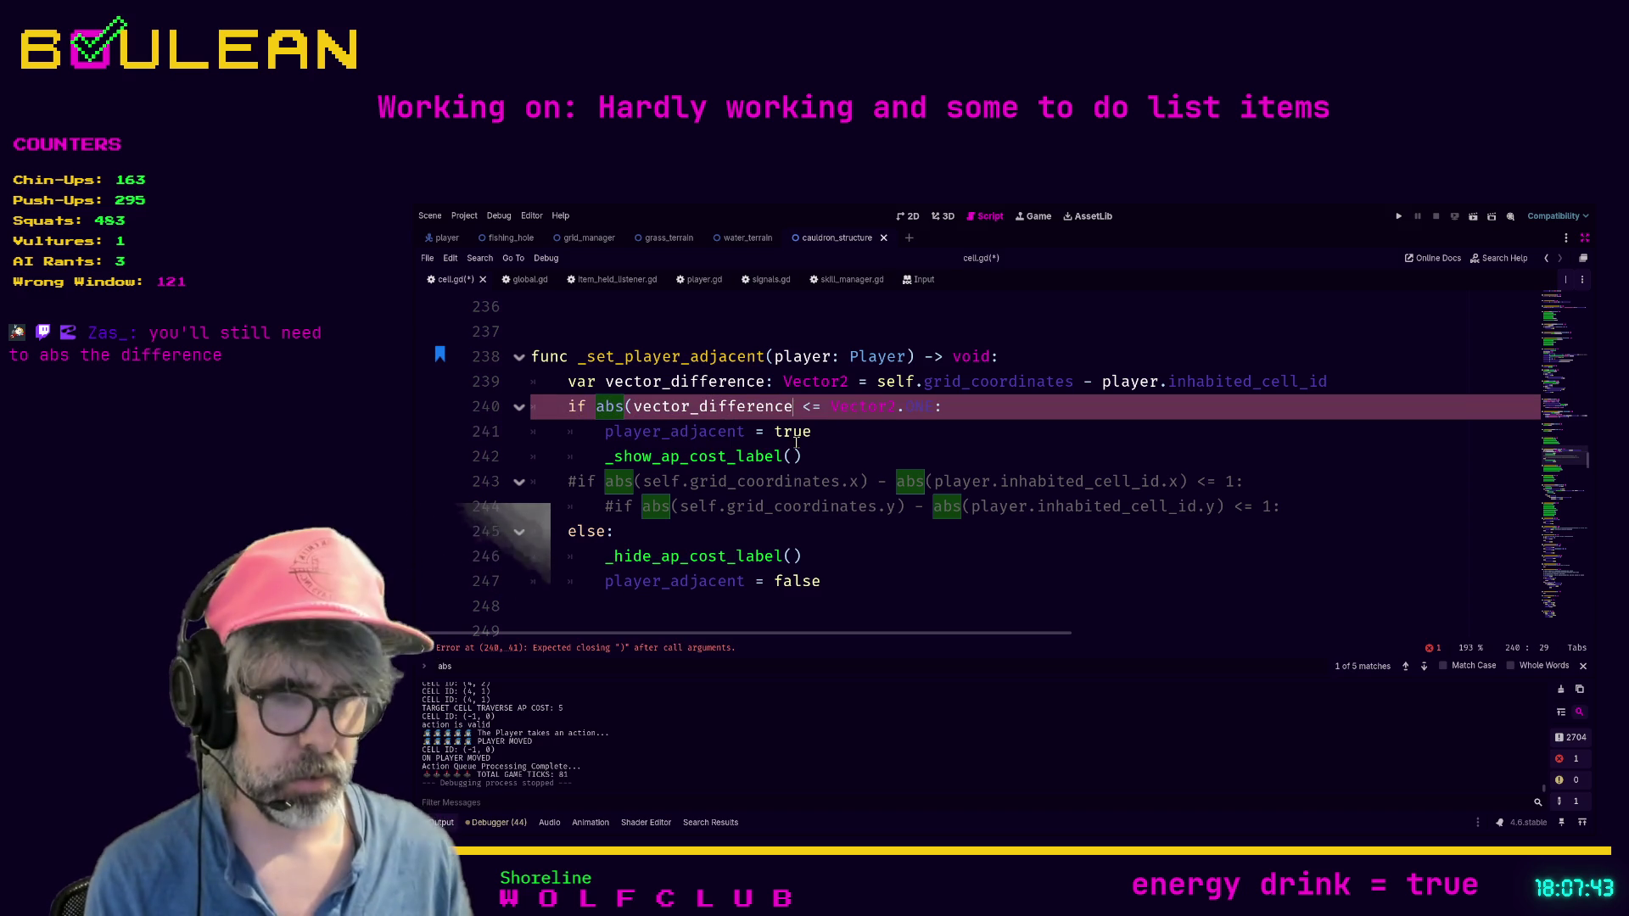
pyautogui.write(')')
pyautogui.click(968, 408)
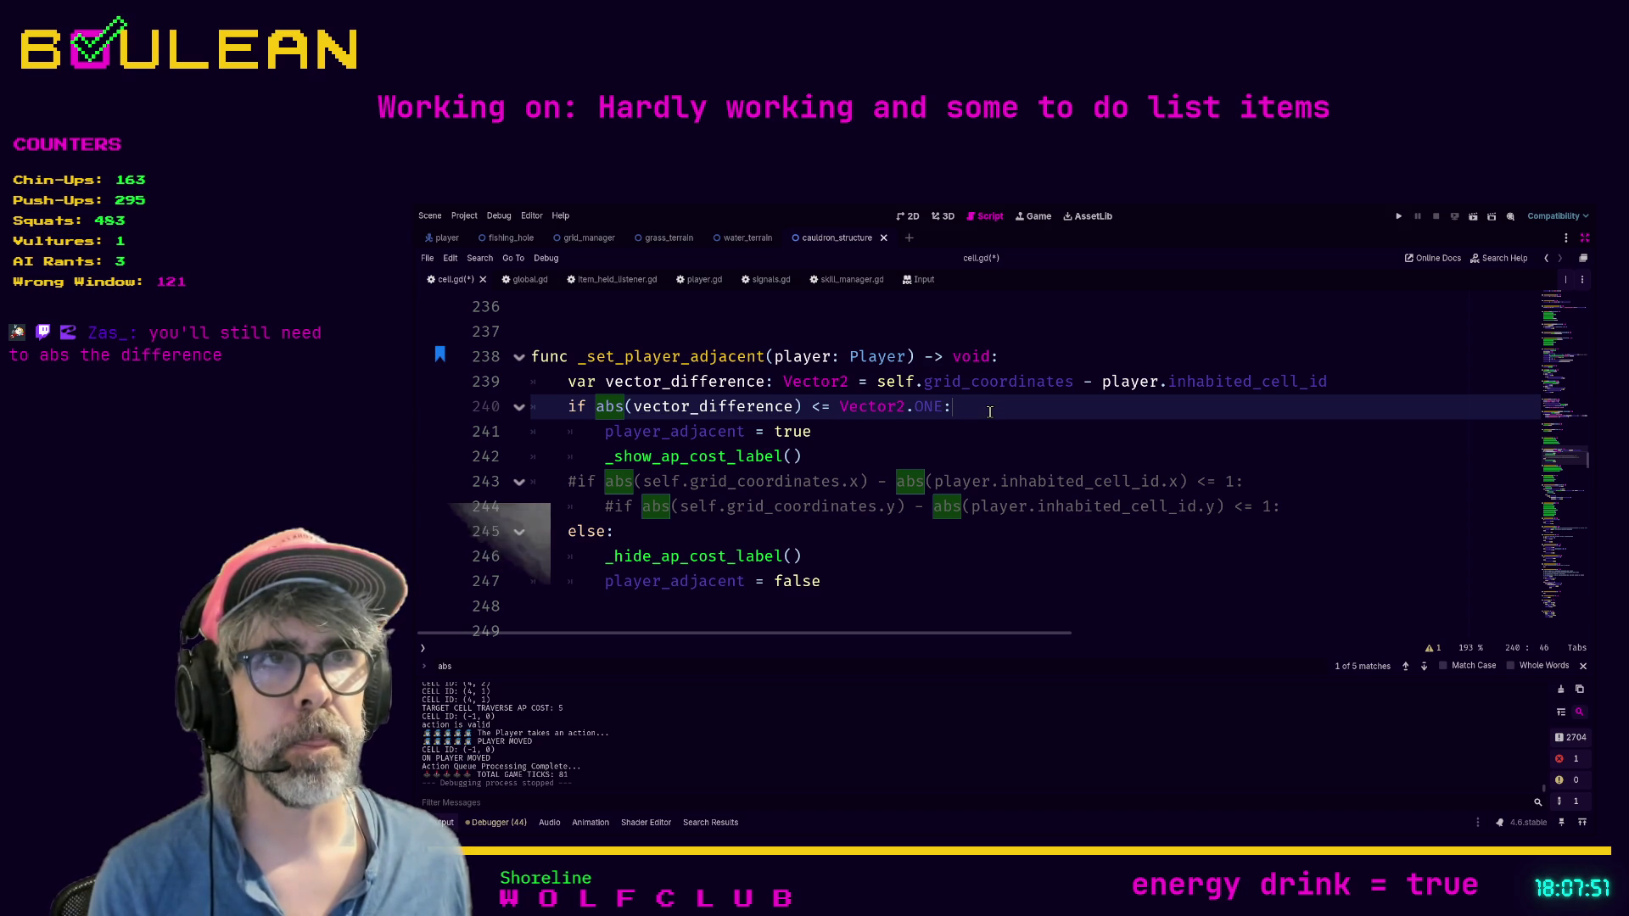
# Step: Wrap the subtraction on line 239 in abs()
pyautogui.click(878, 383)
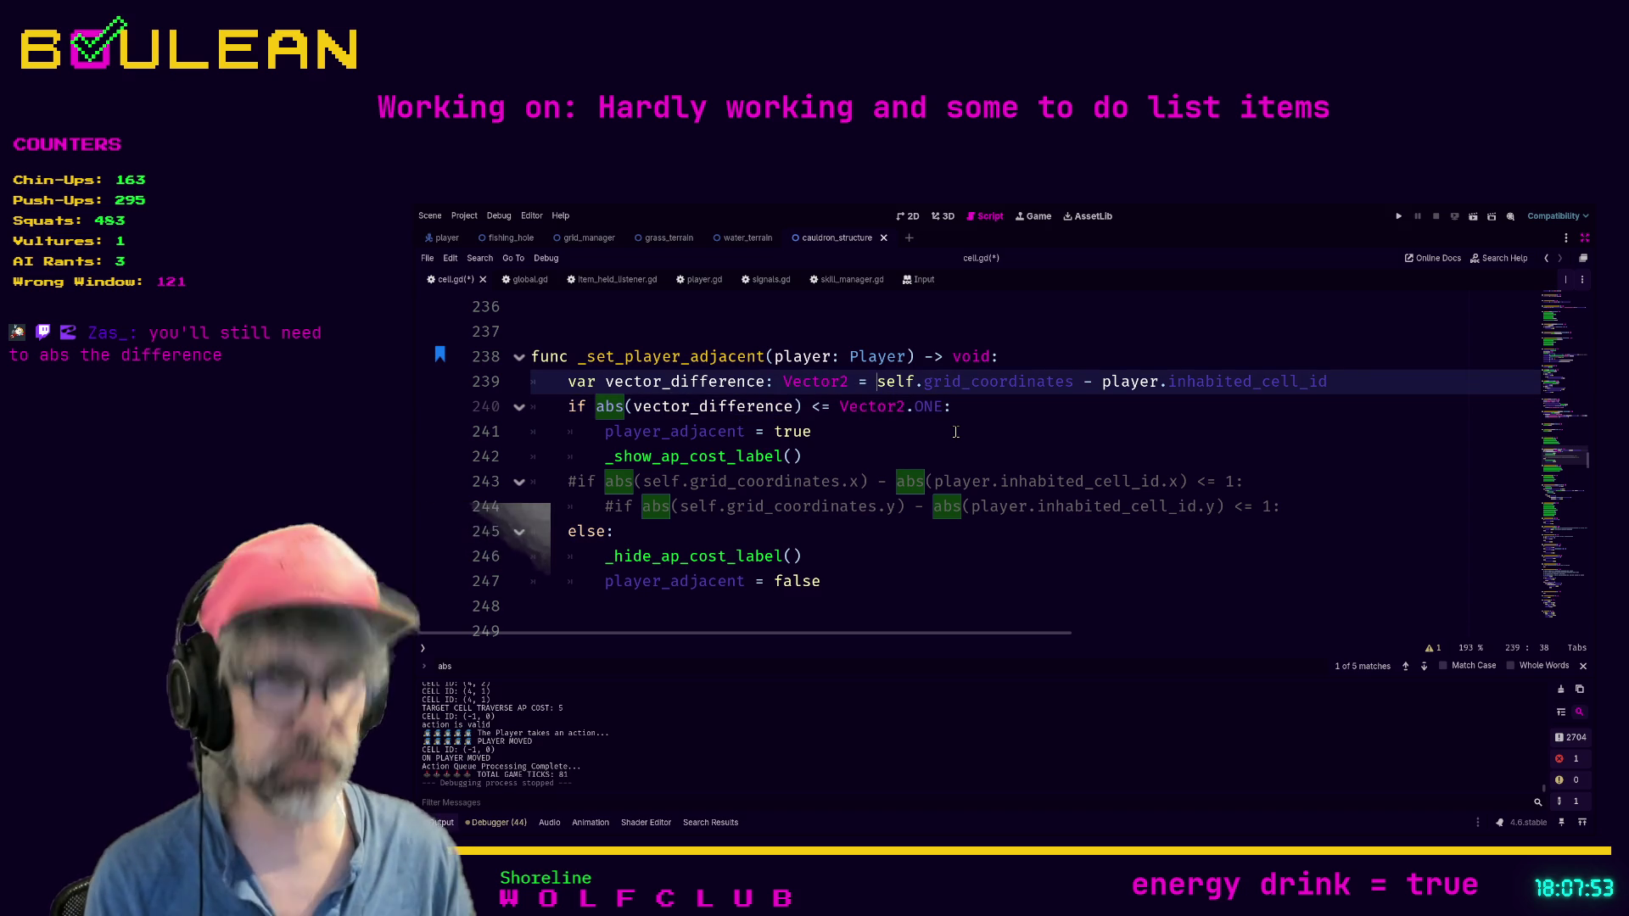
pyautogui.write('abs(')
pyautogui.press('End')
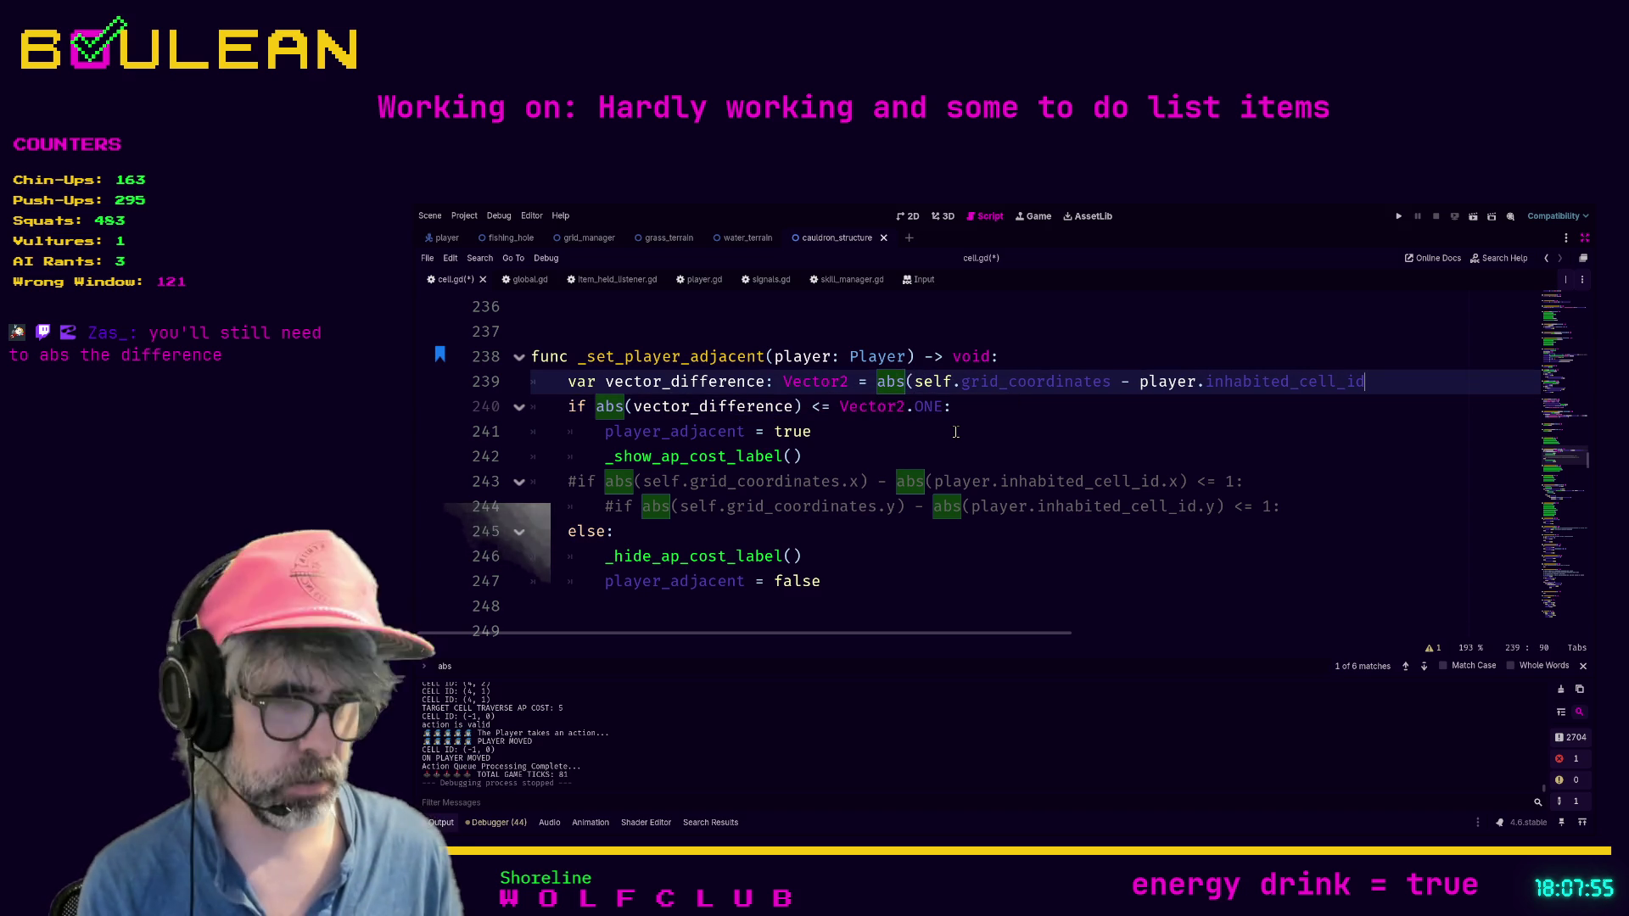
pyautogui.write(')')
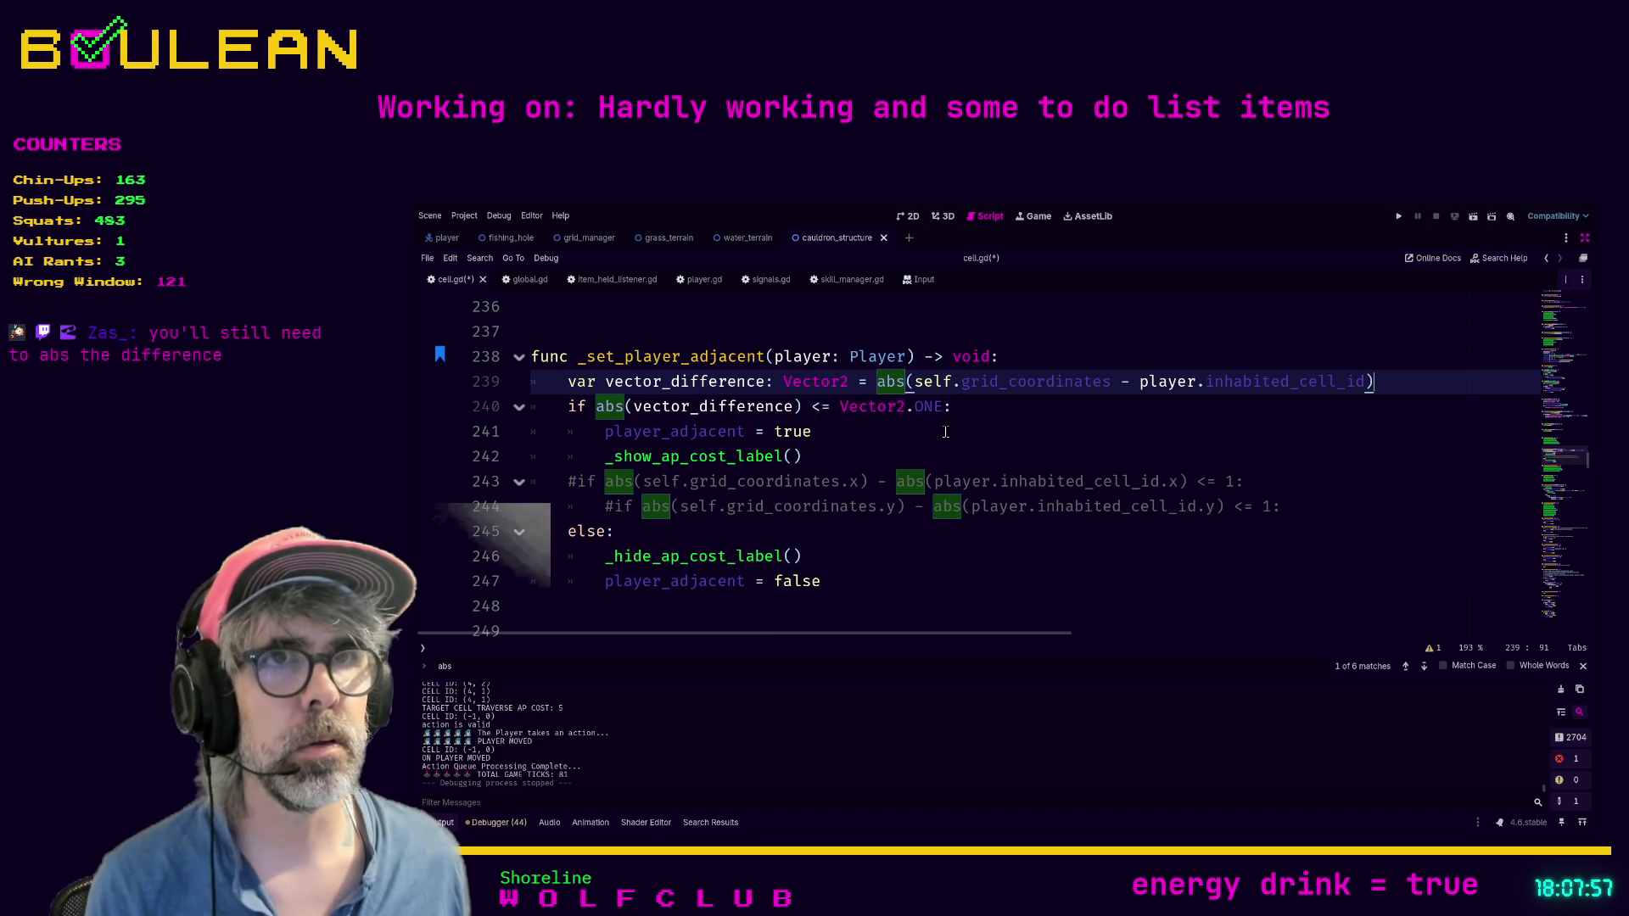
# Step: Remove the abs() from the if line, save cell.gd, and run the game
pyautogui.click(633, 408)
pyautogui.press('BackSpace')
pyautogui.press('BackSpace')
pyautogui.press('BackSpace')
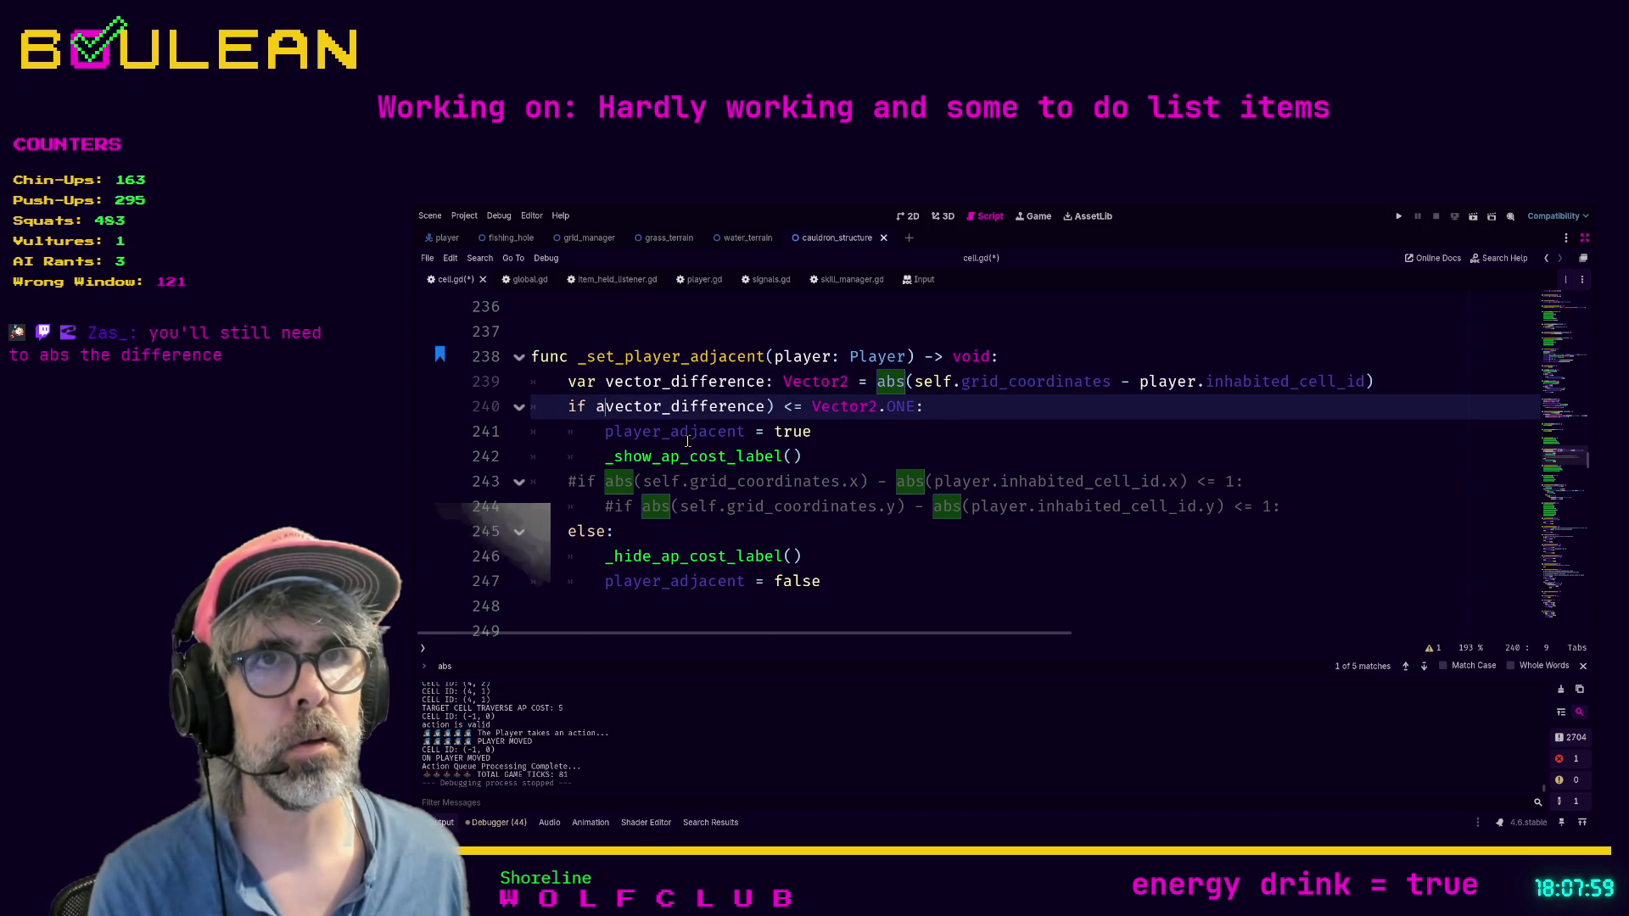
pyautogui.press('BackSpace')
pyautogui.click(766, 406)
pyautogui.press('BackSpace')
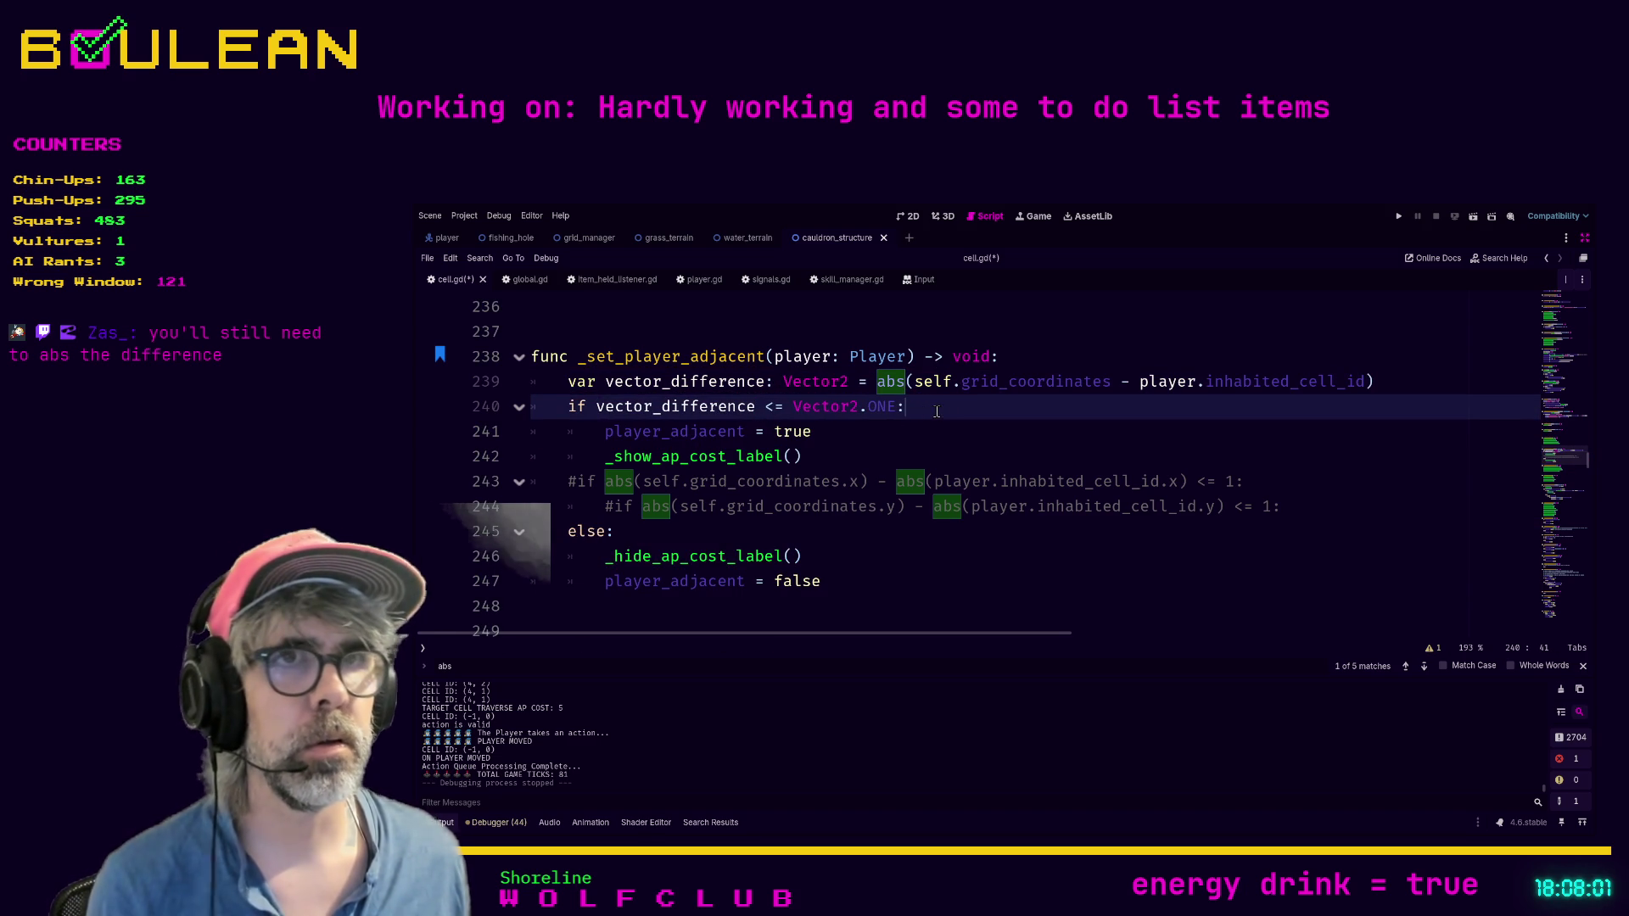
pyautogui.hotkey('ctrl', 's')
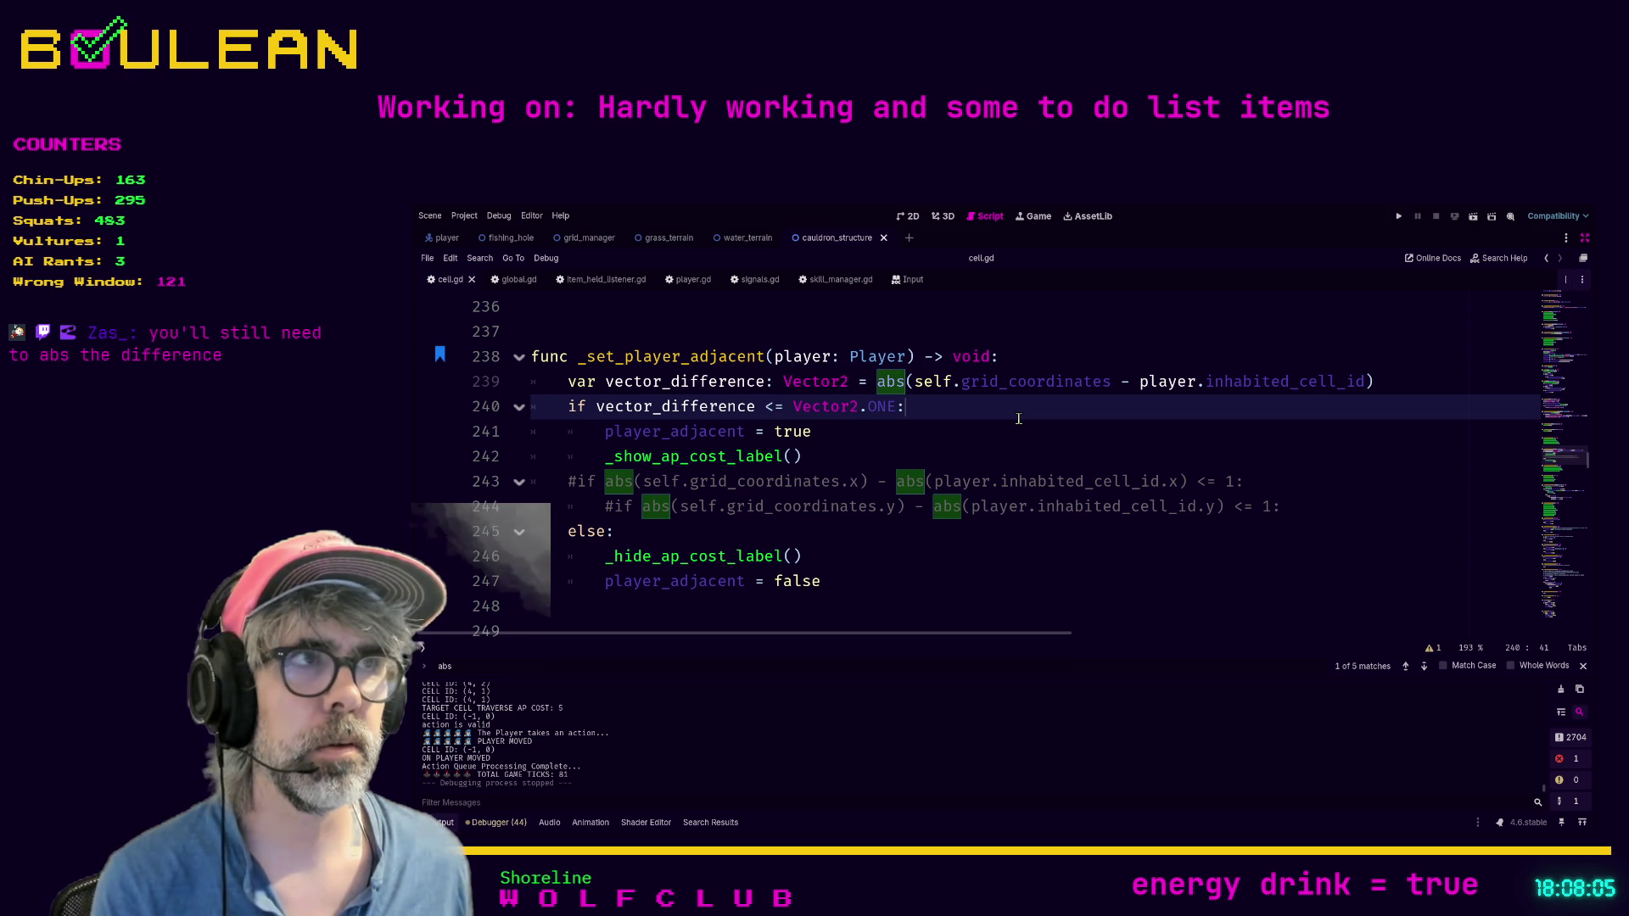
pyautogui.press('F5')
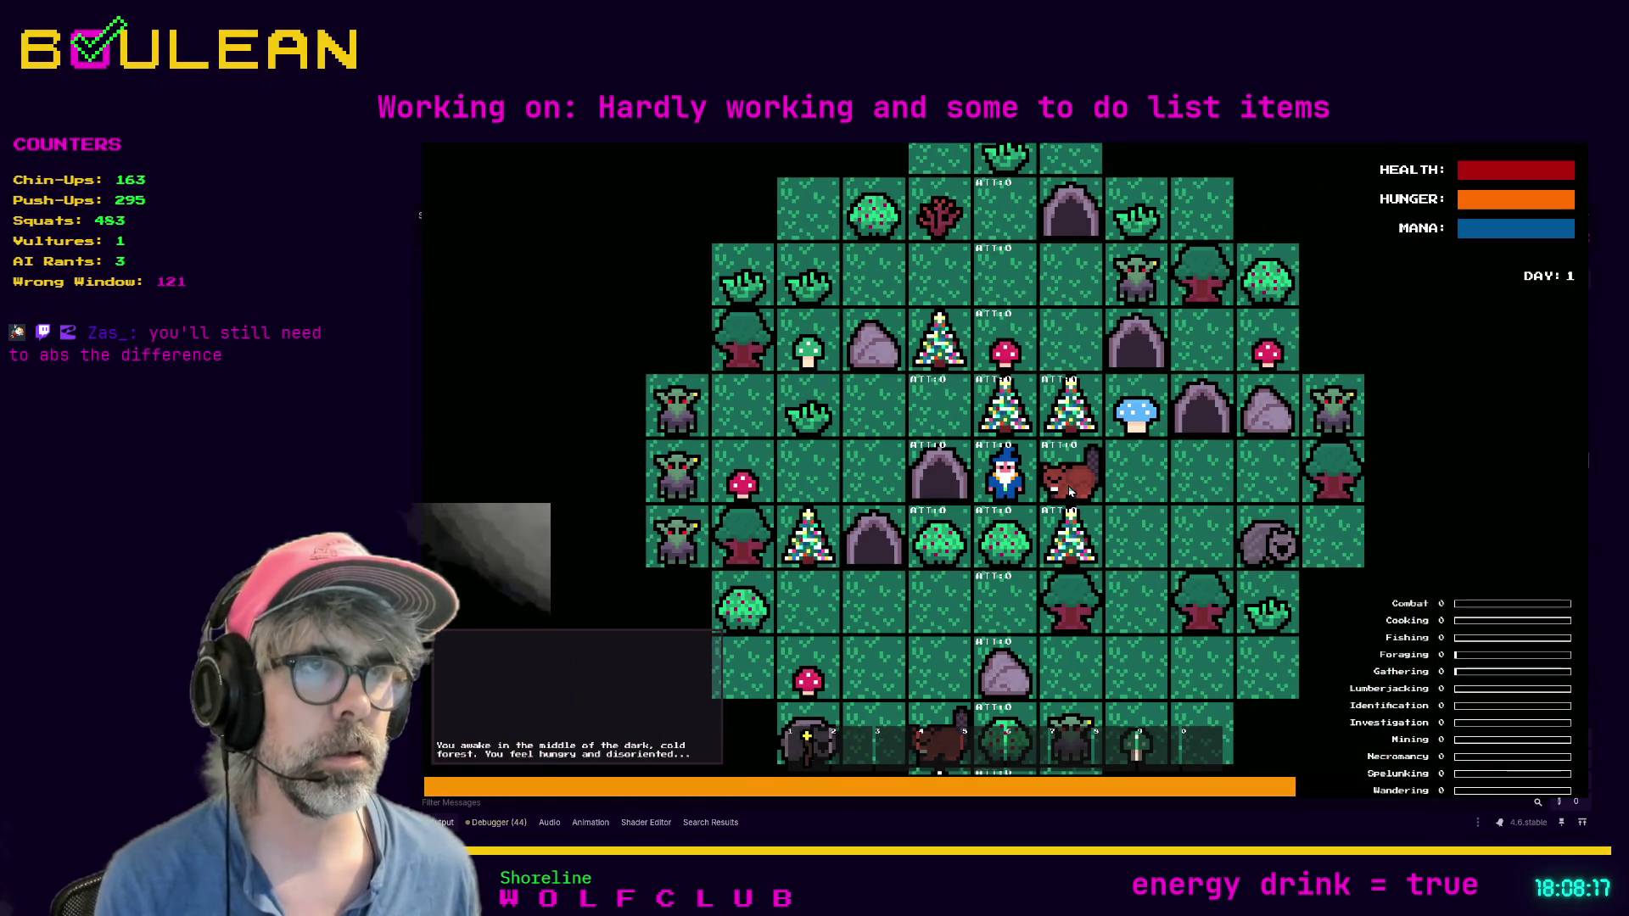
# Step: Attack the Beaver beside the wizard, walk the wizard right and back left, then stop the game
pyautogui.click(1069, 492)
pyautogui.click(1070, 492)
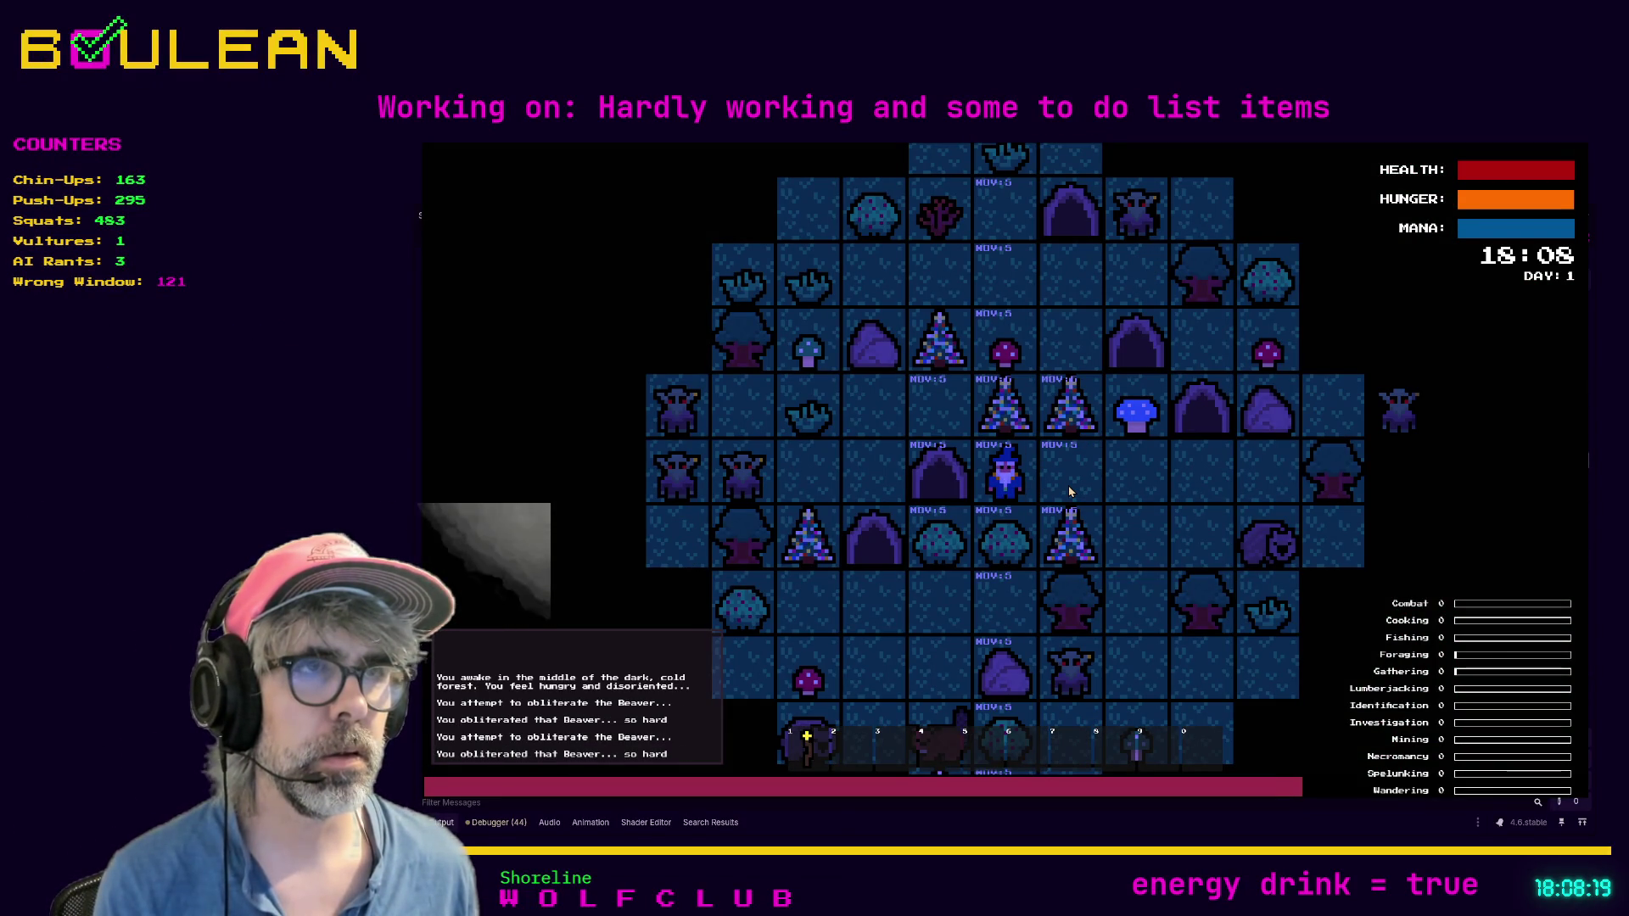
pyautogui.click(1069, 492)
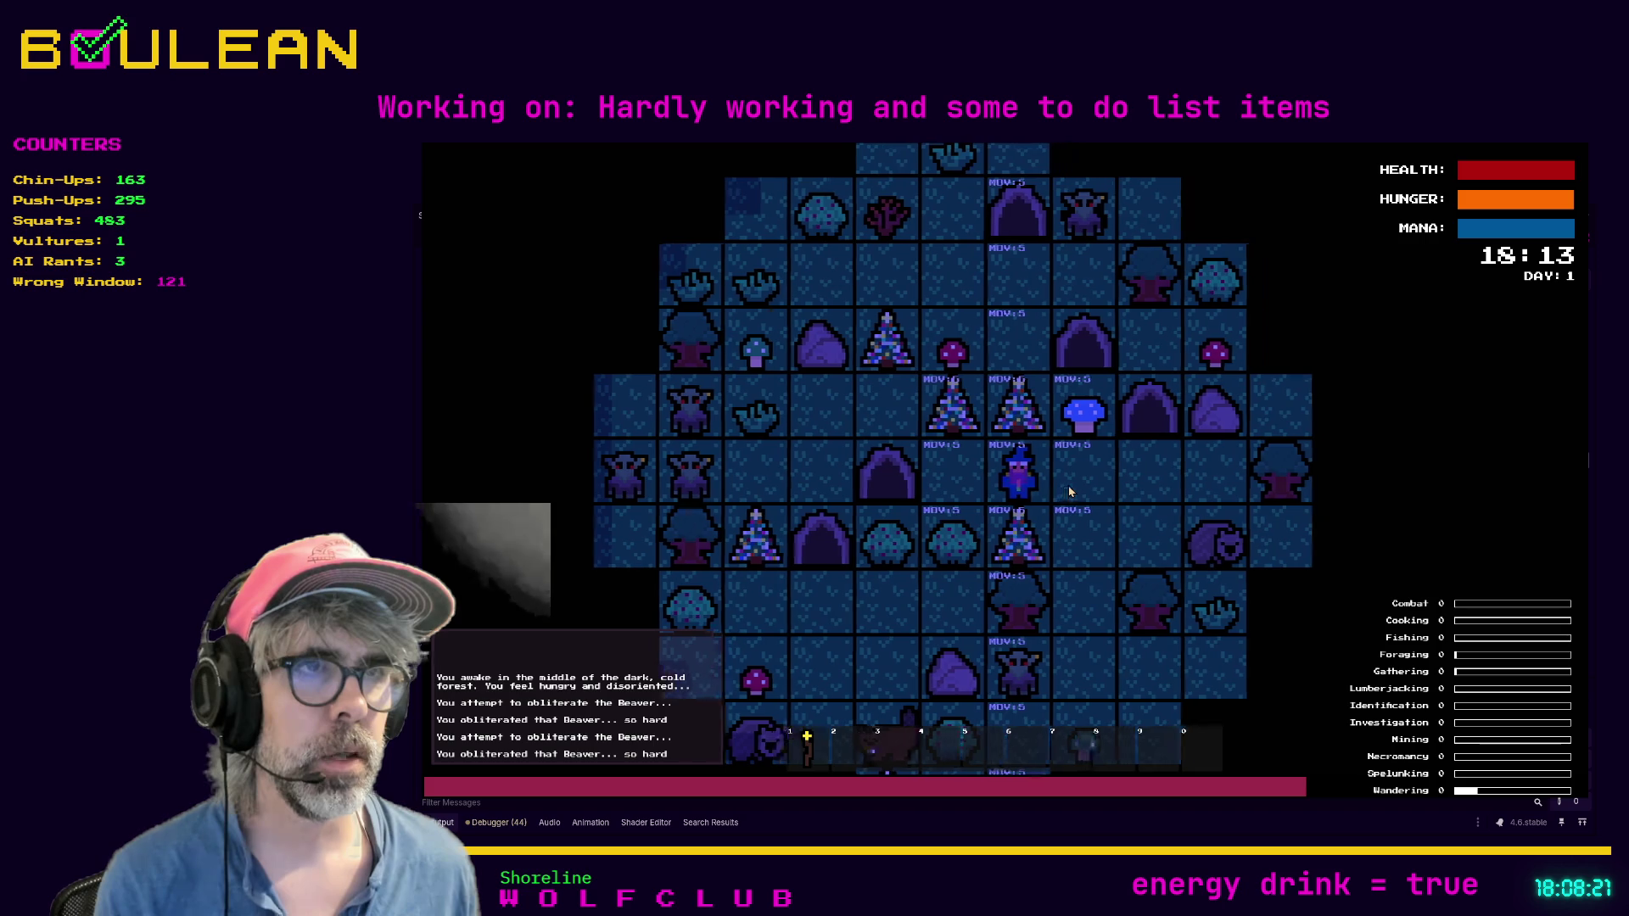
pyautogui.click(1070, 492)
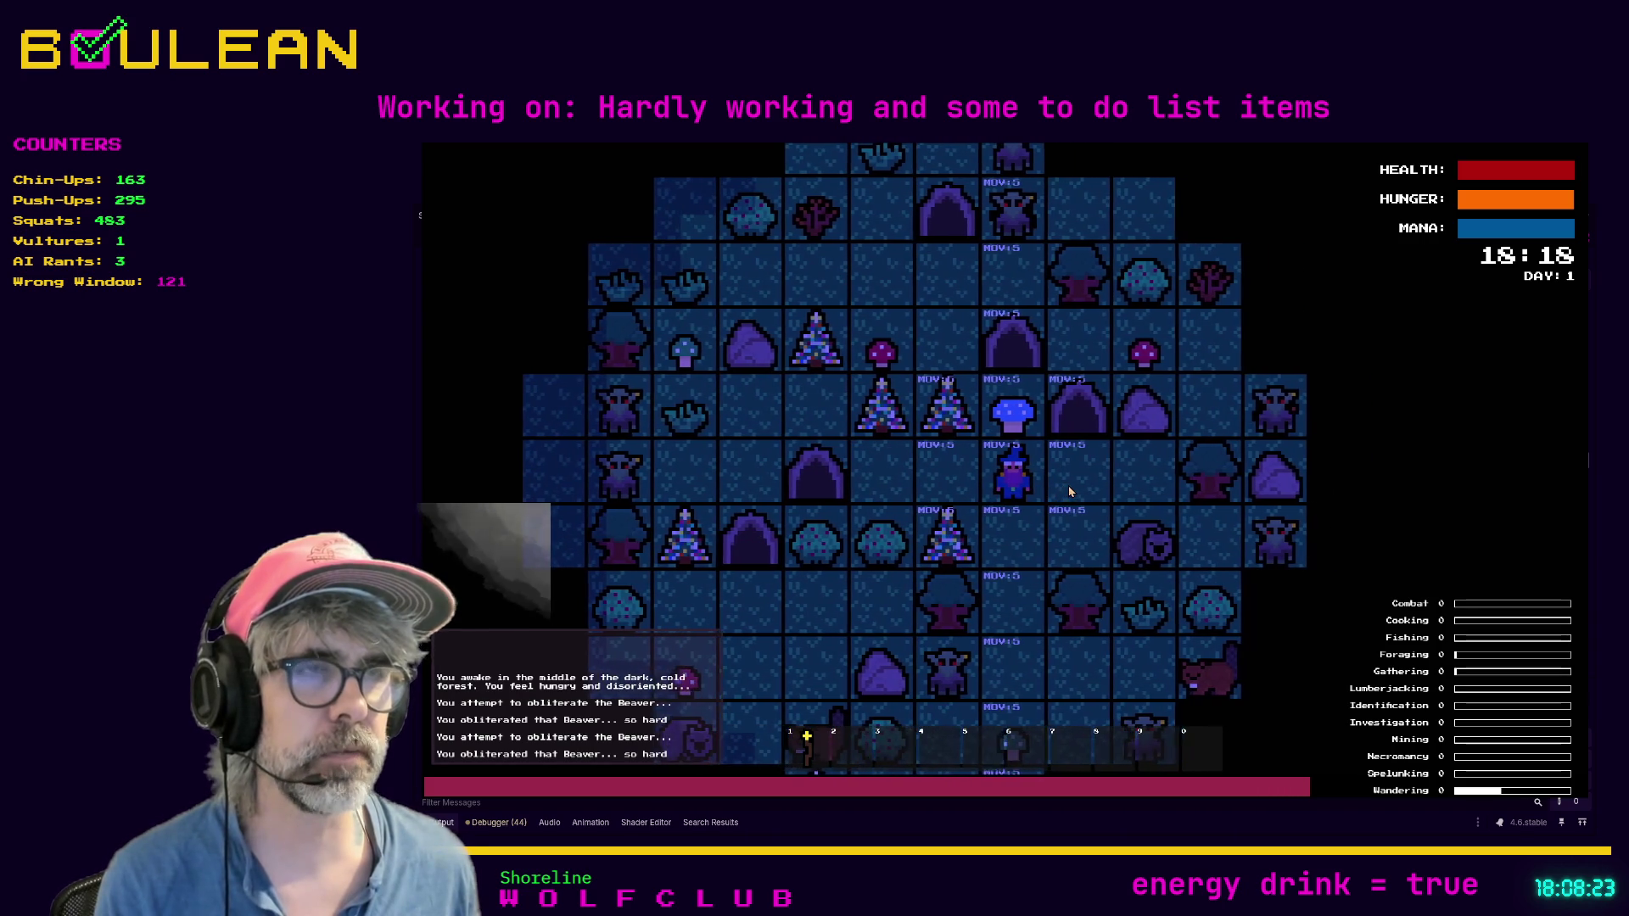
pyautogui.click(1070, 492)
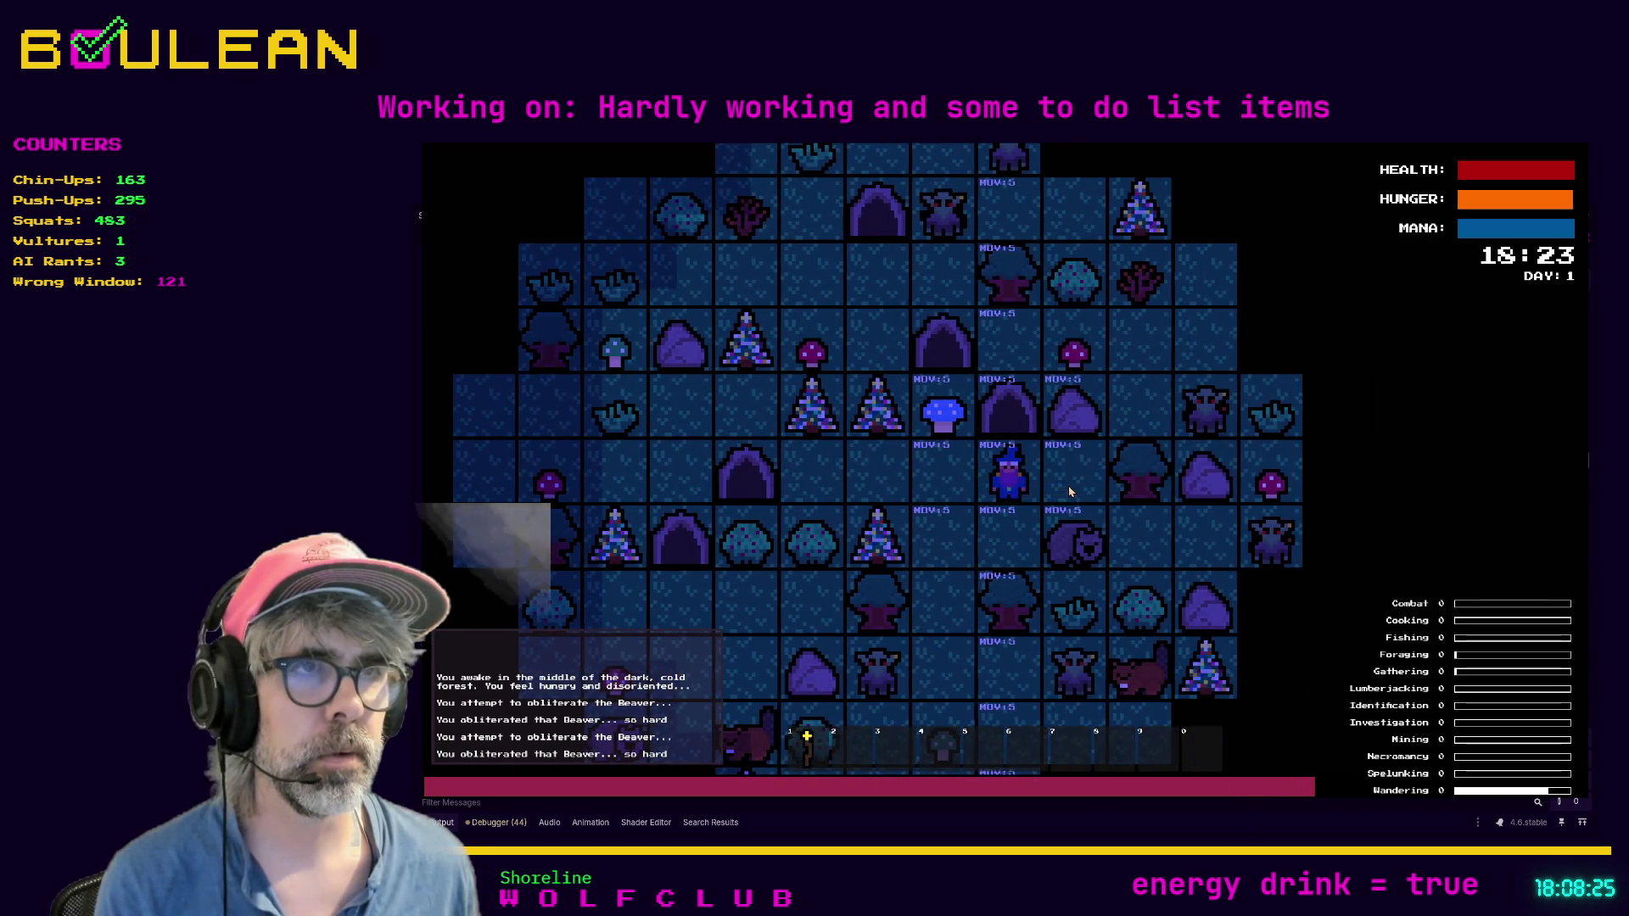
pyautogui.click(1069, 492)
pyautogui.press('Left')
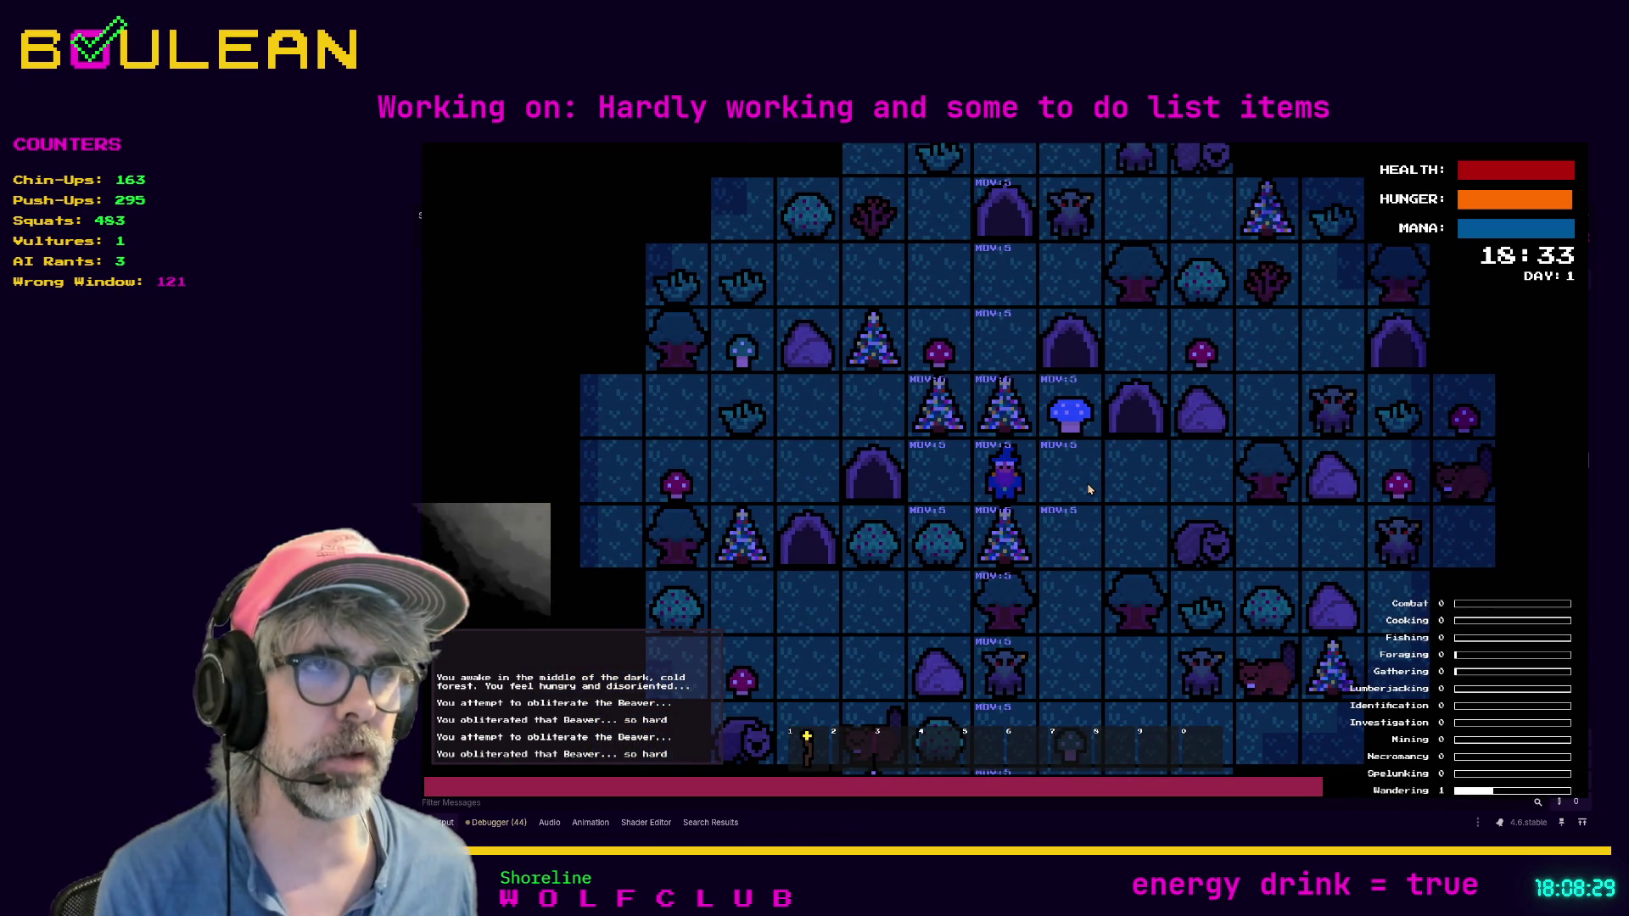
pyautogui.press('F8')
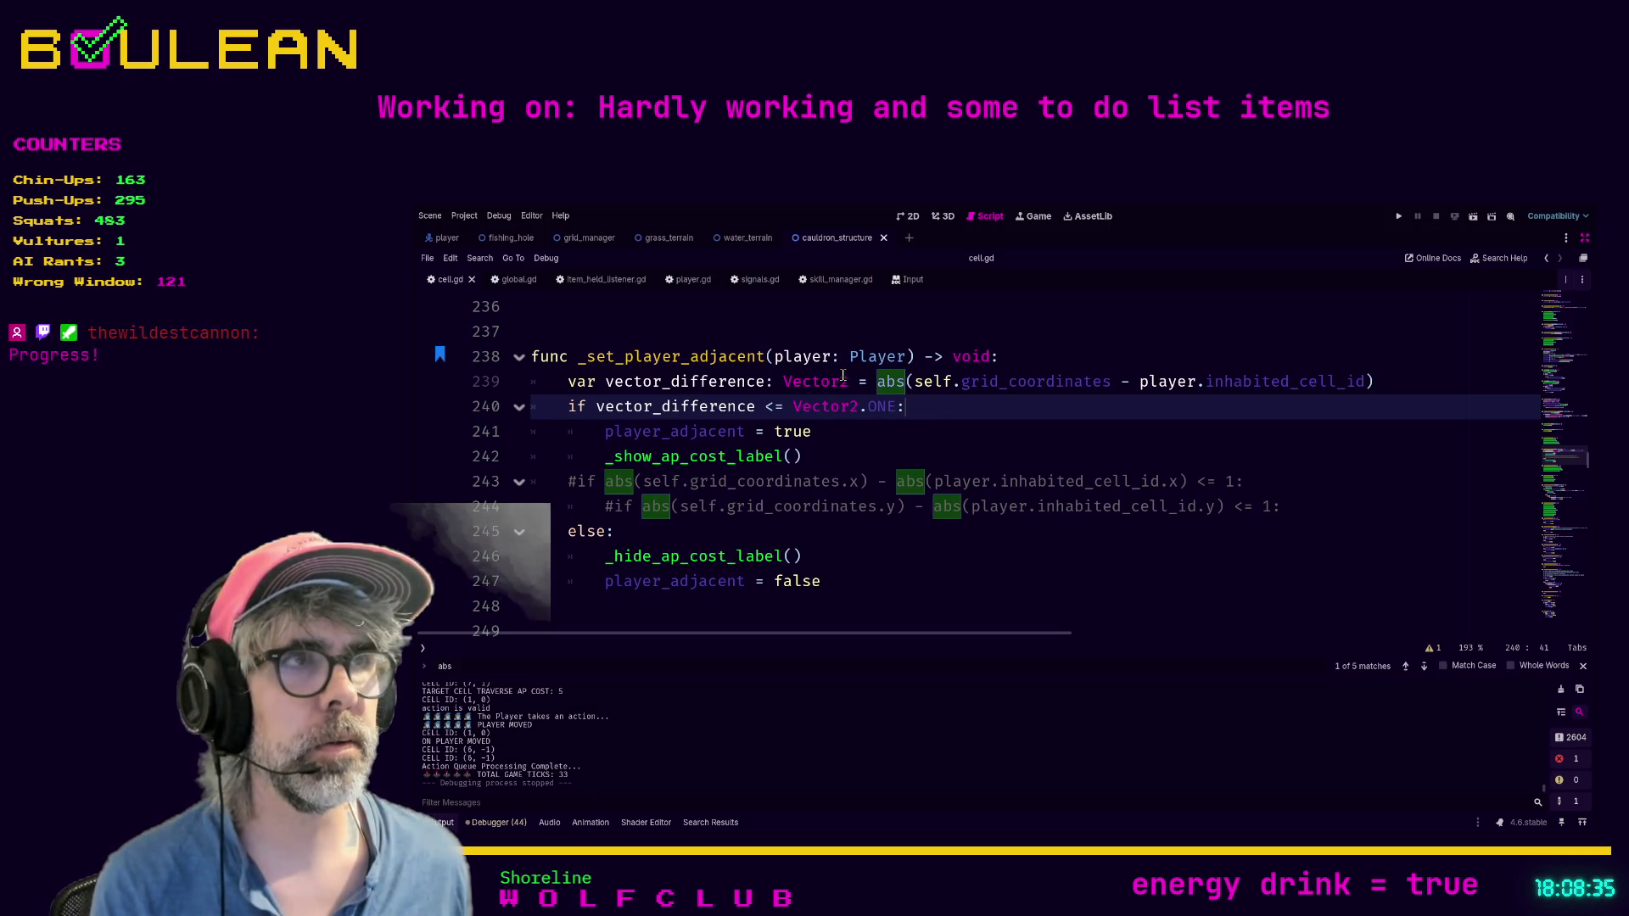
# Step: Change the condition on line 240 to vector_difference.x <= 1
pyautogui.click(820, 447)
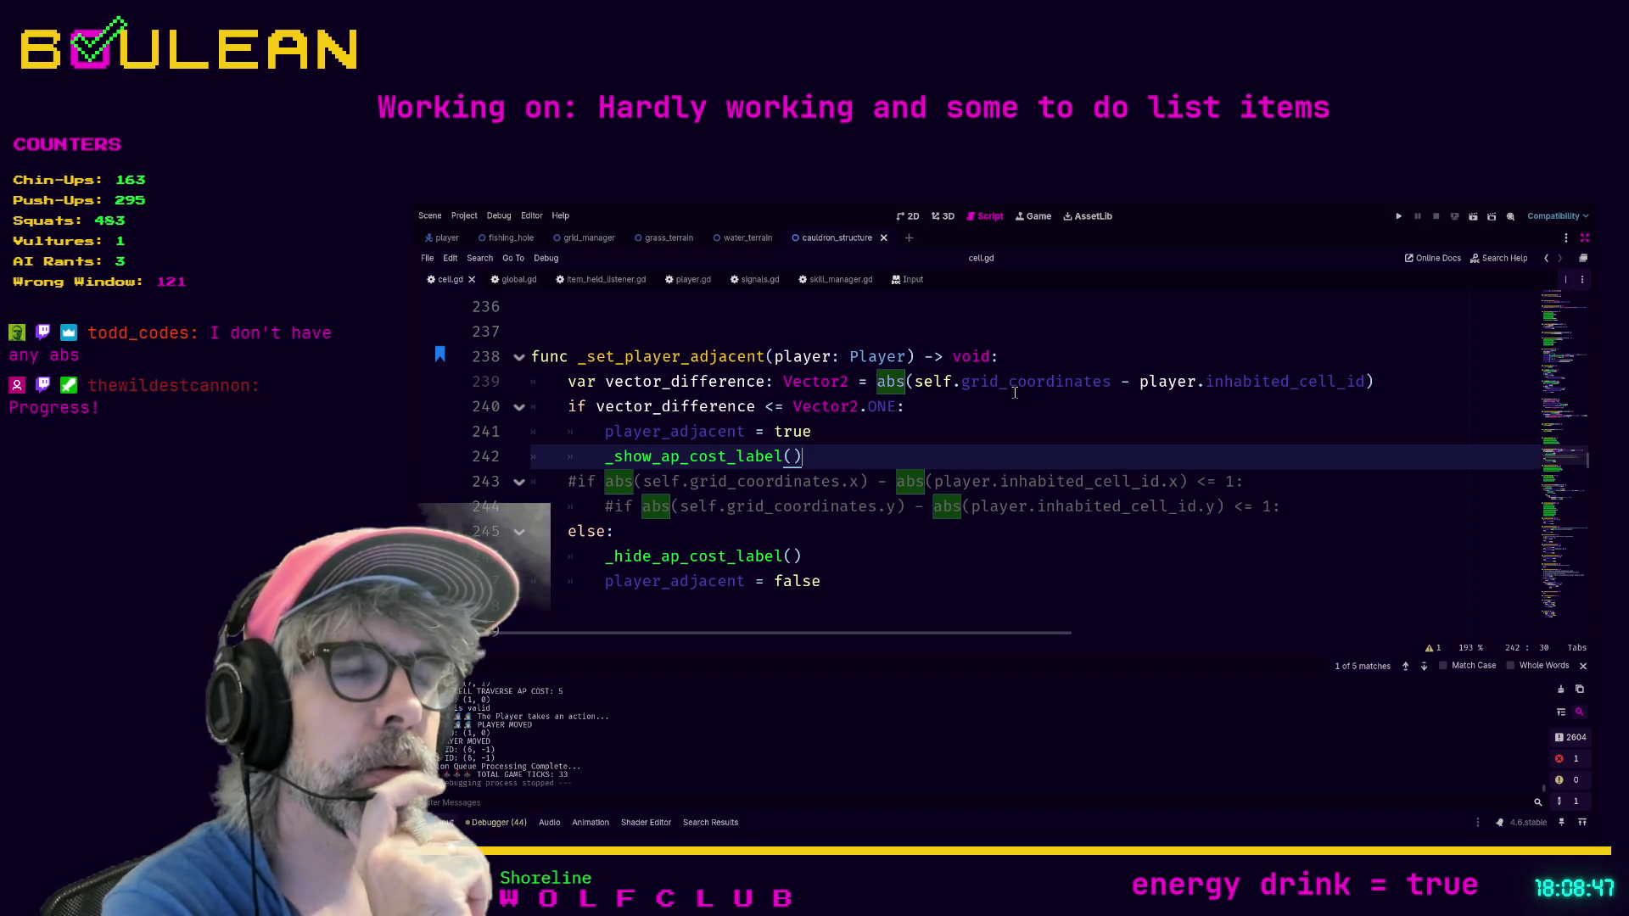
pyautogui.click(982, 398)
pyautogui.moveTo(981, 398)
pyautogui.mouseDown()
pyautogui.moveTo(560, 408)
pyautogui.moveTo(508, 382)
pyautogui.mouseUp()
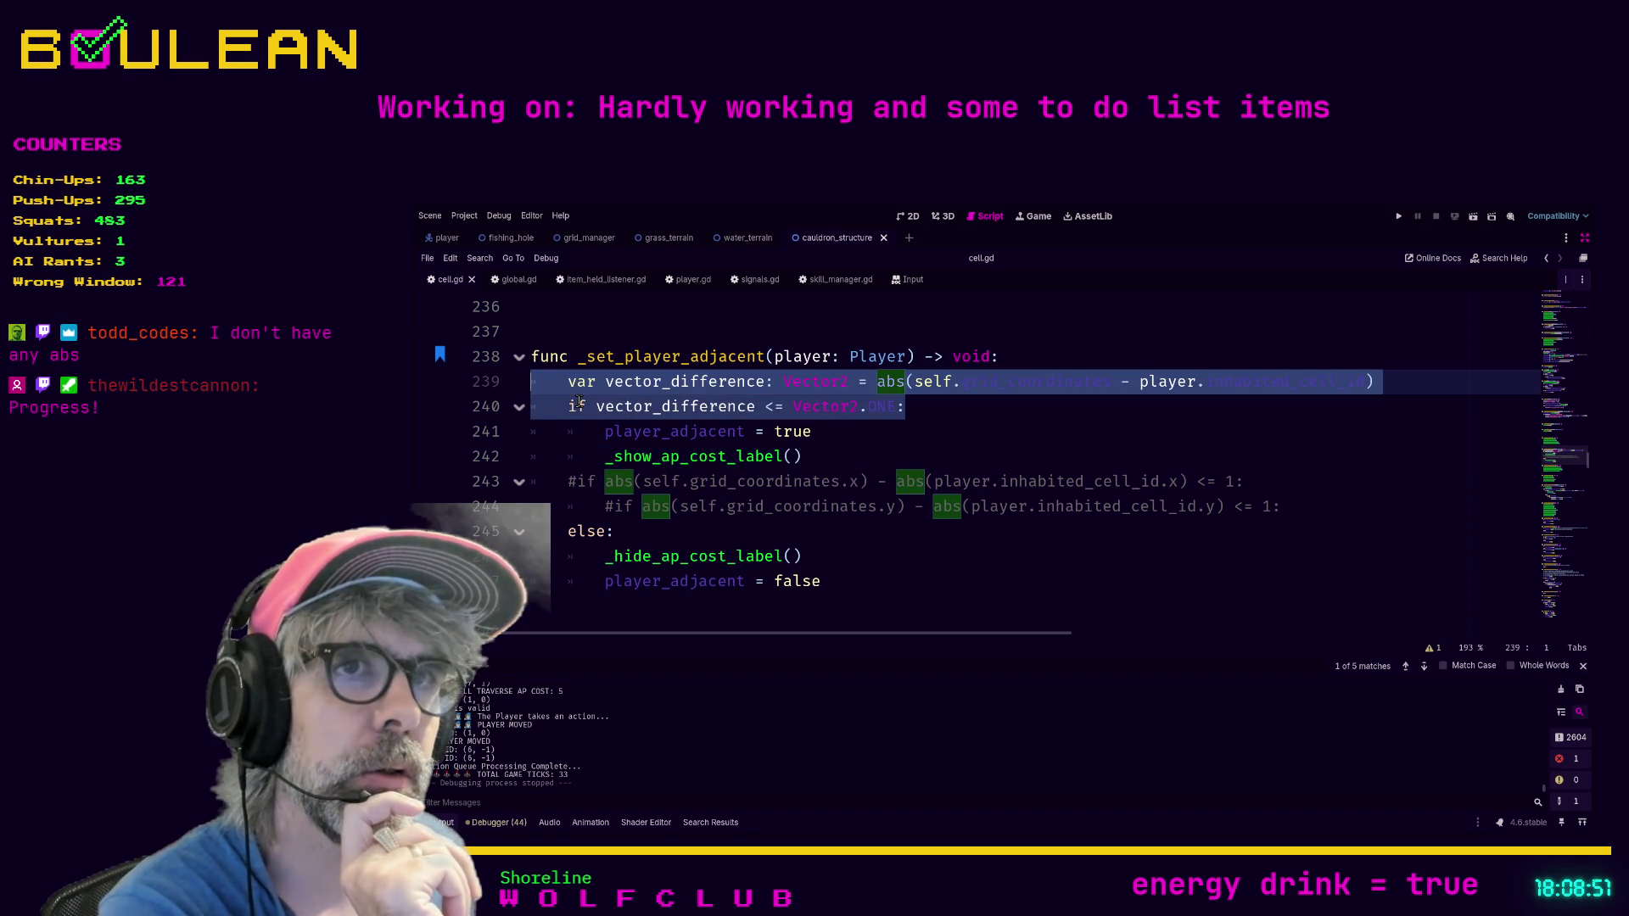
pyautogui.click(936, 407)
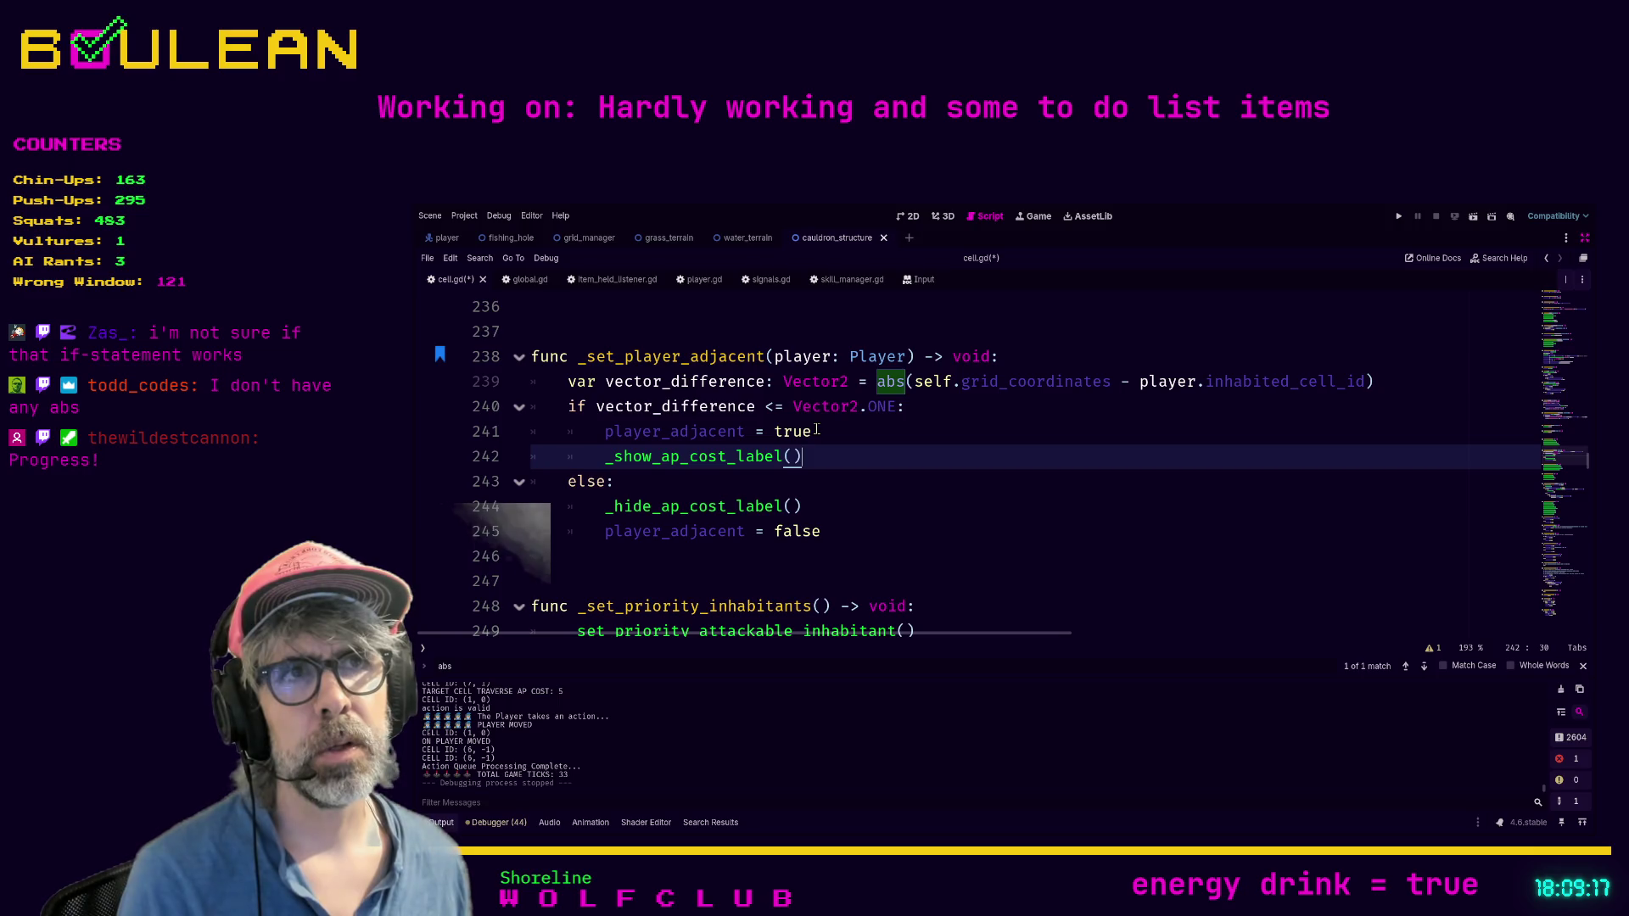
pyautogui.click(790, 407)
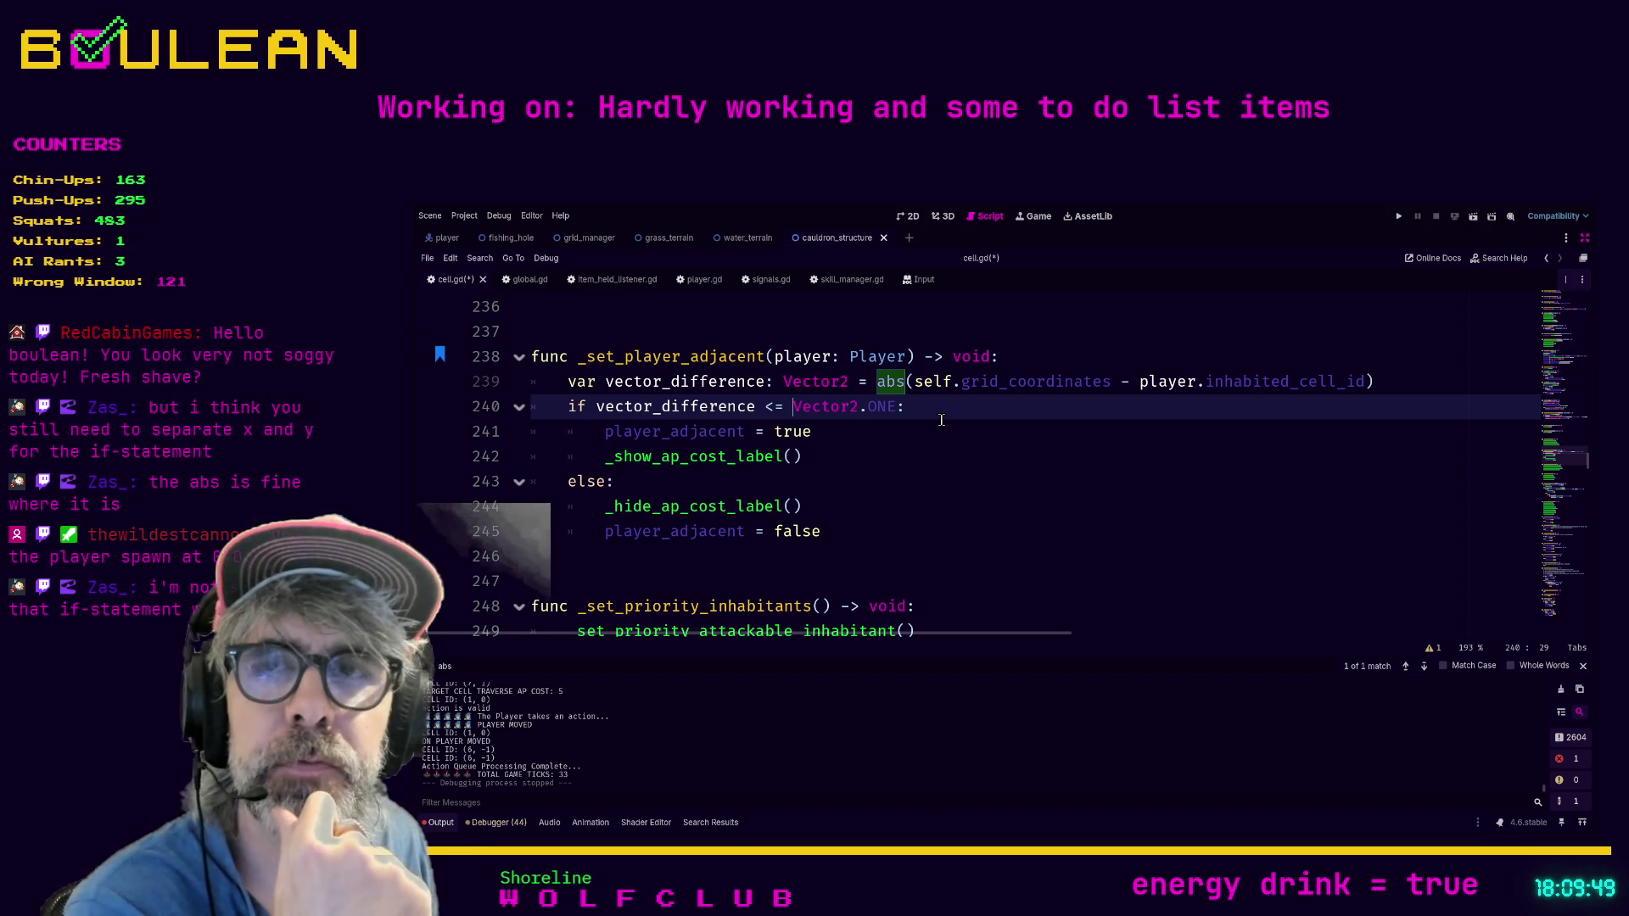
pyautogui.click(755, 407)
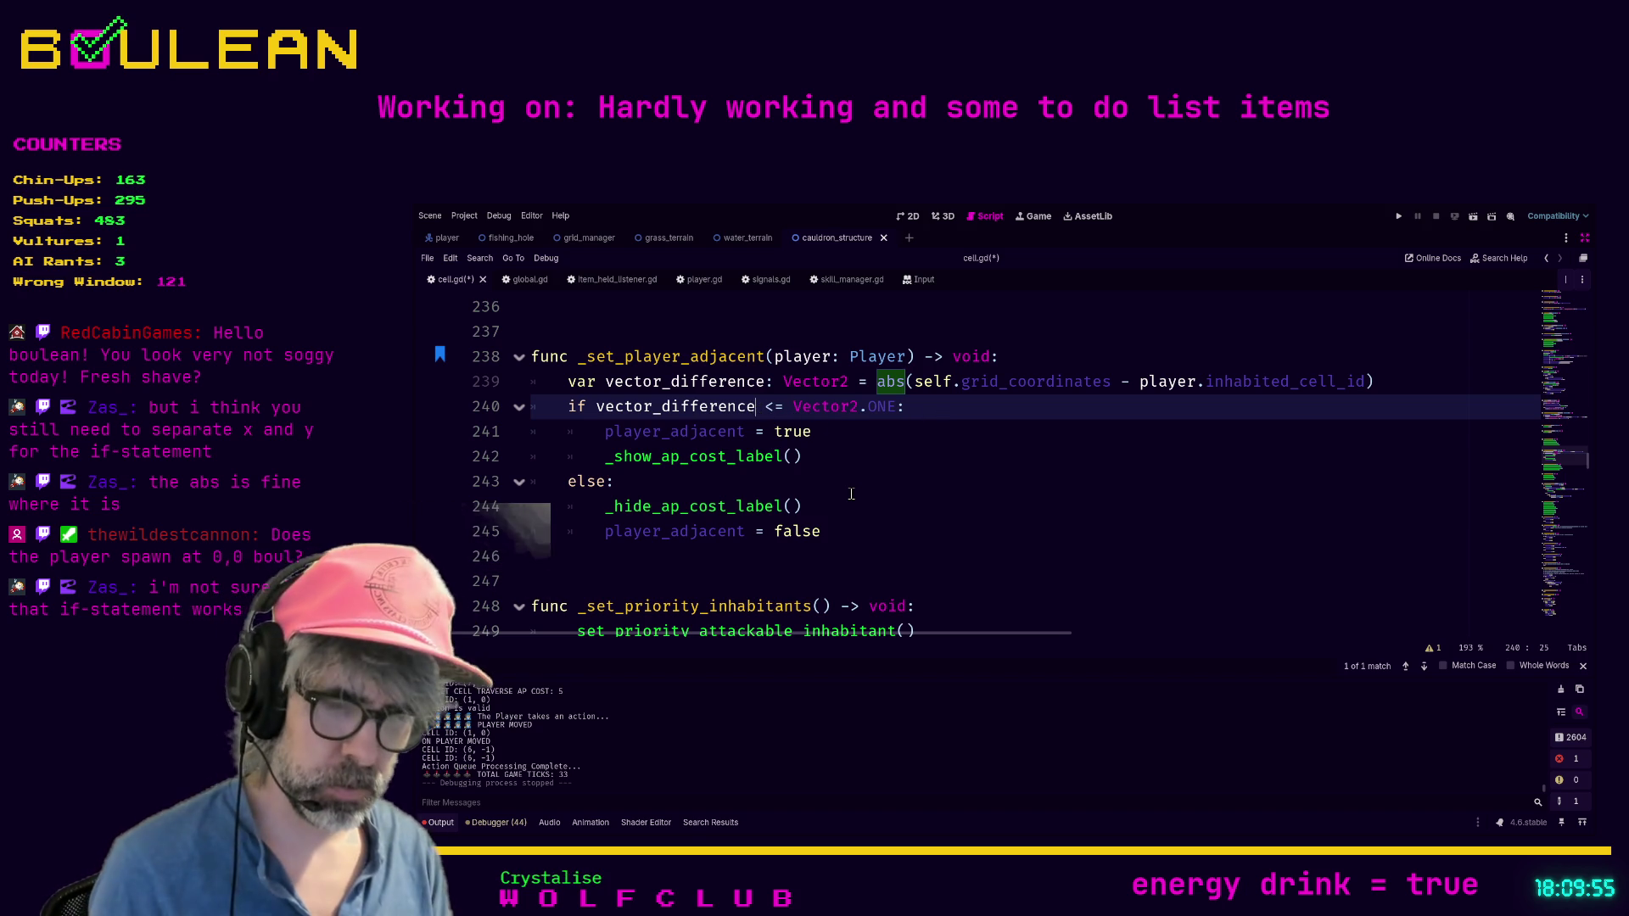
pyautogui.write('.')
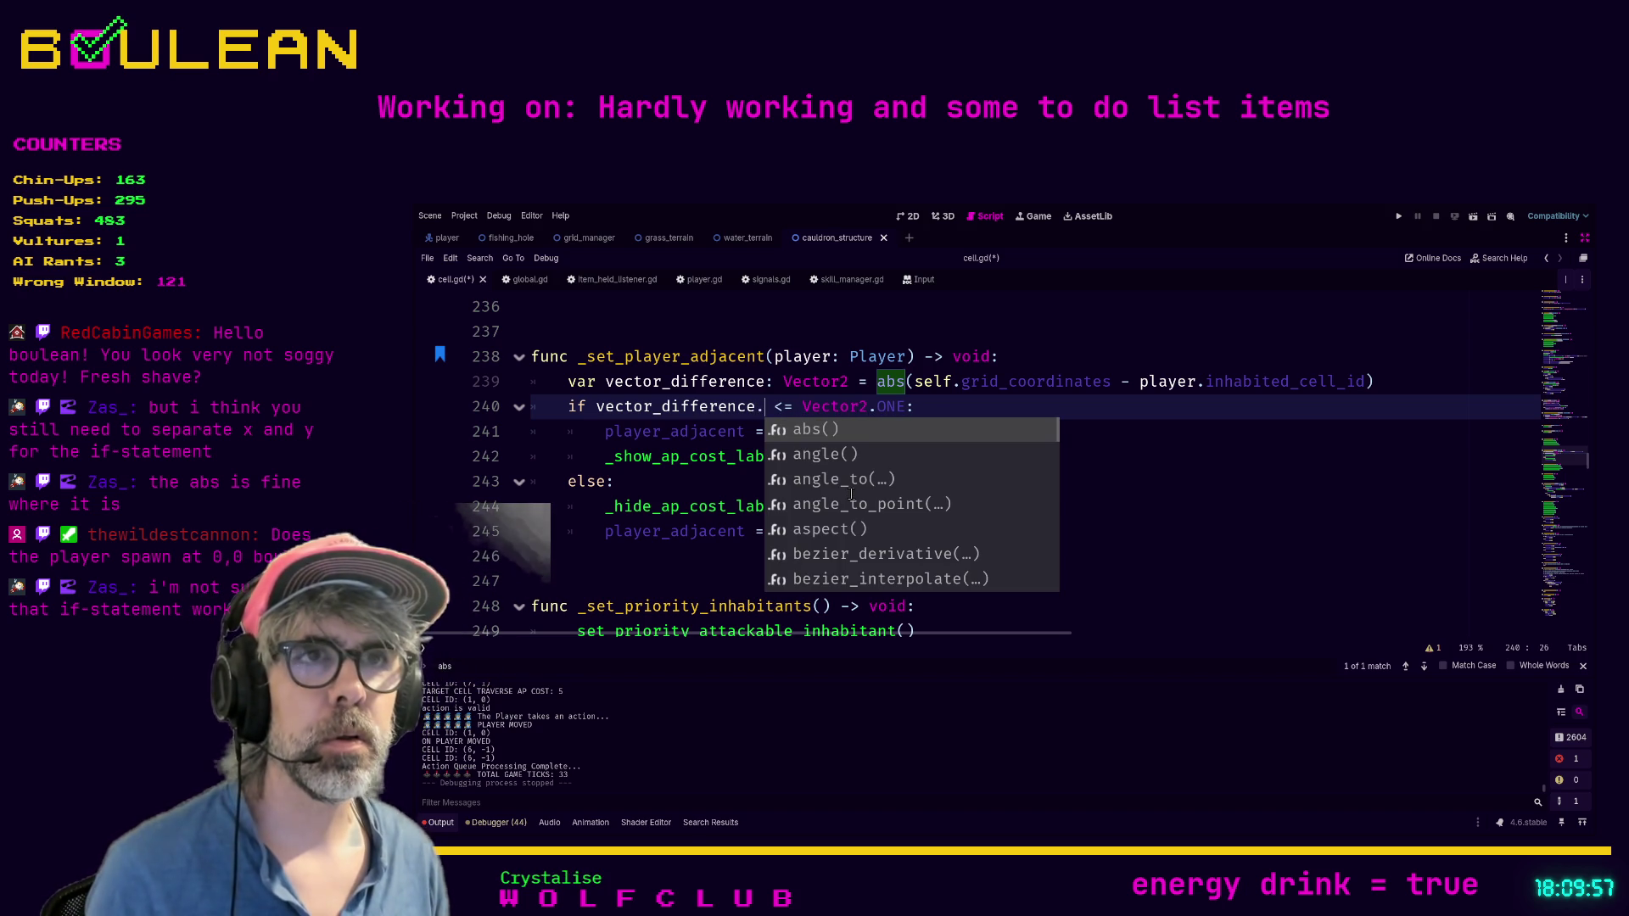
pyautogui.write('x')
pyautogui.press('Right')
pyautogui.press('Right')
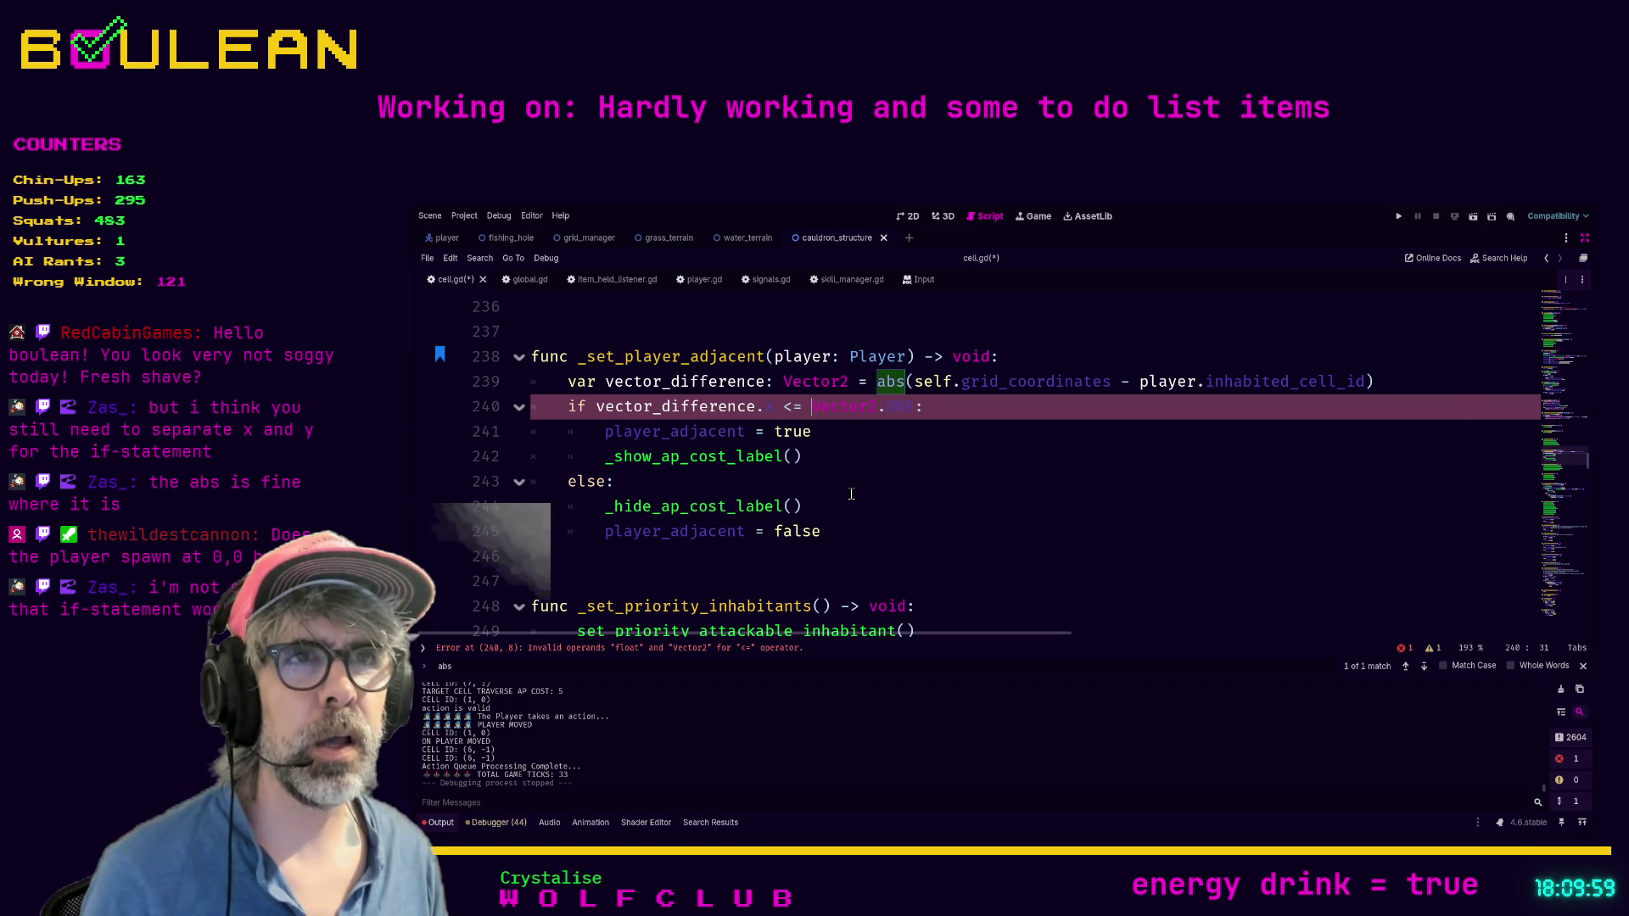
pyautogui.hotkey('shift', 'Right')
pyautogui.hotkey('shift', 'Right')
pyautogui.hotkey('shift', 'Right')
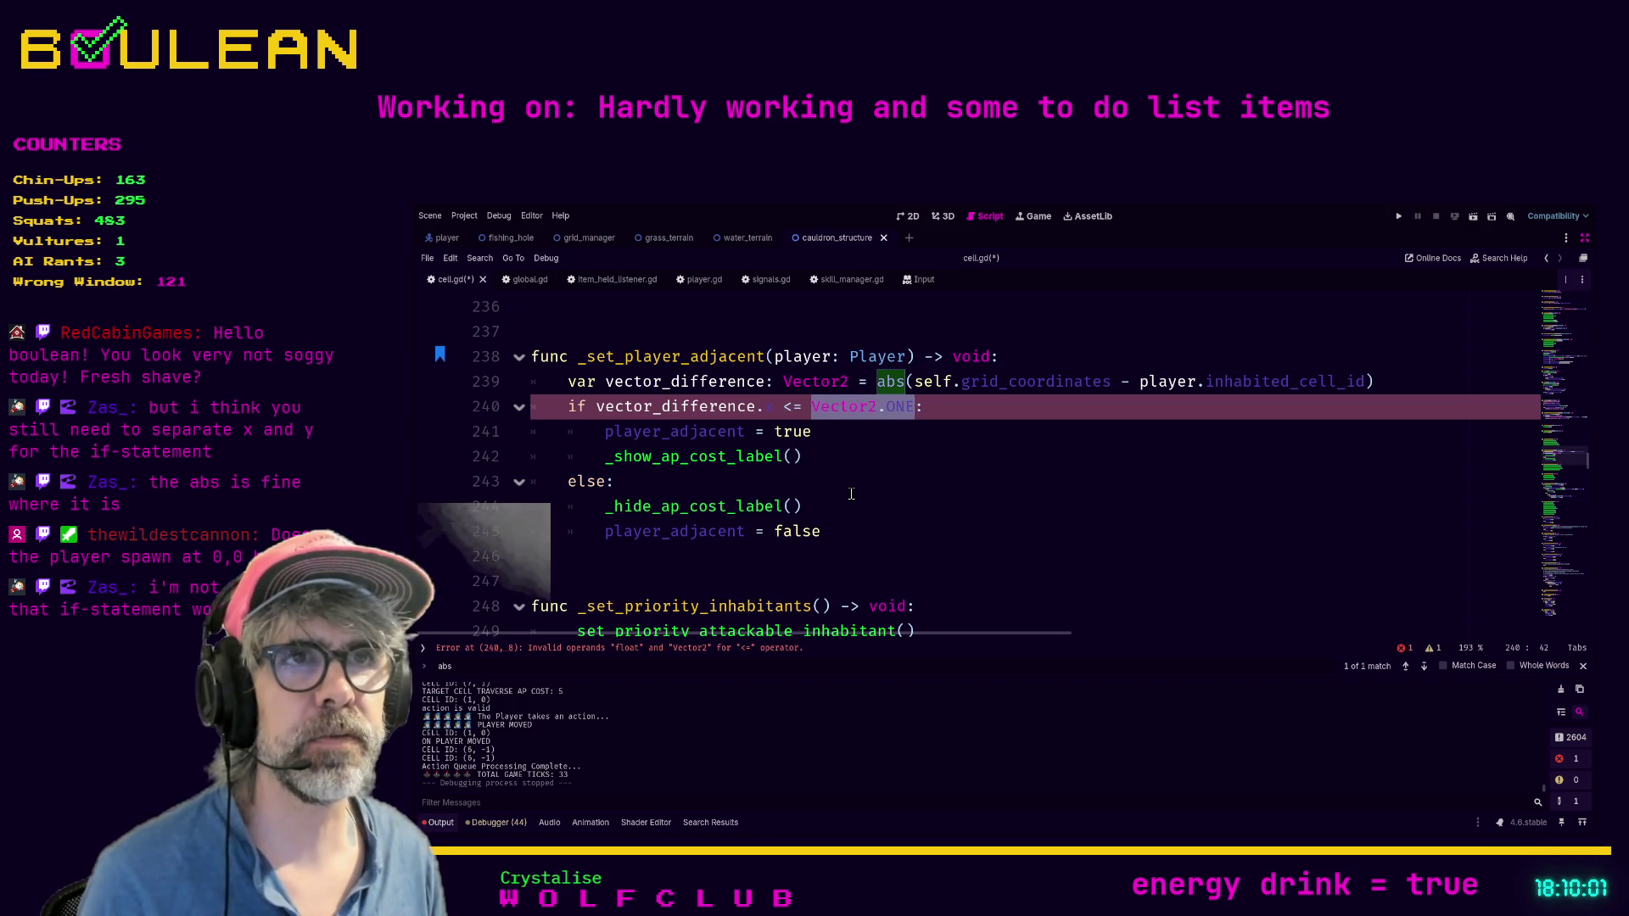
pyautogui.write('1')
# Step: Add an elif vector_difference.y branch setting player_adjacent = true and calling _show_ap_cost_label()
pyautogui.press('Down')
pyautogui.press('Down')
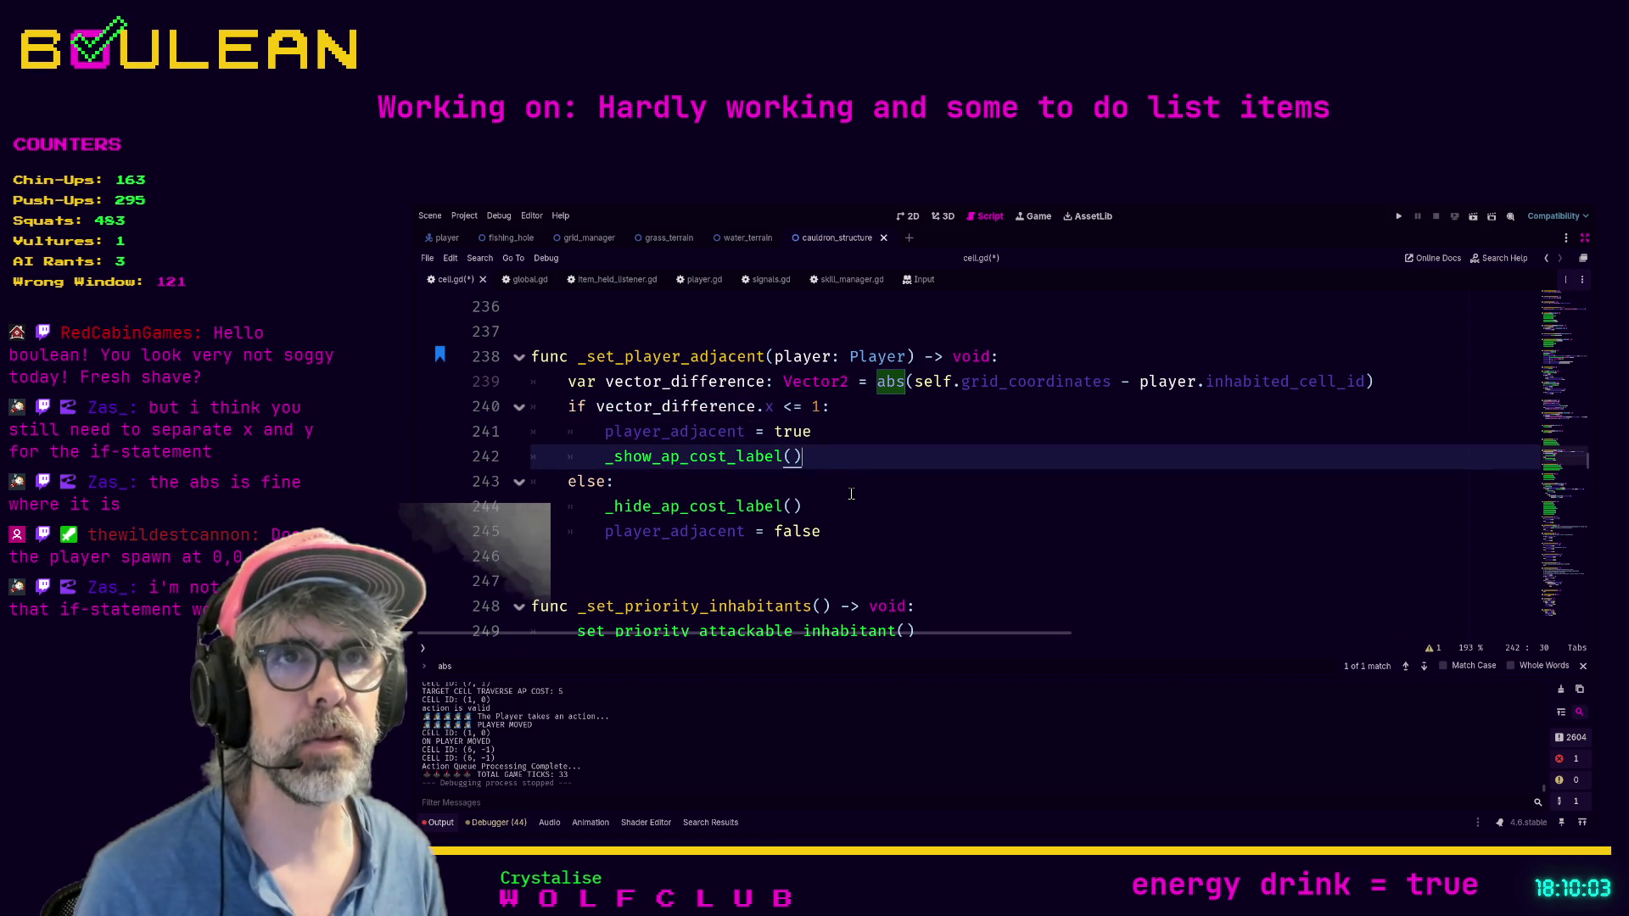
pyautogui.press('Down')
pyautogui.press('Up')
pyautogui.press('Return')
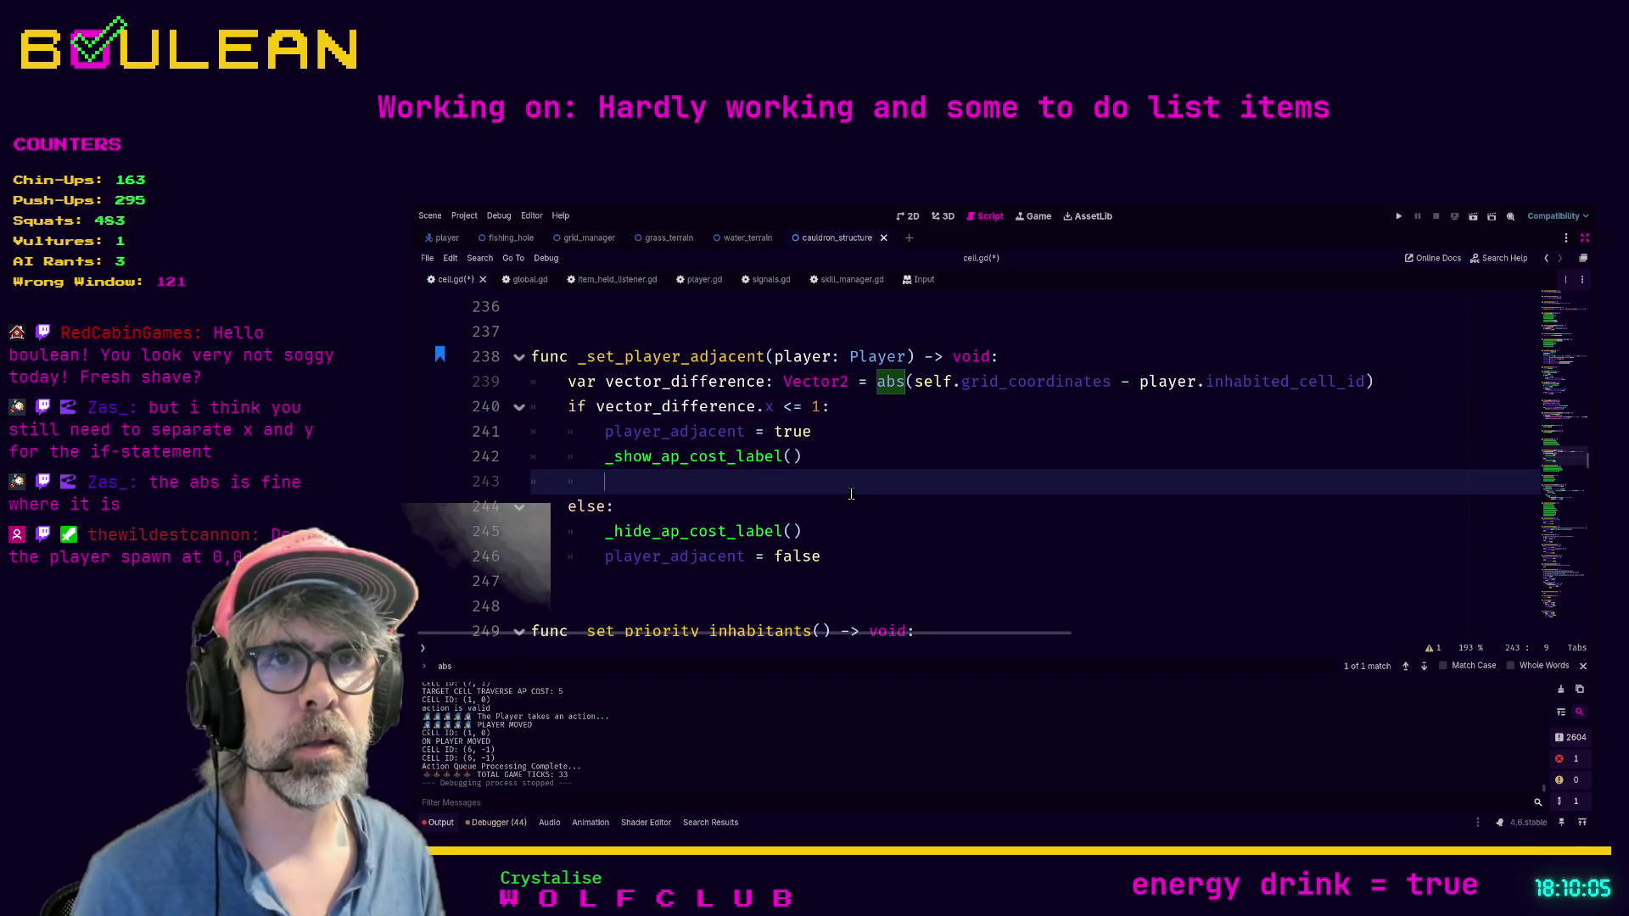
pyautogui.write('el')
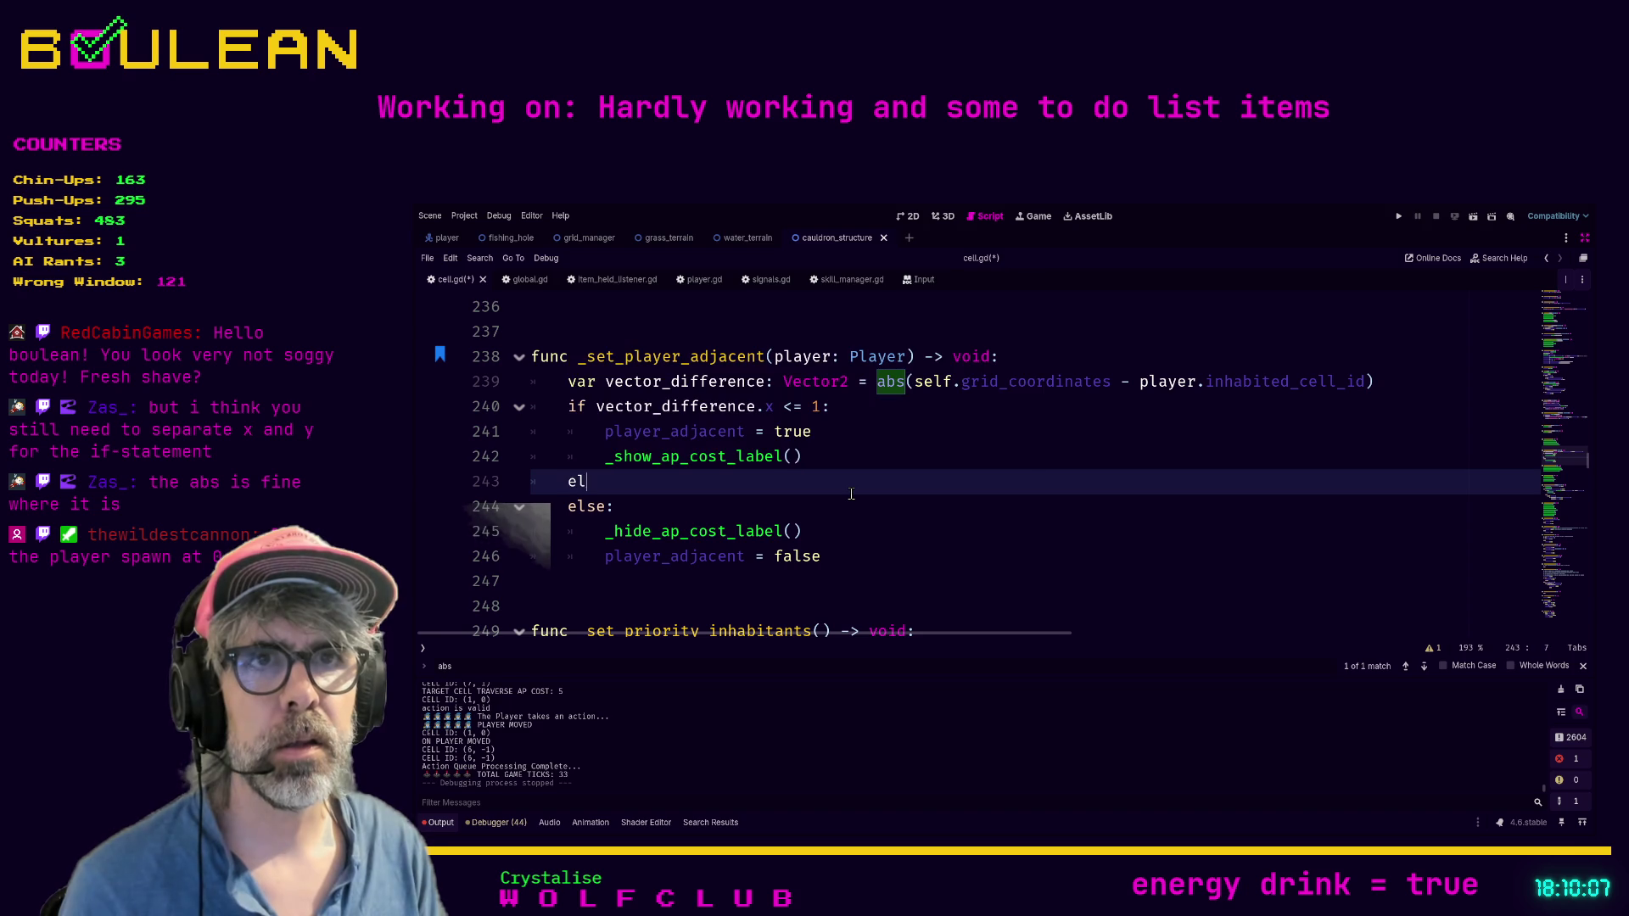
pyautogui.write('if vector_diff')
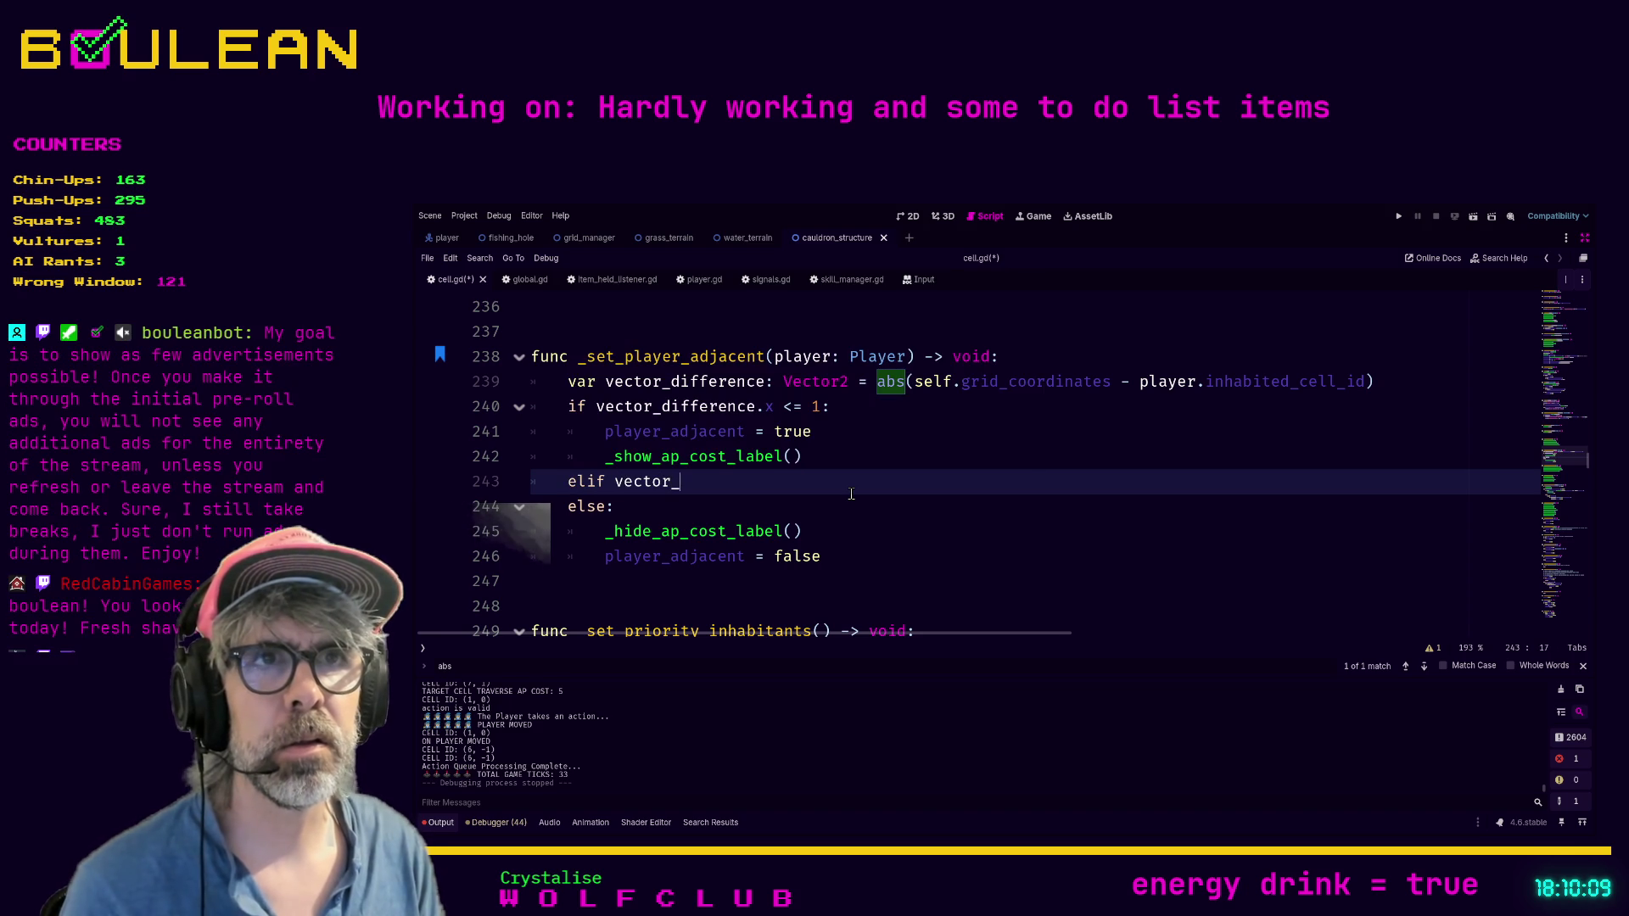
pyautogui.press('Return')
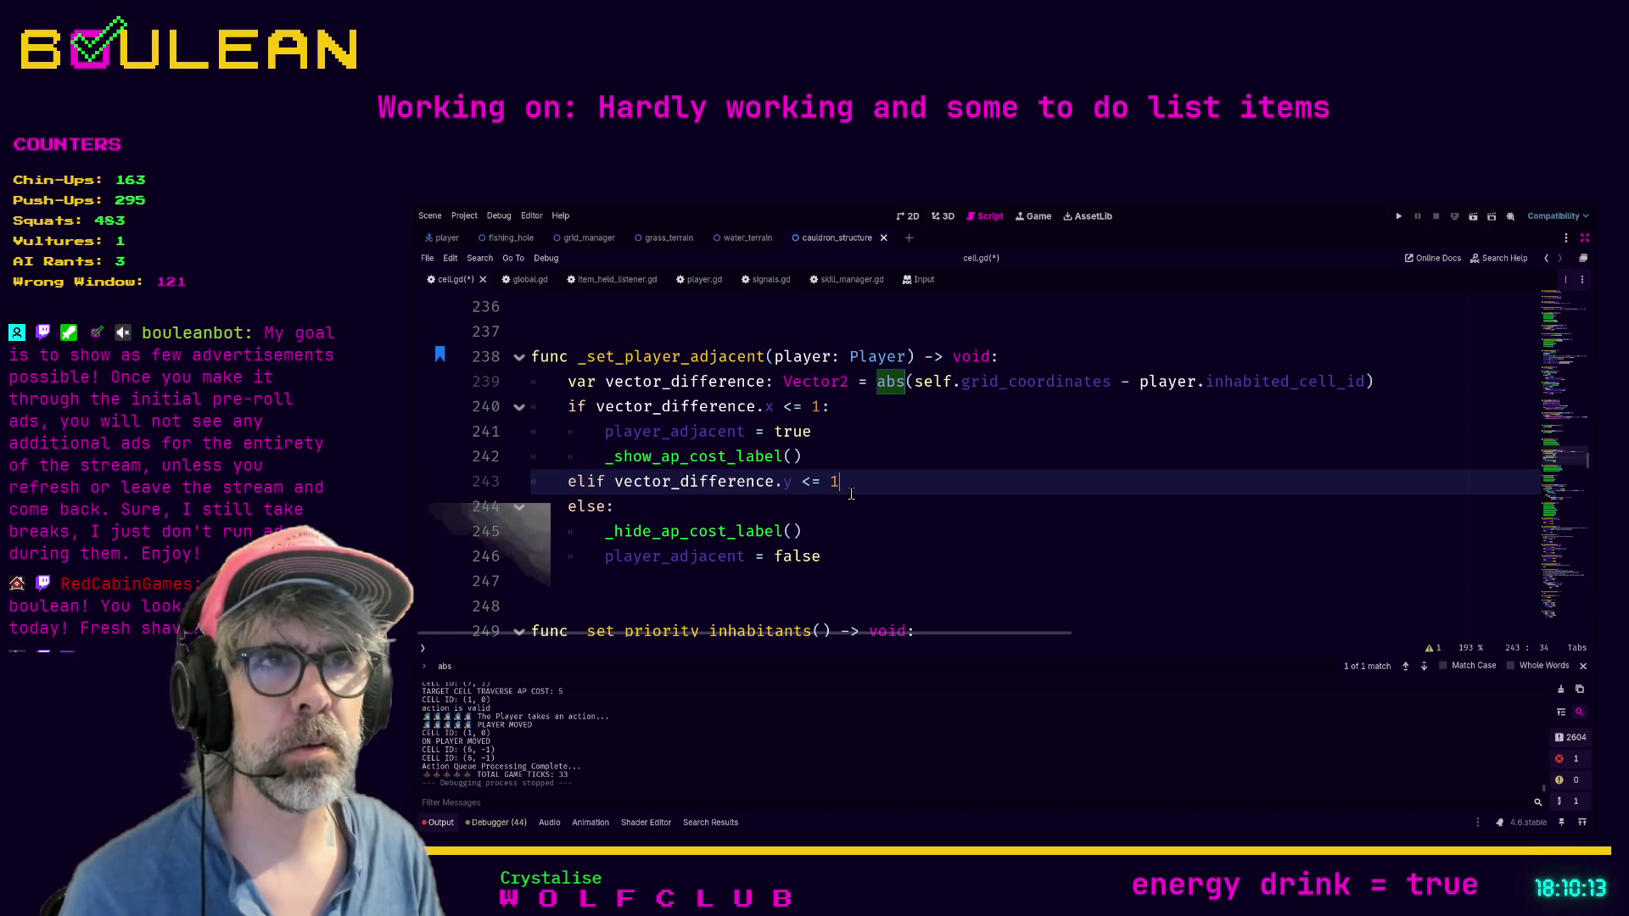
pyautogui.press('Return')
pyautogui.write('player_ad')
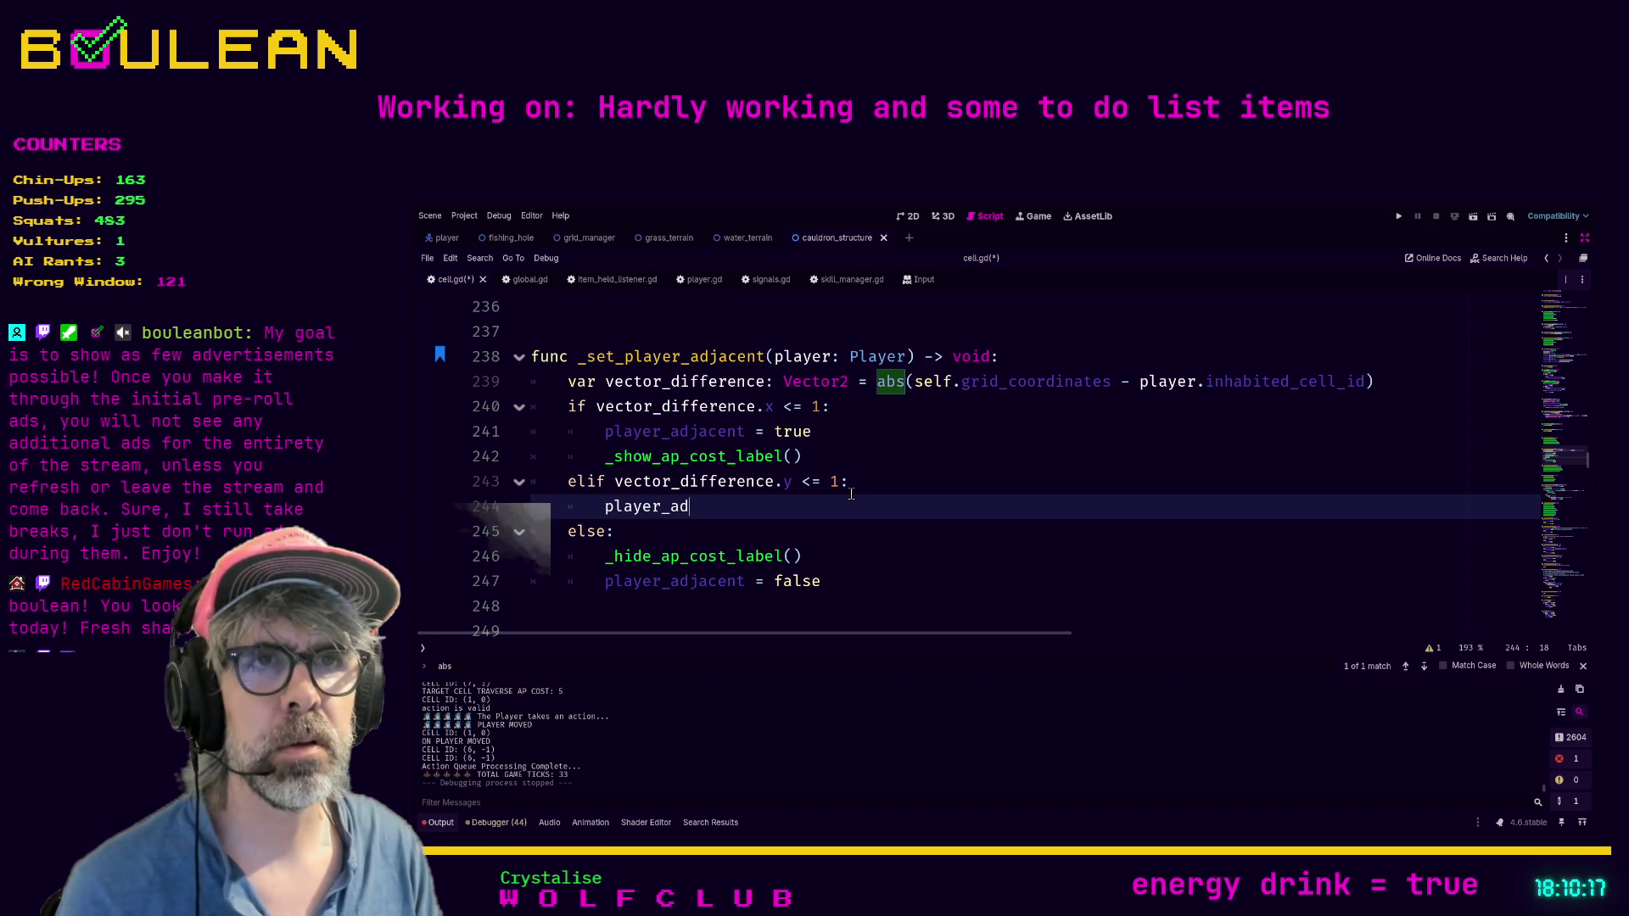
pyautogui.write('j')
pyautogui.press('Return')
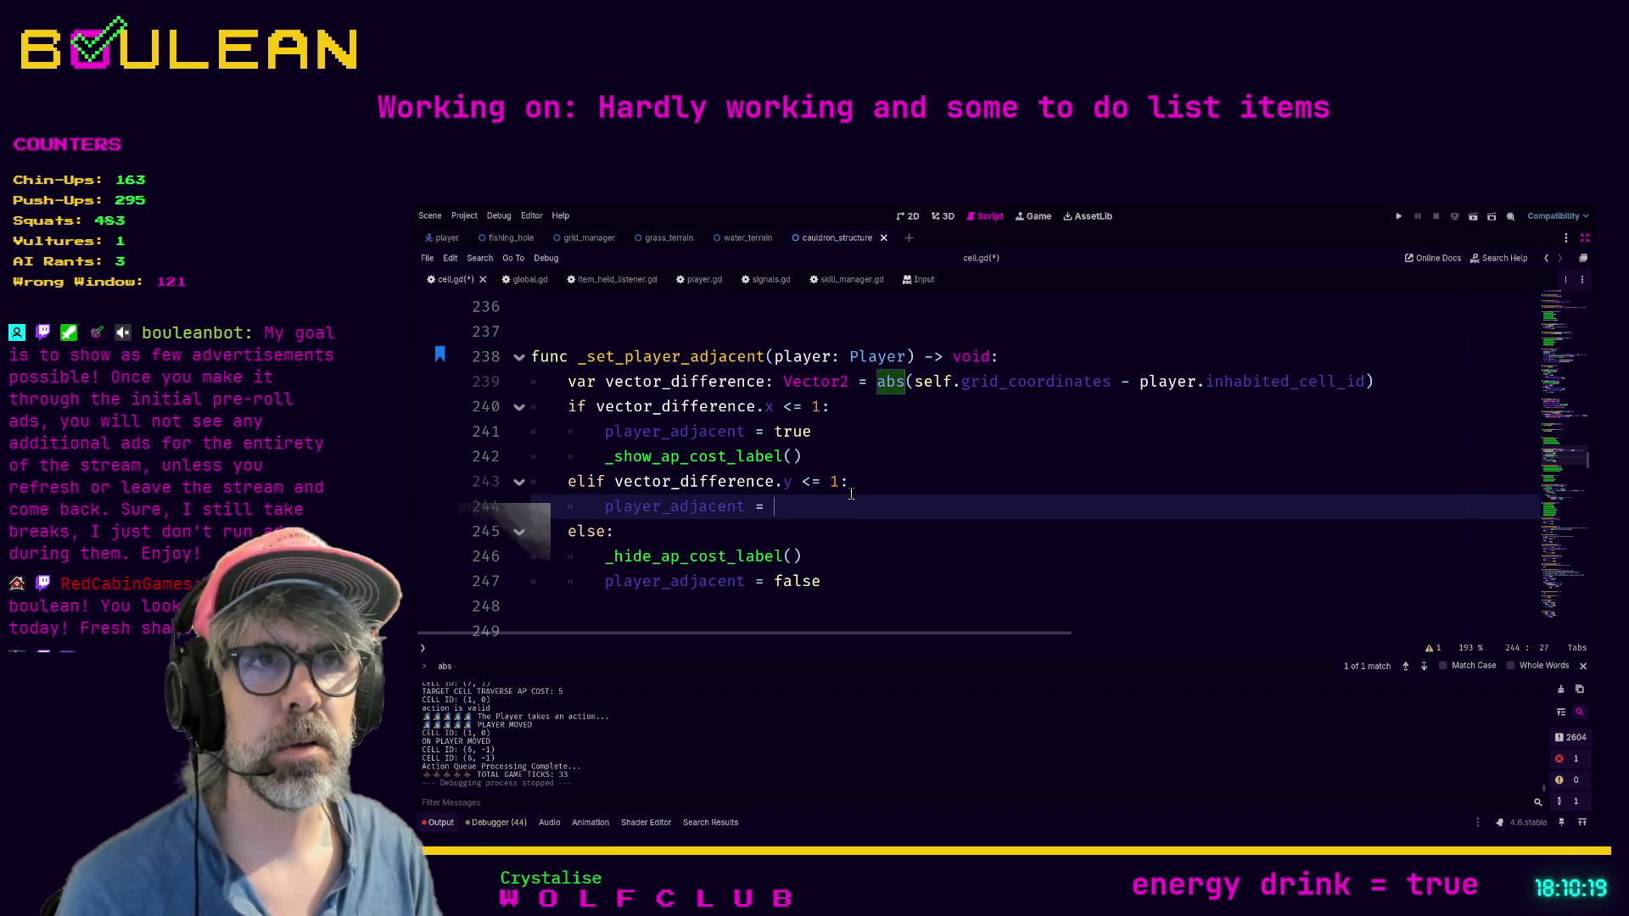
pyautogui.write('true')
pyautogui.press('Return')
pyautogui.write('_sho')
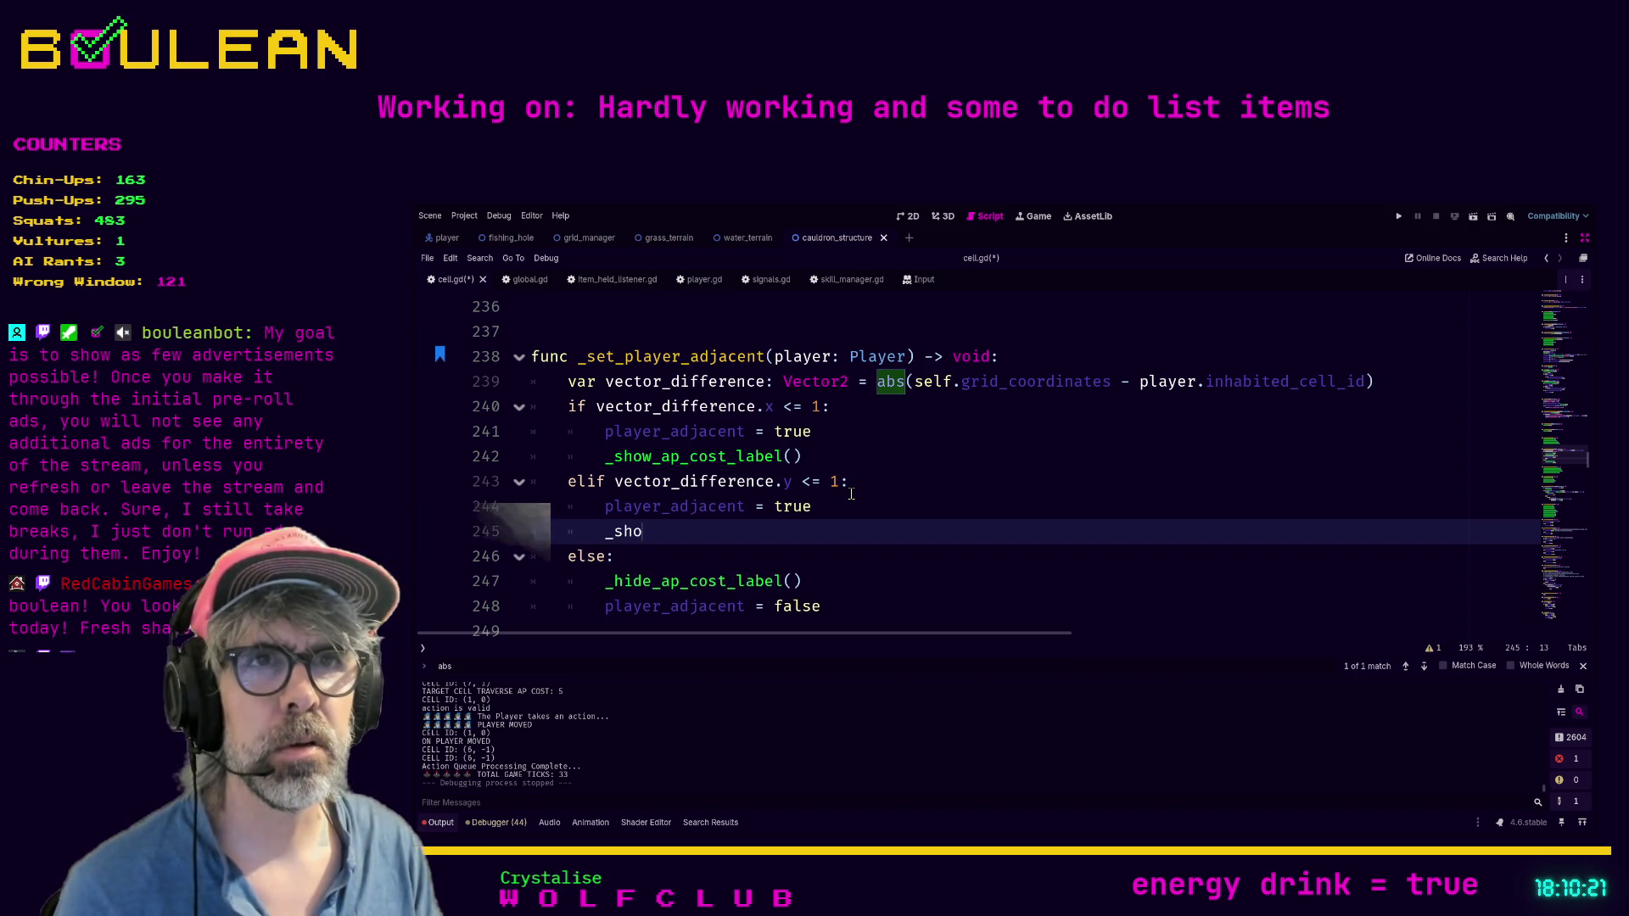
pyautogui.write('w')
pyautogui.press('Return')
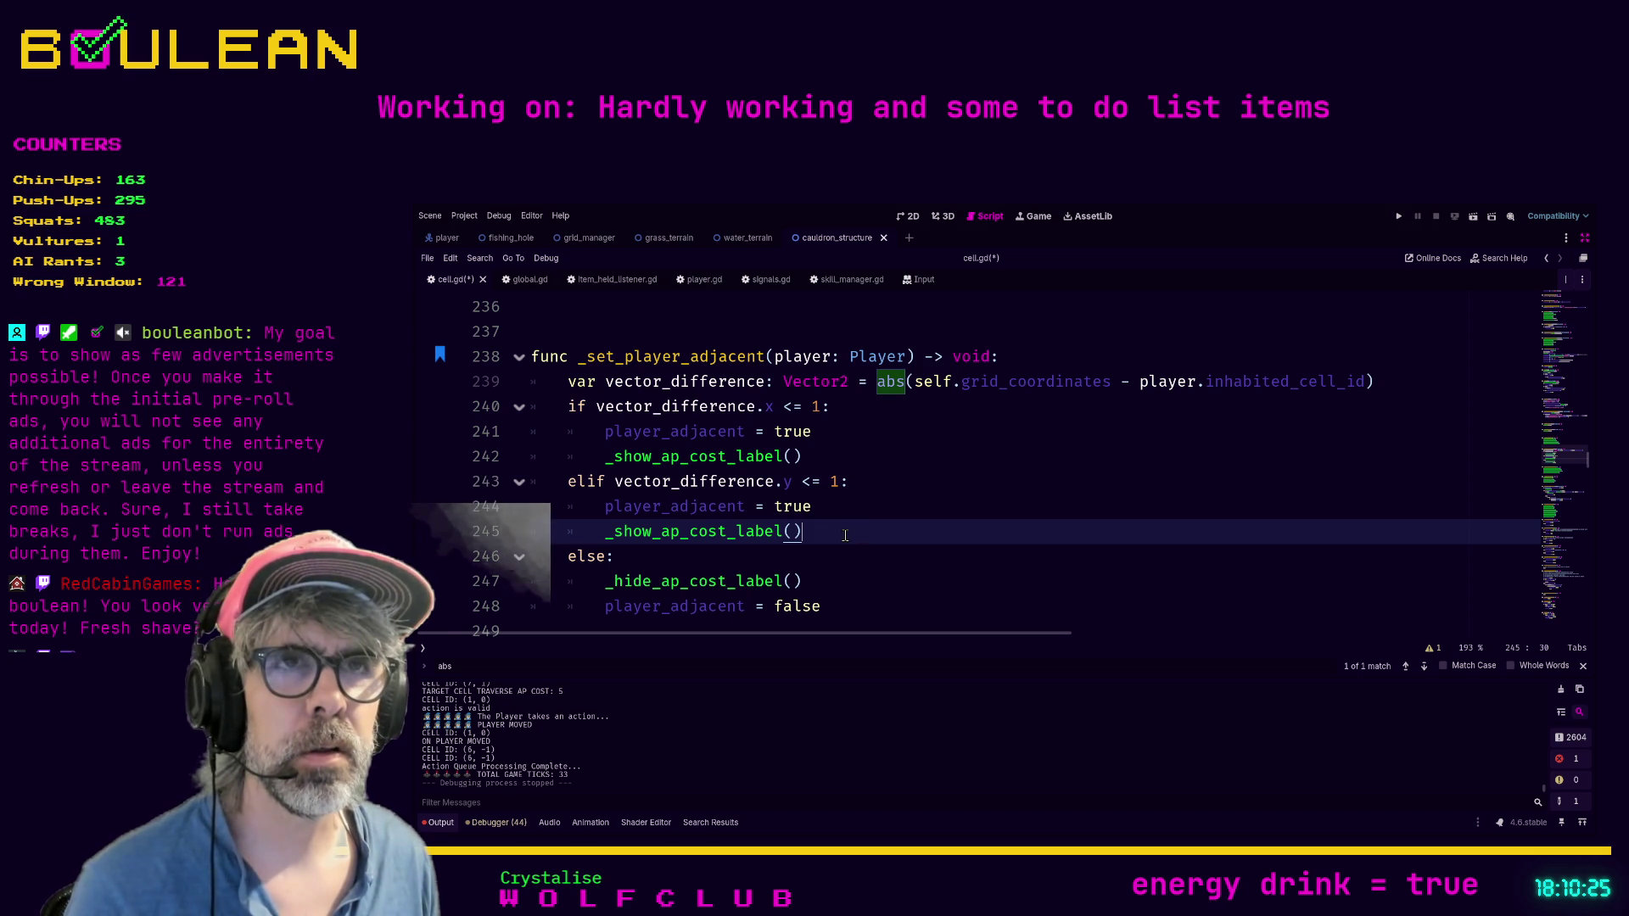
# Step: Save, turn the elif into a nested if, and indent its body one level deeper
pyautogui.moveTo(845, 531); pyautogui.dragTo(511, 491)
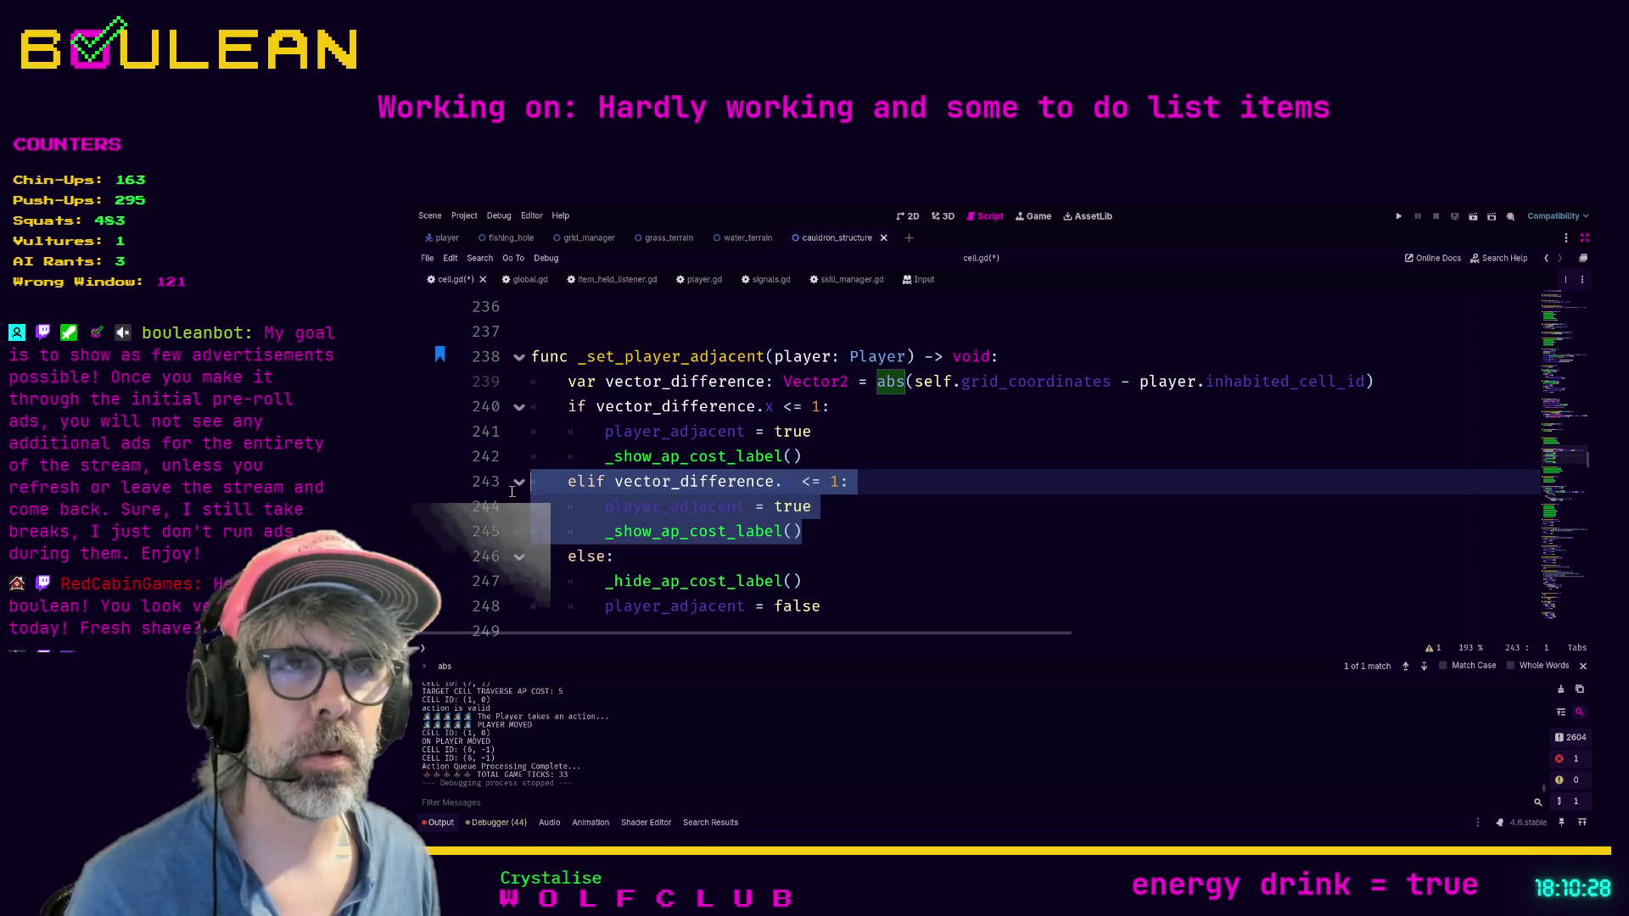
pyautogui.click(842, 537)
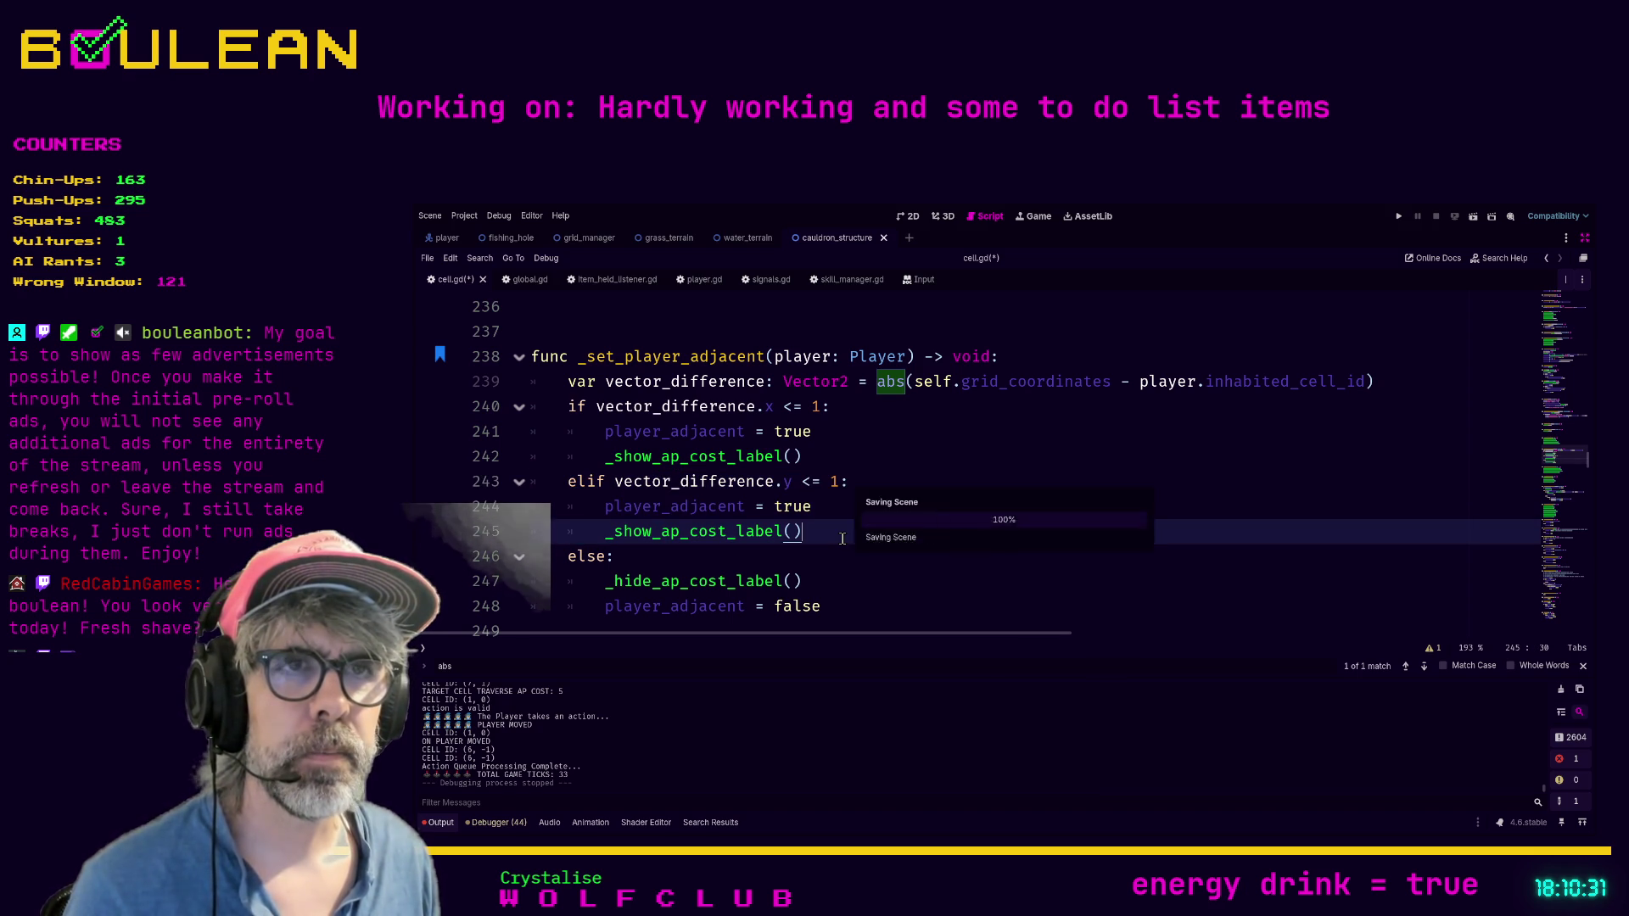
pyautogui.hotkey('ctrl', 's')
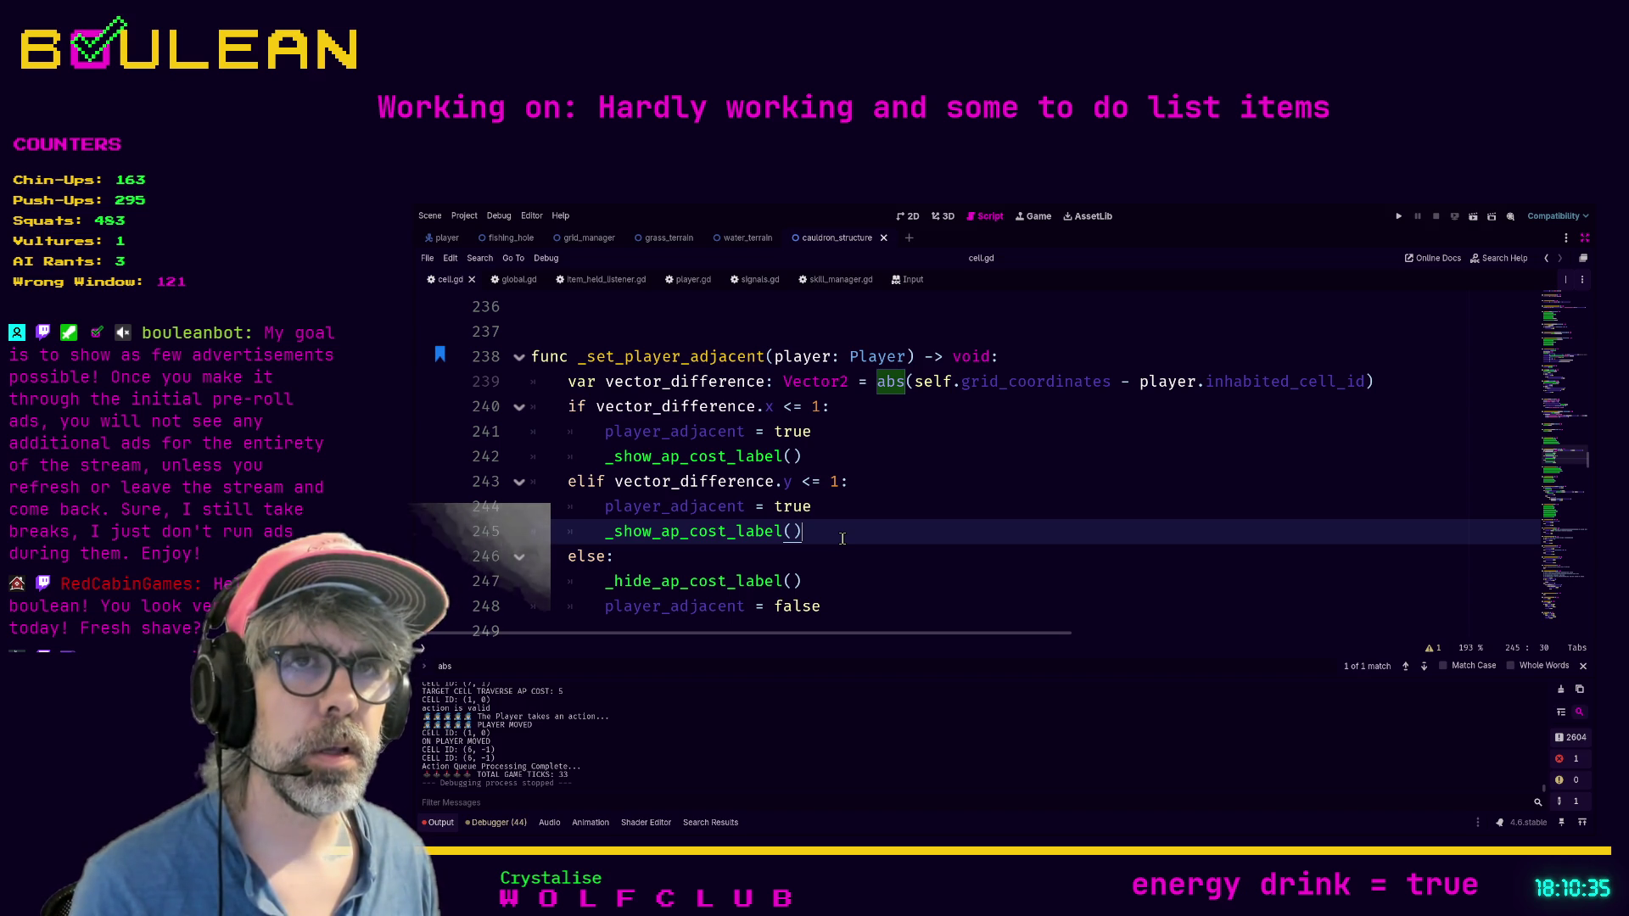
pyautogui.moveTo(585, 482); pyautogui.dragTo(526, 478)
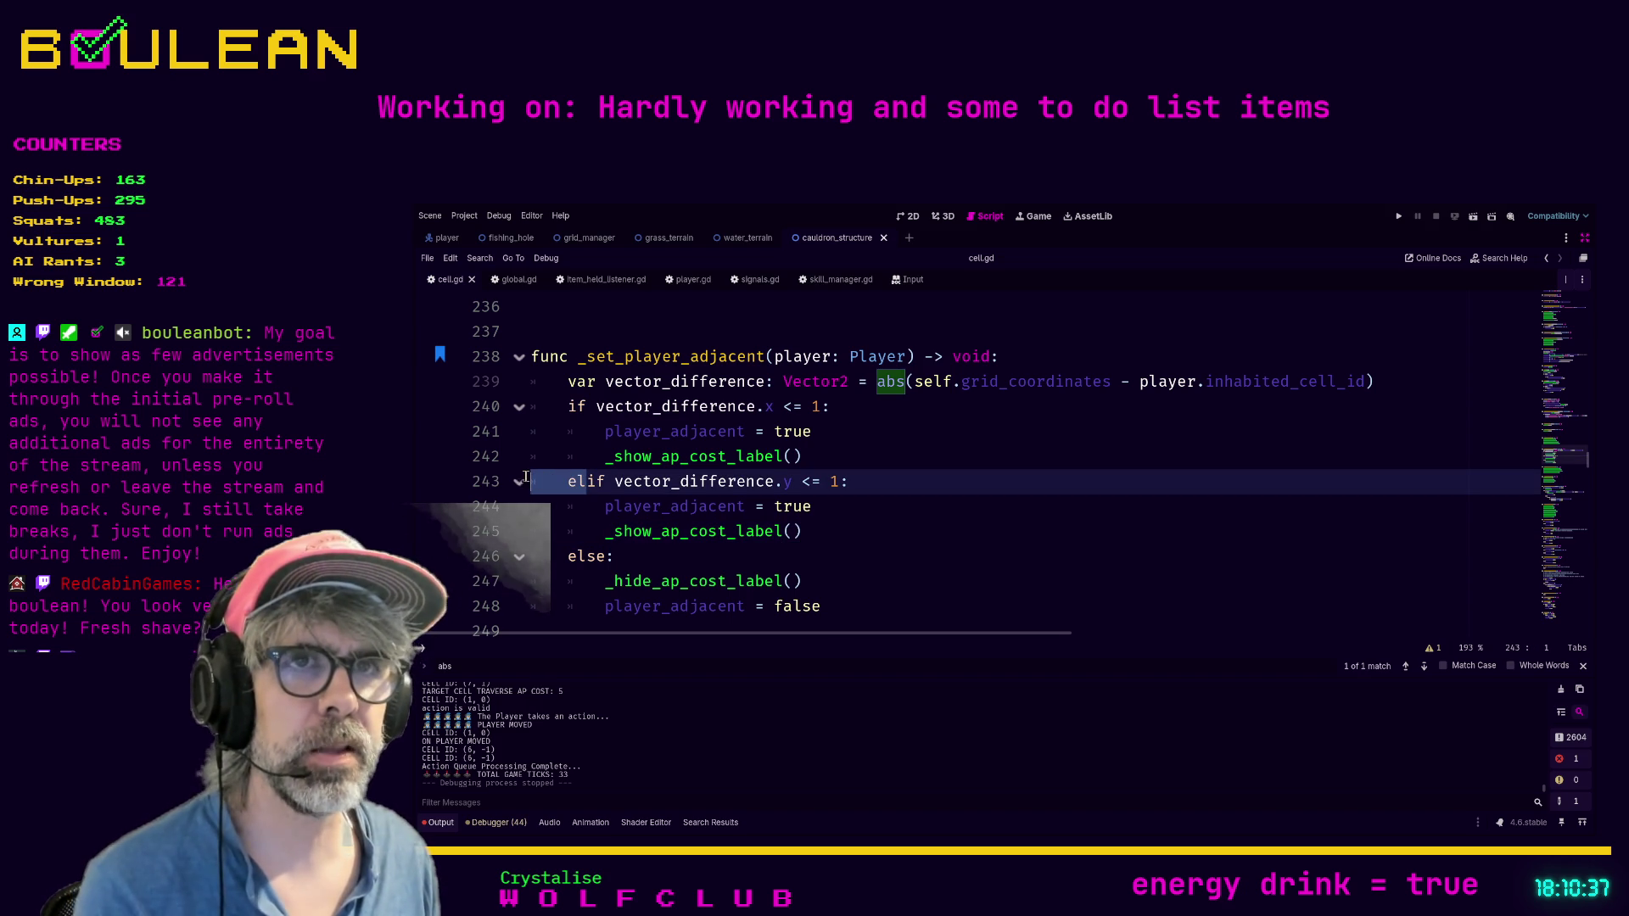
pyautogui.press('BackSpace')
pyautogui.moveTo(802, 532); pyautogui.dragTo(525, 509)
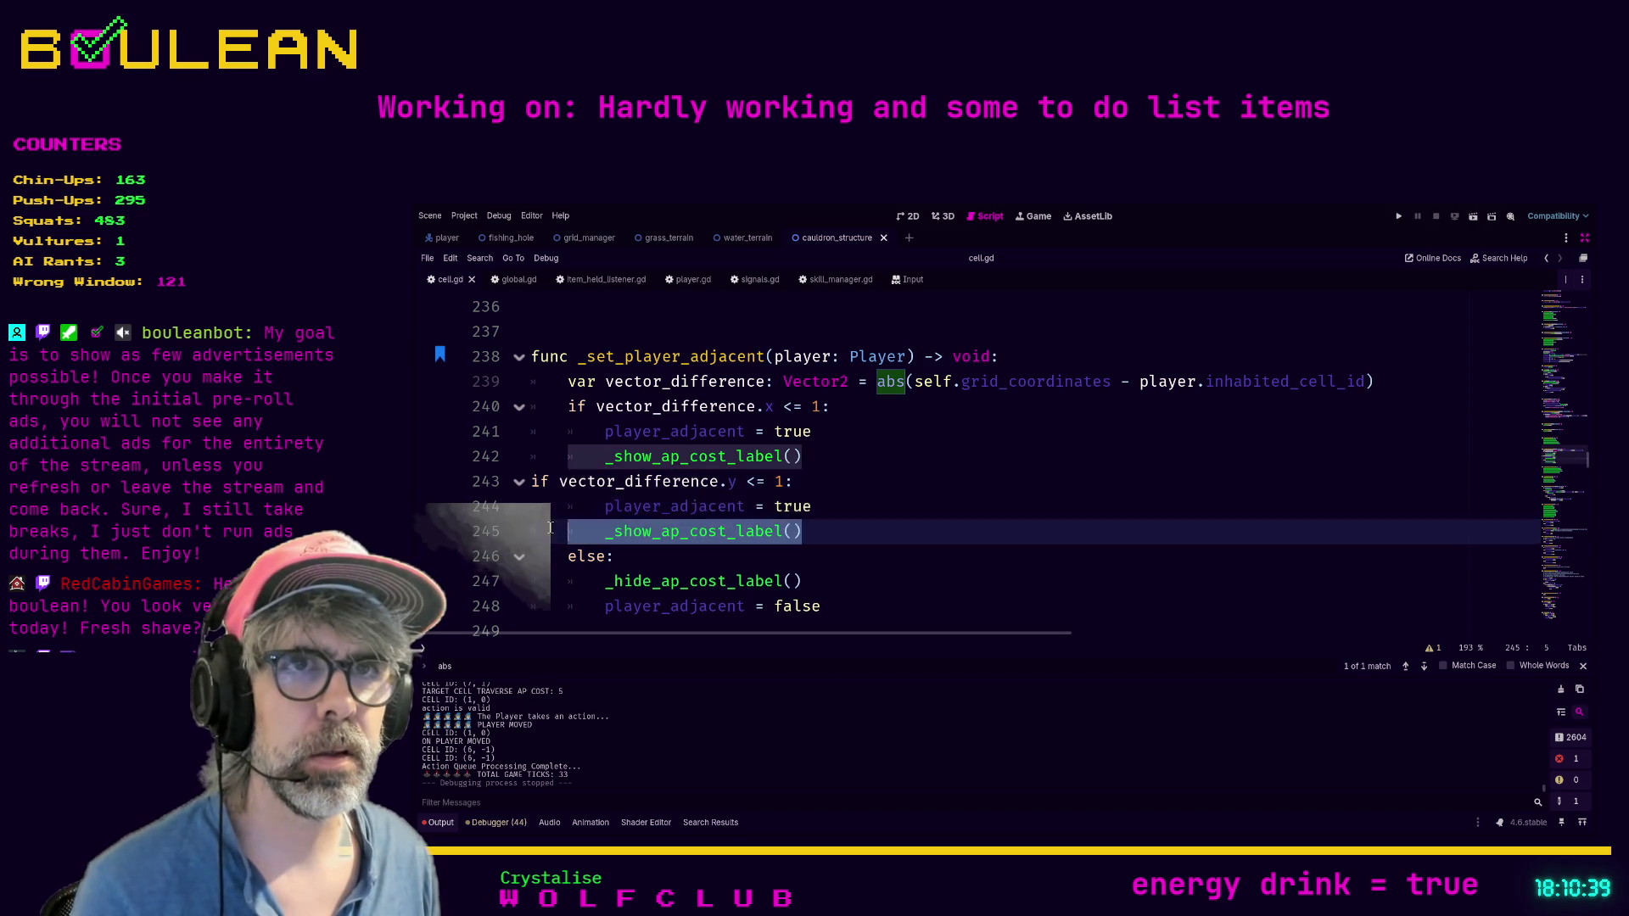
pyautogui.press('Tab')
pyautogui.press('Up')
pyautogui.press('Tab')
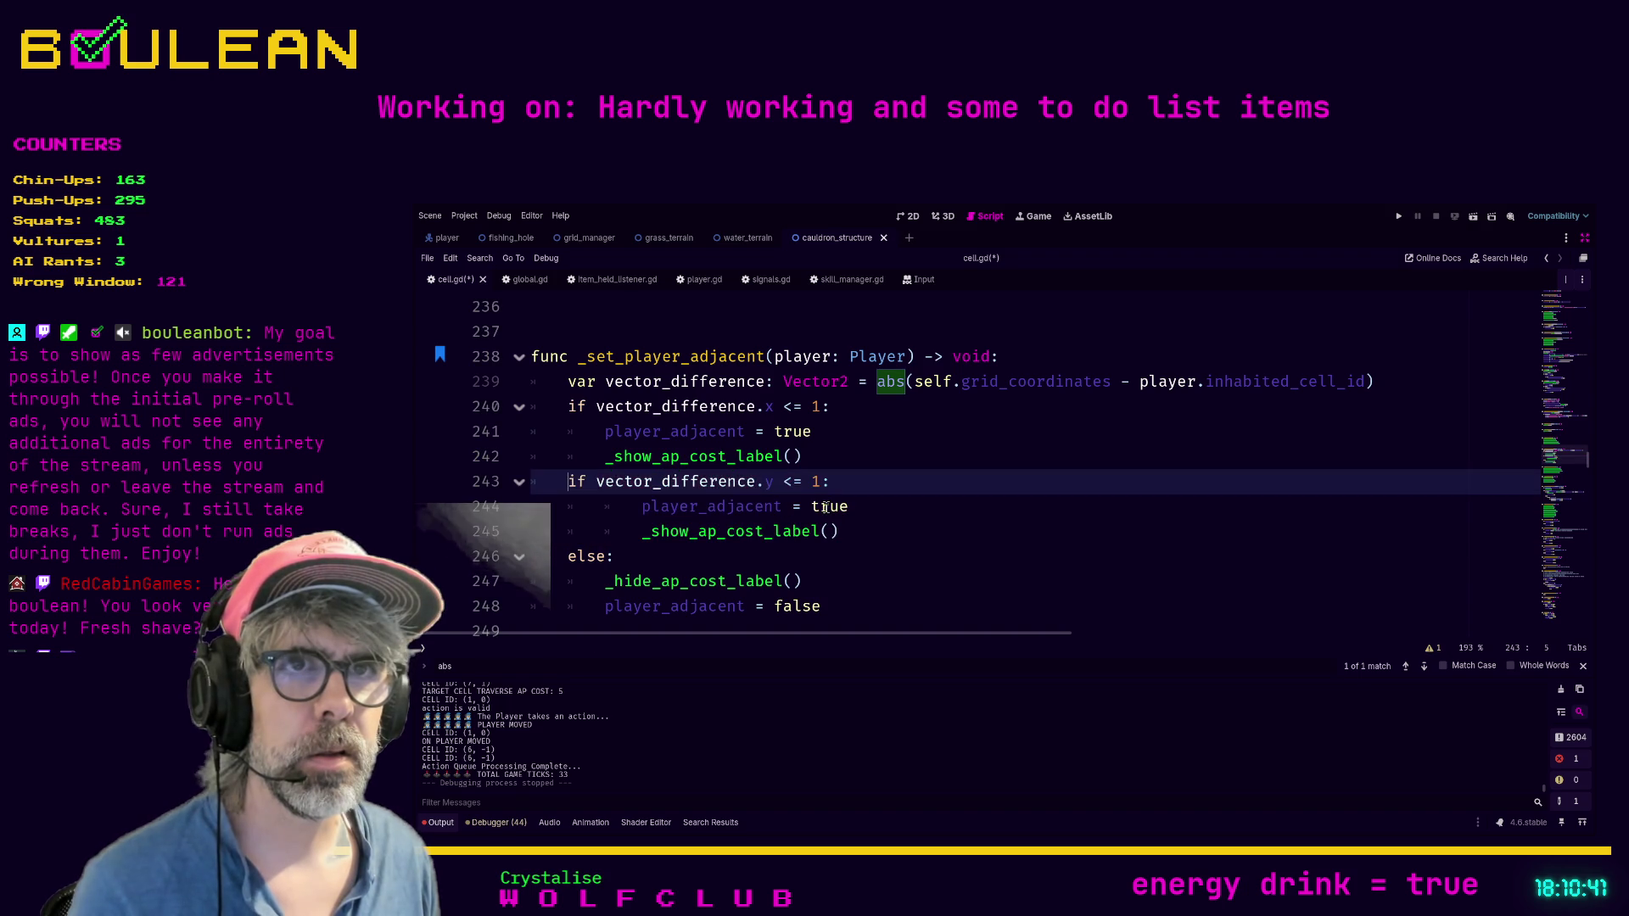
pyautogui.press('Tab')
pyautogui.click(920, 511)
# Step: Run the game, step the wizard onto the tile beside the portal, then stop it
pyautogui.press('F5')
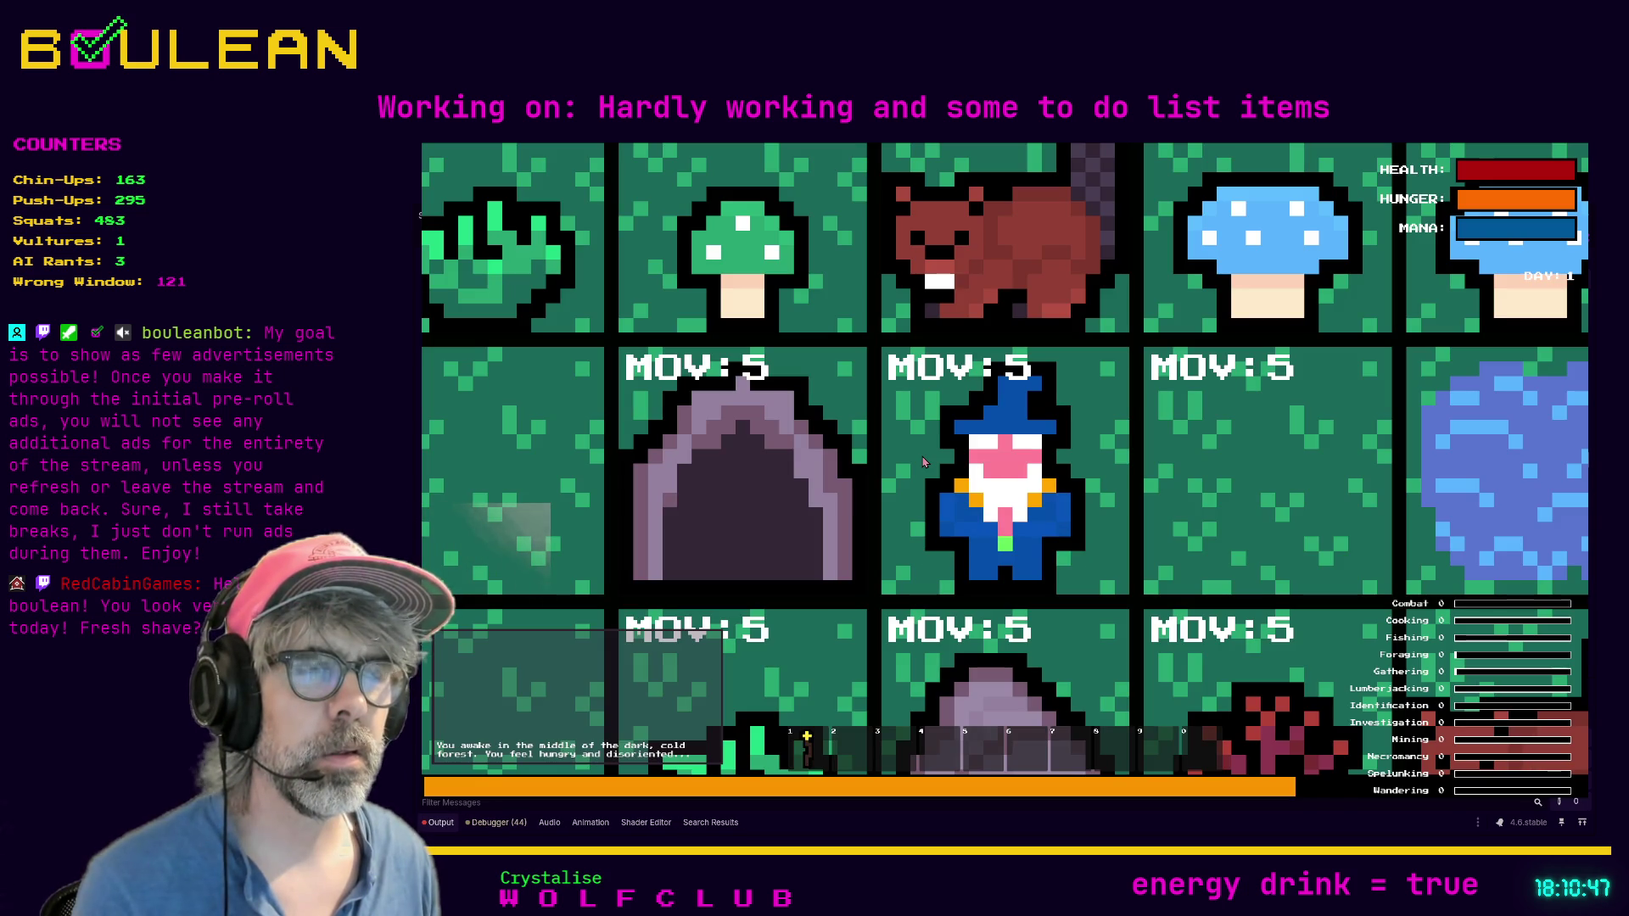
pyautogui.scroll(-2, 924, 462)
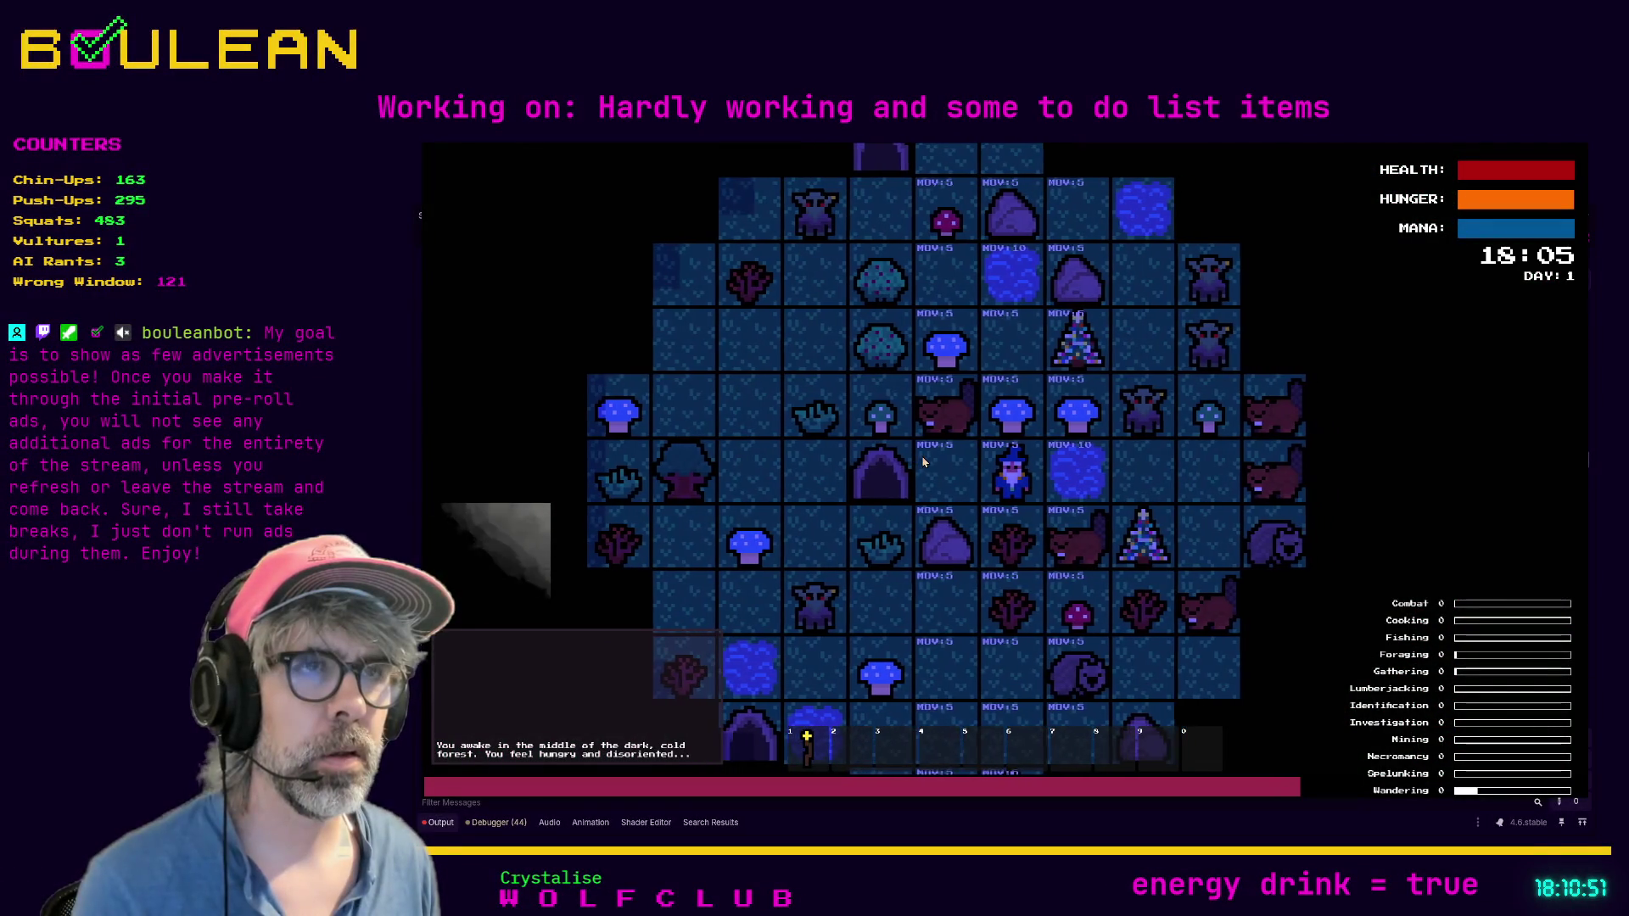
pyautogui.click(925, 462)
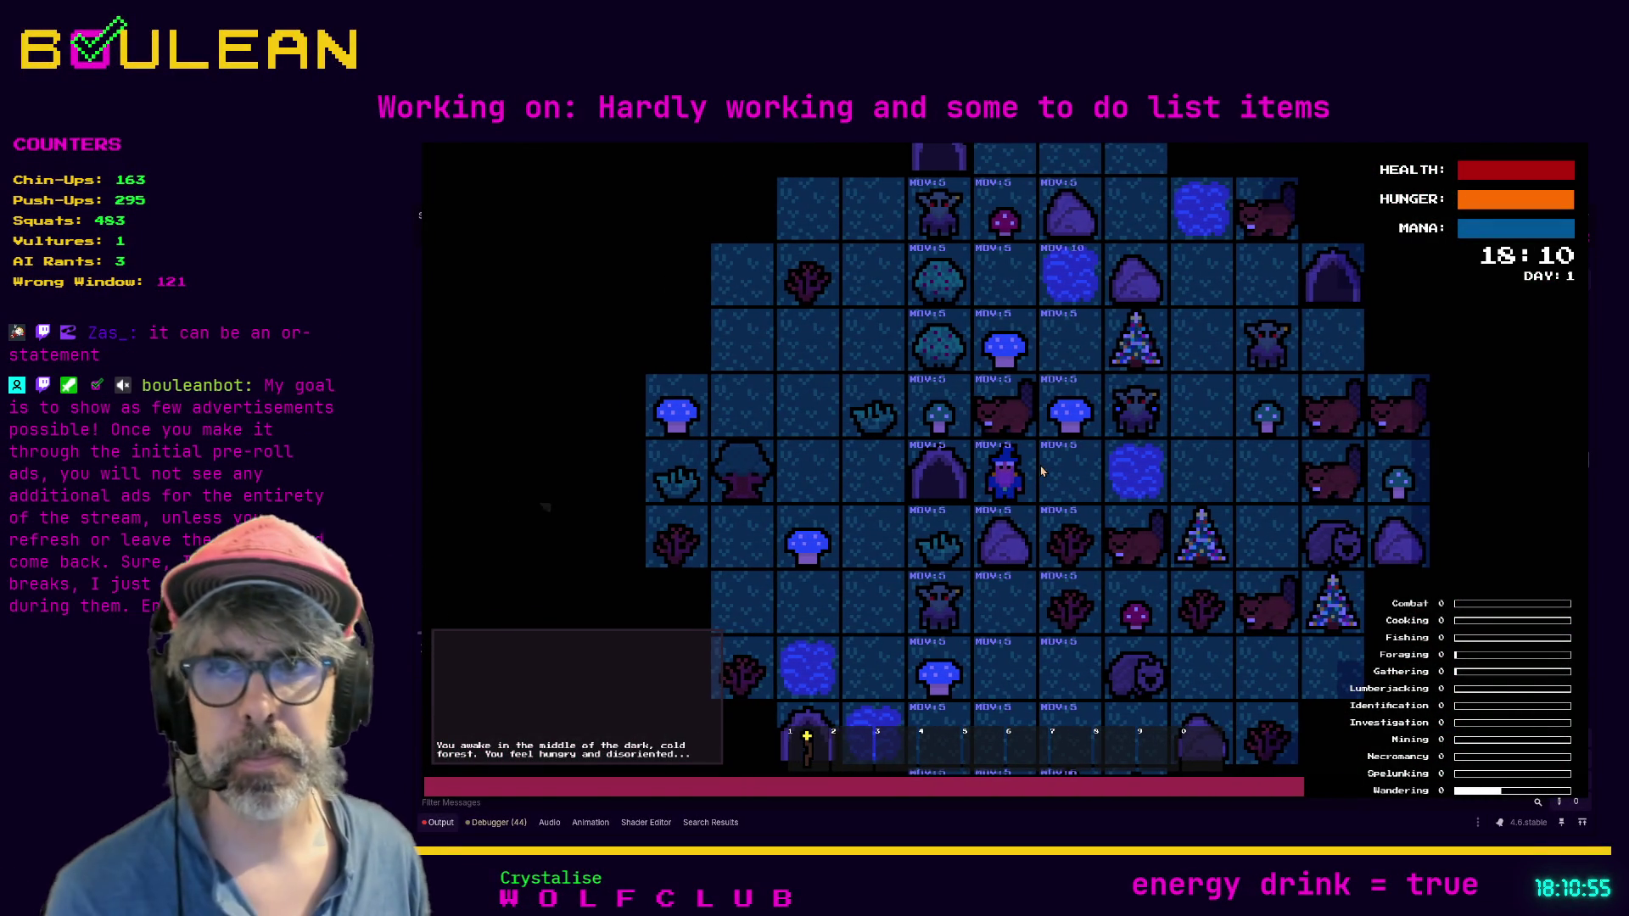
pyautogui.press('F8')
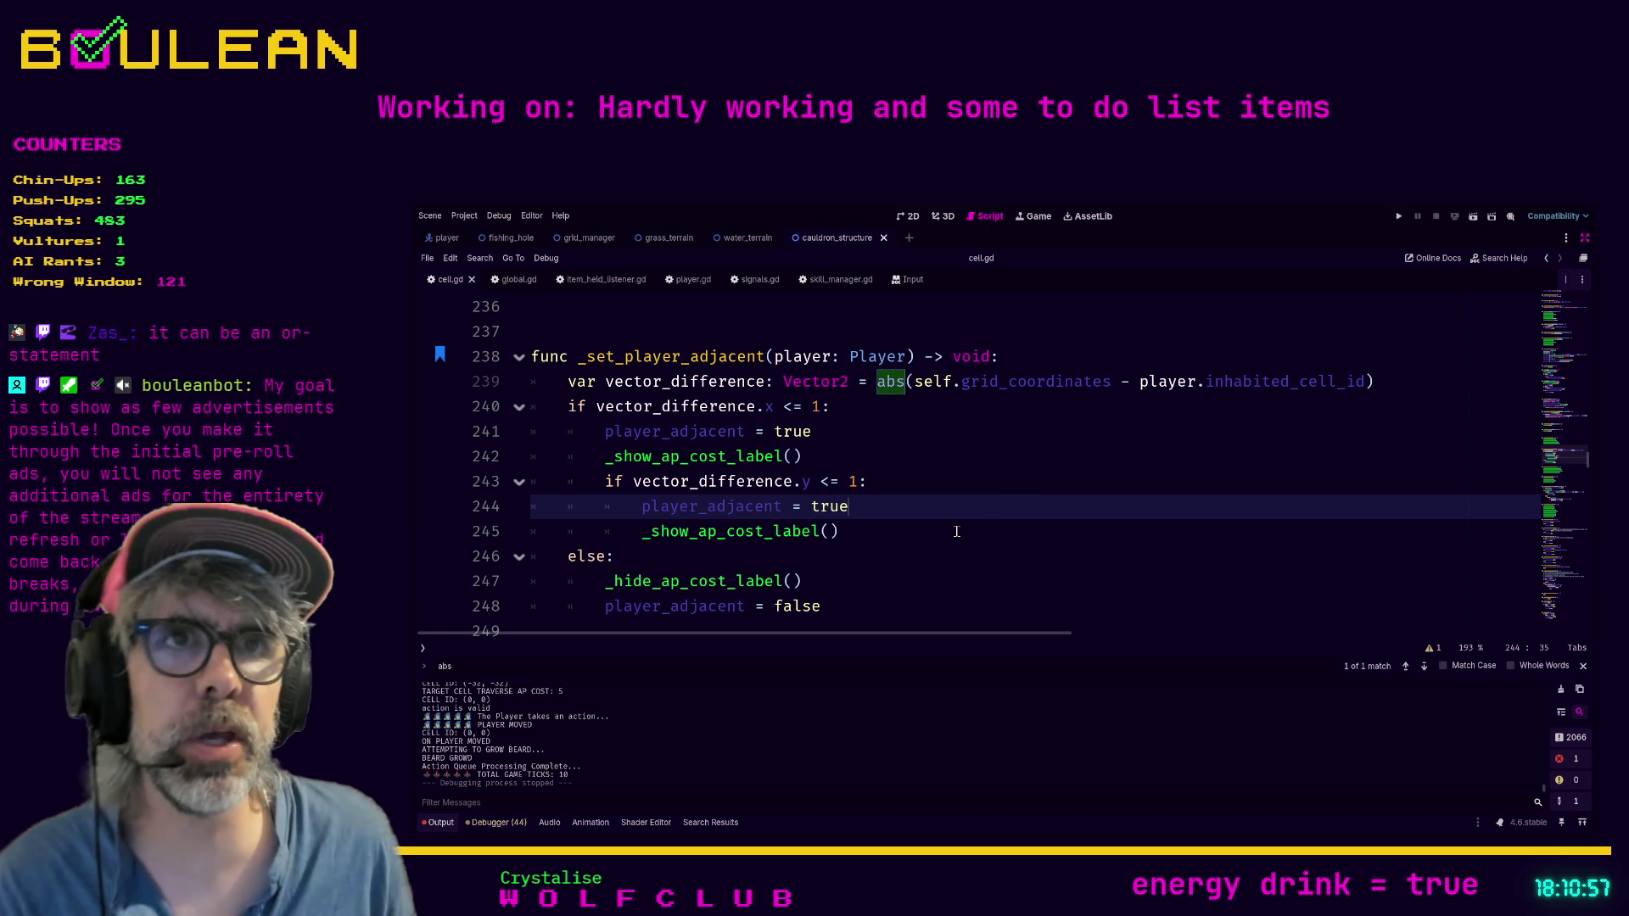
# Step: Dedent lines 243–245 and change the nested if into elif vector_difference.y <= 1
pyautogui.click(861, 532)
pyautogui.click(607, 482)
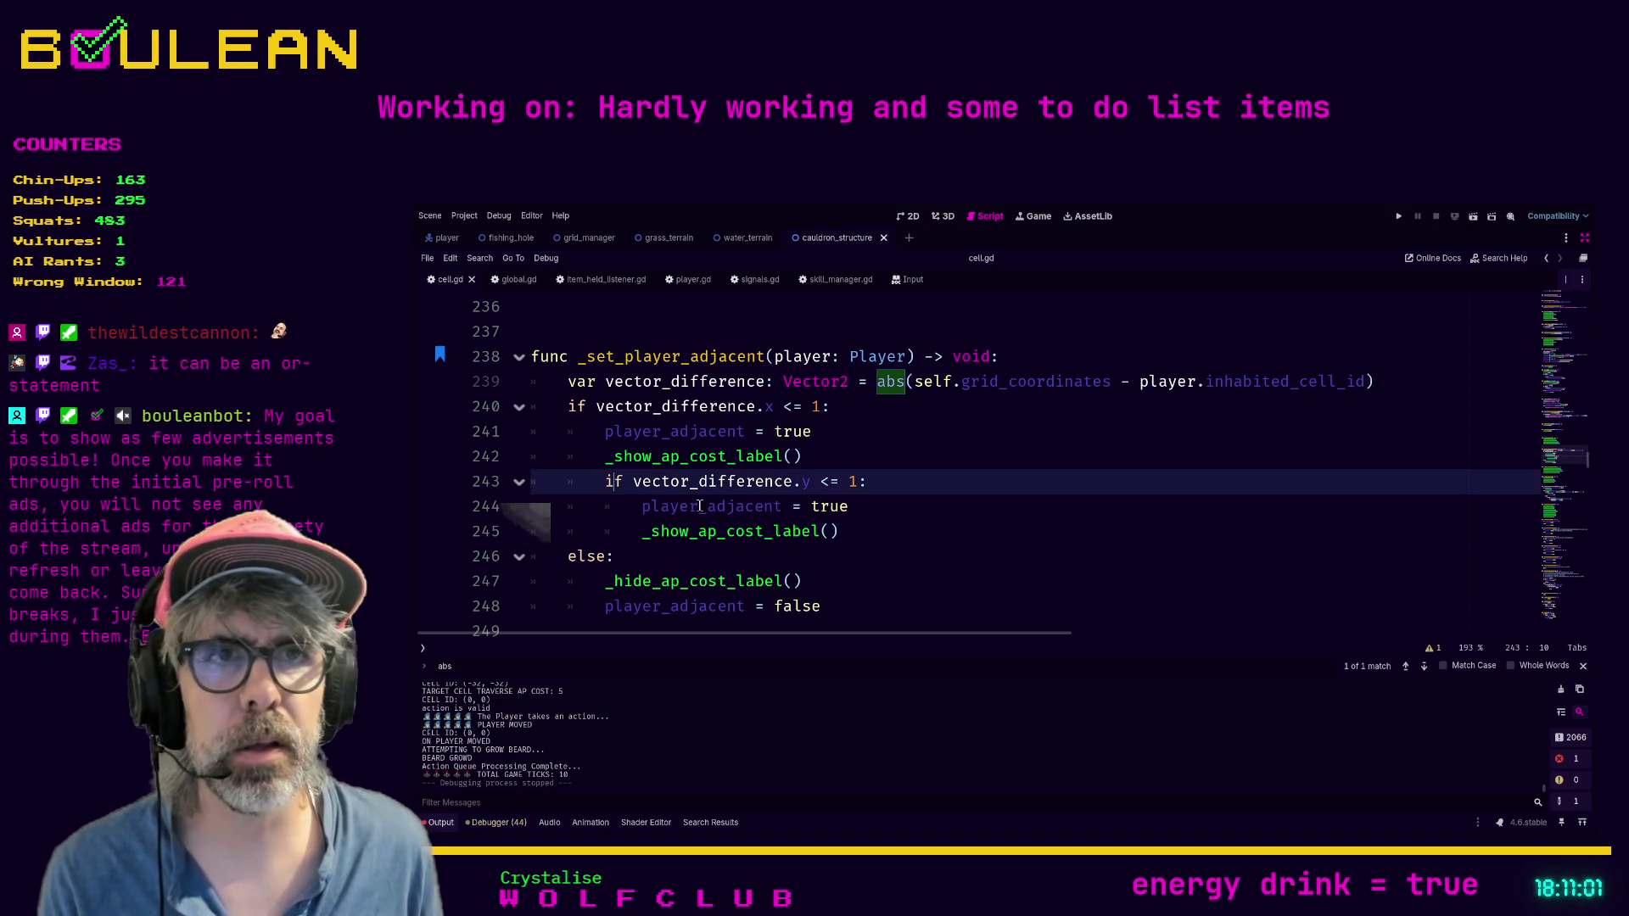
pyautogui.moveTo(857, 529); pyautogui.dragTo(565, 482)
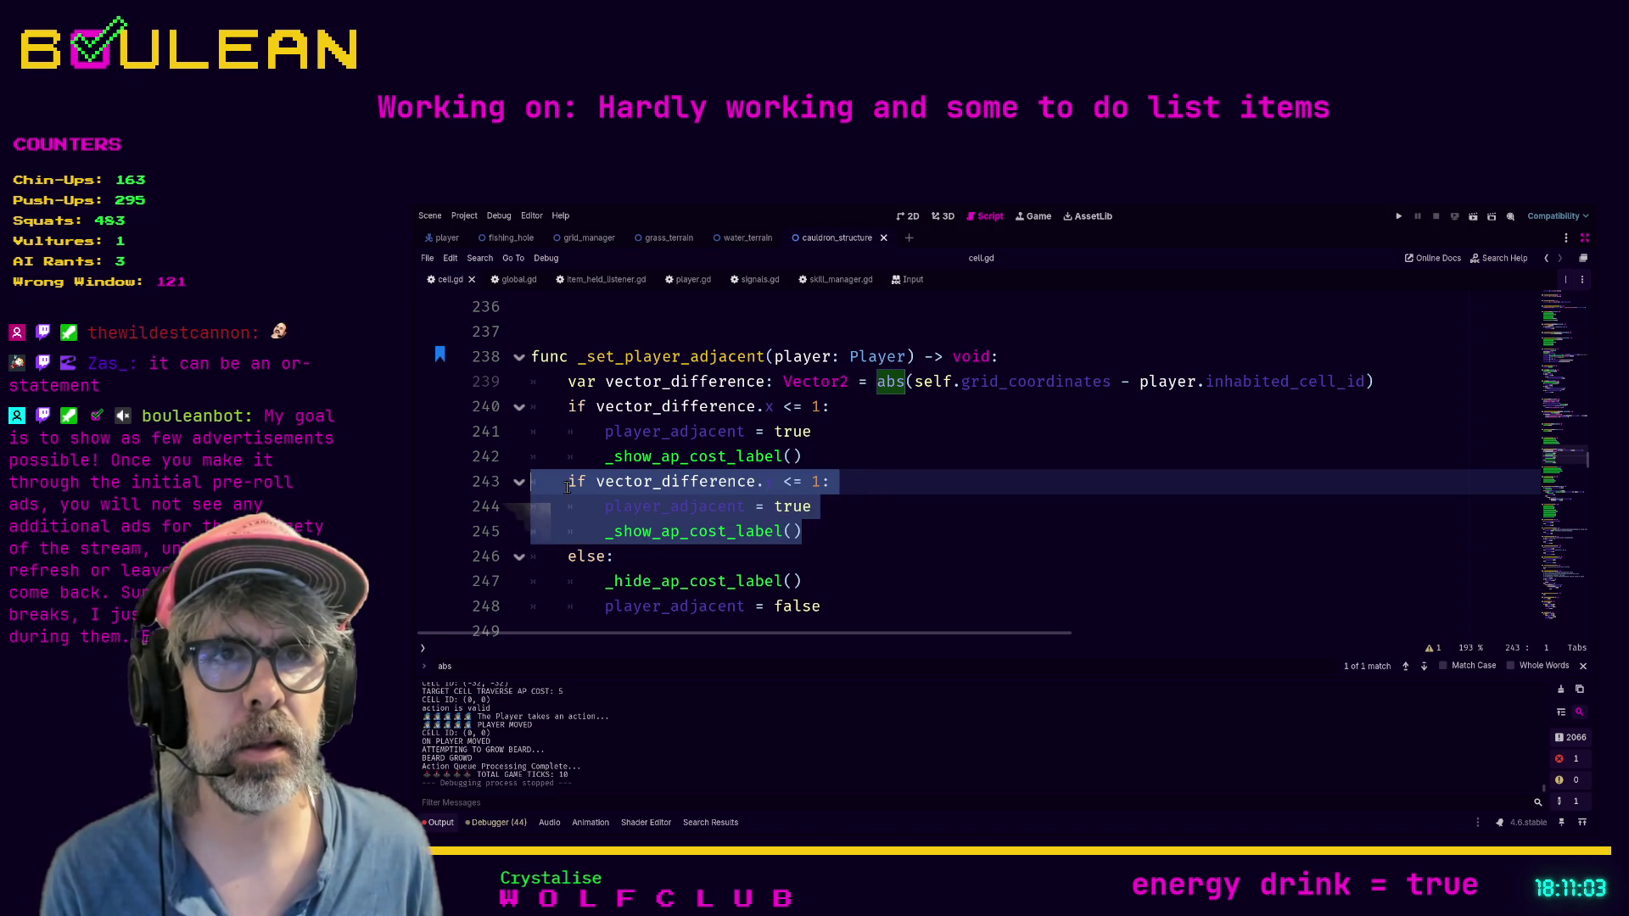
pyautogui.hotkey('shift', 'Tab')
pyautogui.click(566, 482)
pyautogui.write('el')
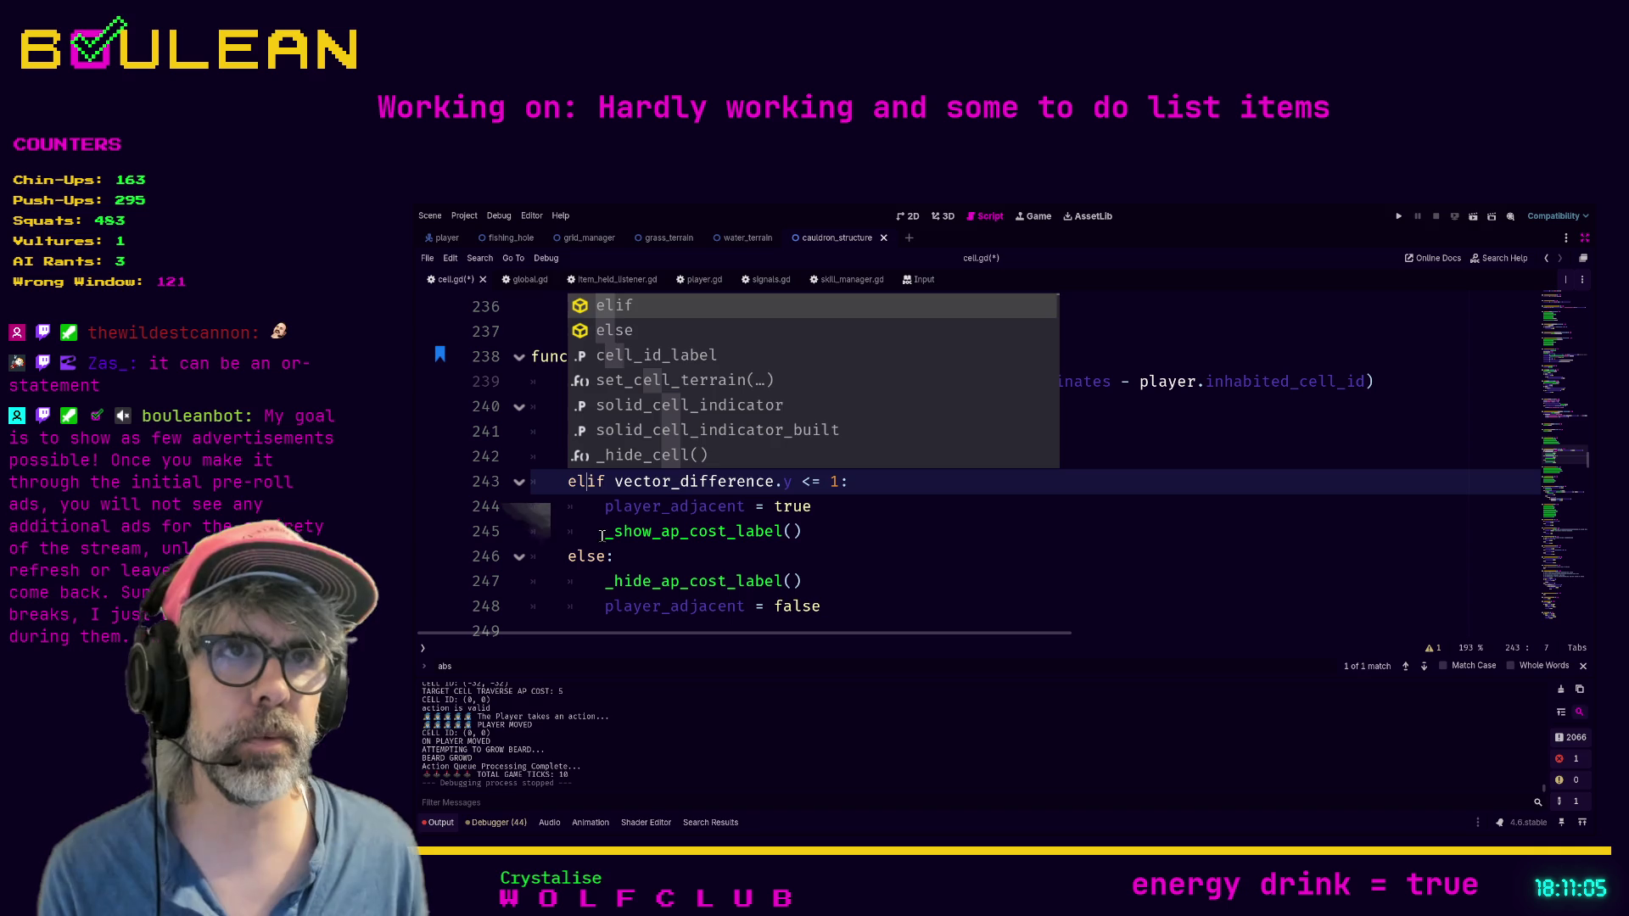
pyautogui.click(894, 507)
# Step: Run the game, move the wizard one tile, and stop it
pyautogui.press('F5')
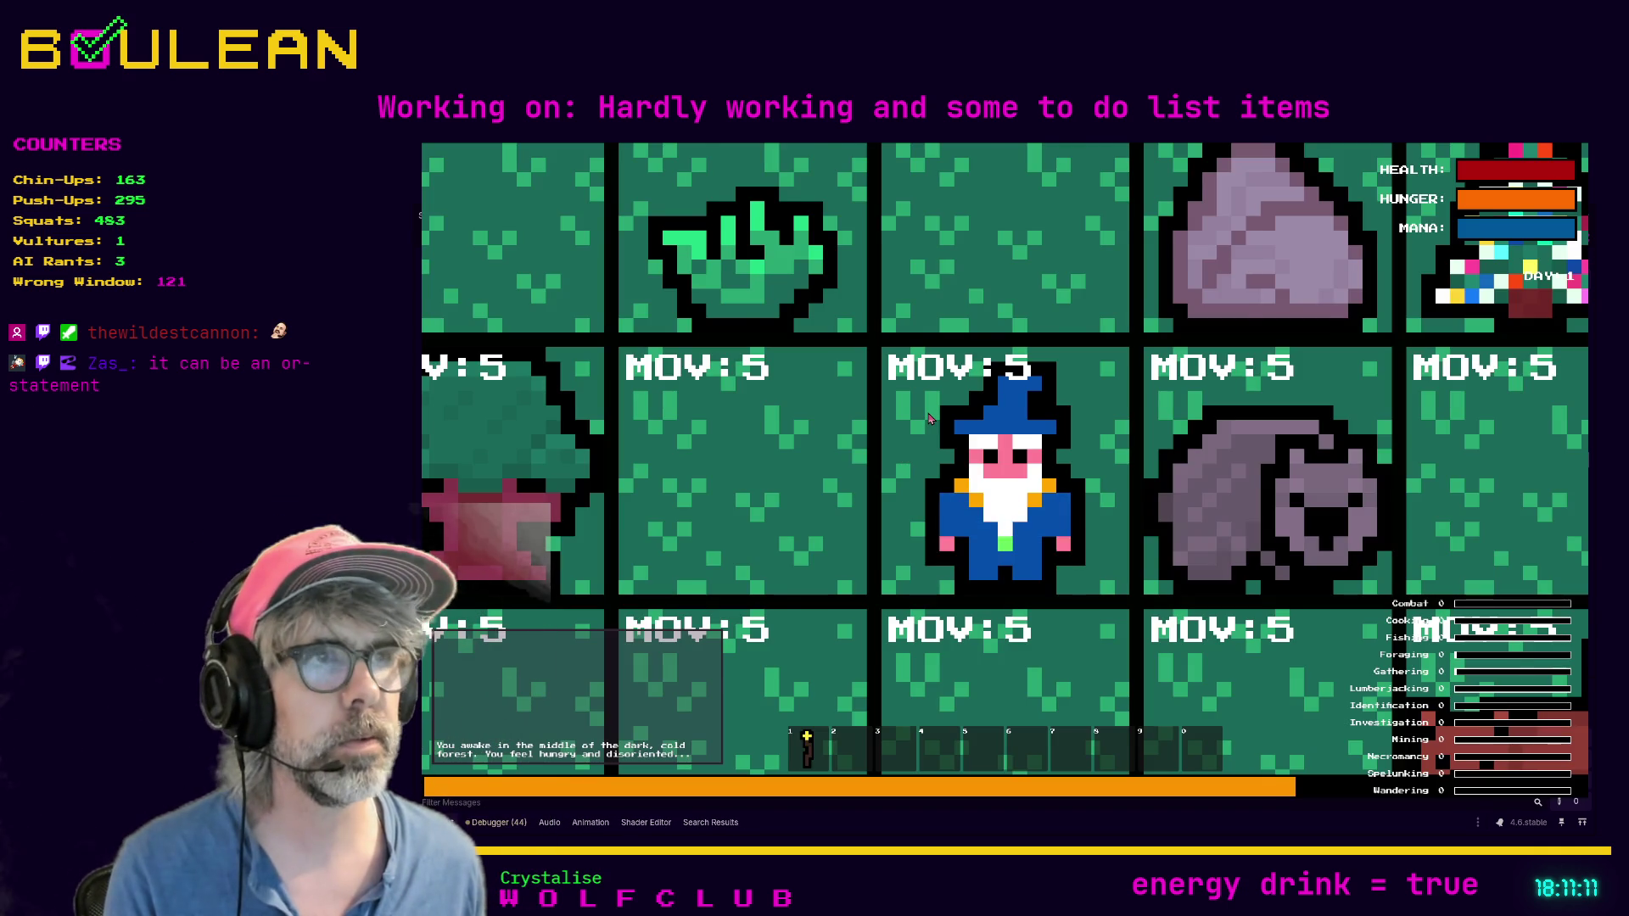
pyautogui.scroll(-3, 930, 419)
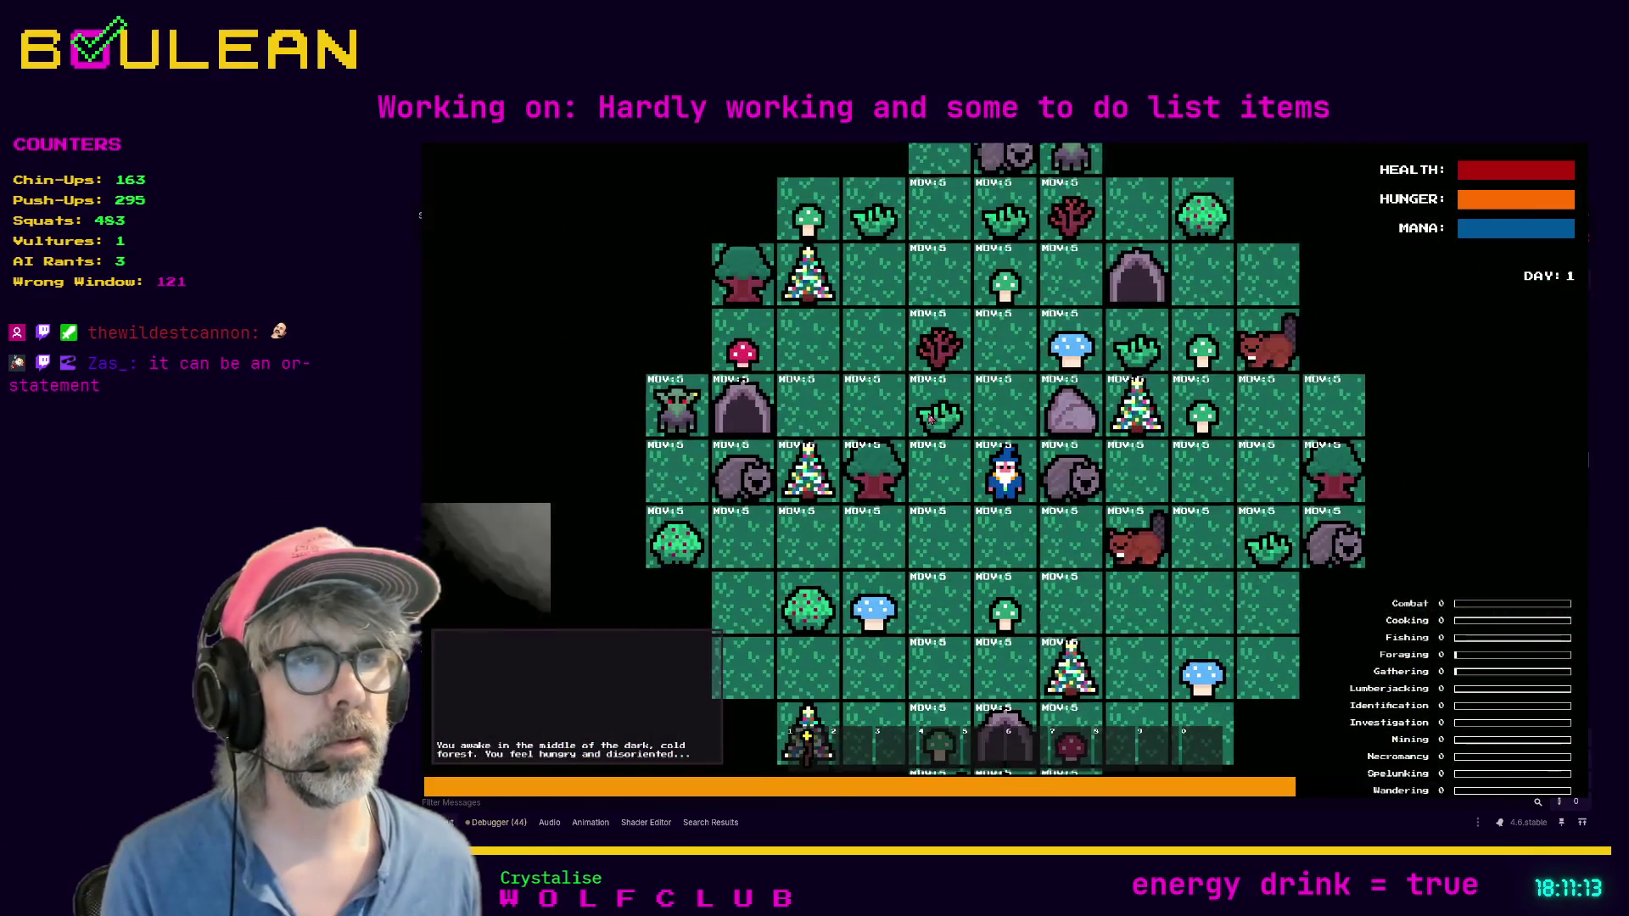
pyautogui.click(931, 419)
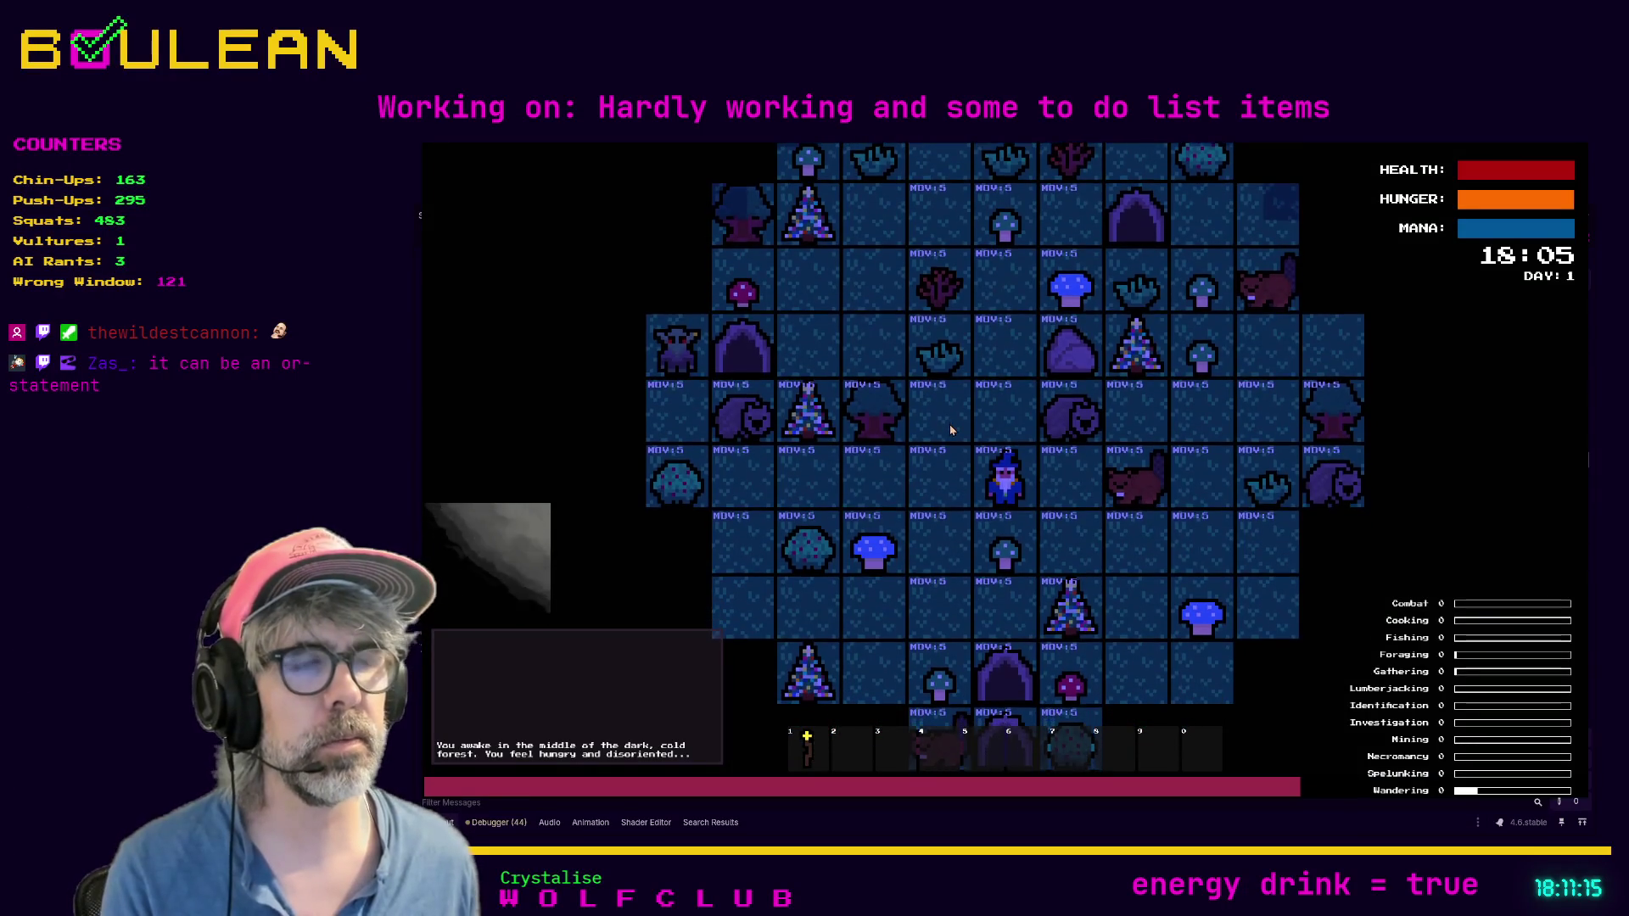
pyautogui.press('F8')
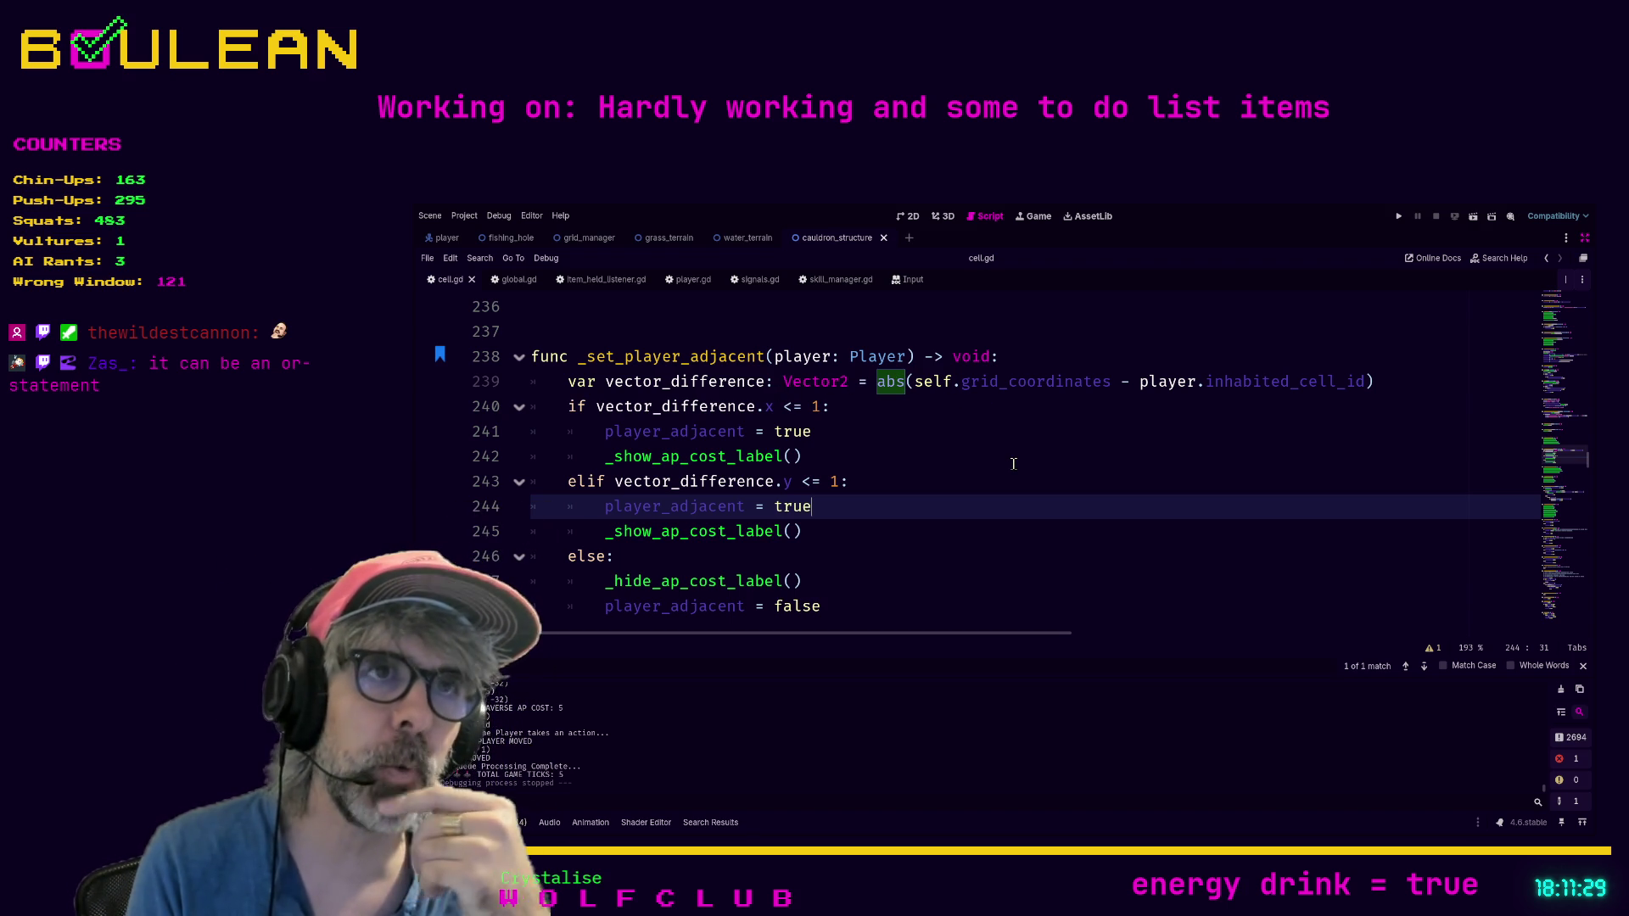
# Step: Try shortening the line-239 variable name and adding a var y line, then revert both and save
pyautogui.click(575, 406)
pyautogui.click(605, 381)
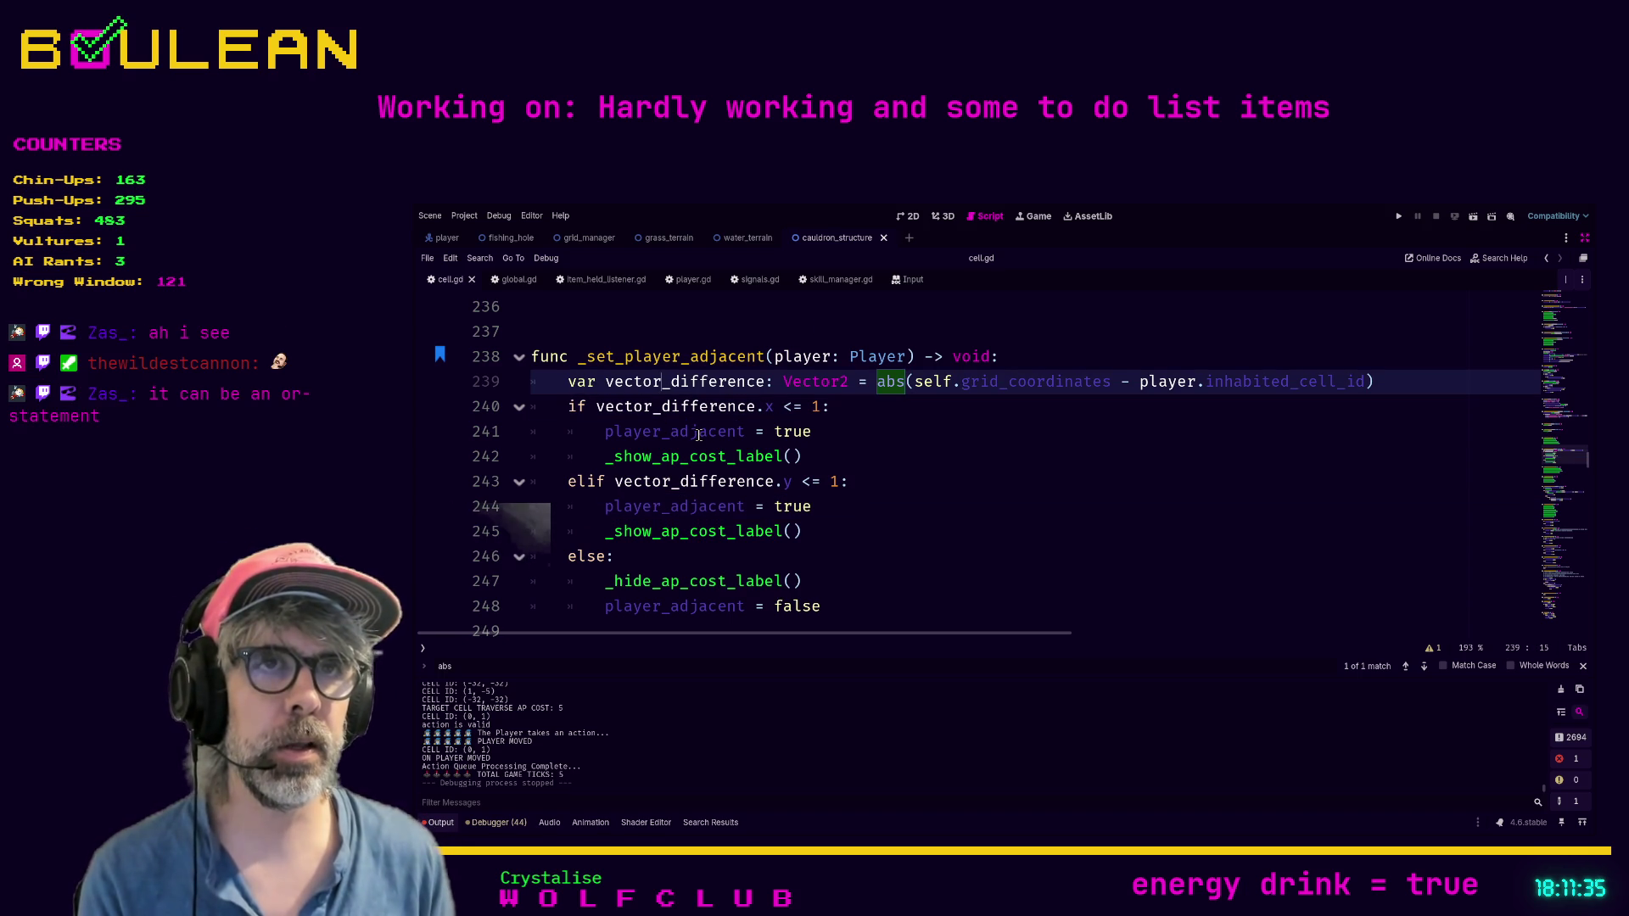
pyautogui.press('BackSpace')
pyautogui.press('BackSpace')
pyautogui.press('BackSpace')
pyautogui.write('x')
pyautogui.press('Down')
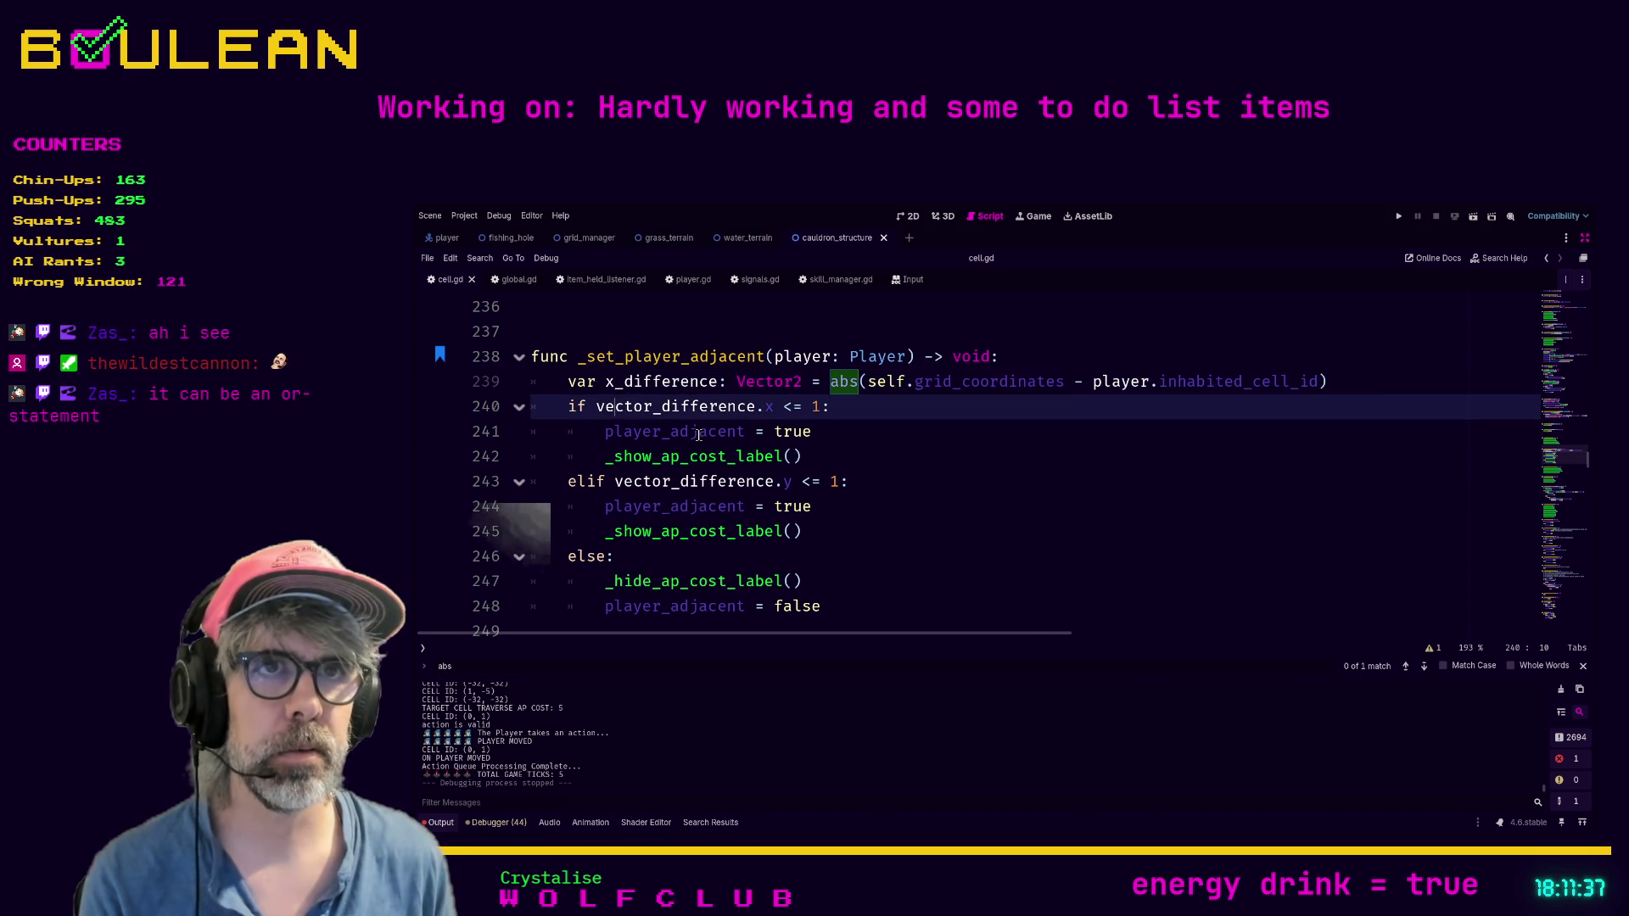
pyautogui.hotkey('ctrl', 'shift', 'Return')
pyautogui.write('var')
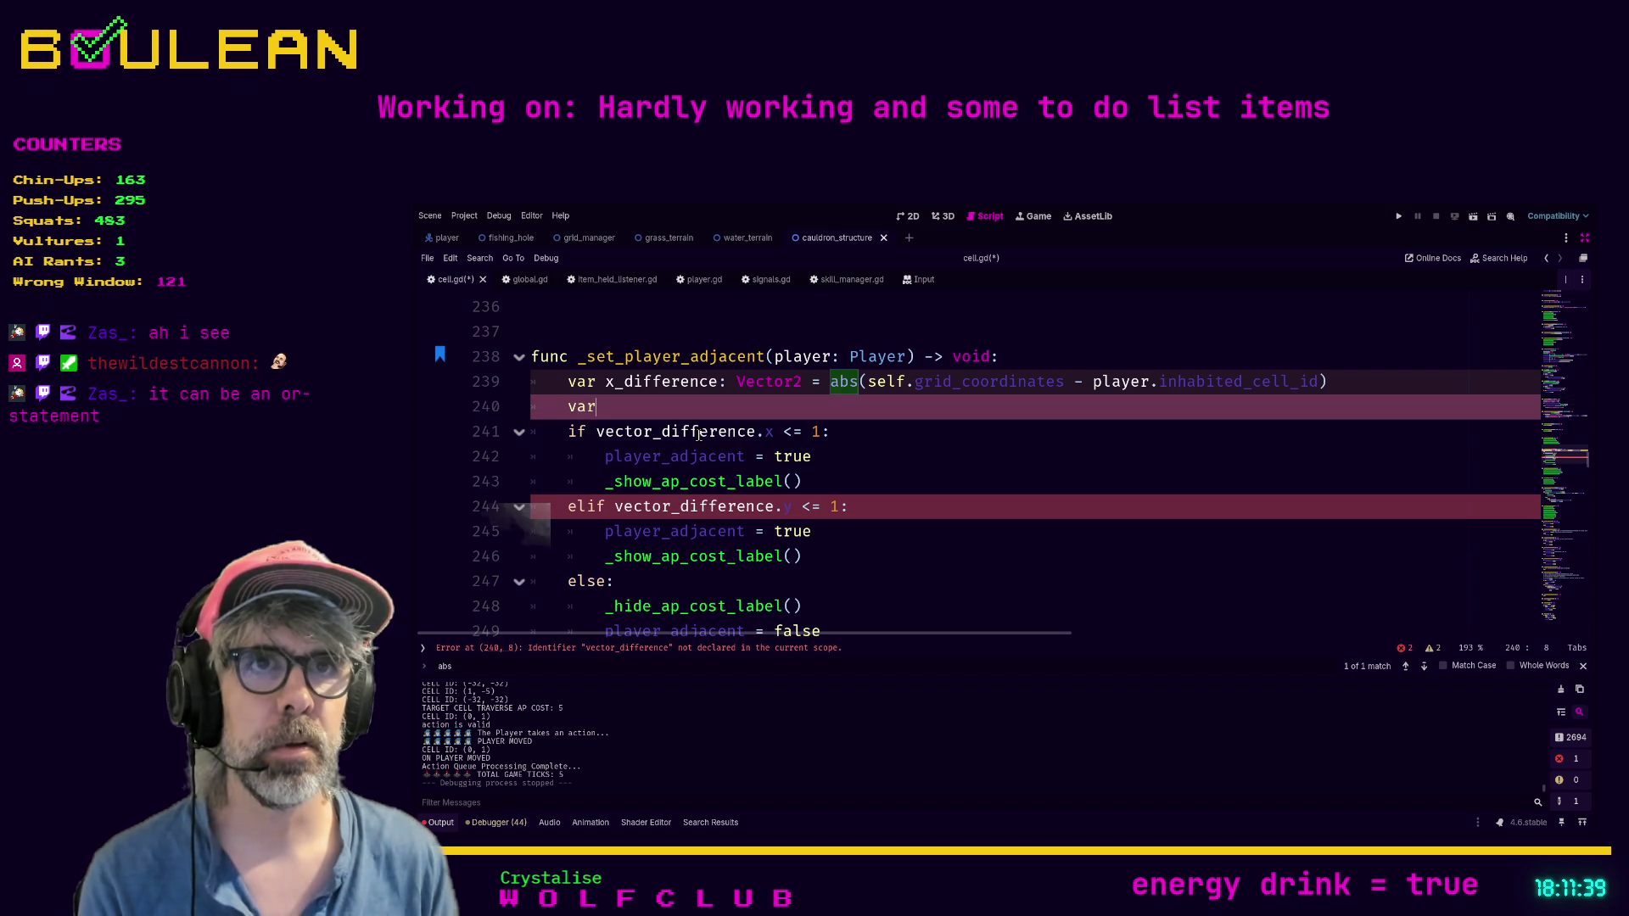
pyautogui.write('y')
pyautogui.press('BackSpace')
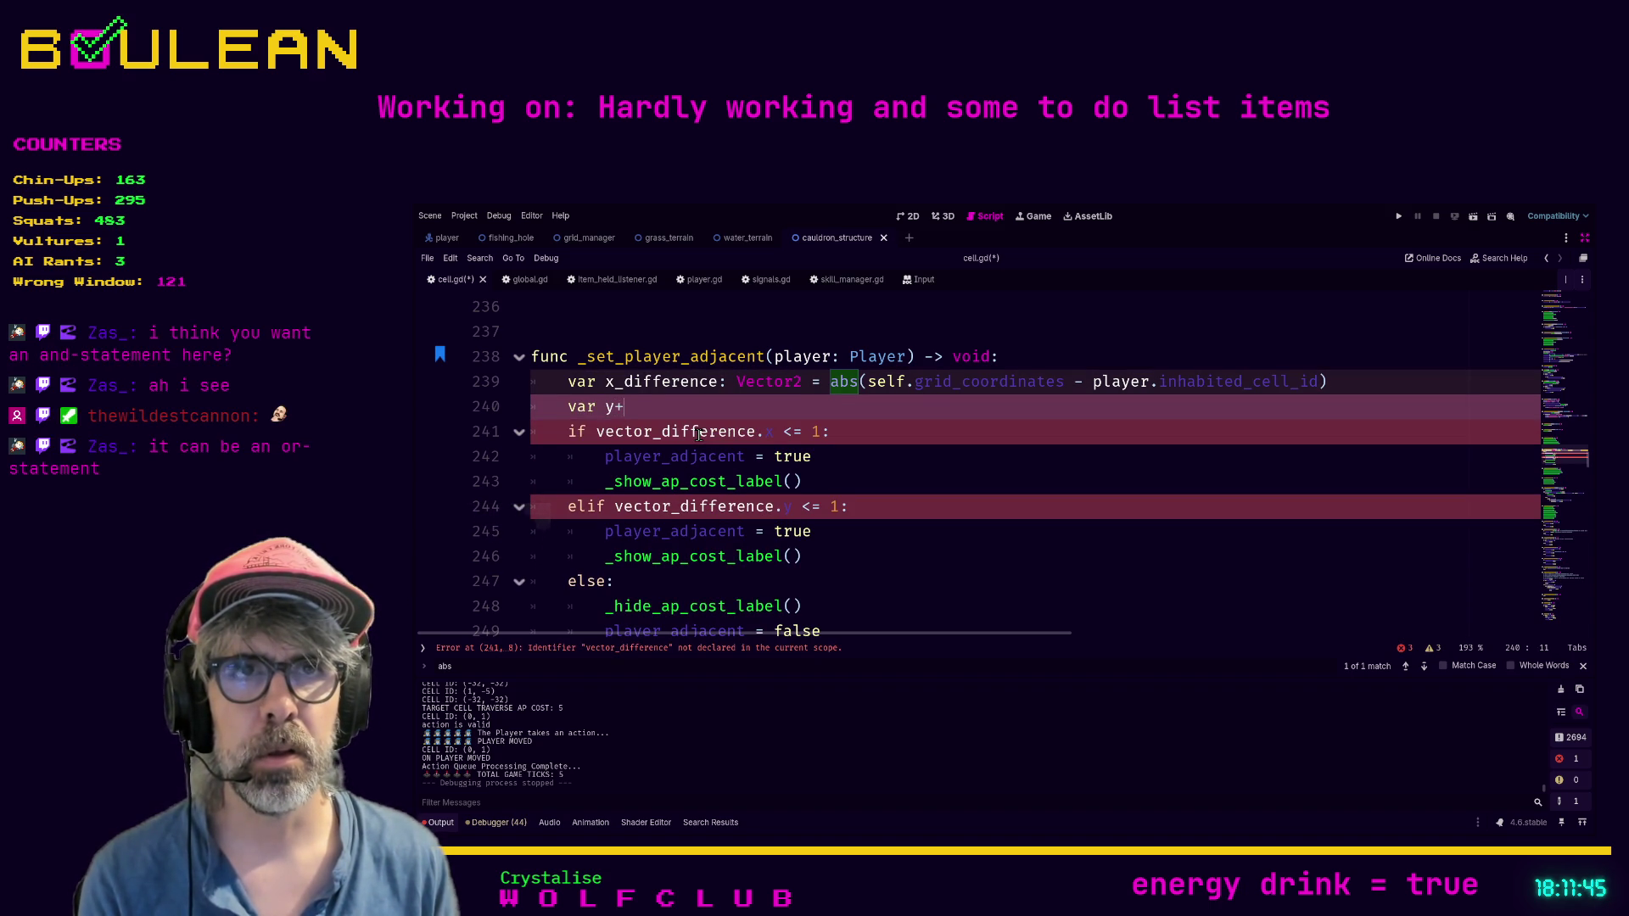
pyautogui.hotkey('ctrl', 'shift', 'k')
pyautogui.press('BackSpace')
pyautogui.write('vector')
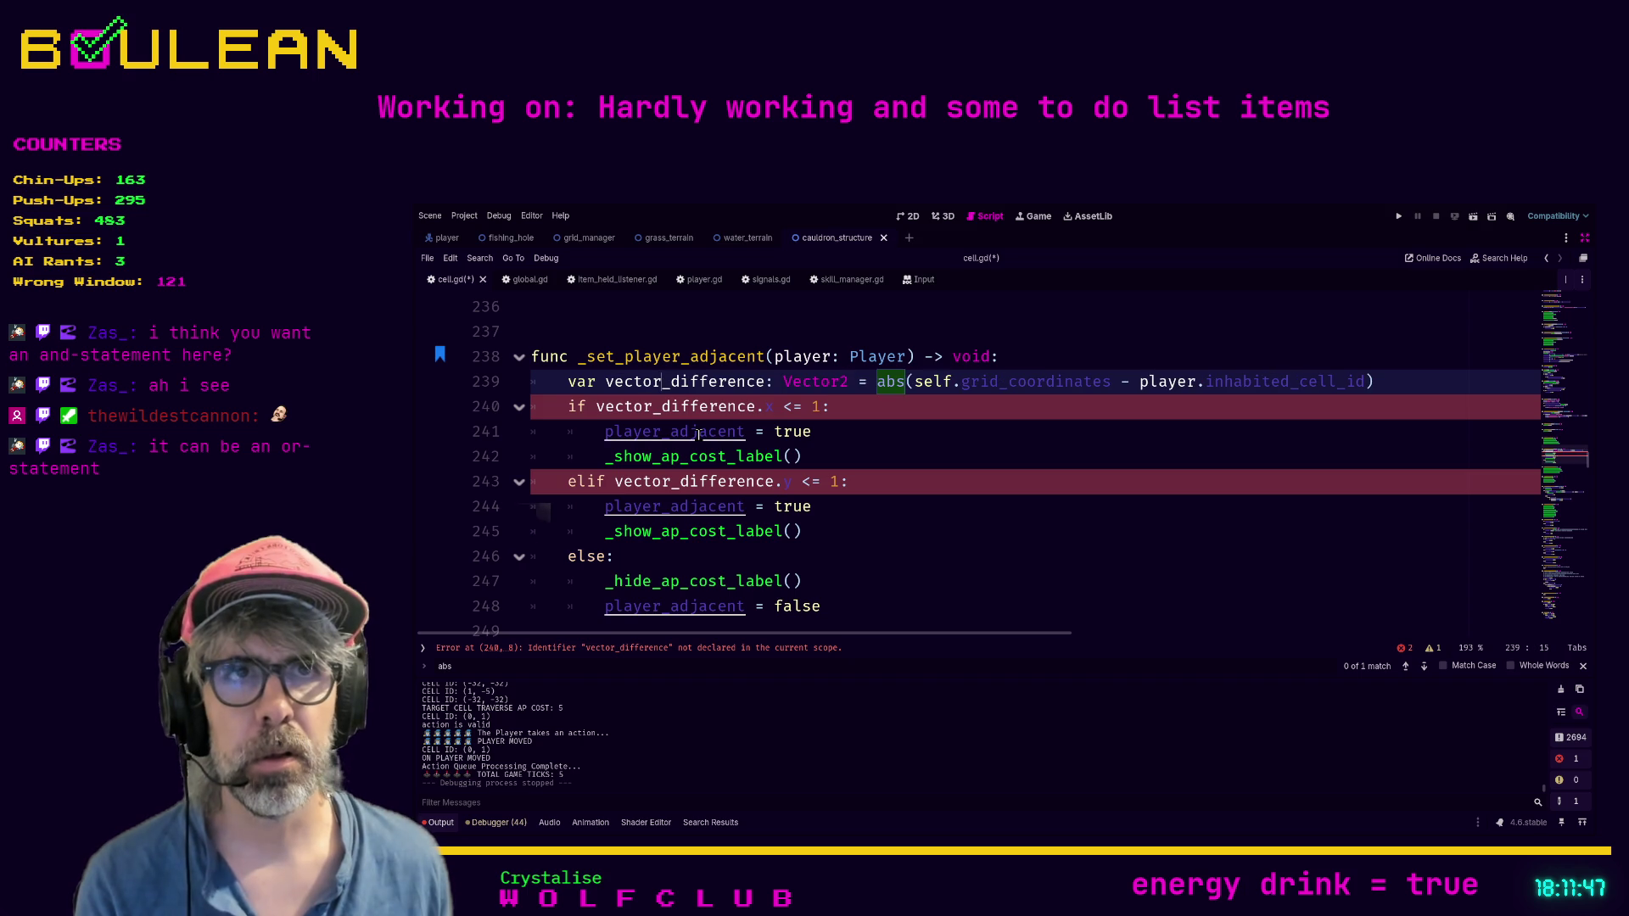
pyautogui.hotkey('ctrl', 's')
# Step: Move 'vector_difference.y <= 1' into line 240's if after 'and' and delete the leftover elif branch
pyautogui.click(821, 406)
pyautogui.write('an')
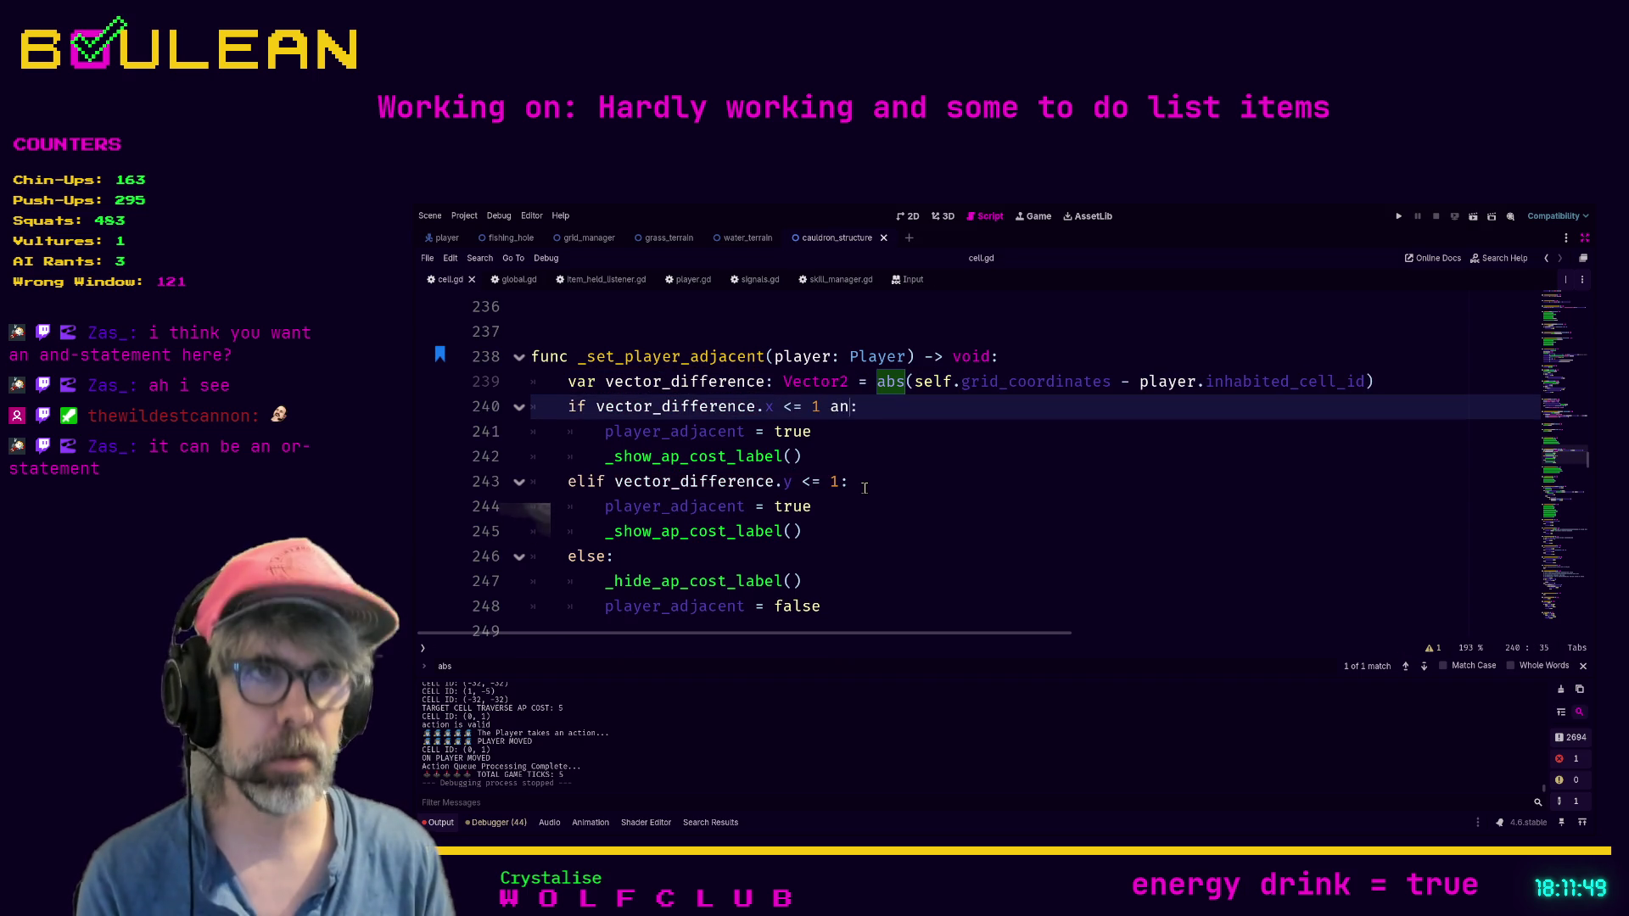
pyautogui.write('d')
pyautogui.moveTo(841, 480); pyautogui.dragTo(614, 481)
pyautogui.hotkey('ctrl', 'x')
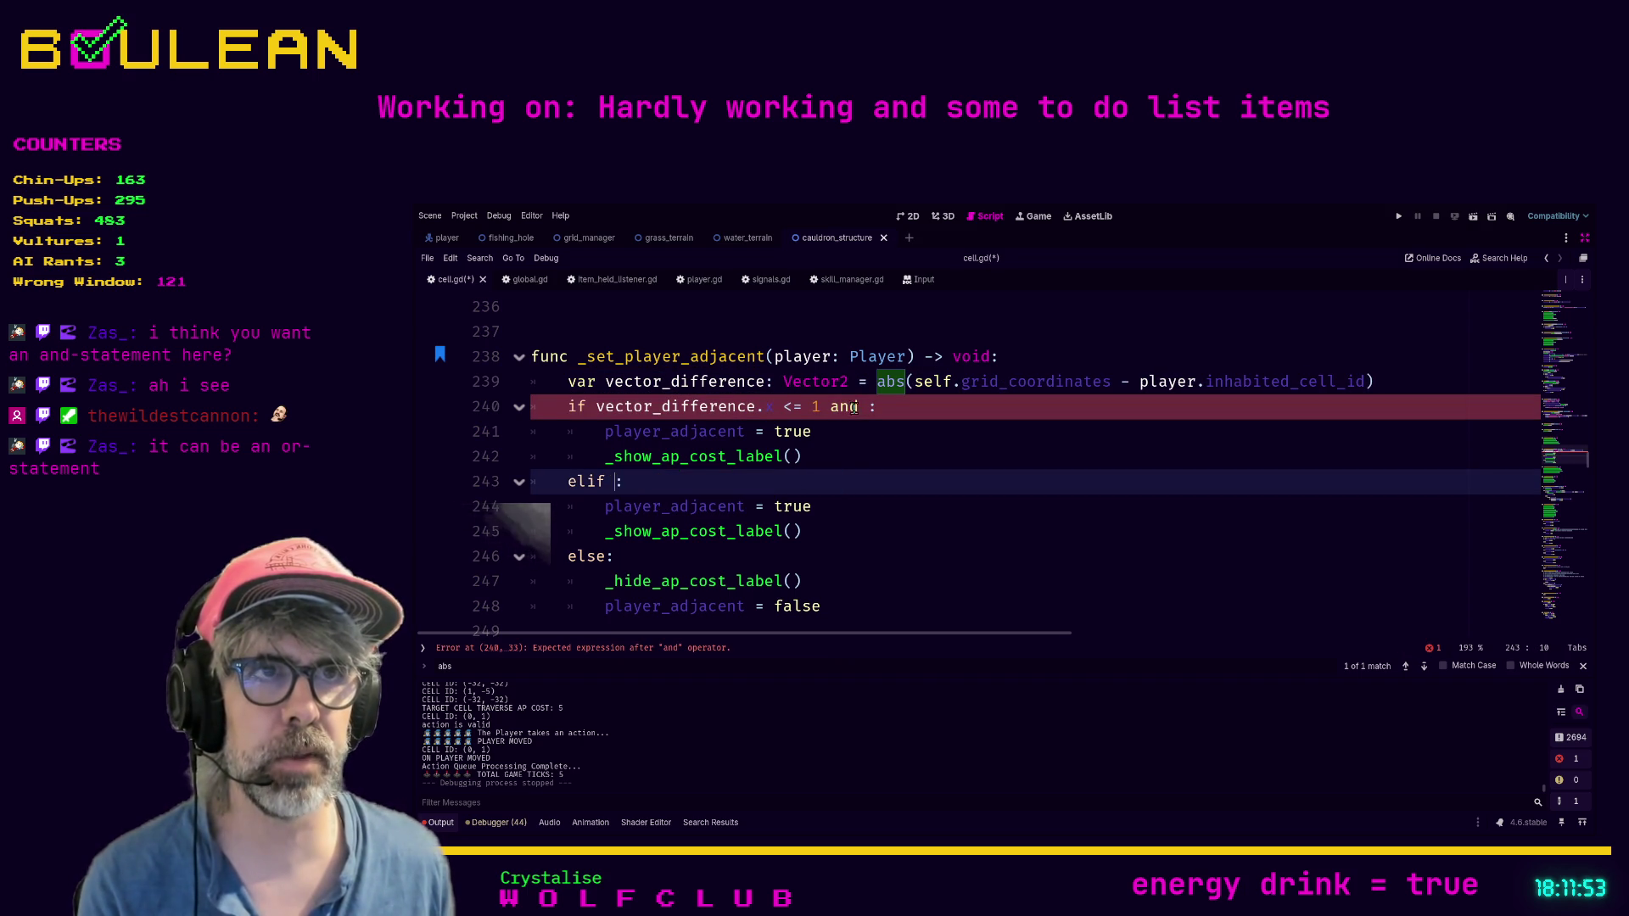
pyautogui.click(867, 406)
pyautogui.hotkey('ctrl', 'v')
pyautogui.moveTo(802, 531)
pyautogui.mouseDown()
pyautogui.moveTo(678, 531)
pyautogui.moveTo(540, 492)
pyautogui.mouseUp()
pyautogui.press('BackSpace')
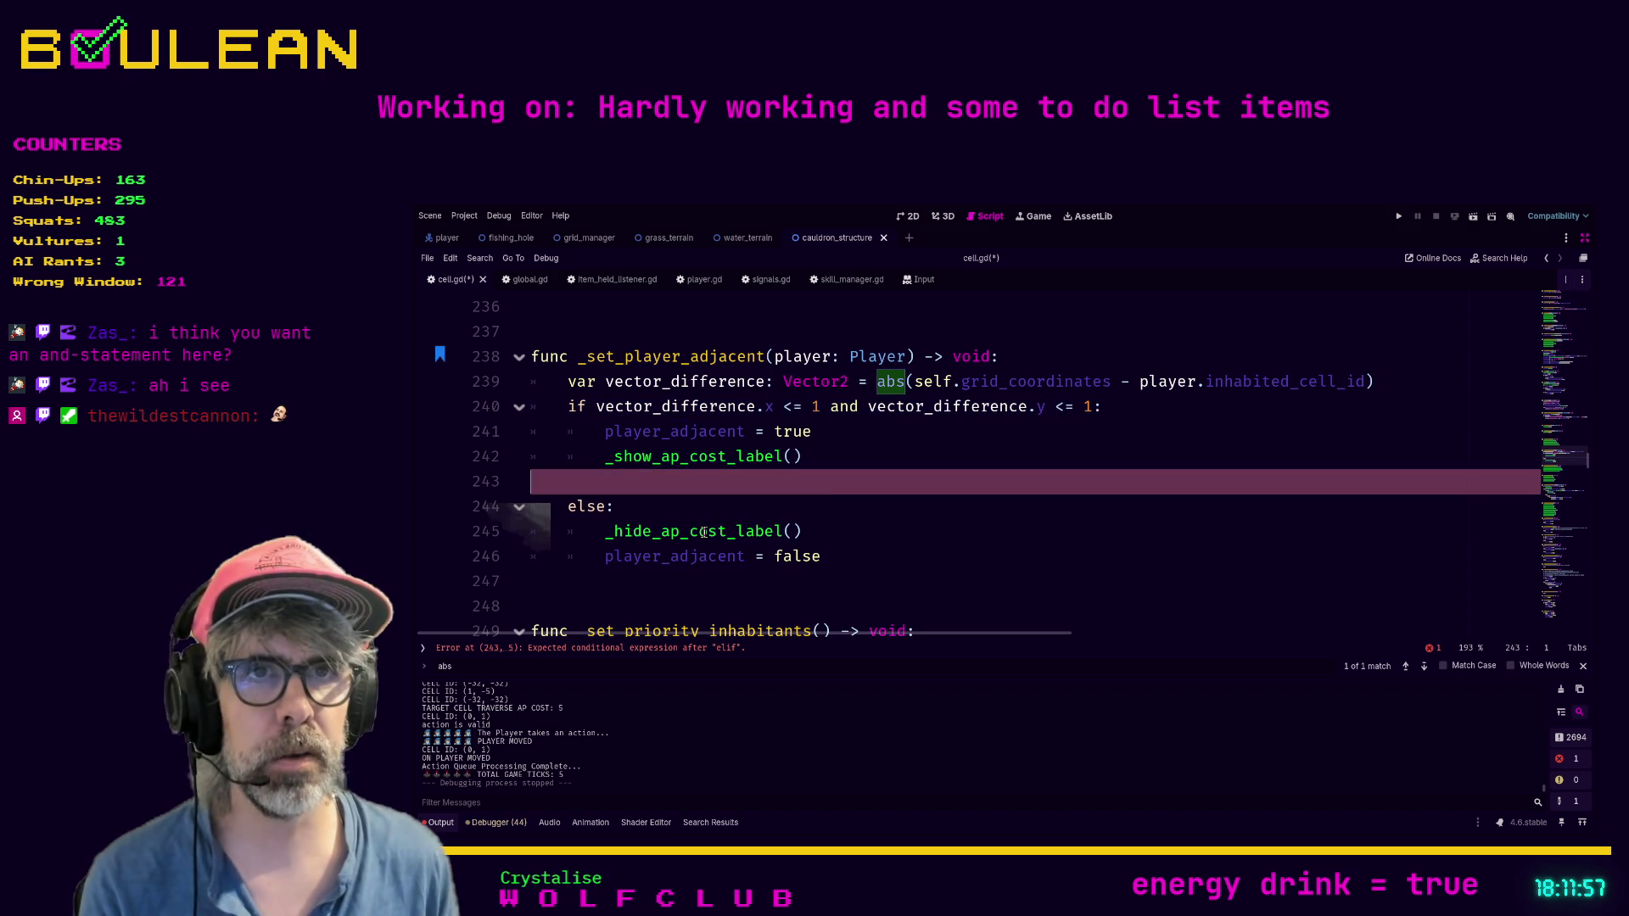
pyautogui.press('BackSpace')
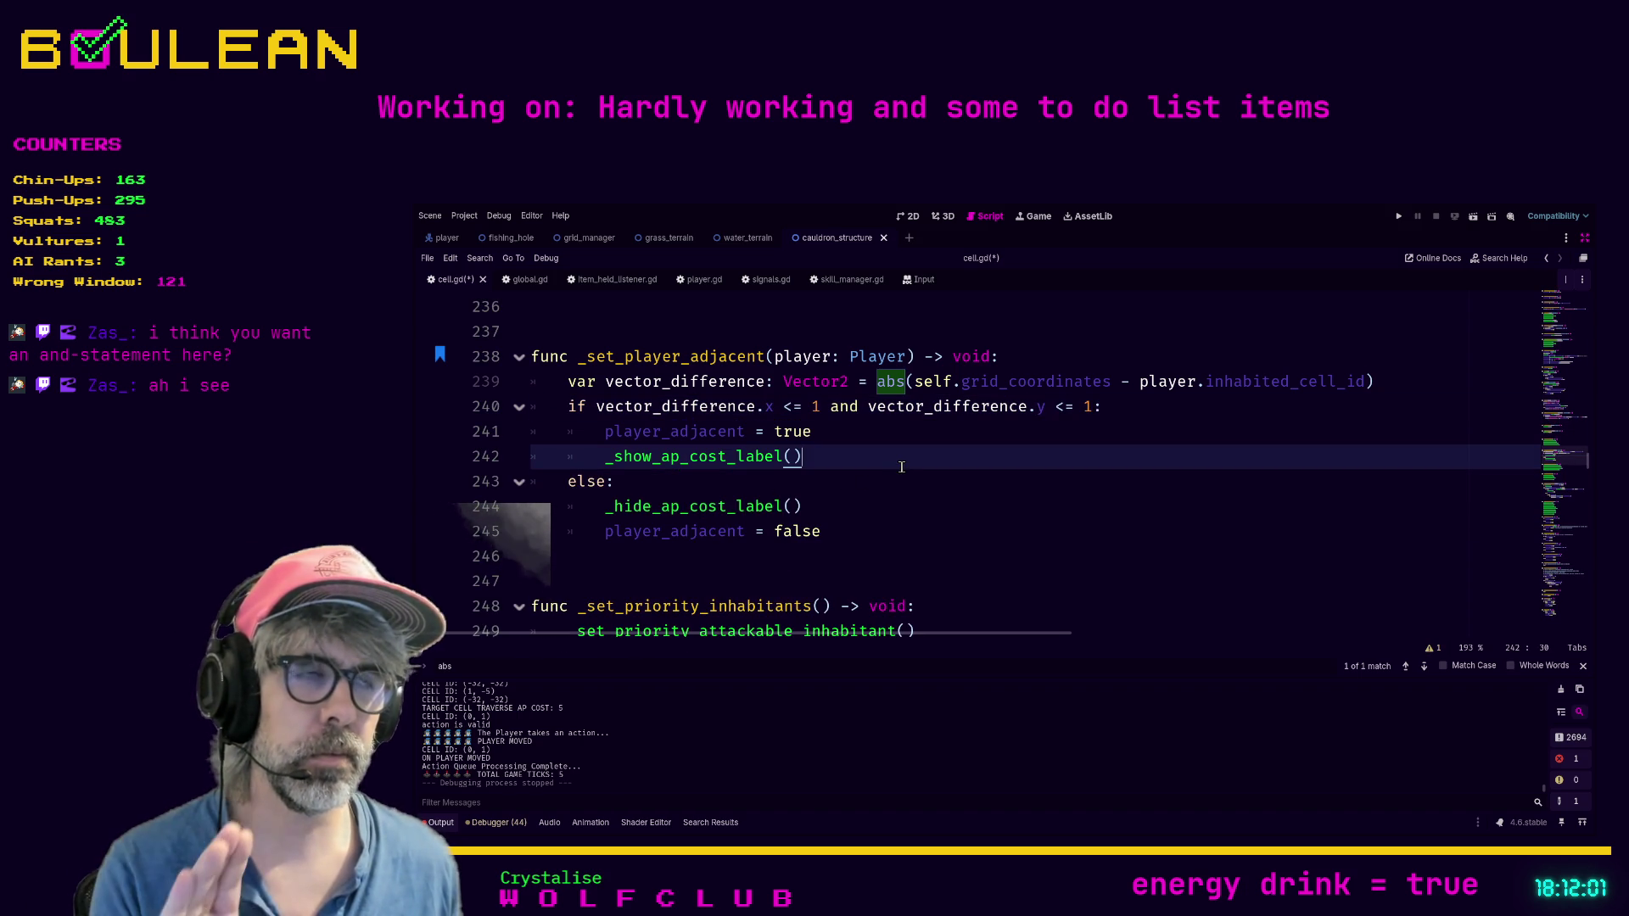
# Step: Run the game, zoom out, and move the wizard left then up to check the MOV:5 labels
pyautogui.press('F5')
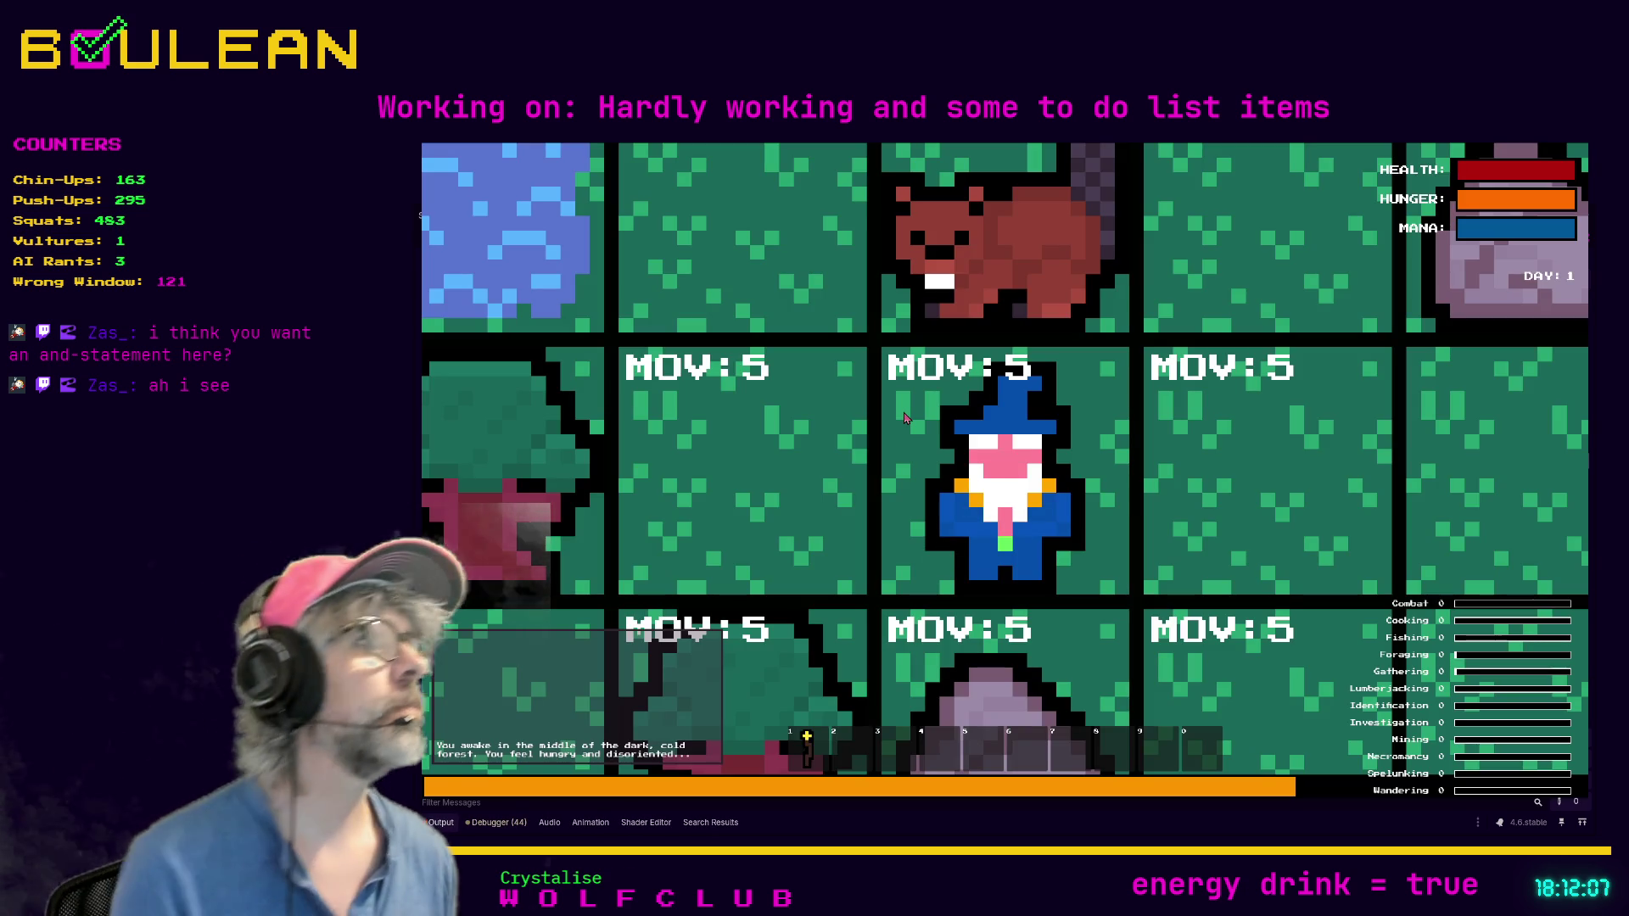
pyautogui.scroll(-2, 905, 417)
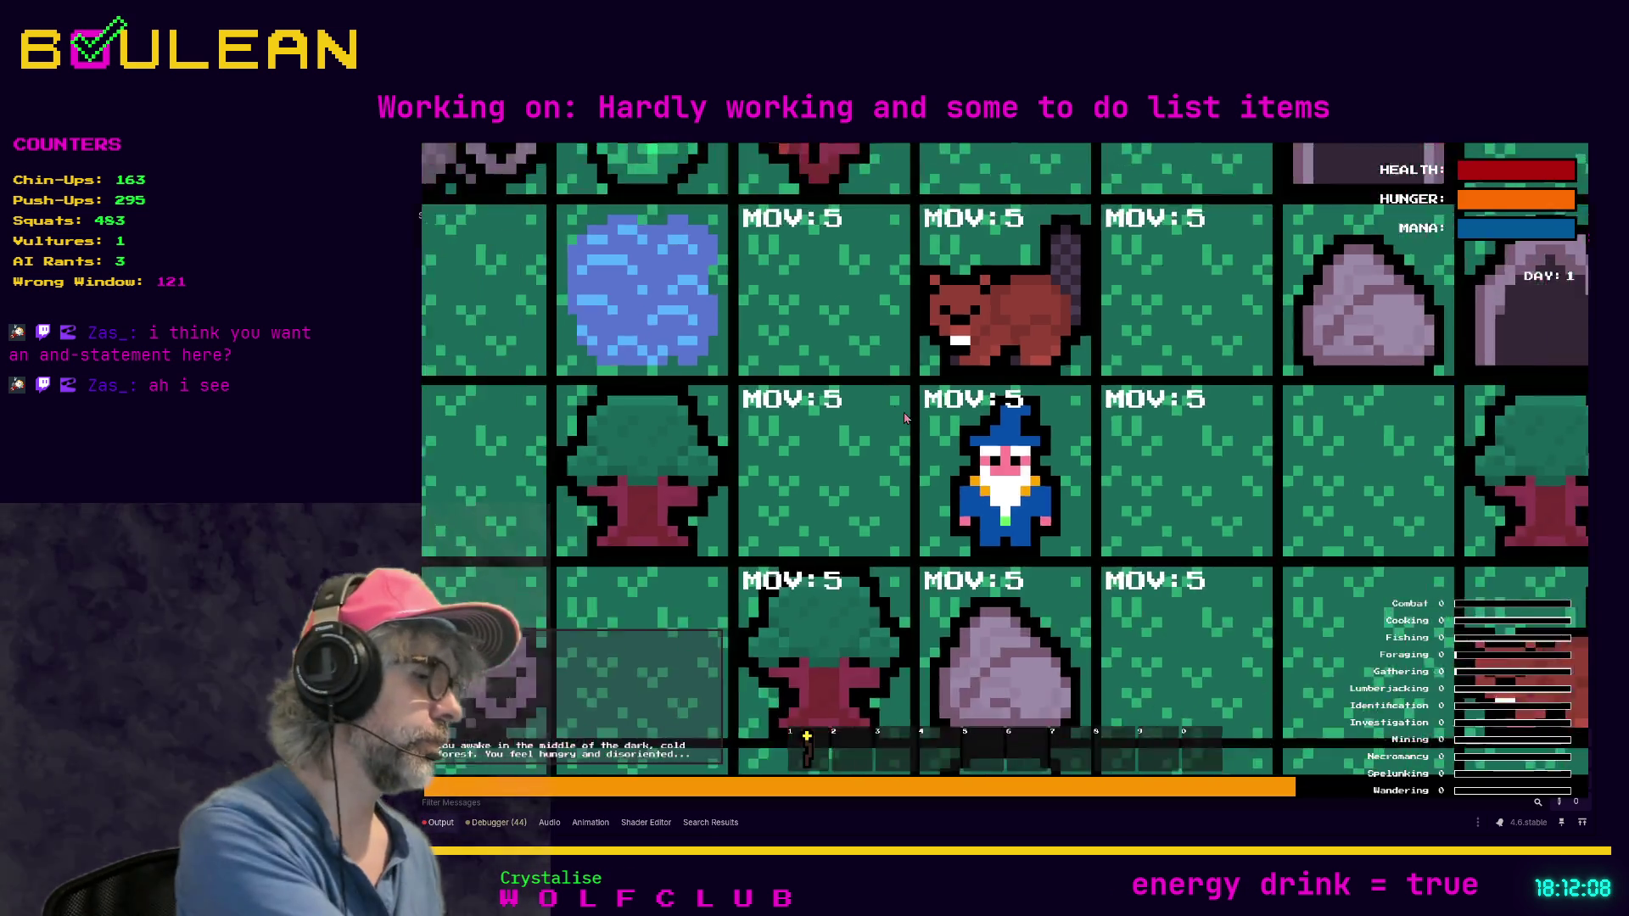
pyautogui.scroll(-3, 904, 417)
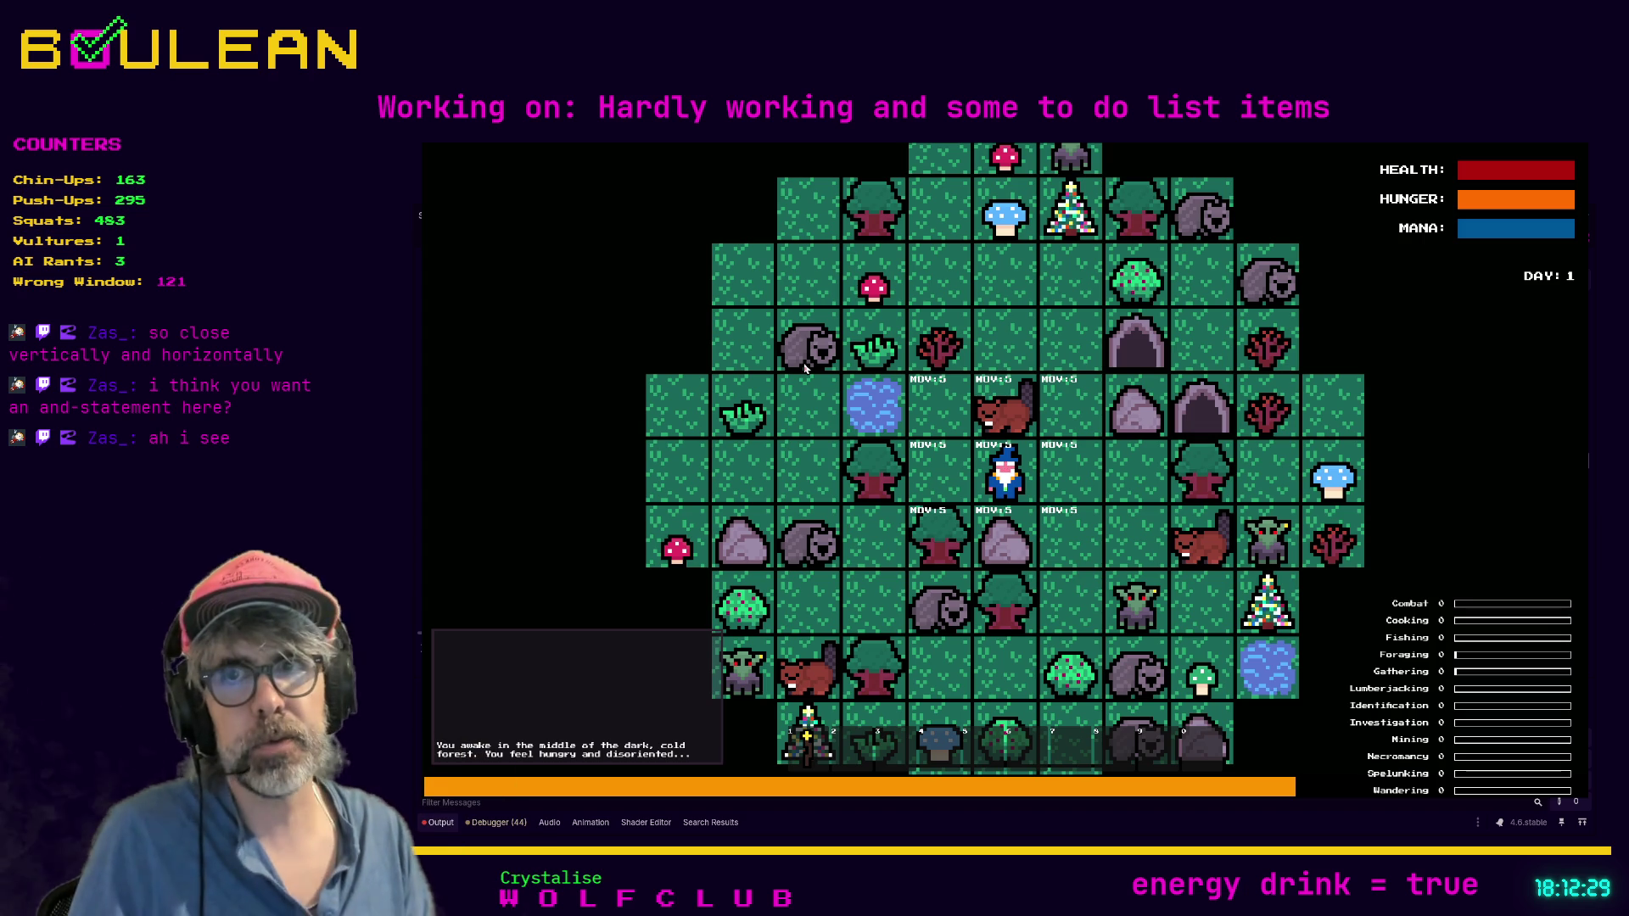
pyautogui.press('Left')
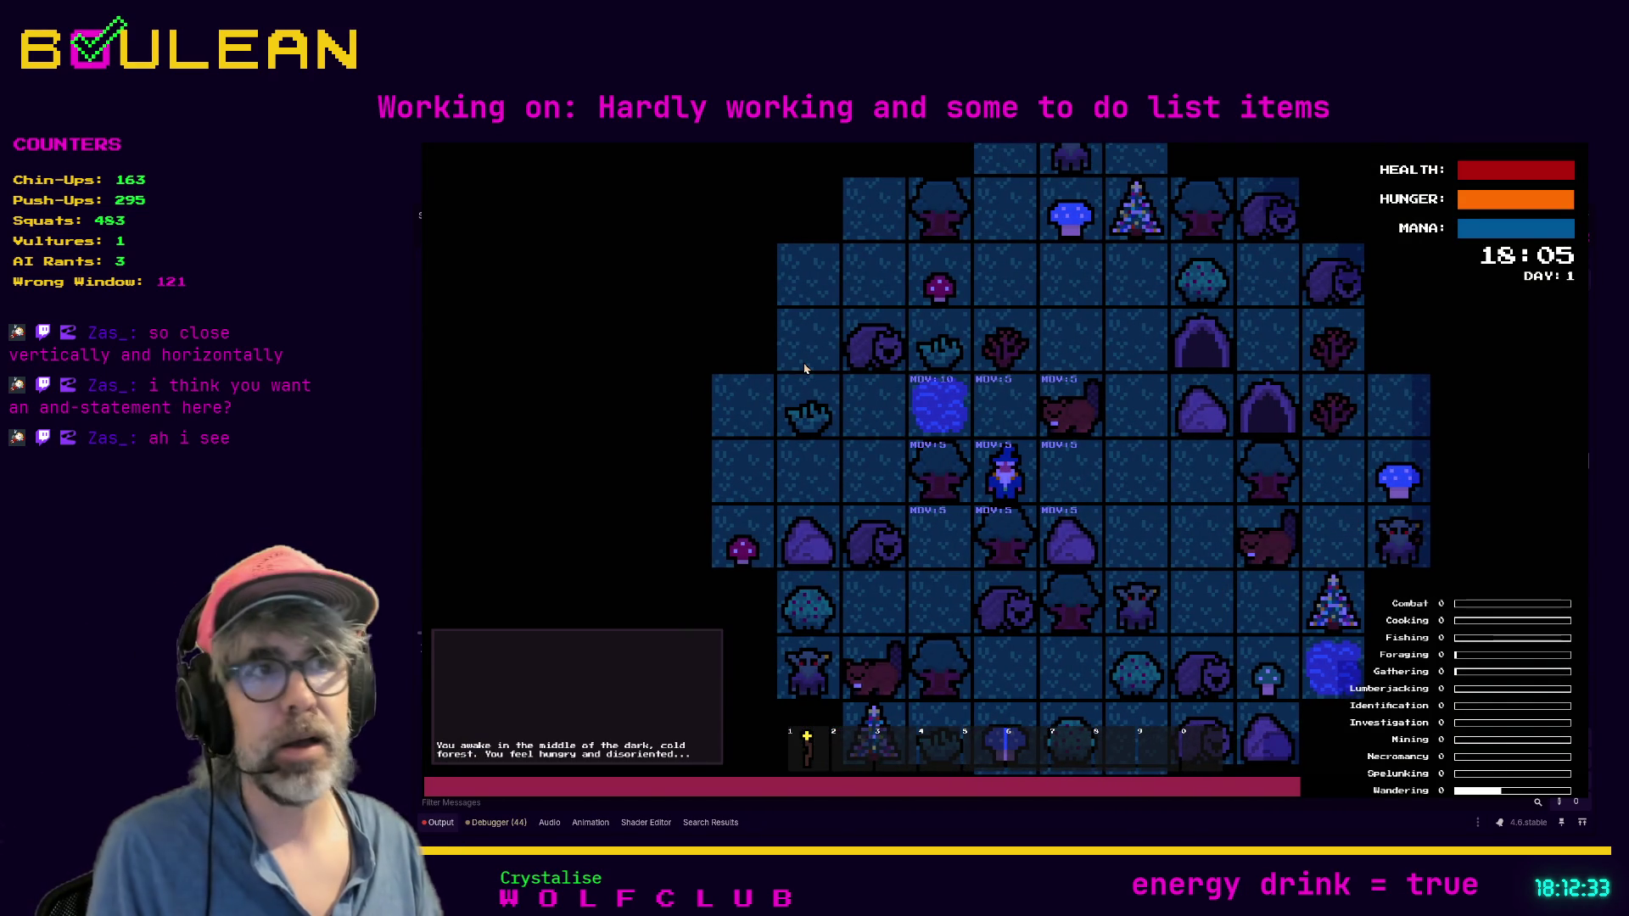
pyautogui.press('Up')
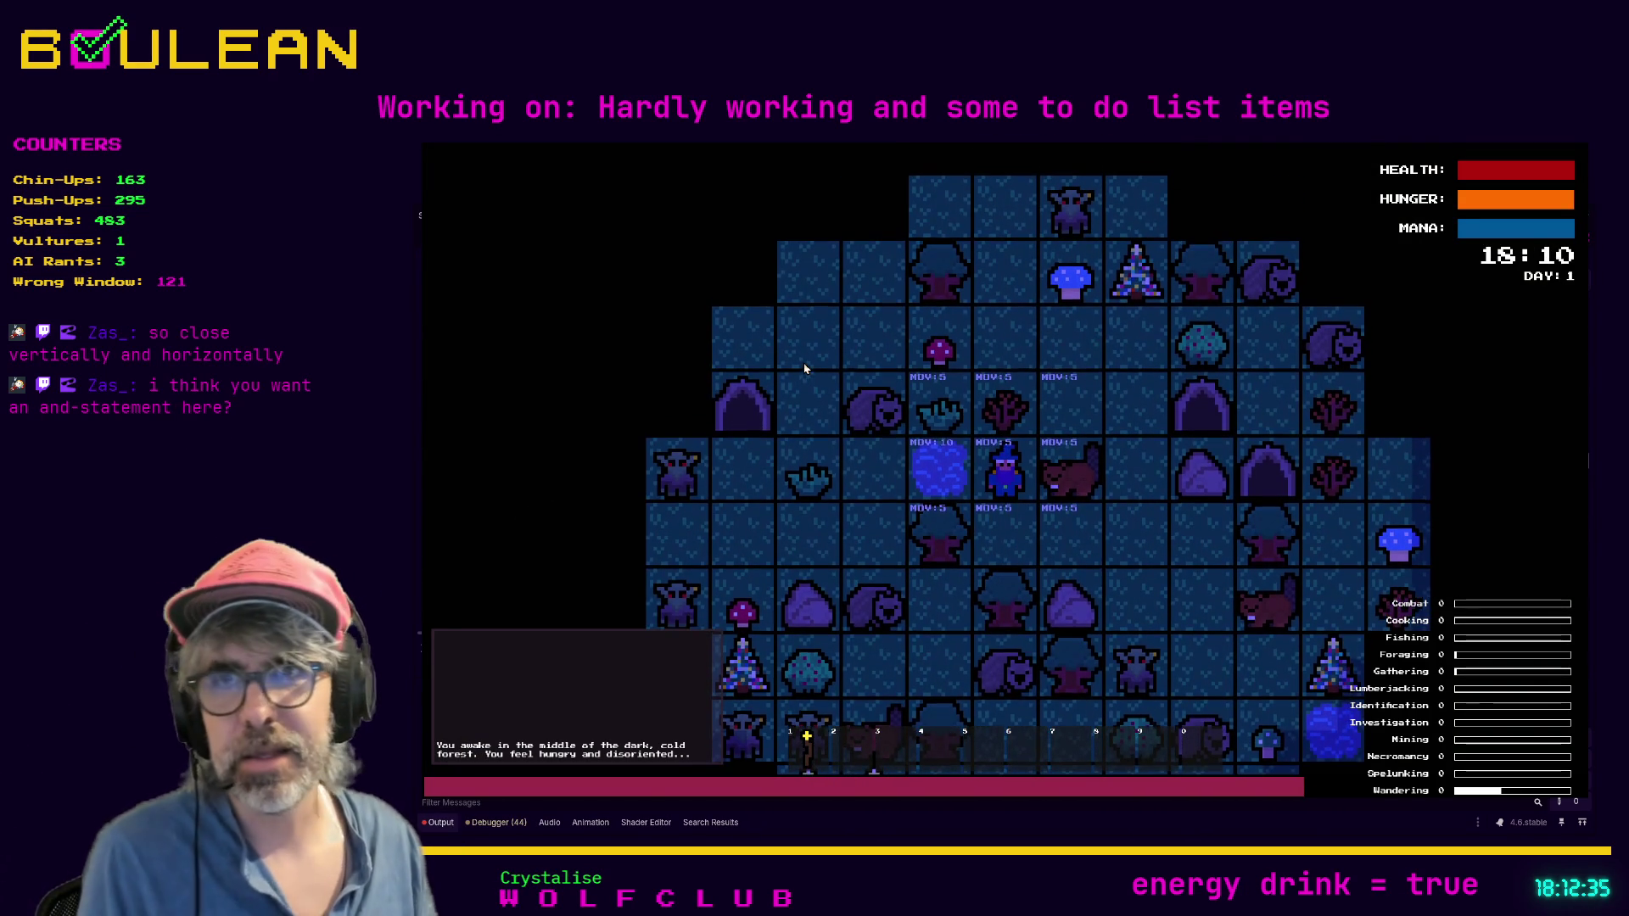
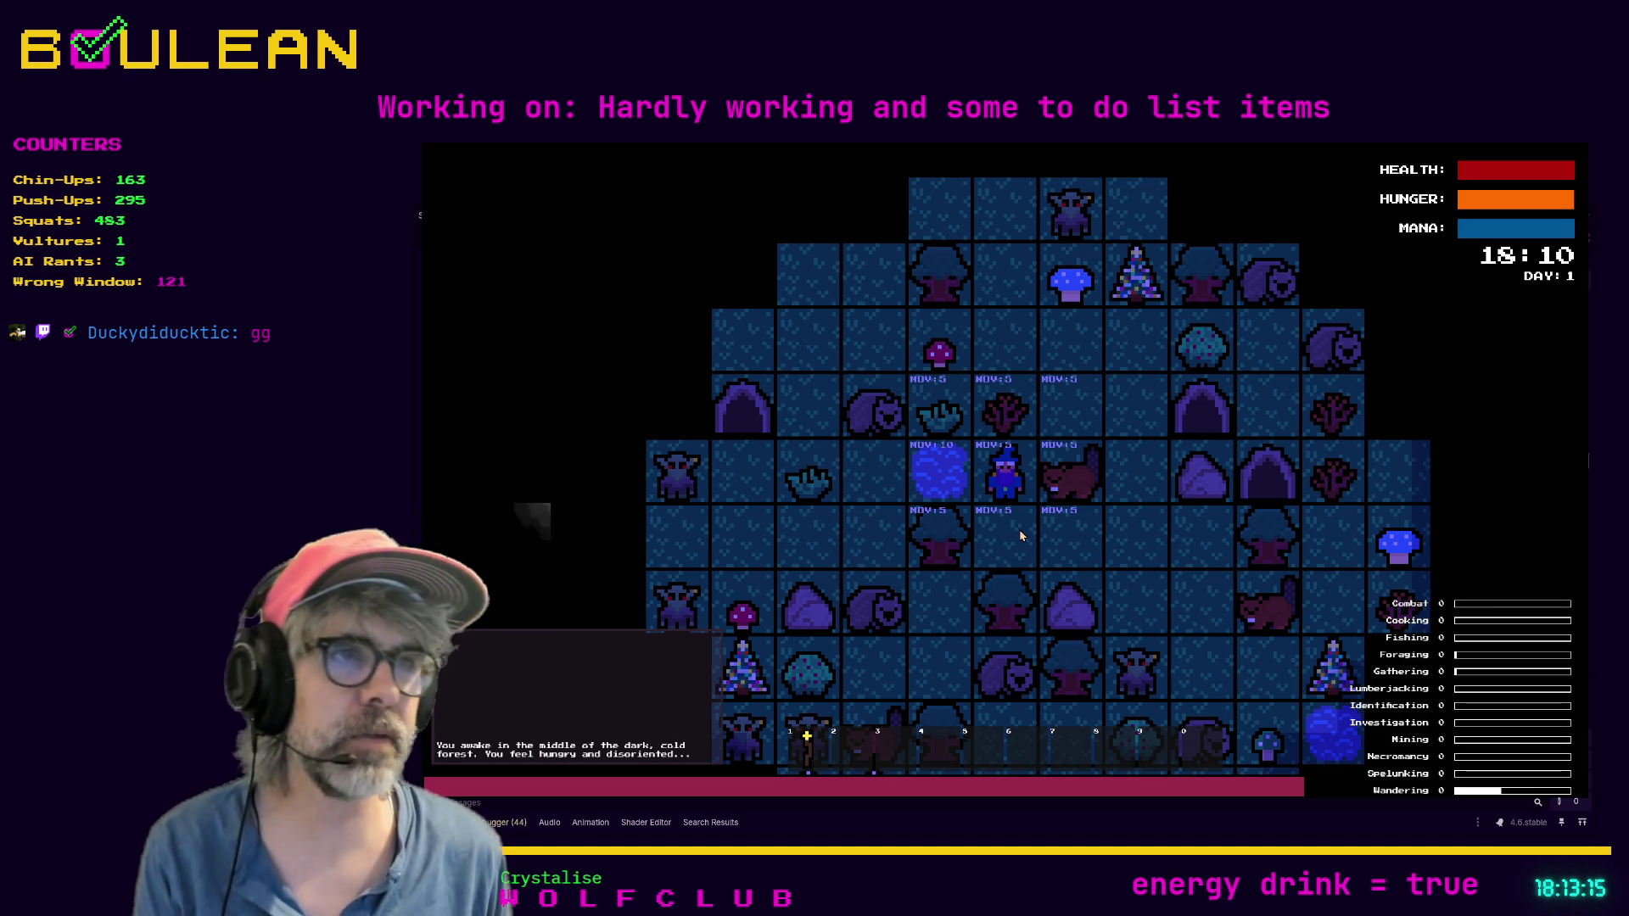
# Step: Switch to attack mode and strike the beaver on the wizard's right twice to kill it
pyautogui.press('a')
pyautogui.press('Right')
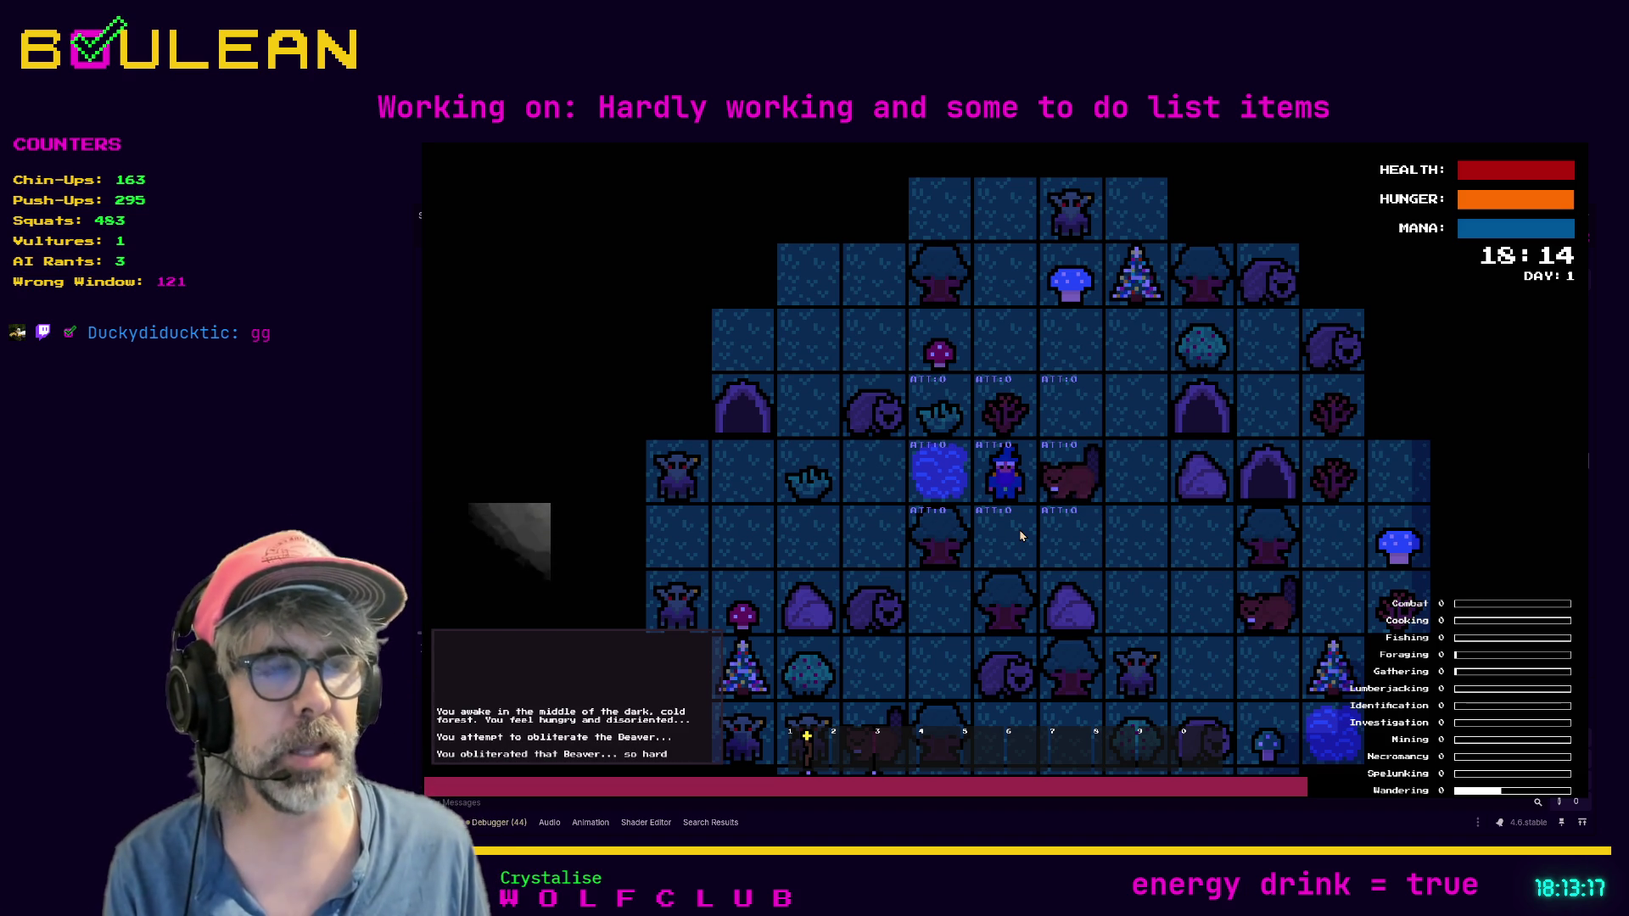
pyautogui.press('Right')
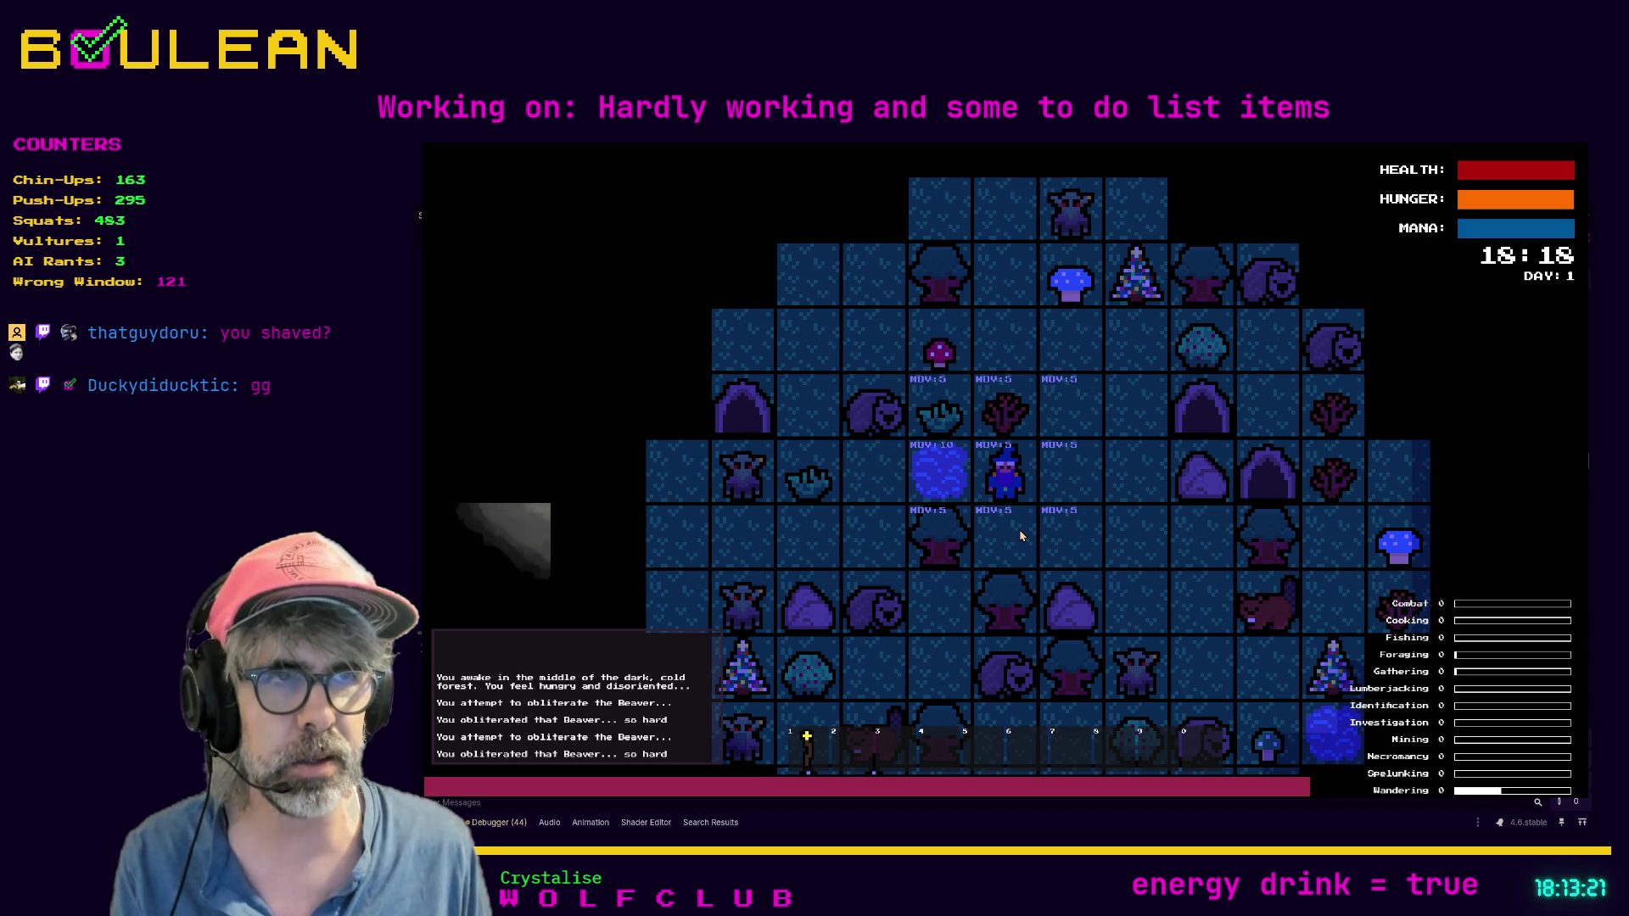
# Step: Walk the wizard one tile each right, up, down and left
pyautogui.press('Right')
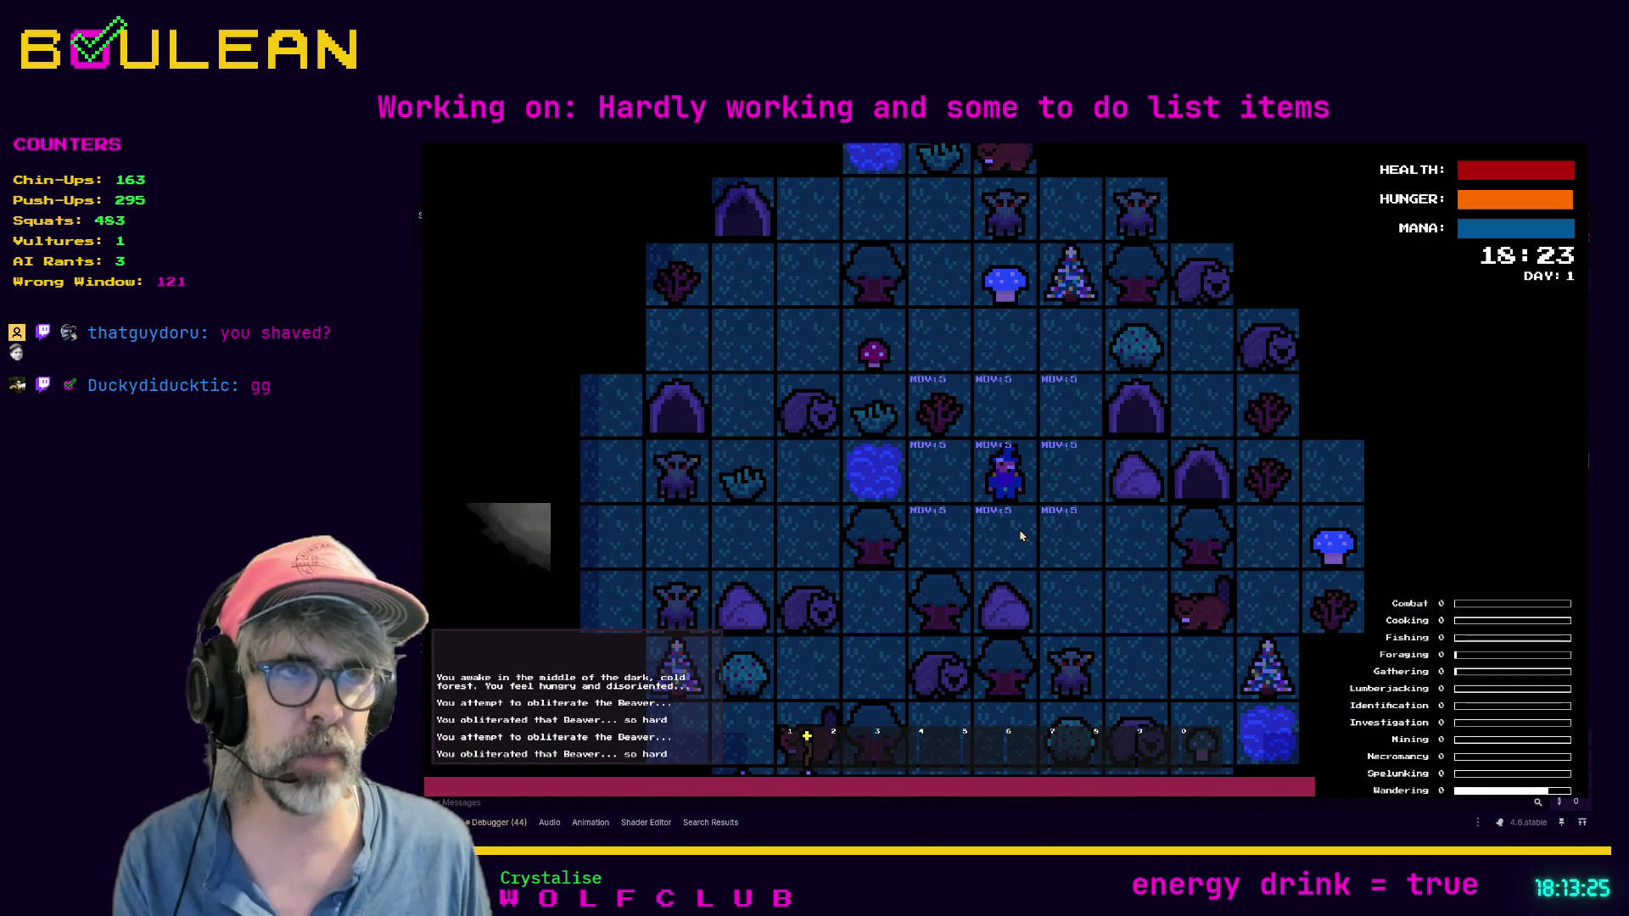
pyautogui.press('Up')
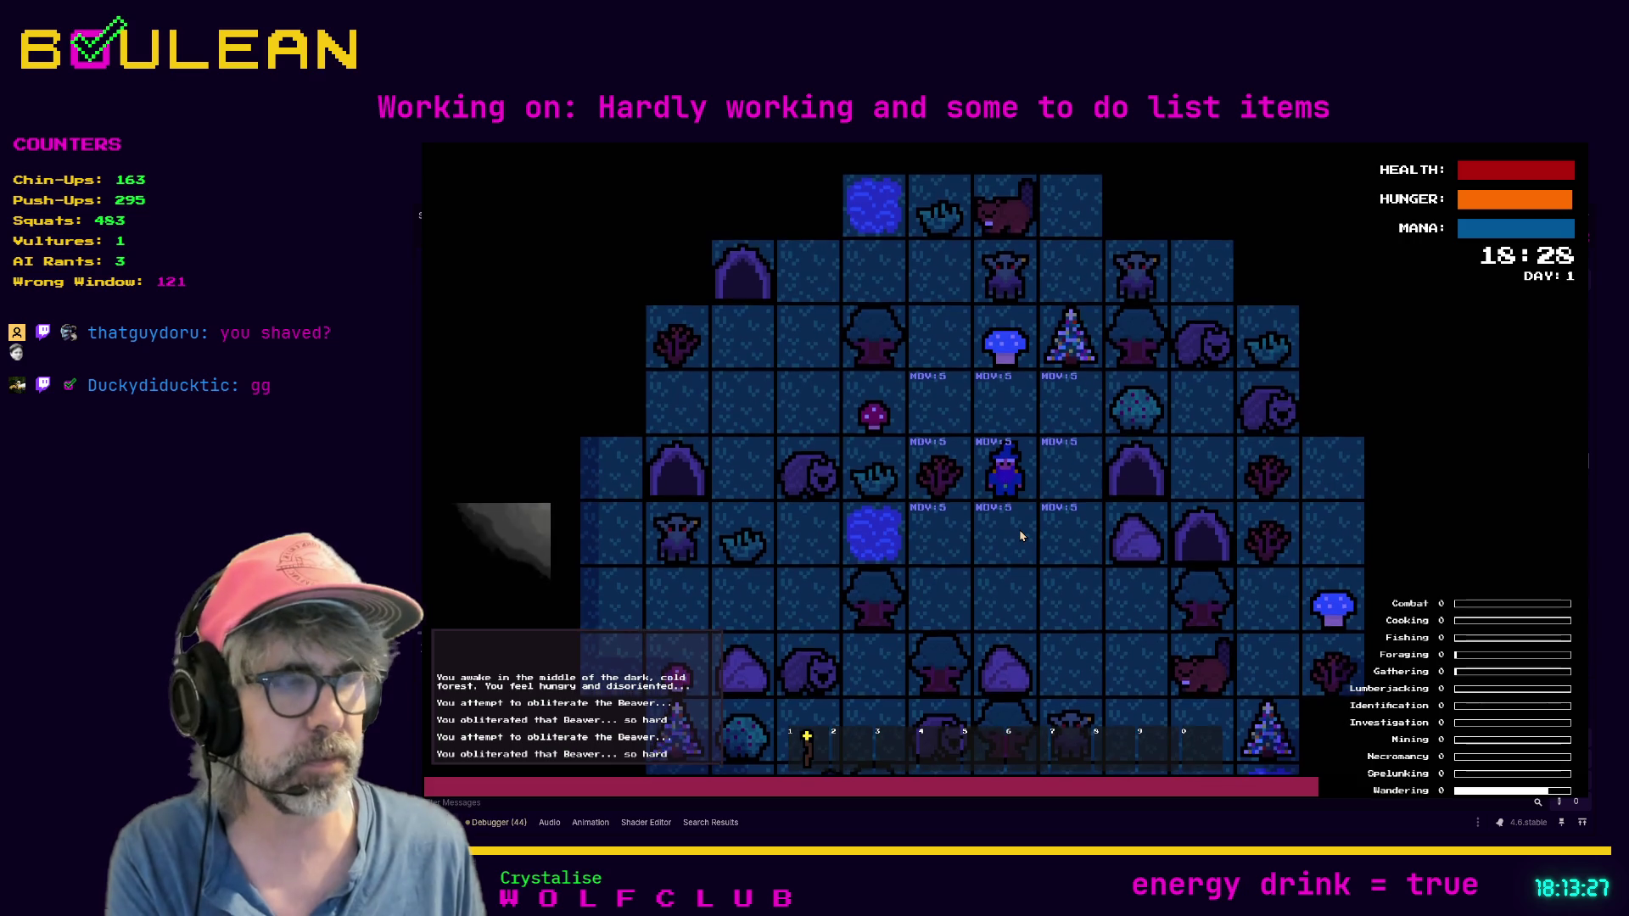
pyautogui.press('Down')
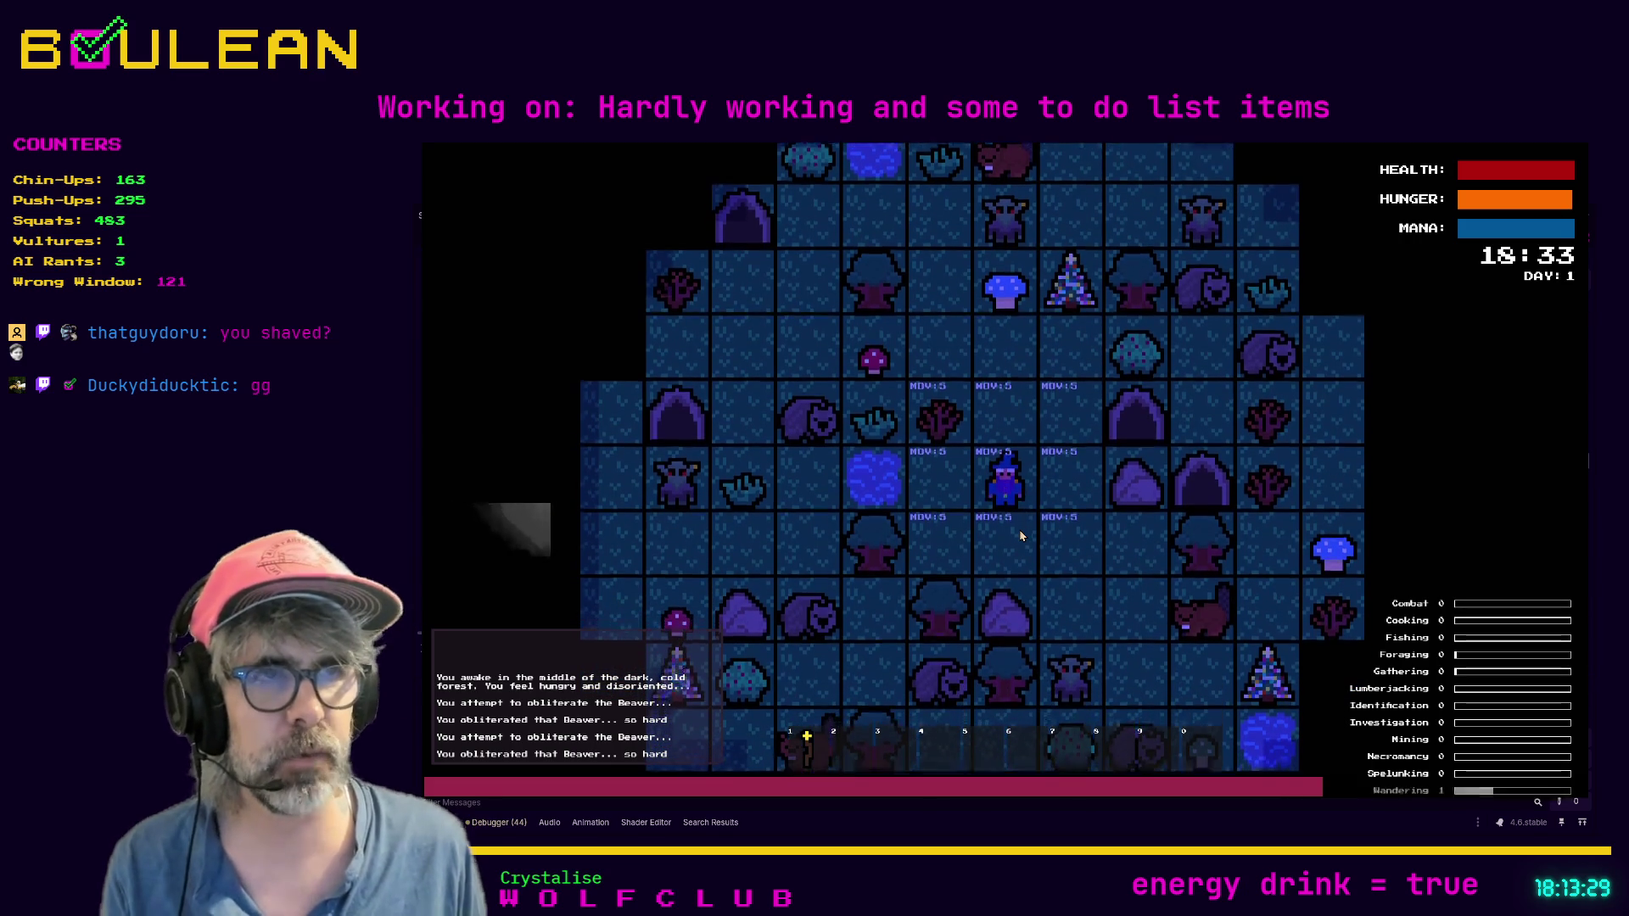
pyautogui.press('Left')
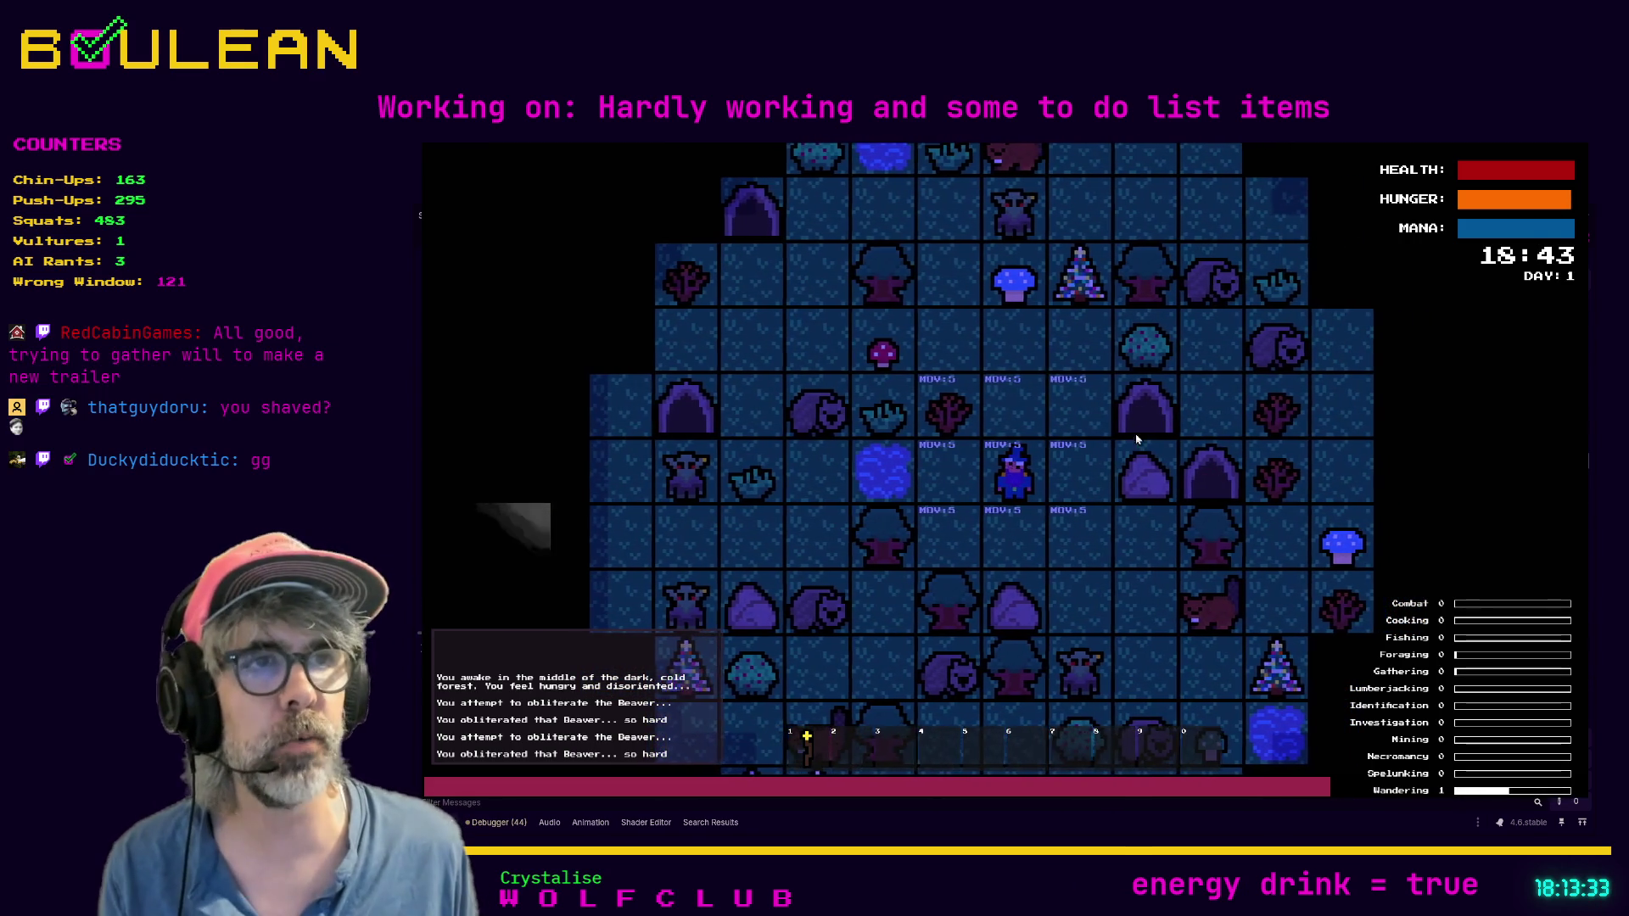
# Step: Cycle the tile actions through interacting, inventory and attacking modes
pyautogui.scroll(3, 1027, 539)
pyautogui.press('i')
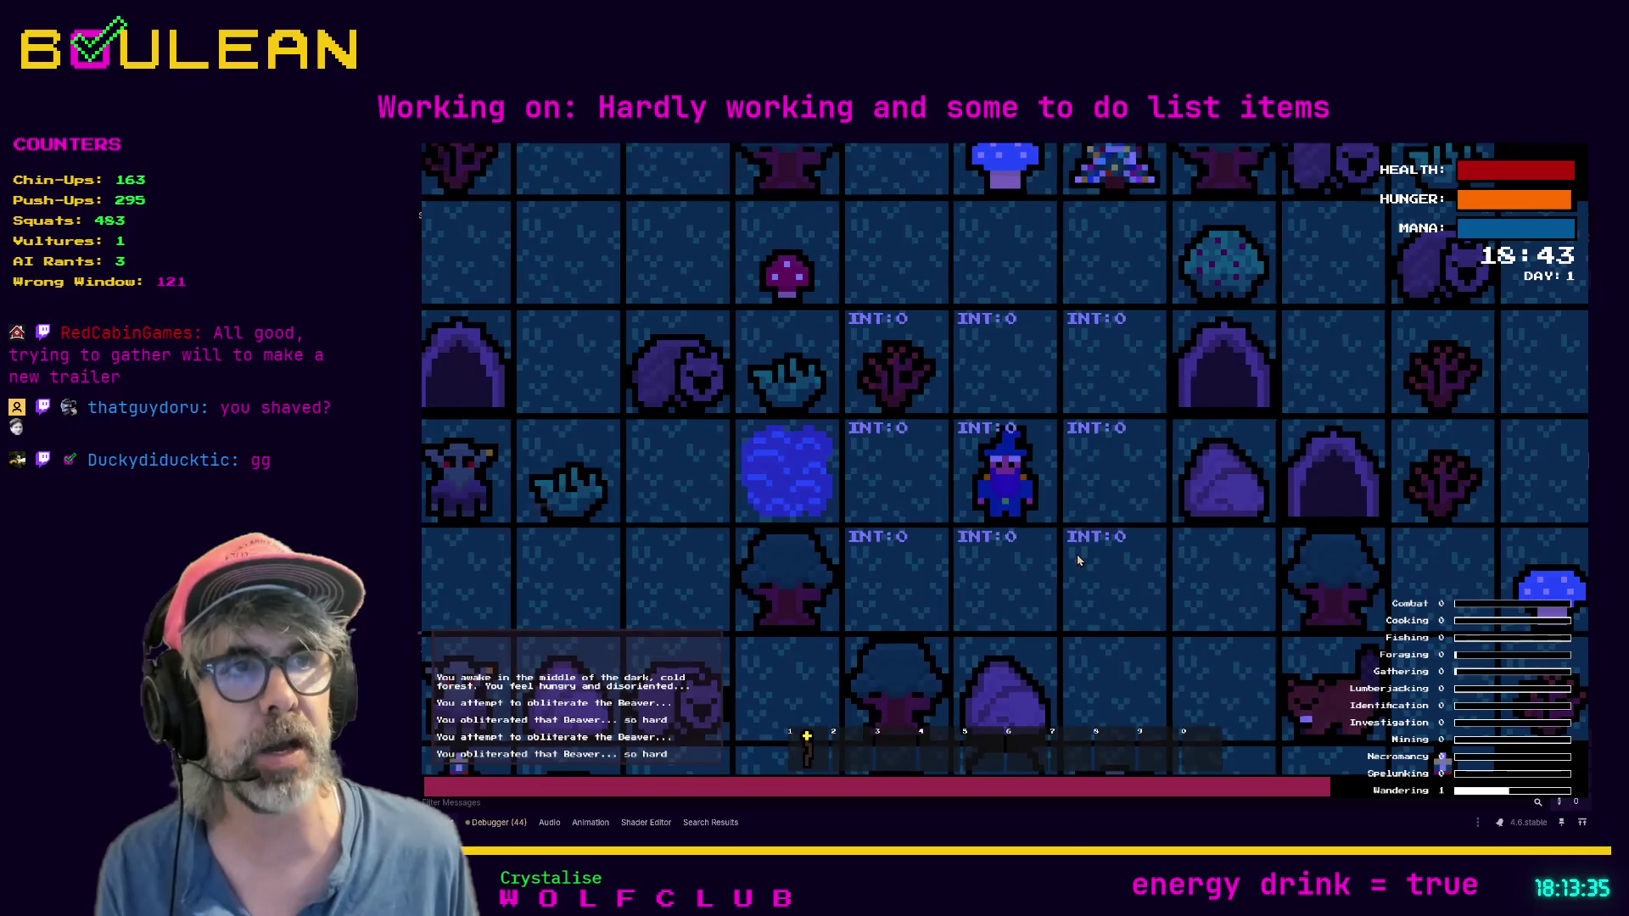
pyautogui.press('i')
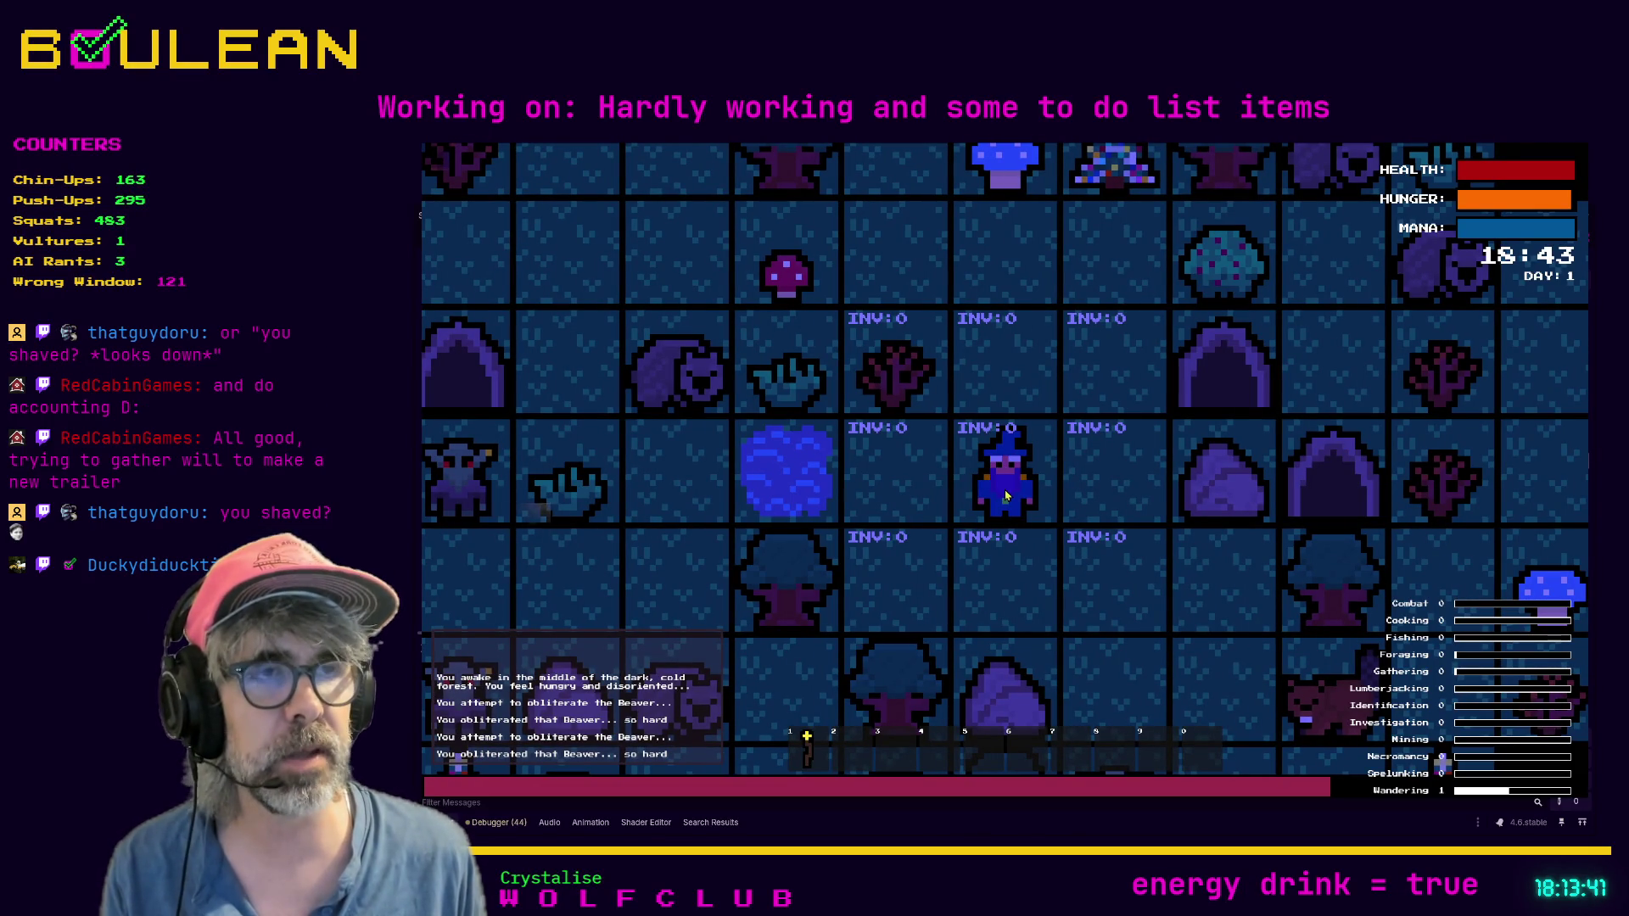
pyautogui.press('a')
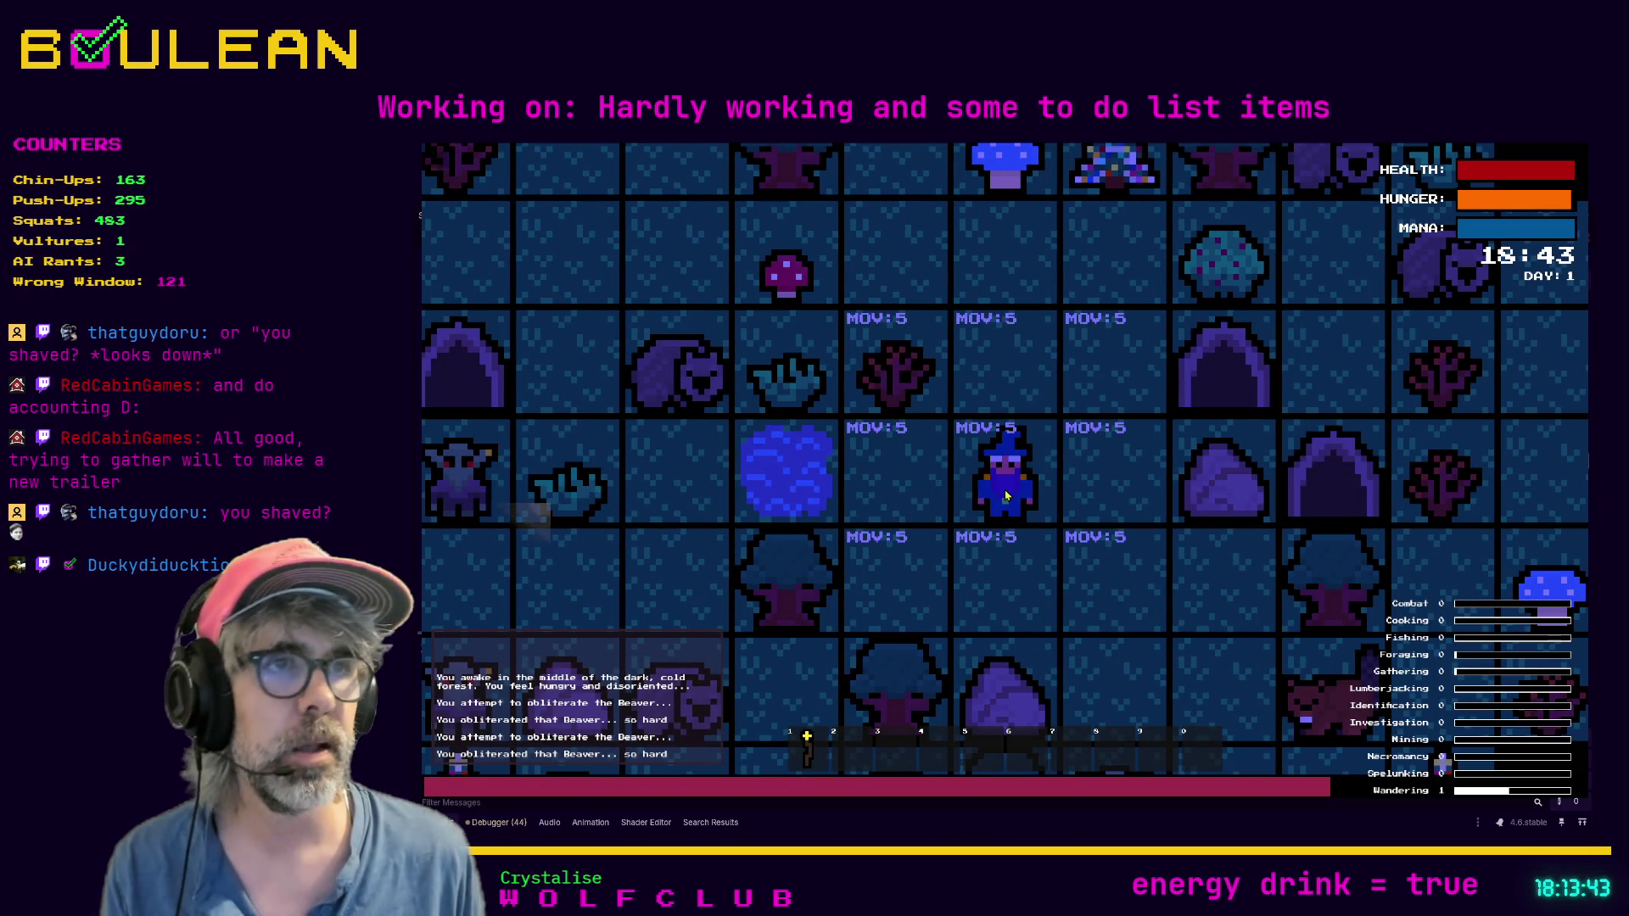
# Step: Craft a Chest into the hotbar, then switch to building and back to movement mode
pyautogui.press('c')
pyautogui.click(1047, 490)
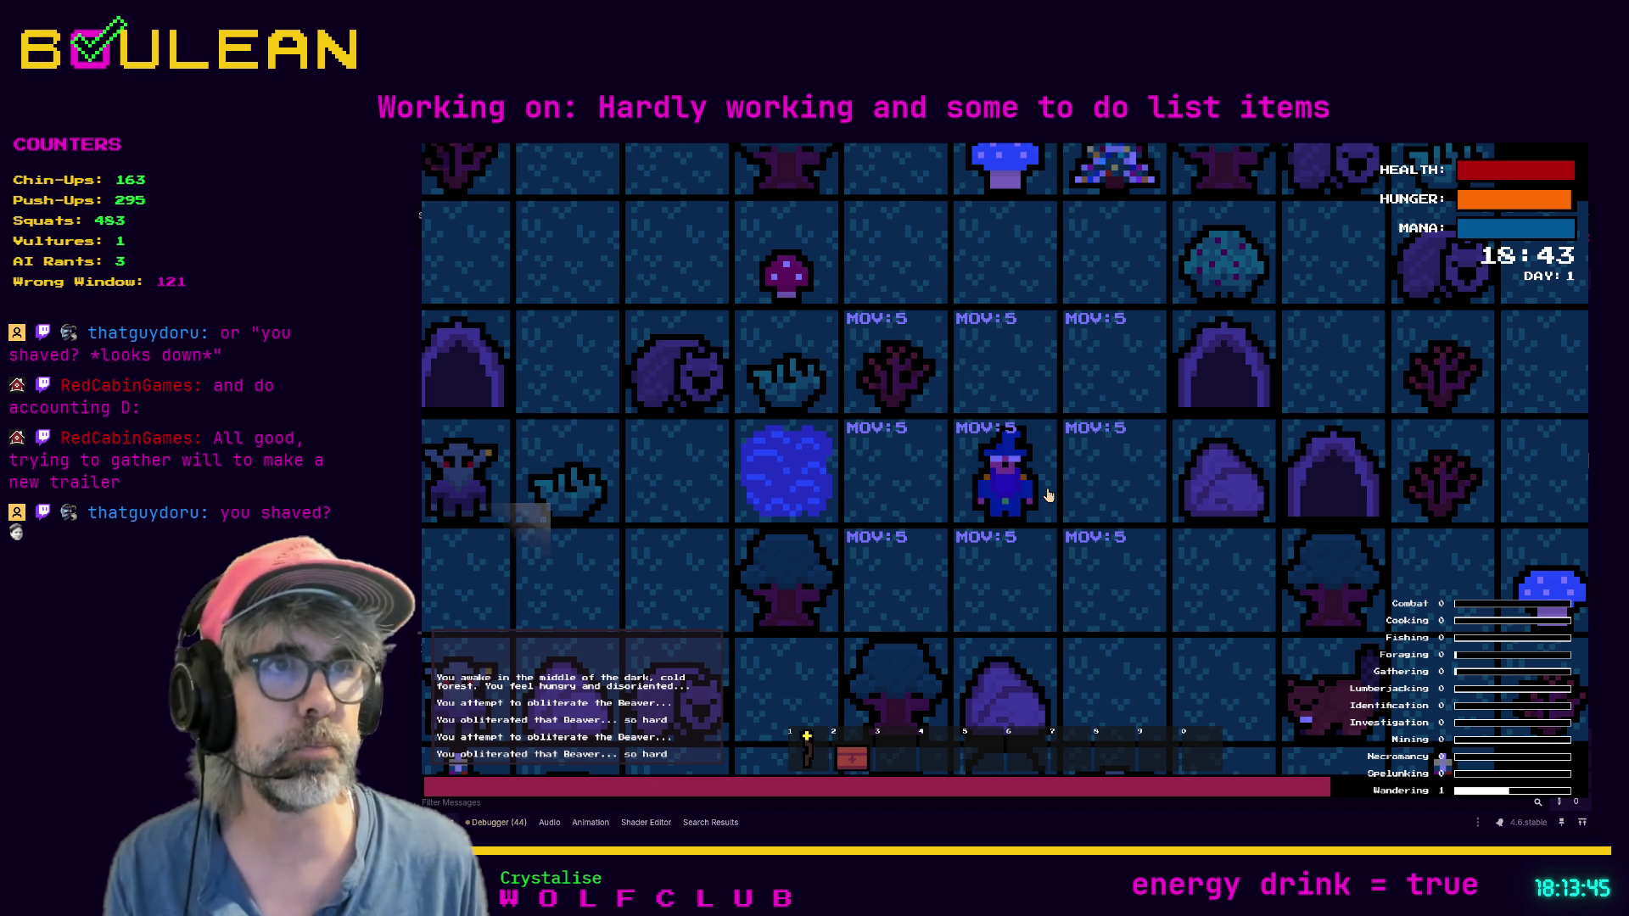
pyautogui.press('b')
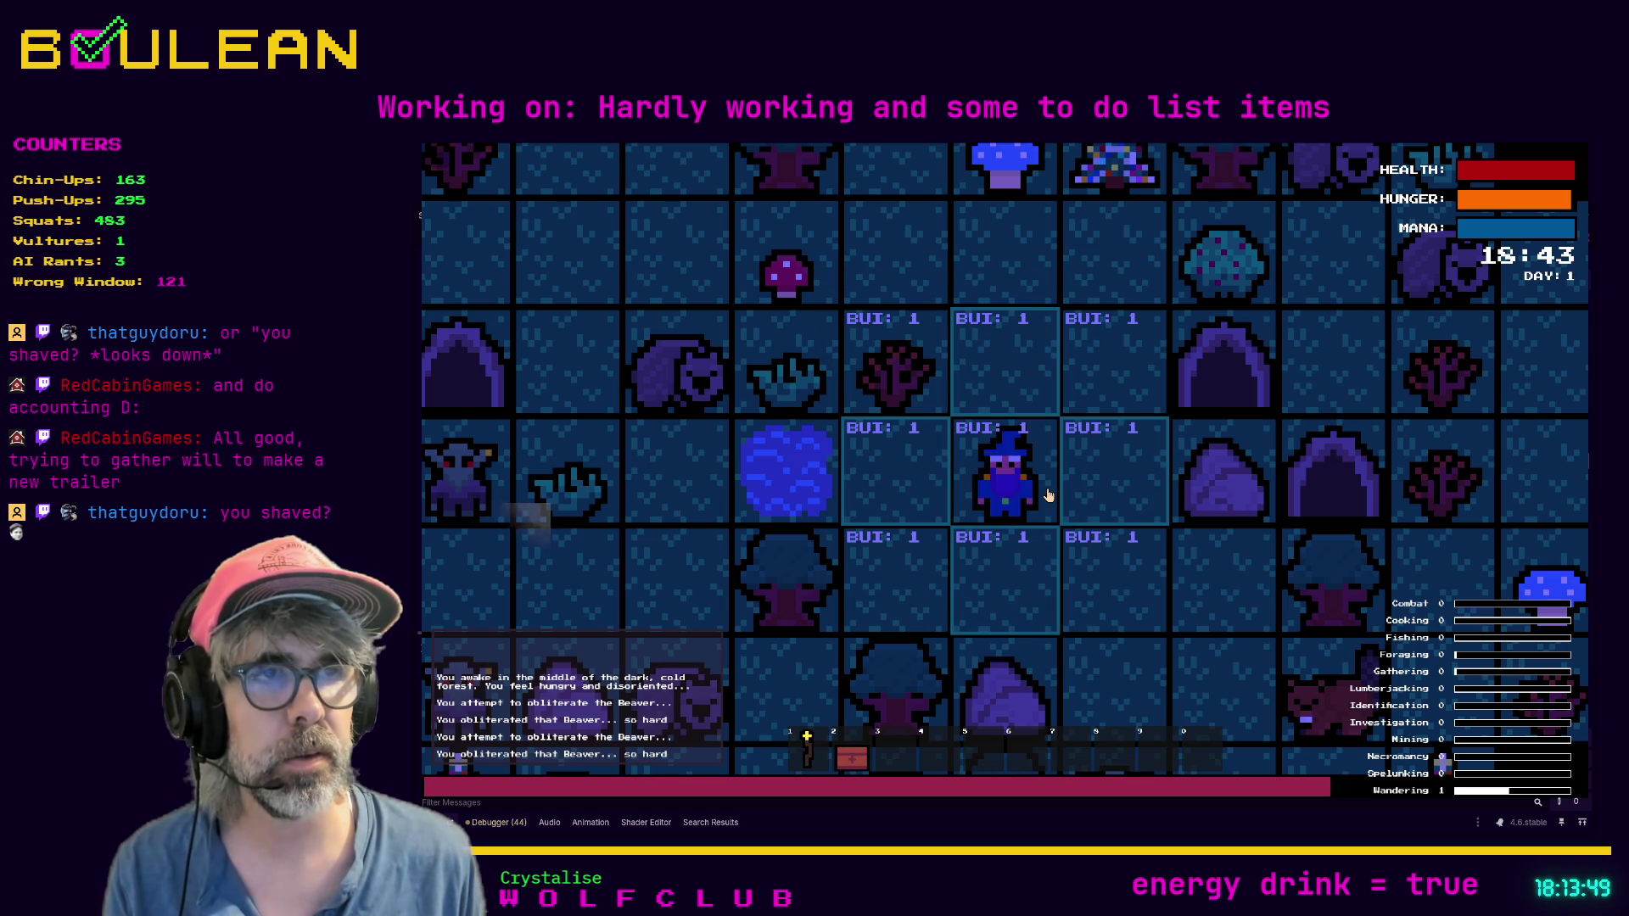
pyautogui.press('Escape')
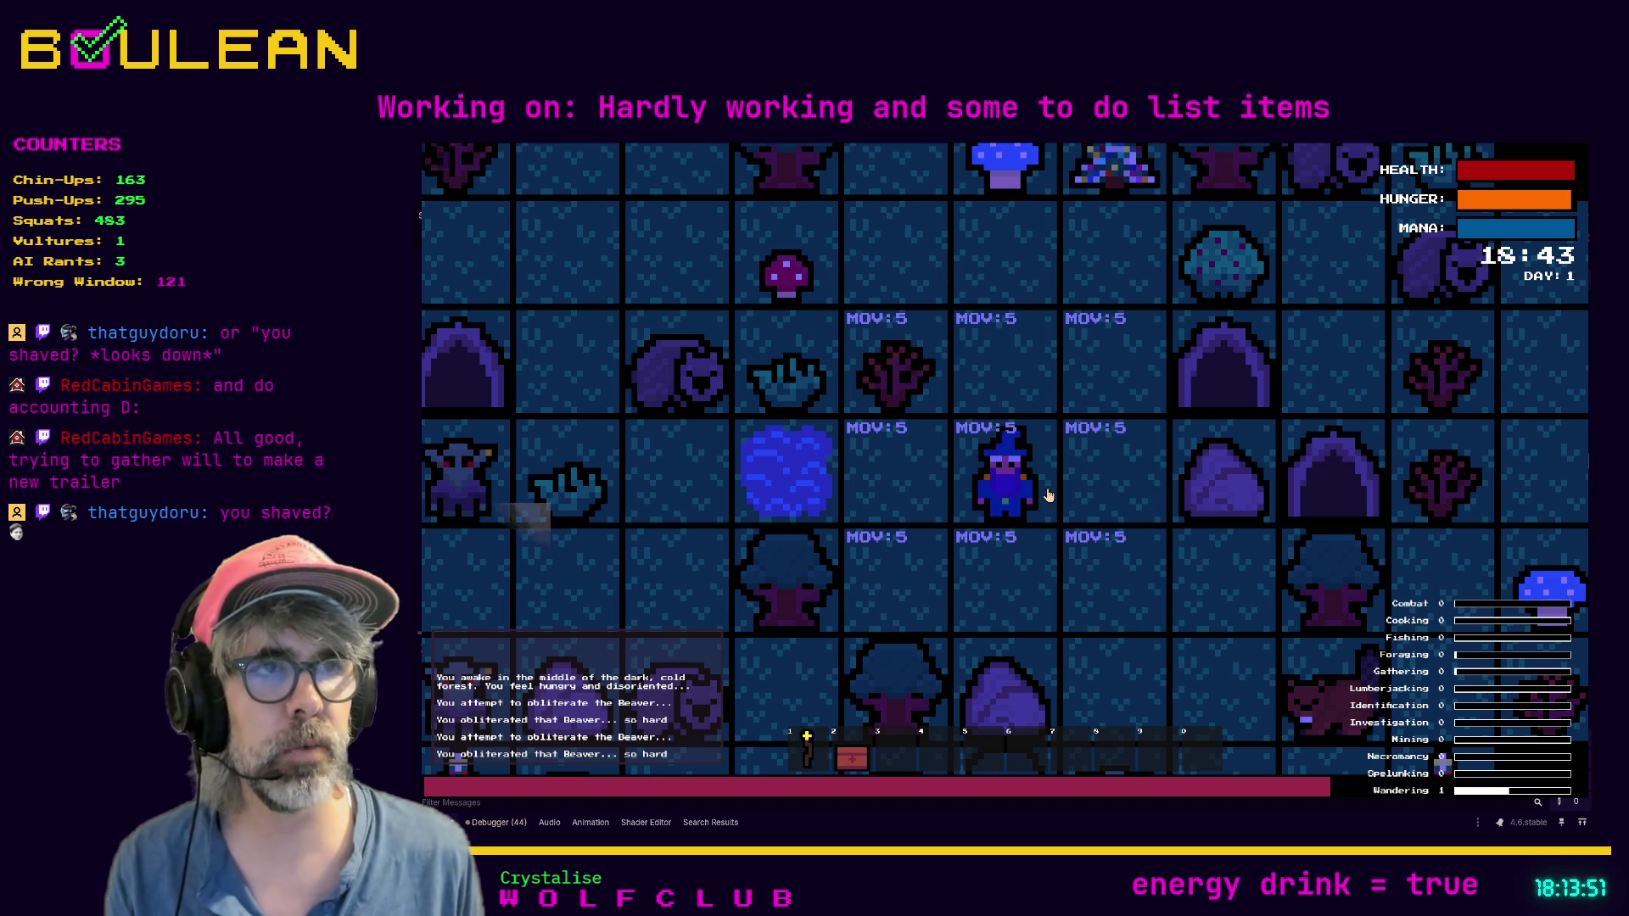
# Step: Step the wizard one tile up with the Up key
pyautogui.press('Up')
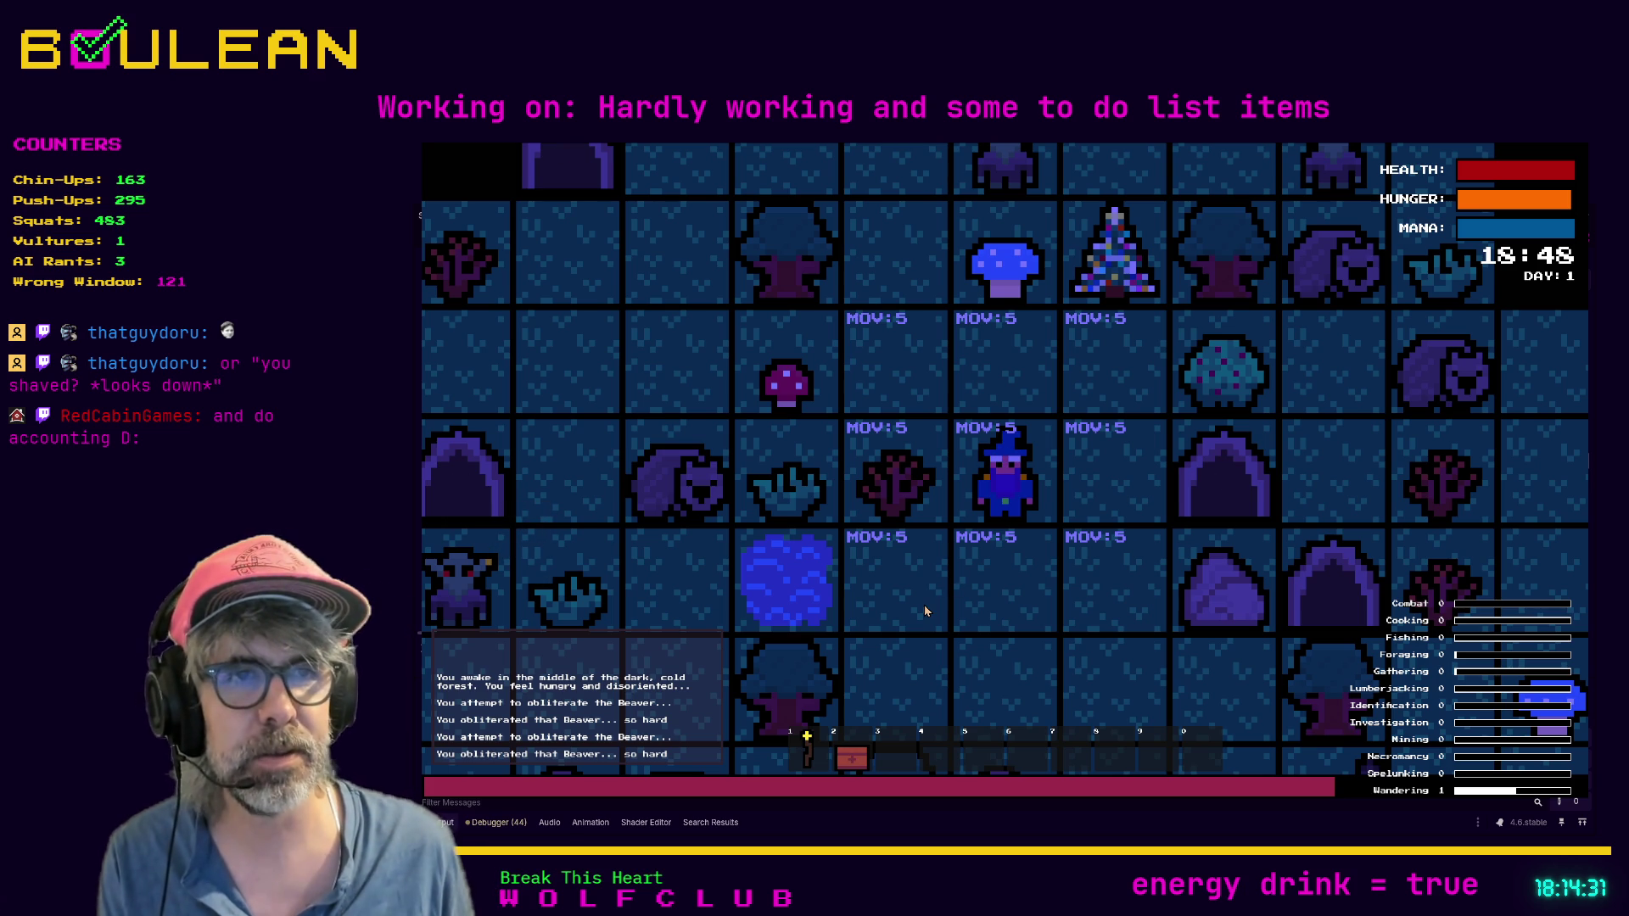
# Step: Walk the wizard down, left, down, right, right and down toward the goblin
pyautogui.press('Down')
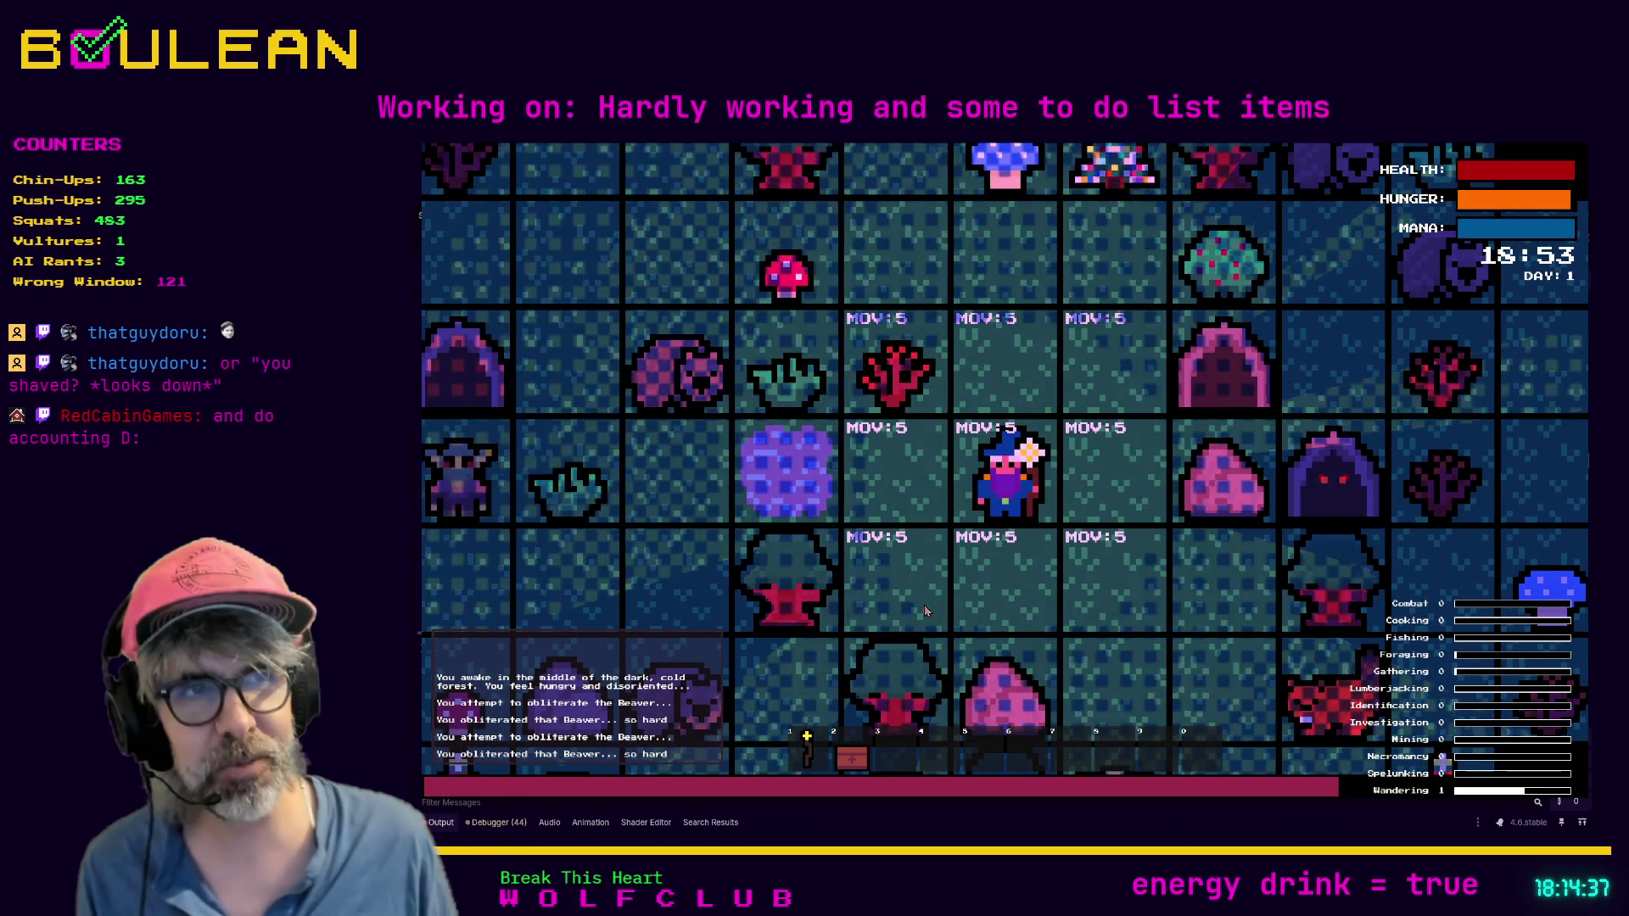
pyautogui.press('Left')
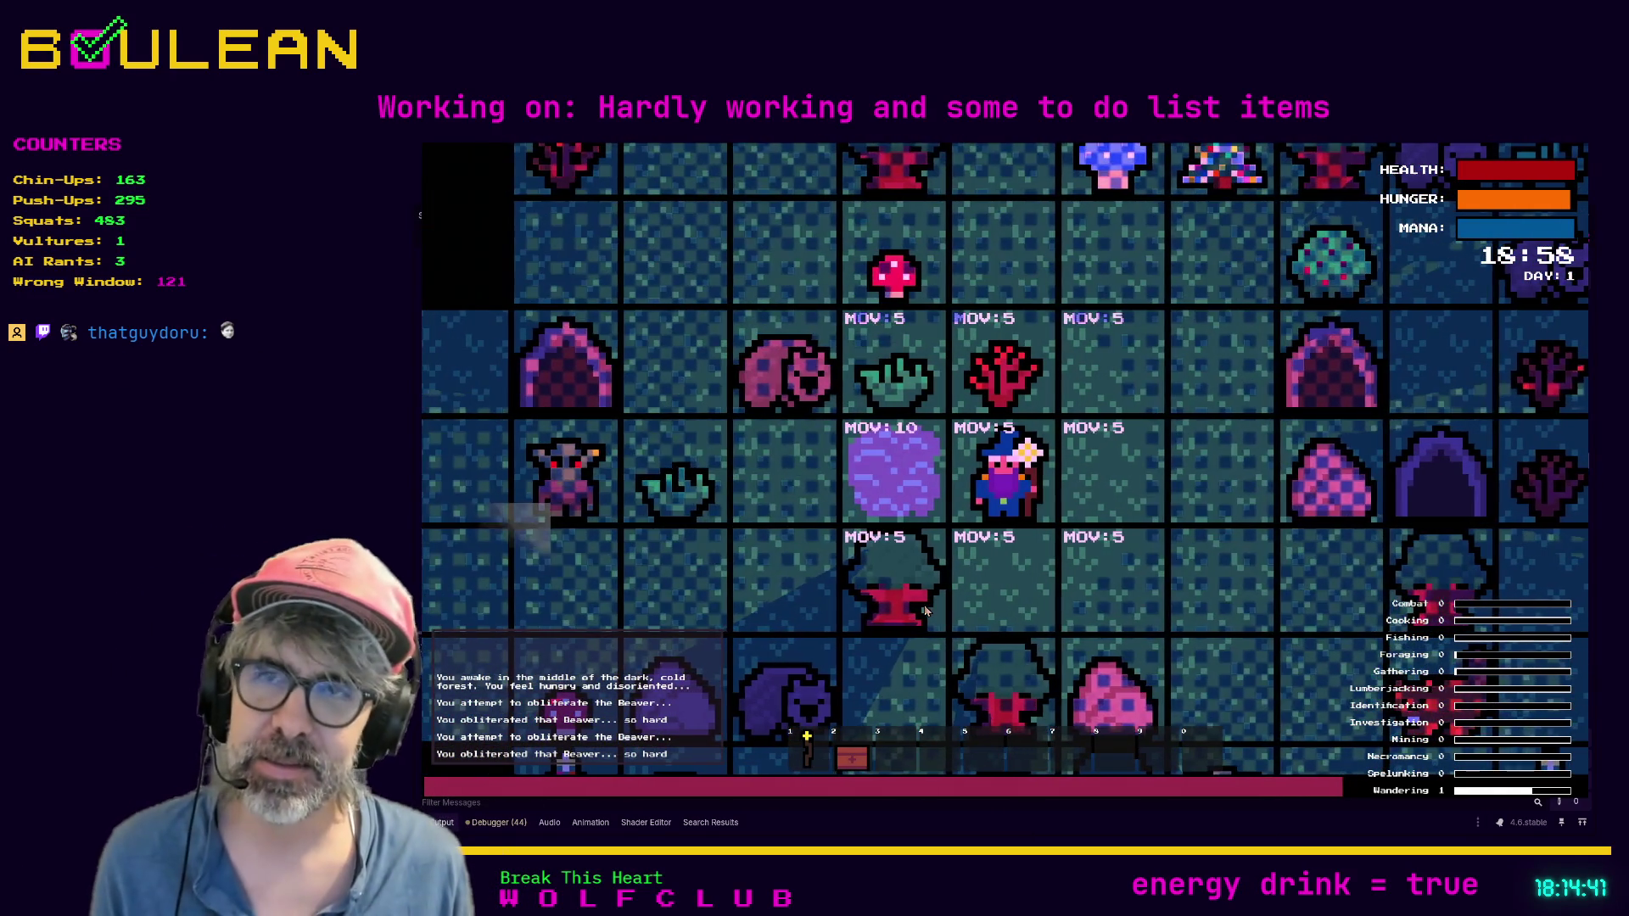
pyautogui.press('Down')
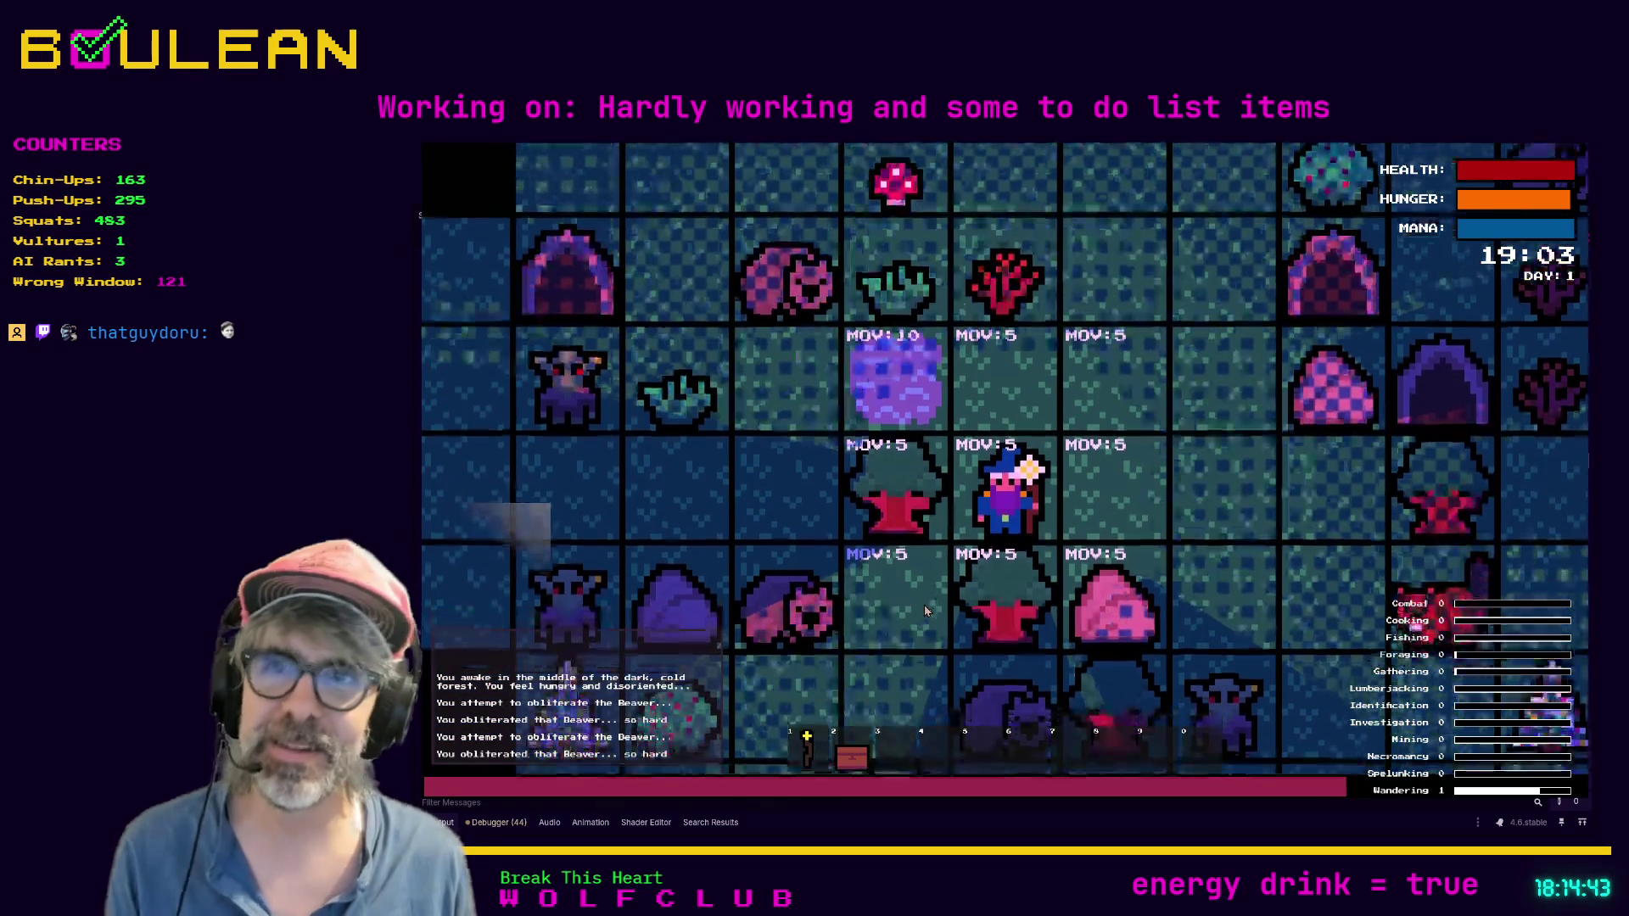
pyautogui.press('Right')
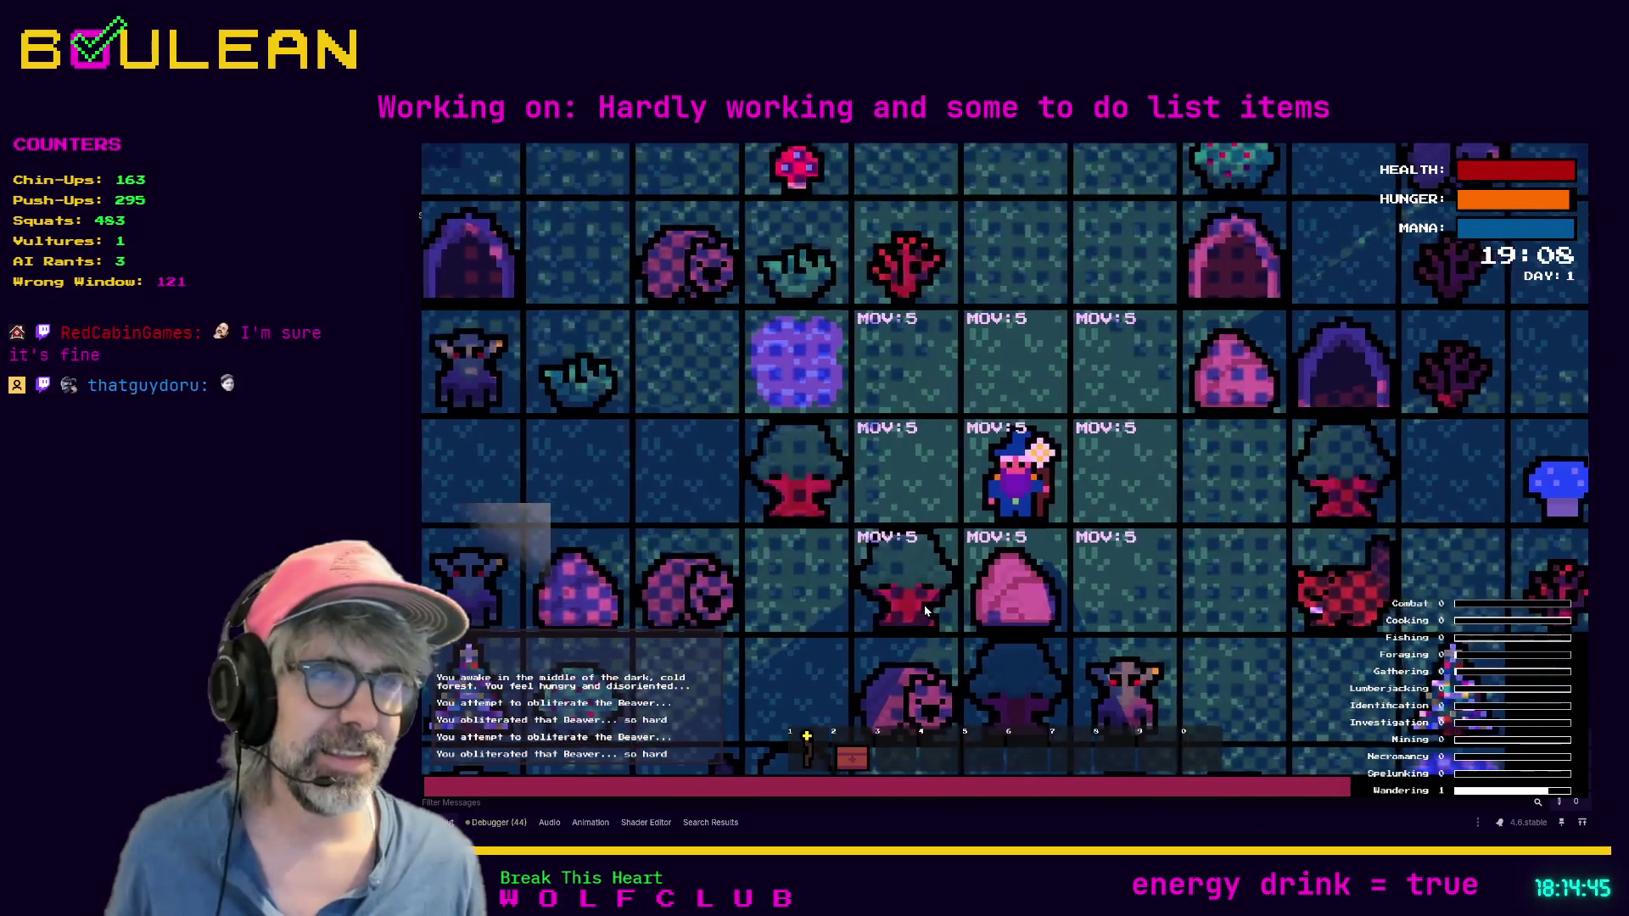
pyautogui.press('Right')
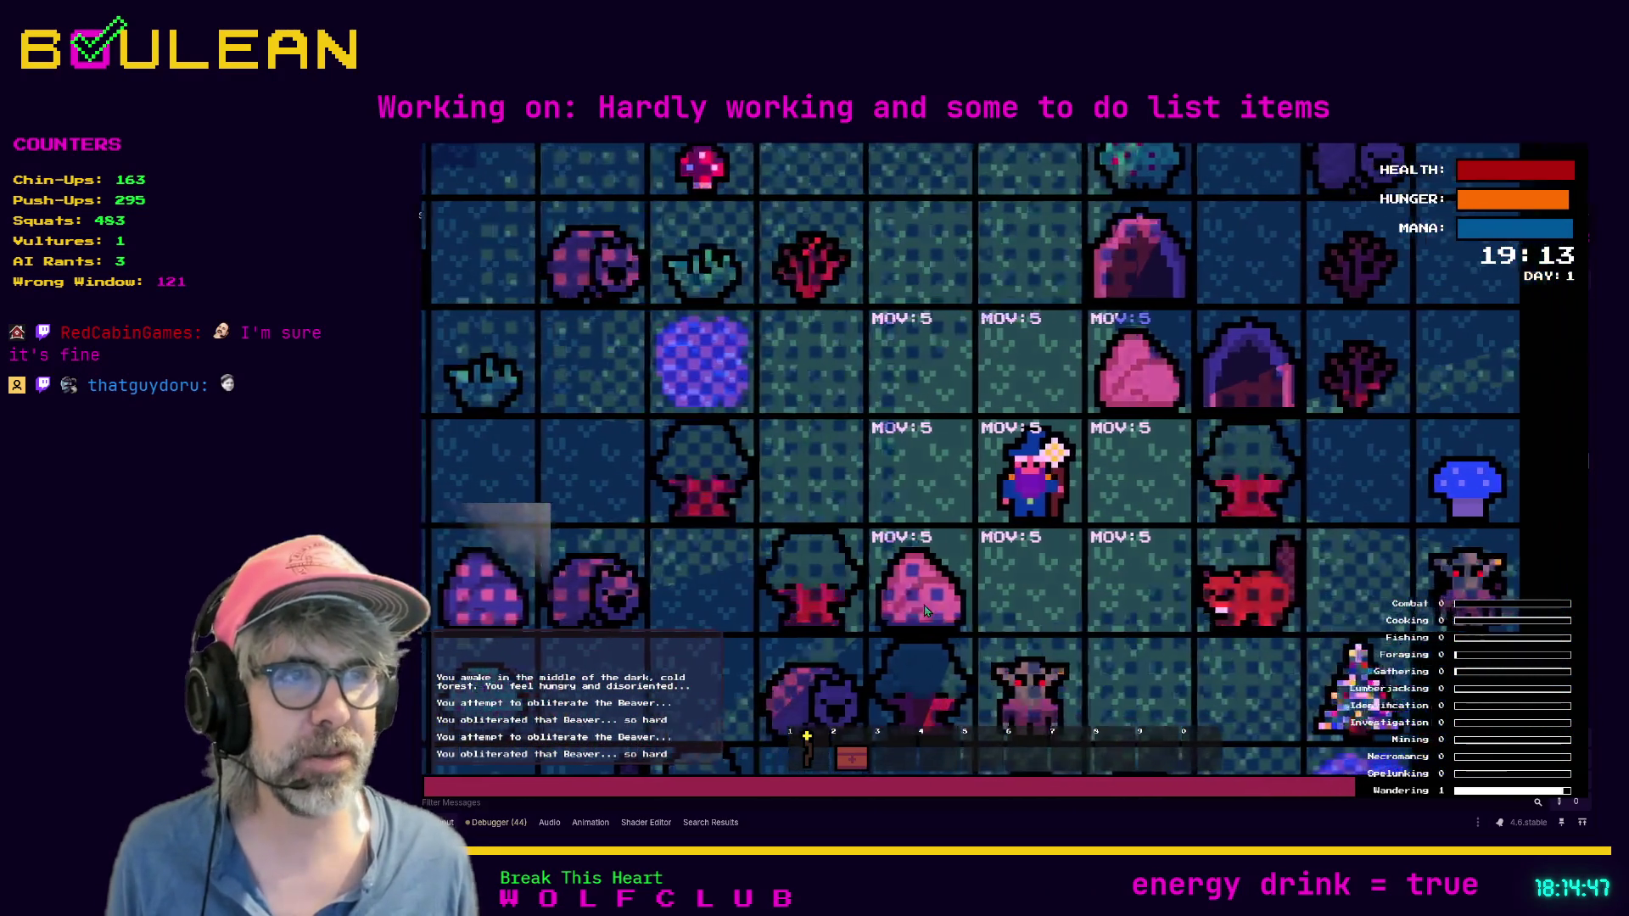
pyautogui.press('Down')
# Step: Kill the goblin below, destroy the gravestone, and step onto its drop to collect the Soul
pyautogui.press('Down')
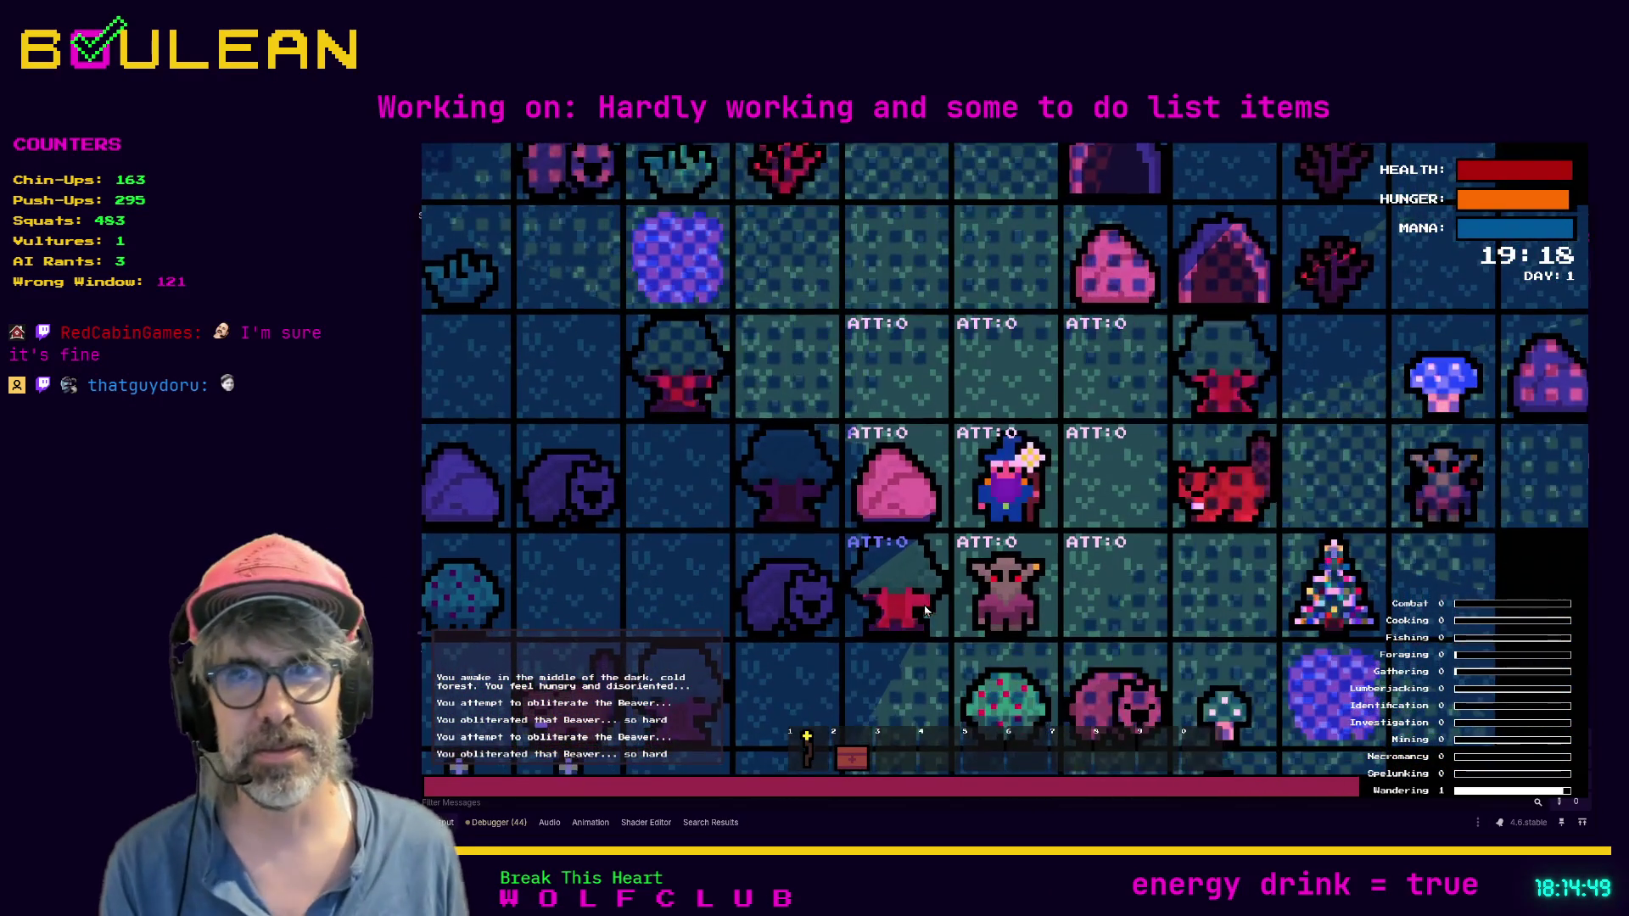
pyautogui.press('Down')
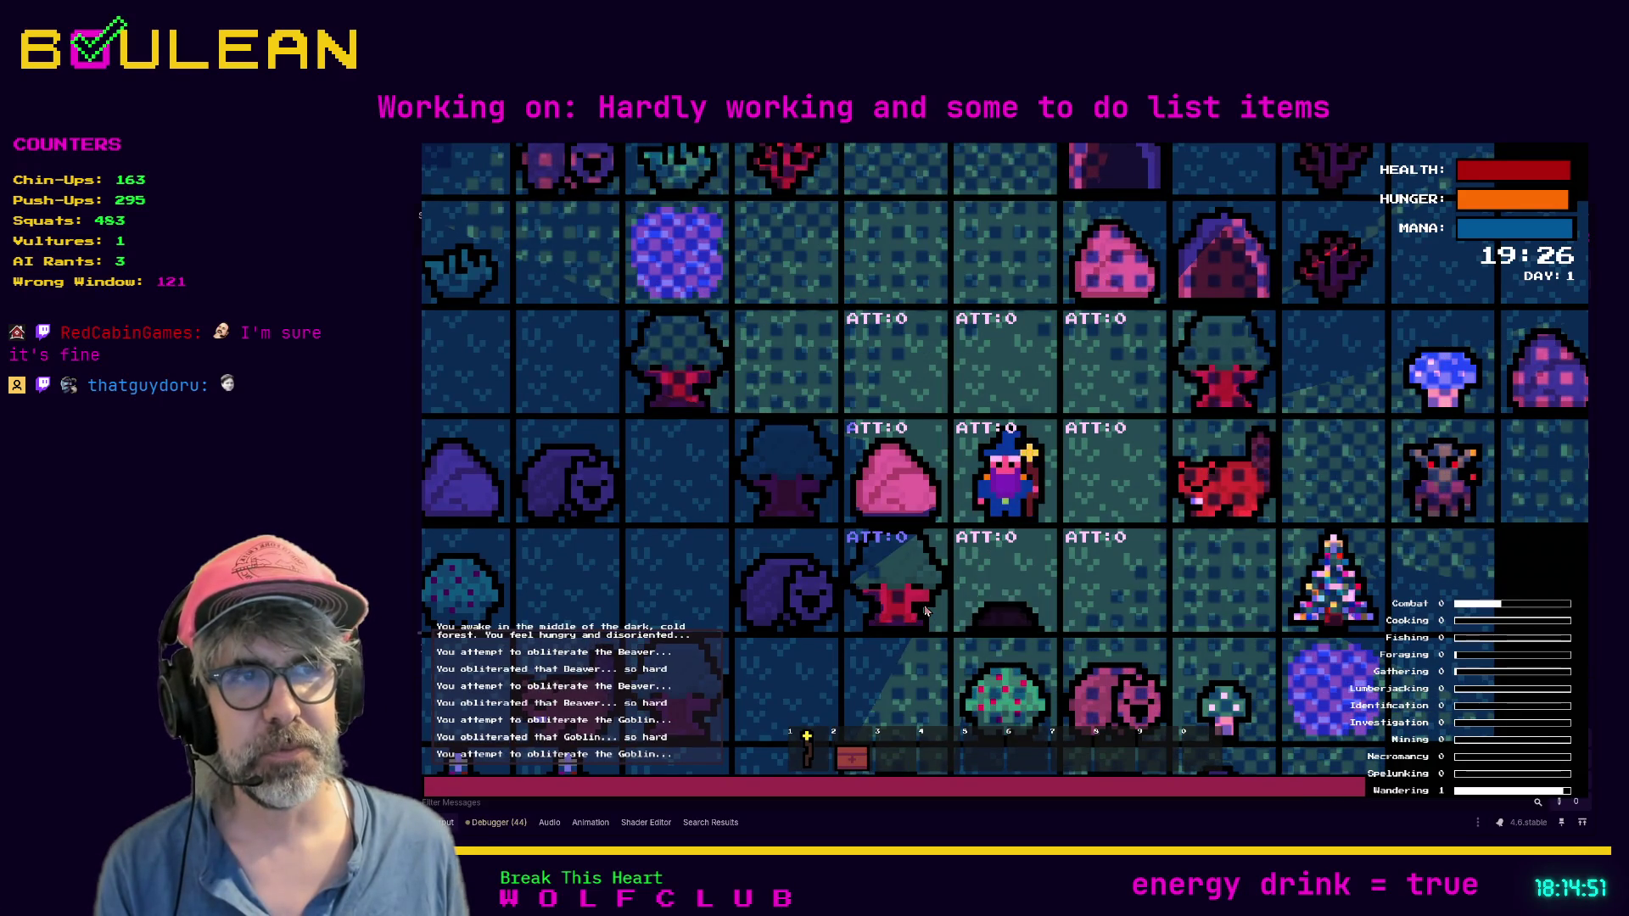
pyautogui.press('Down')
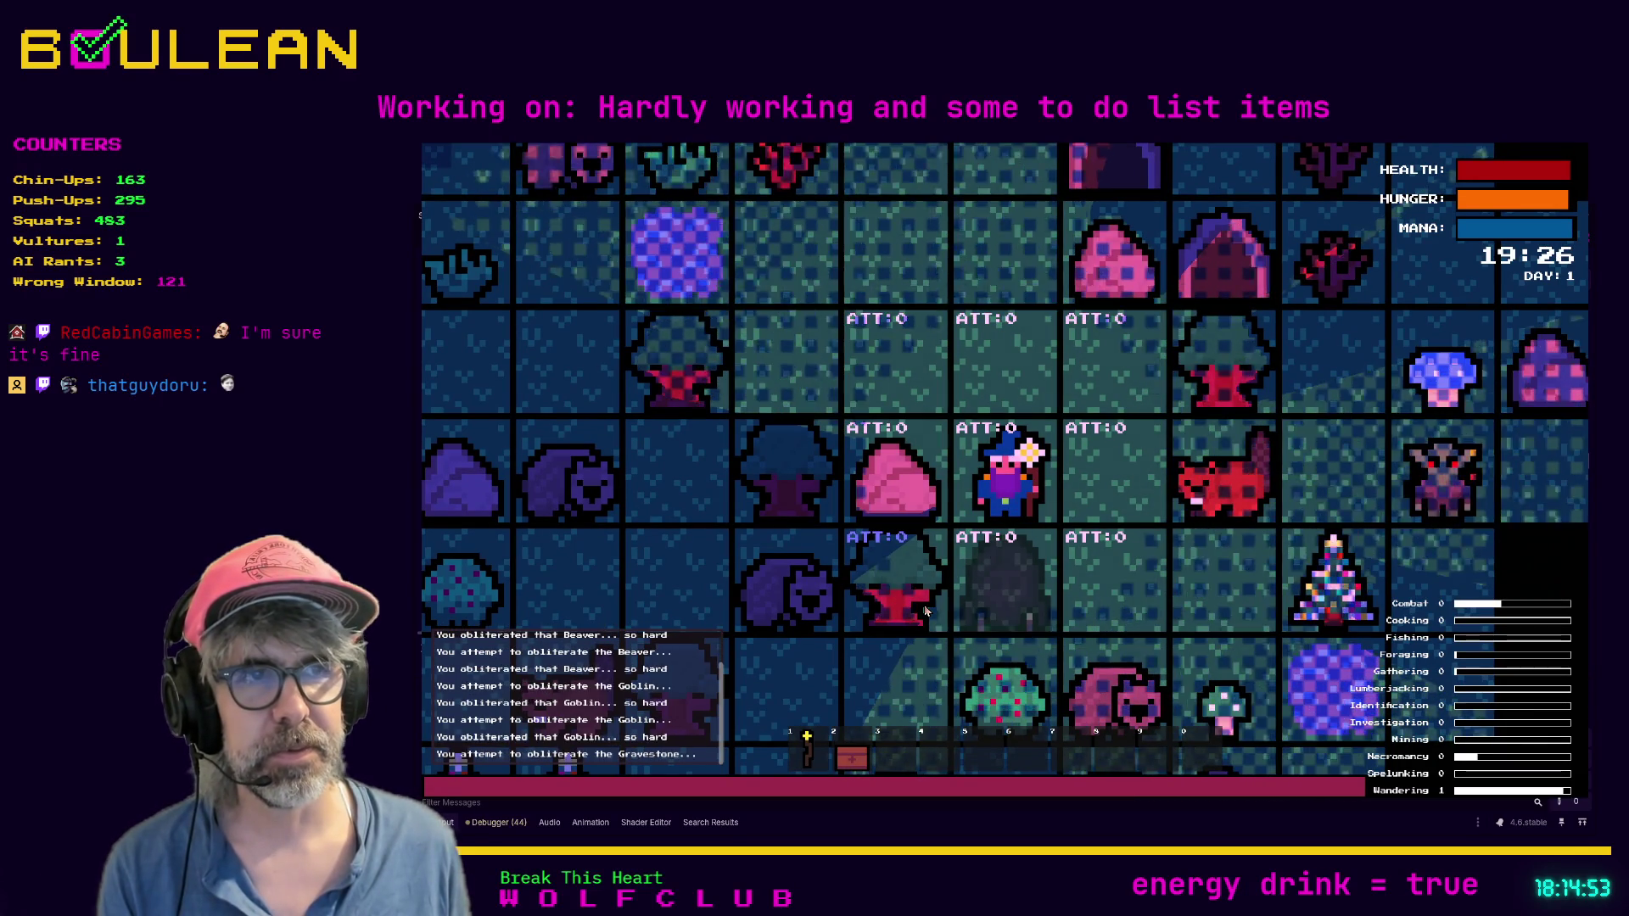
pyautogui.press('Down')
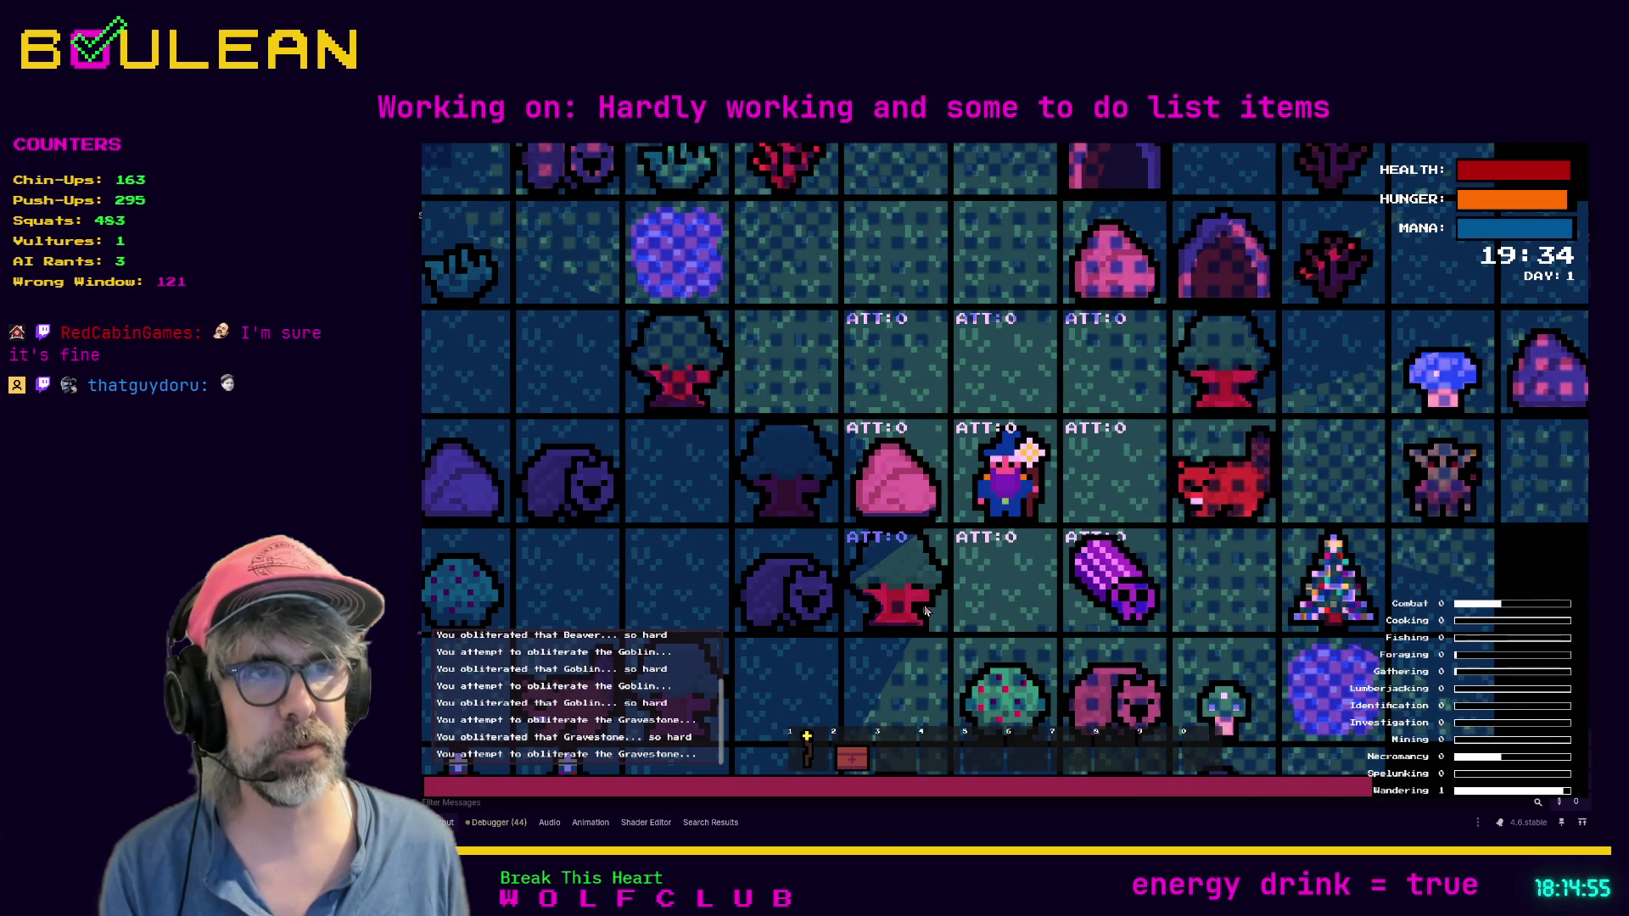
pyautogui.press('Down')
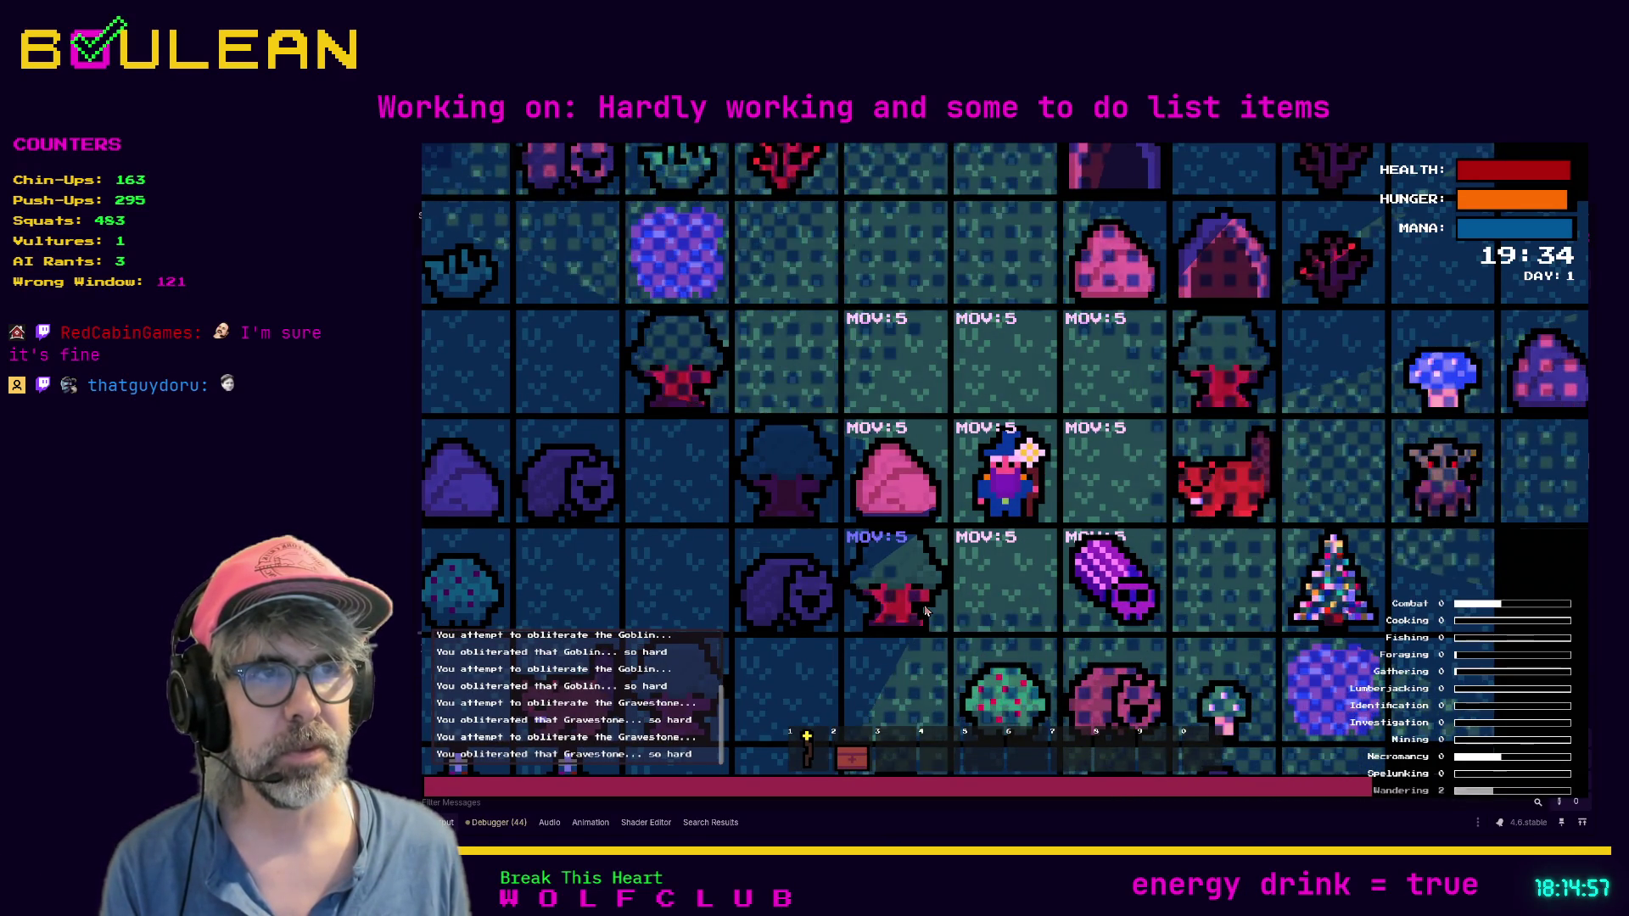
pyautogui.press('Right')
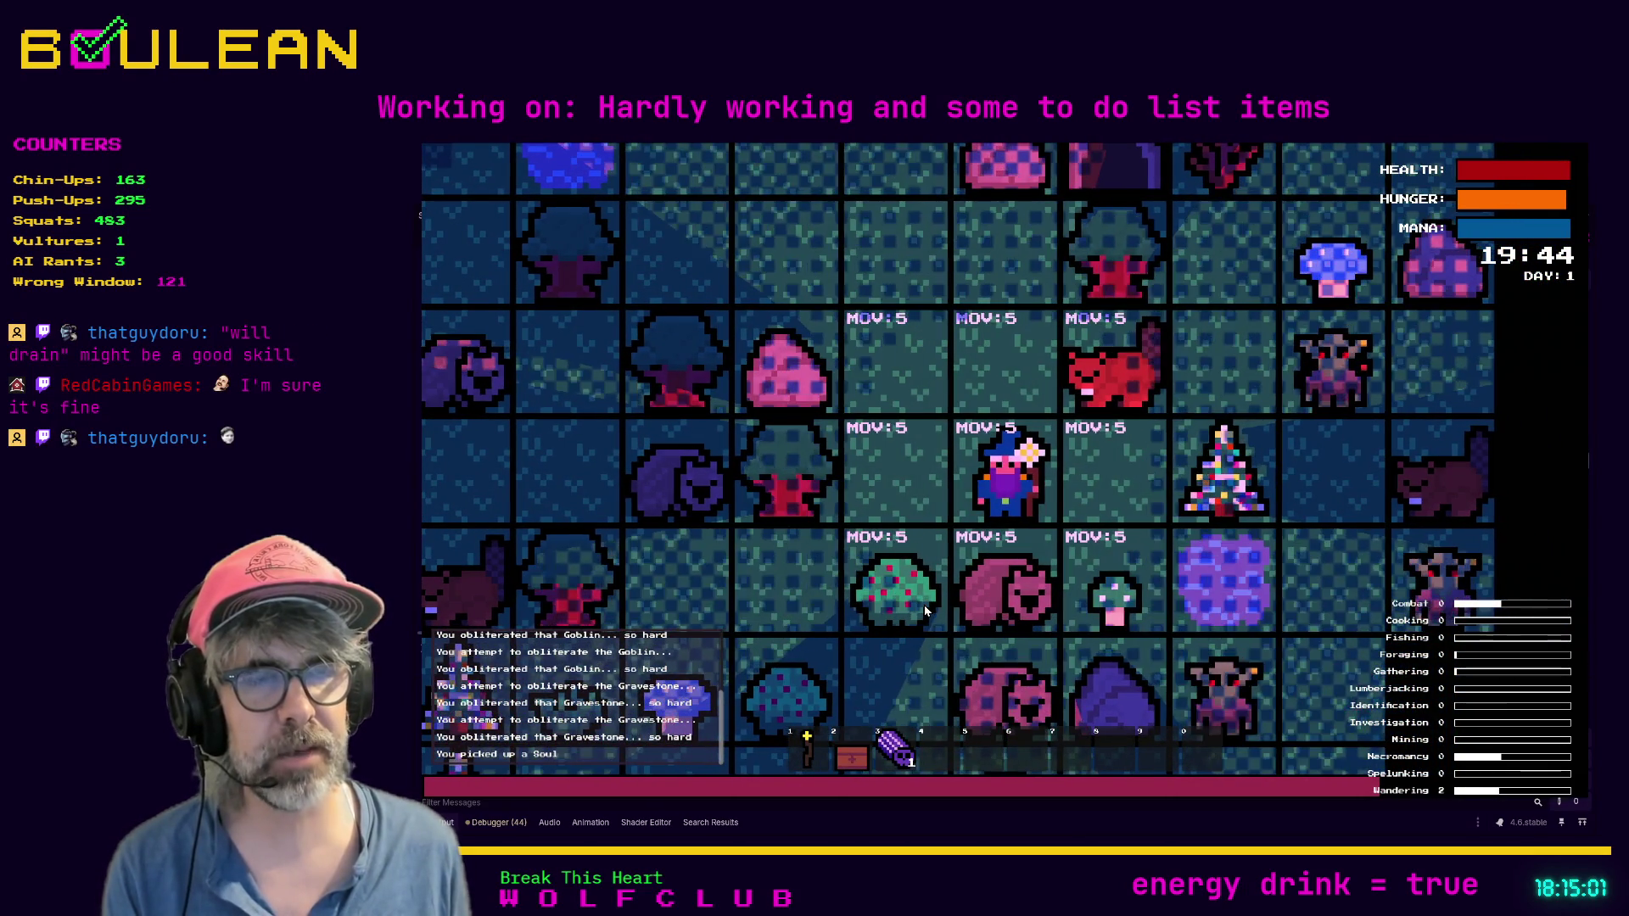
# Step: Gather a Berry from the bush below, then move beside the beaver and kill it
pyautogui.press('Left')
pyautogui.press('Down')
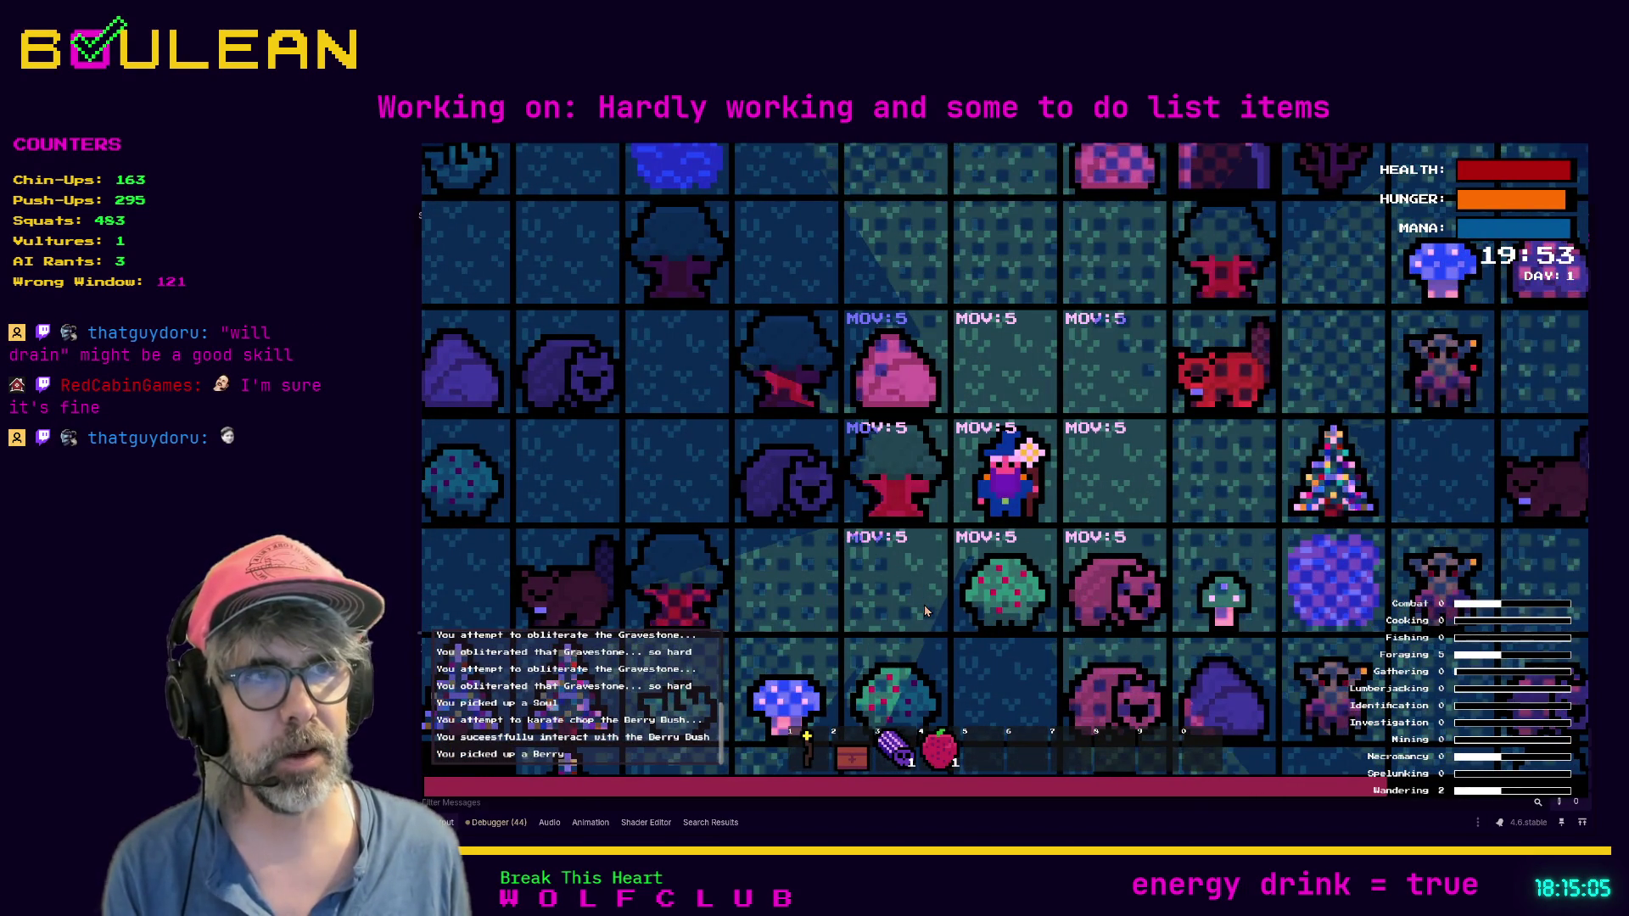
pyautogui.press('Up')
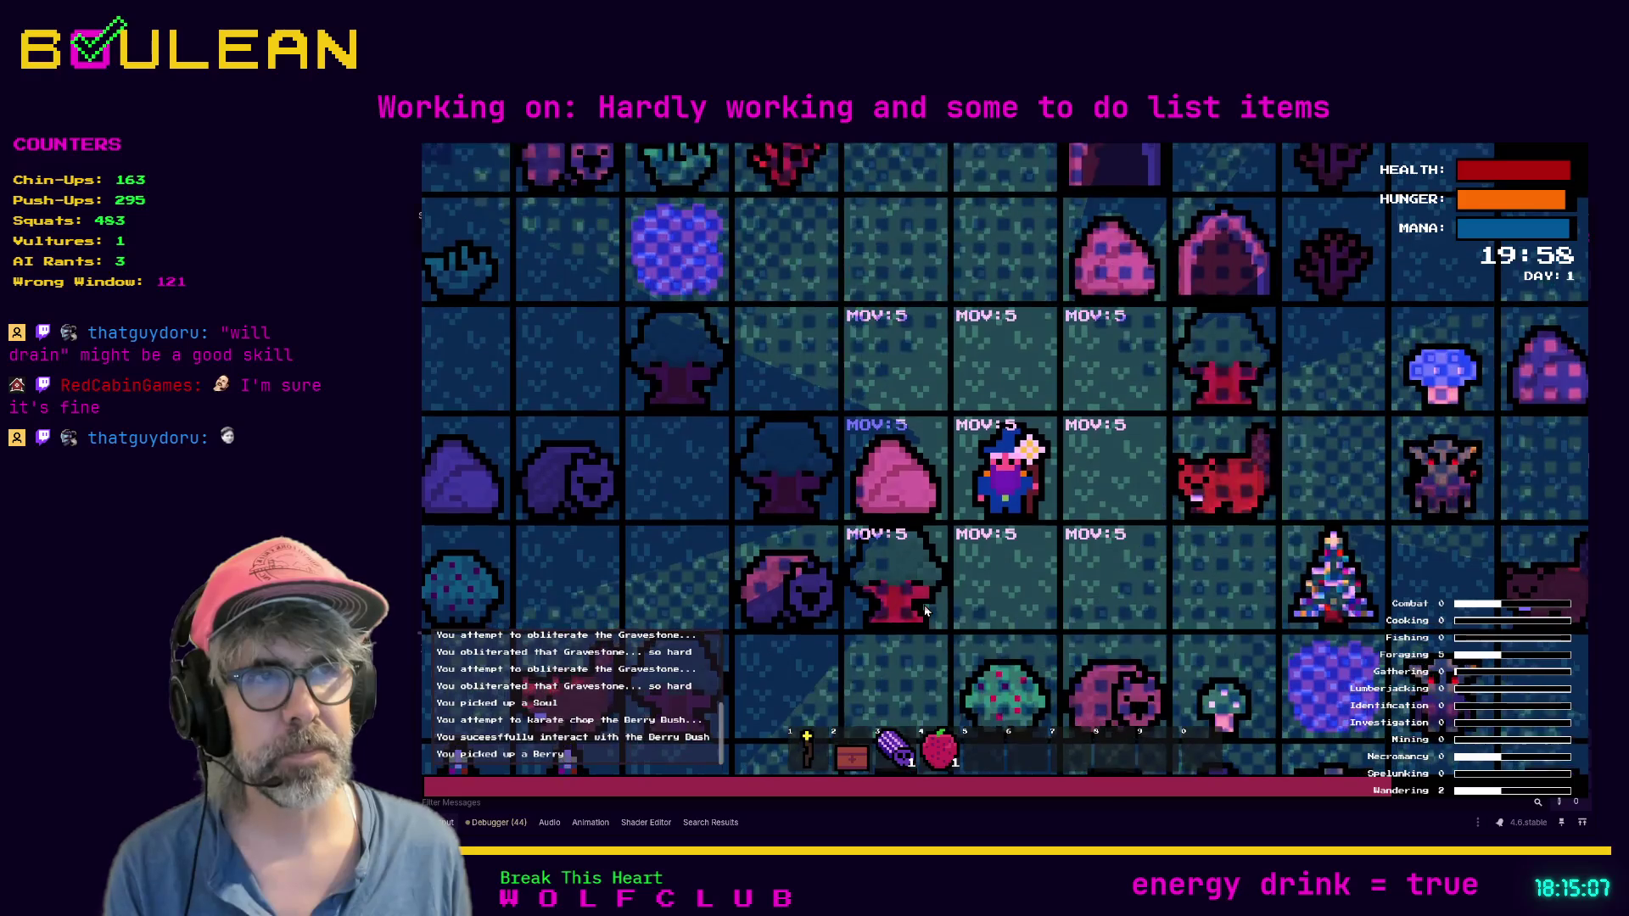
pyautogui.press('Right')
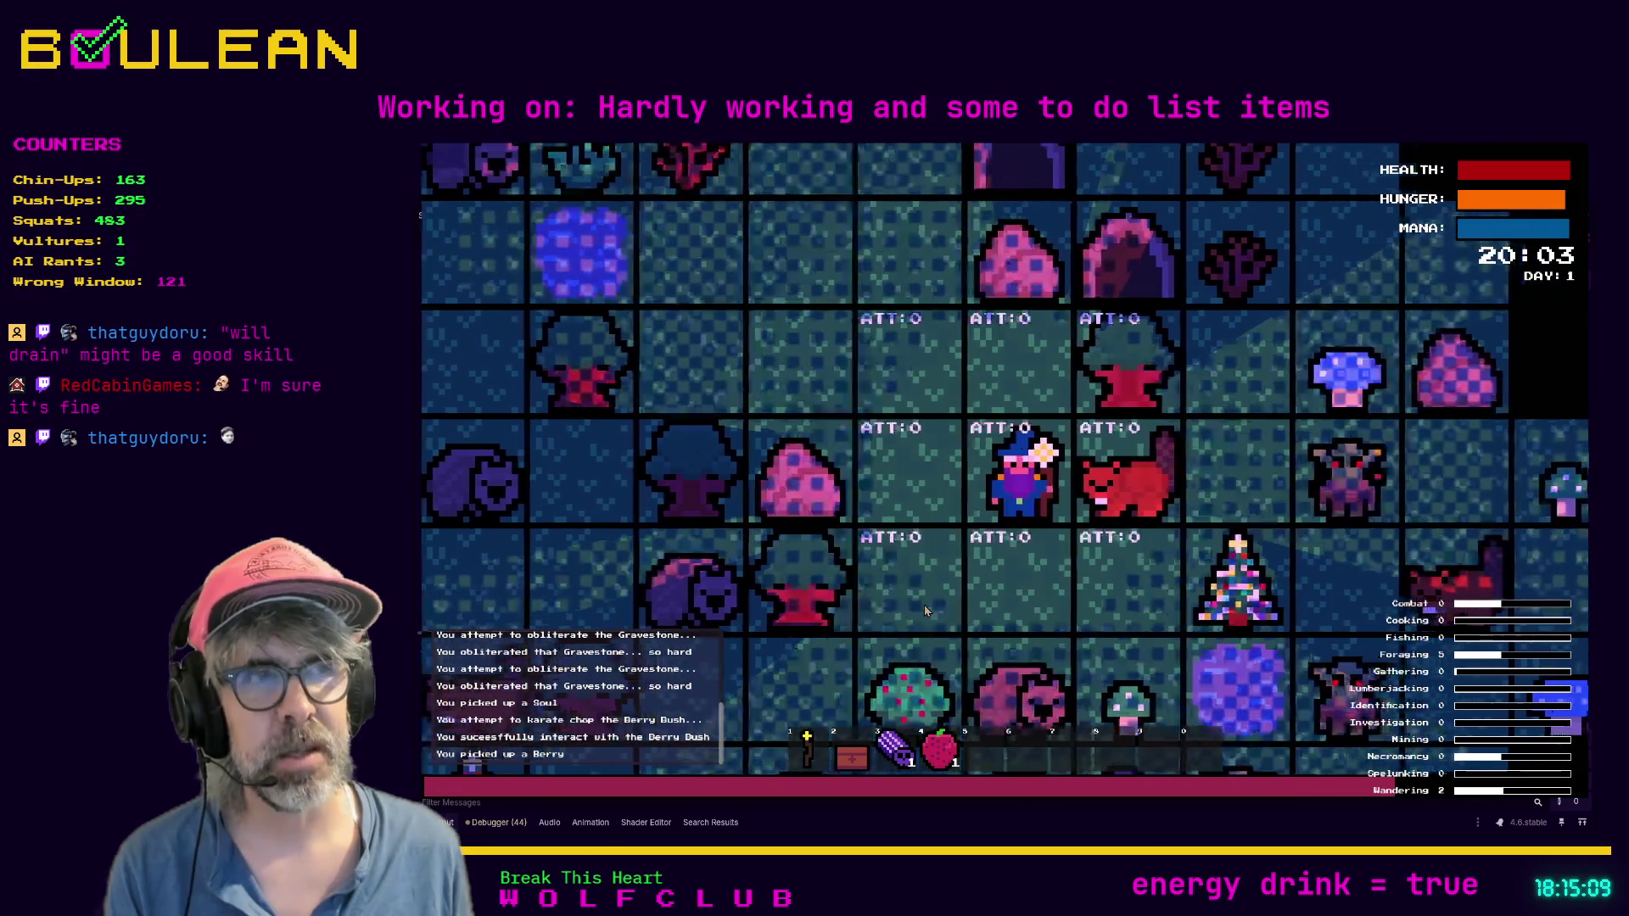
pyautogui.press('Right')
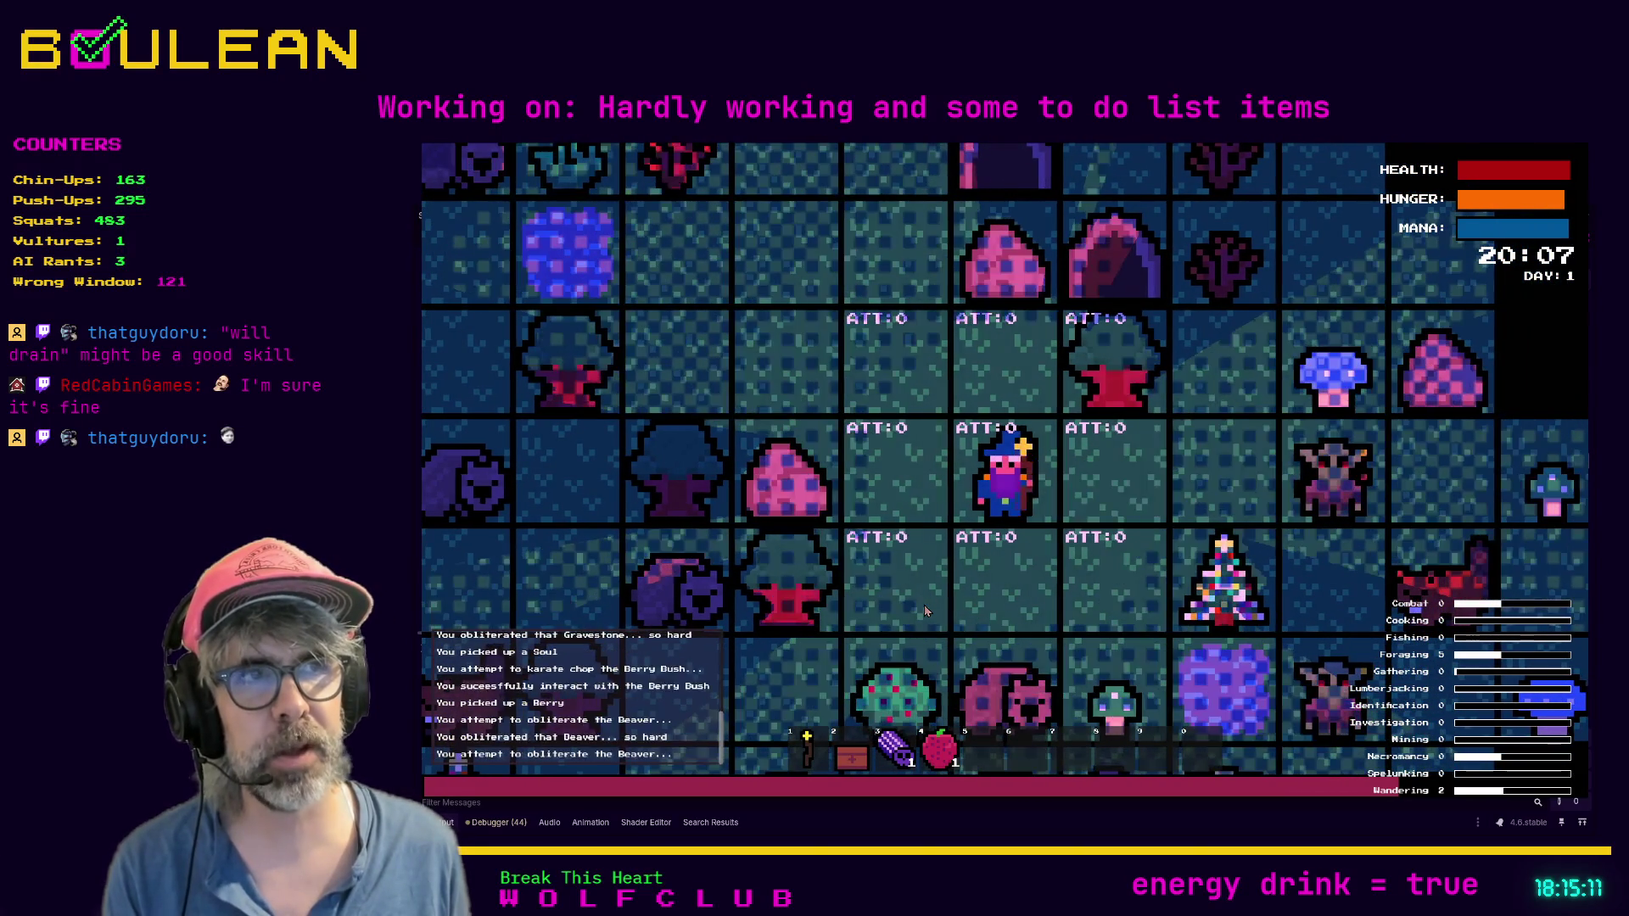
pyautogui.press('Right')
# Step: Move the wizard up and left a few tiles
pyautogui.press('Up')
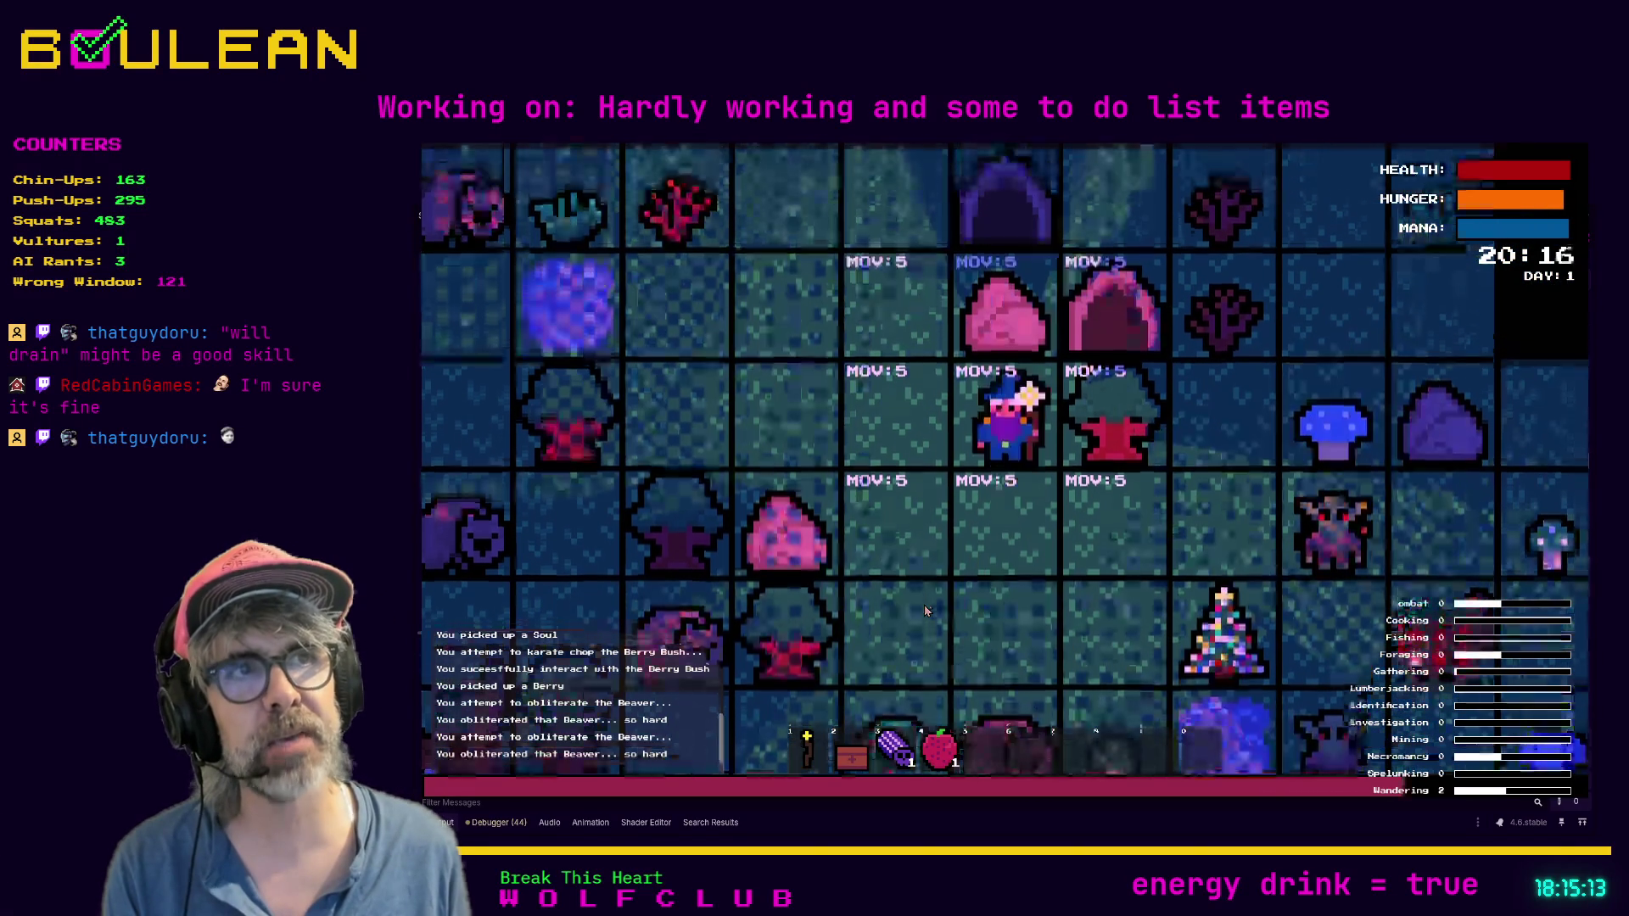
pyautogui.press('Left')
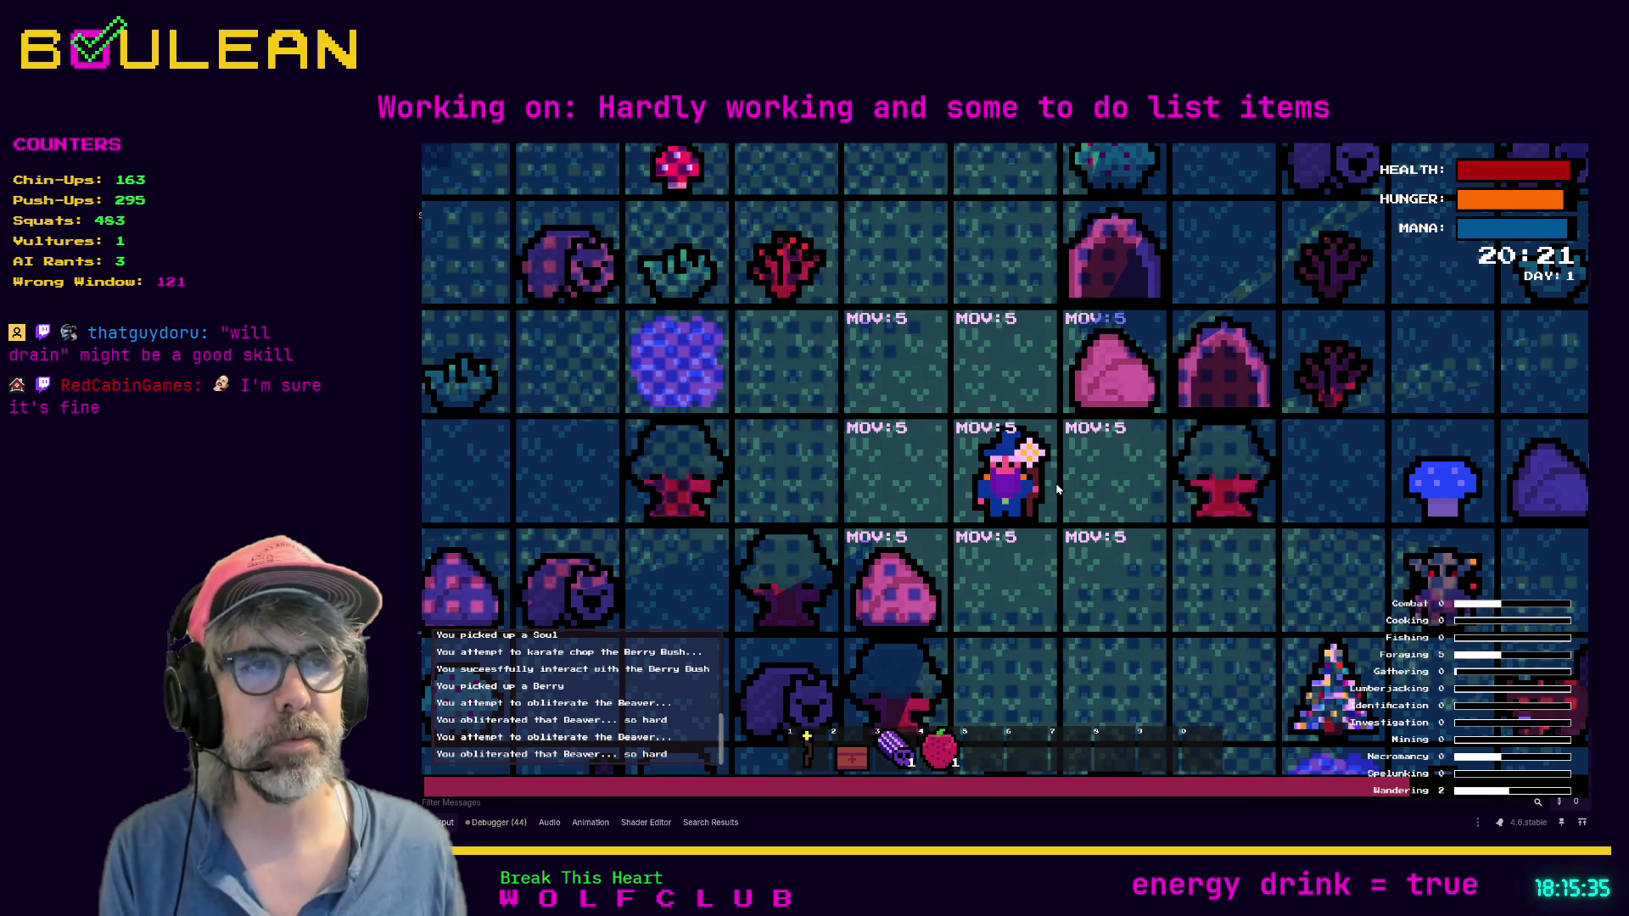
pyautogui.press('a')
pyautogui.press('w')
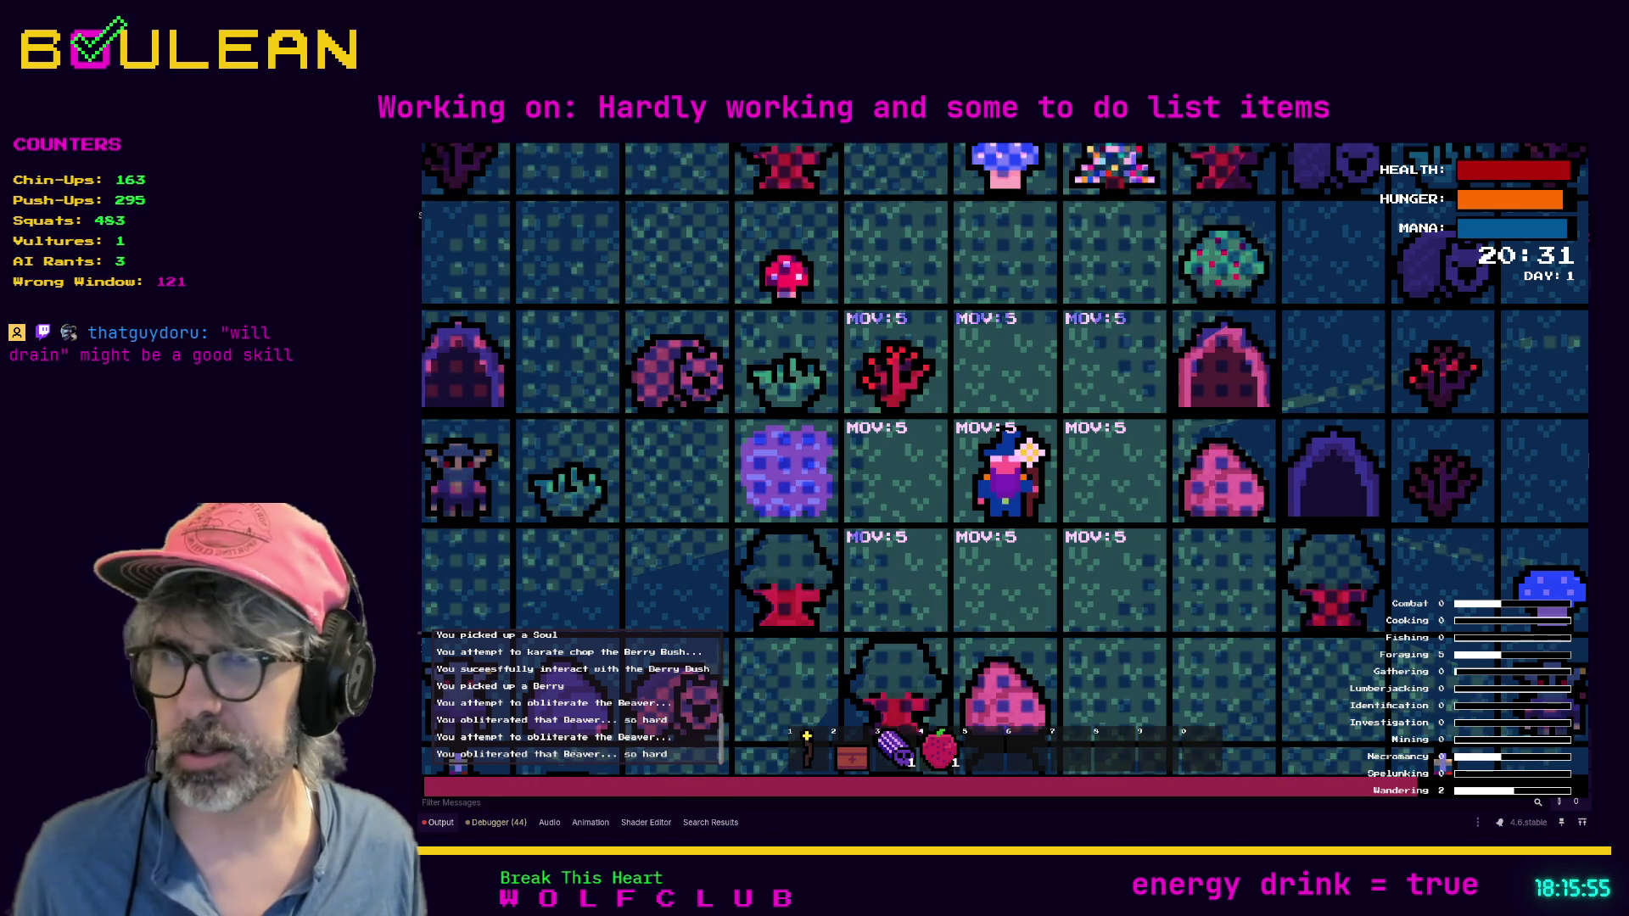
# Step: Craft a Camp Fire and build it on the tile right of the wizard
pyautogui.press('c')
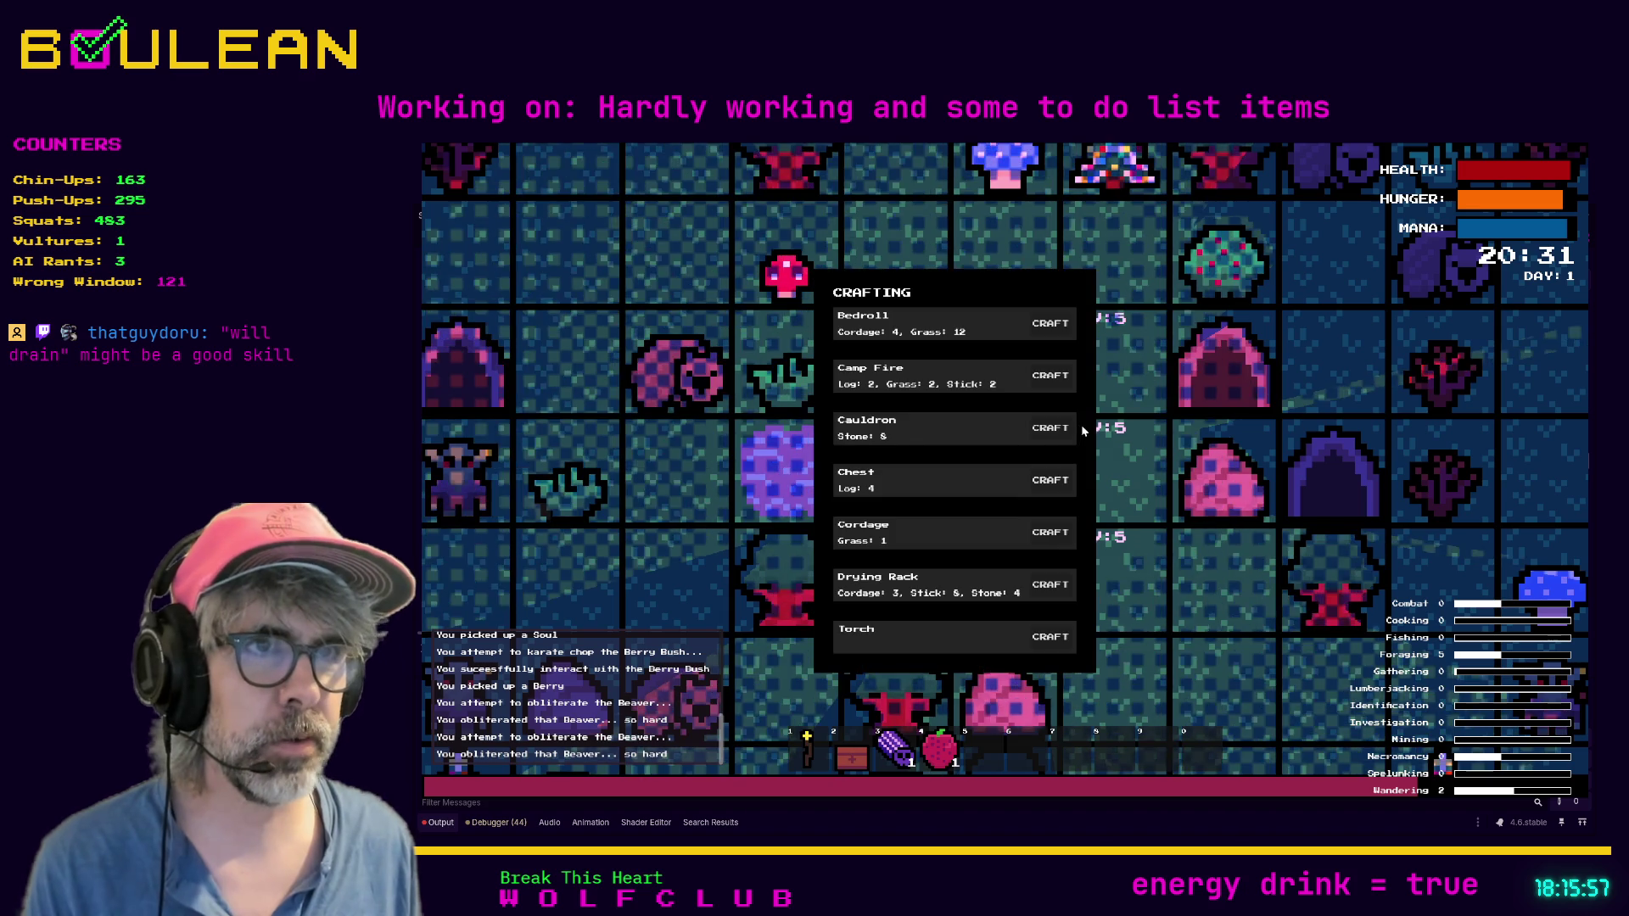
pyautogui.click(1045, 378)
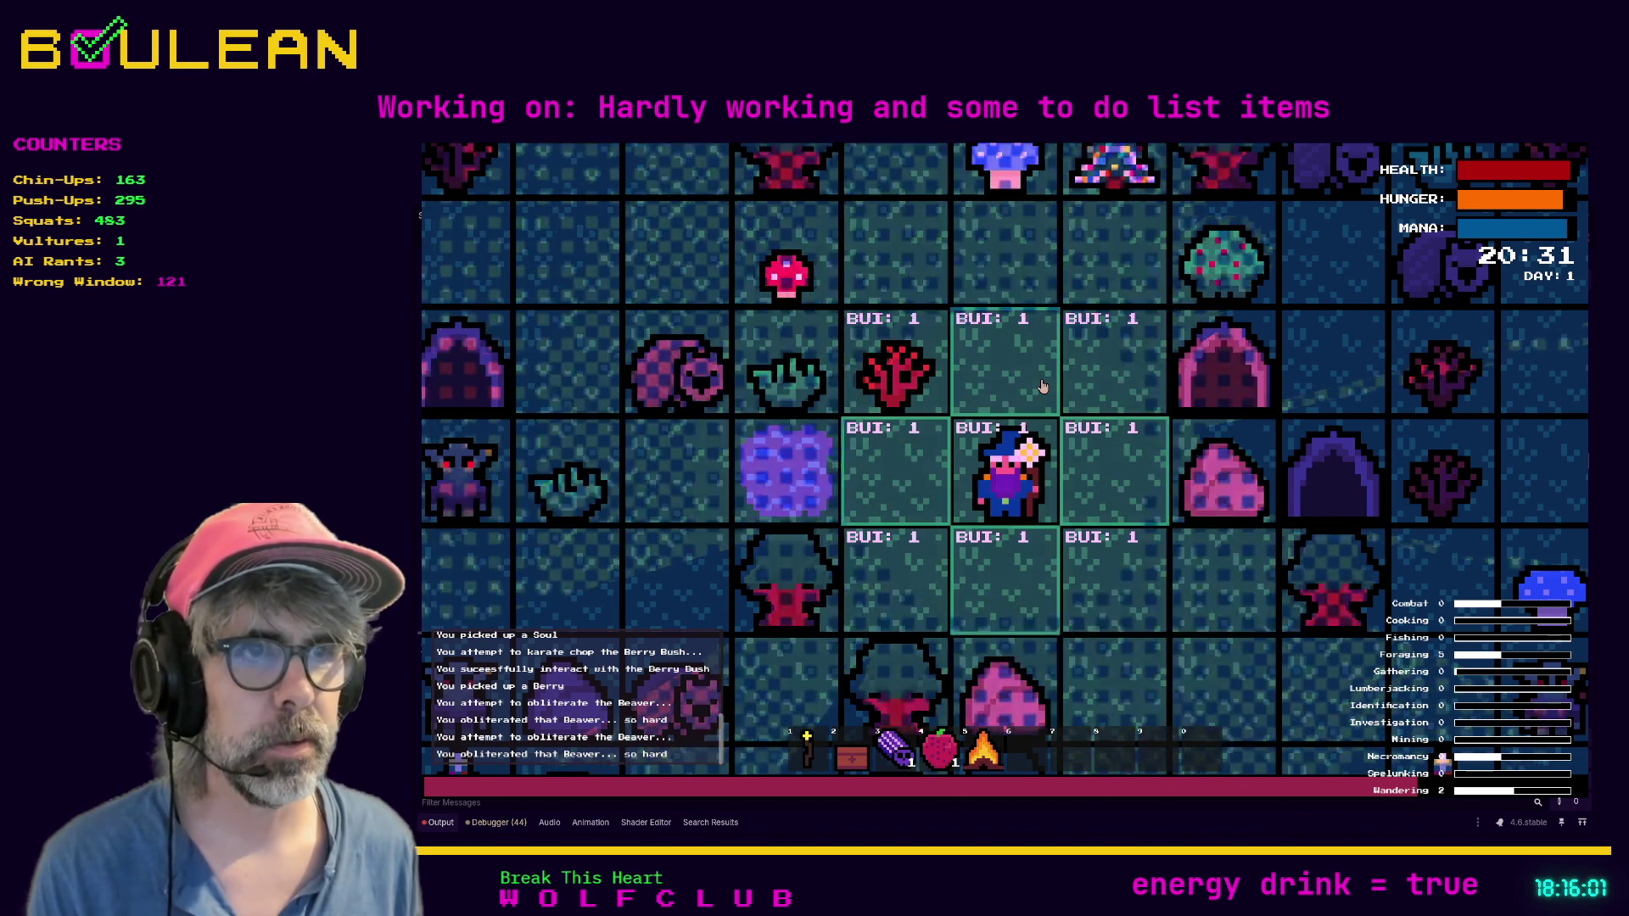
pyautogui.press('Right')
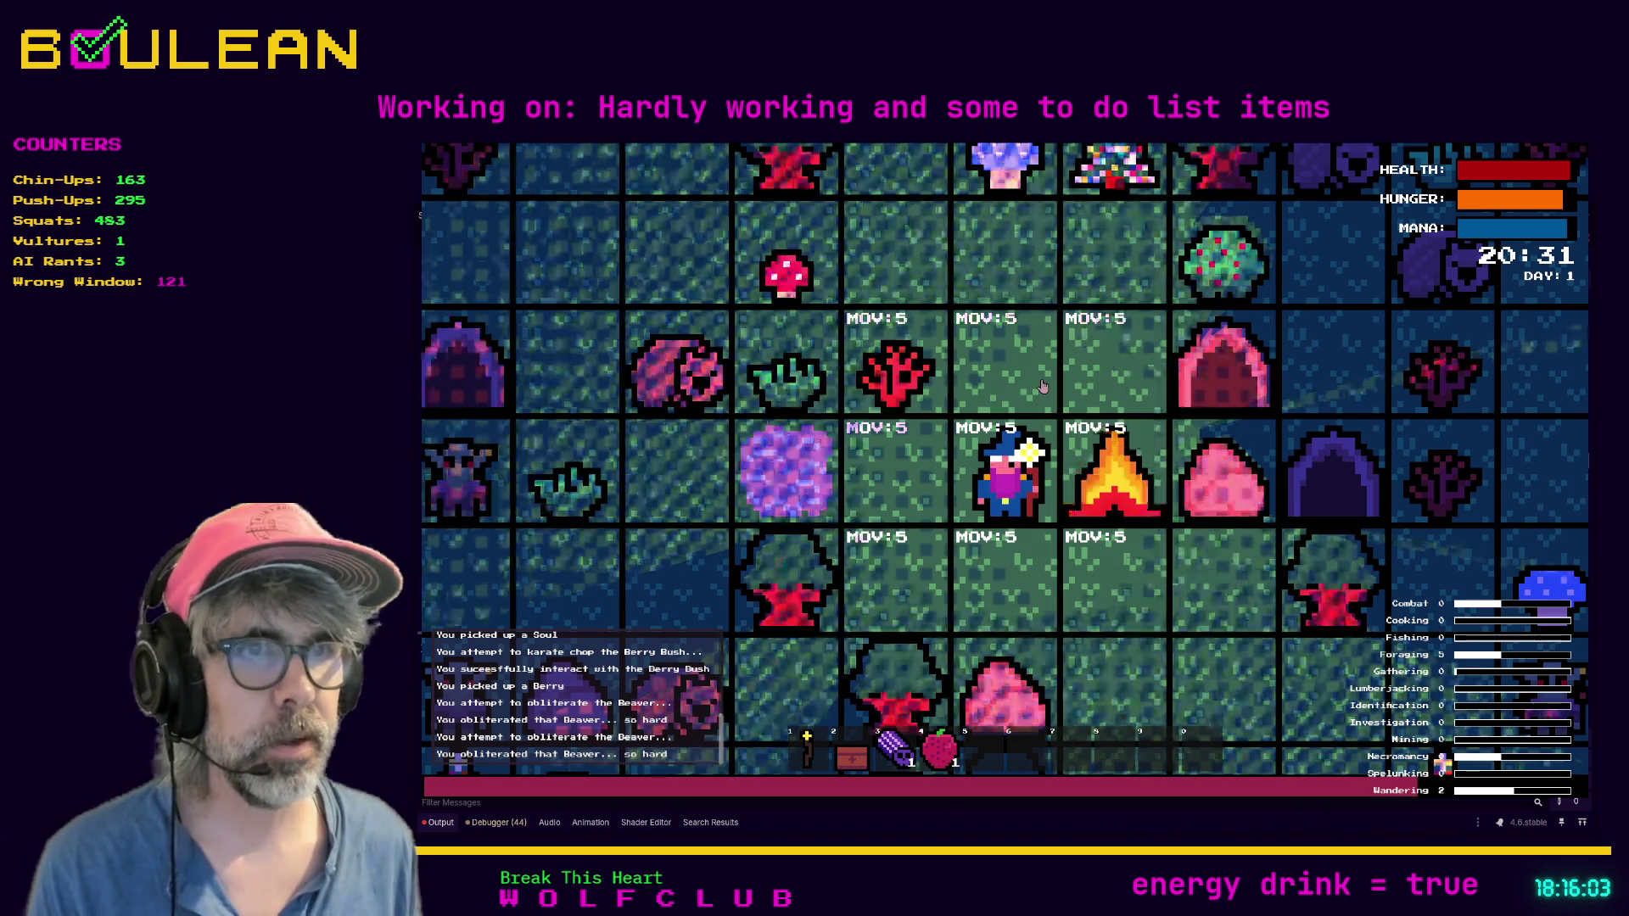
# Step: Place the chest on the tile left of the wizard, opposite the campfire
pyautogui.press('Left')
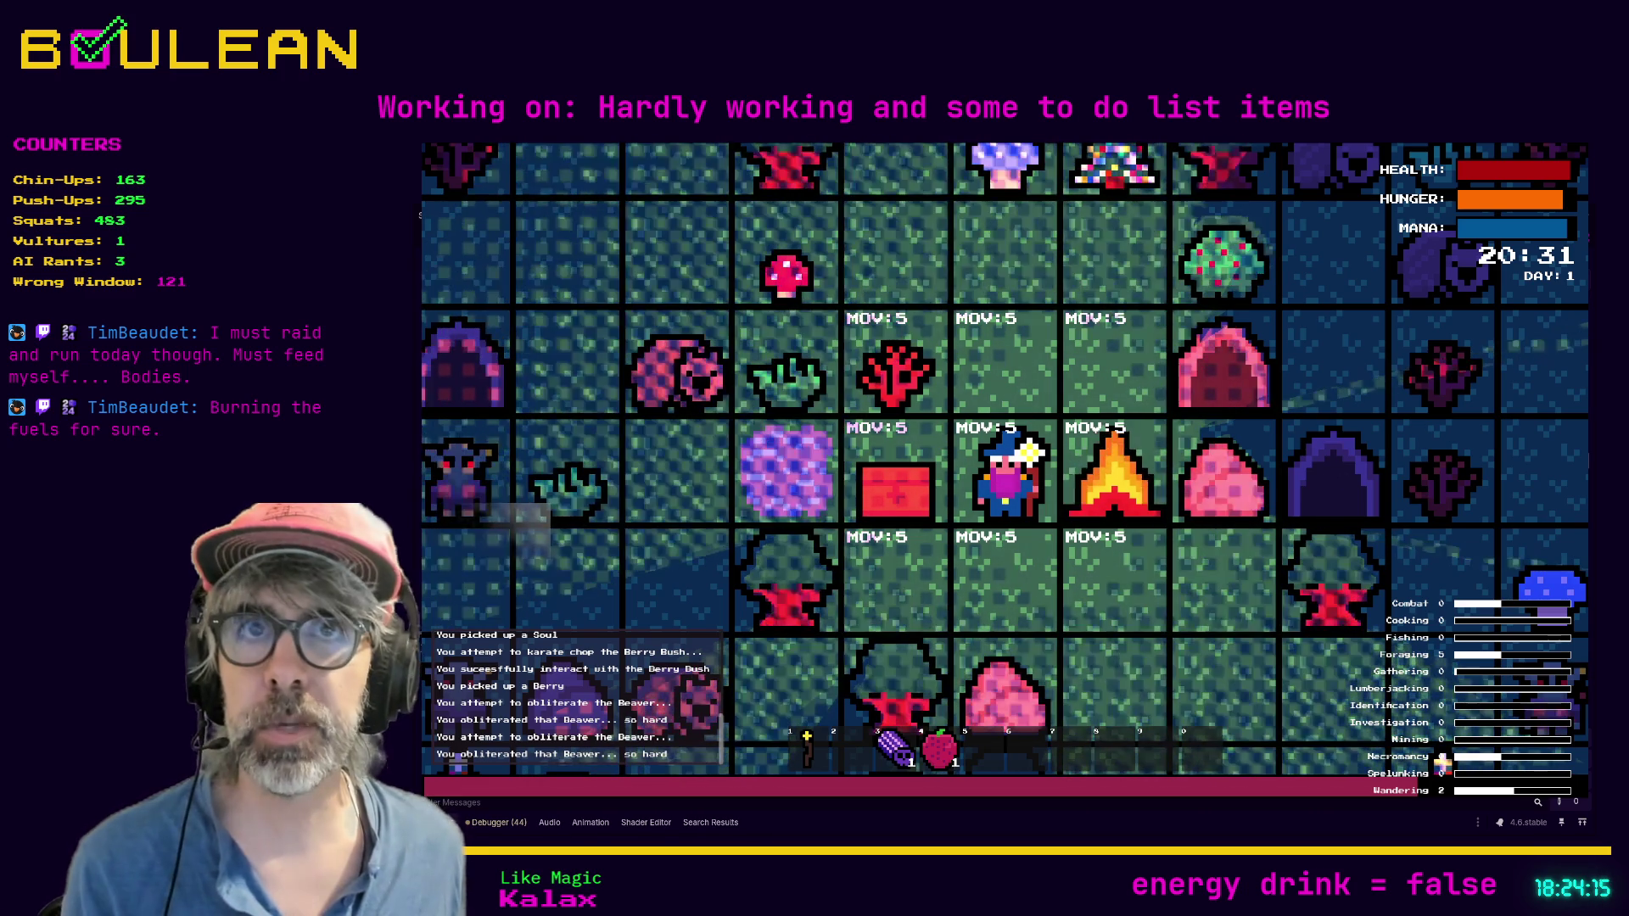
# Step: Stop the game and search 'rushcremental steam' in a new Brave tab
pyautogui.press('F8')
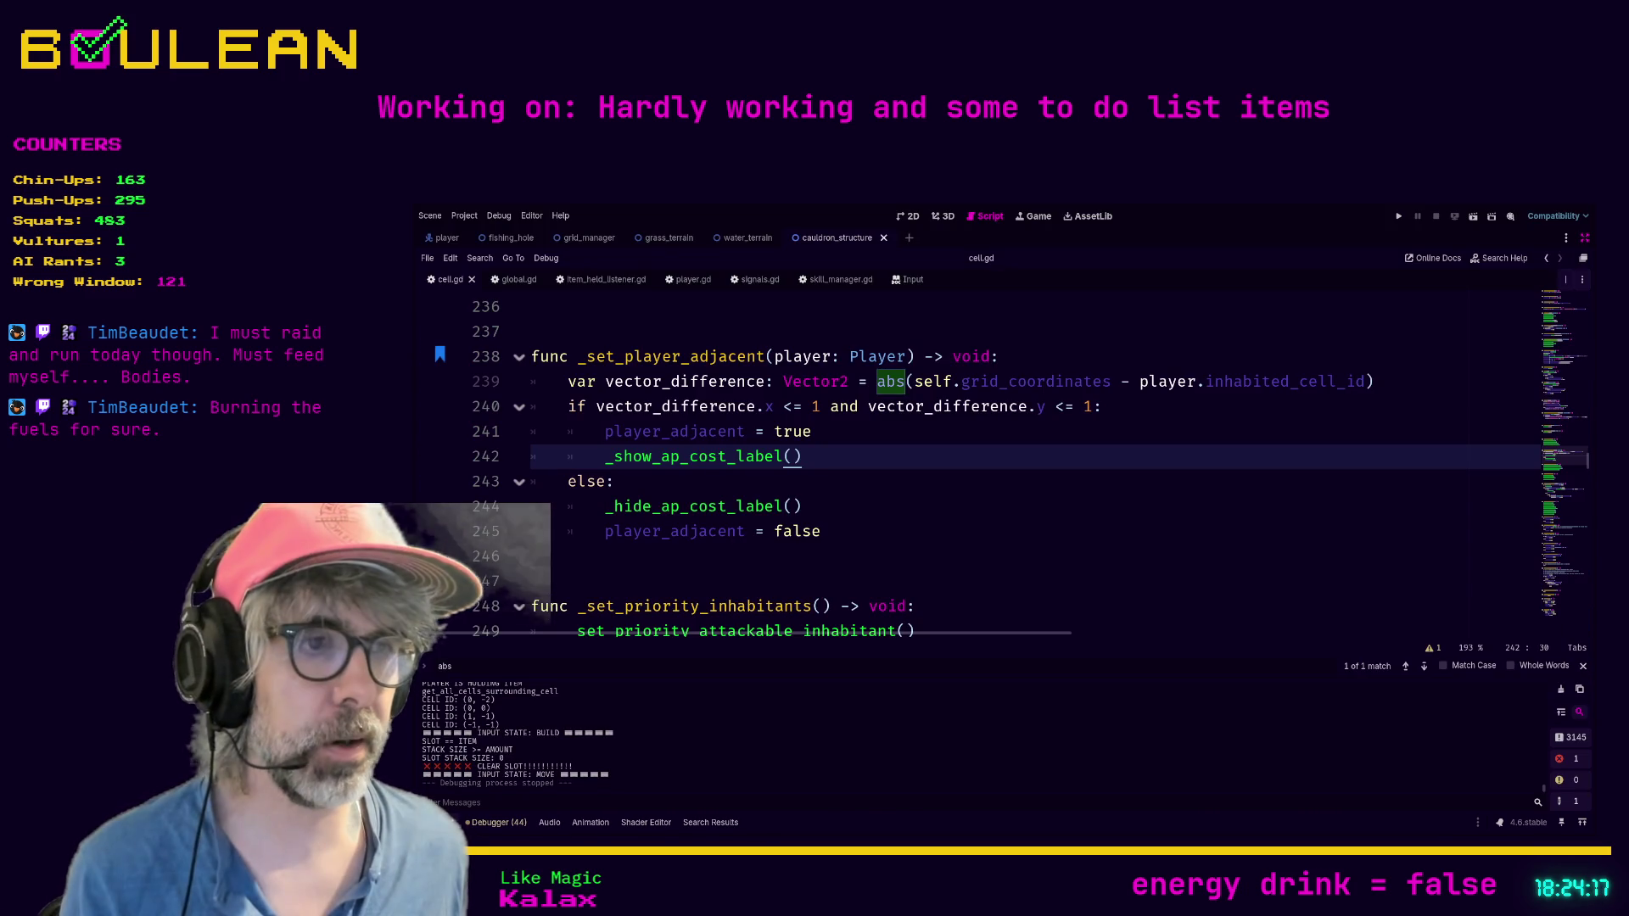
pyautogui.hotkey('alt', 'Tab')
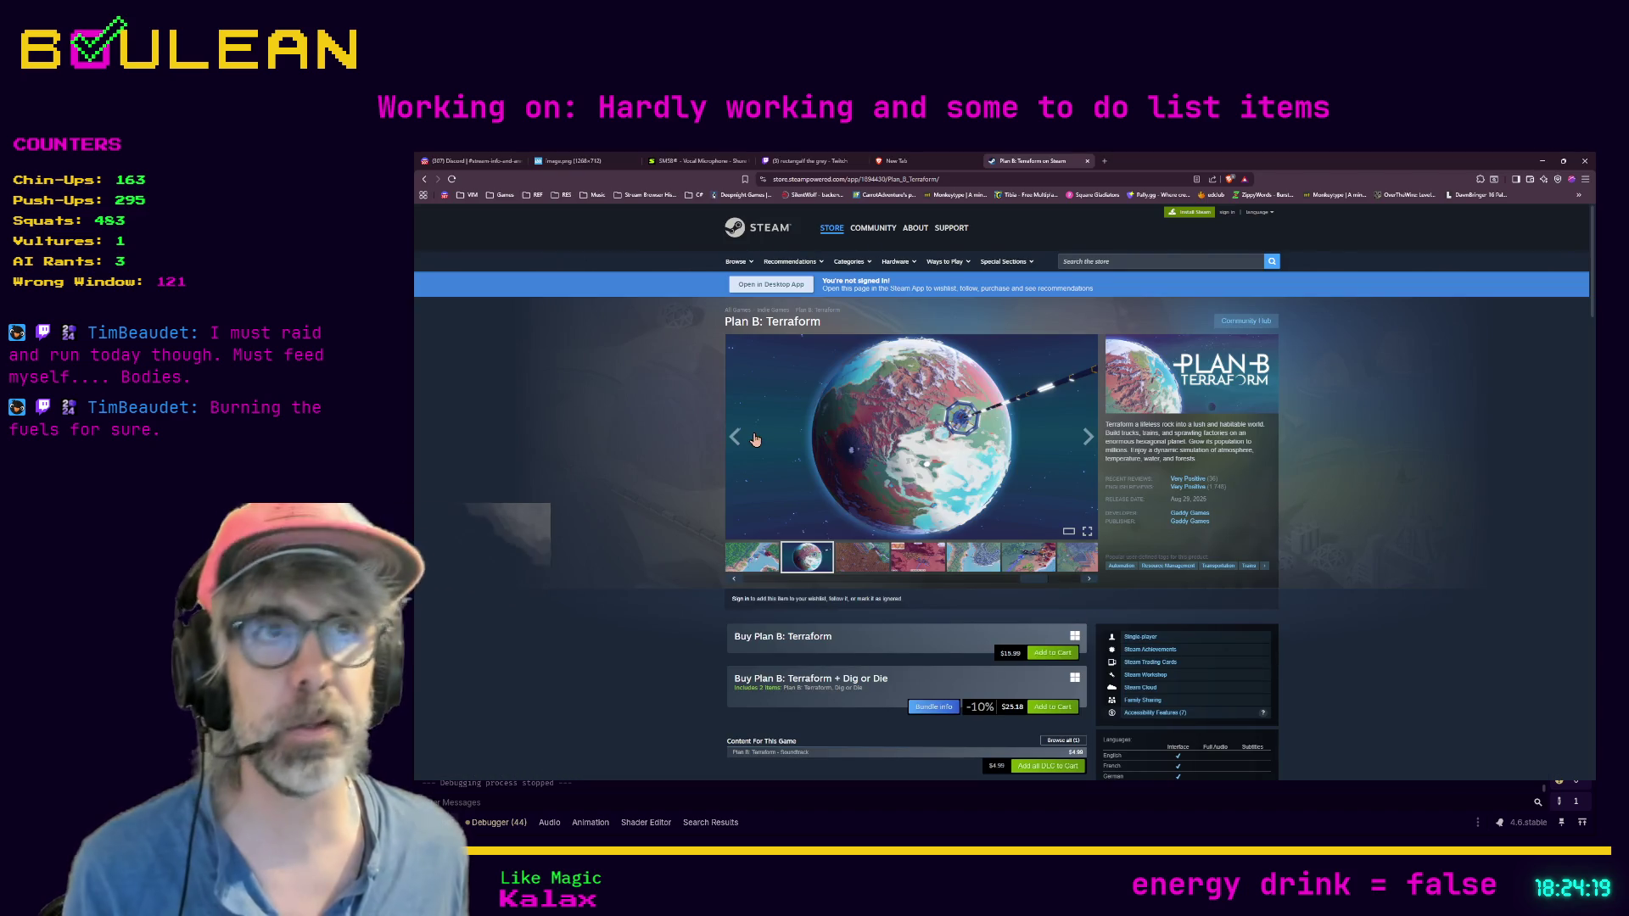
pyautogui.hotkey('ctrl', 't')
pyautogui.write('rushcremental st')
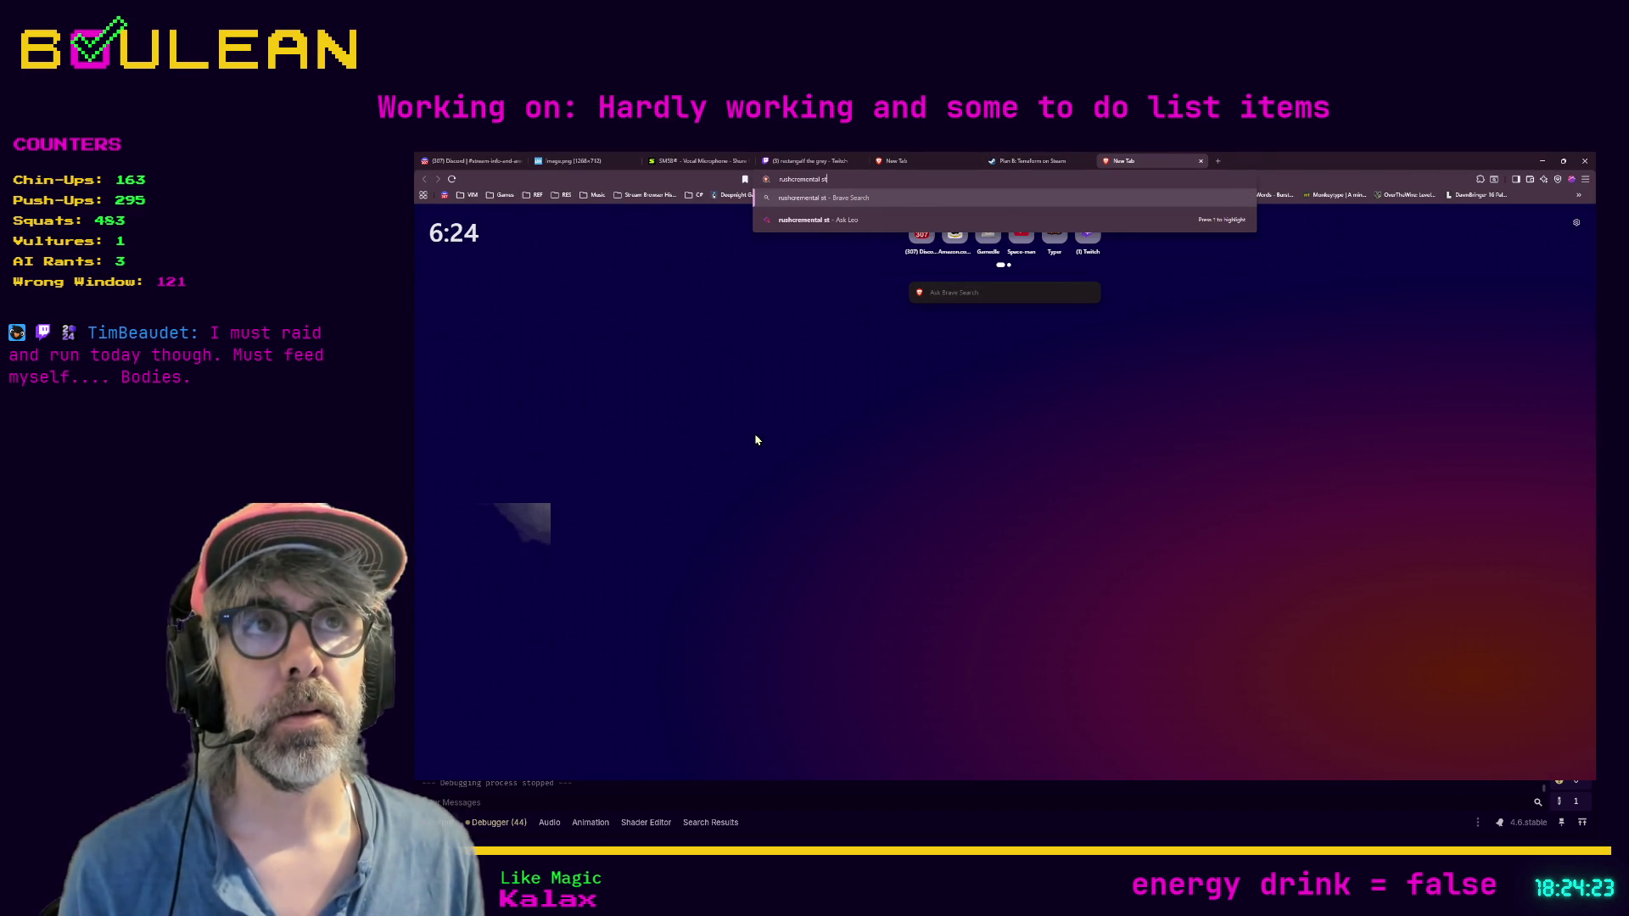
pyautogui.write('eam')
pyautogui.press('Return')
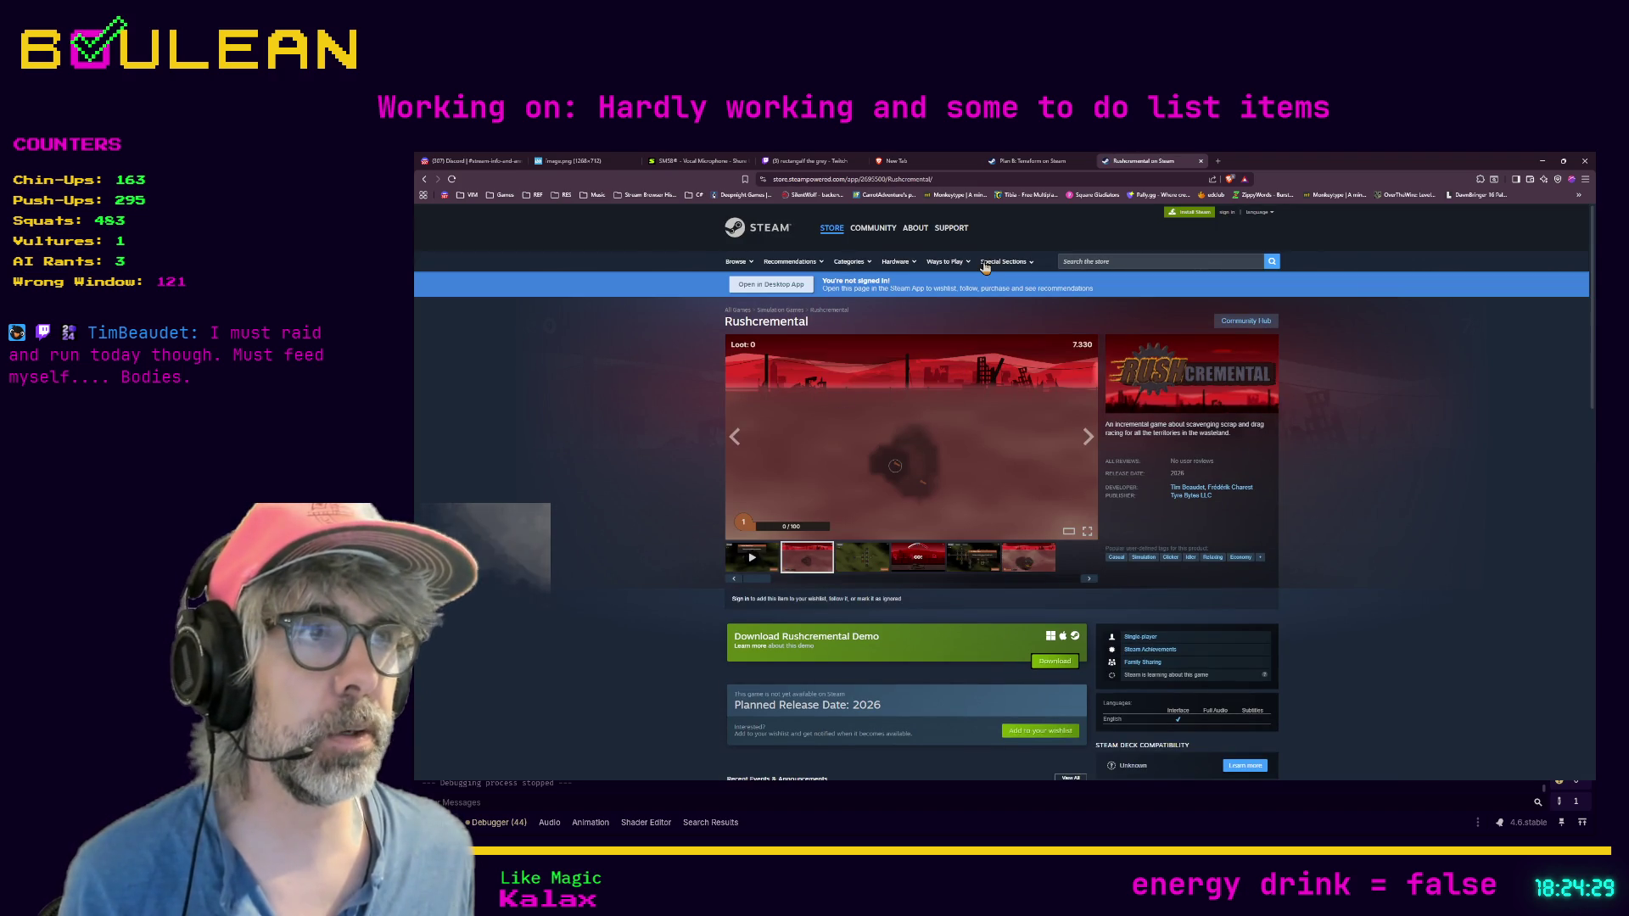
# Step: Select the Steam store page's address, look over the page, and return to cell.gd in Godot
pyautogui.click(917, 177)
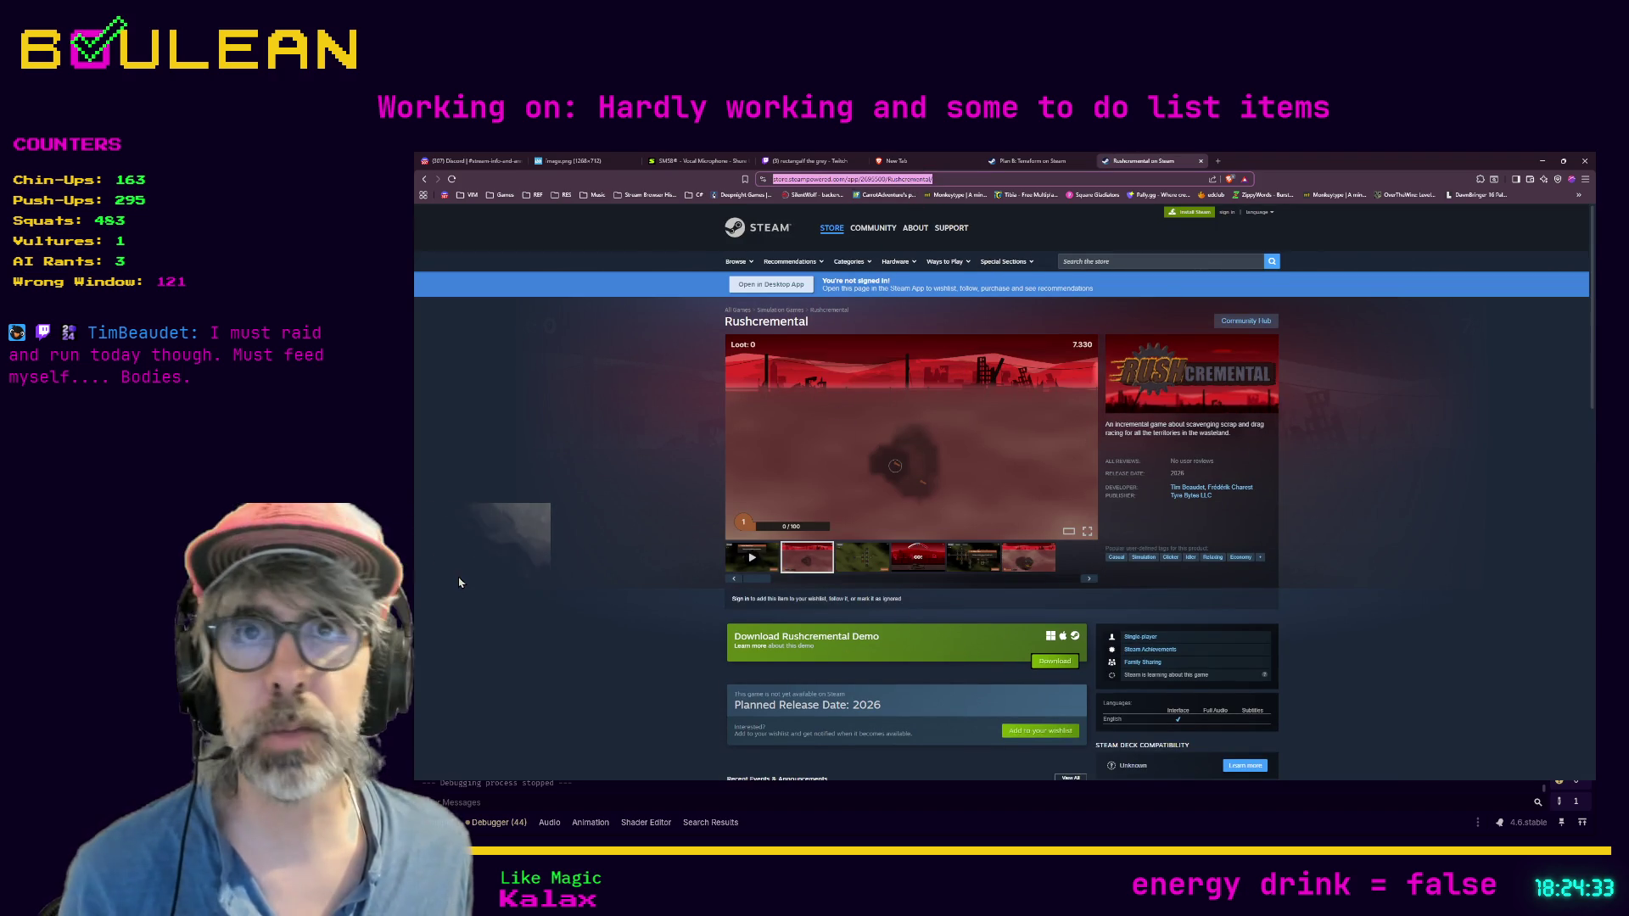
pyautogui.scroll(-1, 458, 582)
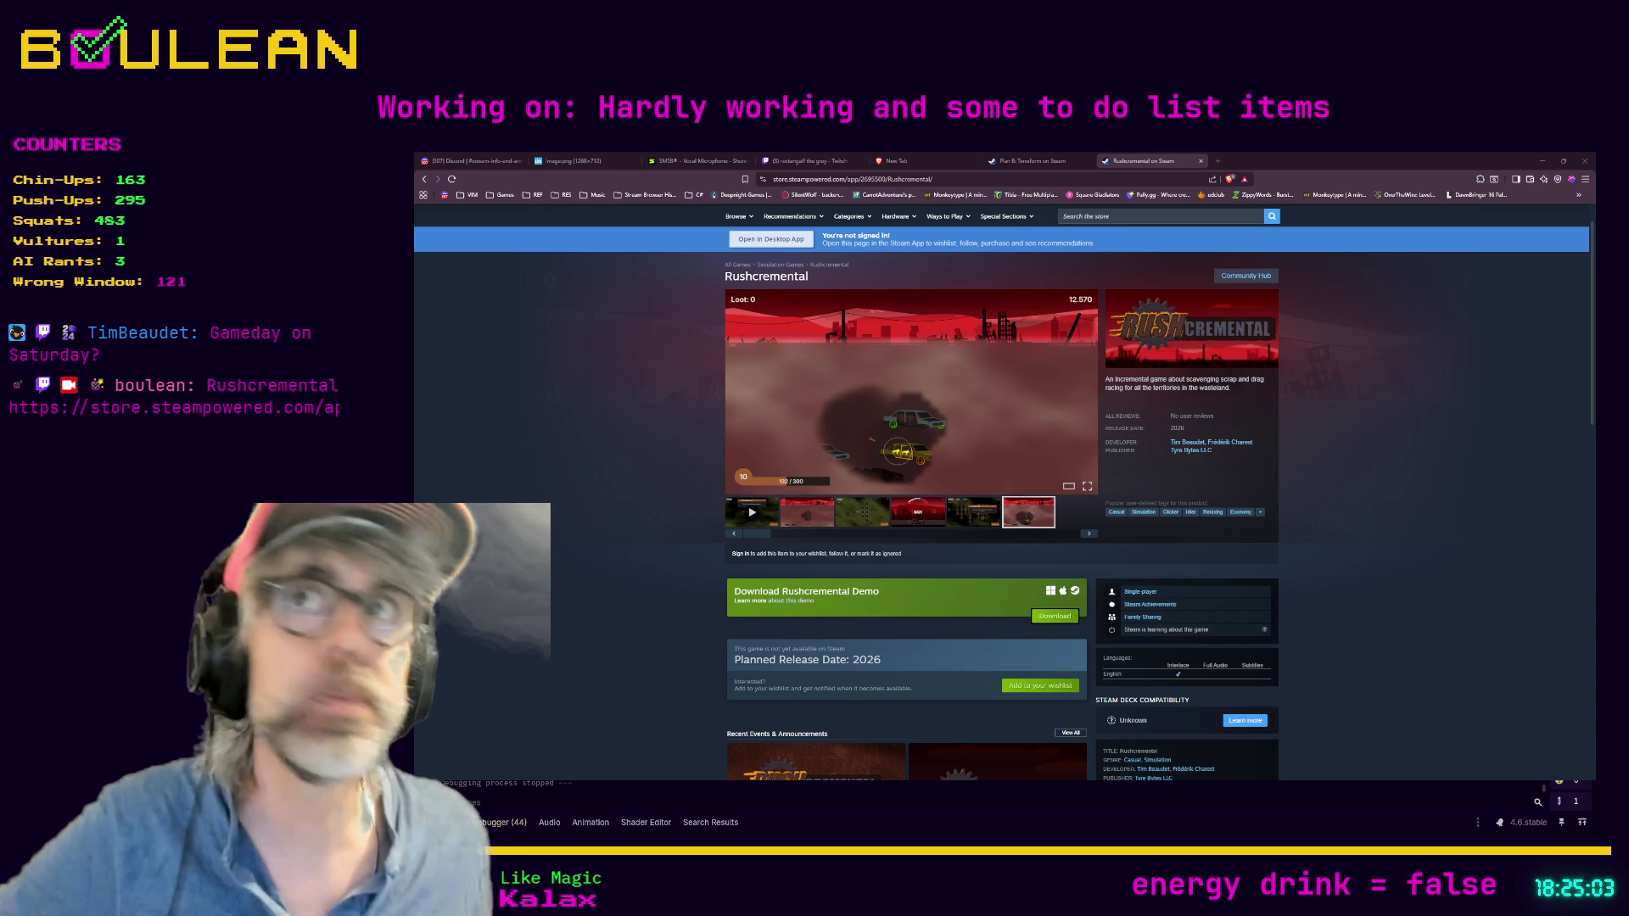
pyautogui.hotkey('alt', 'Tab')
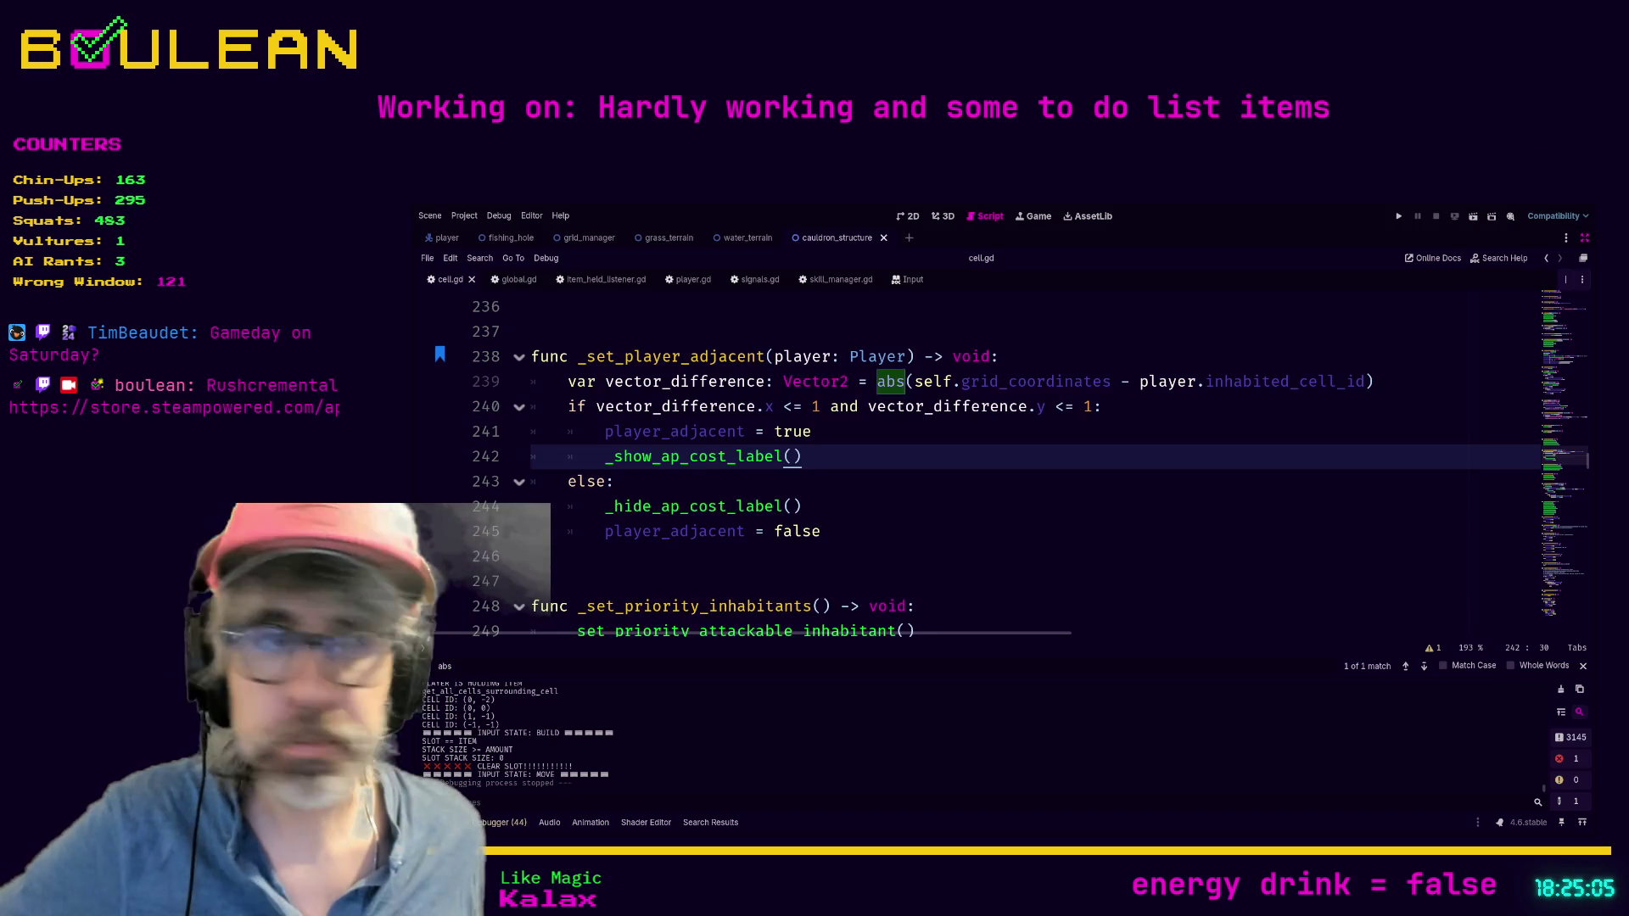
pyautogui.click(1044, 560)
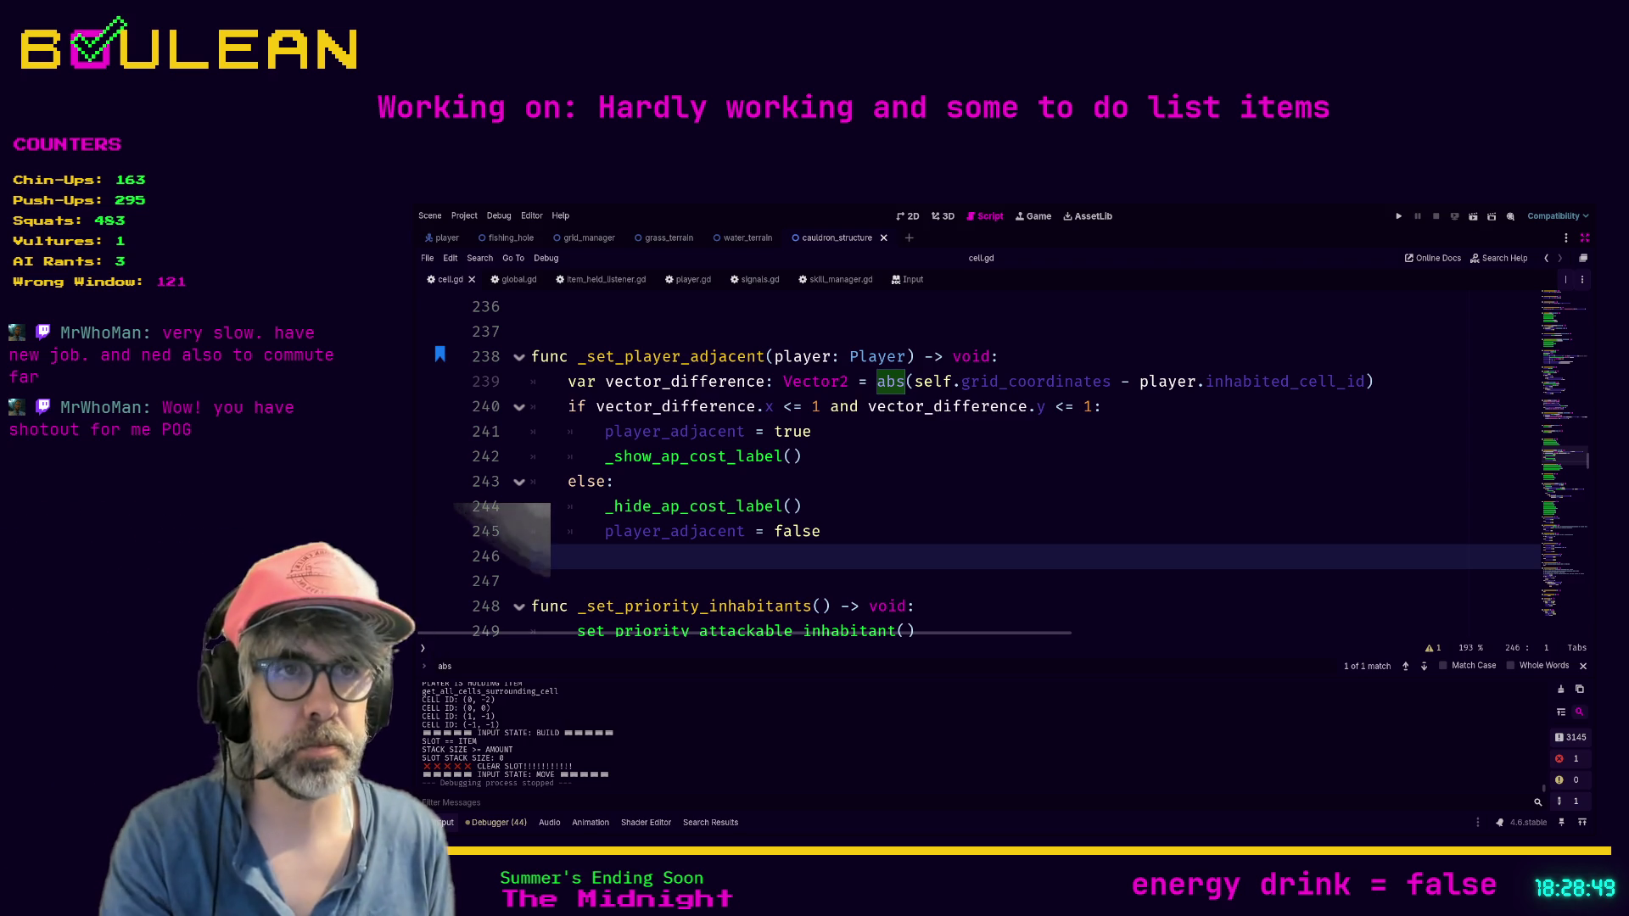
# Step: Run the forest roguelike with F5 and zoom out over the whole map around the wizard
pyautogui.click(898, 501)
pyautogui.press('F5')
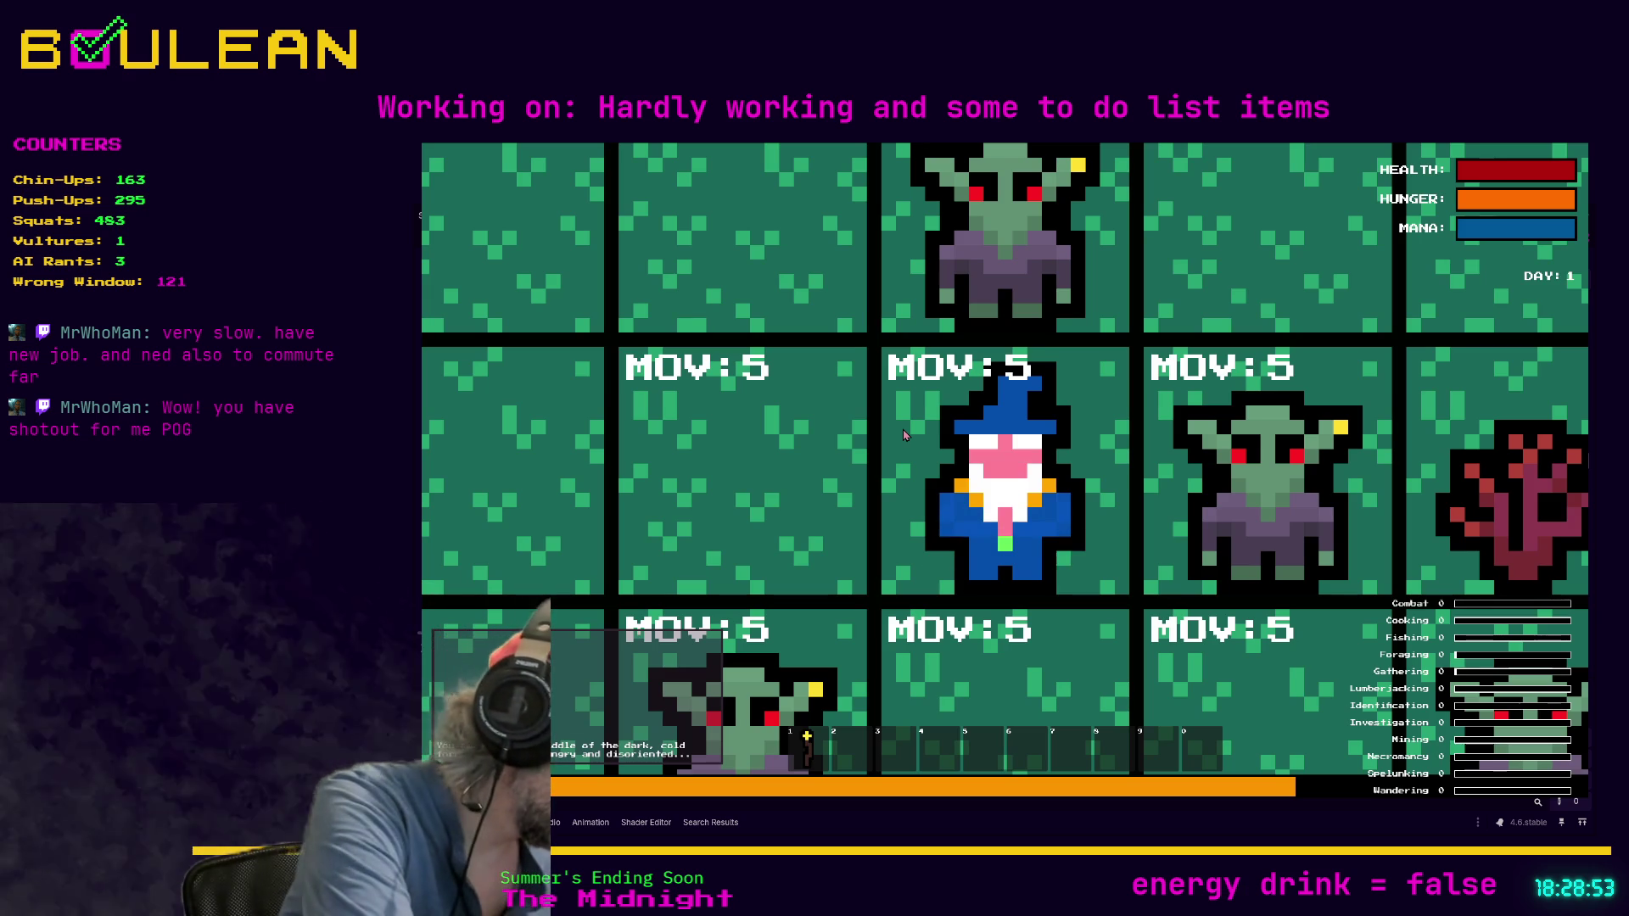
pyautogui.scroll(-2, 904, 434)
pyautogui.scroll(-2, 902, 434)
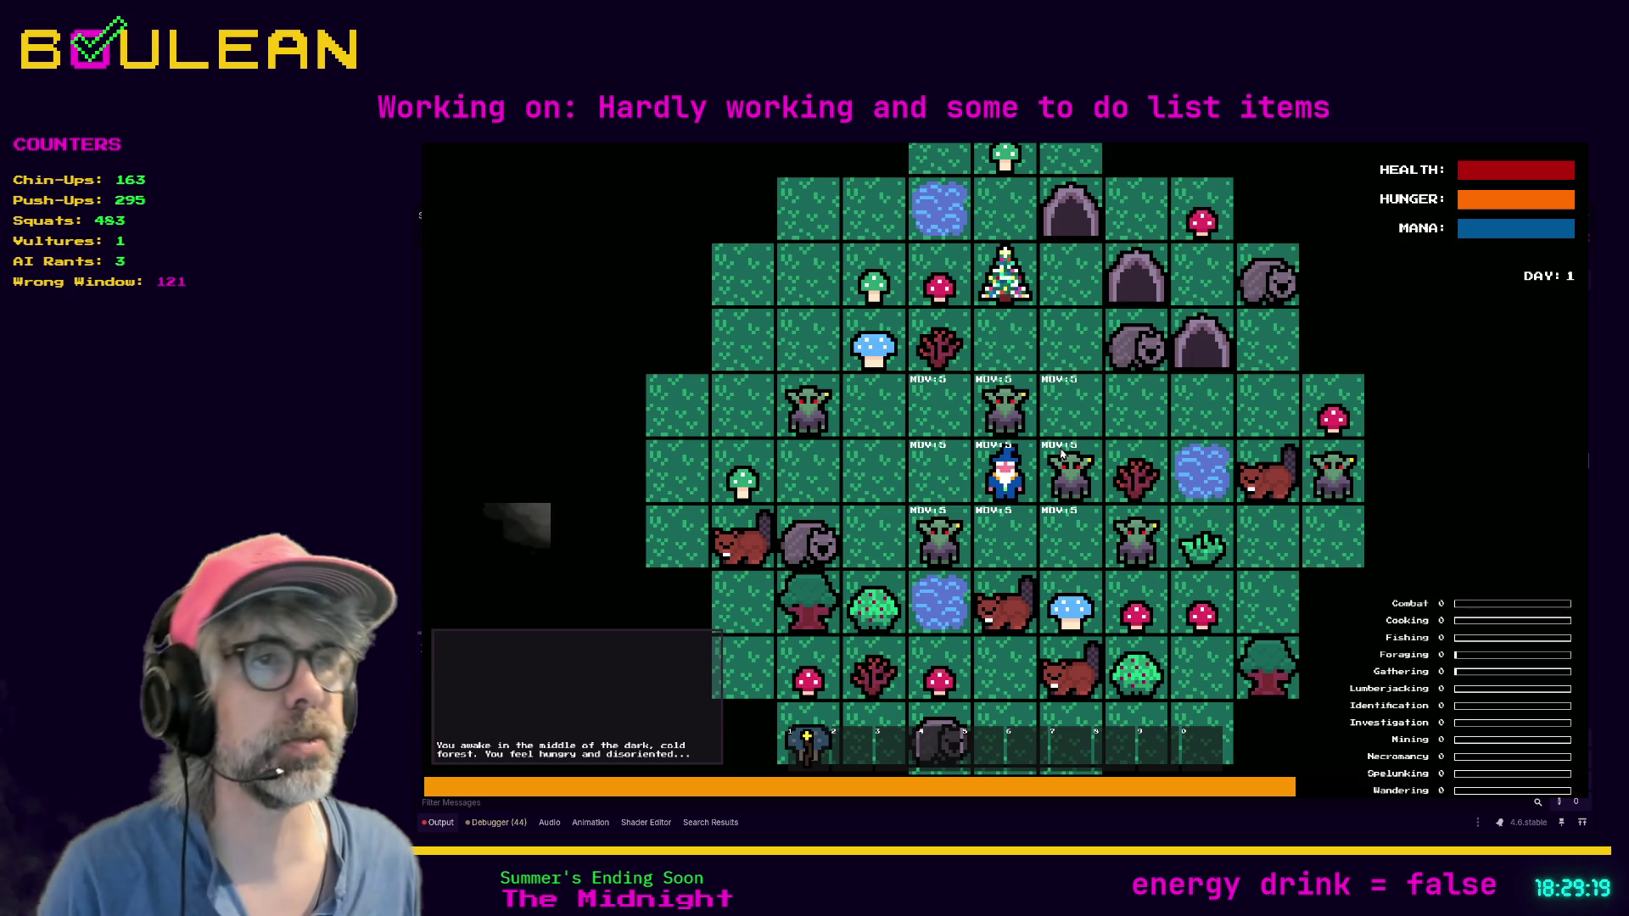
# Step: Click tiles to move the wizard west and south, testing an attack on an empty tile
pyautogui.scroll(2, 1060, 453)
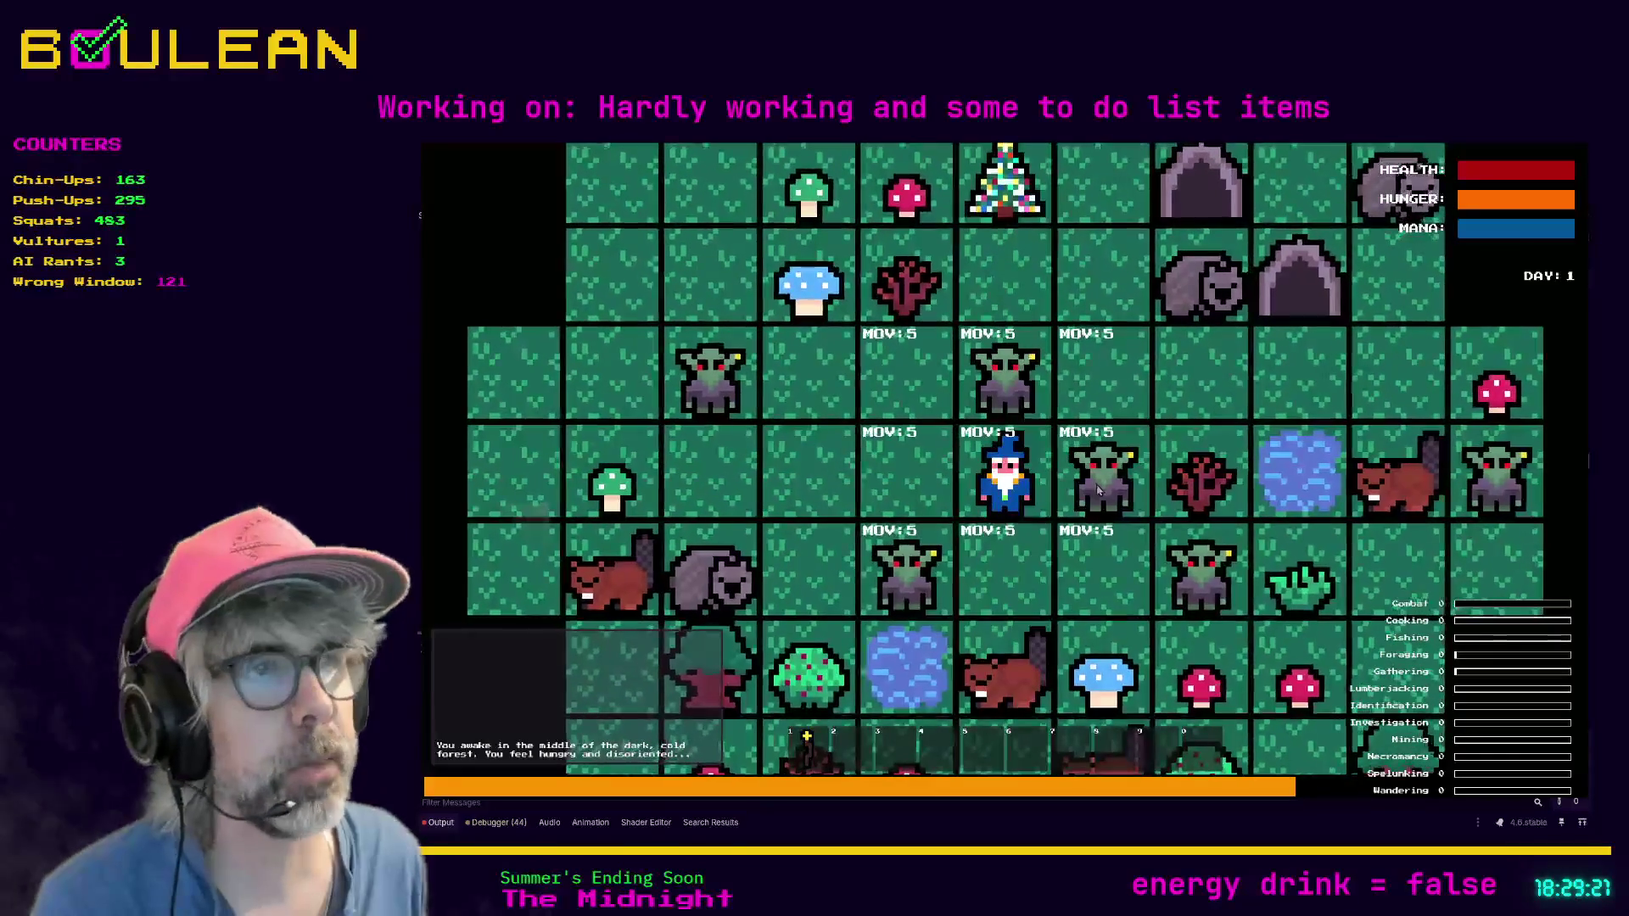
pyautogui.click(904, 441)
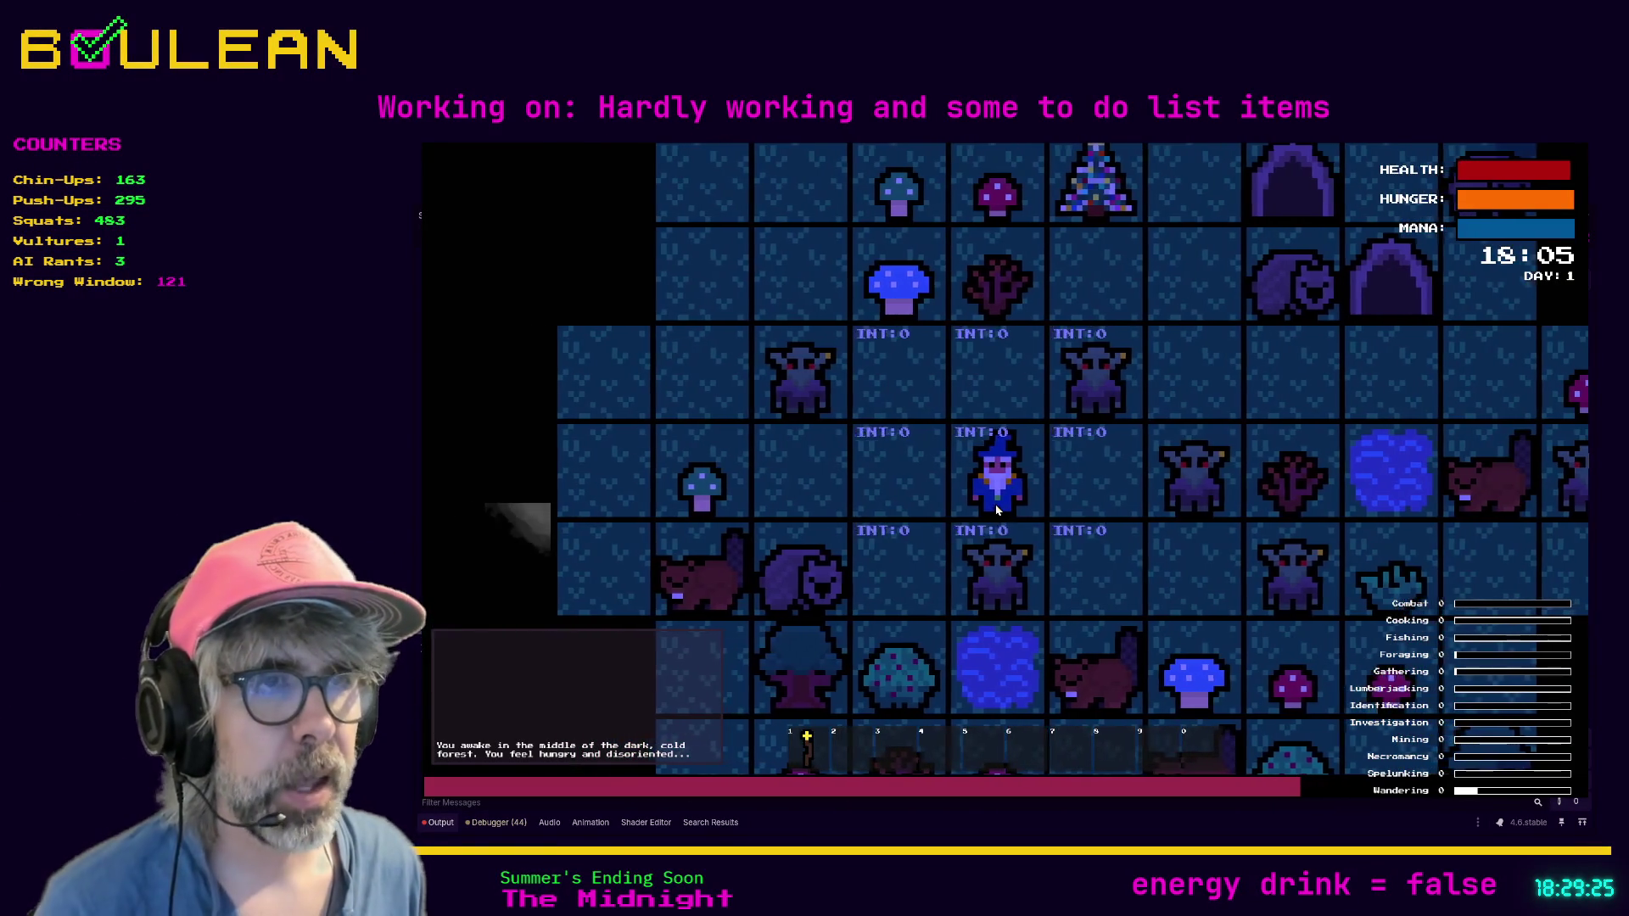
pyautogui.click(991, 510)
pyautogui.click(998, 510)
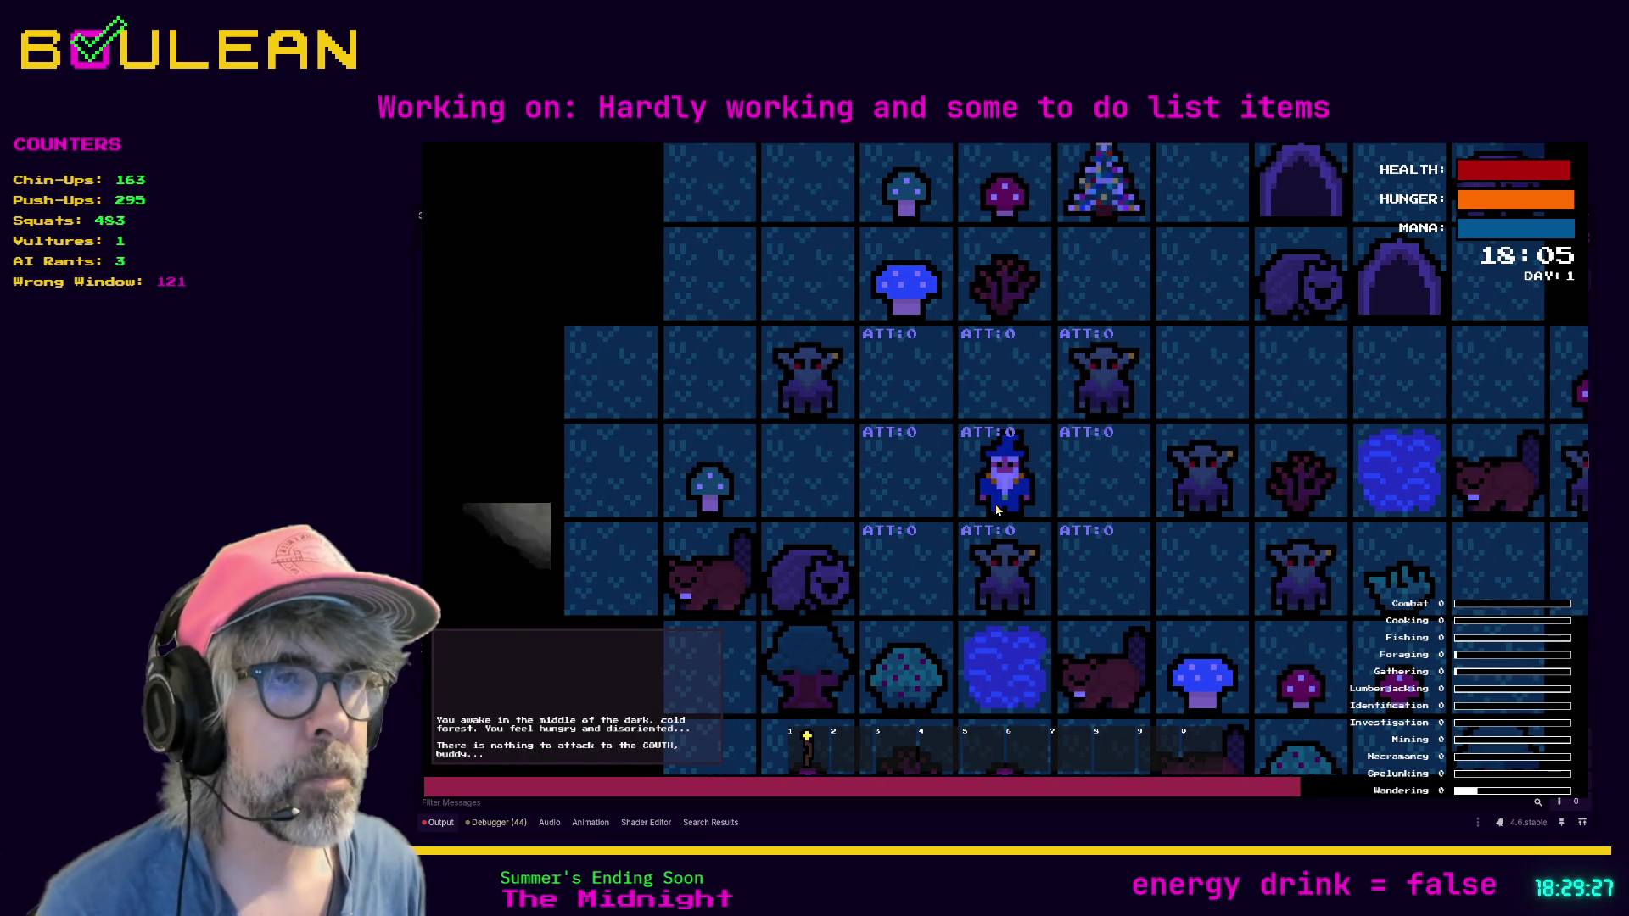
pyautogui.click(997, 509)
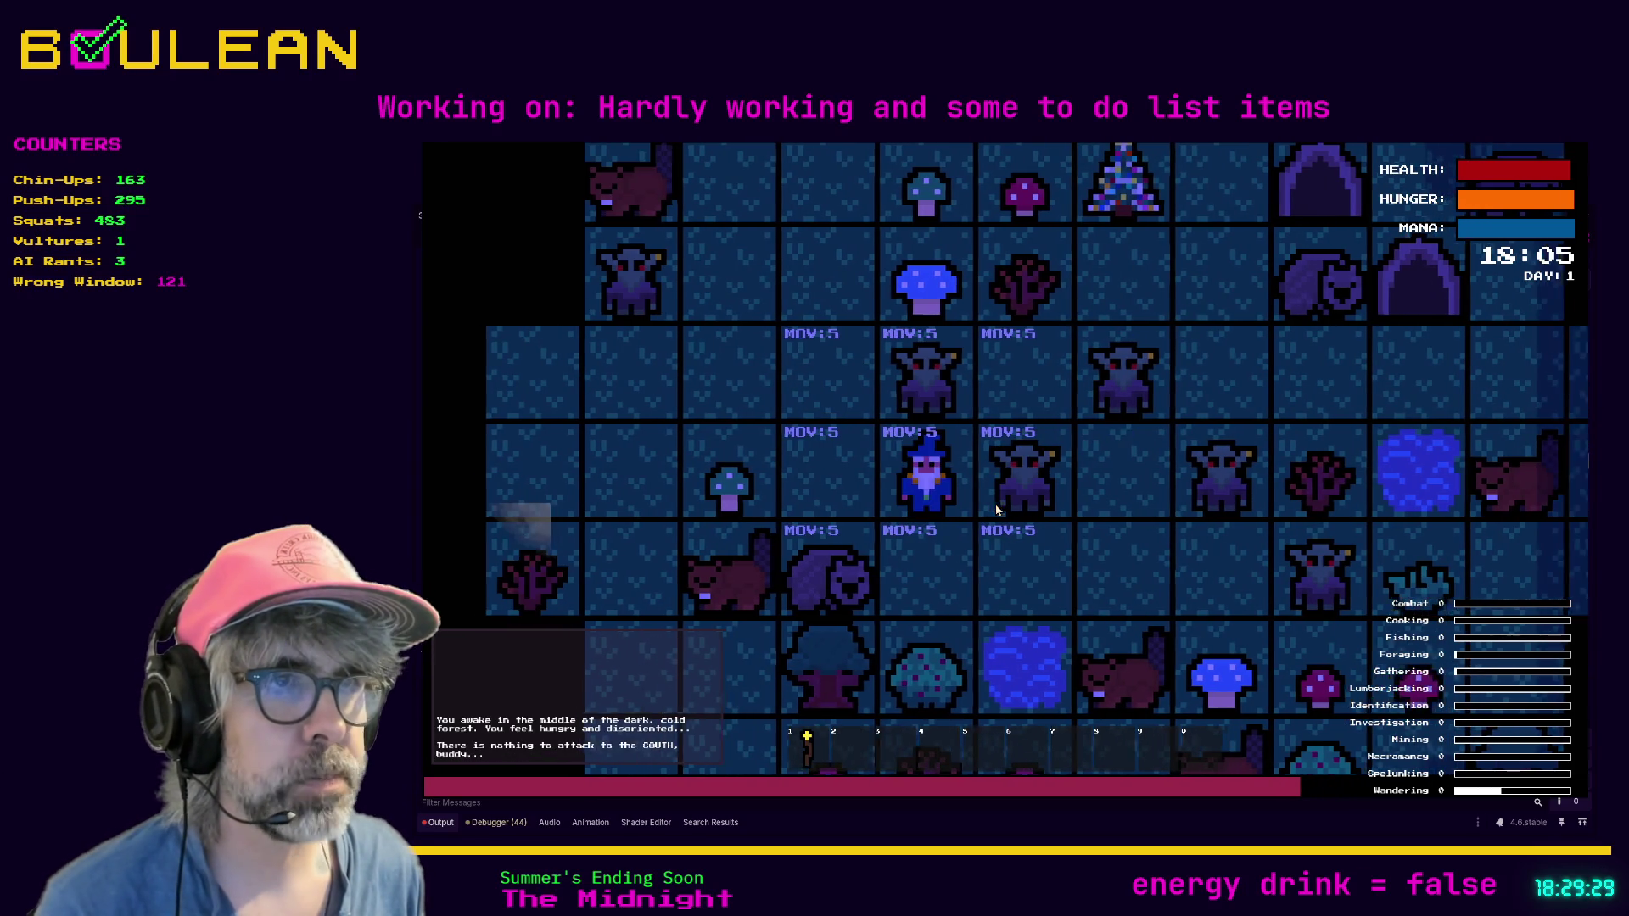
pyautogui.click(998, 509)
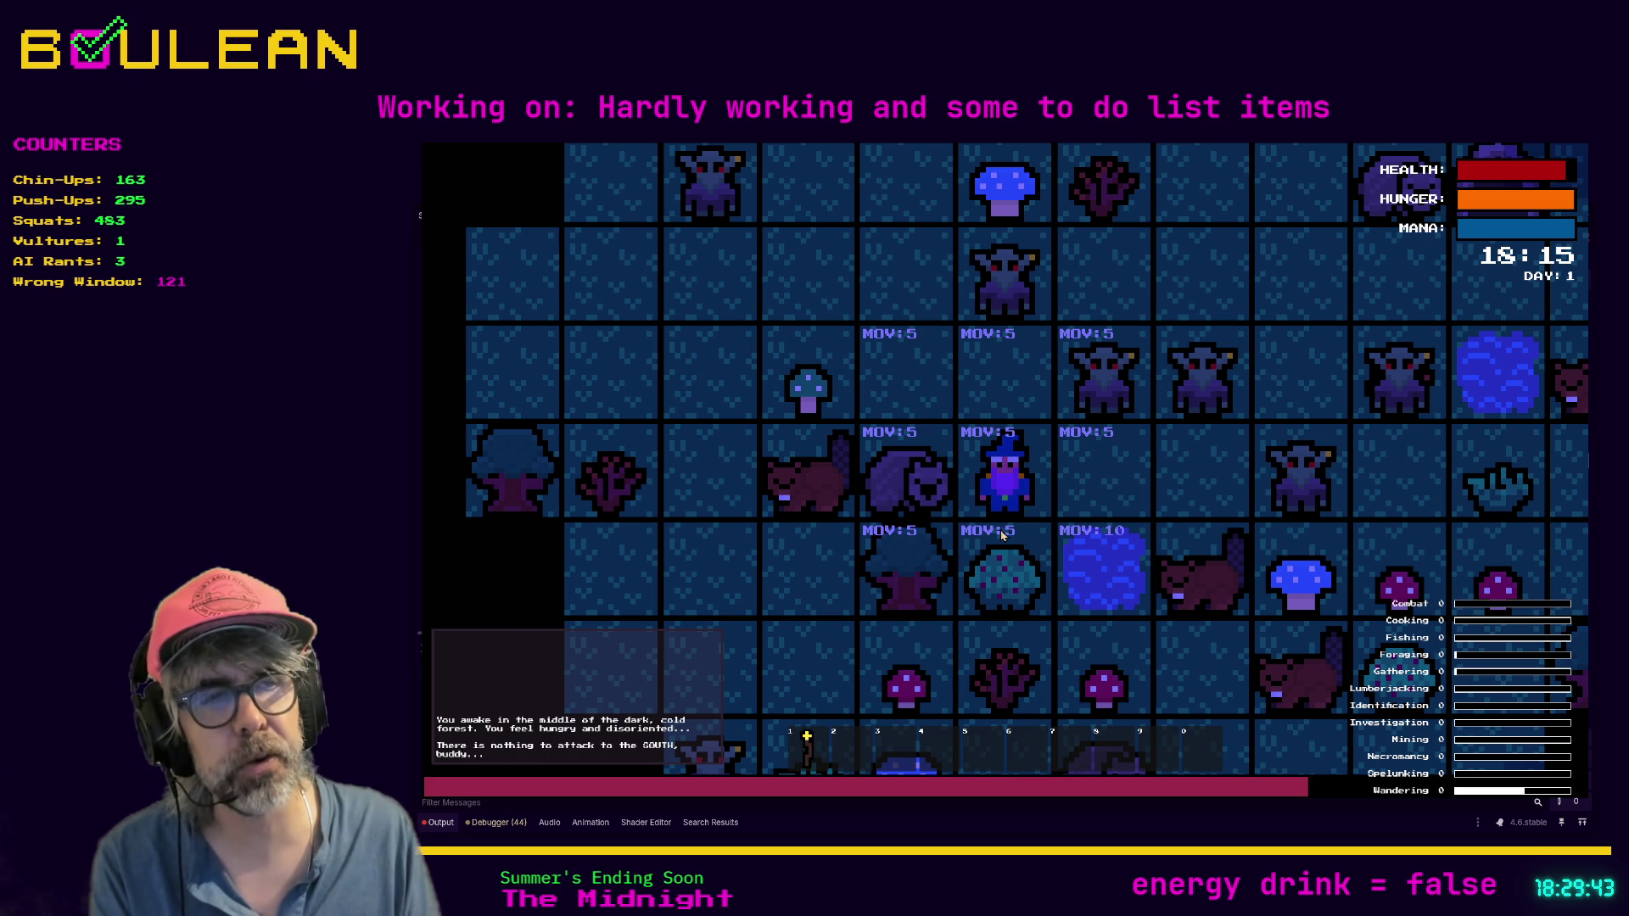
pyautogui.click(1024, 589)
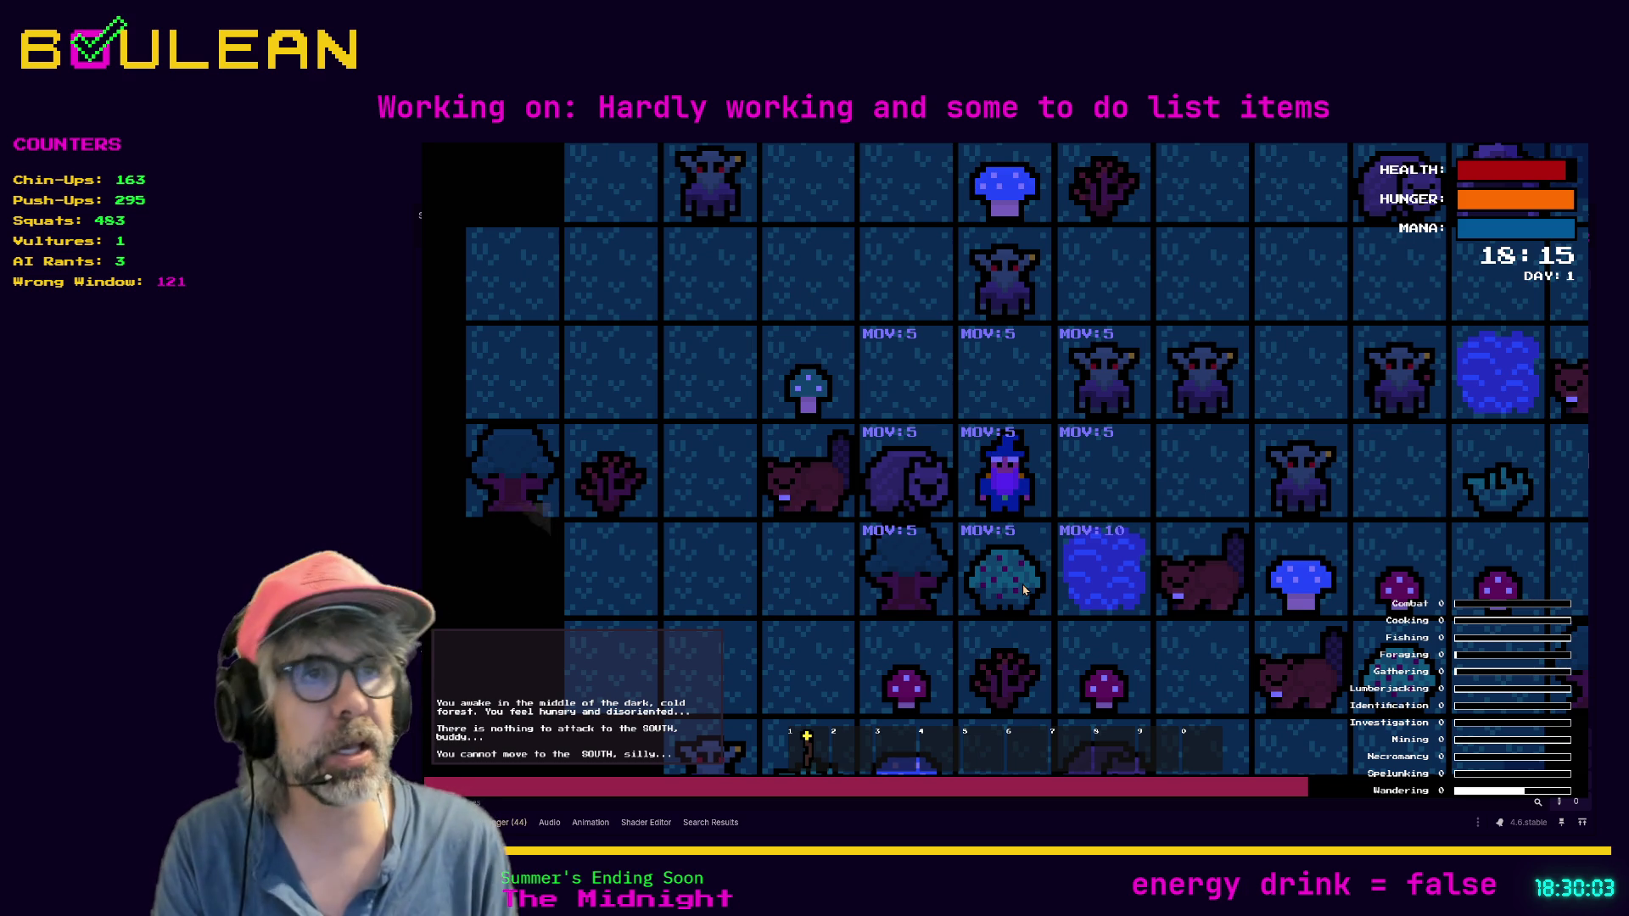
# Step: Toggle attack mode on and off with Tab, then open the crafting recipes
pyautogui.press('Tab')
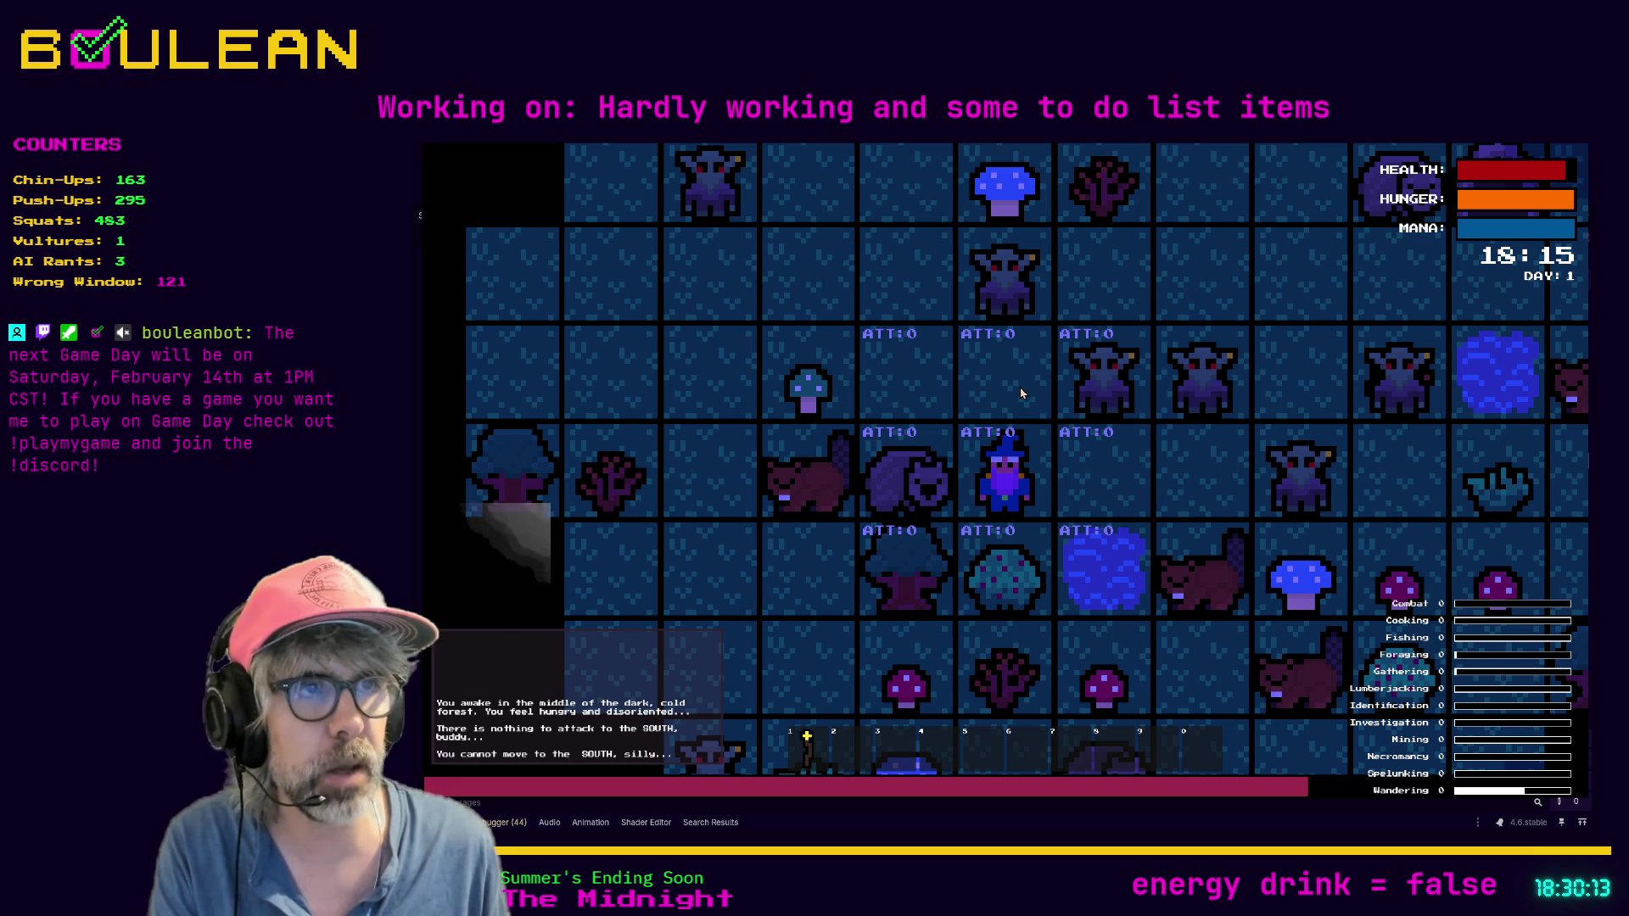
pyautogui.press('Tab')
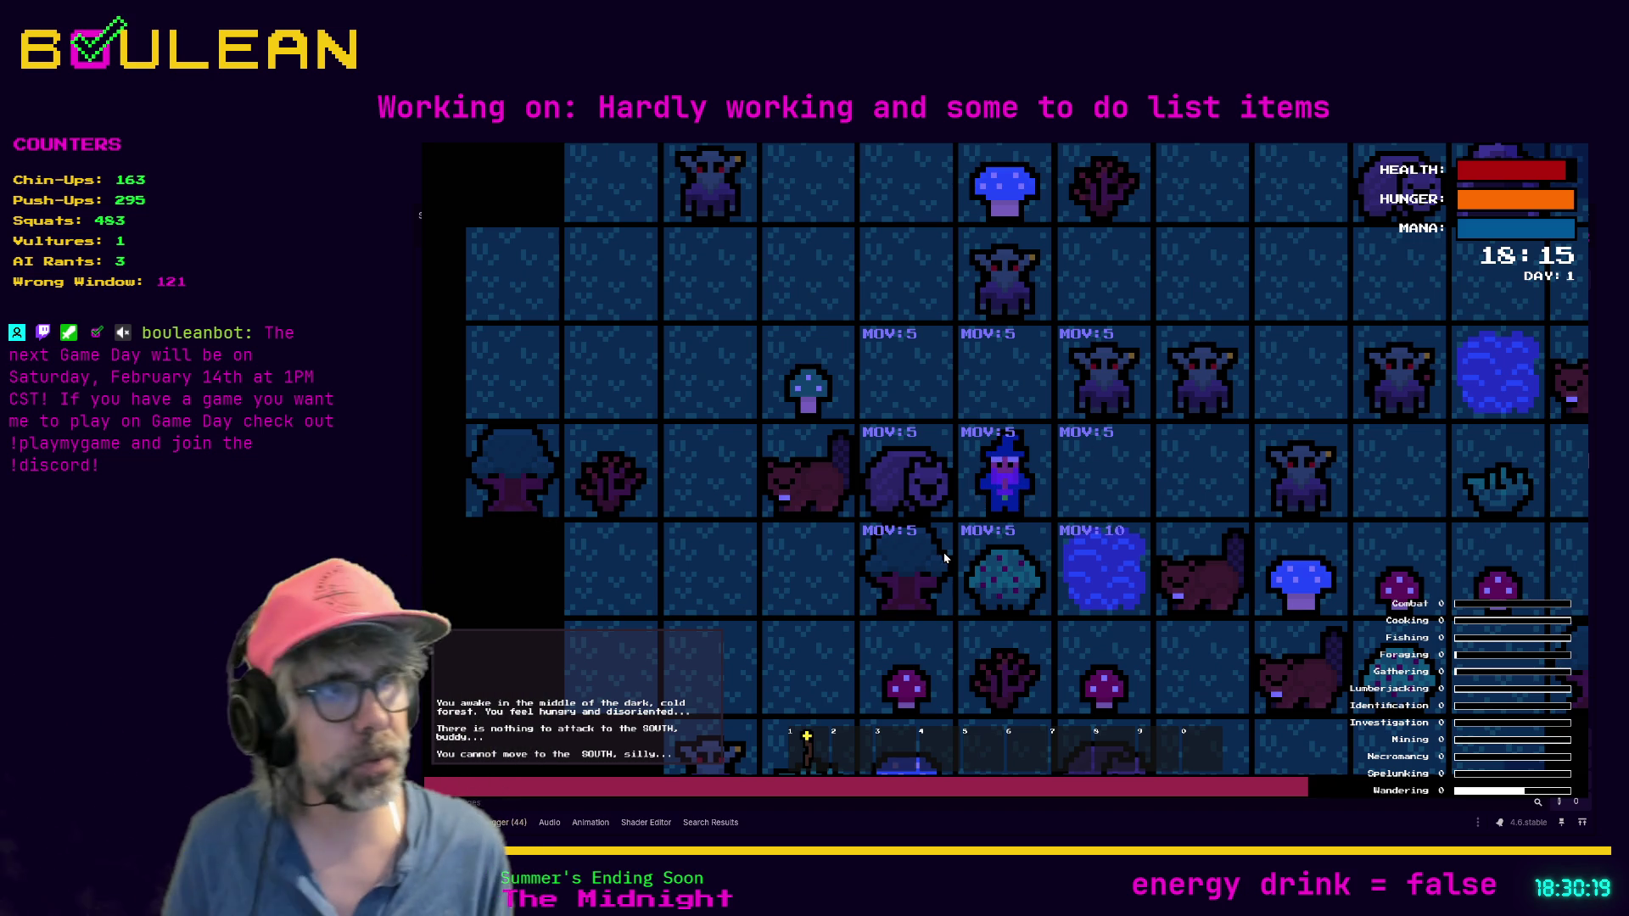
pyautogui.press('c')
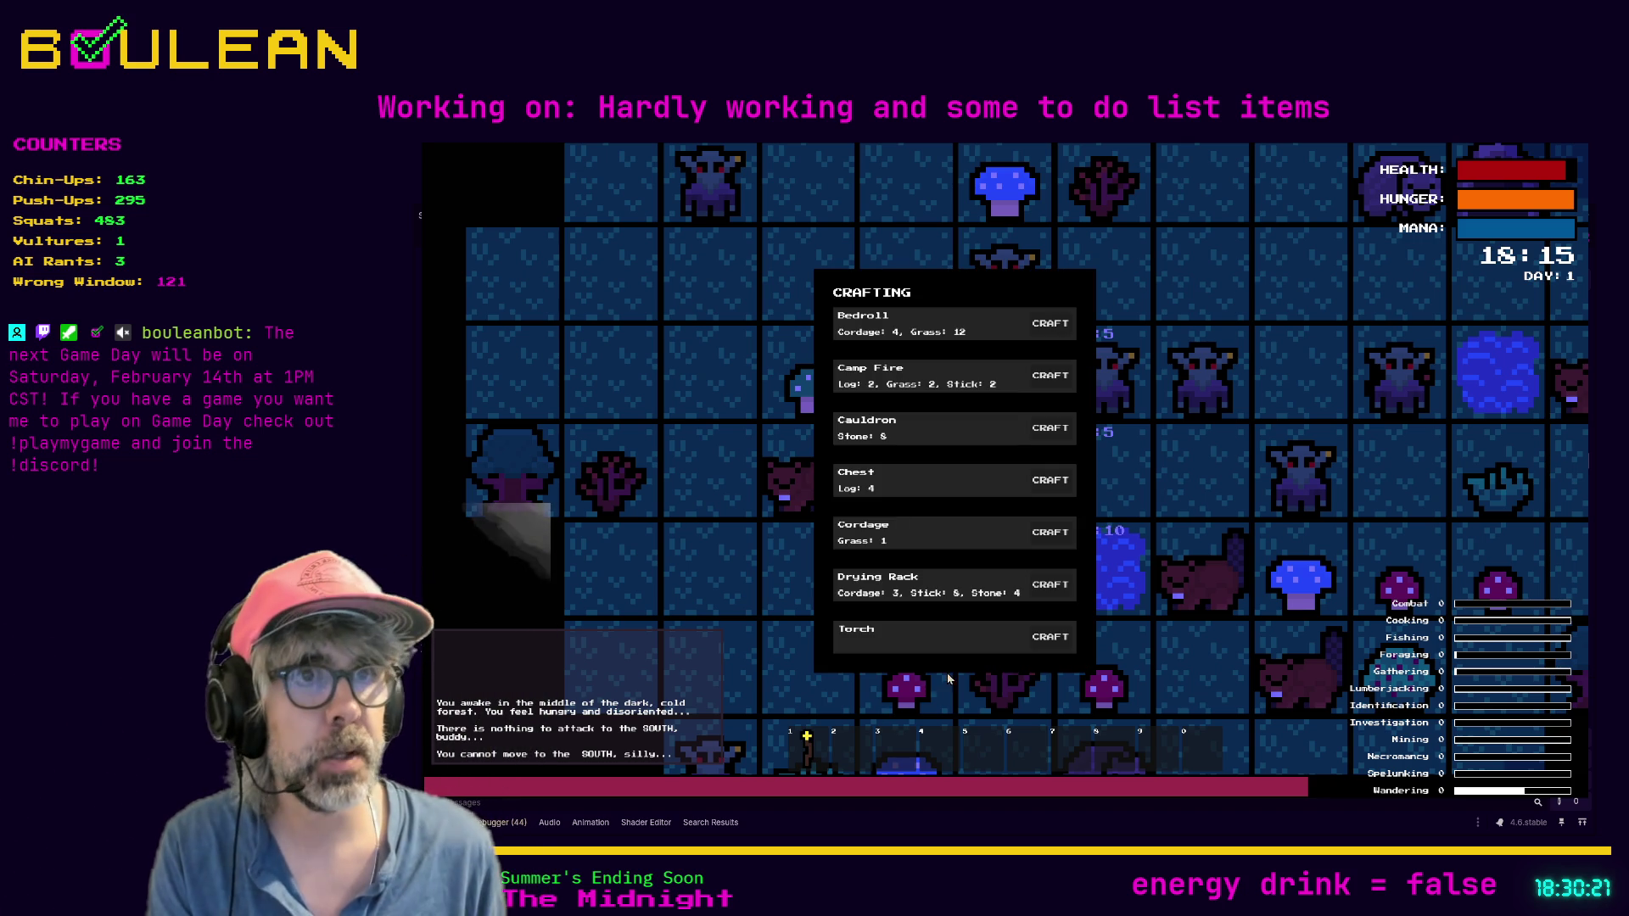
# Step: Craft a Camp Fire and place it on the tile east of the wizard
pyautogui.click(1050, 374)
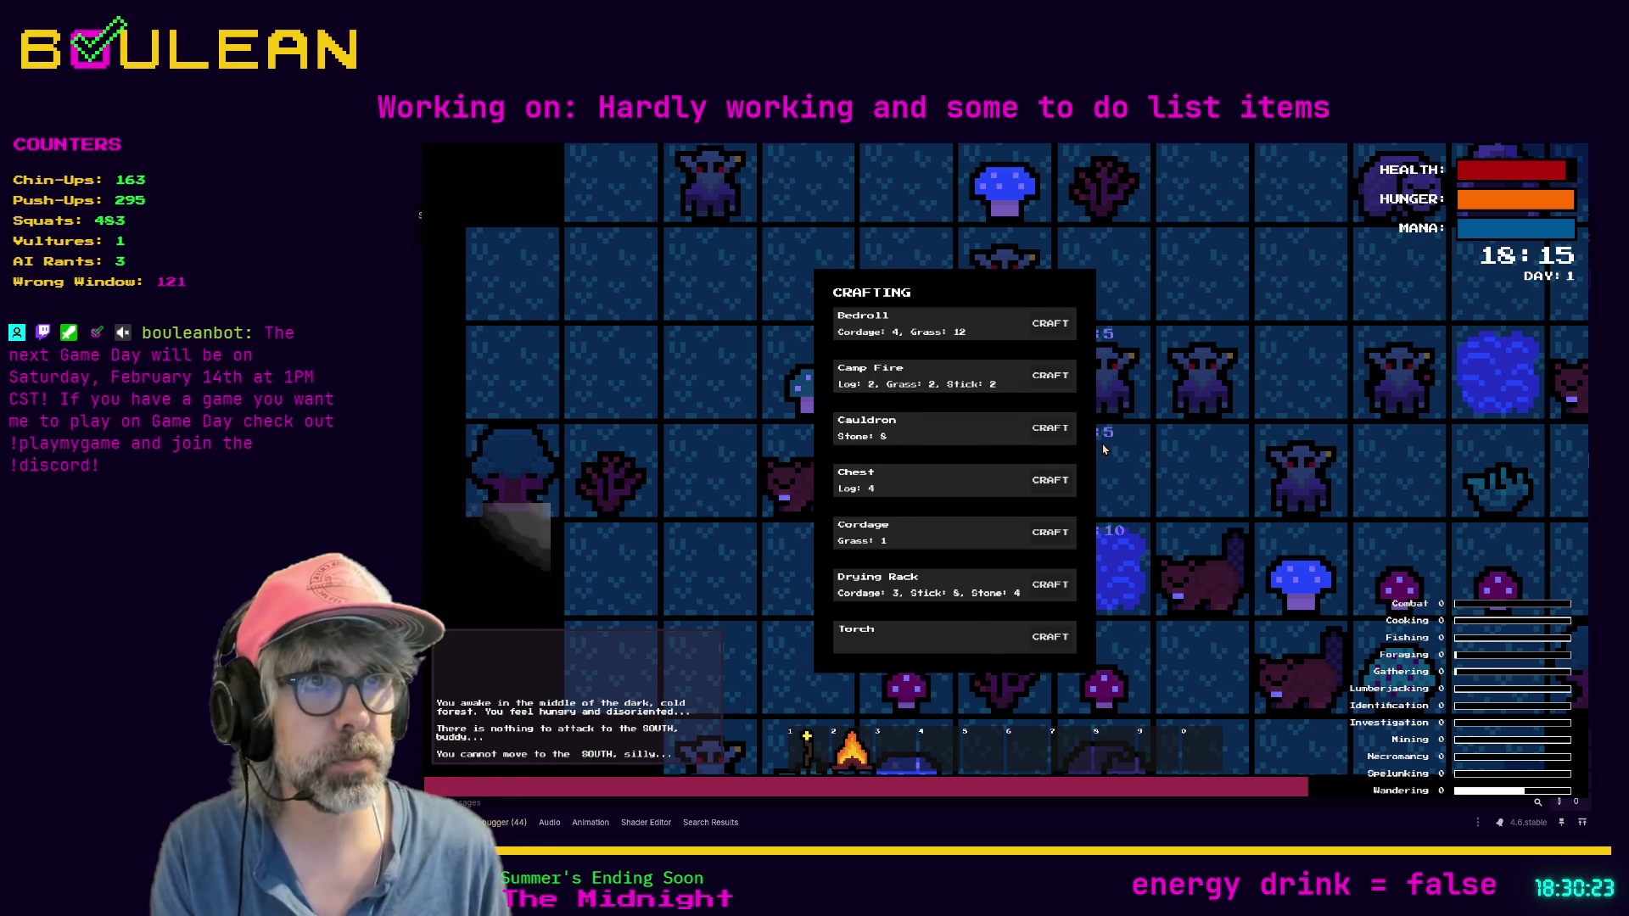
pyautogui.press('c')
pyautogui.click(1103, 451)
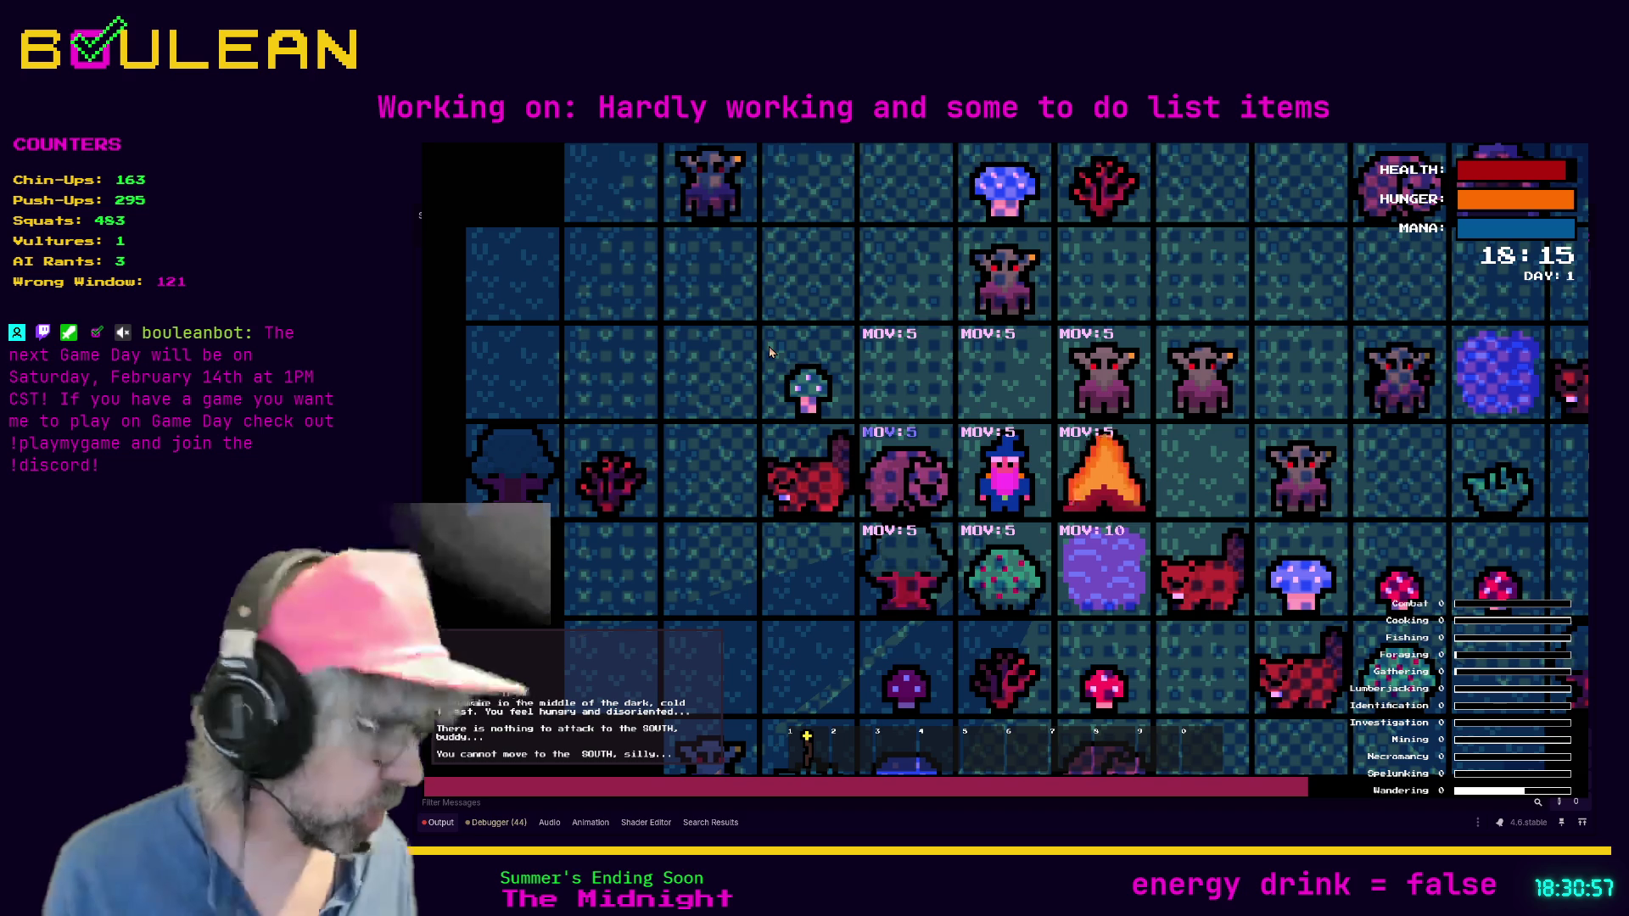
# Step: Stop the game and browse the Plan B: Terraform Steam store page
pyautogui.press('F8')
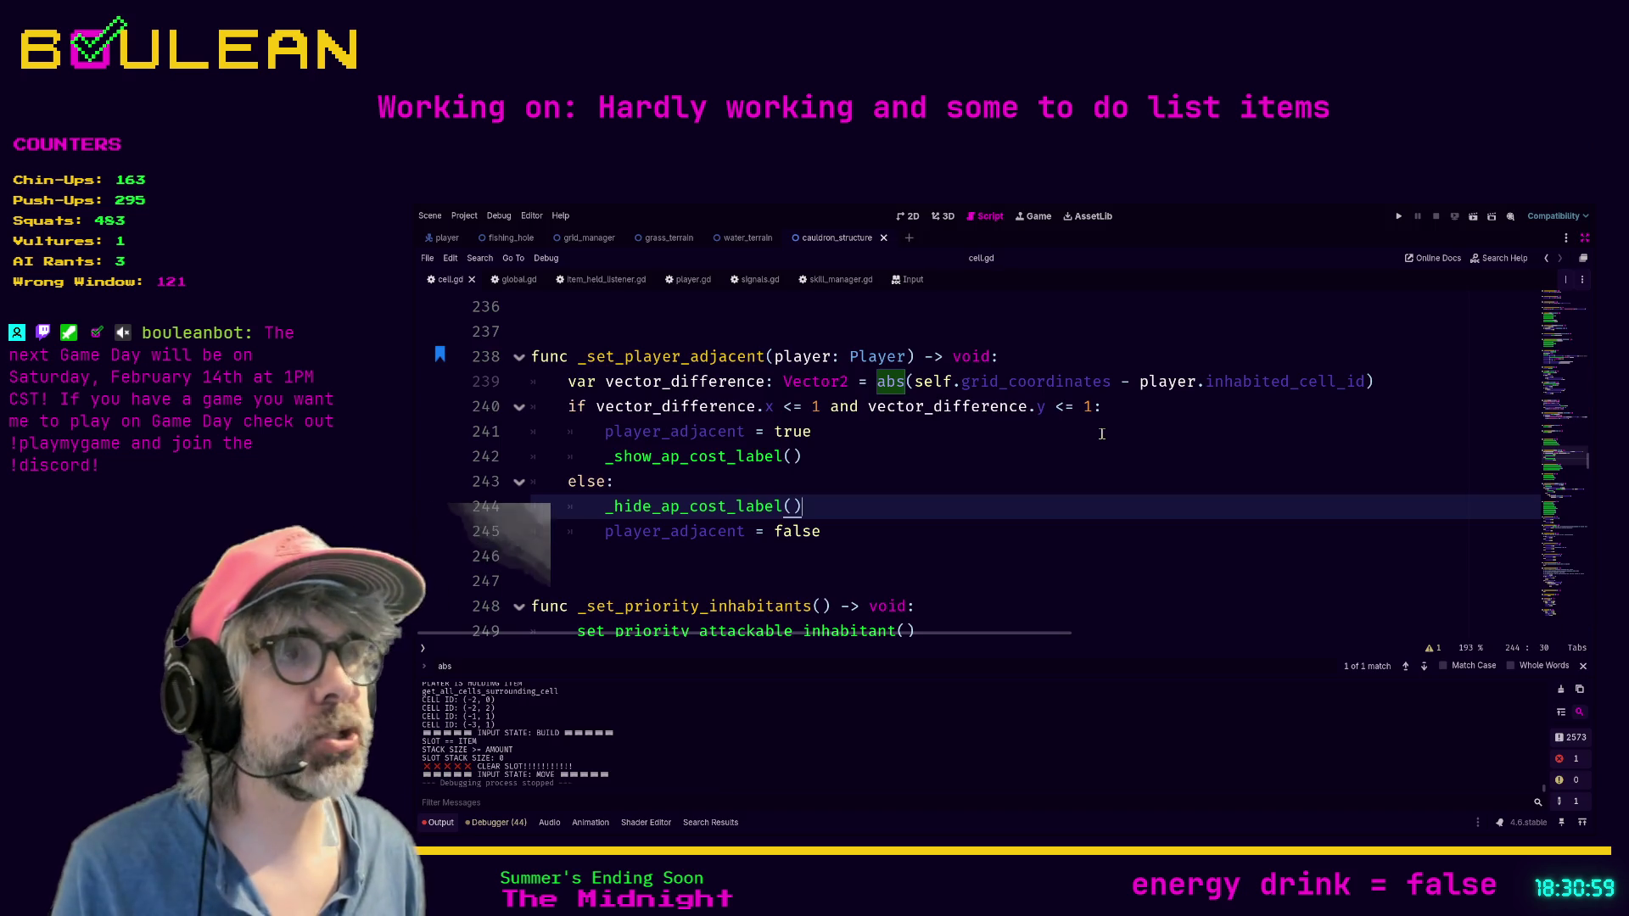
pyautogui.hotkey('alt', 'Tab')
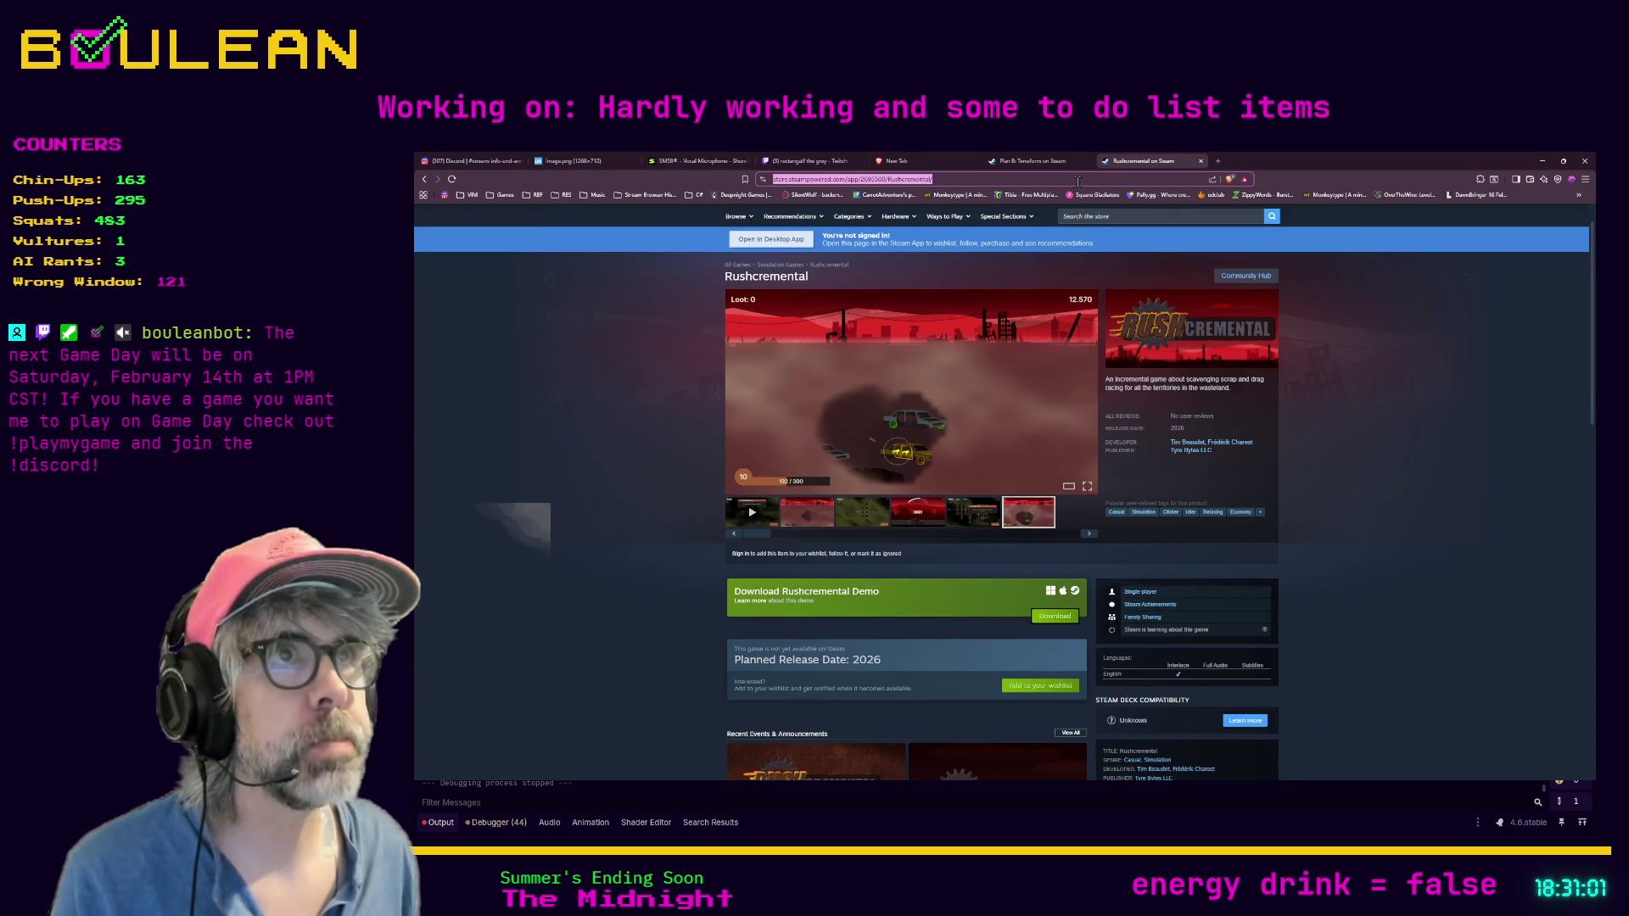
pyautogui.click(1060, 161)
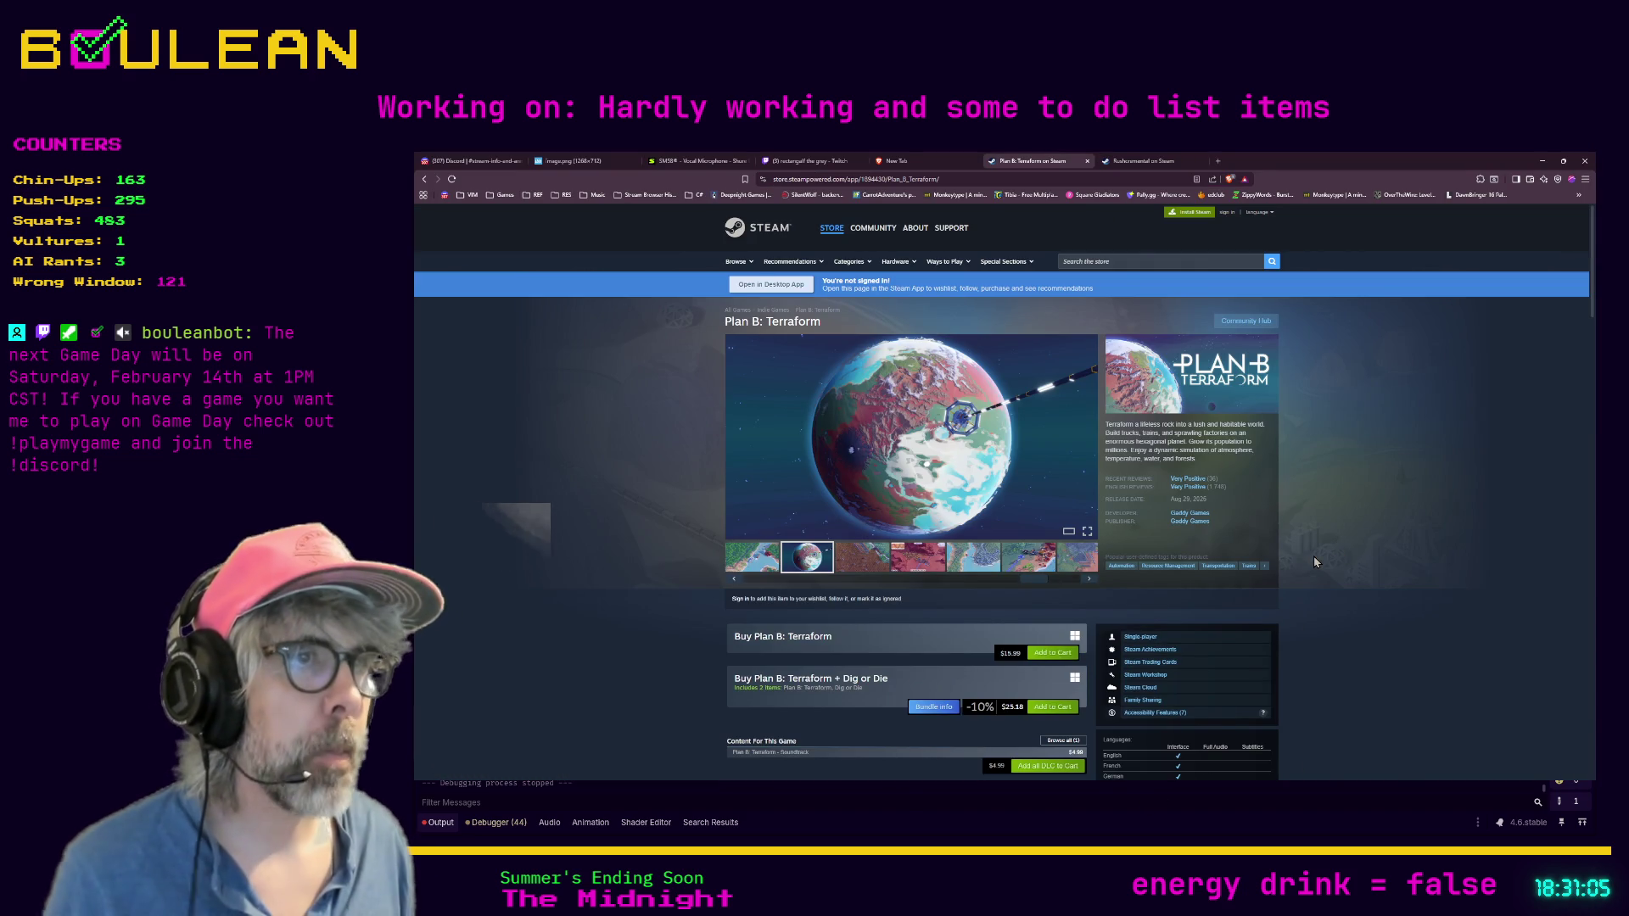
pyautogui.scroll(-2, 1313, 562)
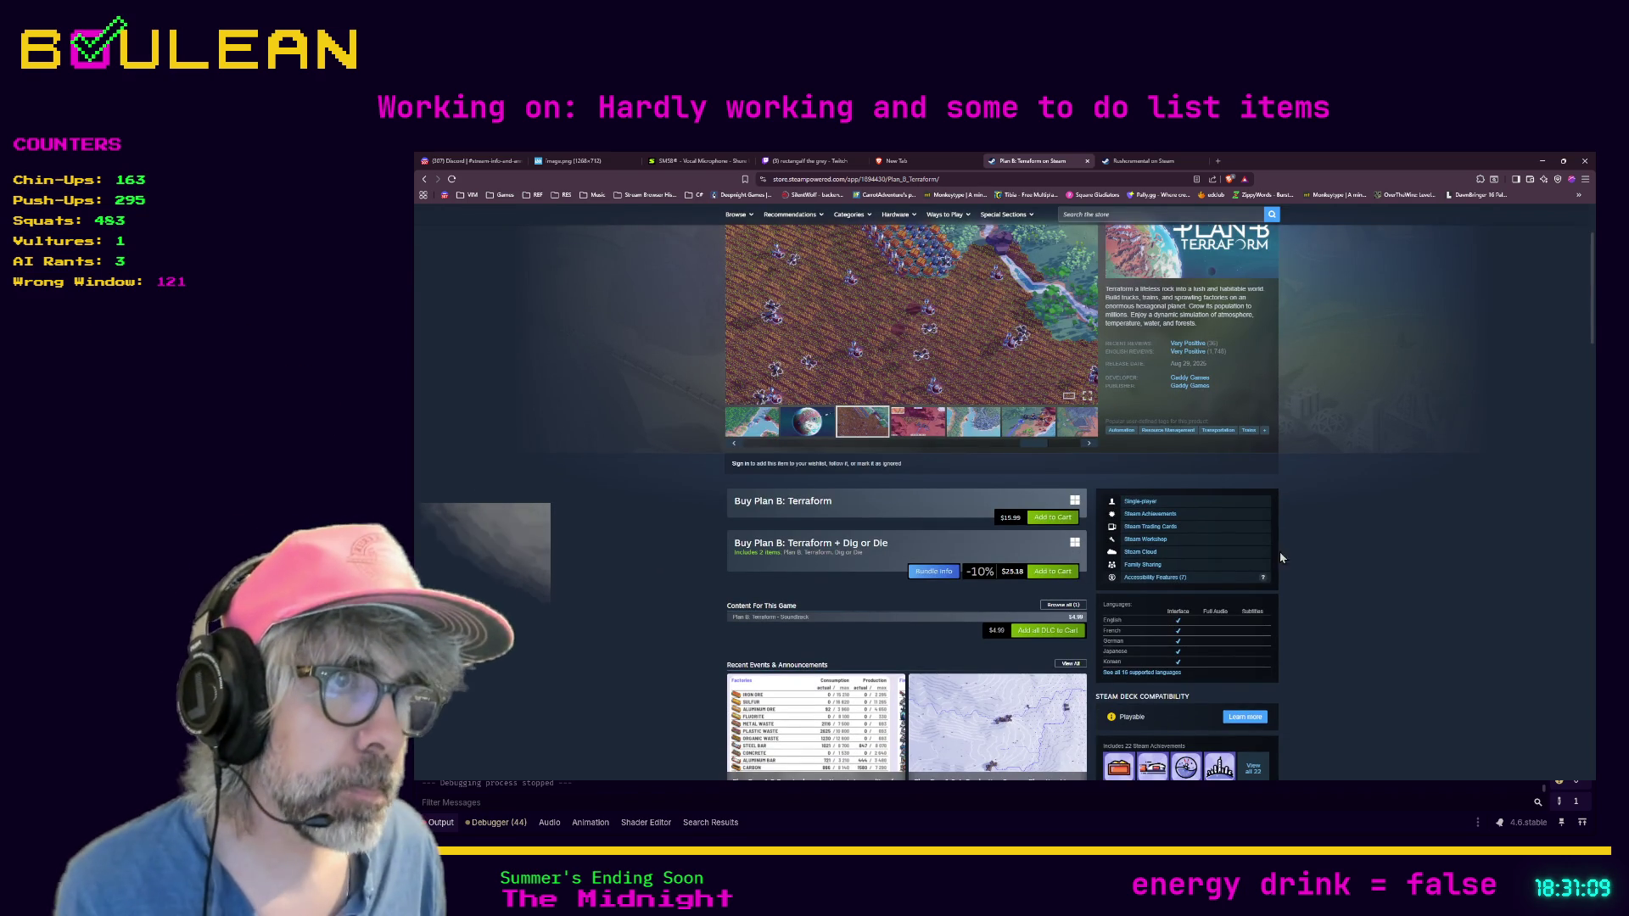
pyautogui.scroll(-1, 1315, 475)
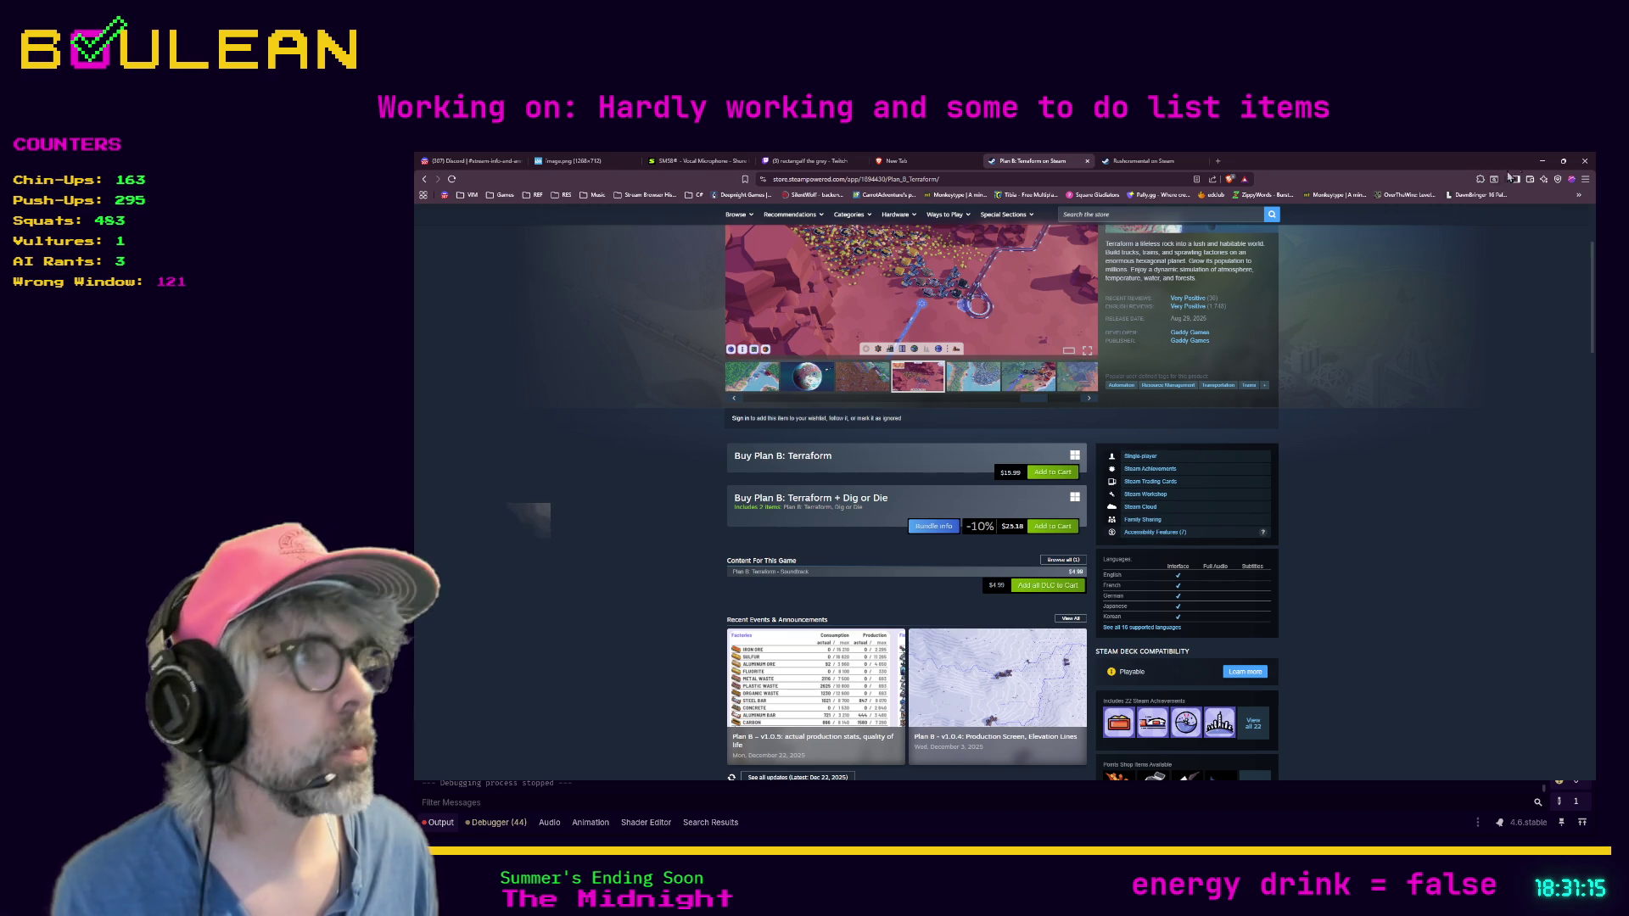
# Step: Return to cell.gd and scroll down through the script past lines 273 and 297
pyautogui.click(1542, 161)
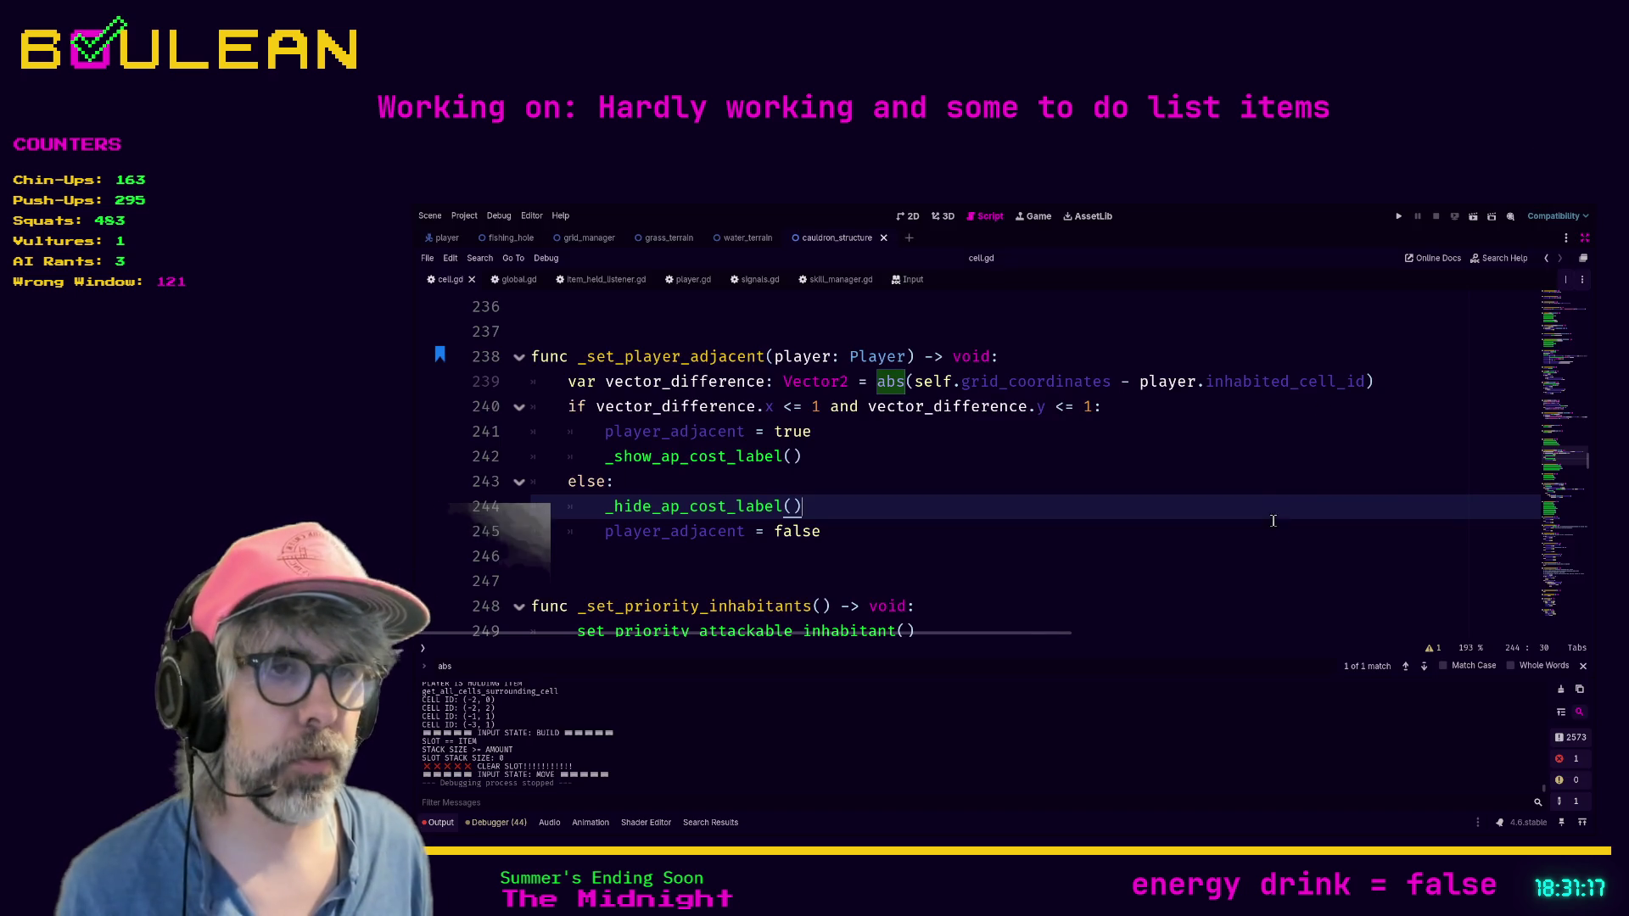
pyautogui.click(983, 596)
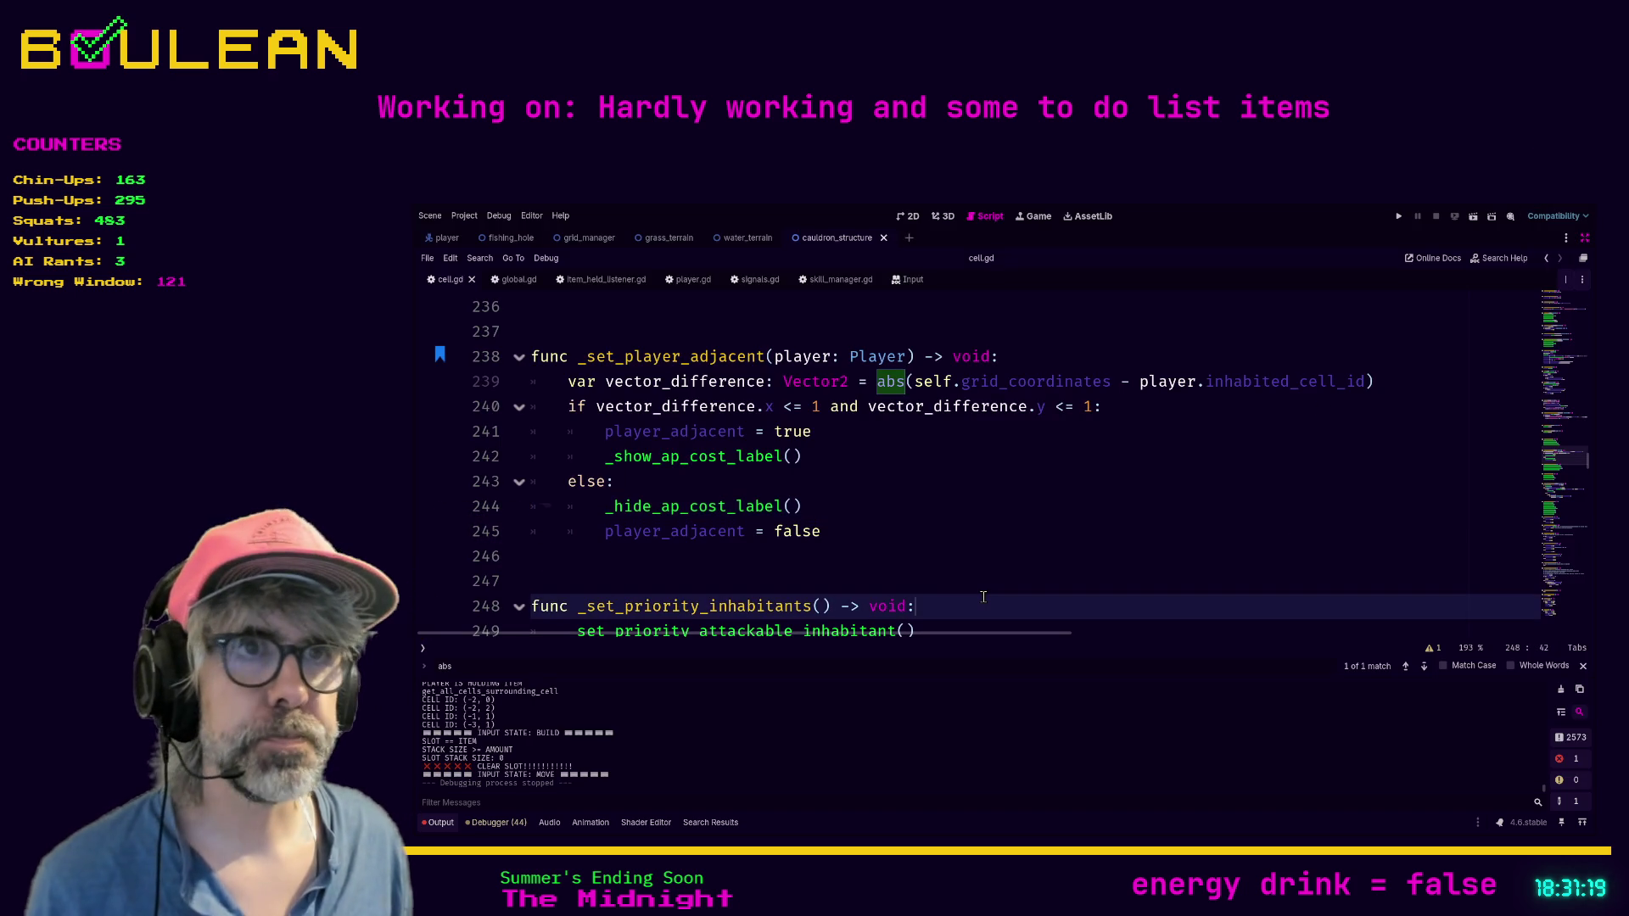
pyautogui.scroll(-3, 868, 520)
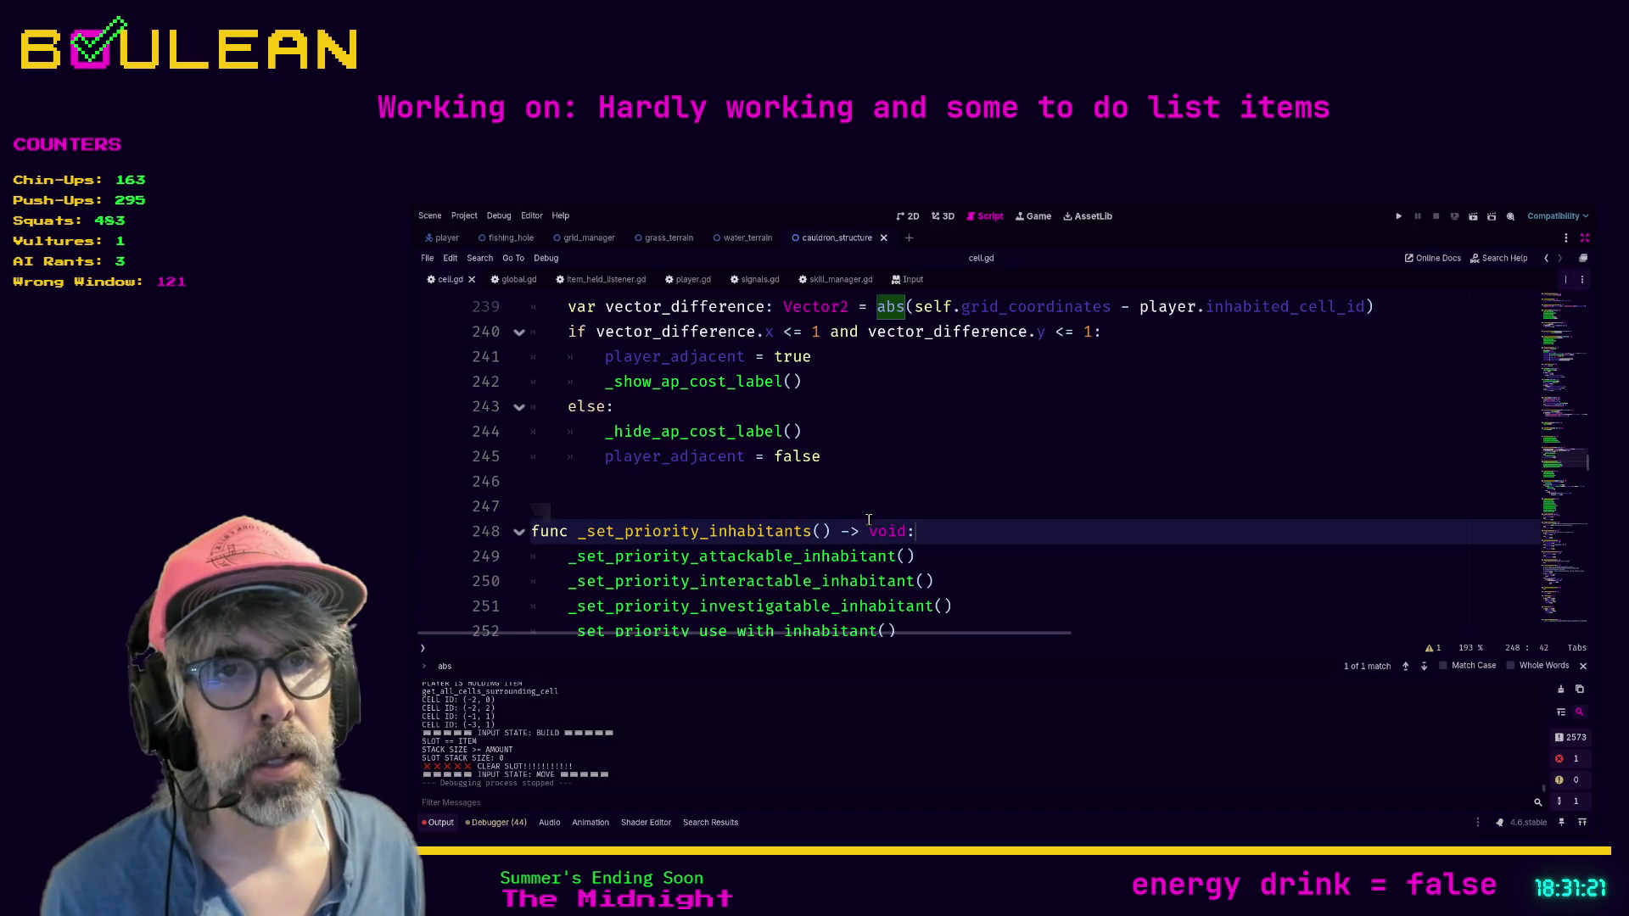
pyautogui.scroll(-6, 869, 519)
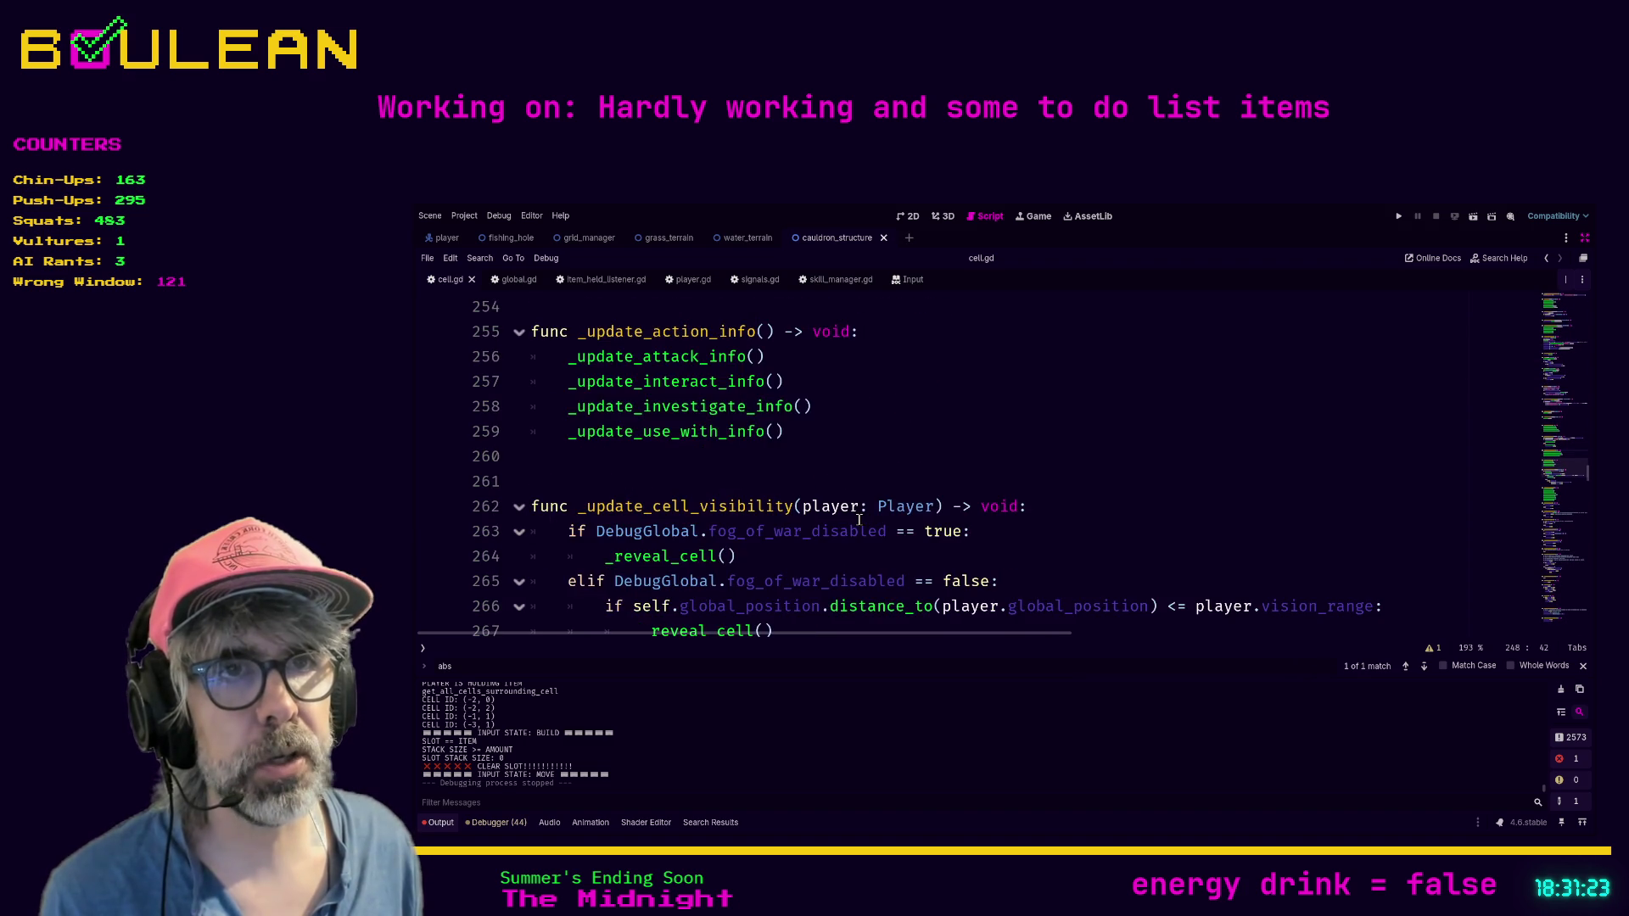
pyautogui.click(871, 555)
pyautogui.scroll(-7, 869, 554)
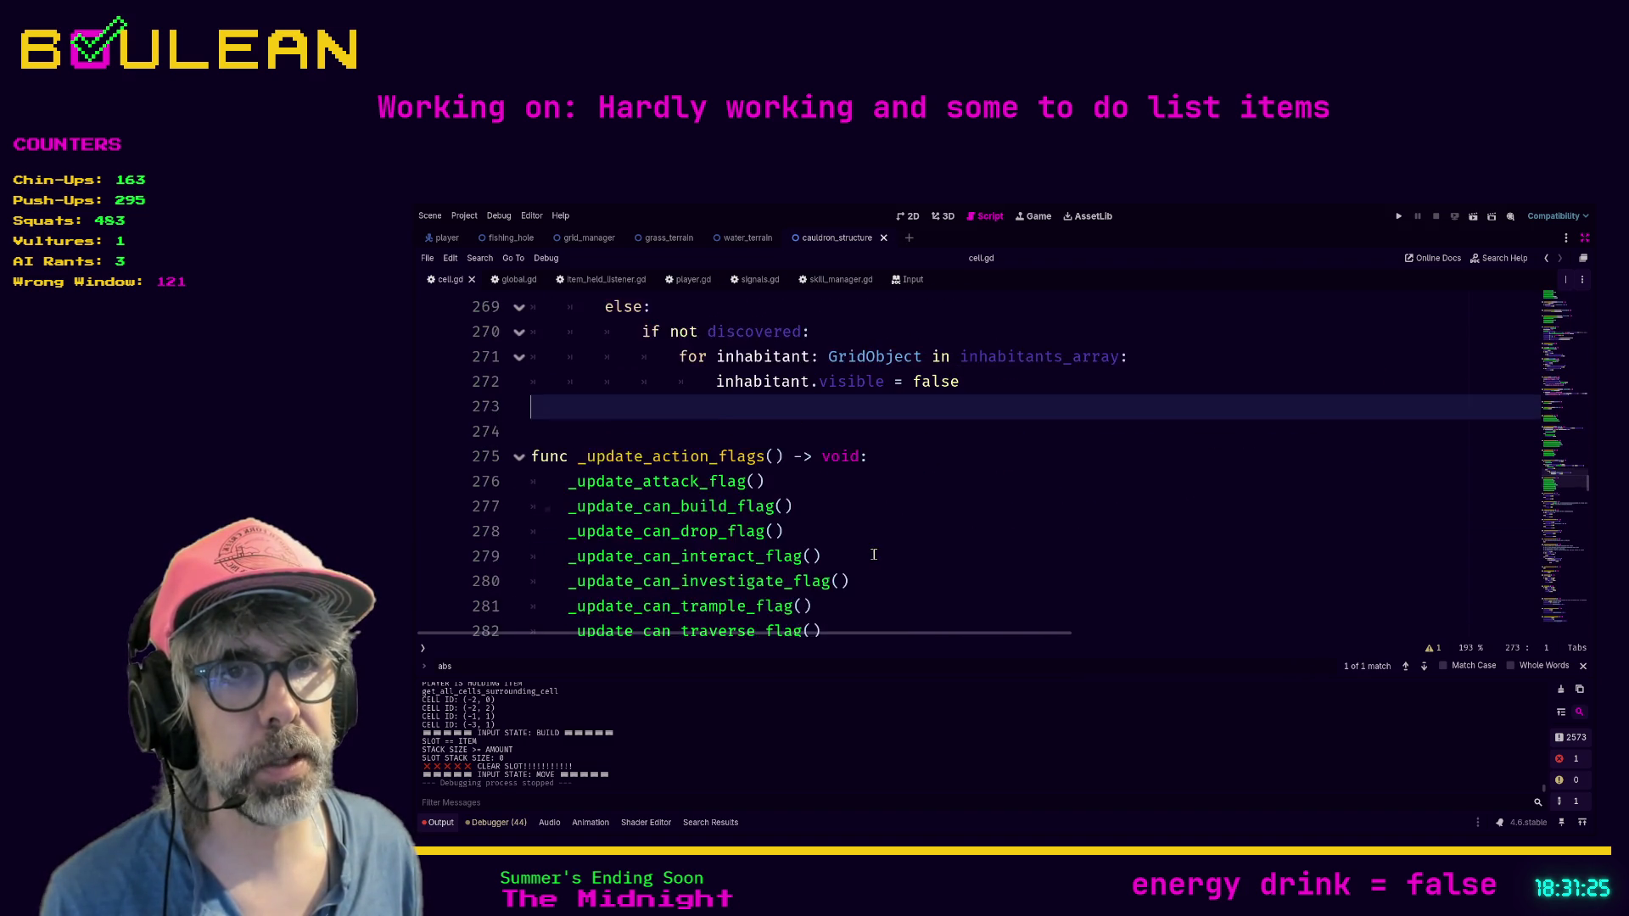
pyautogui.scroll(-2, 871, 556)
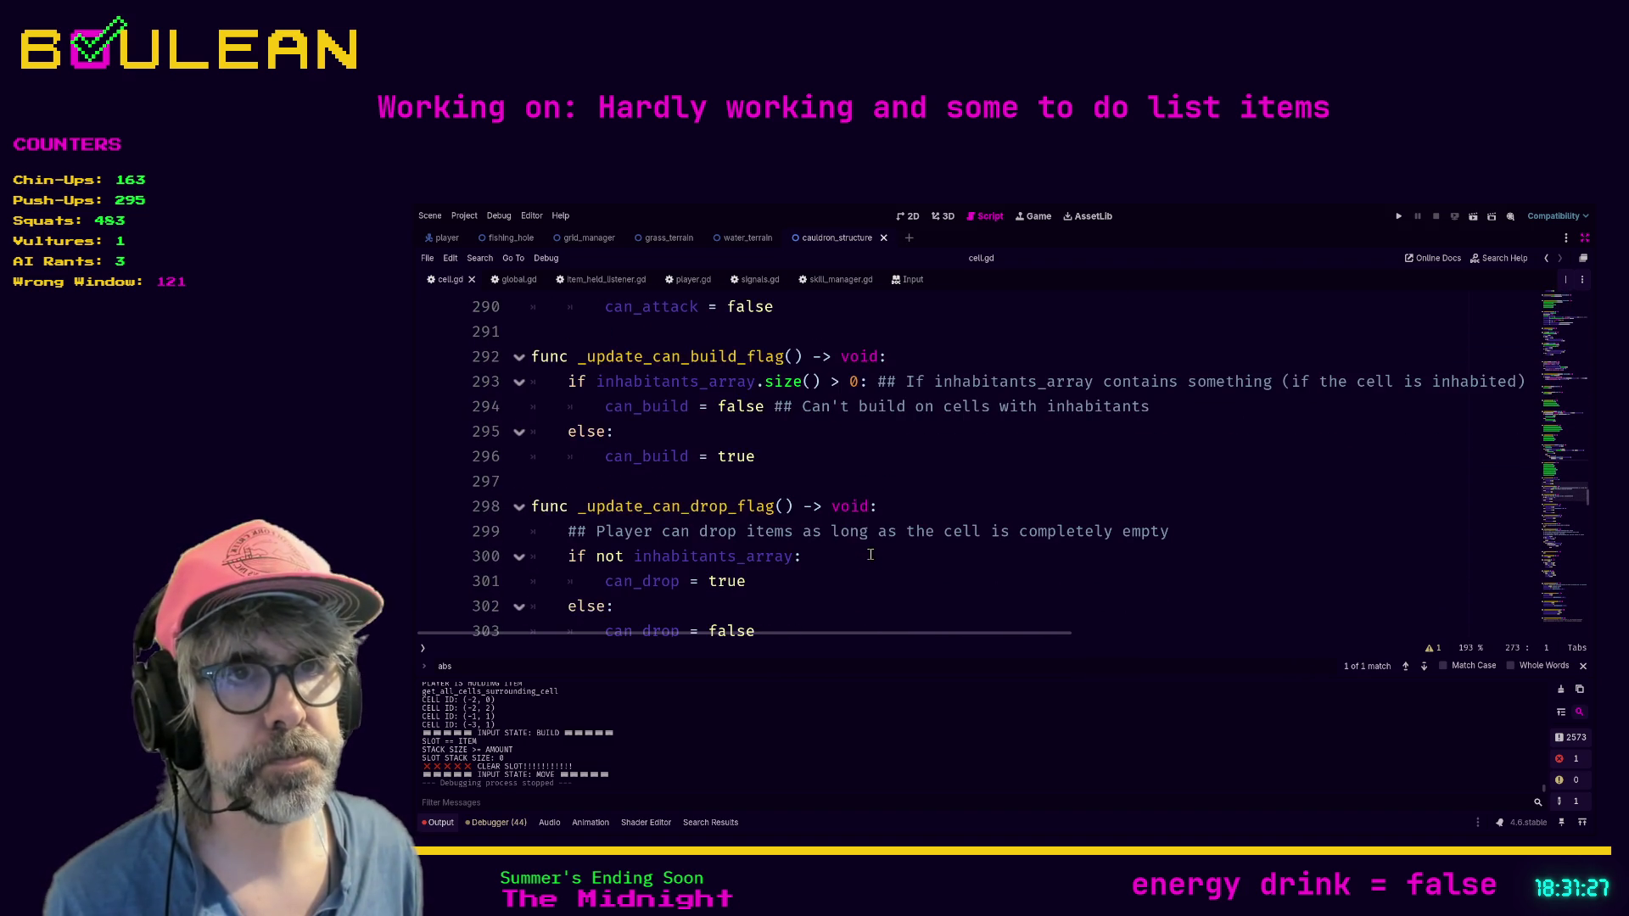
pyautogui.click(894, 481)
# Step: Scroll back up to around line 236 and search the script for '_process'
pyautogui.hotkey('ctrl', 'f')
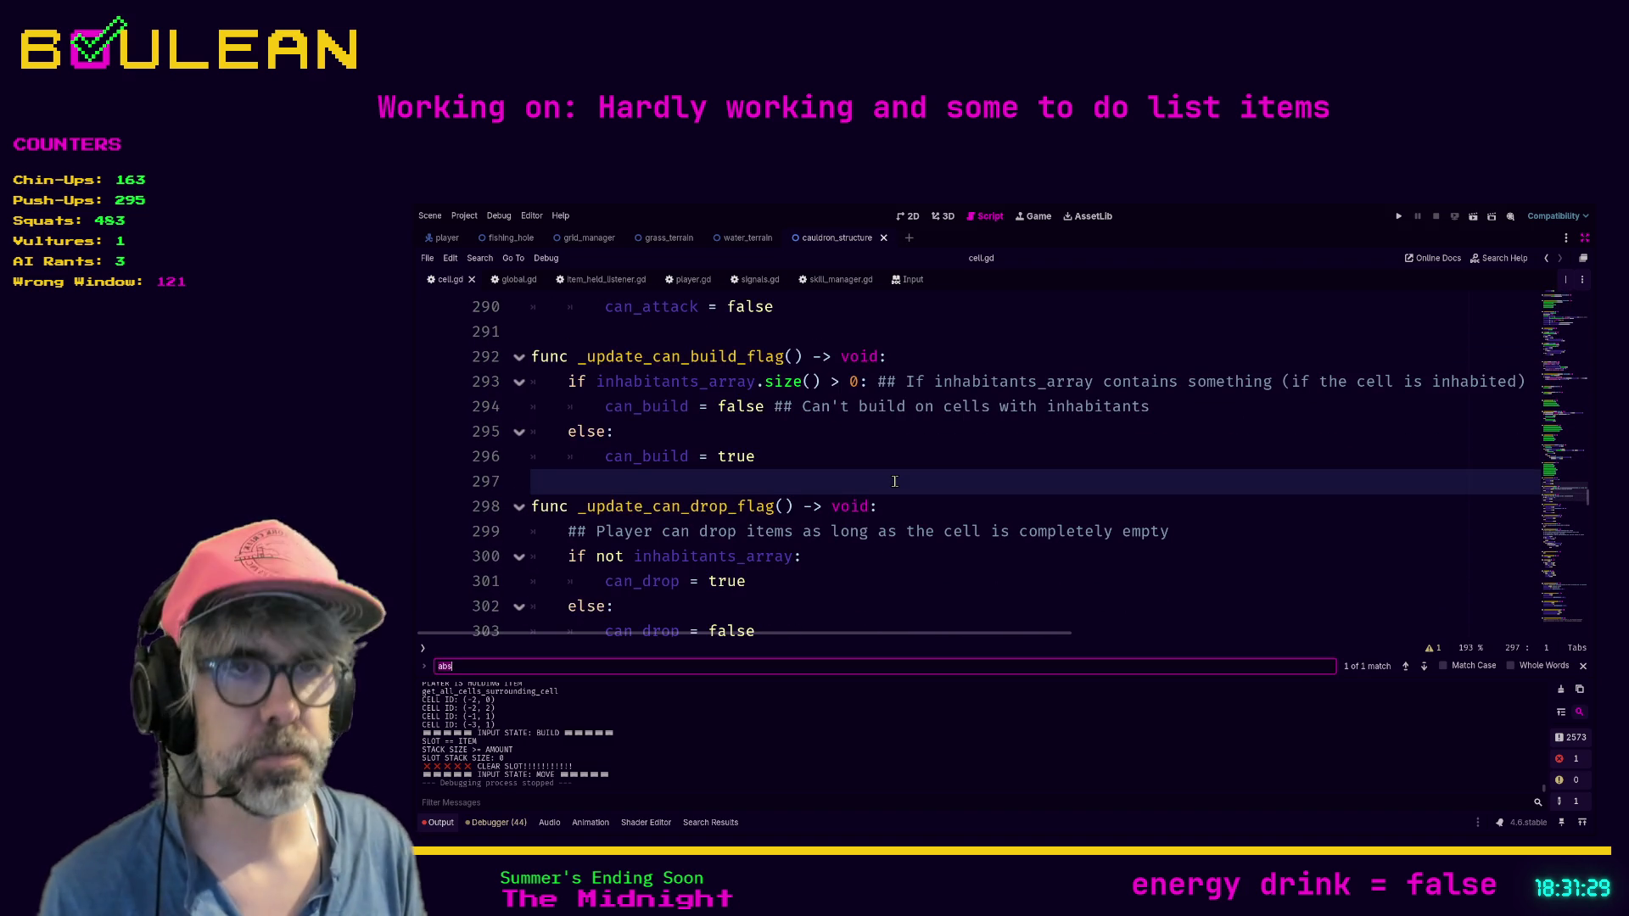
pyautogui.click(903, 480)
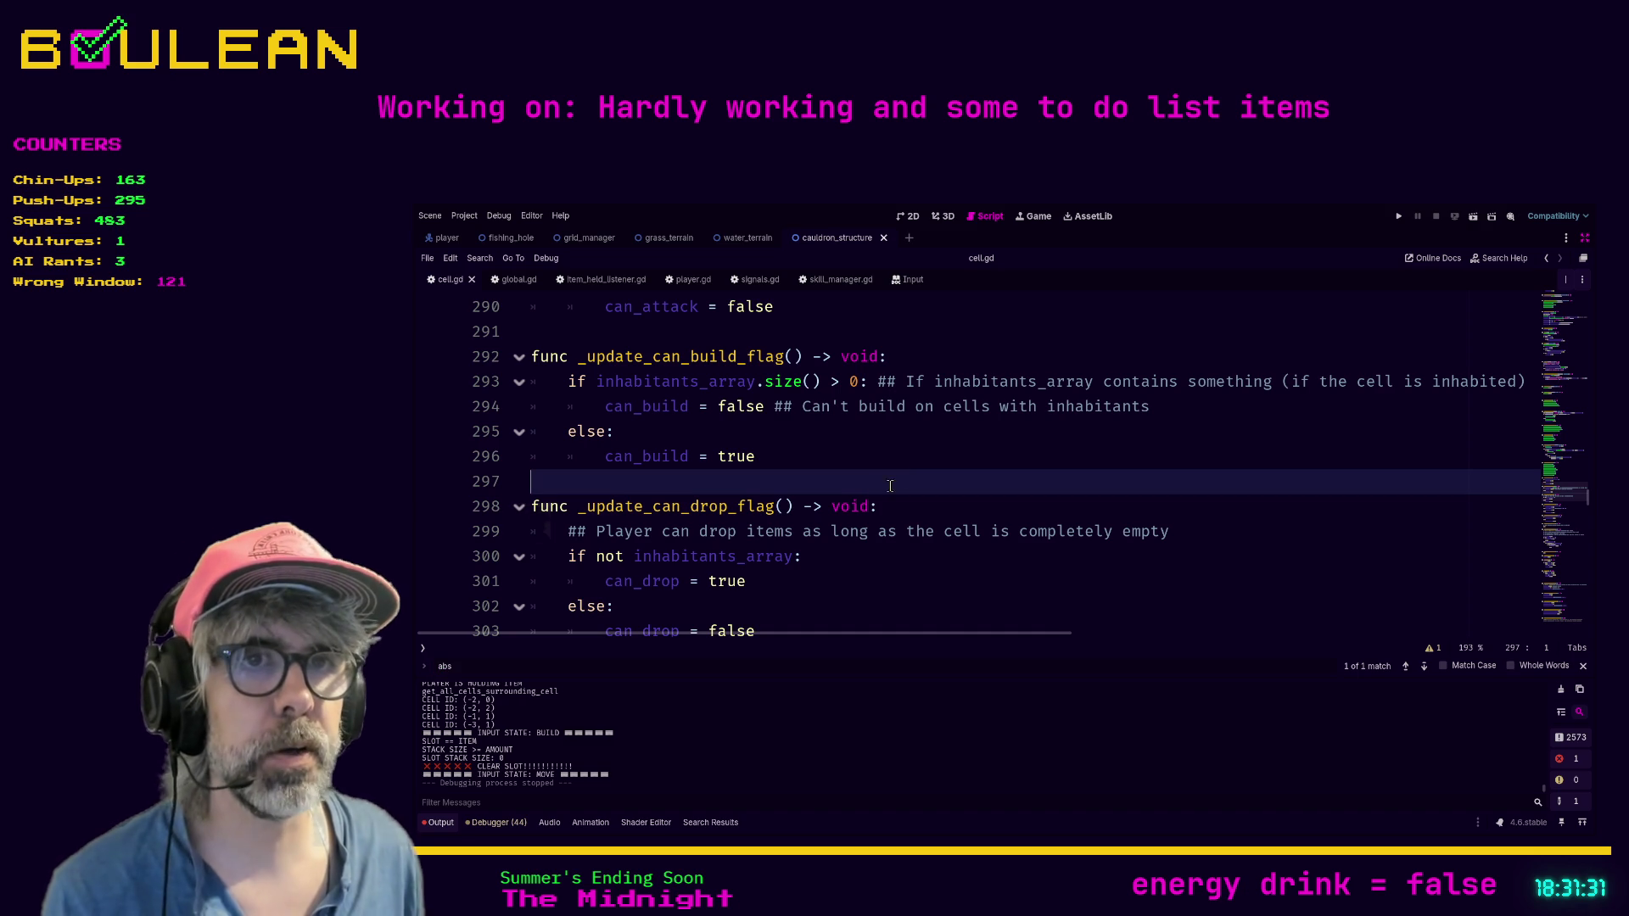
pyautogui.scroll(12, 889, 486)
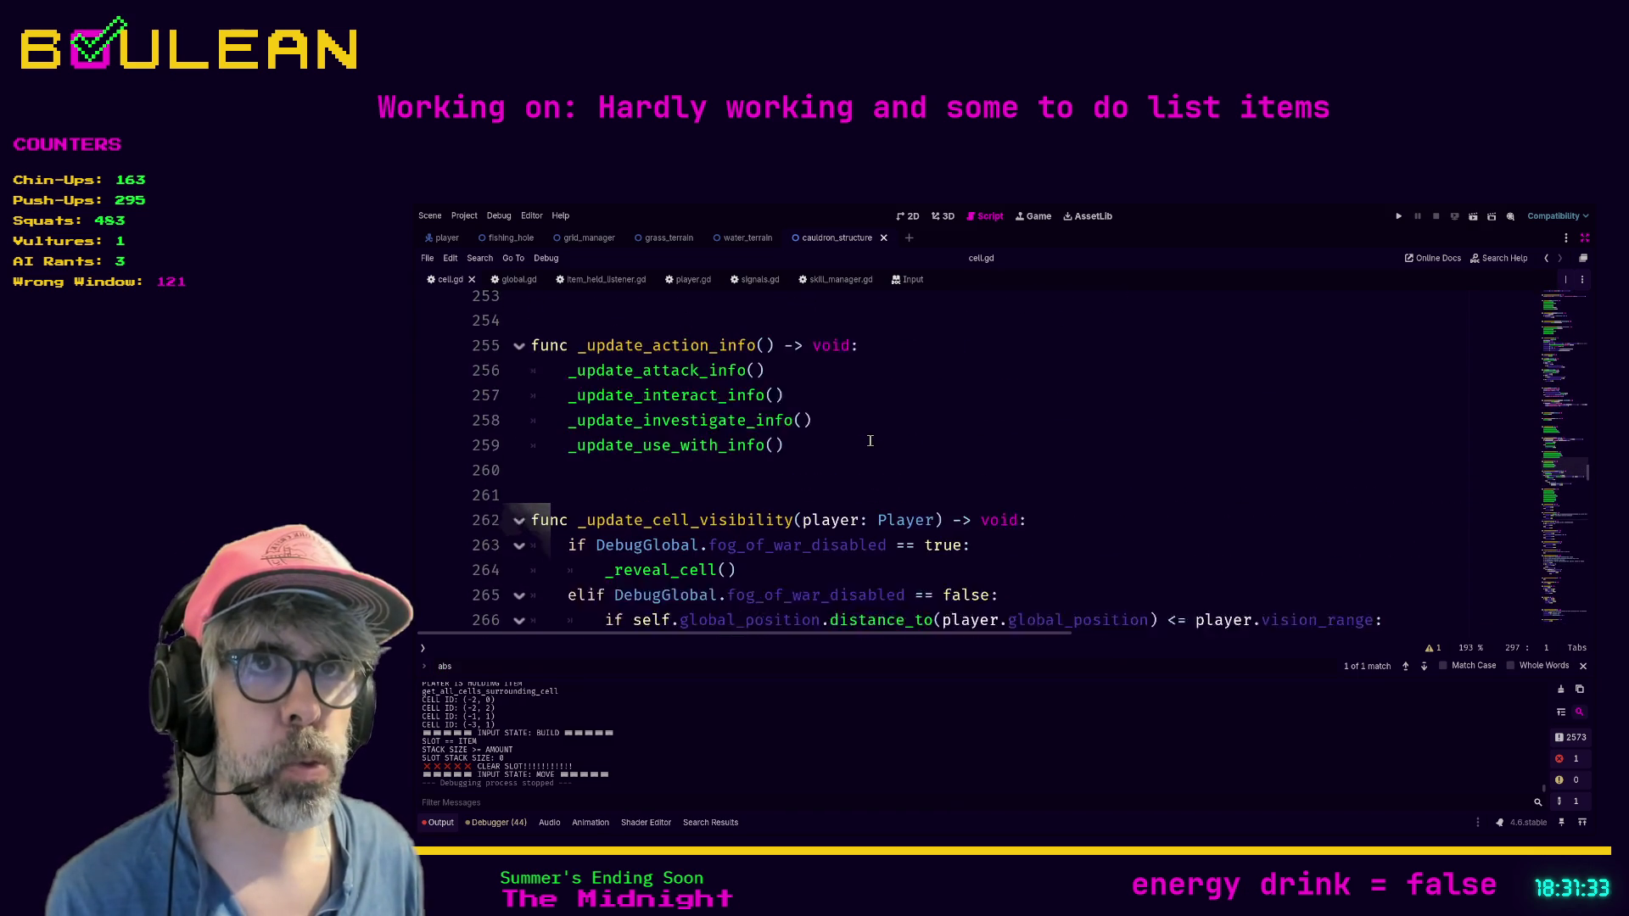
pyautogui.scroll(6, 869, 440)
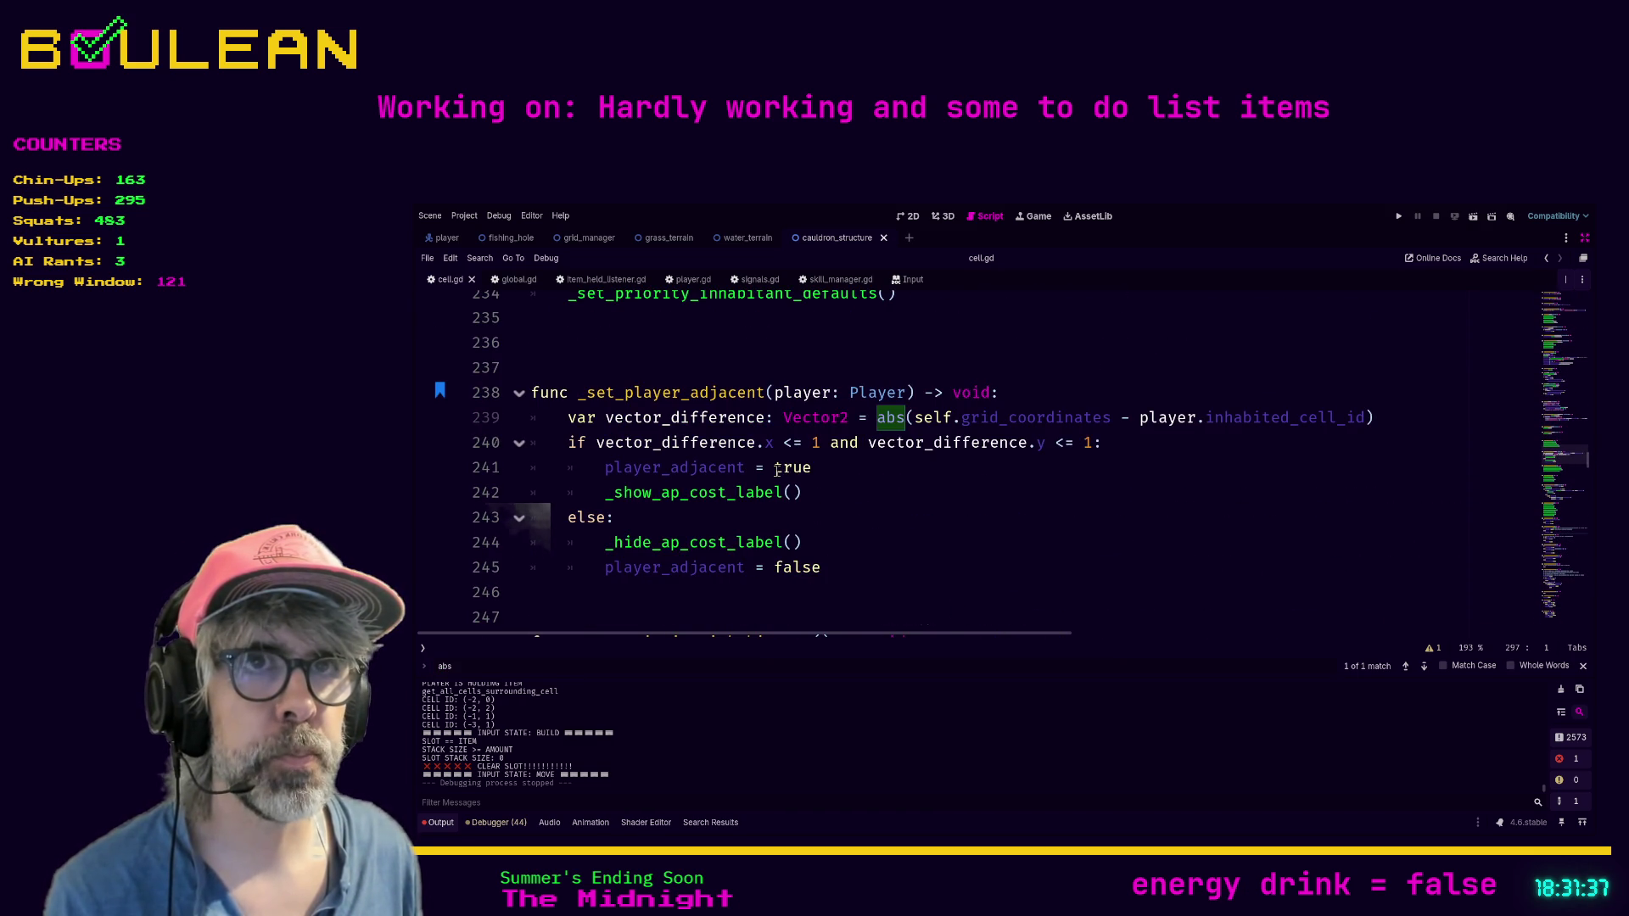
pyautogui.click(795, 355)
pyautogui.hotkey('ctrl', 'f')
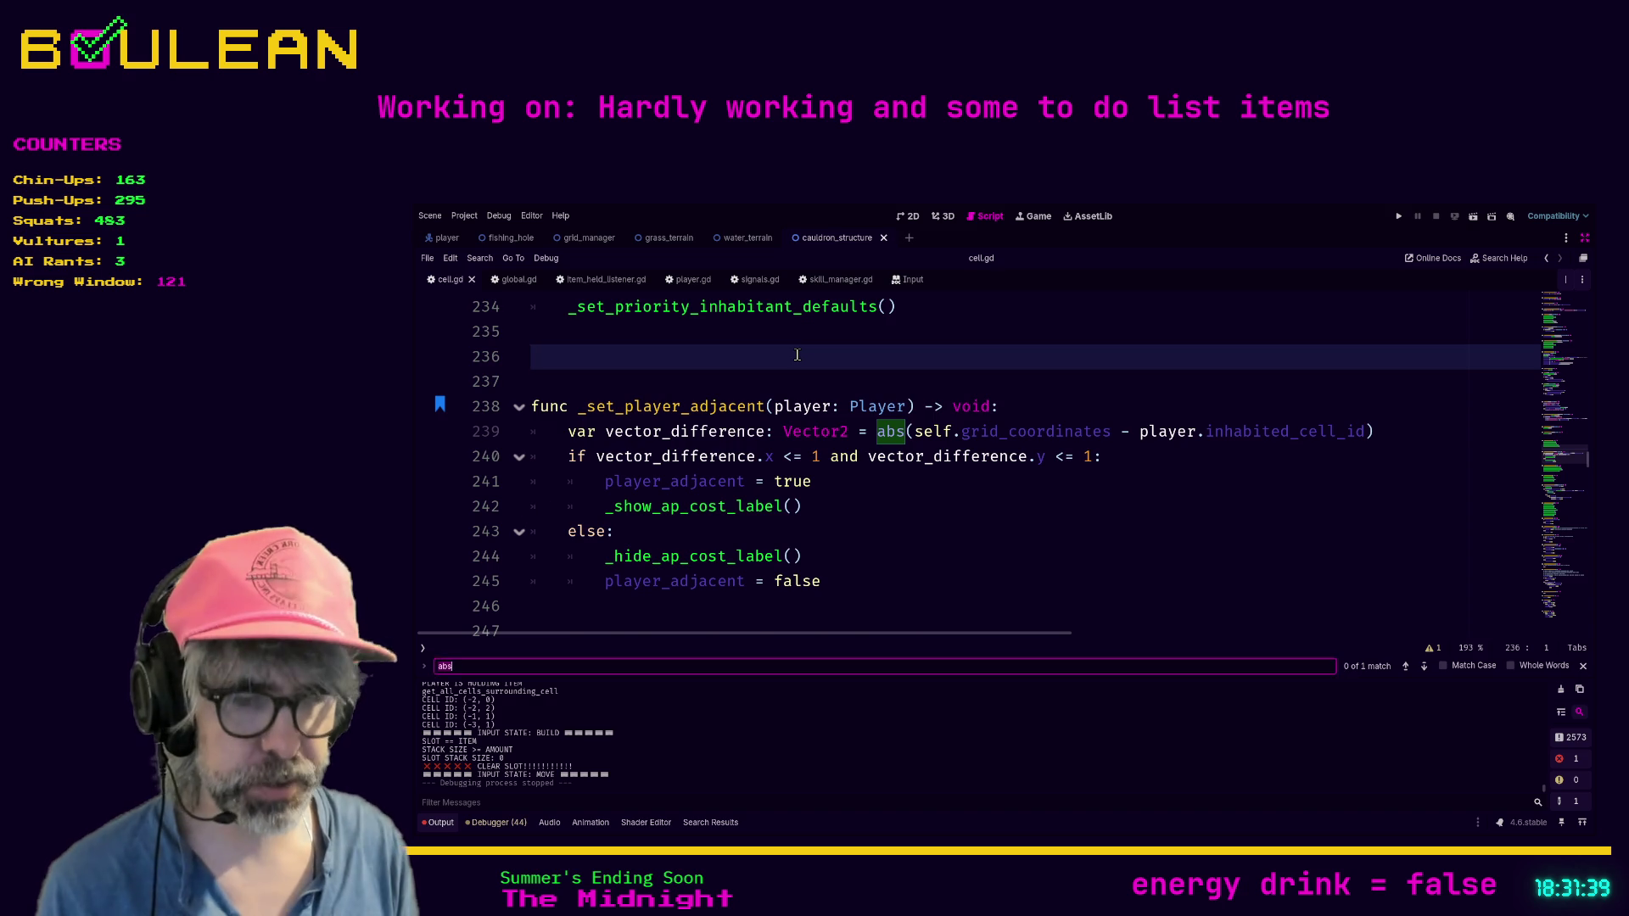
pyautogui.write('_process')
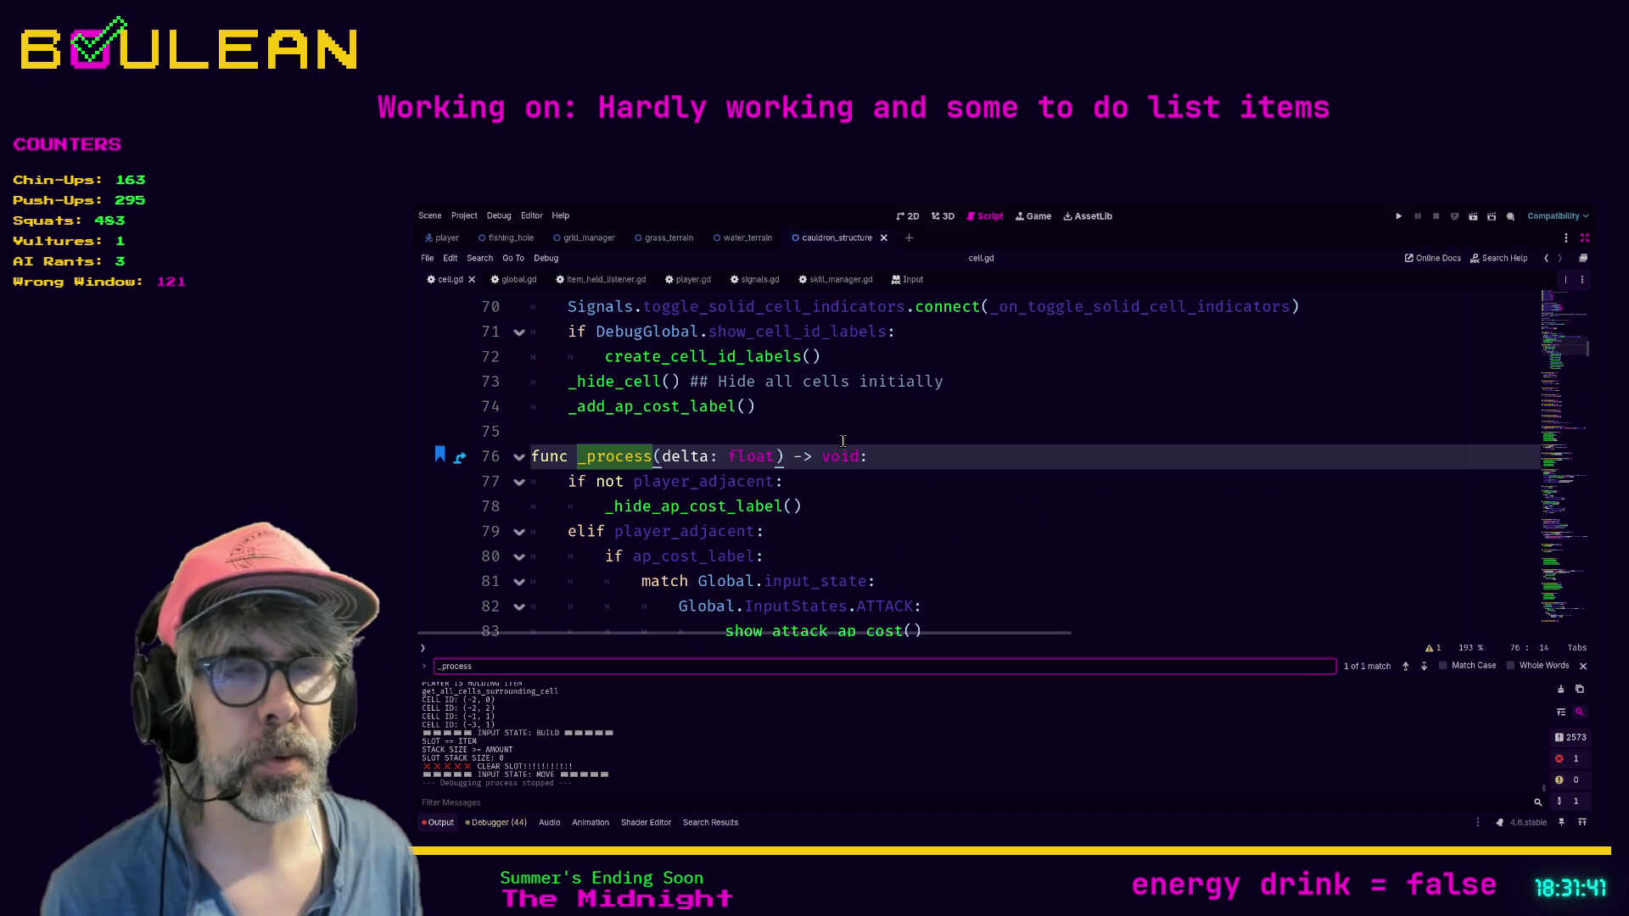
# Step: Nest _hide_ap_cost_label() under a new 'if ap_cost_label.visible:' check and save cell.gd
pyautogui.scroll(-1, 857, 458)
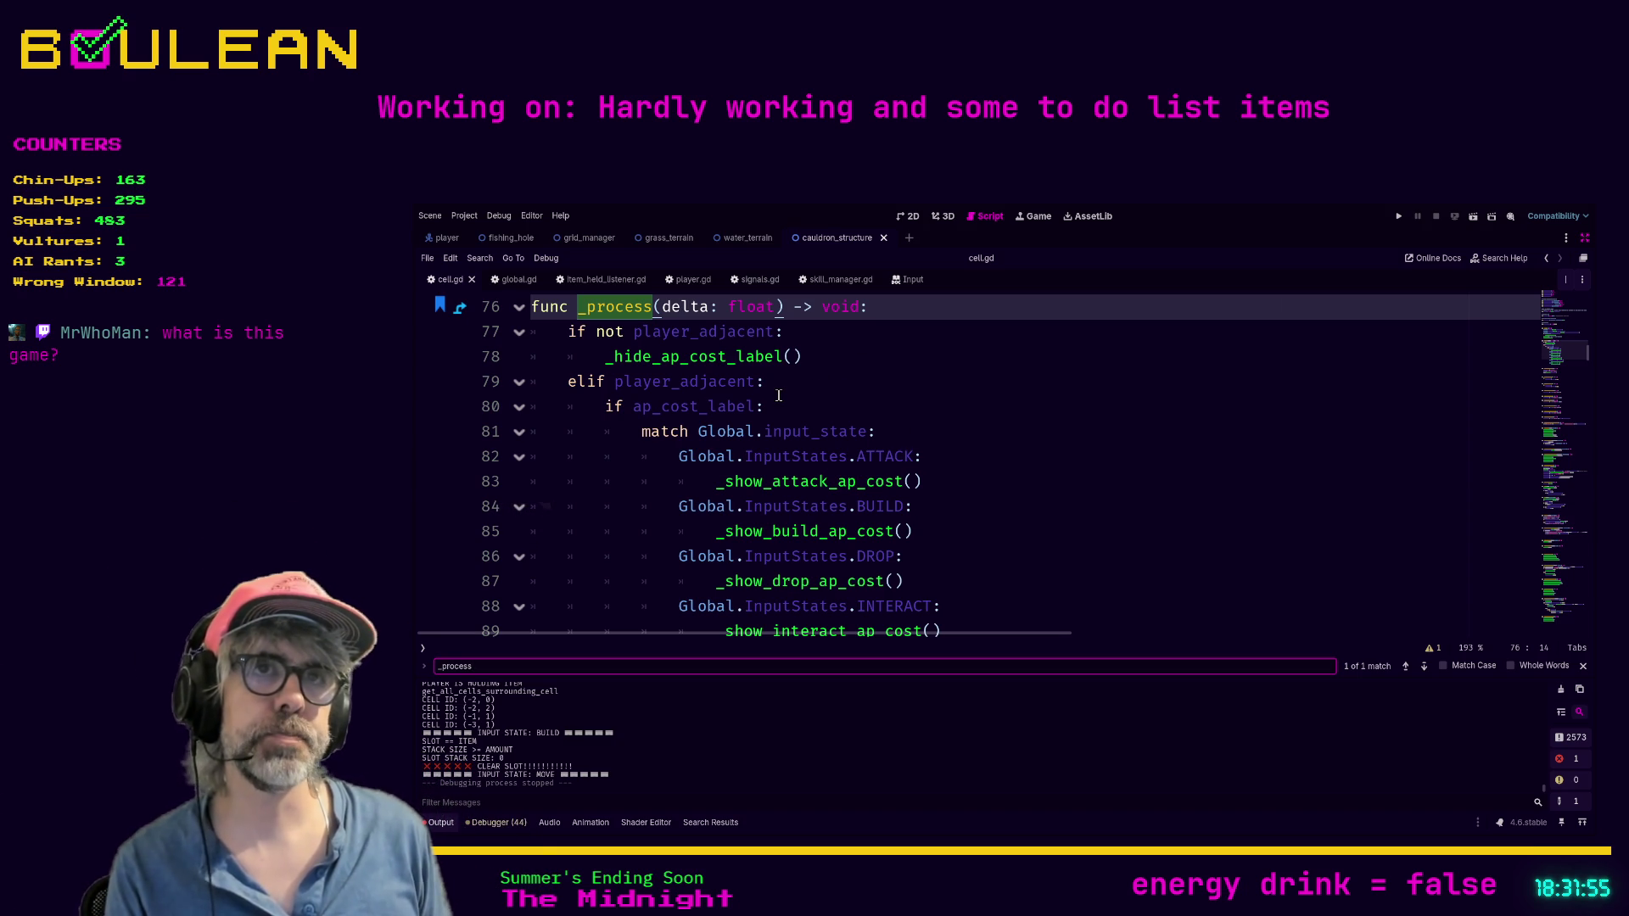
pyautogui.click(828, 333)
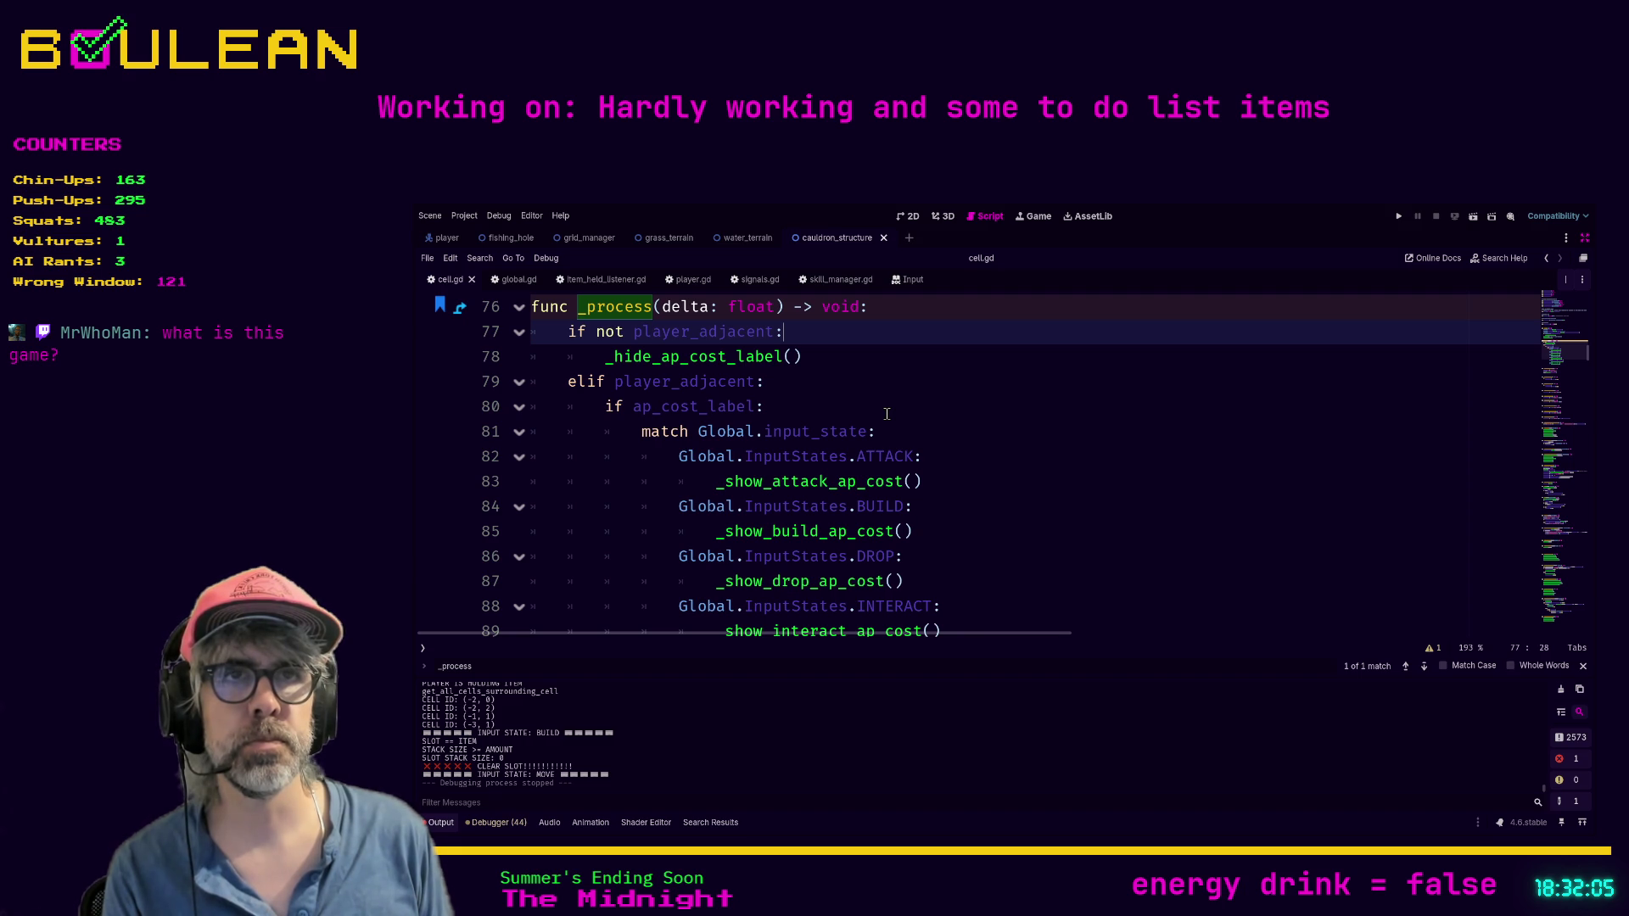
pyautogui.press('Return')
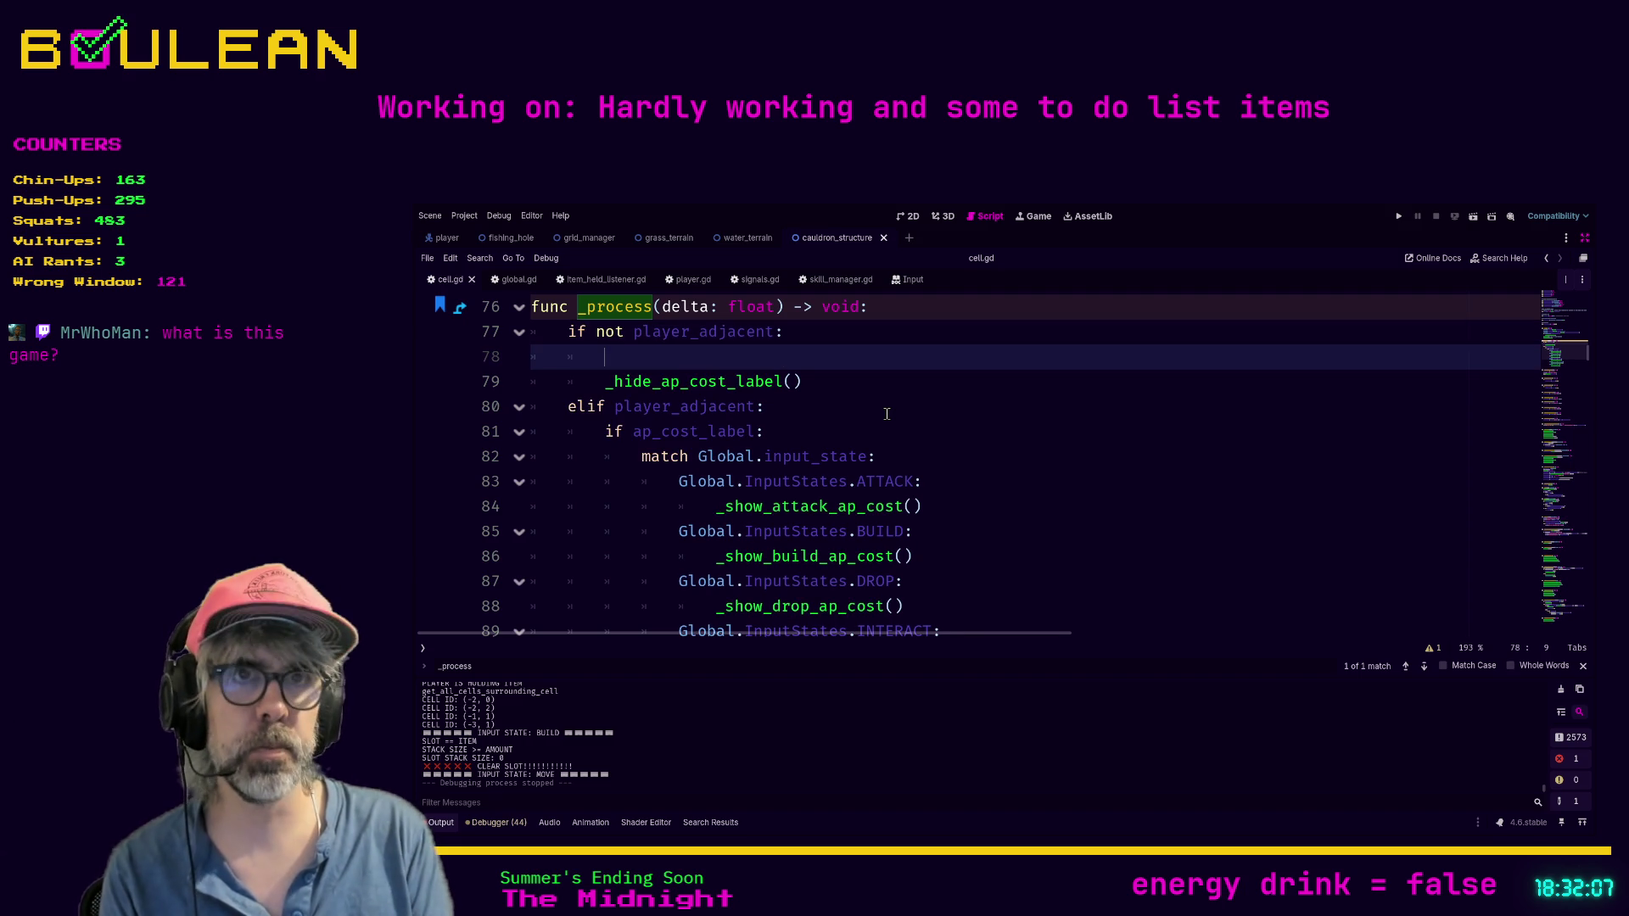
pyautogui.write('if apy')
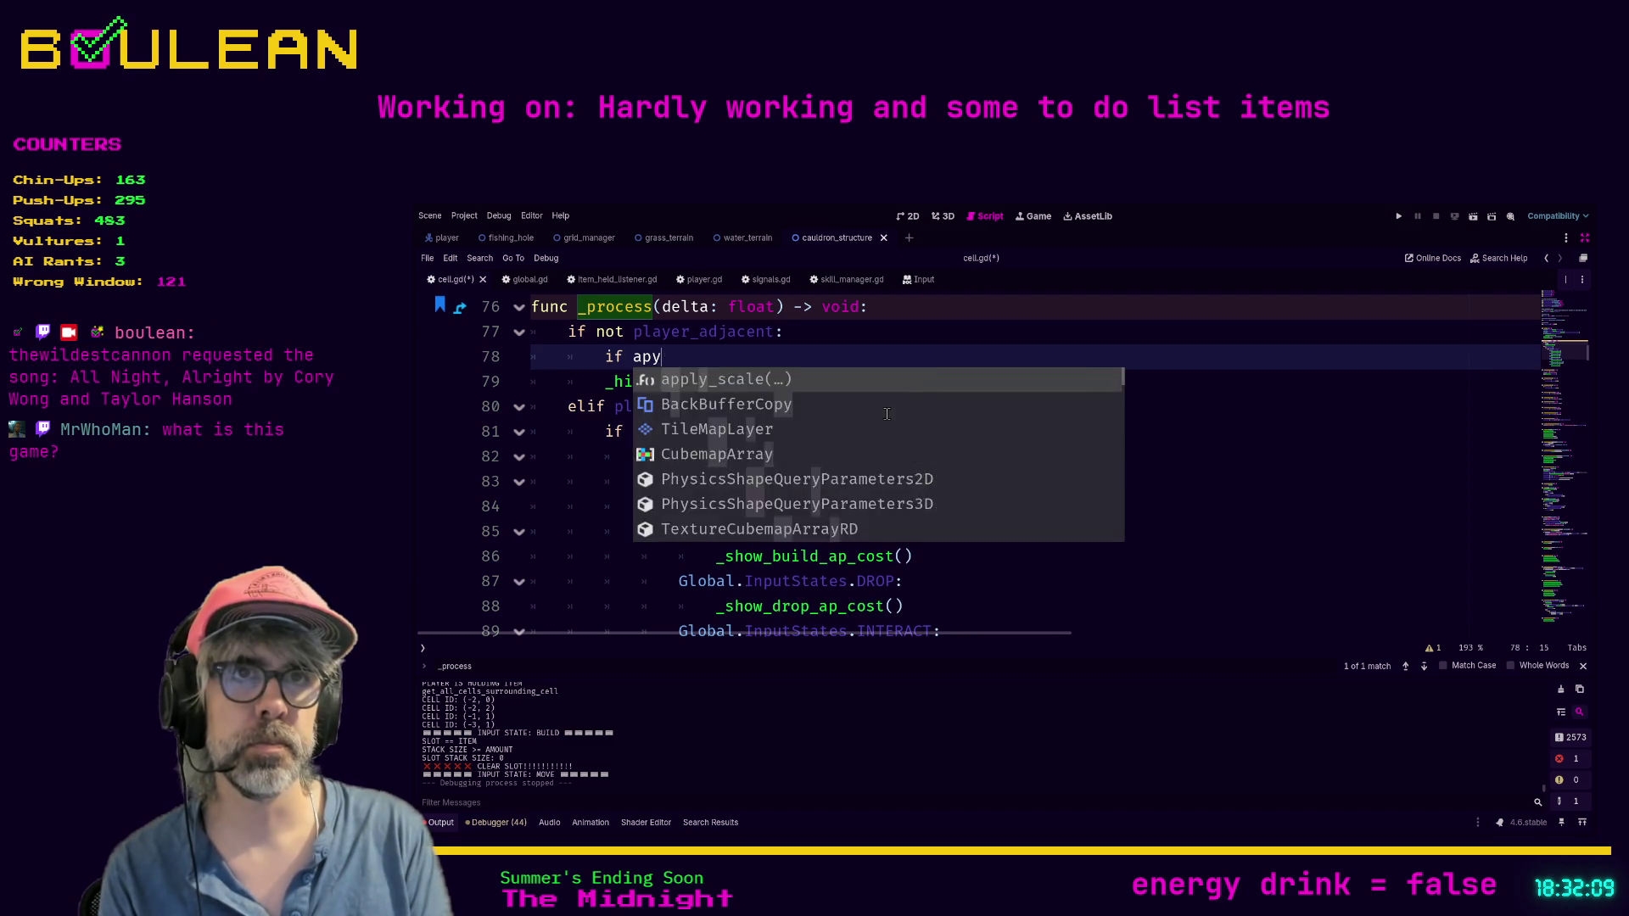
pyautogui.press('BackSpace')
pyautogui.press('Return')
pyautogui.write('.visi')
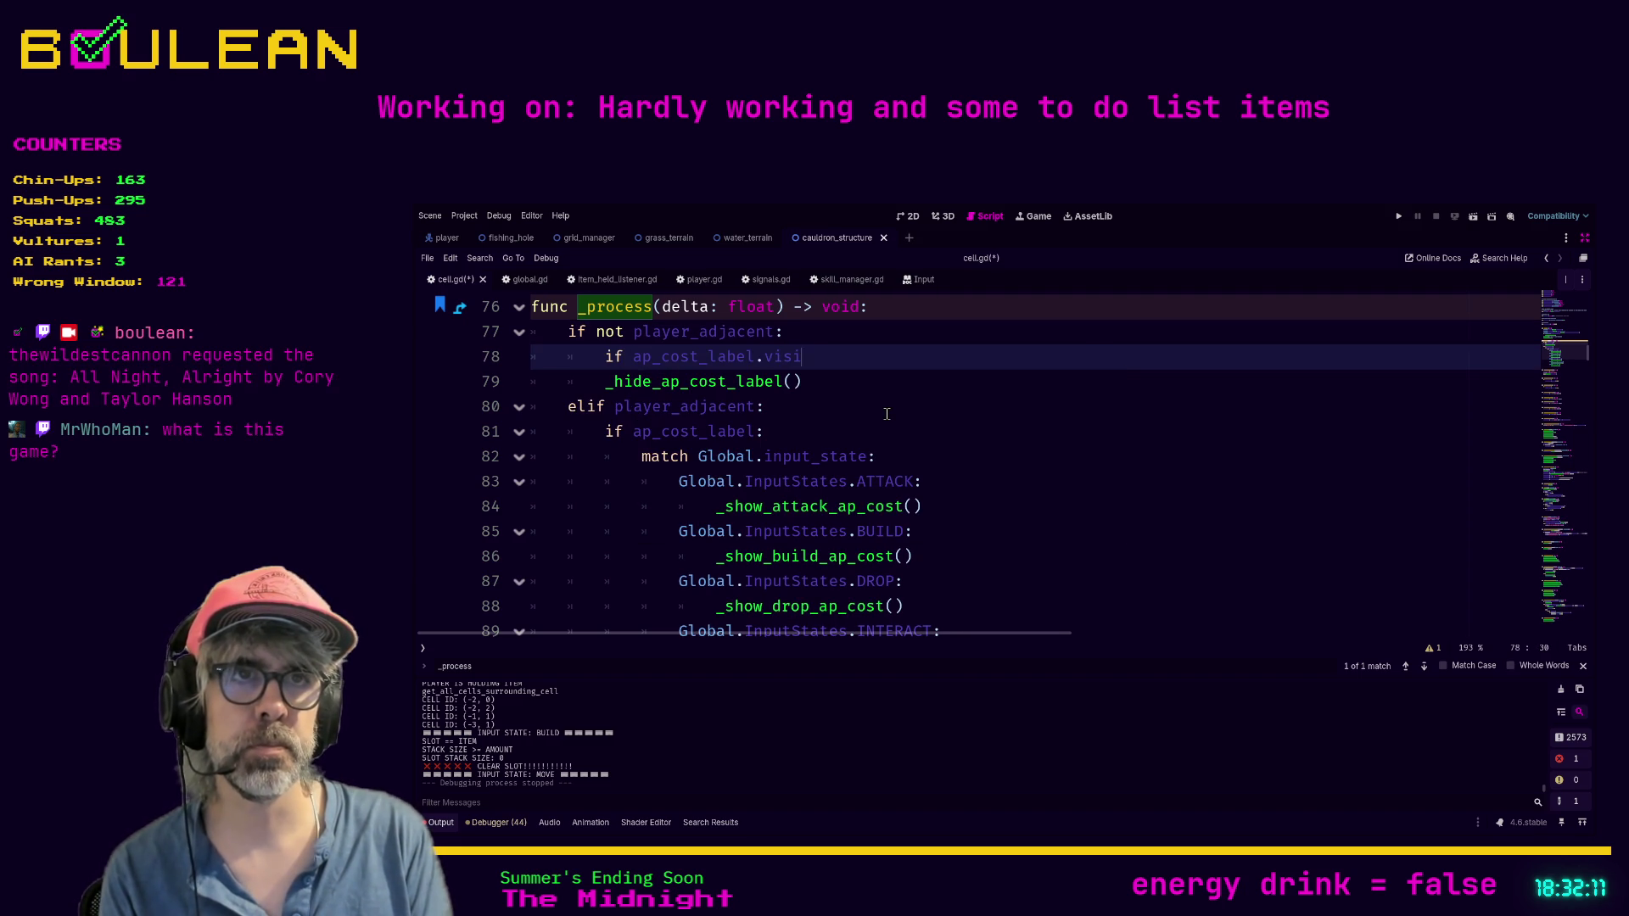
pyautogui.write('ble:')
pyautogui.press('Down')
pyautogui.press('Home')
pyautogui.press('Tab')
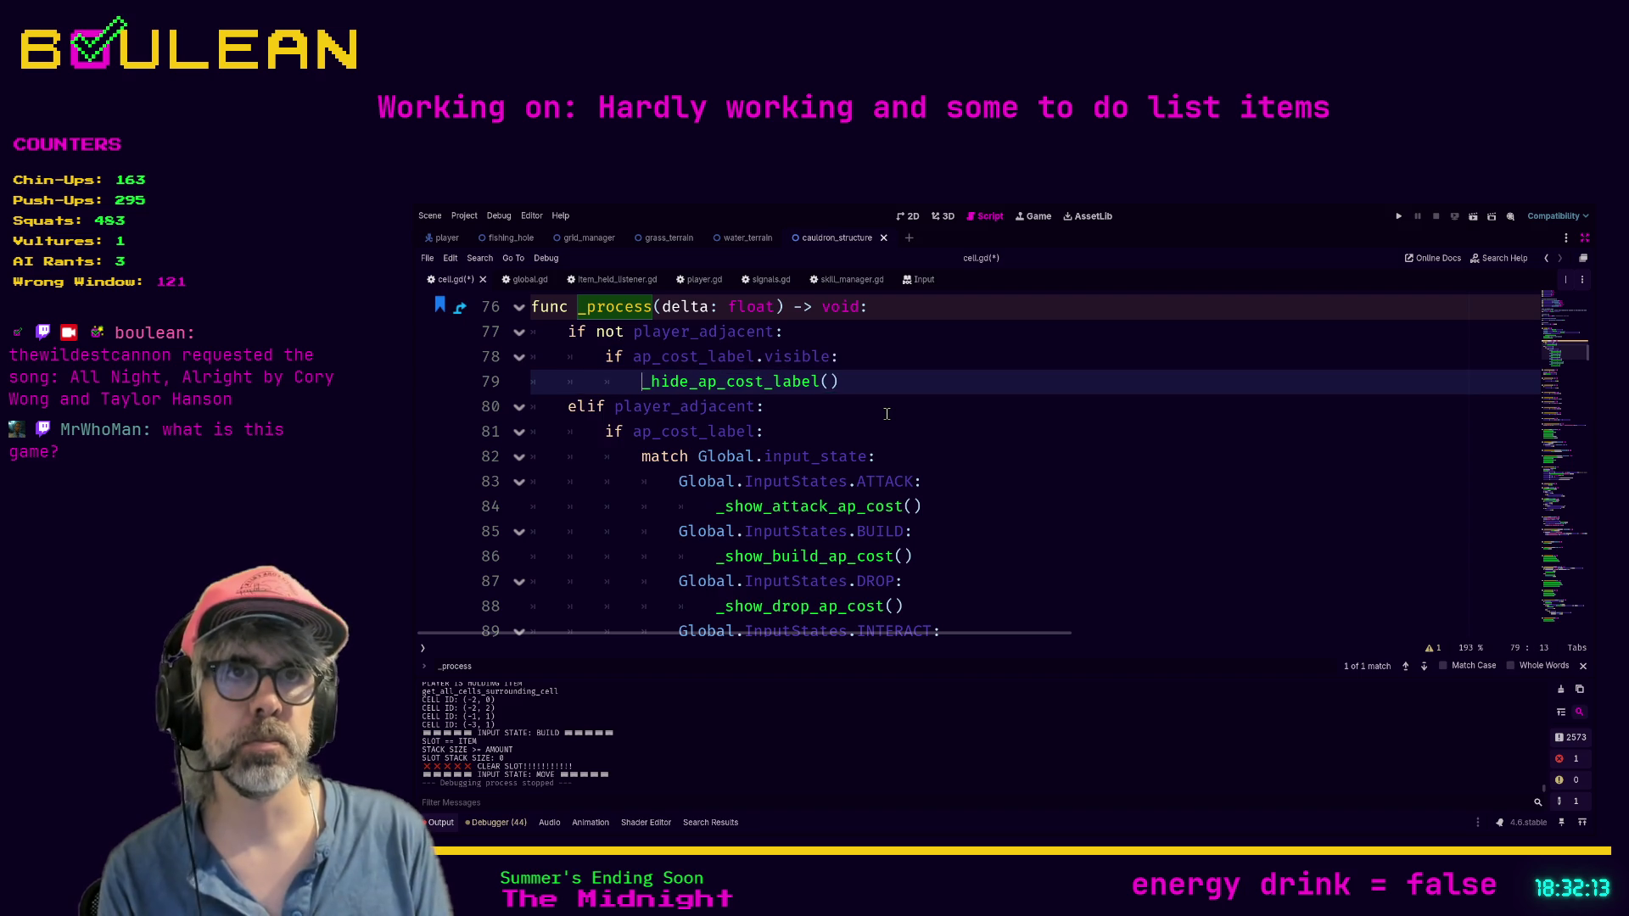
pyautogui.press('End')
pyautogui.hotkey('ctrl', 's')
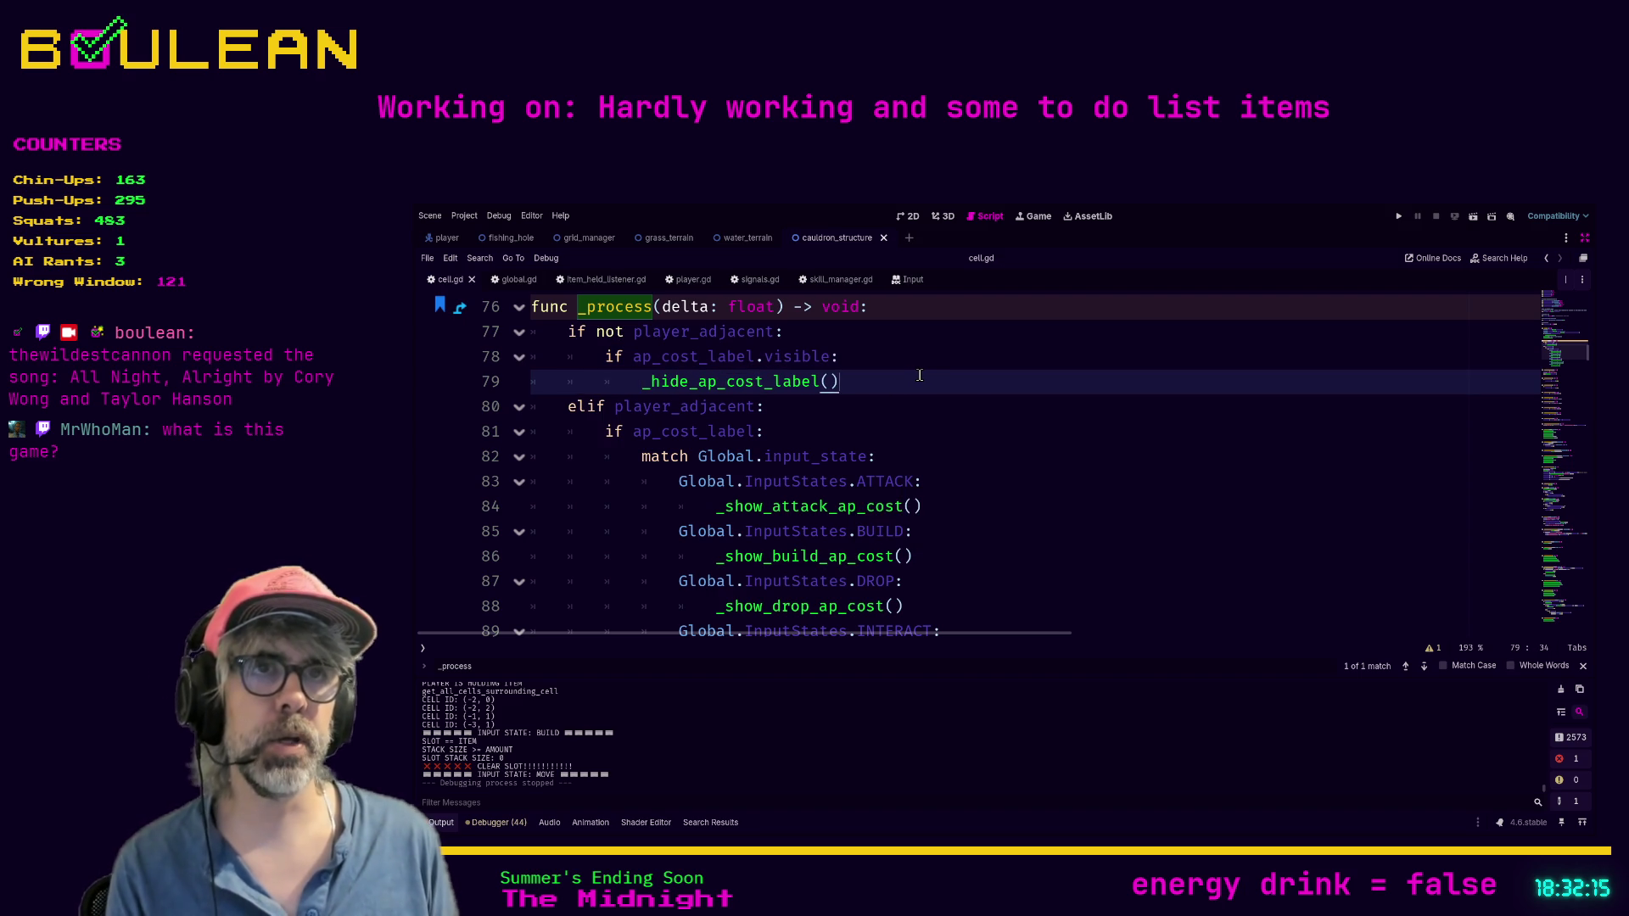
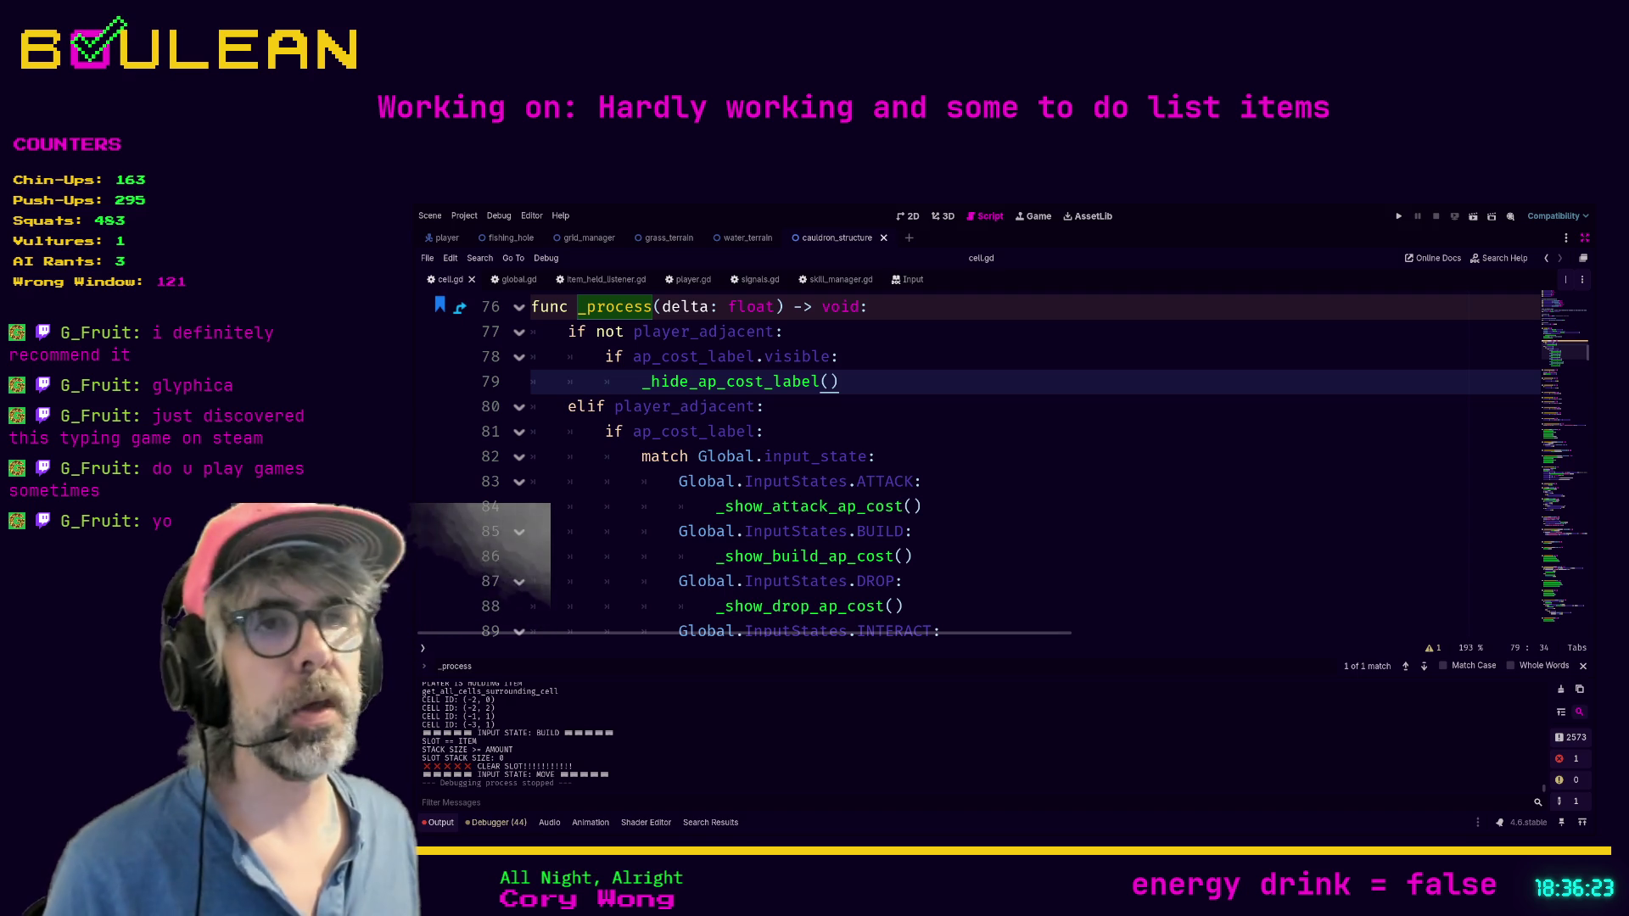
# Step: Place the caret on lines 87 and 88 of cell.gd's DROP case
pyautogui.click(903, 581)
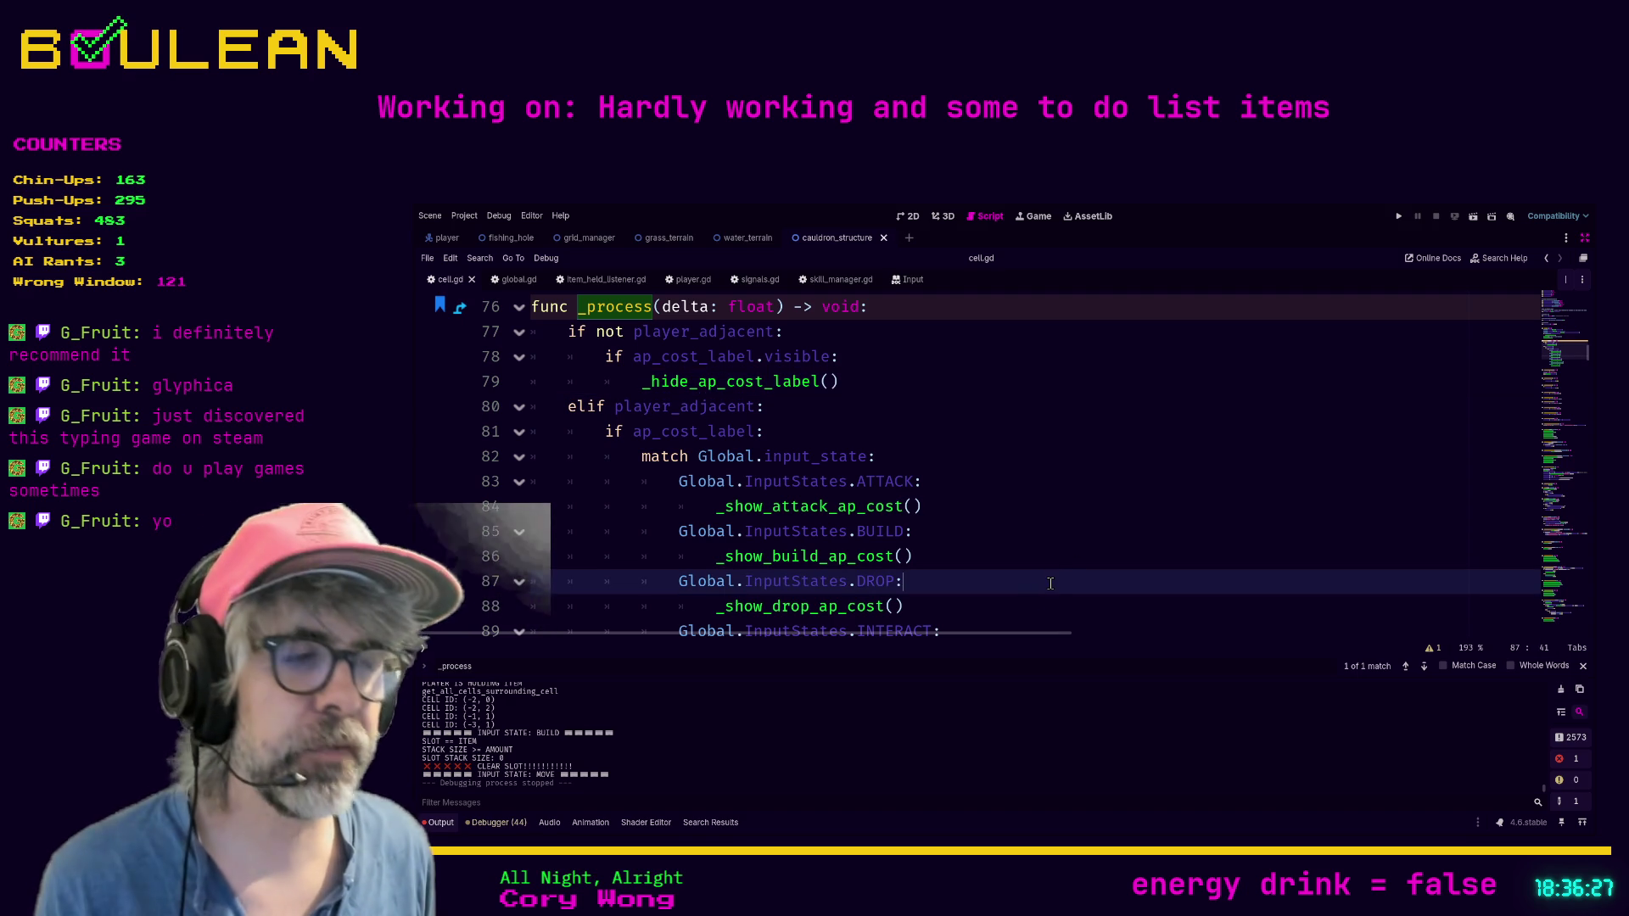
pyautogui.click(1047, 614)
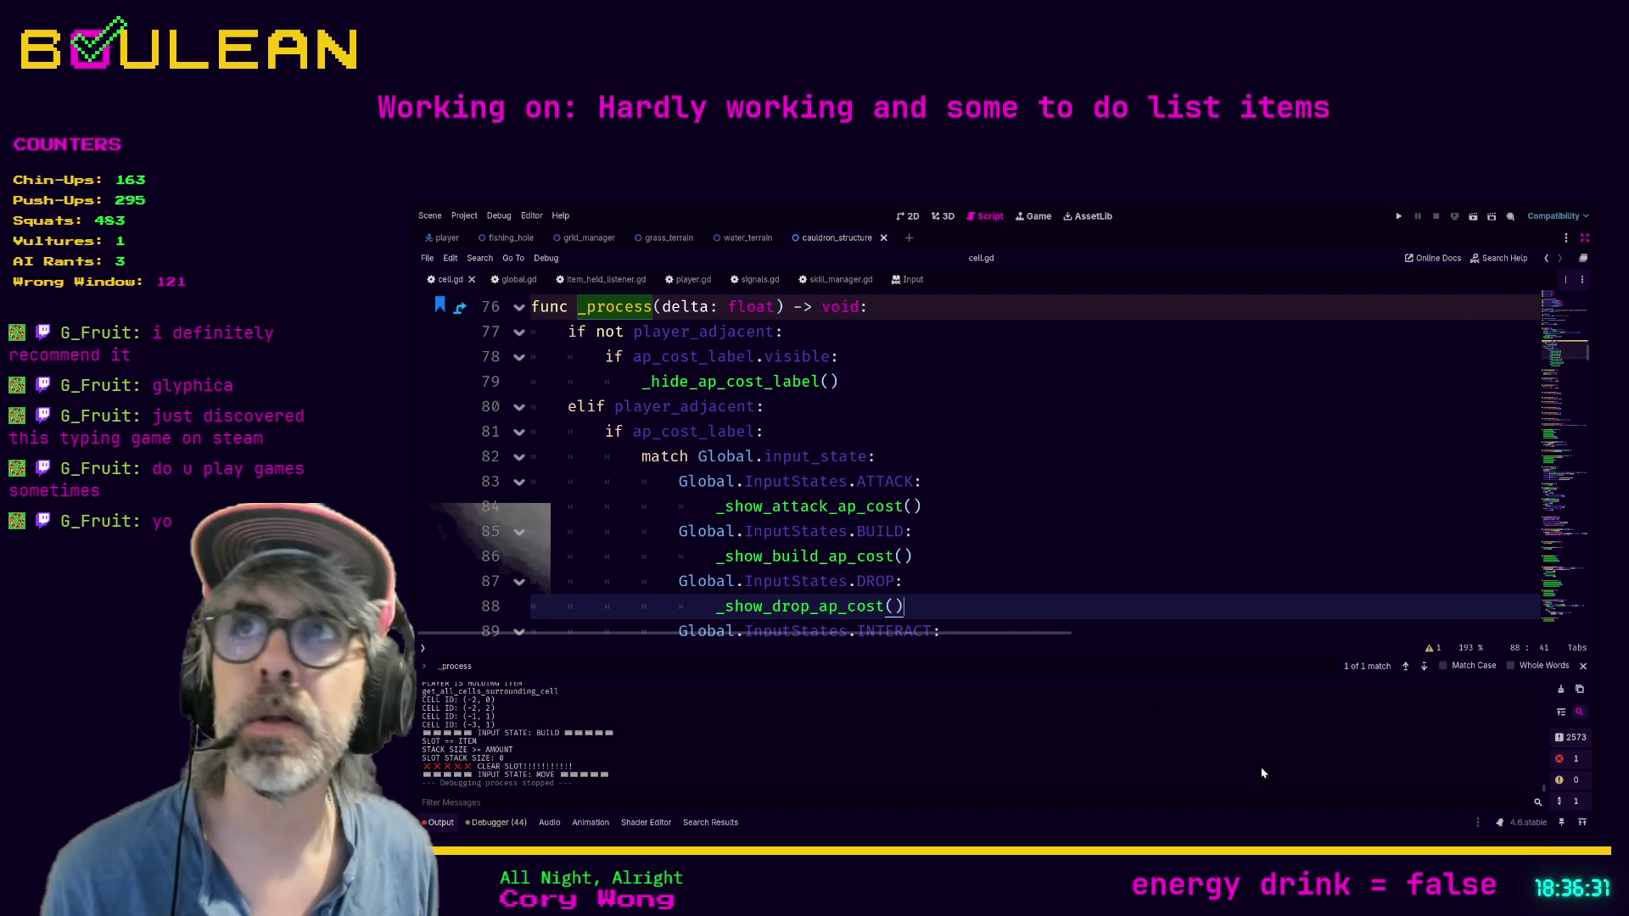
# Step: Search the web for 'glyphica' in a new browser tab
pyautogui.hotkey('alt', 'Tab')
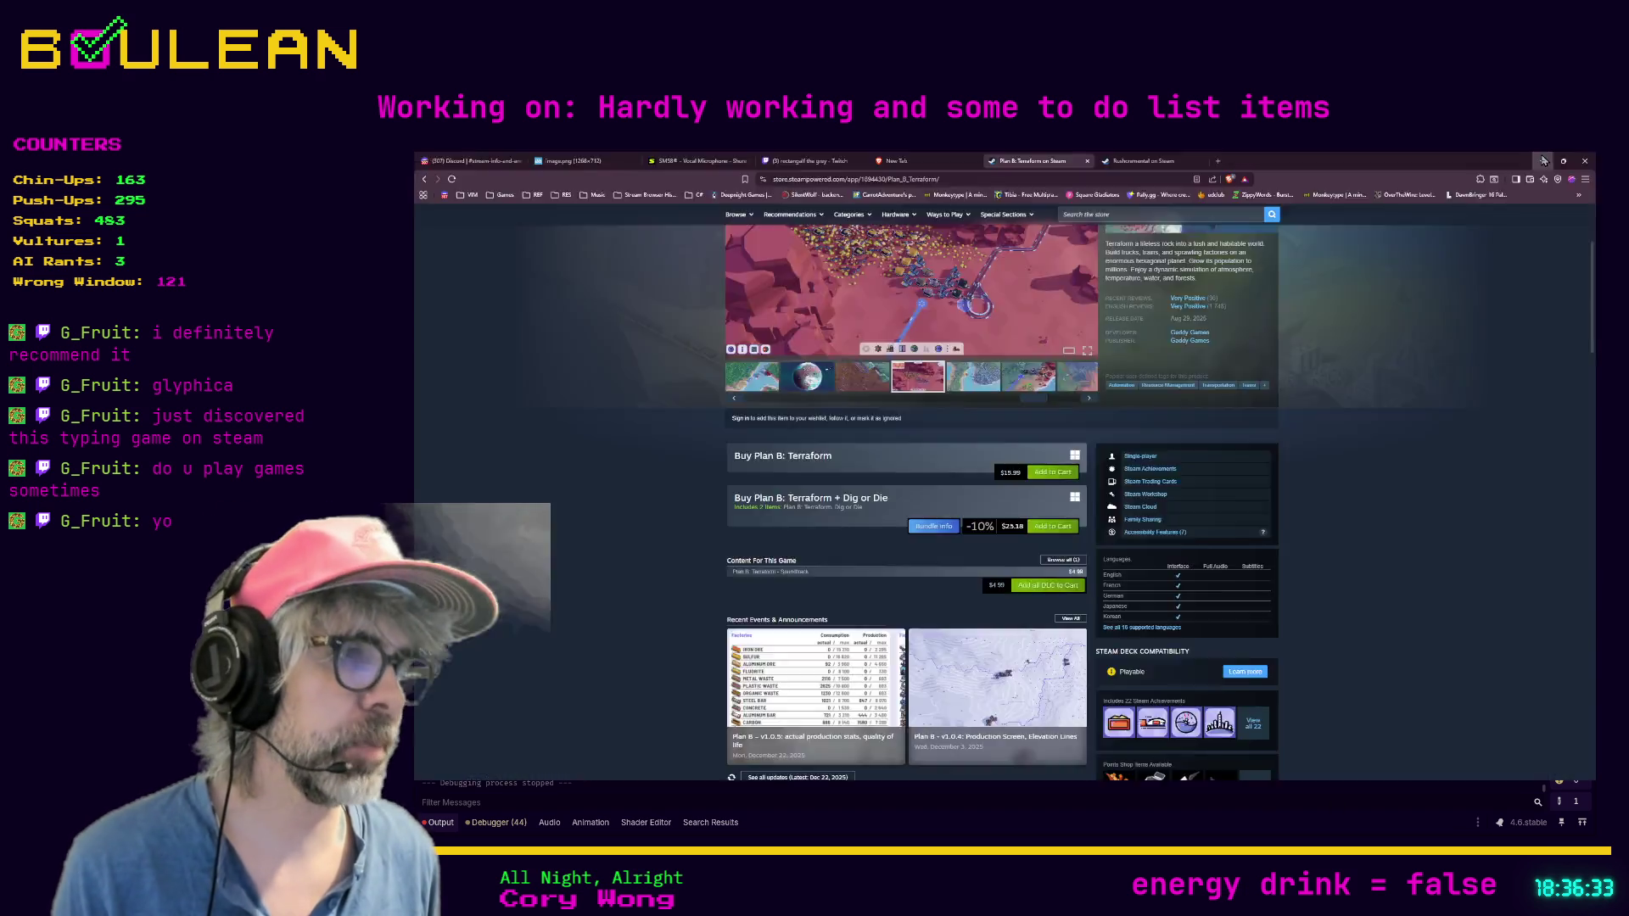
pyautogui.hotkey('ctrl', 't')
pyautogui.write('glyp')
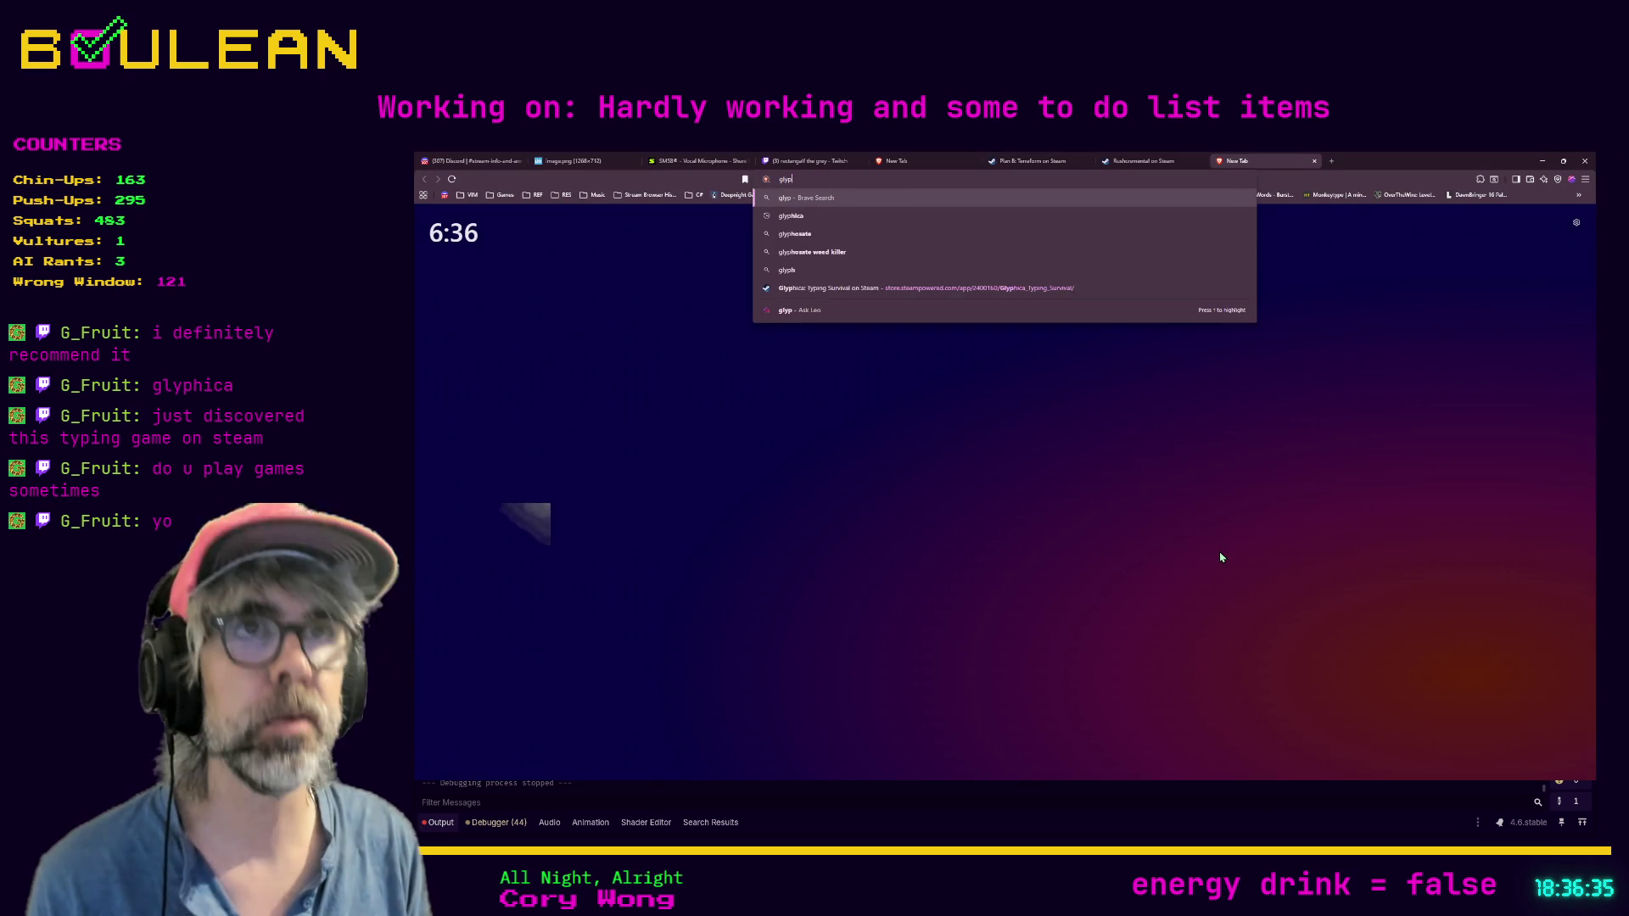
pyautogui.write('hica')
pyautogui.press('Return')
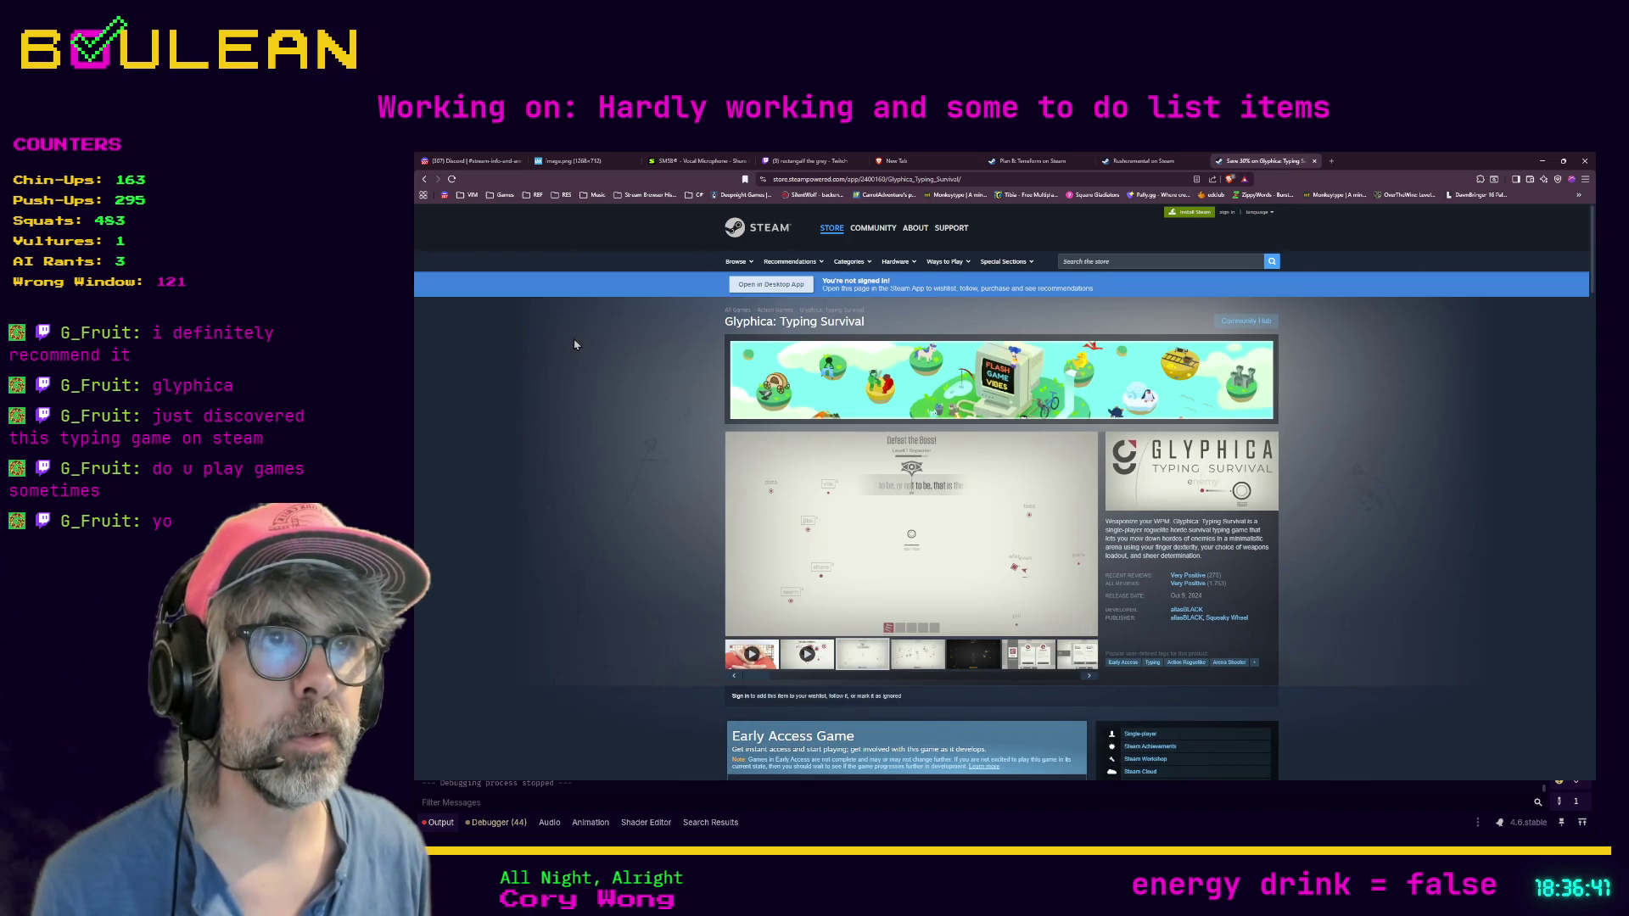
# Step: Browse the Glyphica: Typing Survival Steam page, then return to the Godot editor
pyautogui.scroll(-1, 607, 392)
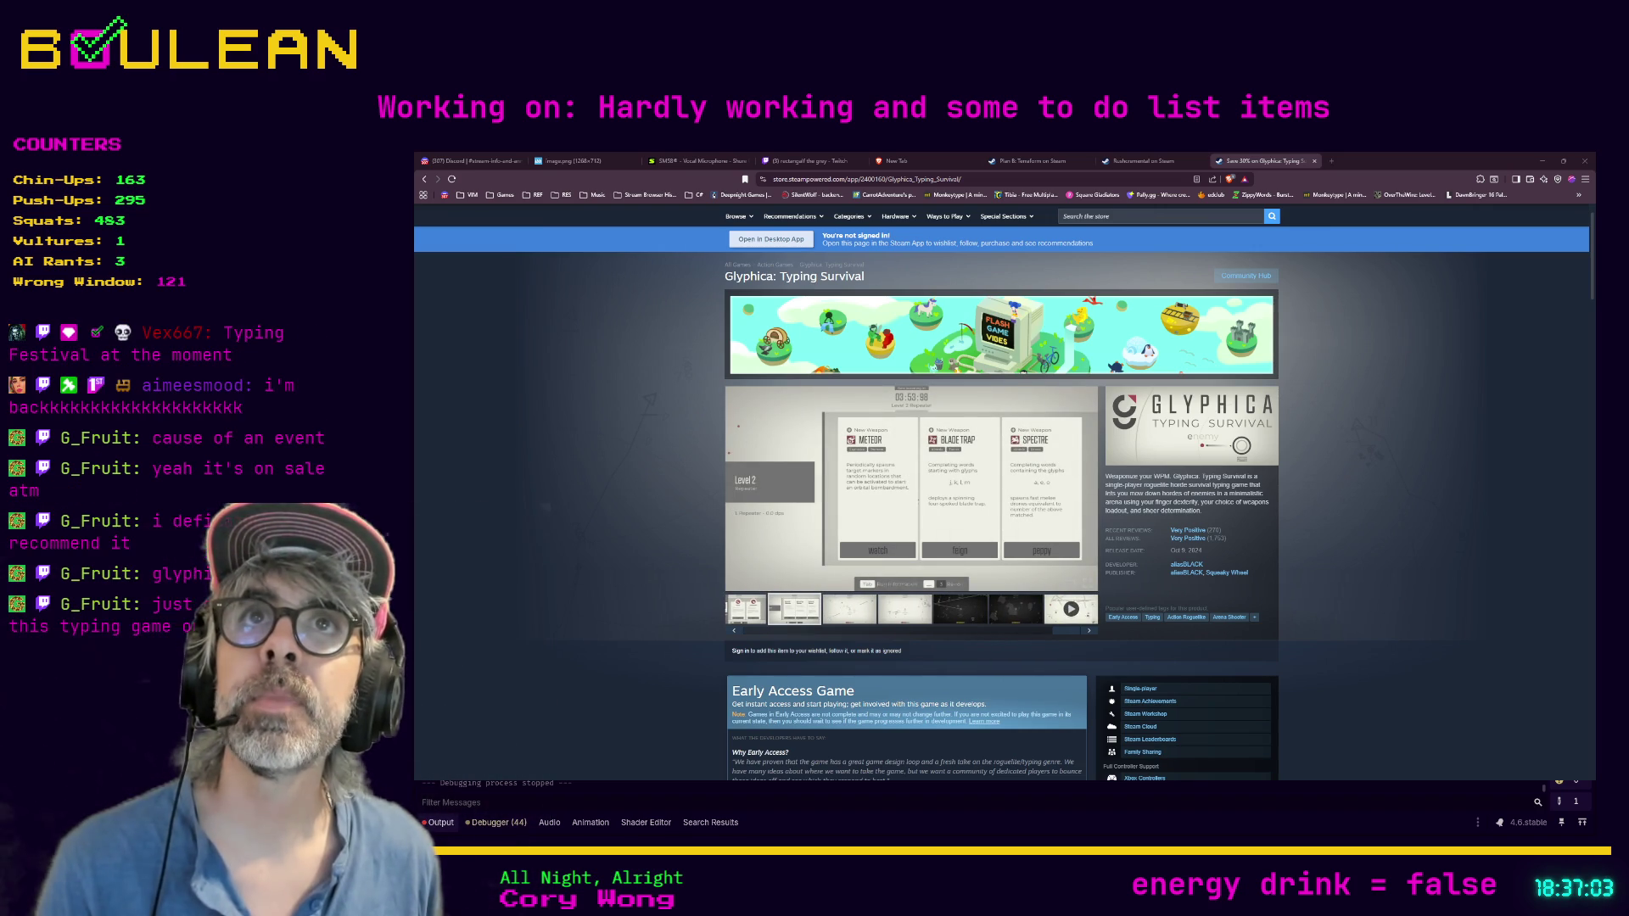
pyautogui.scroll(-2, 1001, 492)
pyautogui.scroll(-2, 1001, 492)
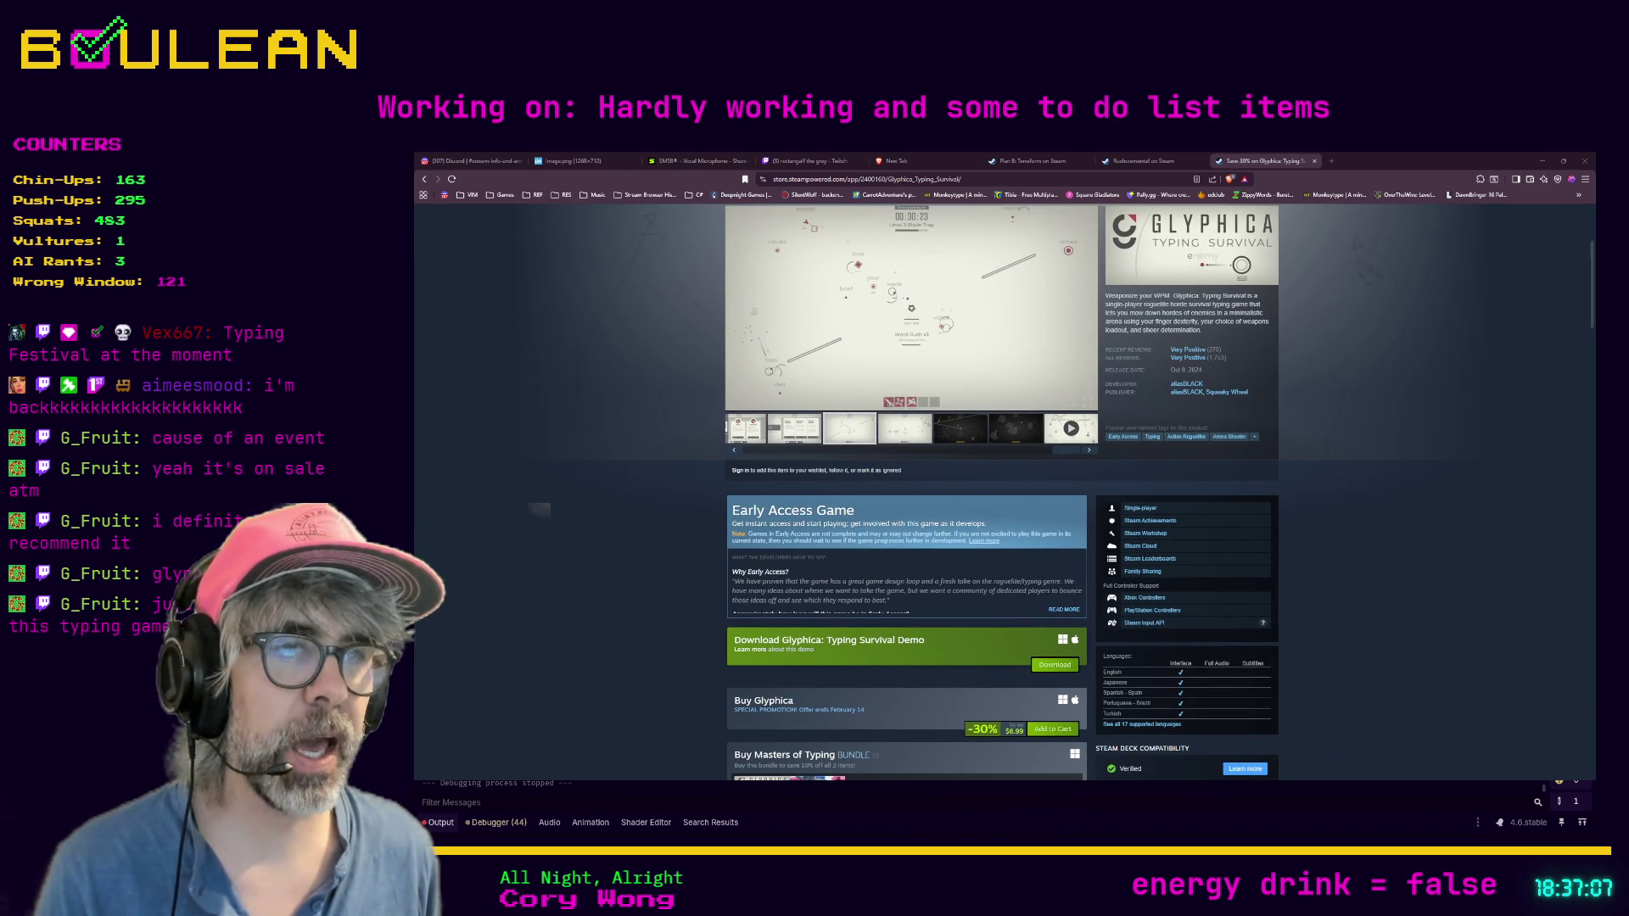
pyautogui.scroll(3, 538, 512)
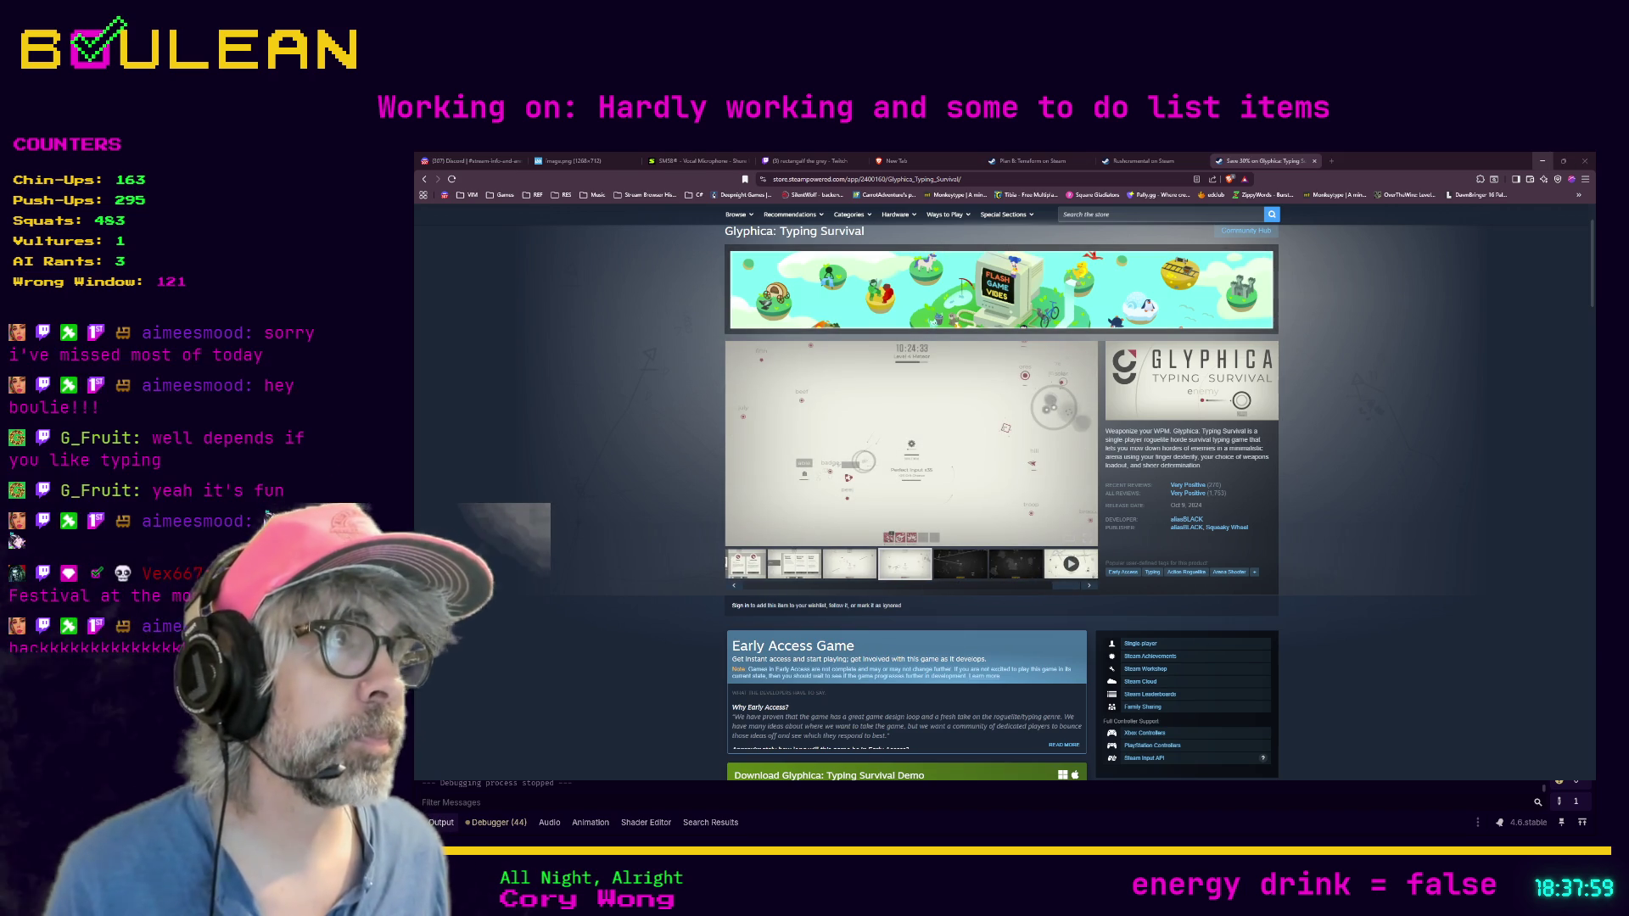
pyautogui.click(1542, 160)
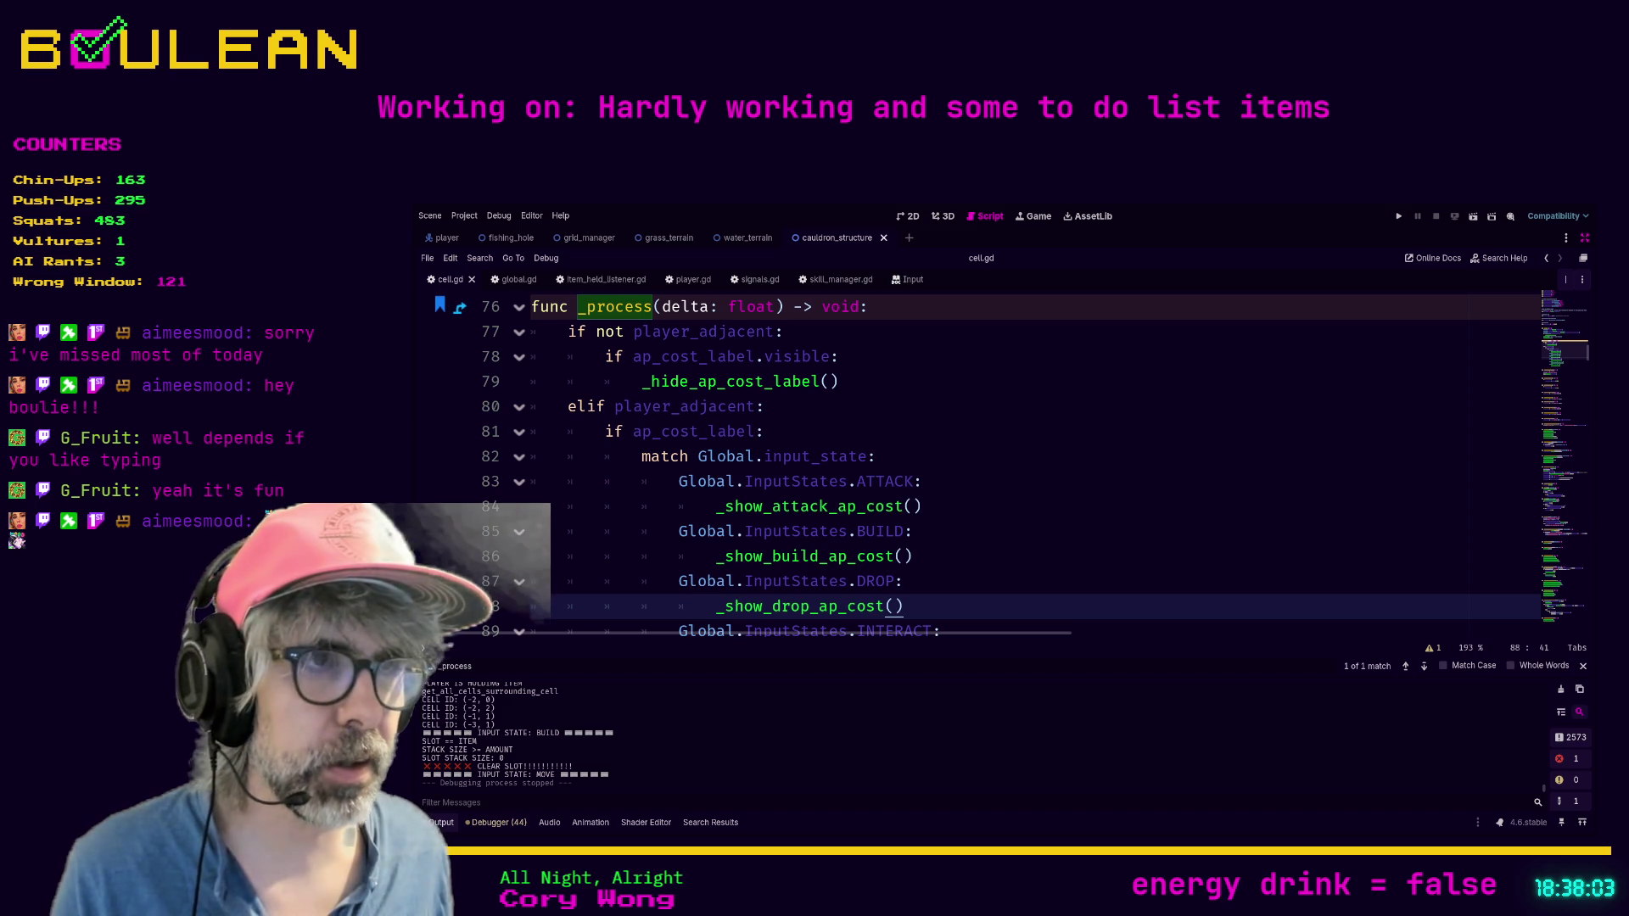
pyautogui.click(902, 581)
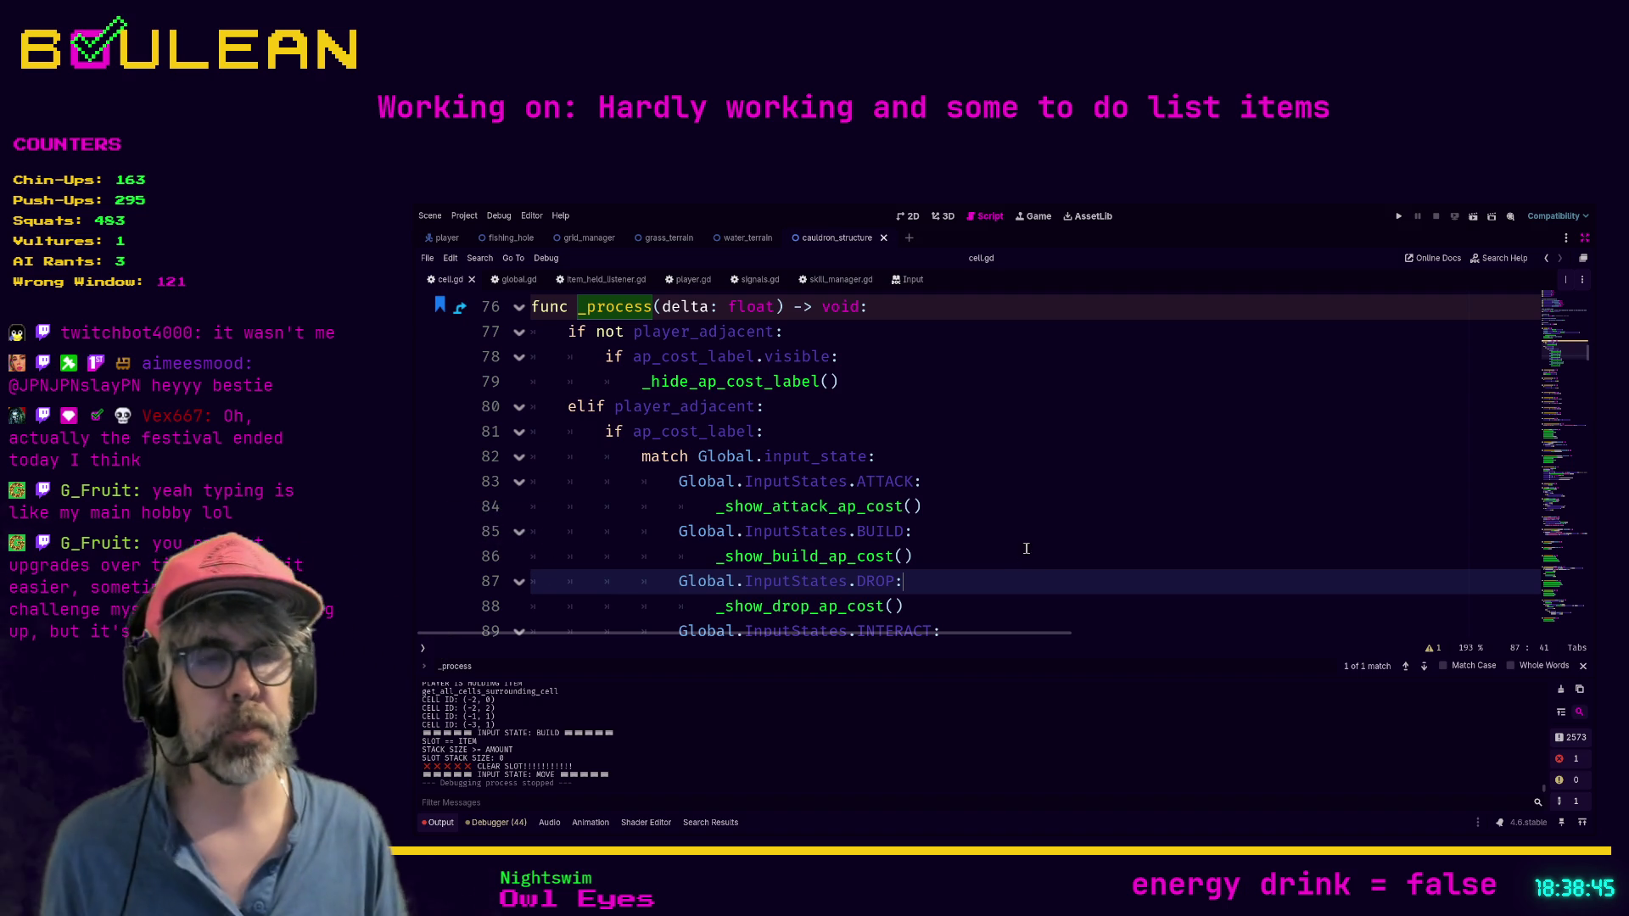
# Step: Place the caret on line 85's BUILD case, then search 'typegg' in a new Brave tab
pyautogui.click(1052, 535)
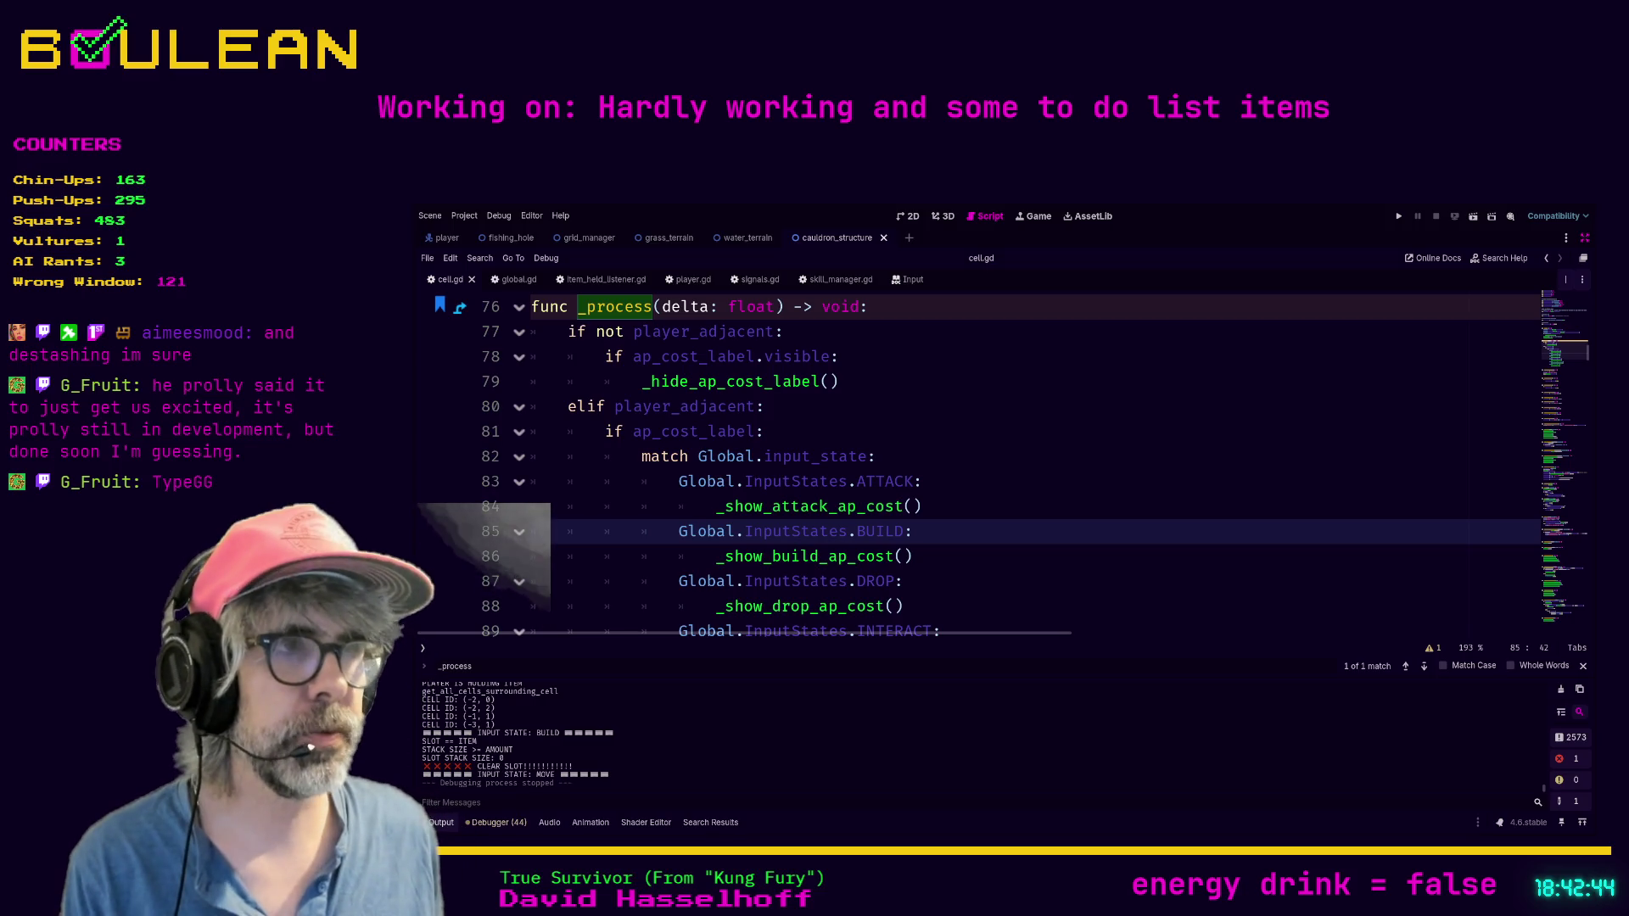
pyautogui.hotkey('alt', 'Tab')
pyautogui.hotkey('ctrl', 't')
pyautogui.write('typegg')
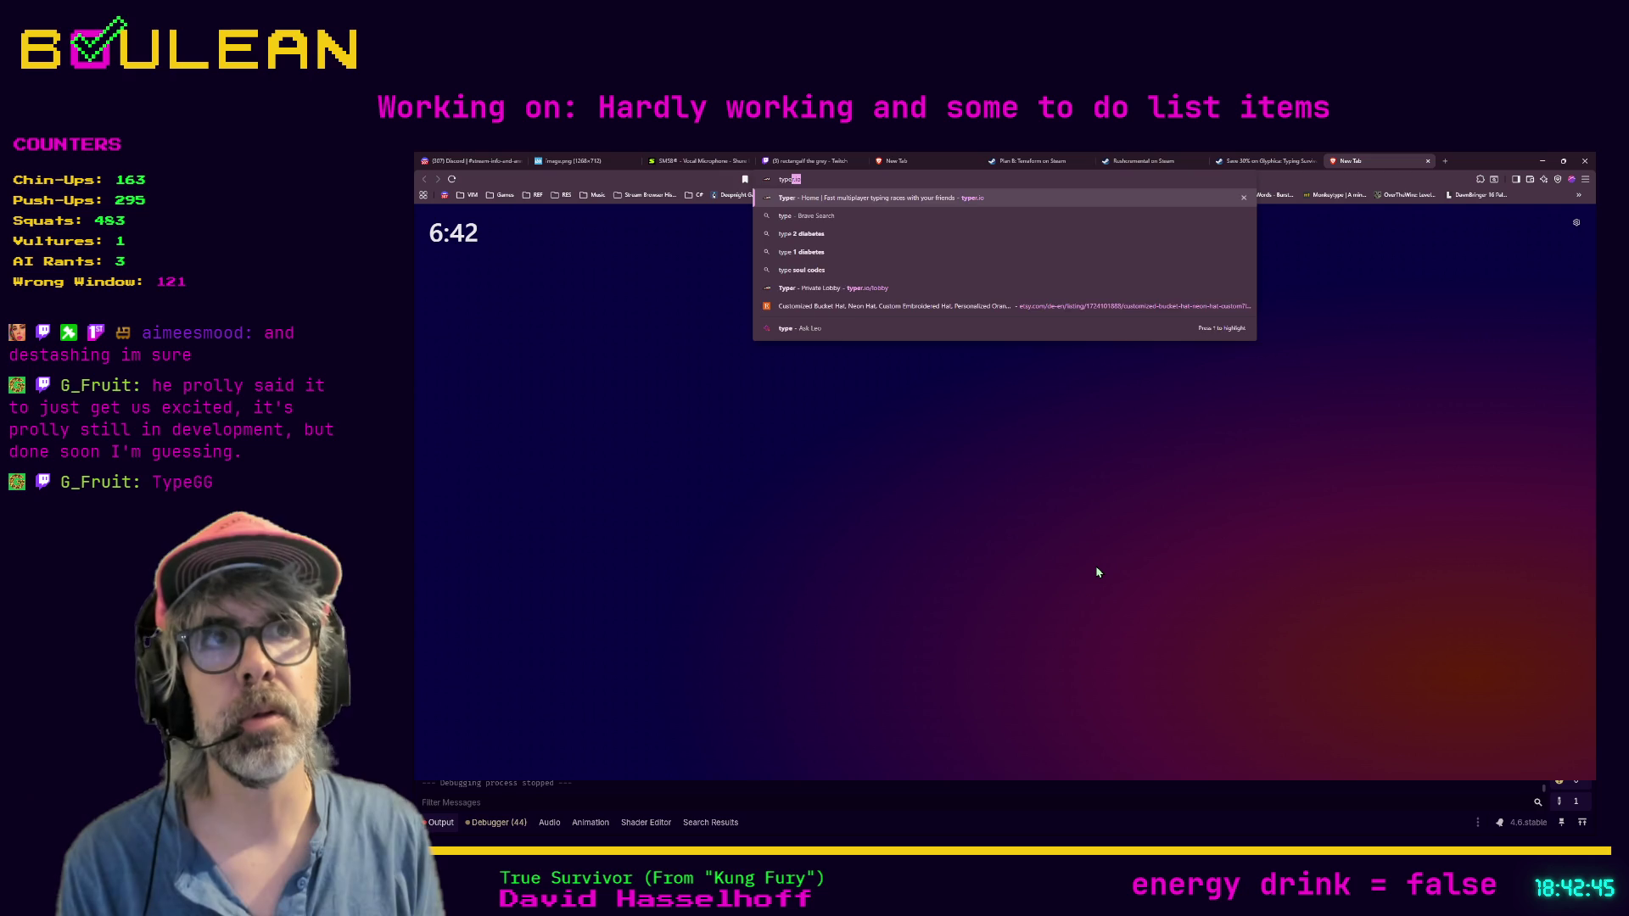
pyautogui.press('Return')
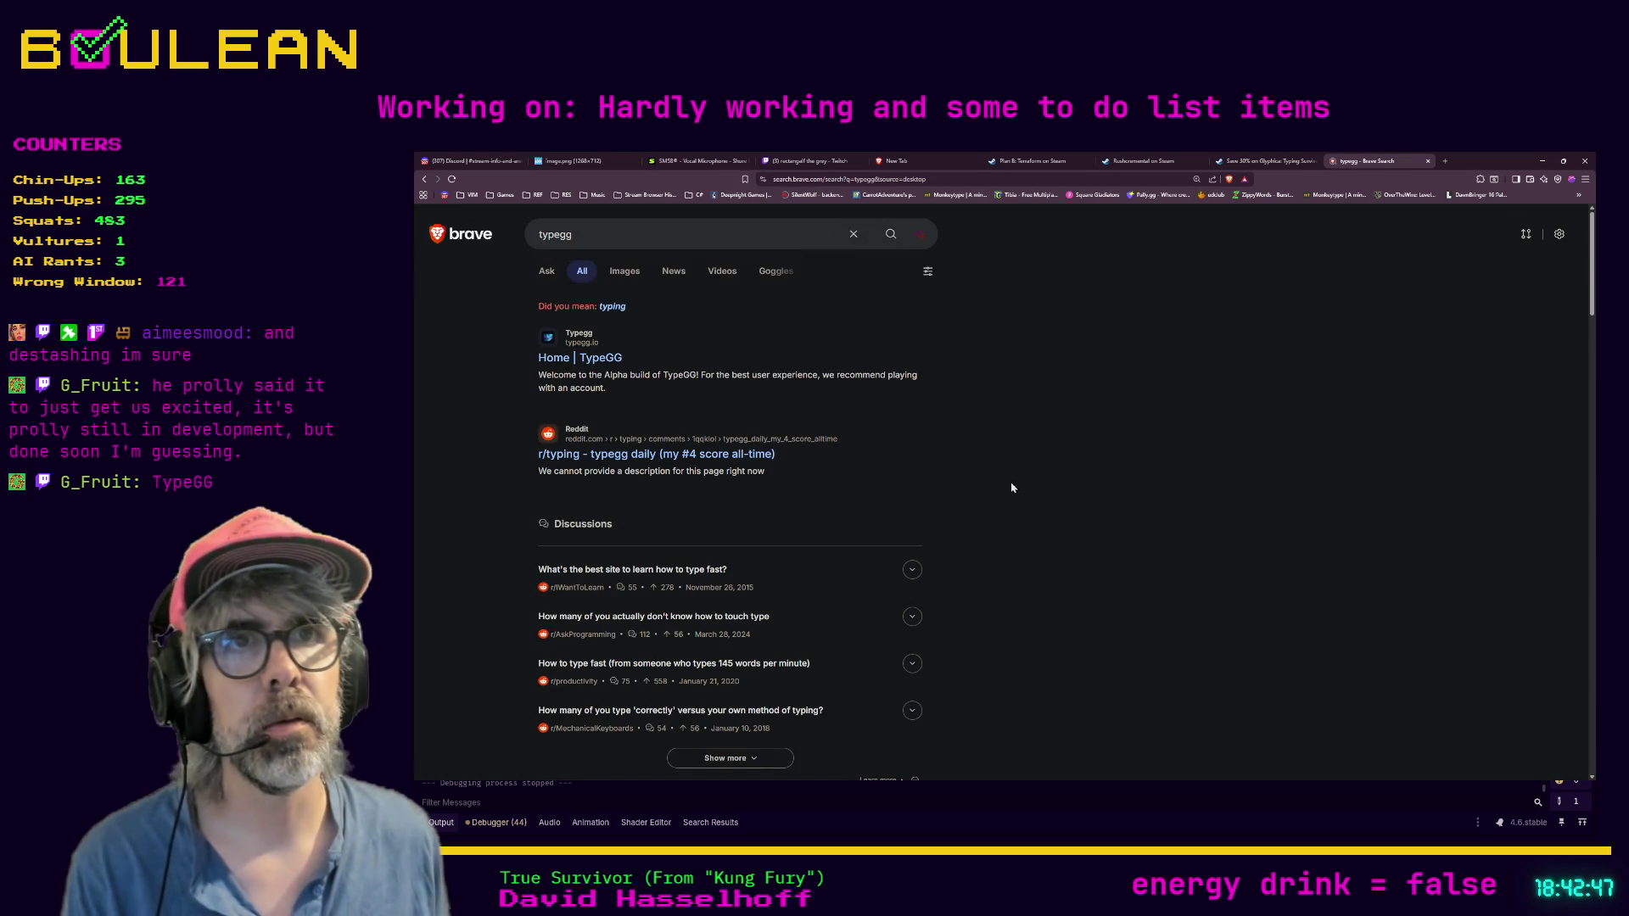
# Step: Open the 'Home | TypeGG' search result to load typegg.io
pyautogui.click(583, 359)
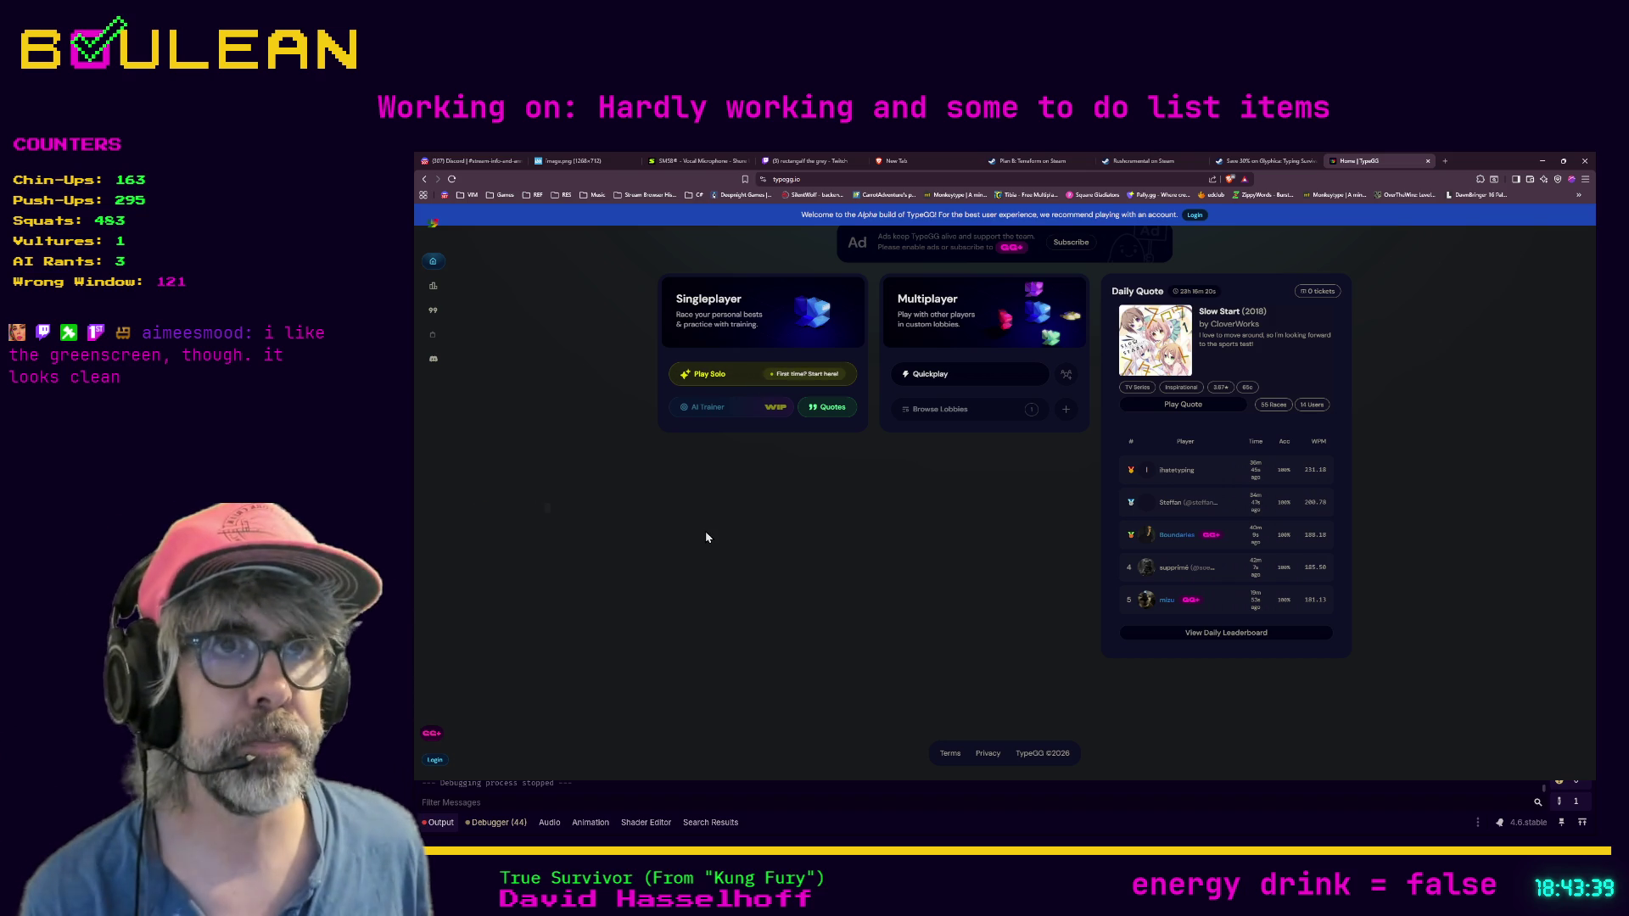
# Step: Back in cell.gd, run the game with F5, stop it with F8, and return to line 87
pyautogui.click(1541, 160)
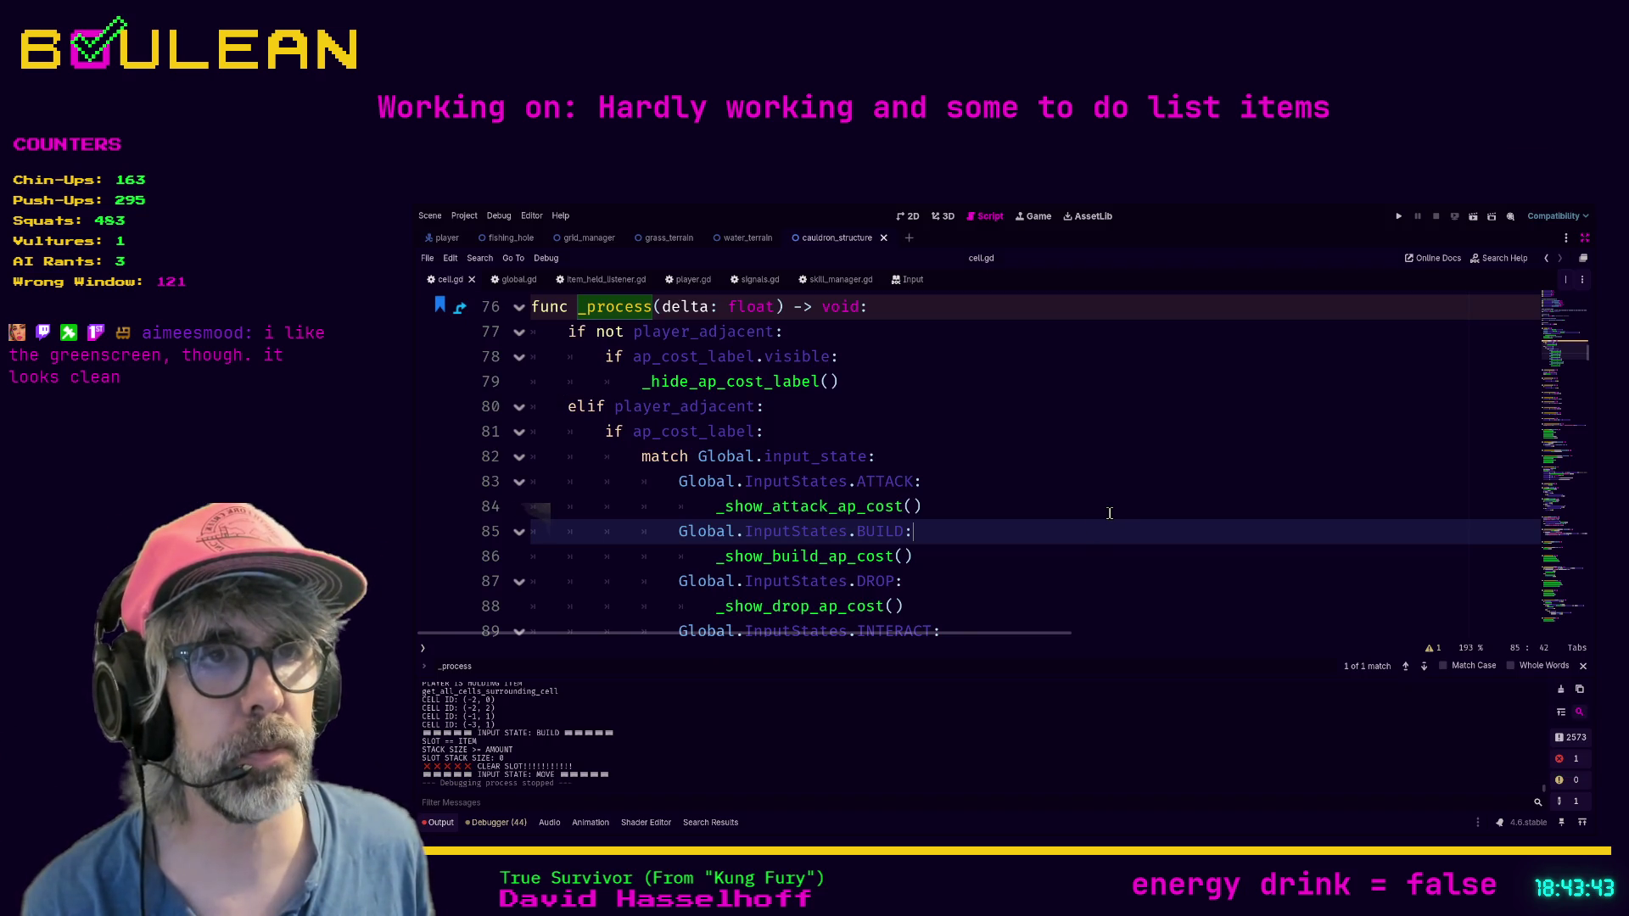
pyautogui.scroll(-1, 1109, 513)
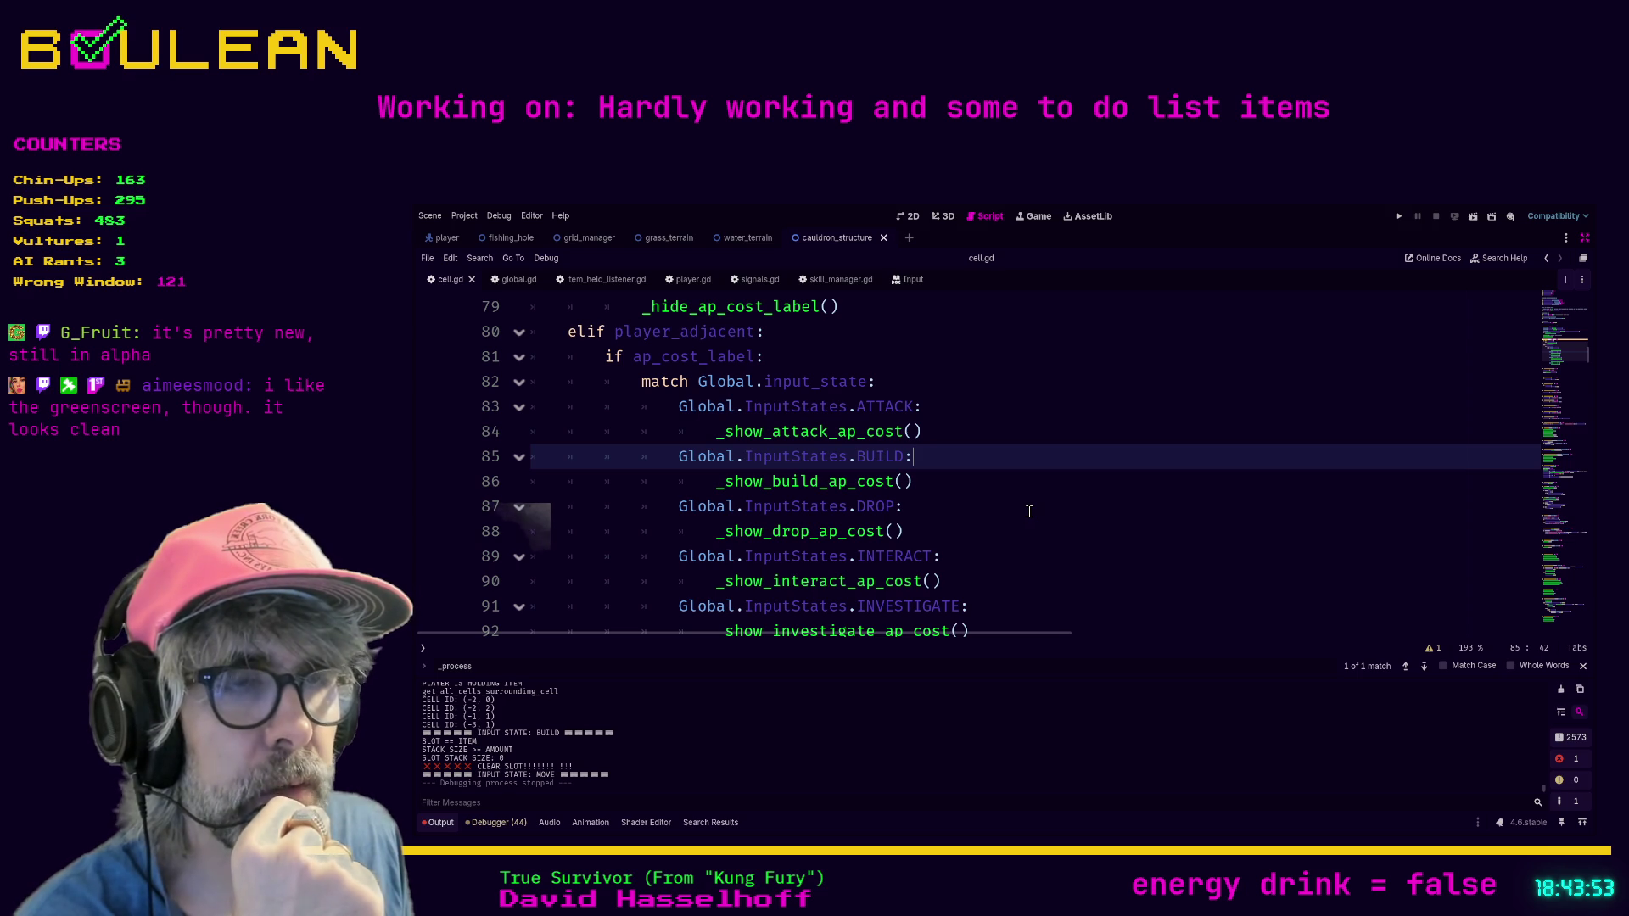
pyautogui.scroll(1, 1029, 510)
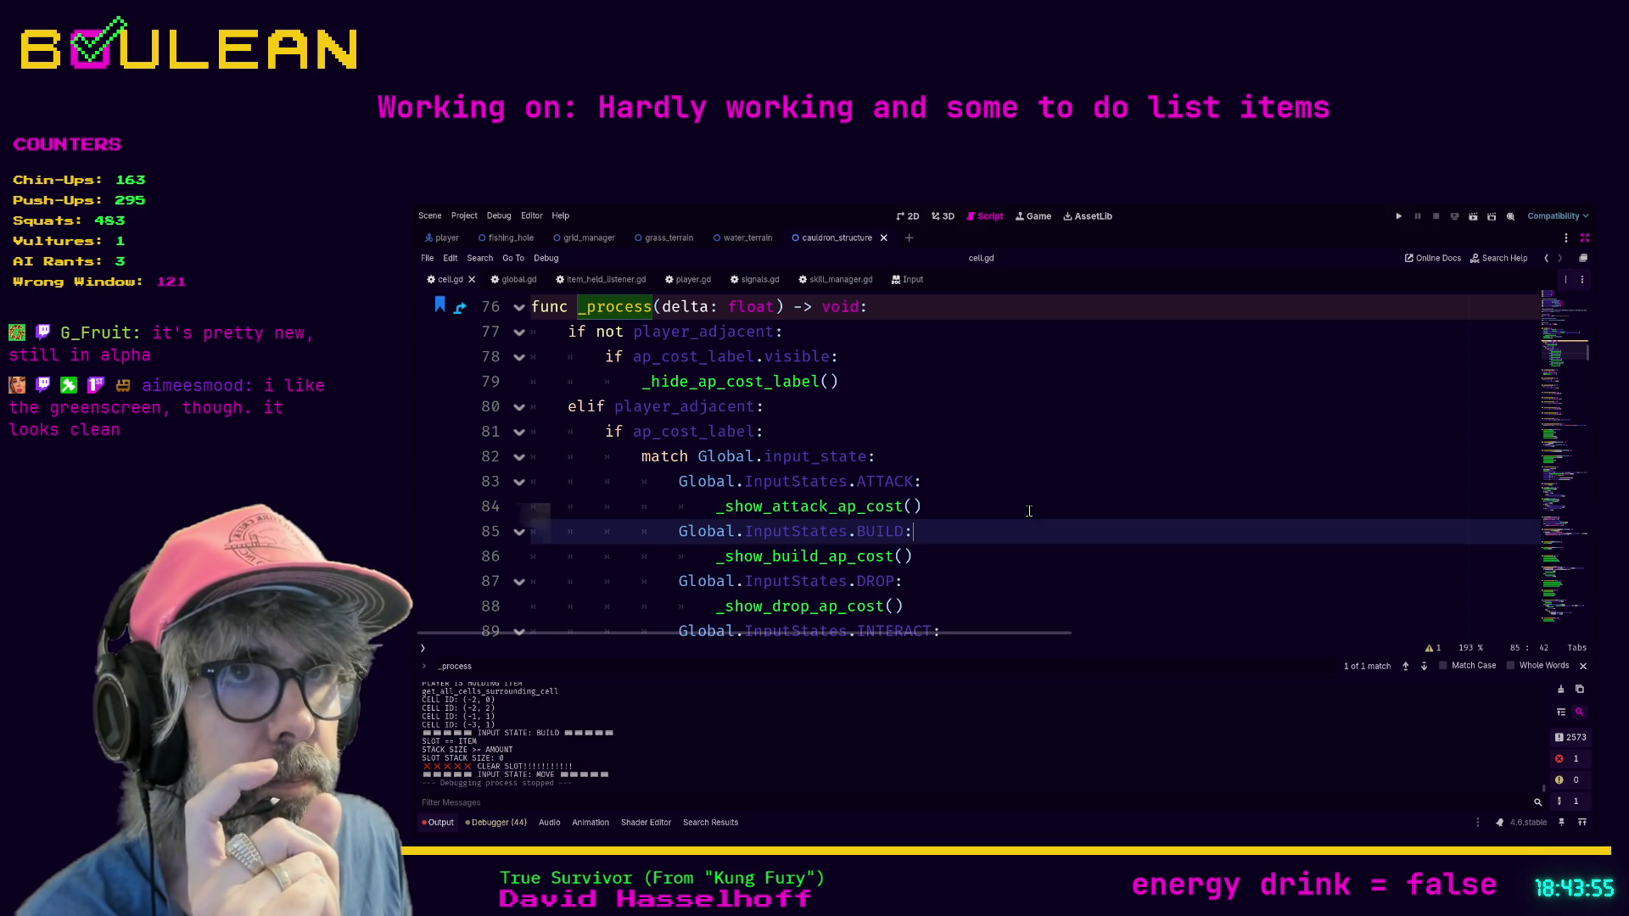
pyautogui.scroll(2, 1029, 511)
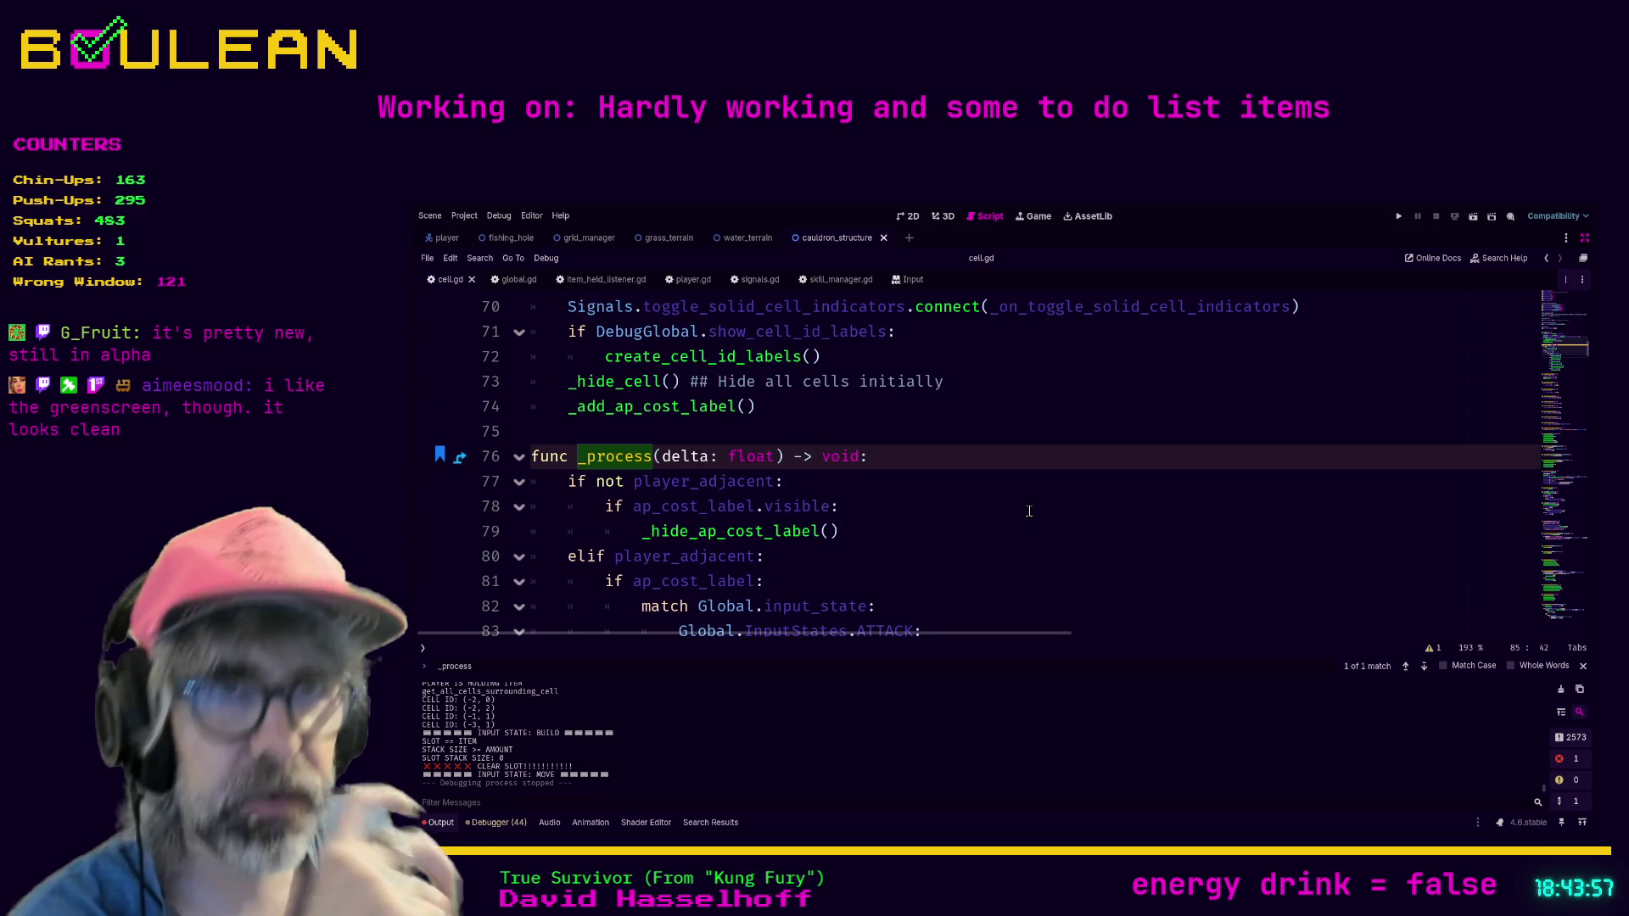
pyautogui.scroll(2, 1029, 510)
pyautogui.scroll(-2, 1025, 512)
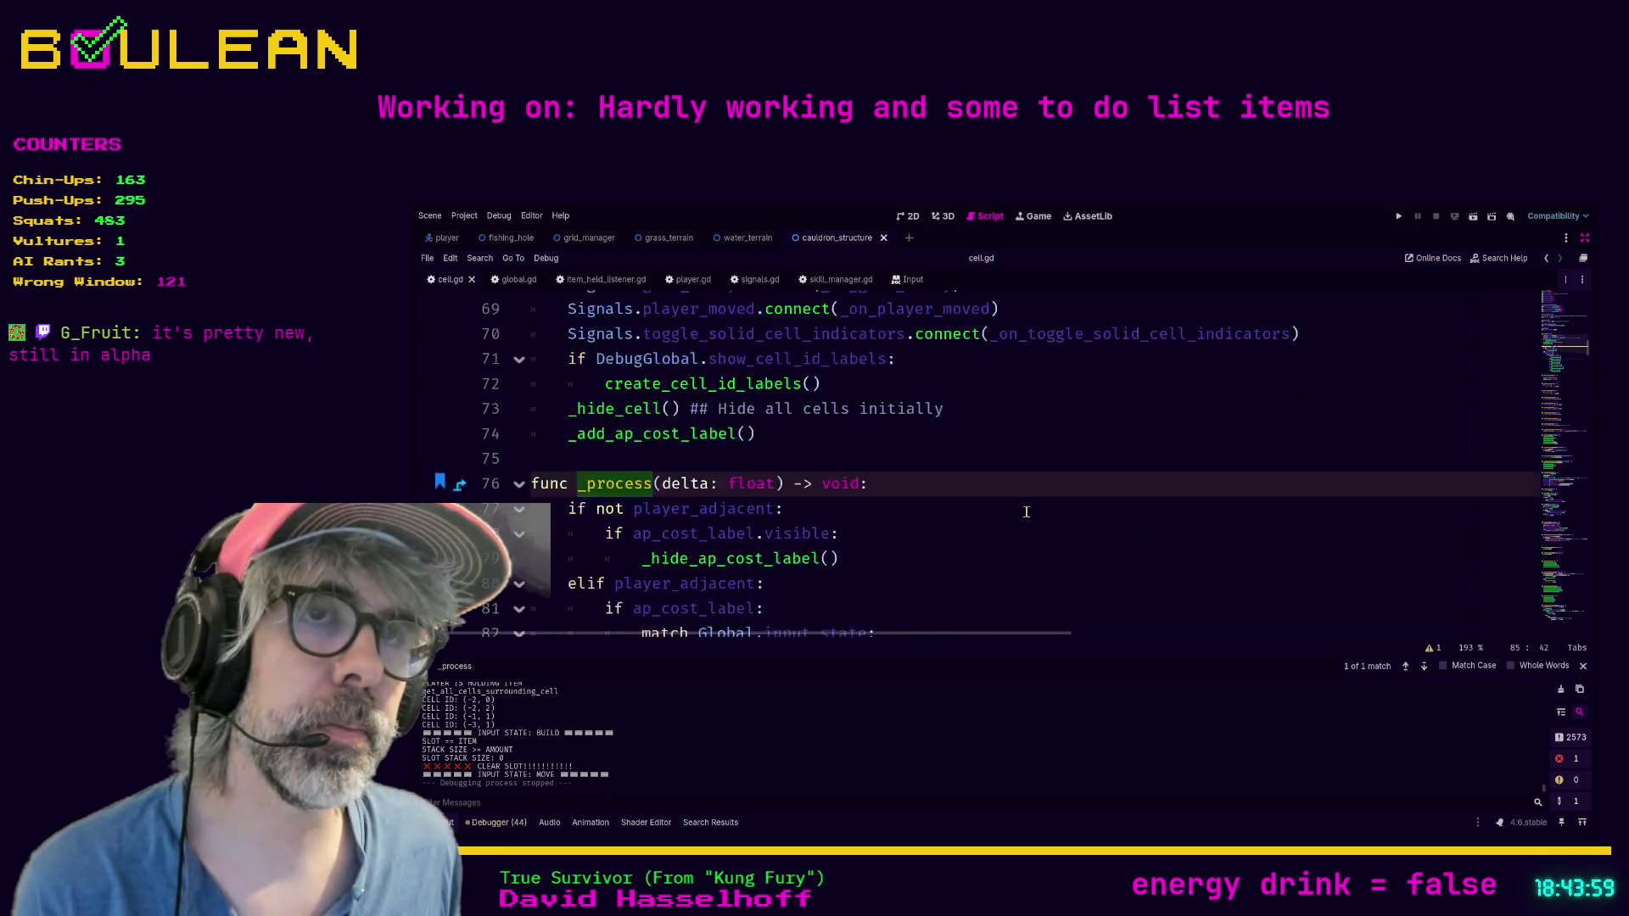
pyautogui.scroll(-3, 1026, 512)
pyautogui.moveTo(1014, 506); pyautogui.dragTo(1014, 481)
pyautogui.press('F5')
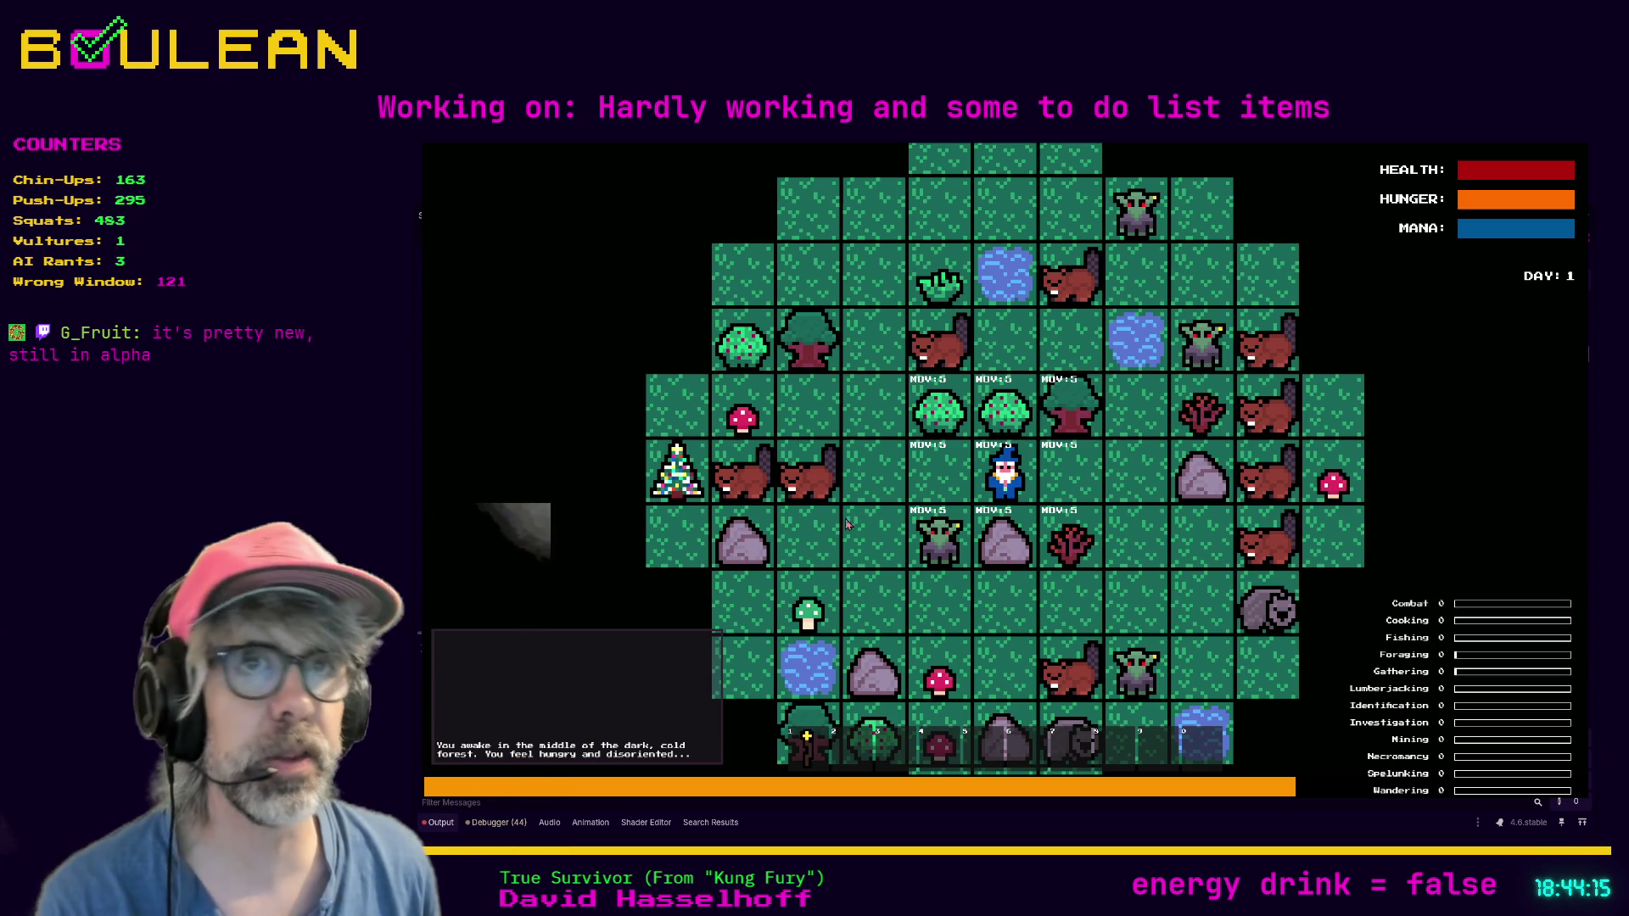
pyautogui.press('F8')
pyautogui.click(986, 522)
# Step: Find _process again, check the _show_move_ap_cost definition, and place the caret after the MOVE case line
pyautogui.press('F3')
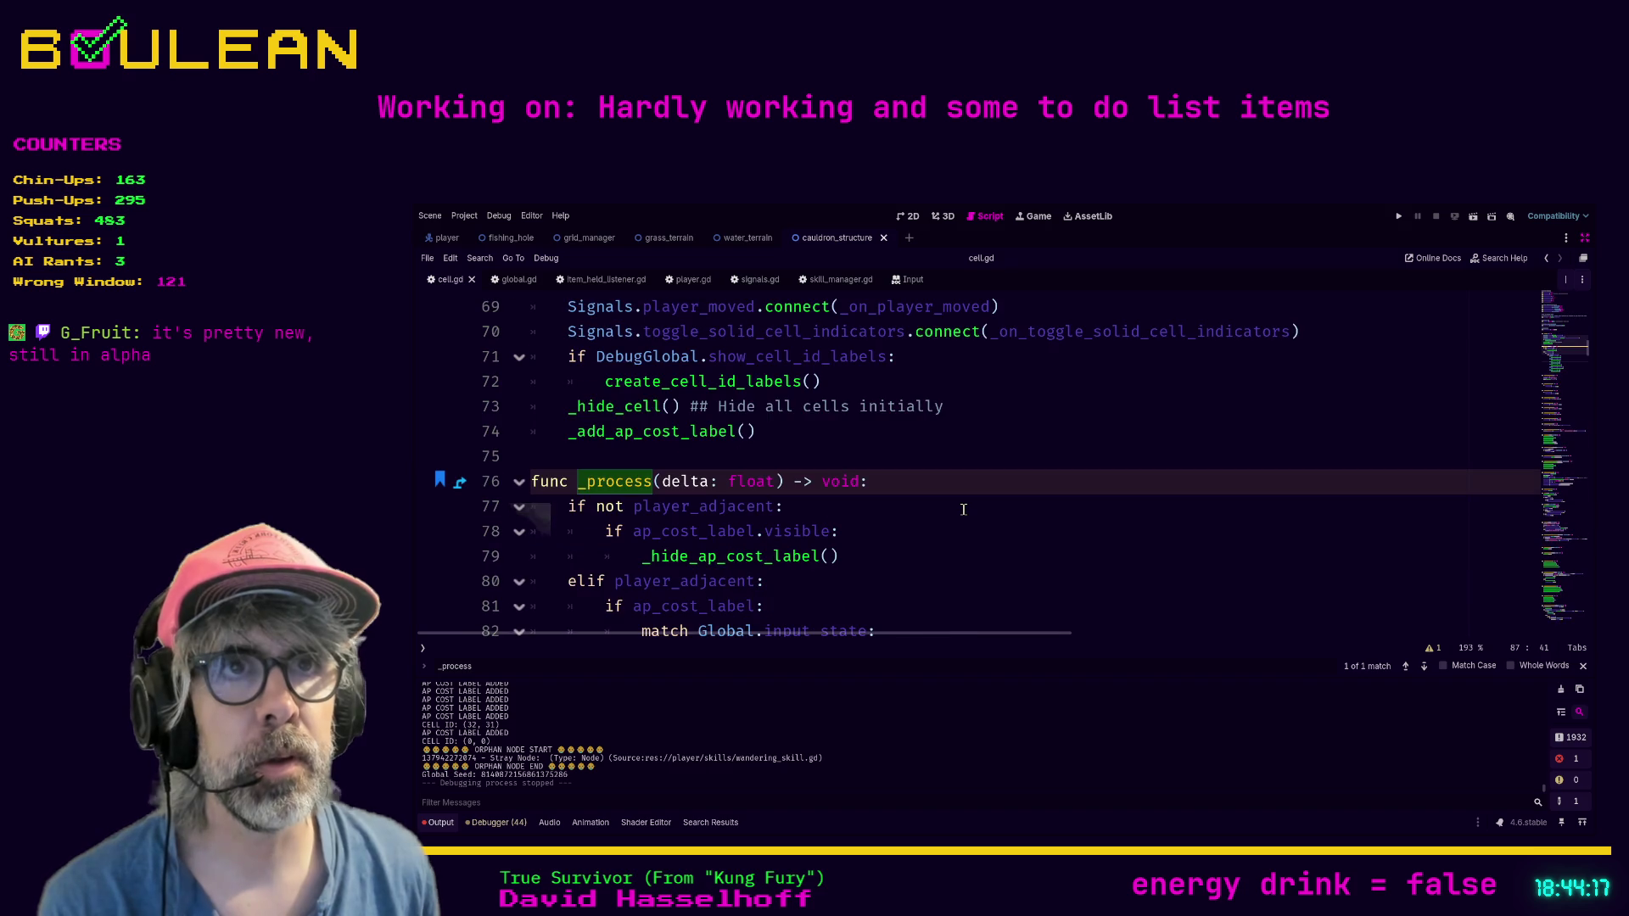
pyautogui.scroll(-2, 874, 486)
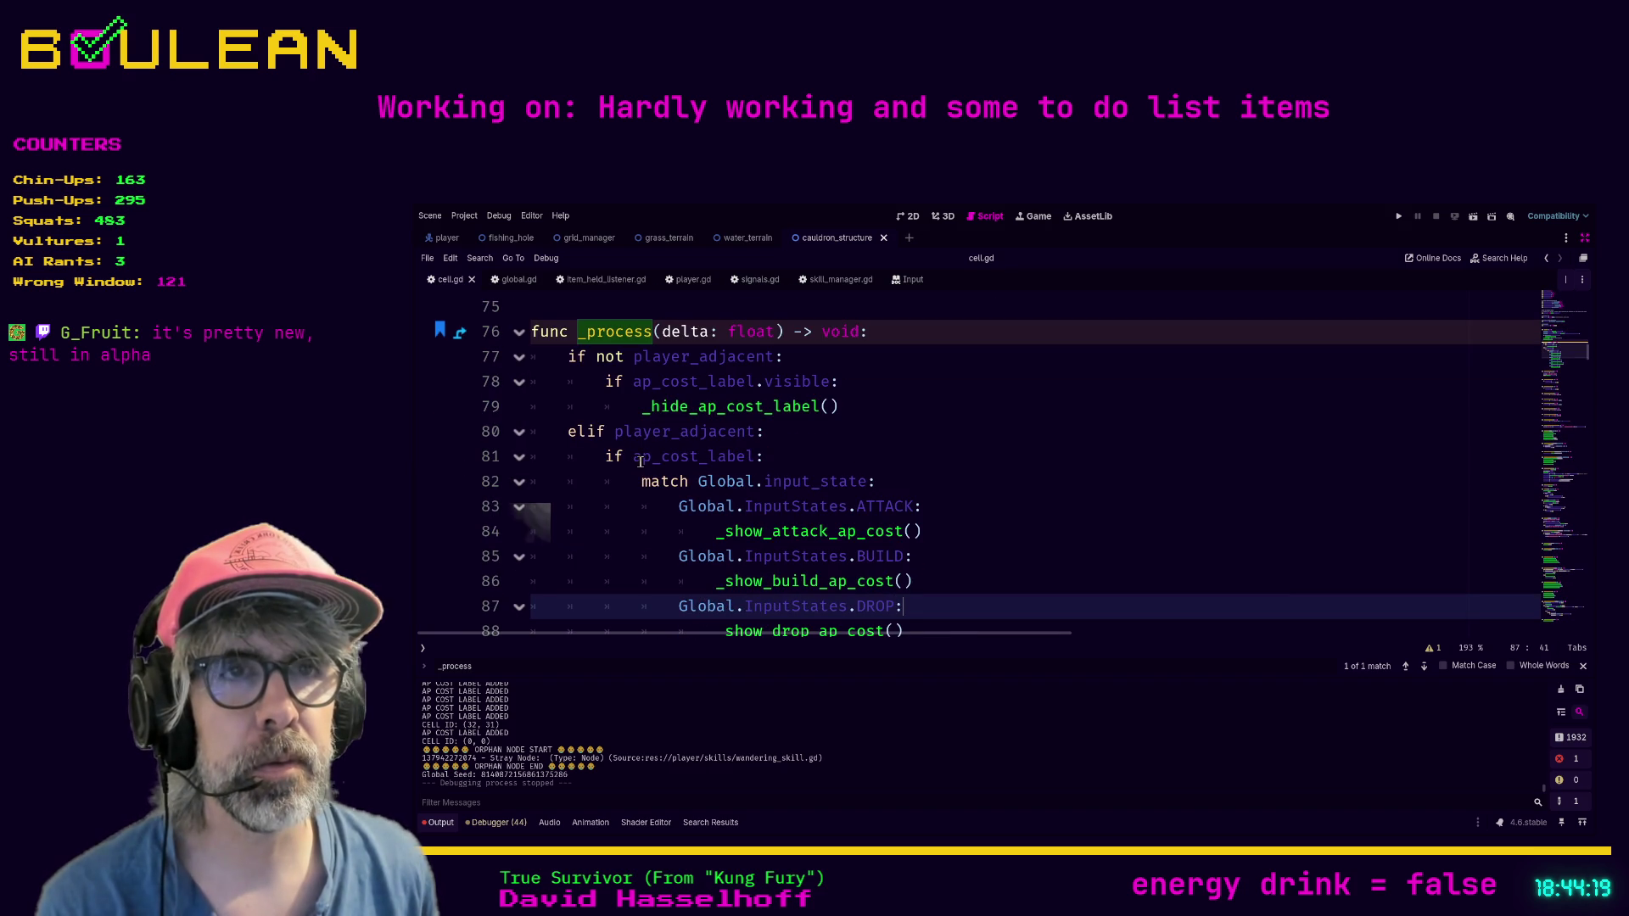
pyautogui.scroll(-1, 794, 453)
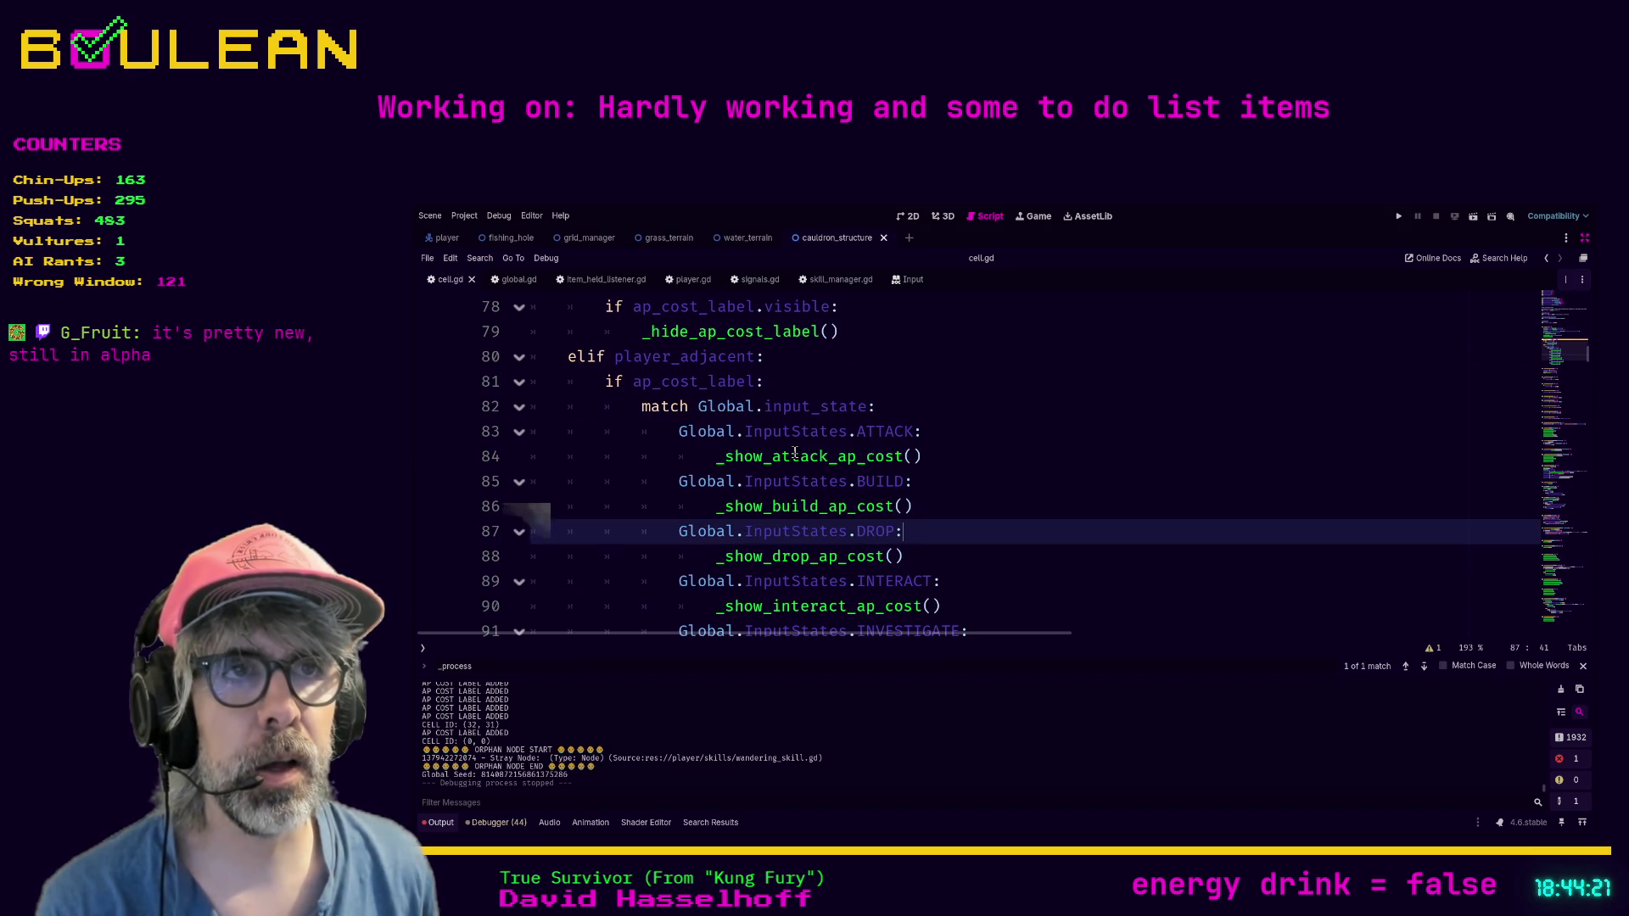
pyautogui.scroll(-3, 897, 409)
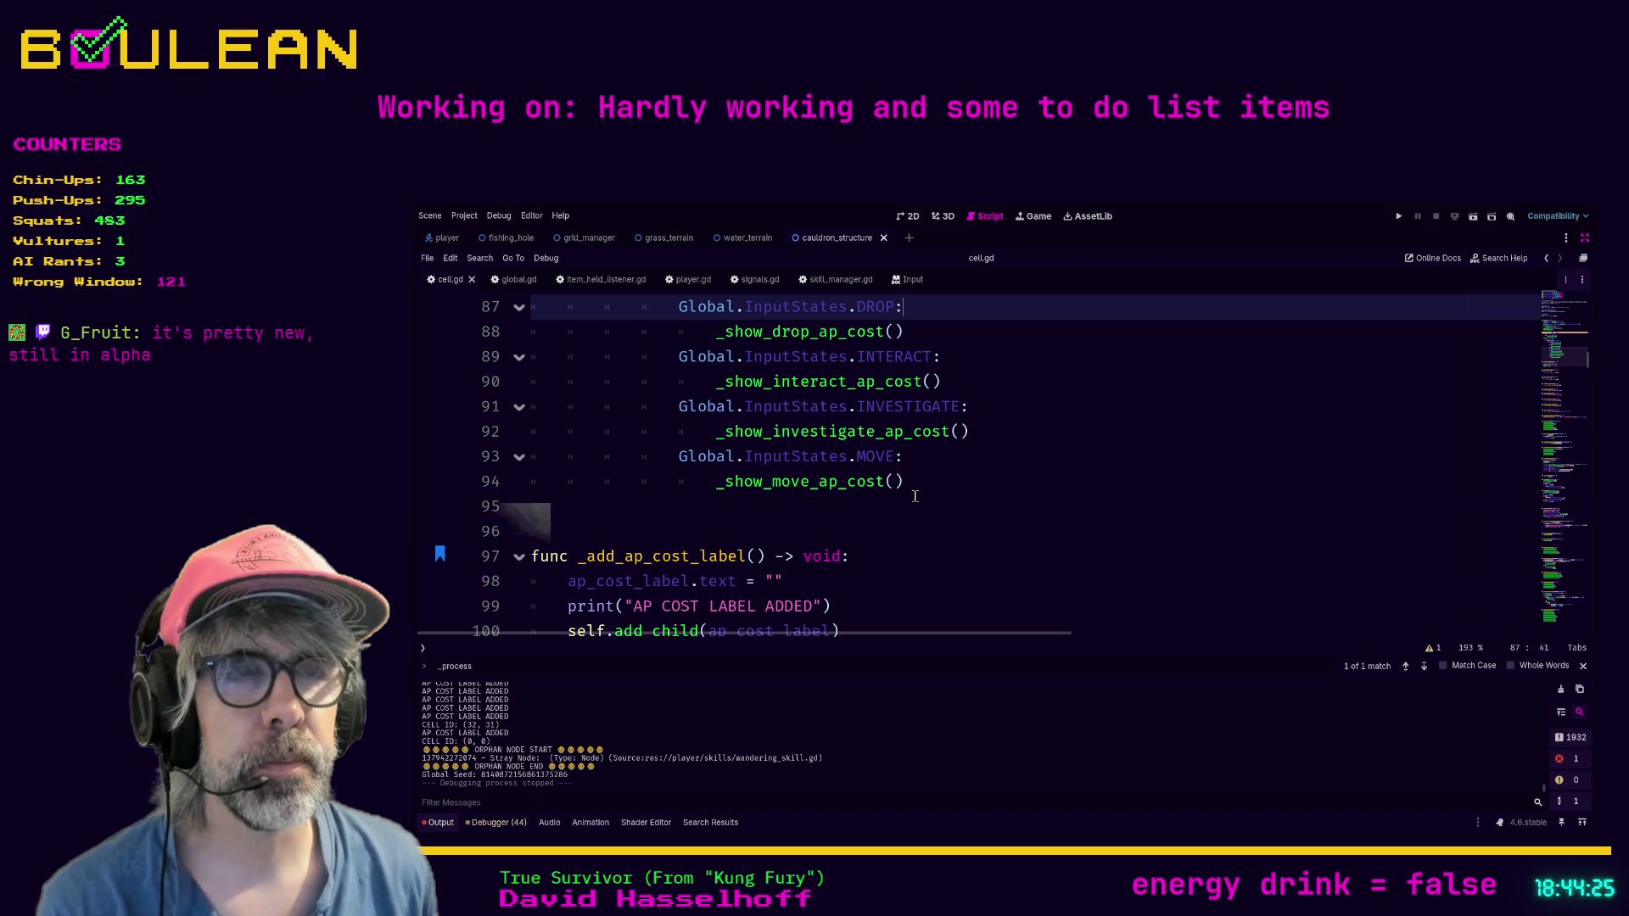
pyautogui.keyDown('ctrl'); pyautogui.click(801, 483); pyautogui.keyUp('ctrl')
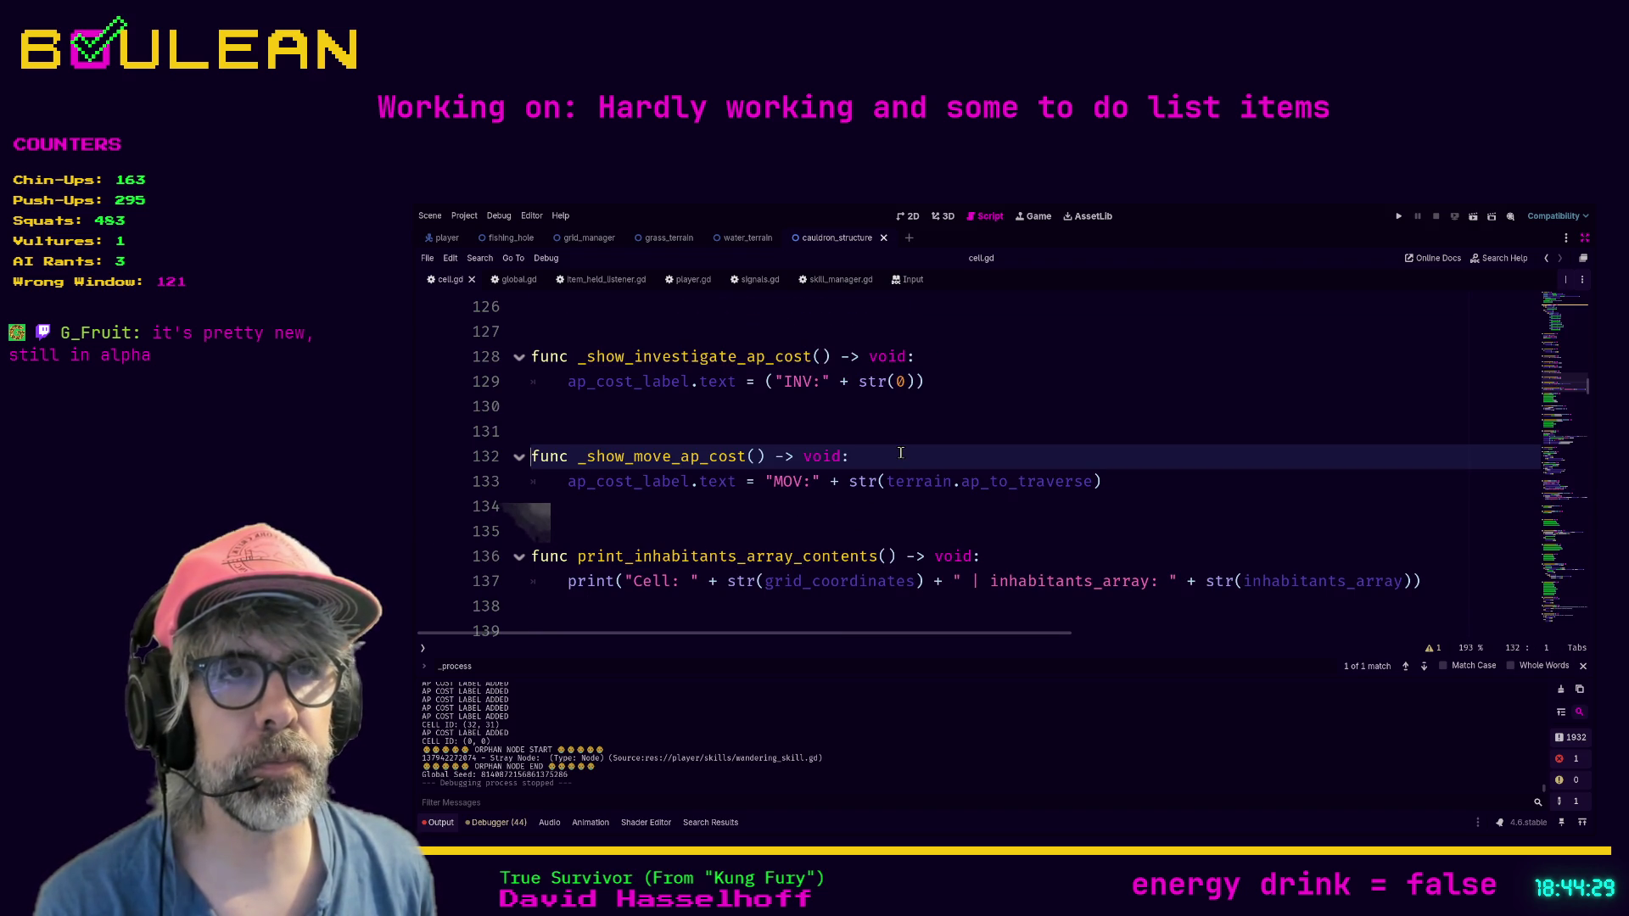
pyautogui.scroll(10, 901, 463)
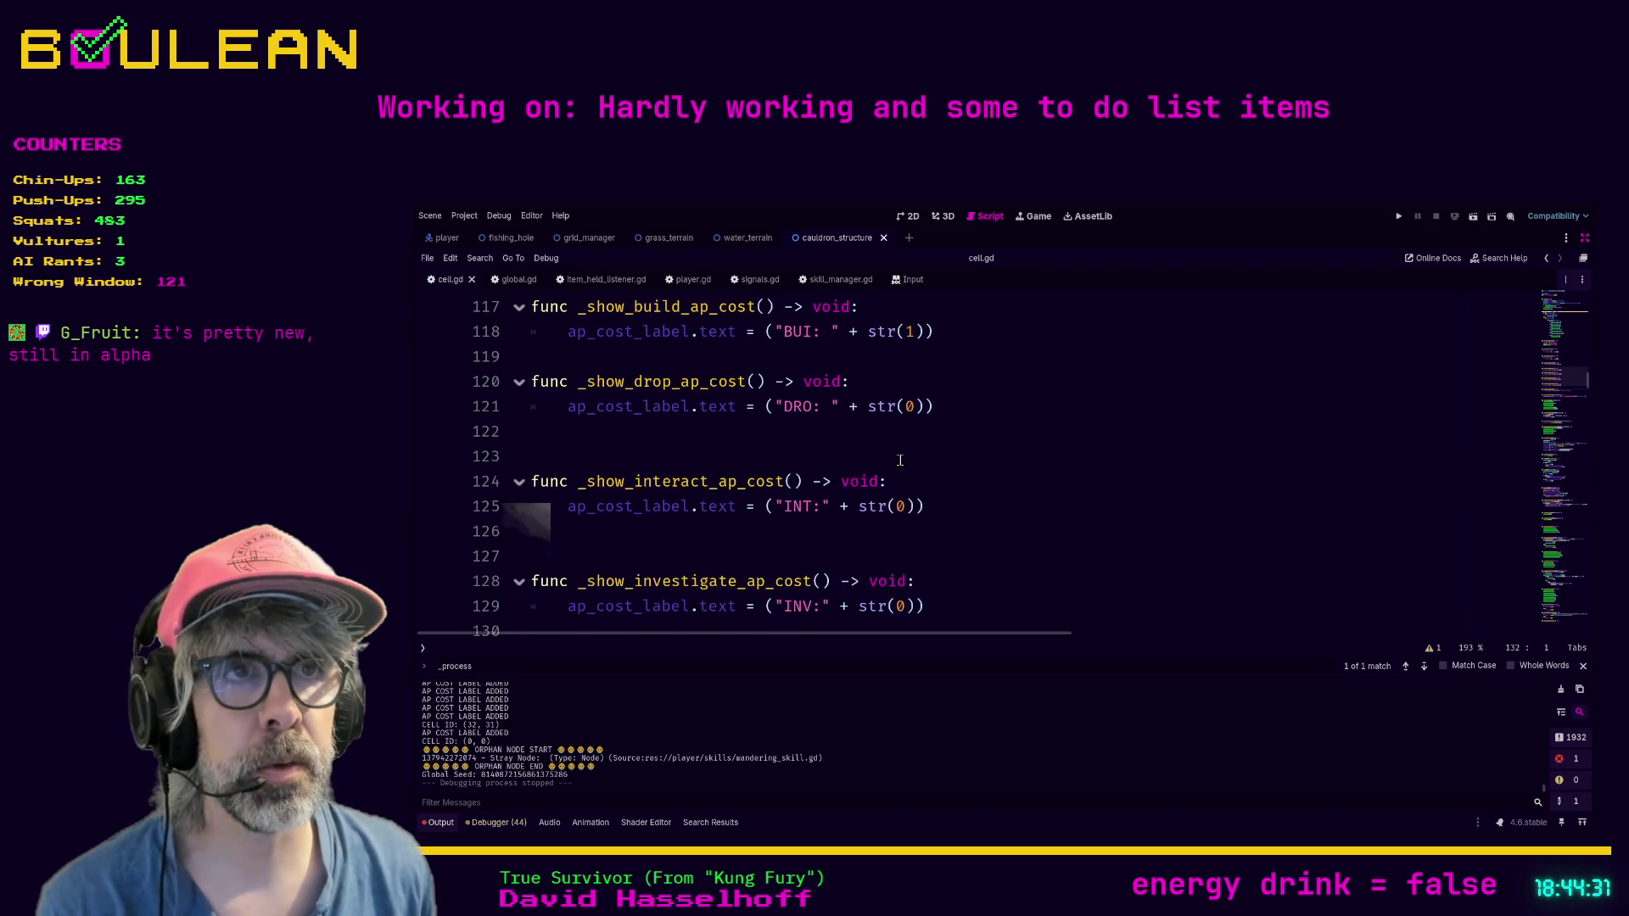
pyautogui.scroll(8, 911, 485)
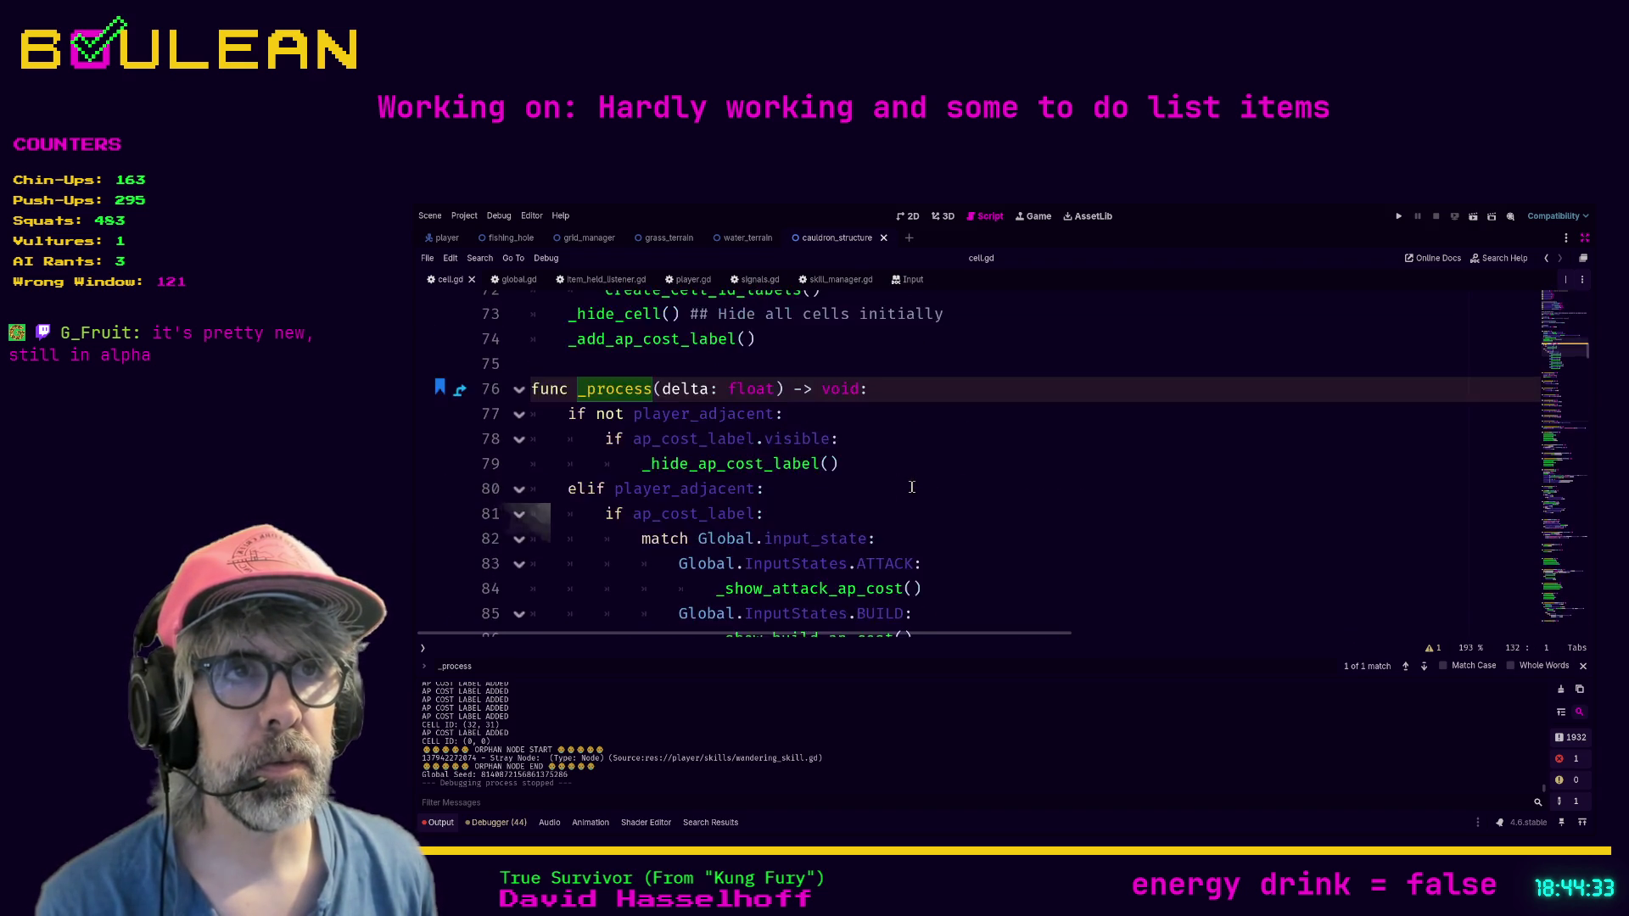
pyautogui.scroll(-5, 912, 471)
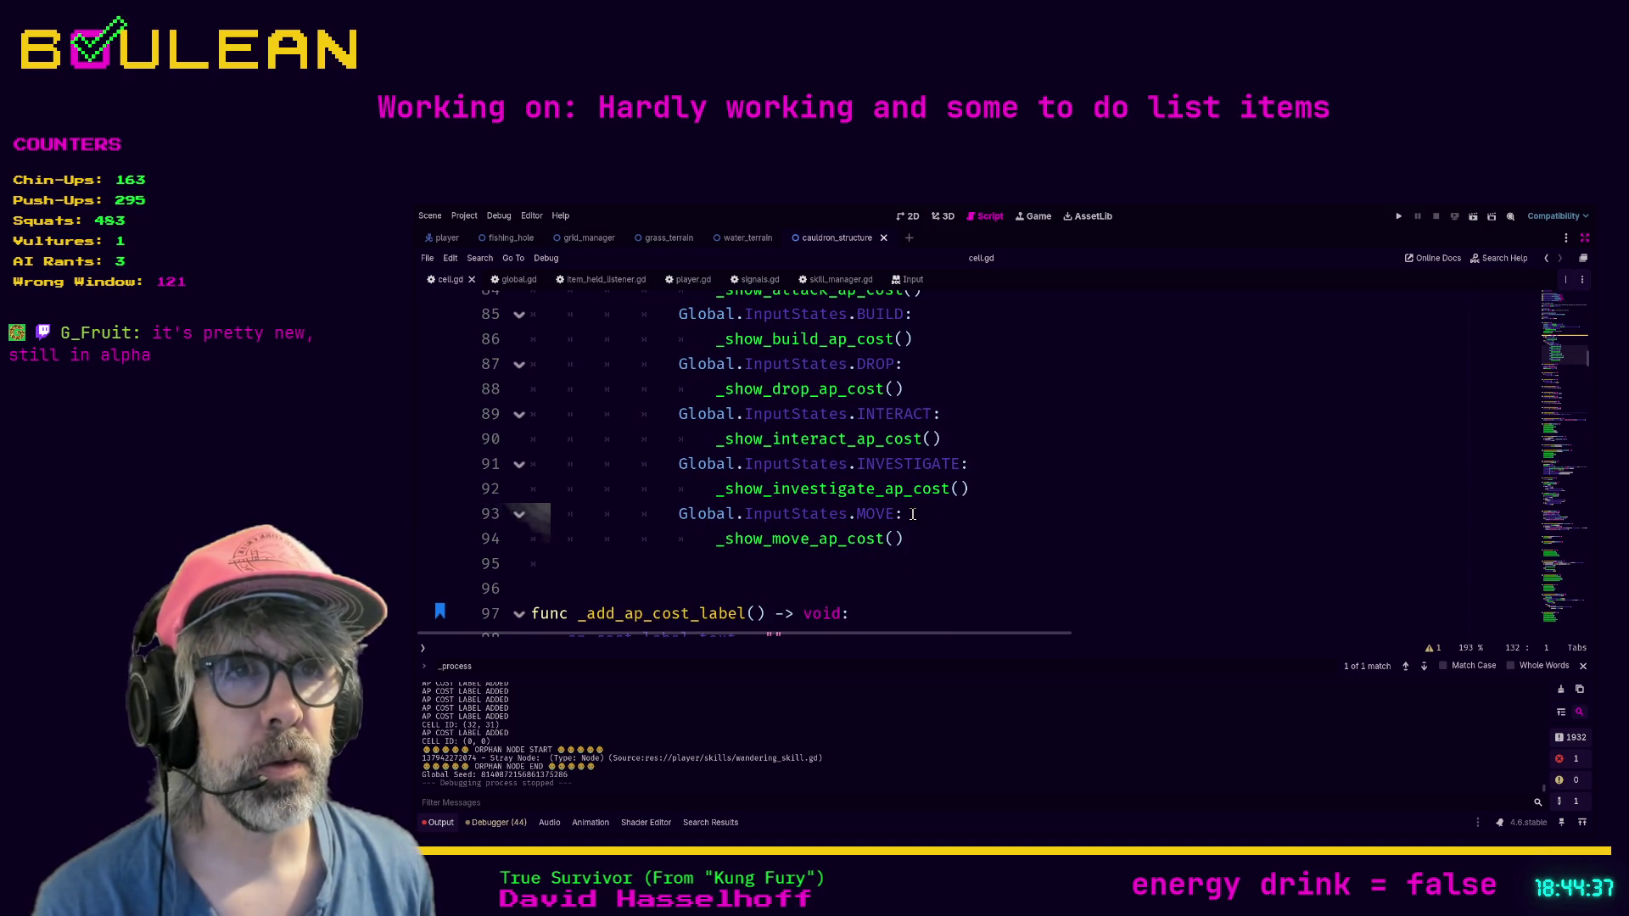
pyautogui.moveTo(912, 514); pyautogui.dragTo(914, 507)
pyautogui.click(992, 552)
# Step: Wrap the MOVE case's _show_move_ap_cost() call in an 'if terrain.traversable:' condition
pyautogui.hotkey('ctrl', 'shift', 'Return')
pyautogui.write('if terr')
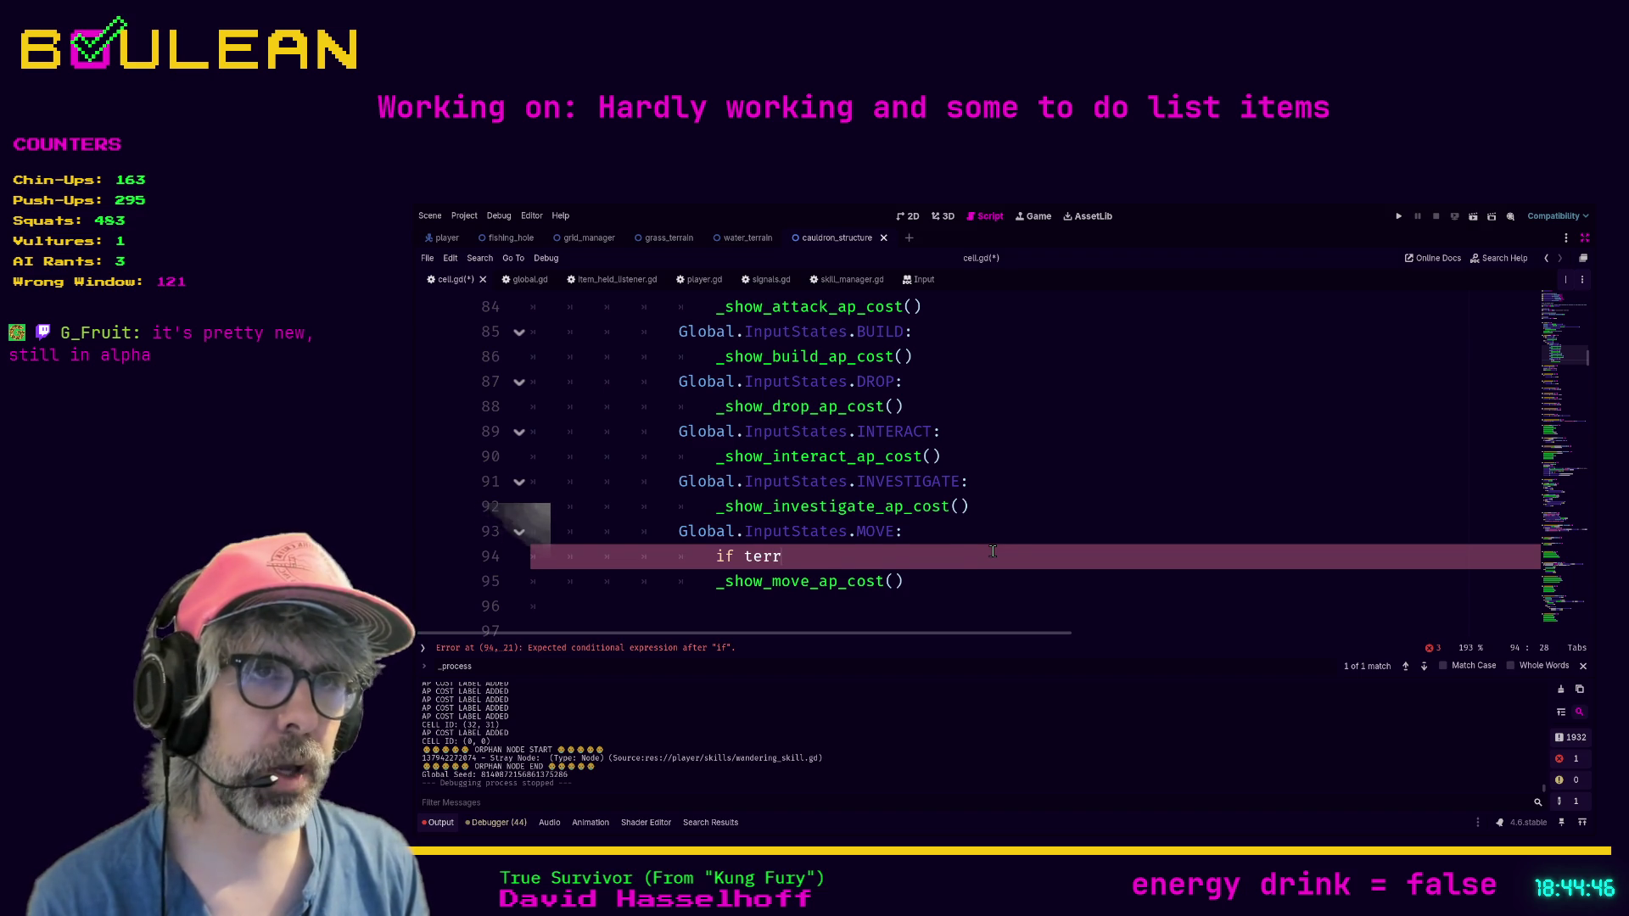
pyautogui.write('ain.traver')
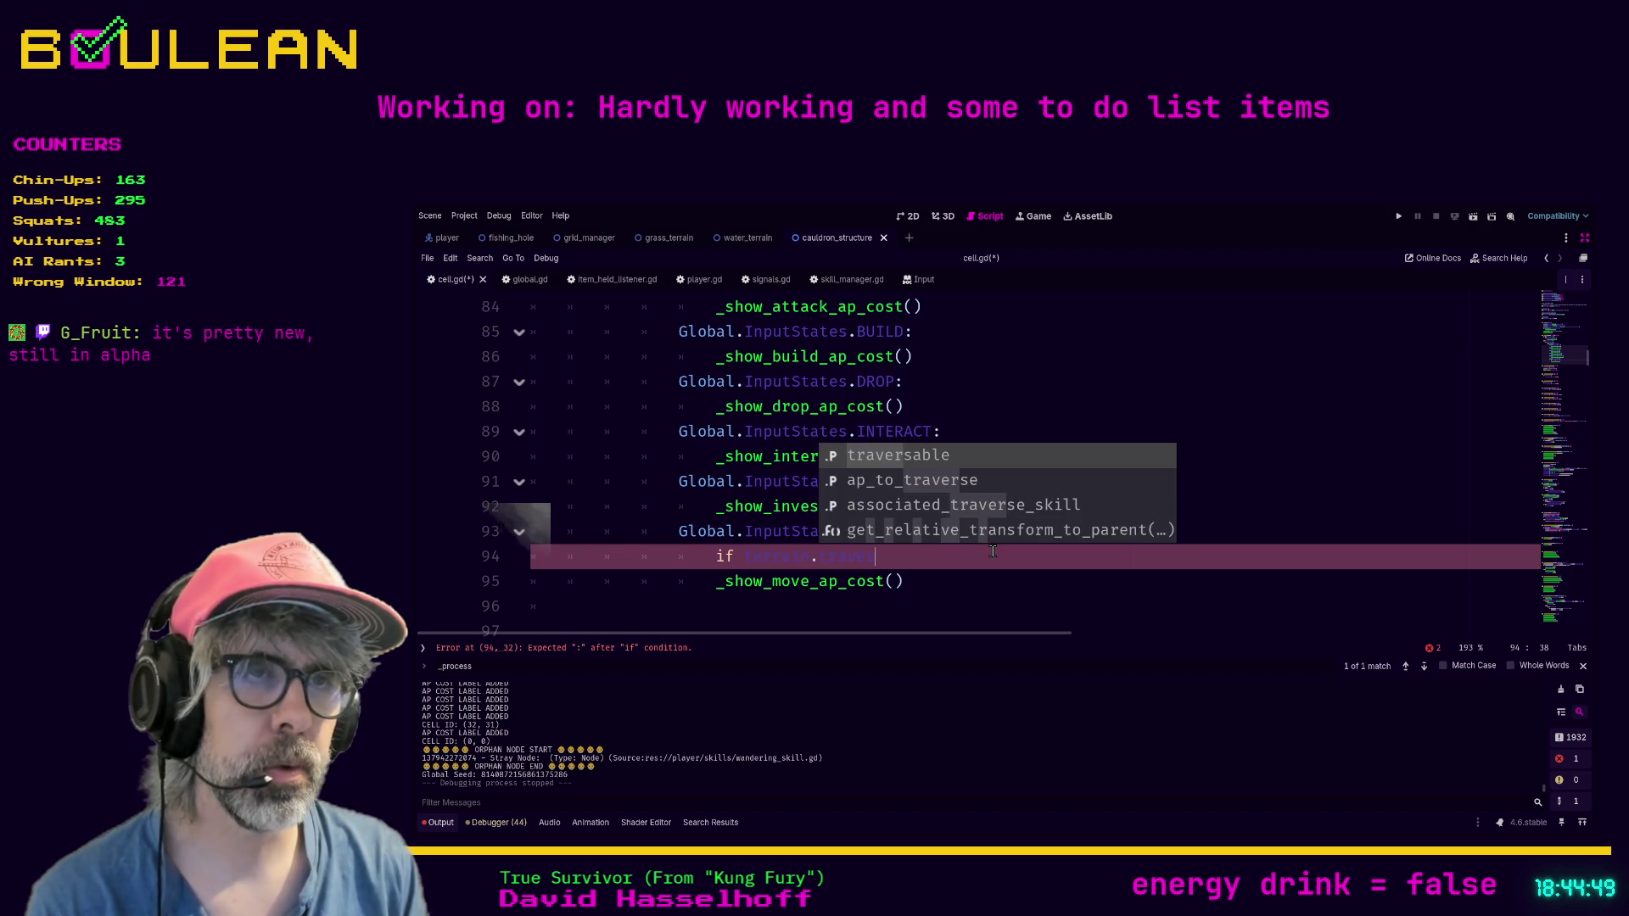
pyautogui.press('Return')
pyautogui.write(':')
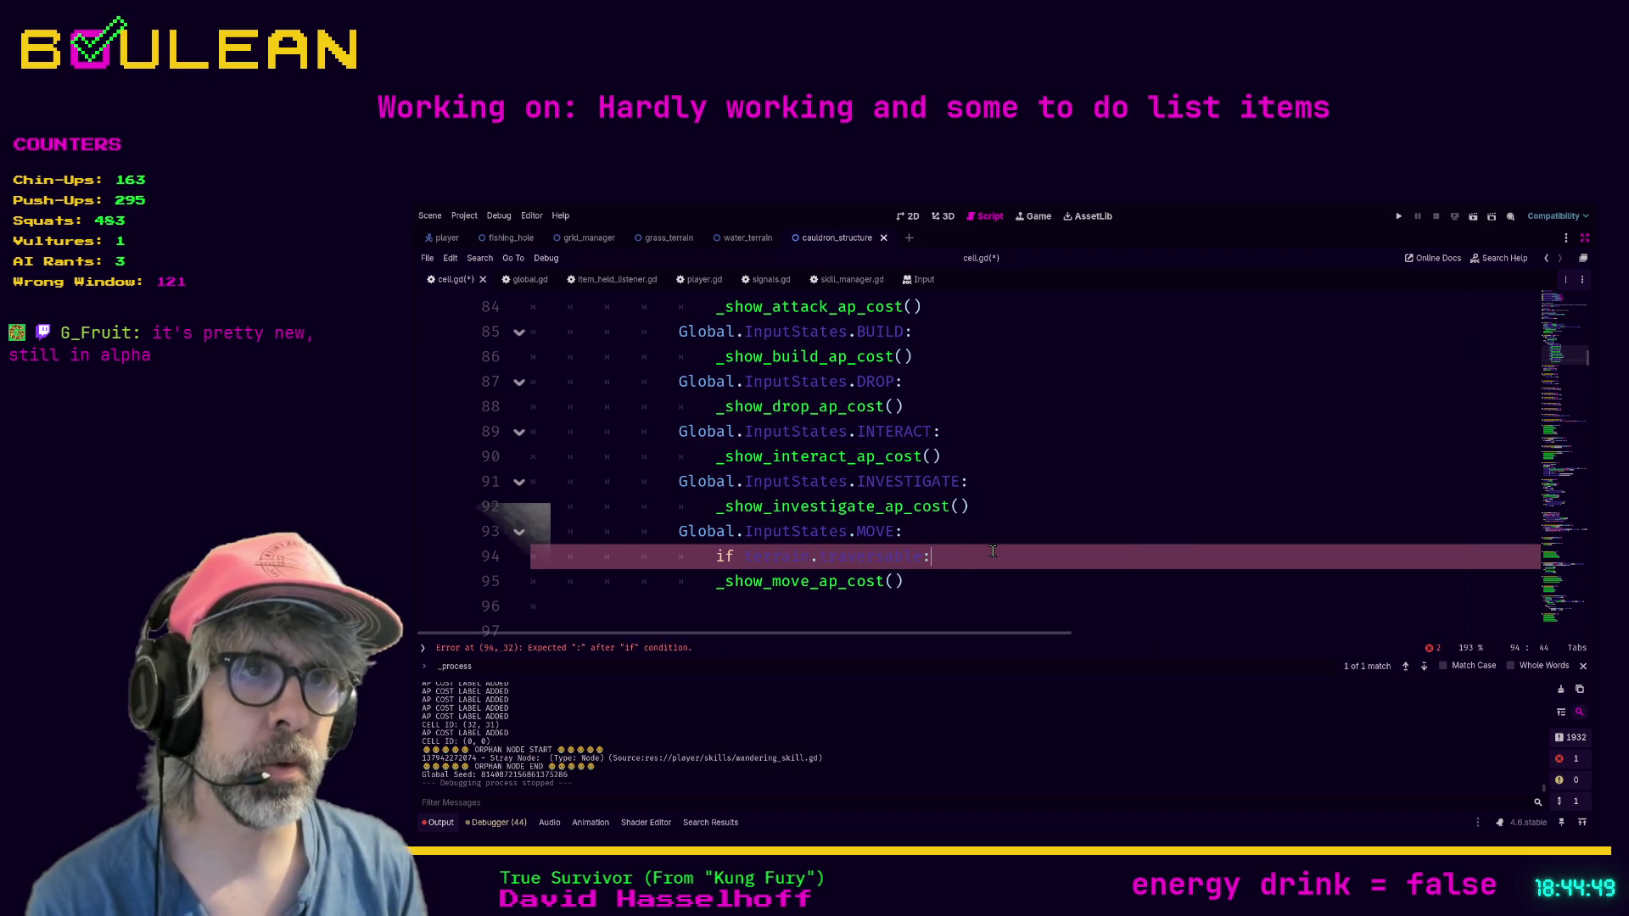
pyautogui.press('Down')
pyautogui.press('Home')
pyautogui.press('Tab')
# Step: Add an else branch that calls _hide_ap_cost_label()
pyautogui.press('End')
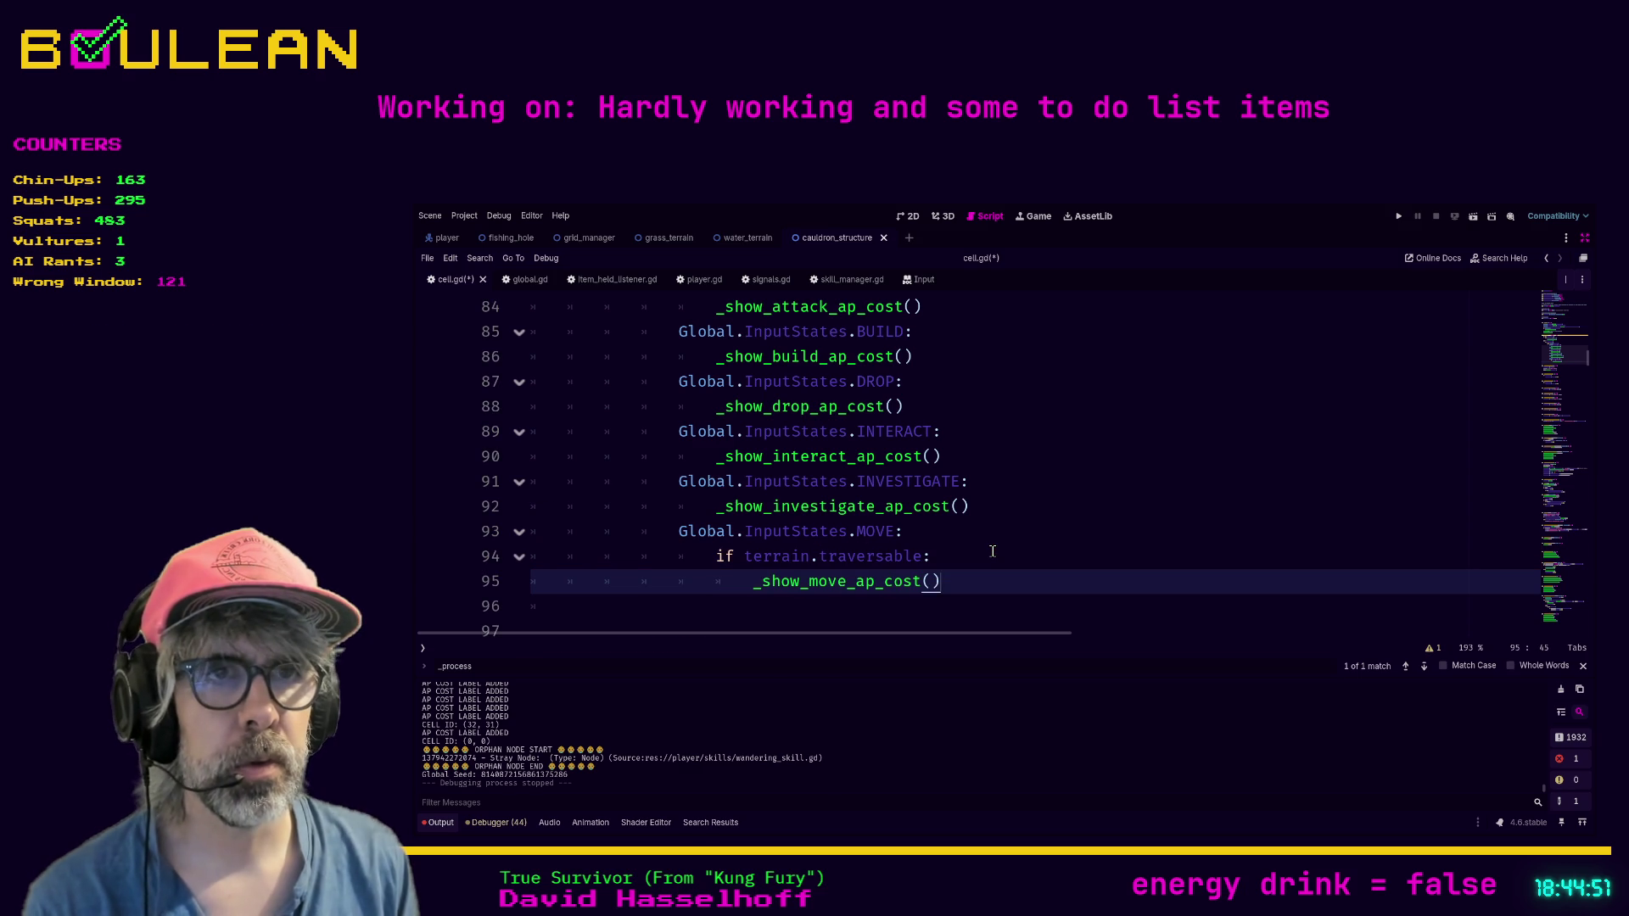
pyautogui.press('Return')
pyautogui.write('else:')
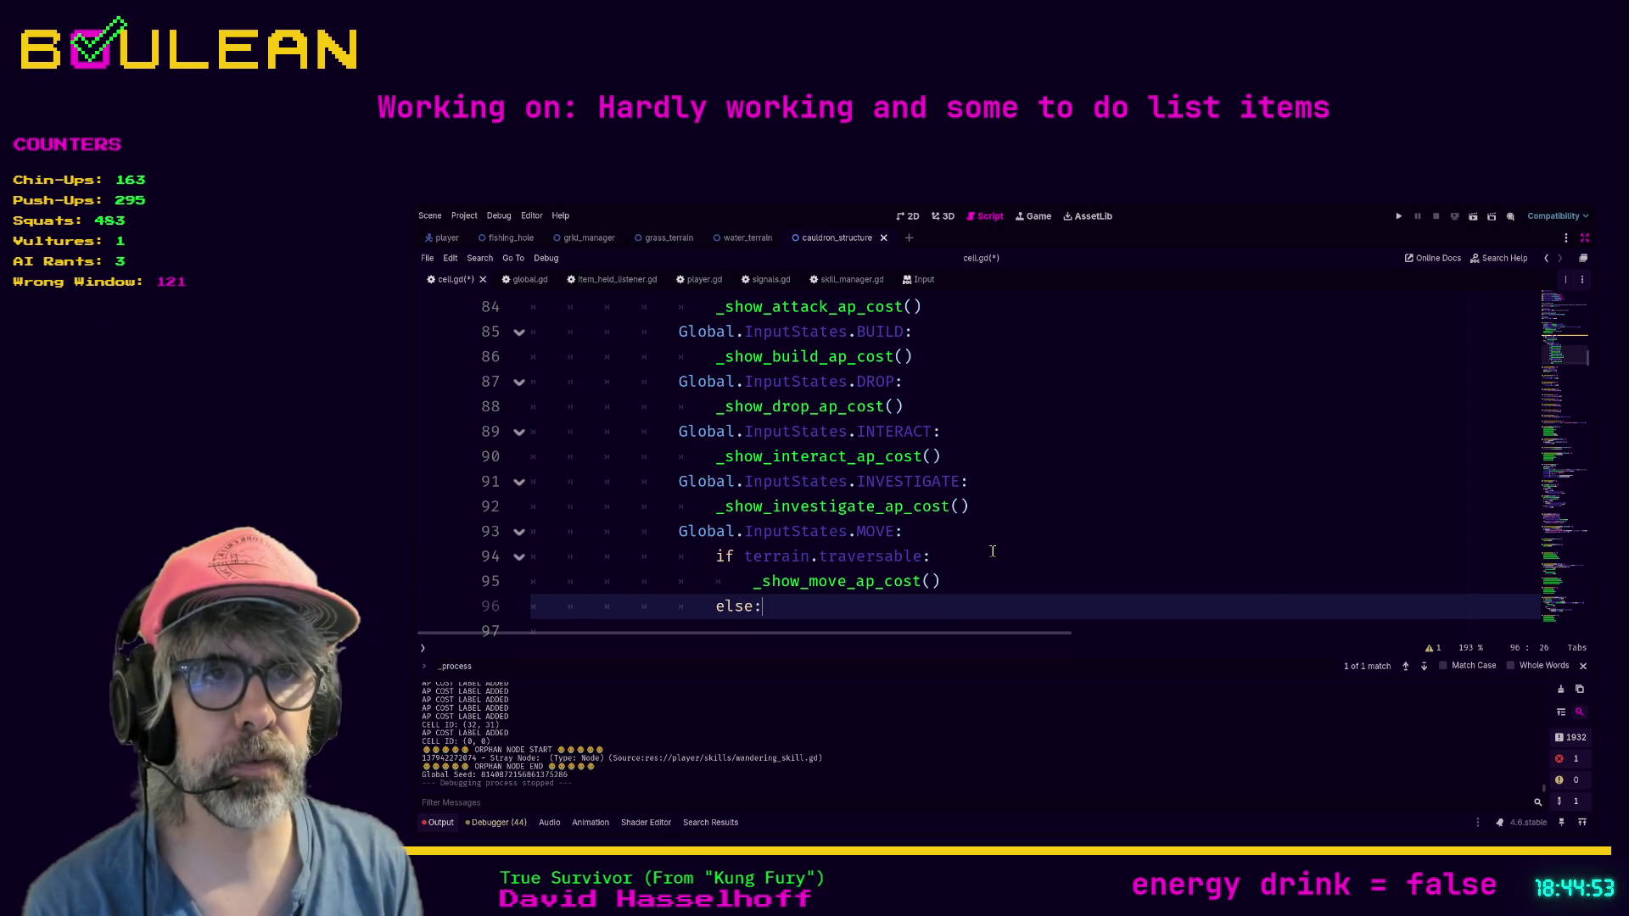
pyautogui.press('Return')
pyautogui.write('hi')
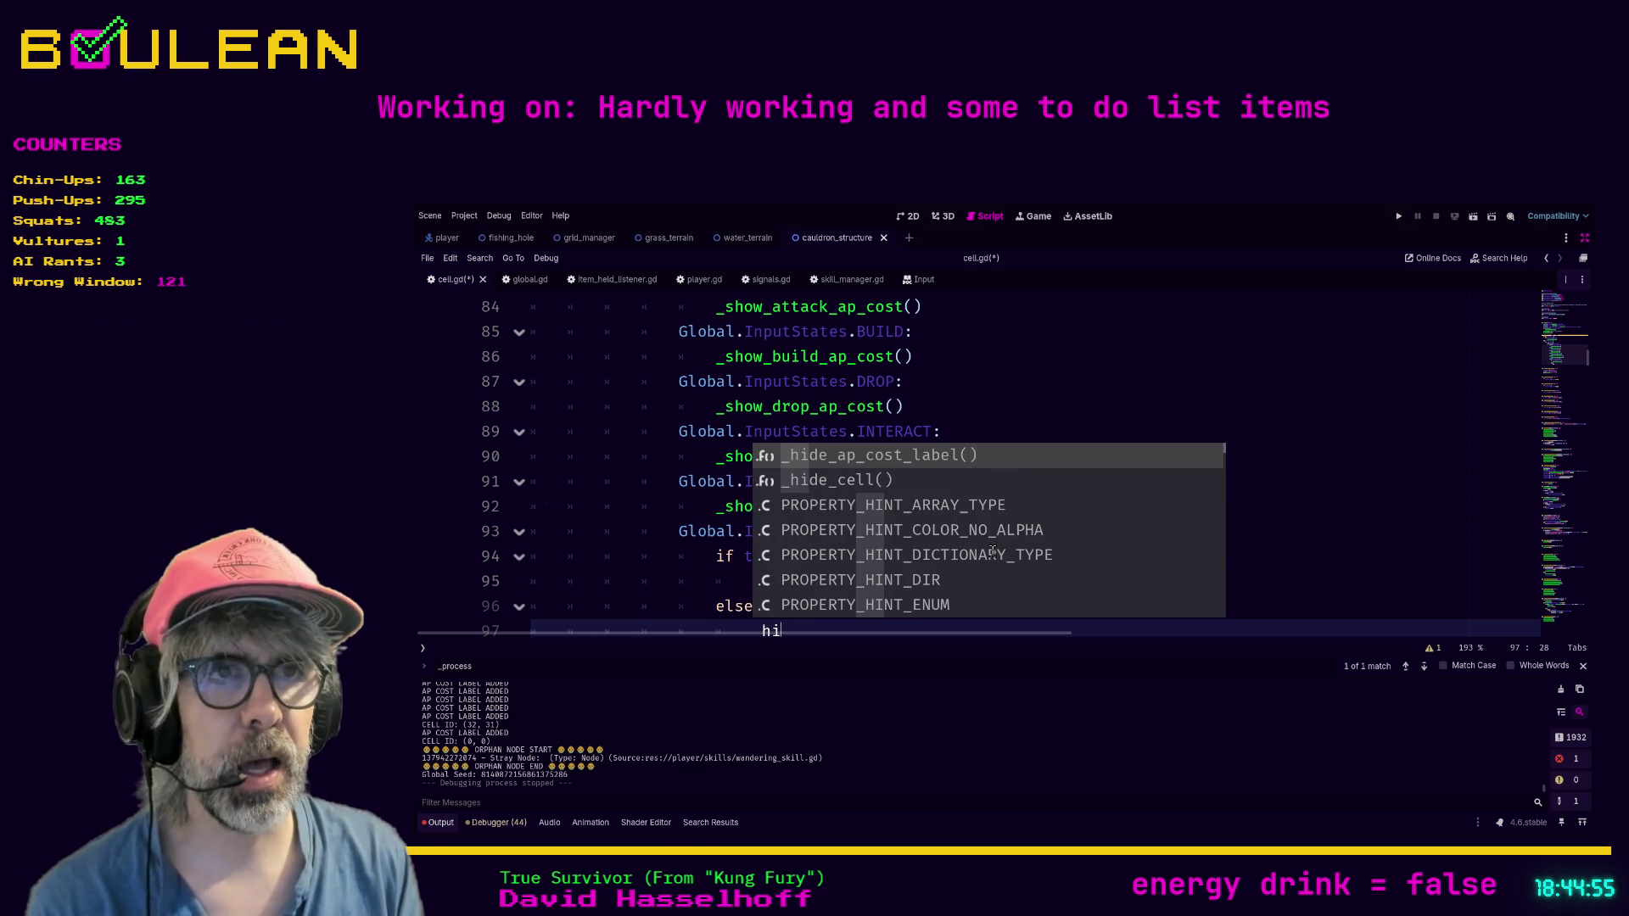
pyautogui.press('Return')
# Step: Save cell.gd, run the game to see the MOV:5 cost labels, then stop it
pyautogui.scroll(-2, 992, 551)
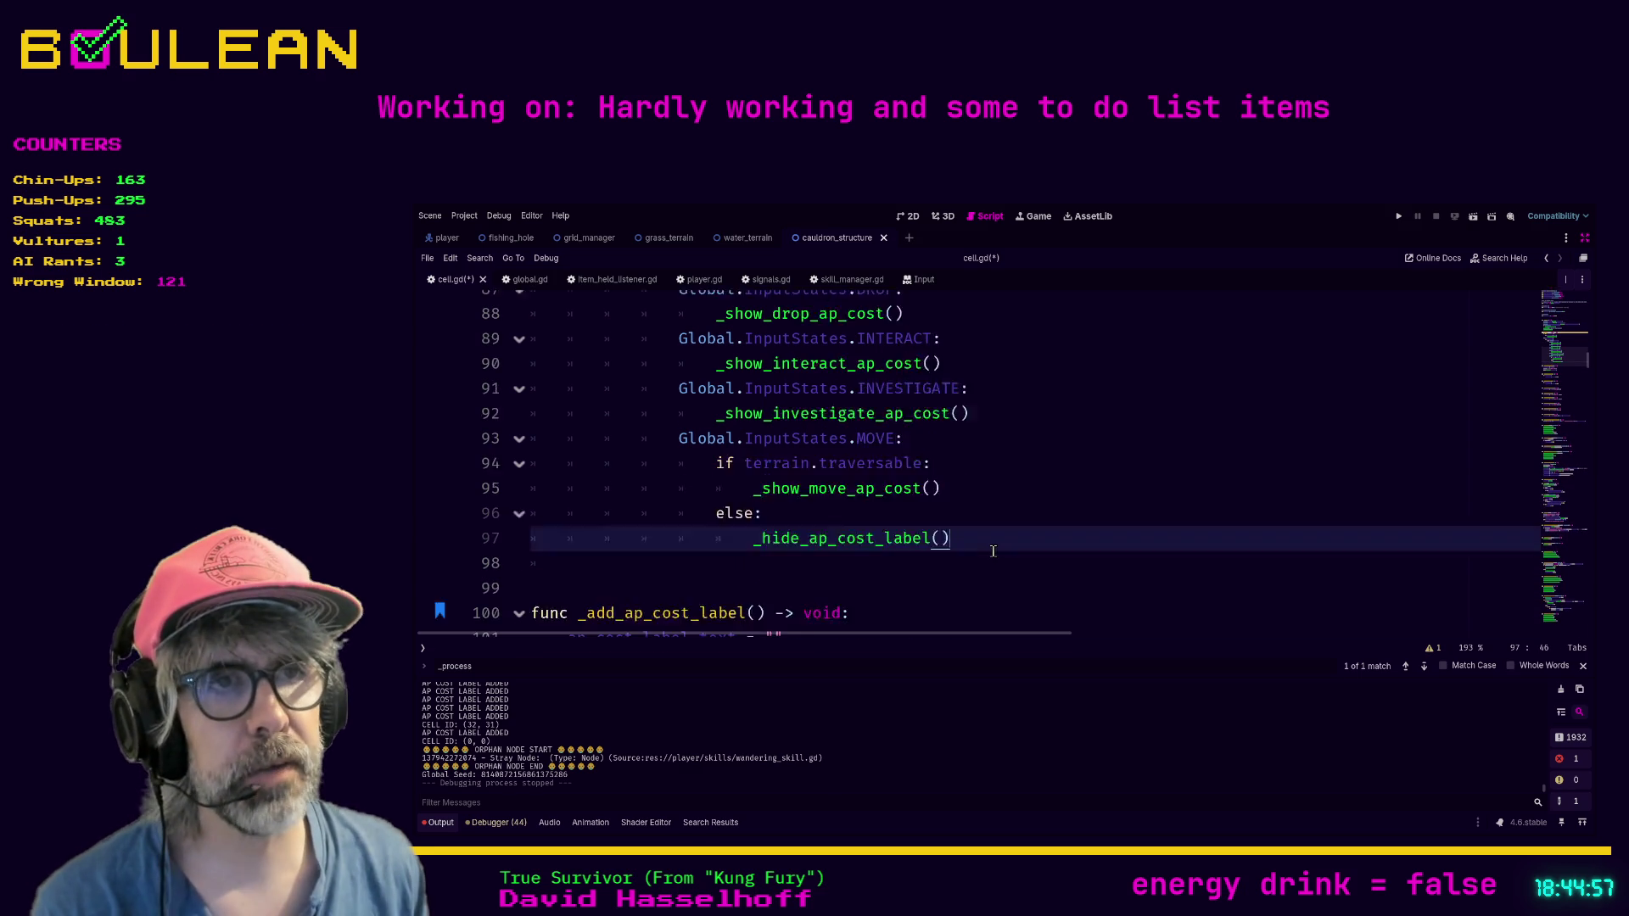
pyautogui.hotkey('ctrl', 's')
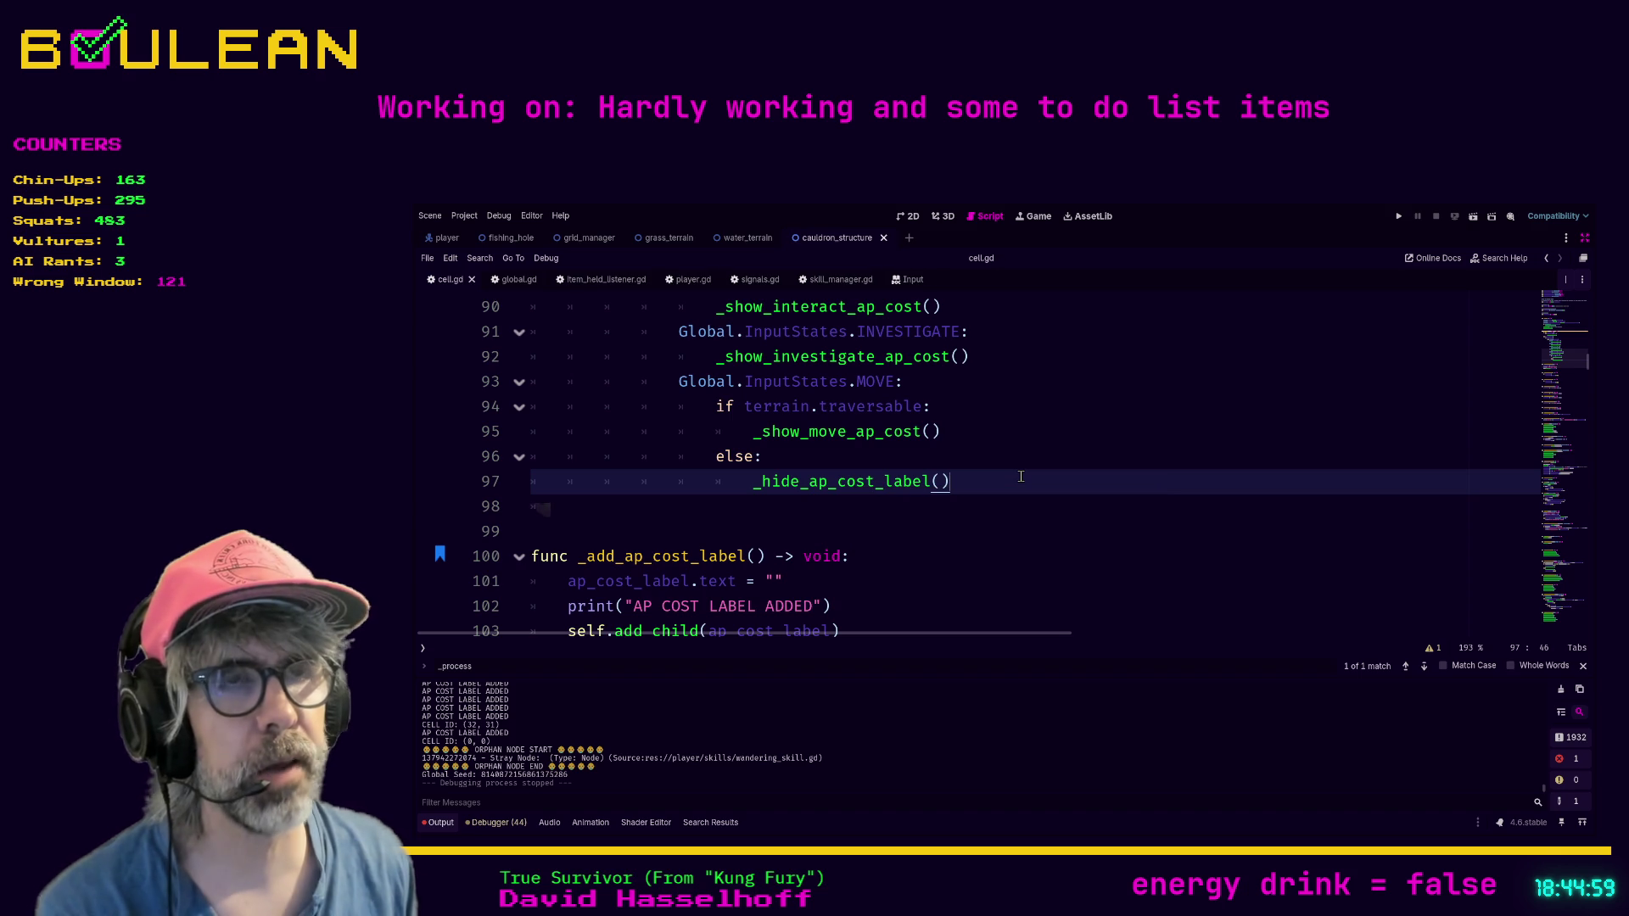
pyautogui.press('F5')
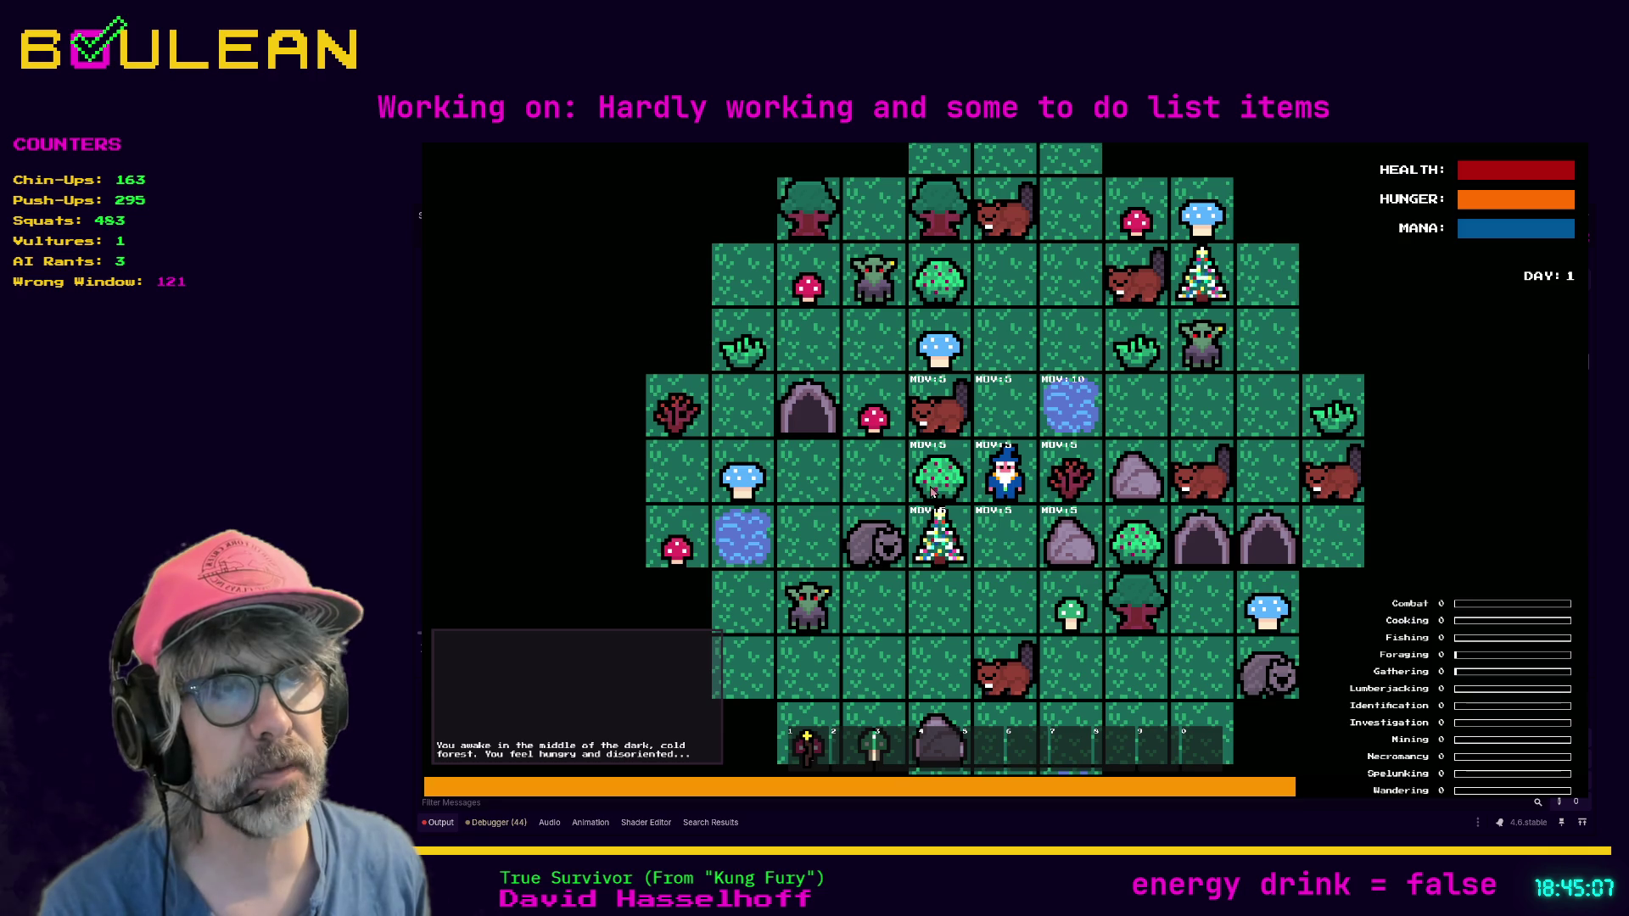
pyautogui.press('F8')
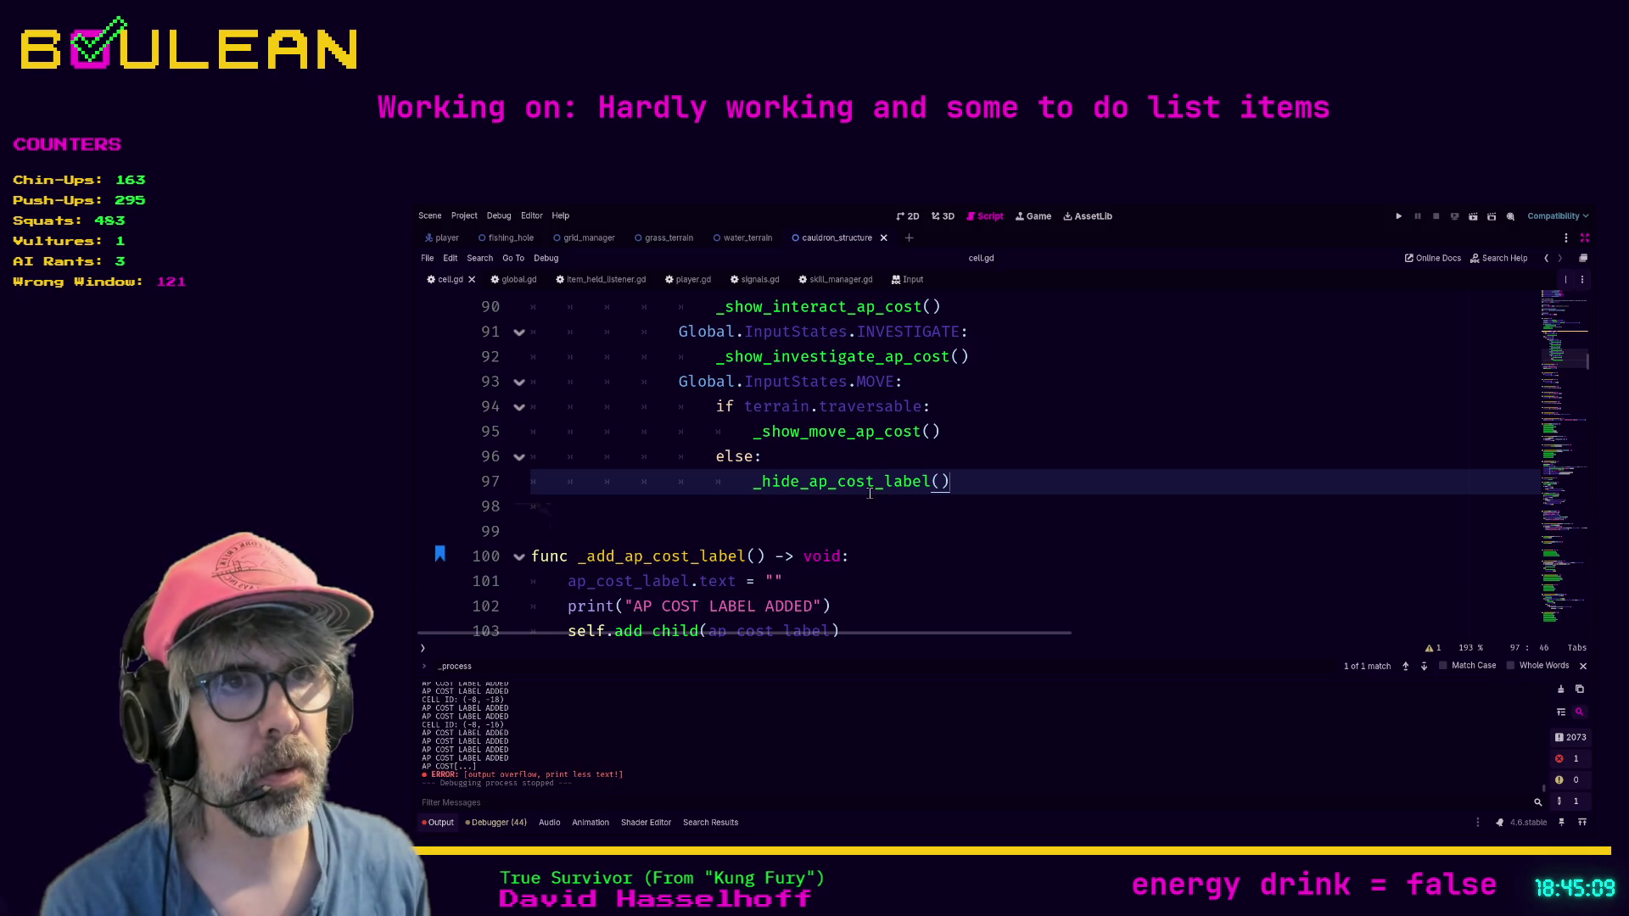
# Step: Replace the terrain.traversable condition on line 94 with can_traverse
pyautogui.click(745, 407)
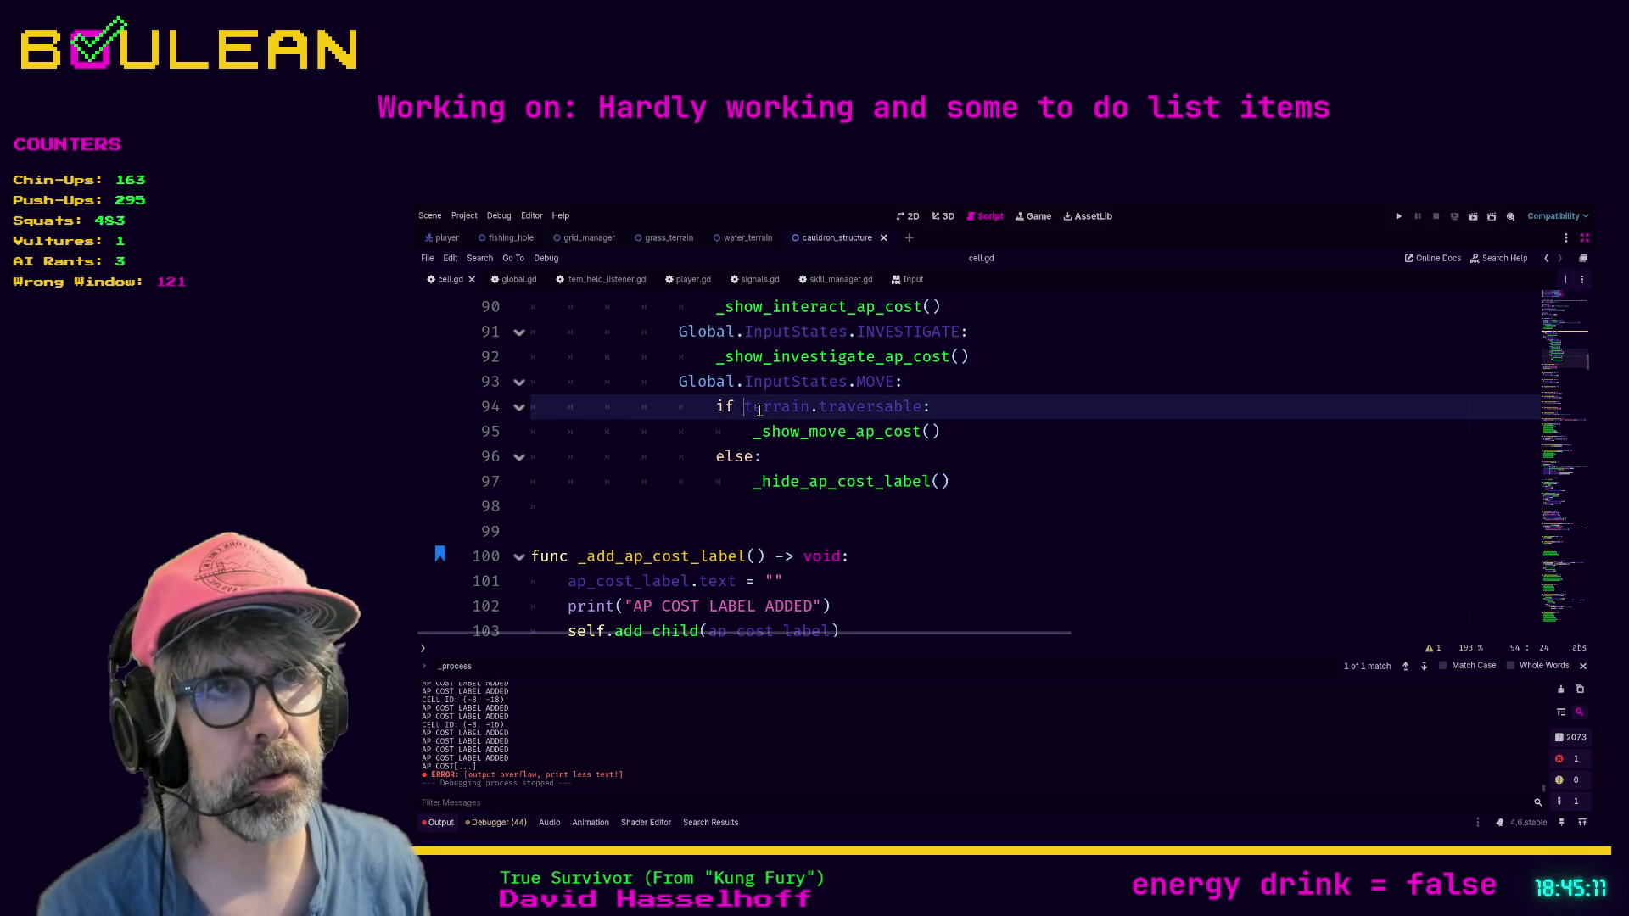
pyautogui.keyDown('shift'); pyautogui.click(919, 406); pyautogui.keyUp('shift')
pyautogui.press('BackSpace')
pyautogui.write('tr:')
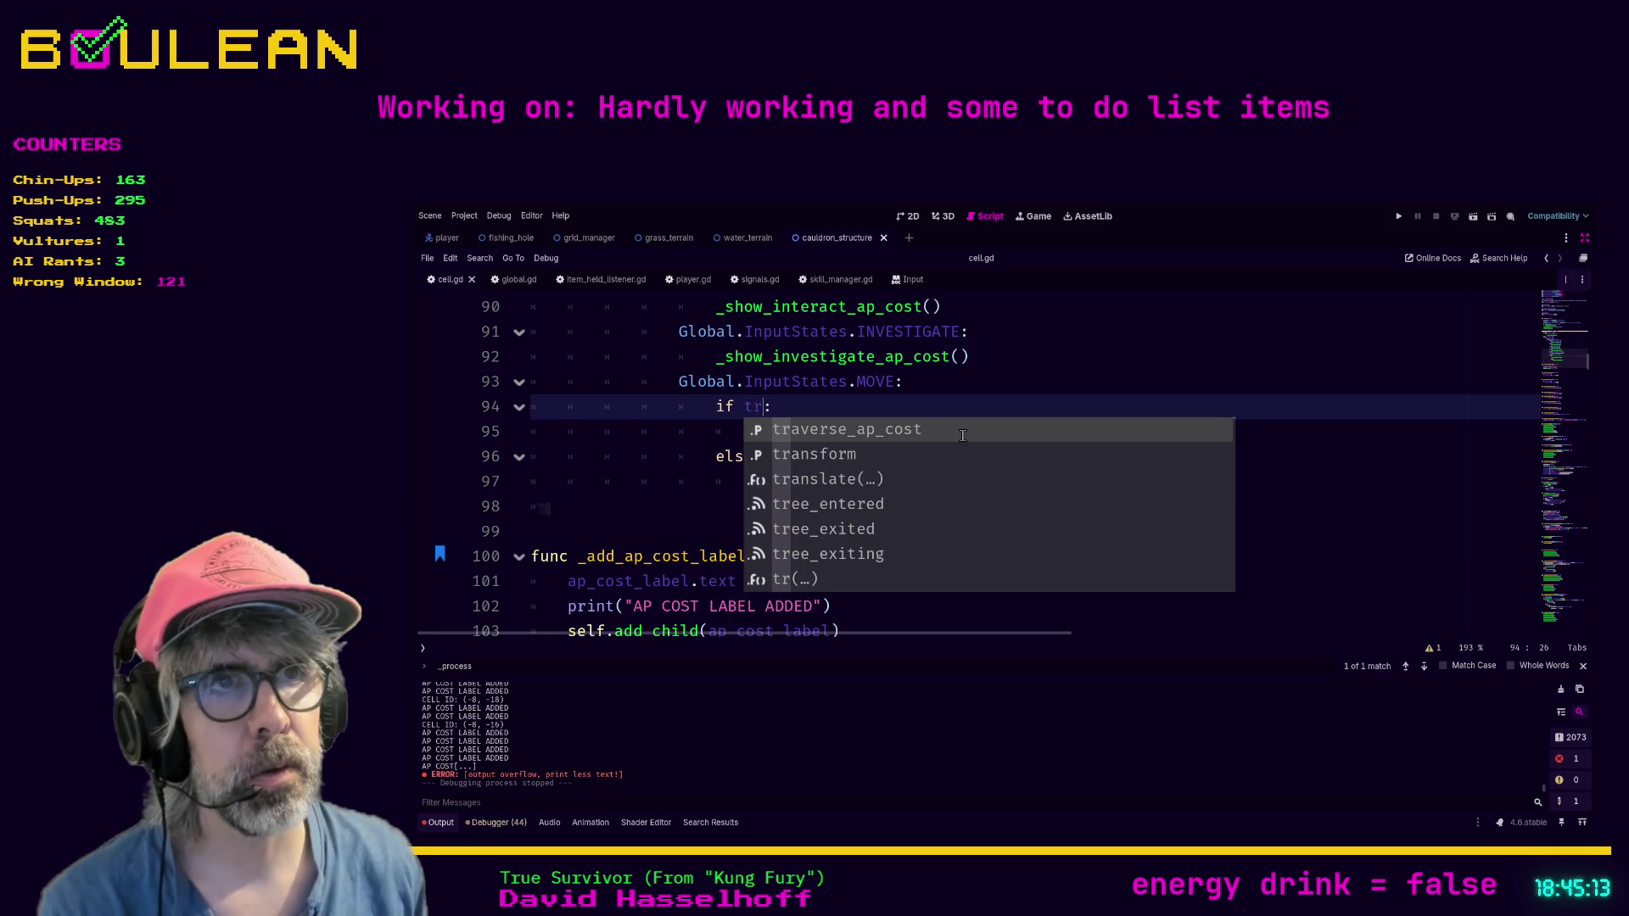
pyautogui.press('BackSpace')
pyautogui.press('BackSpace')
pyautogui.write('is')
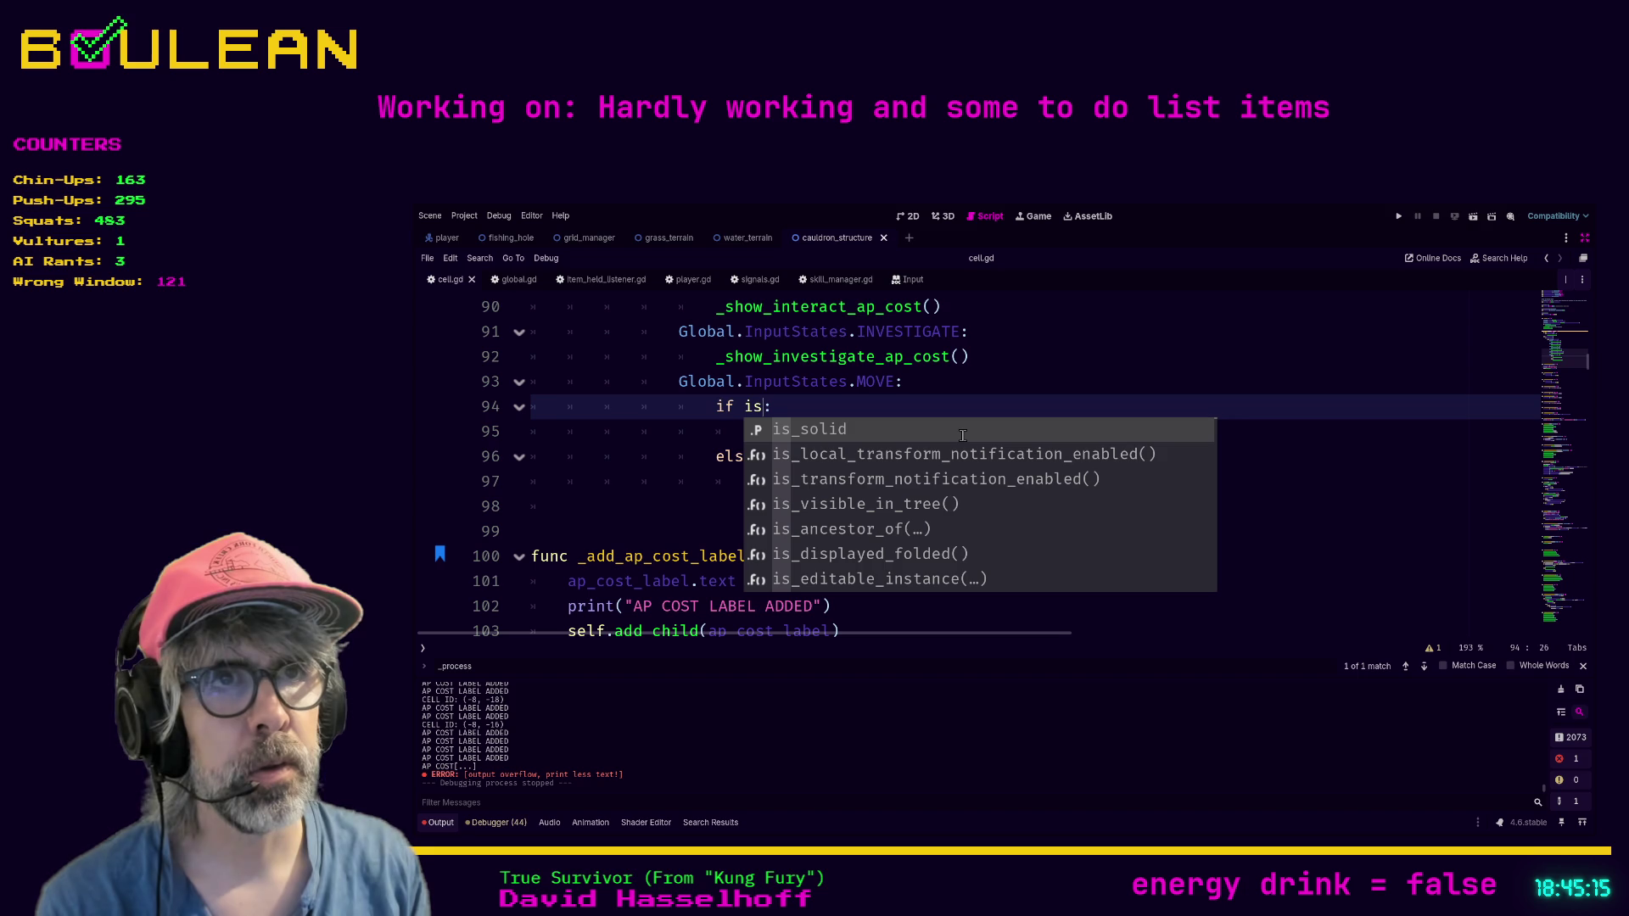
pyautogui.press('BackSpace')
pyautogui.press('BackSpace')
pyautogui.write('can')
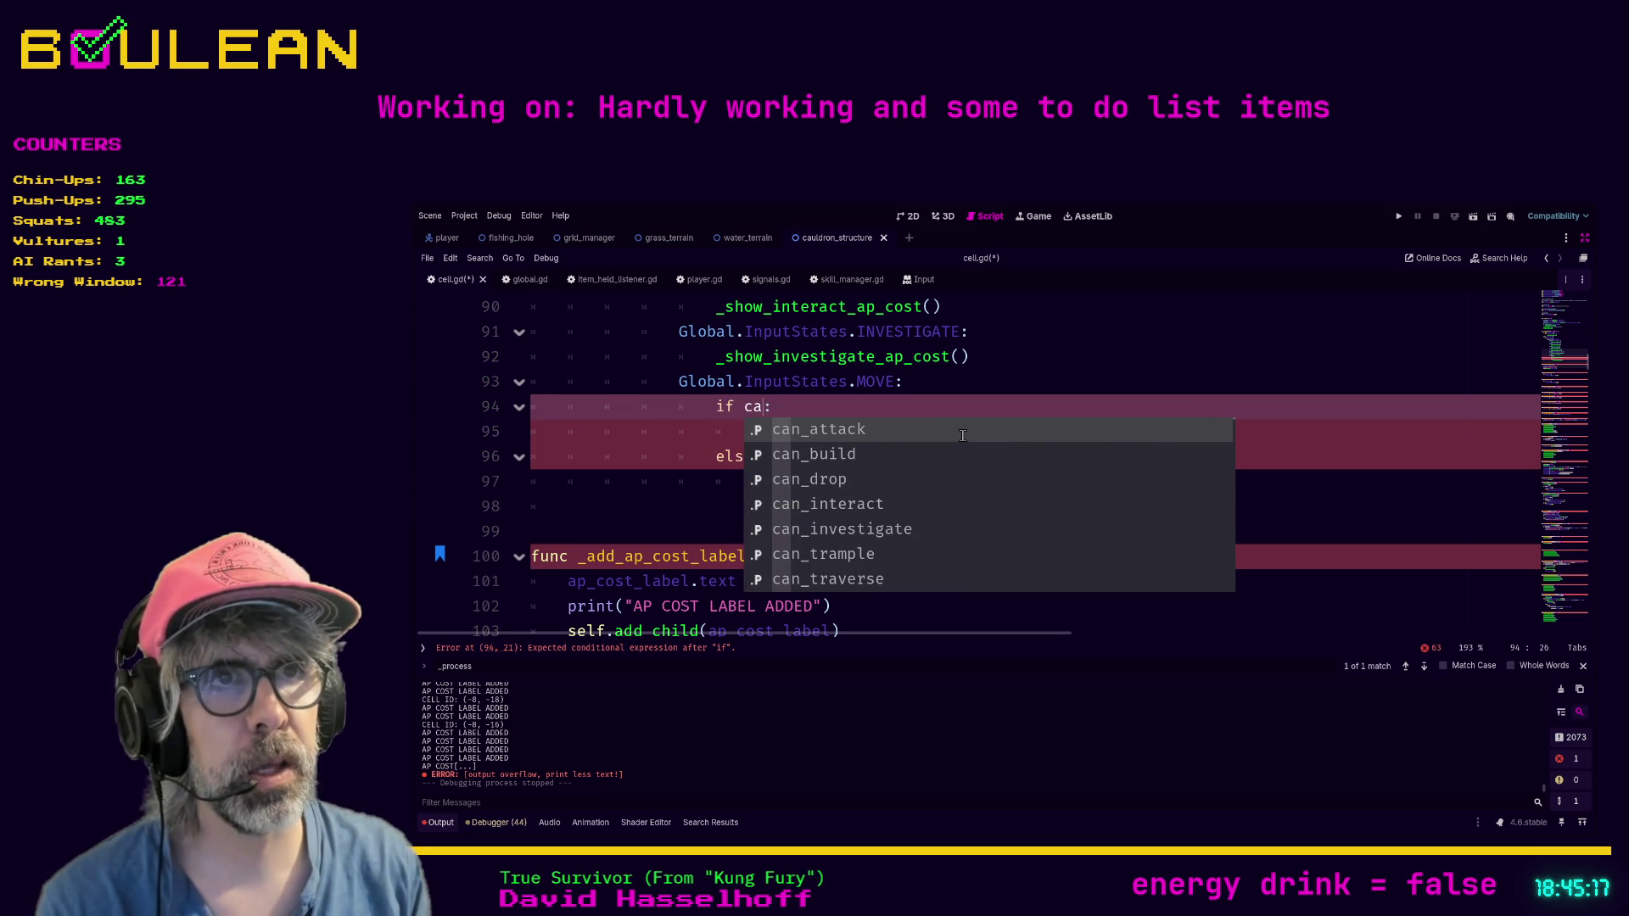
pyautogui.write('_tr')
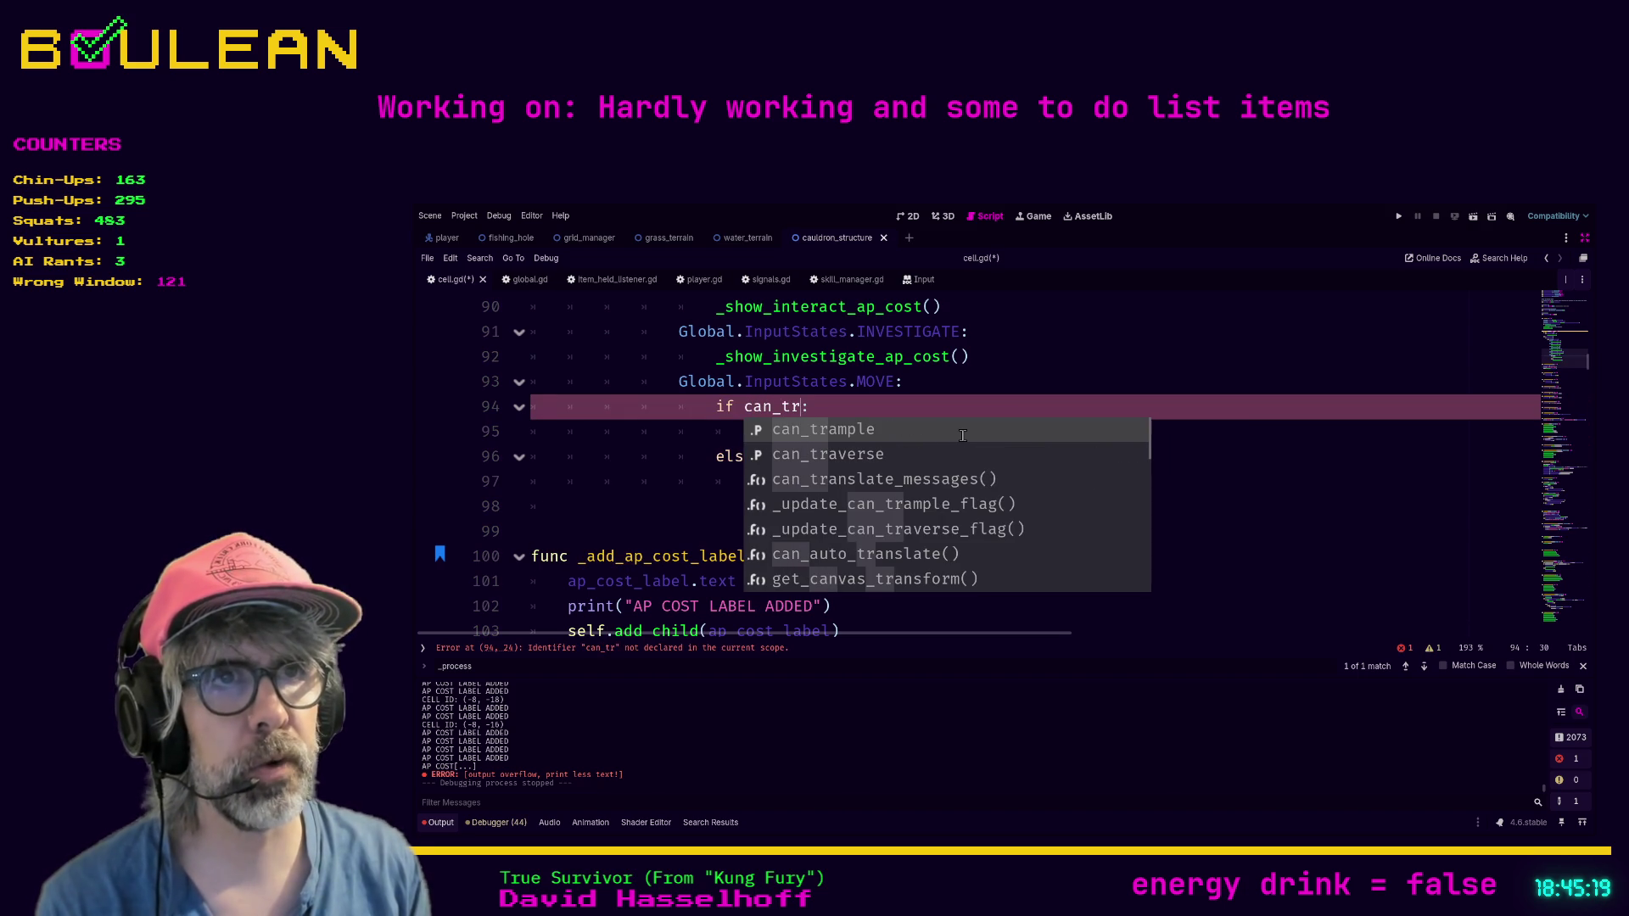
pyautogui.press('Down')
pyautogui.press('Return')
# Step: Save cell.gd and launch the game to test the can_traverse check
pyautogui.click(962, 435)
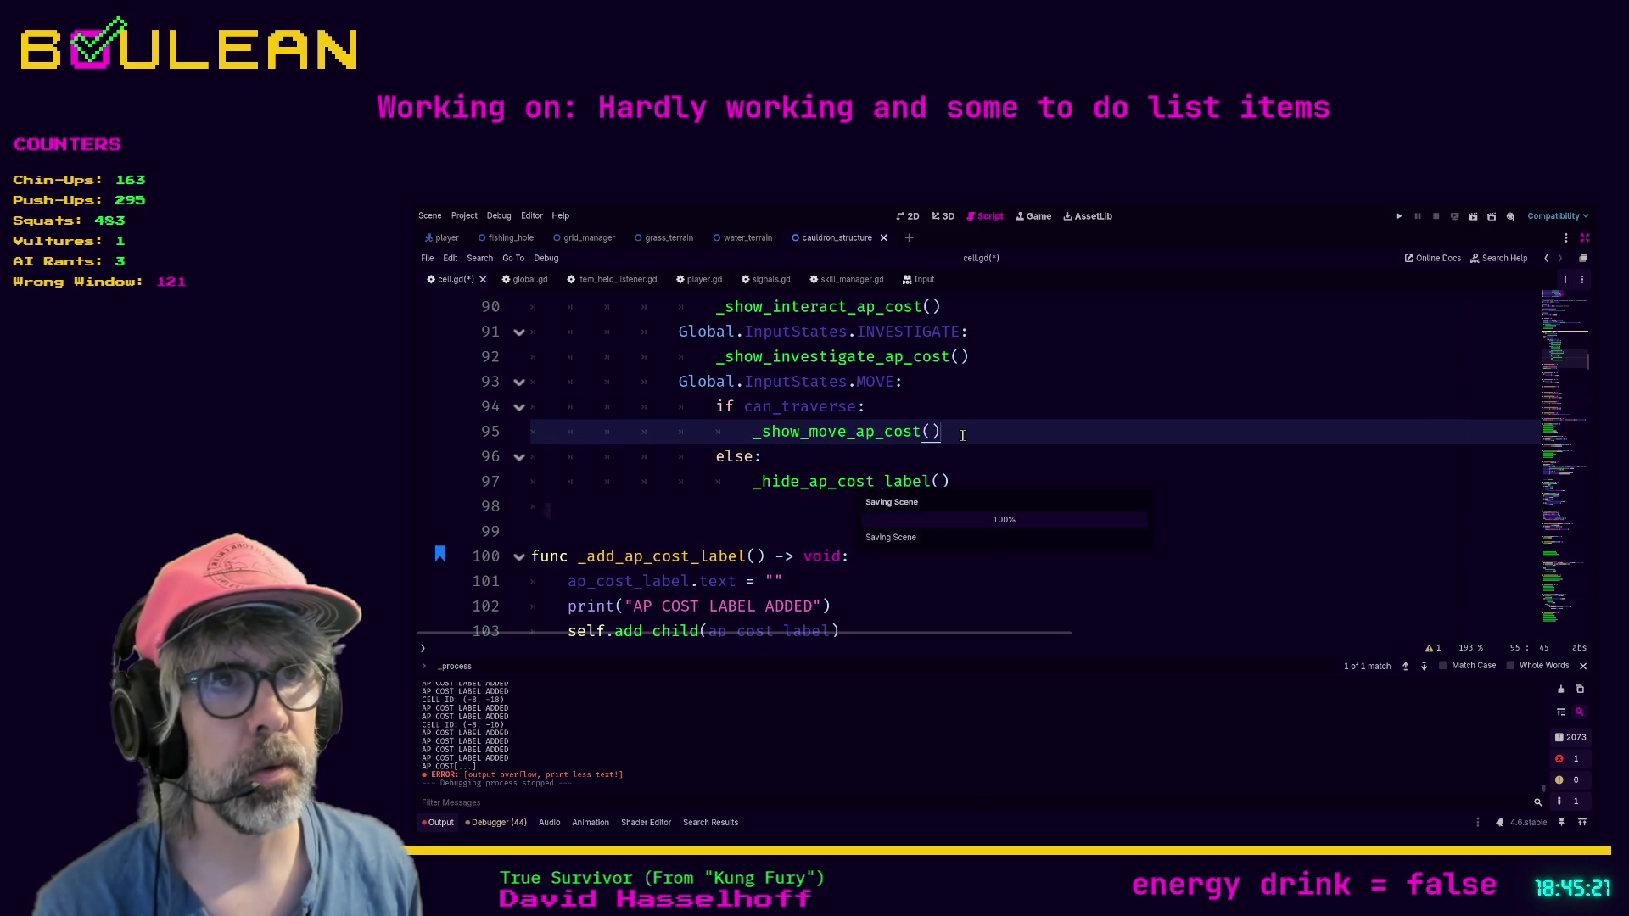
pyautogui.hotkey('ctrl', 's')
pyautogui.press('F5')
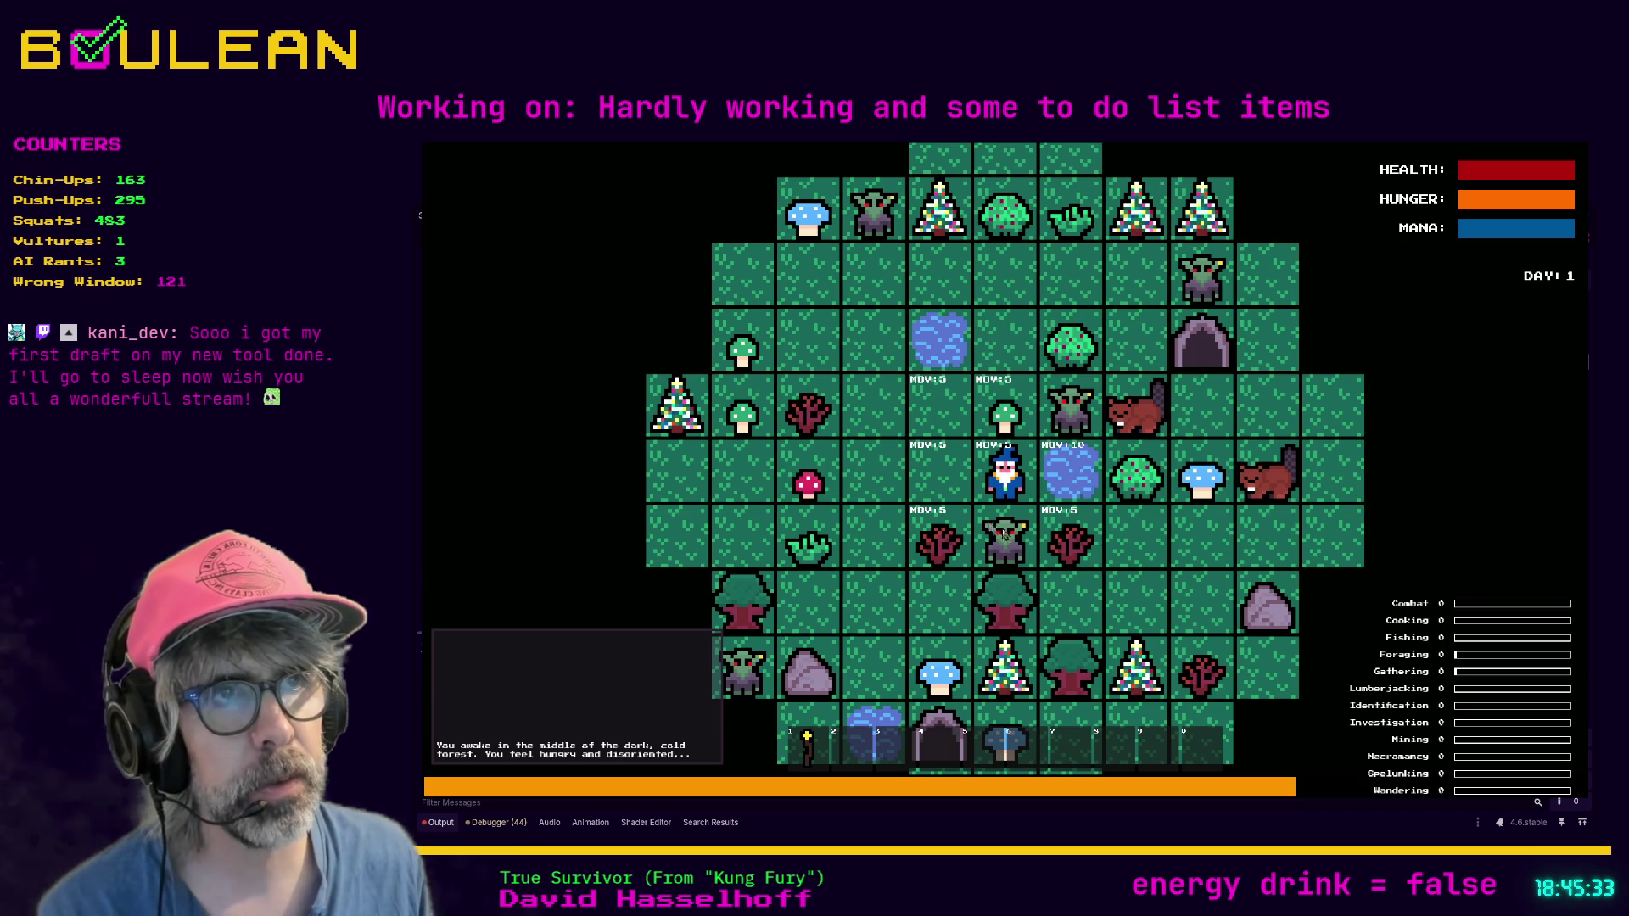
# Step: Attack and destroy the goblins and gravestones around the wizard in attack mode
pyautogui.press('a')
pyautogui.click(1122, 583)
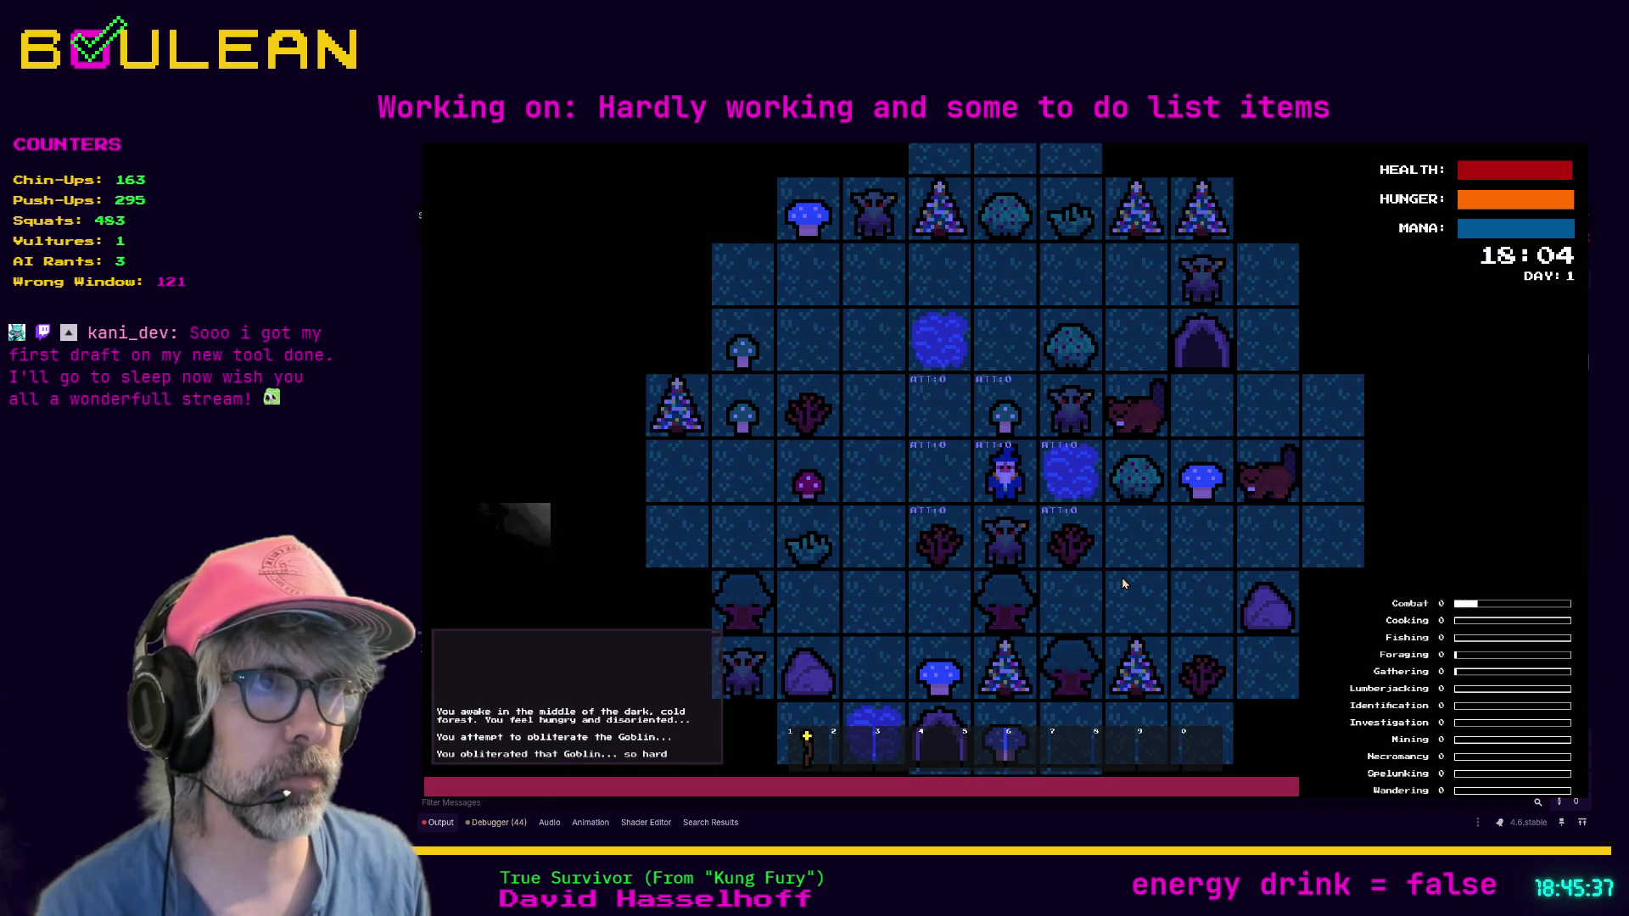
pyautogui.press('Down')
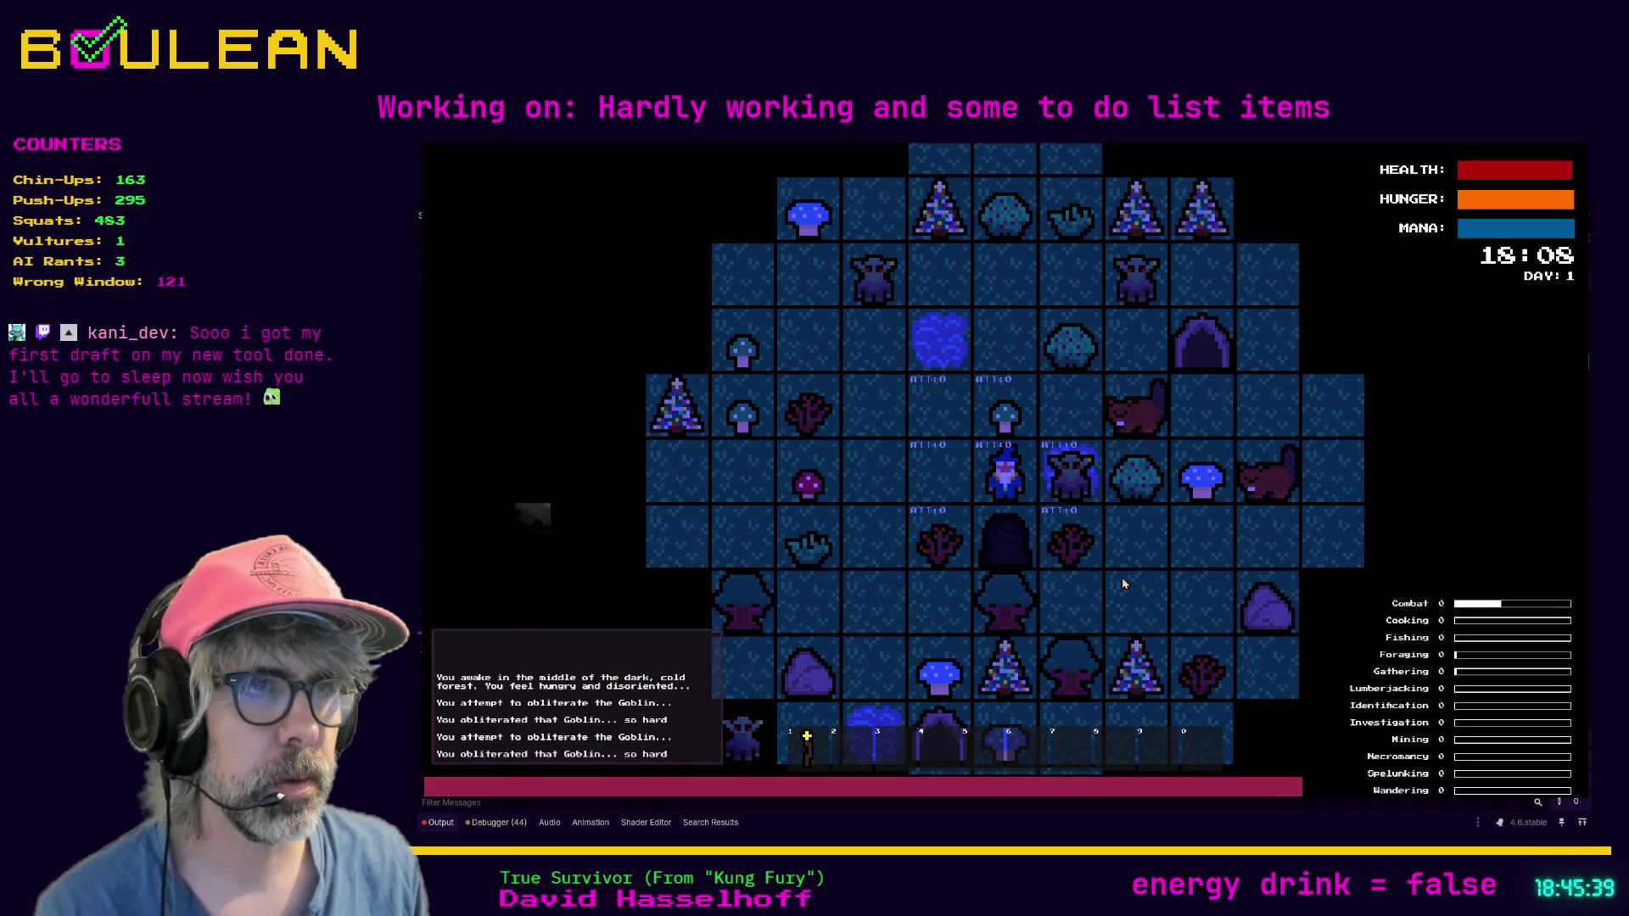
pyautogui.press('m')
pyautogui.press('Down')
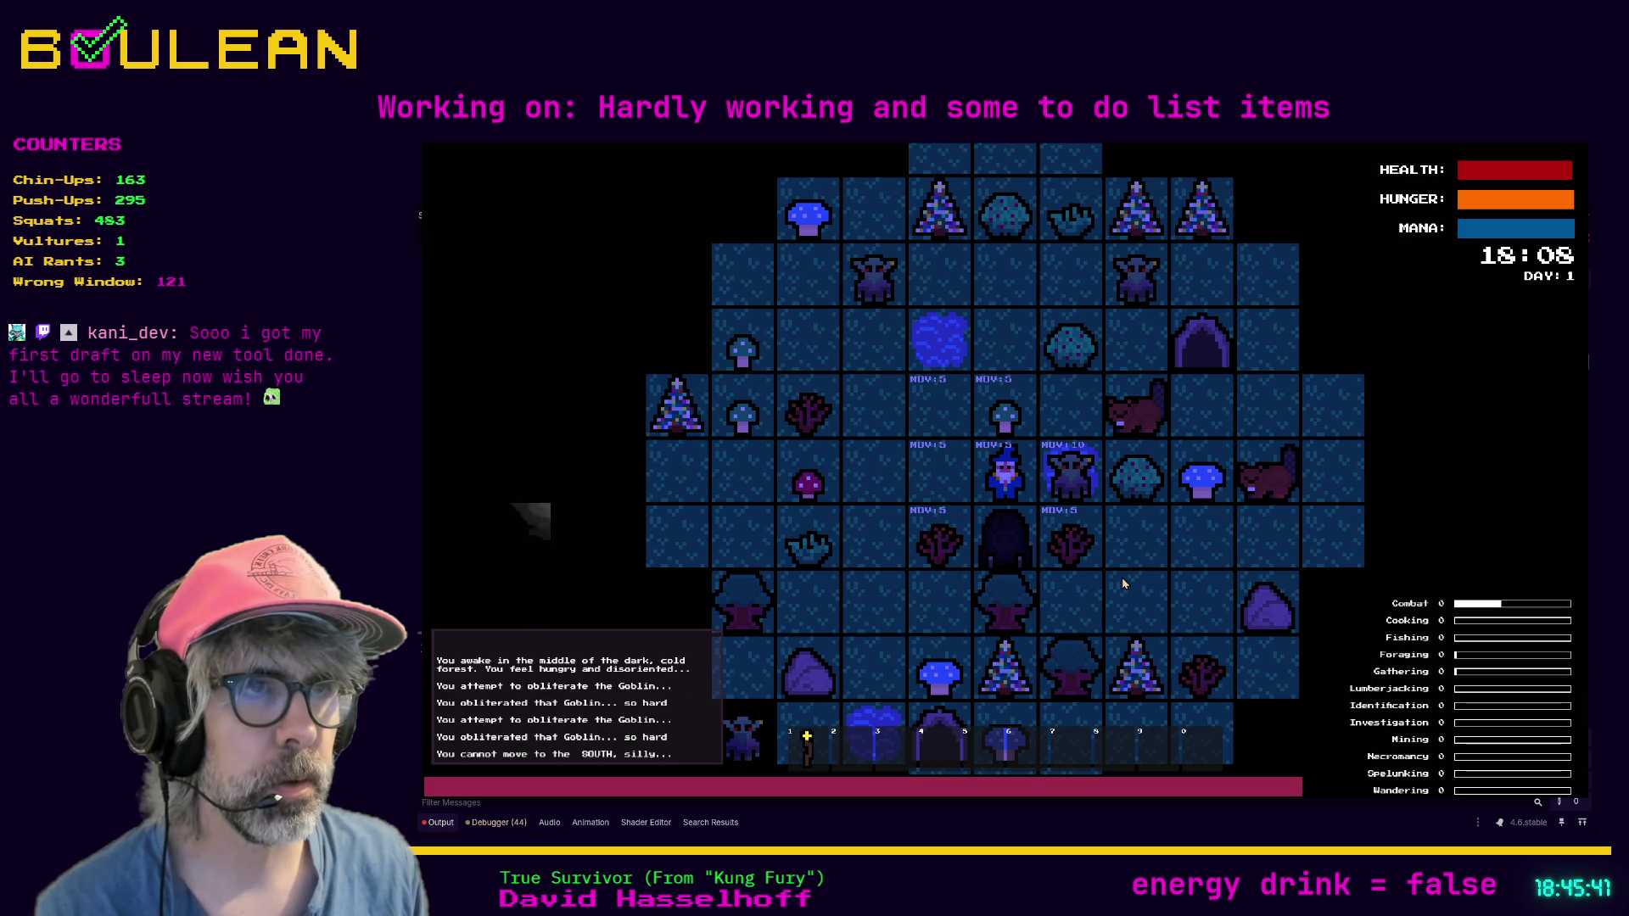
pyautogui.press('a')
pyautogui.press('Down')
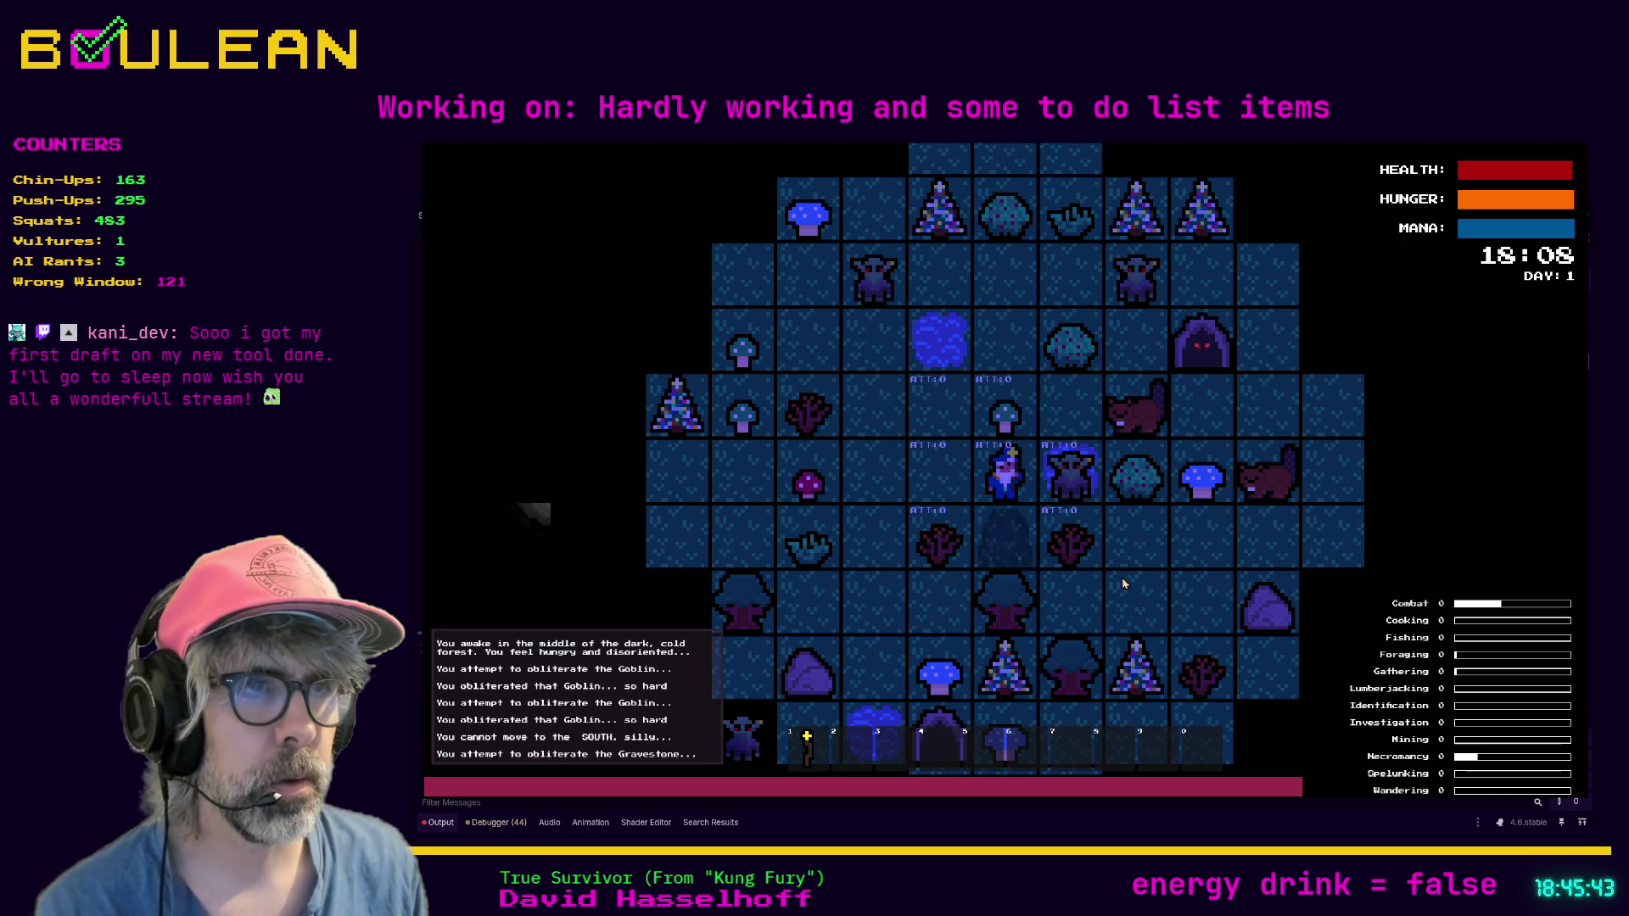
pyautogui.press('Down')
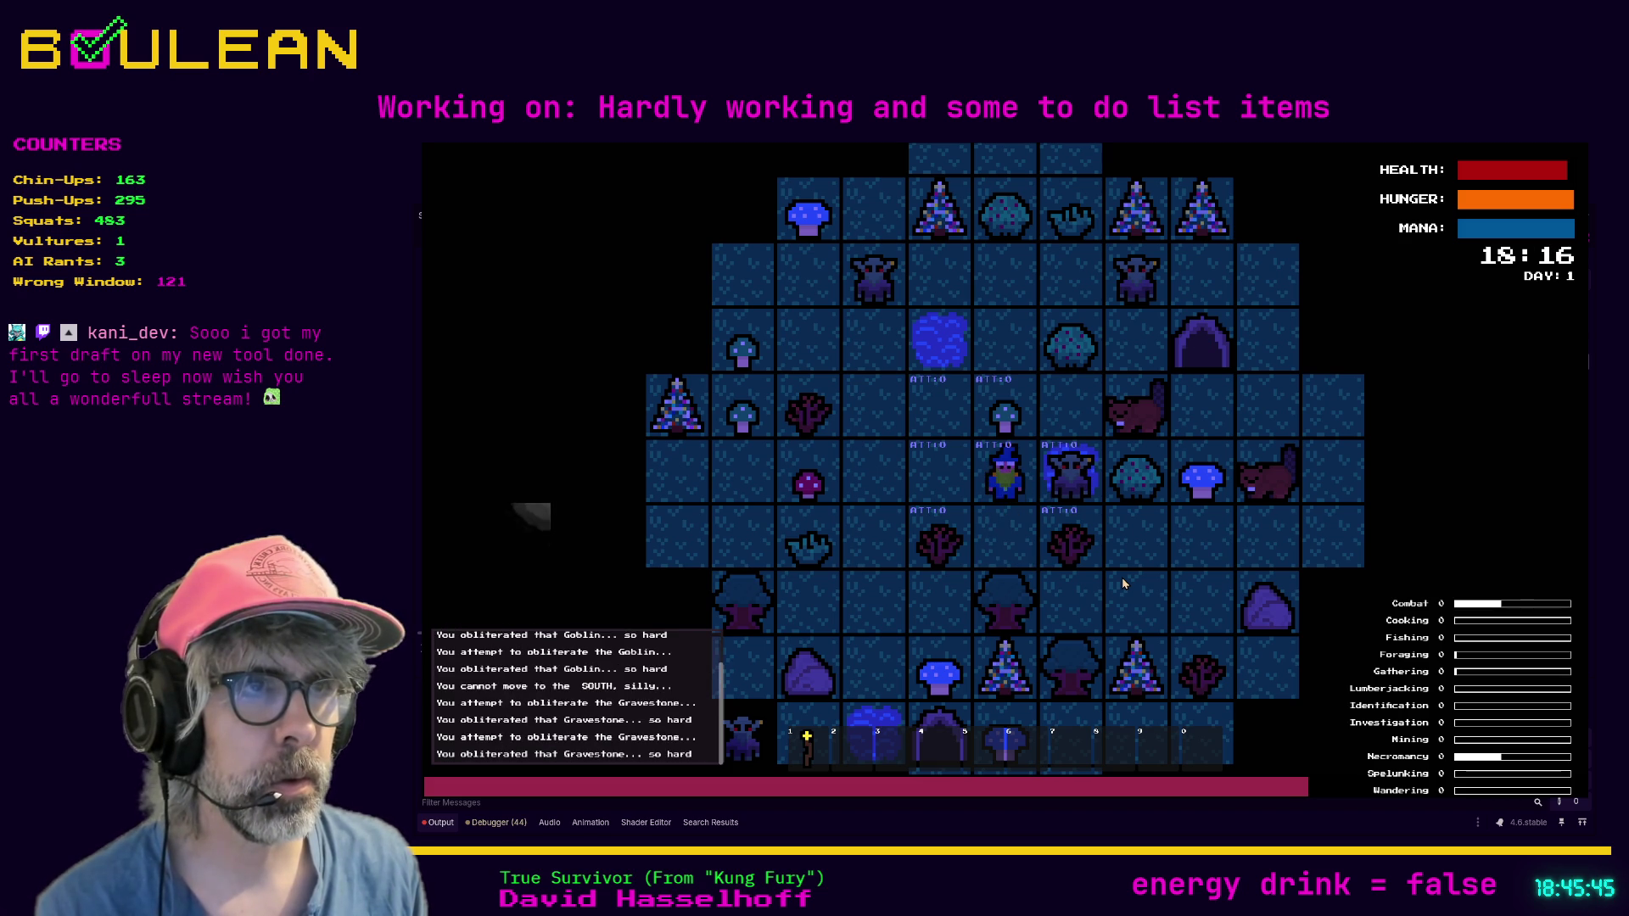
pyautogui.press('Right')
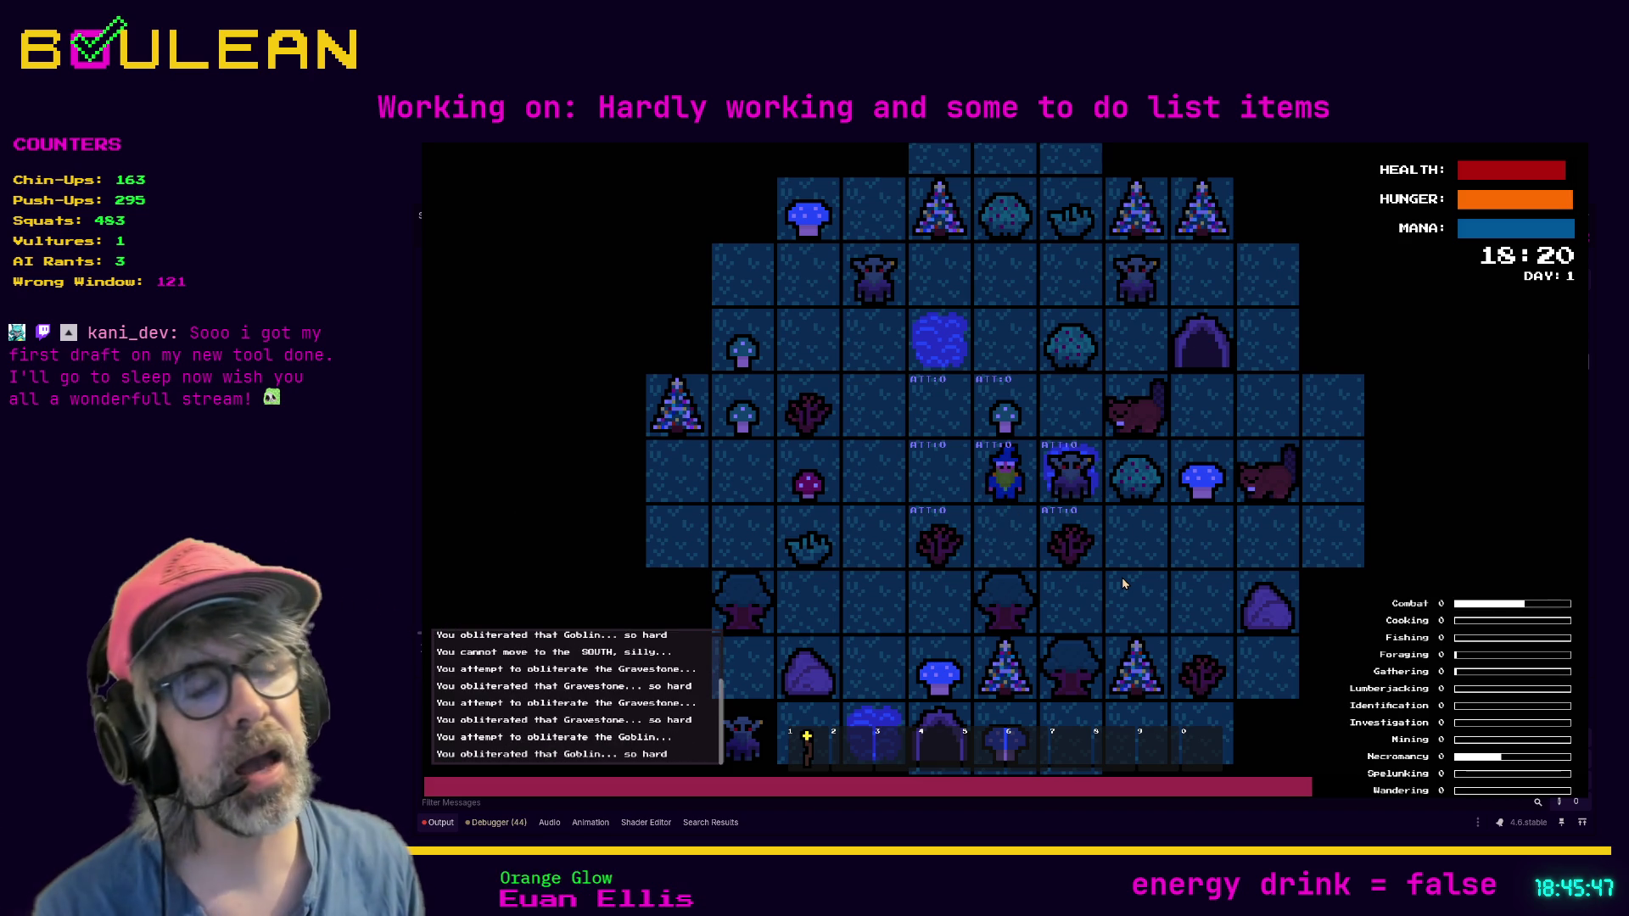
pyautogui.press('Right')
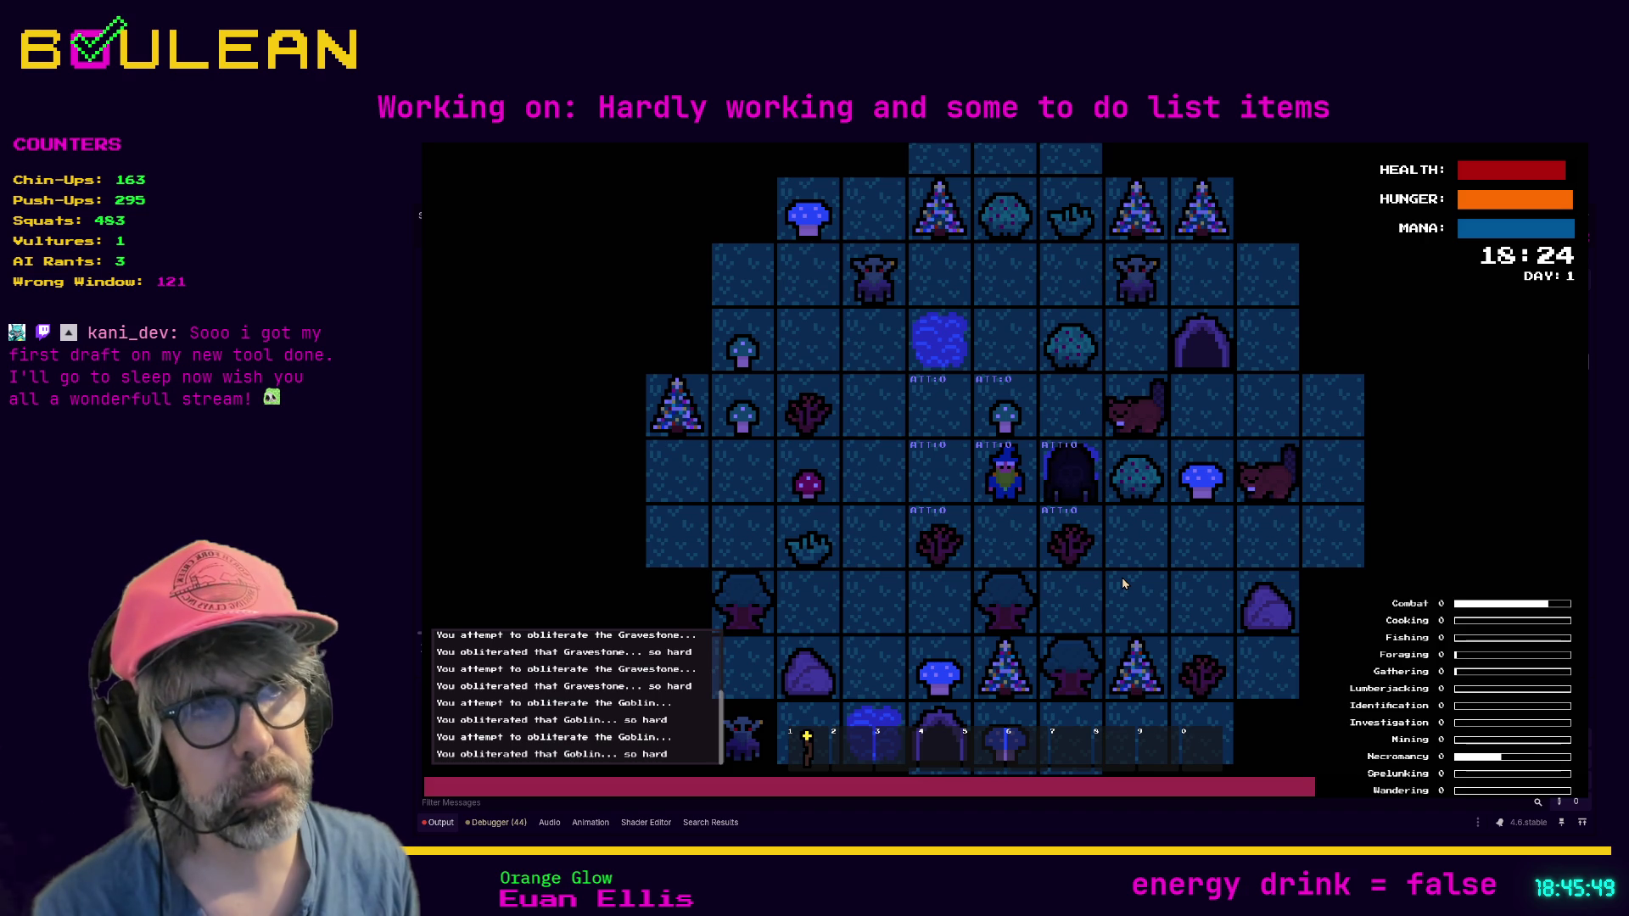
pyautogui.press('Right')
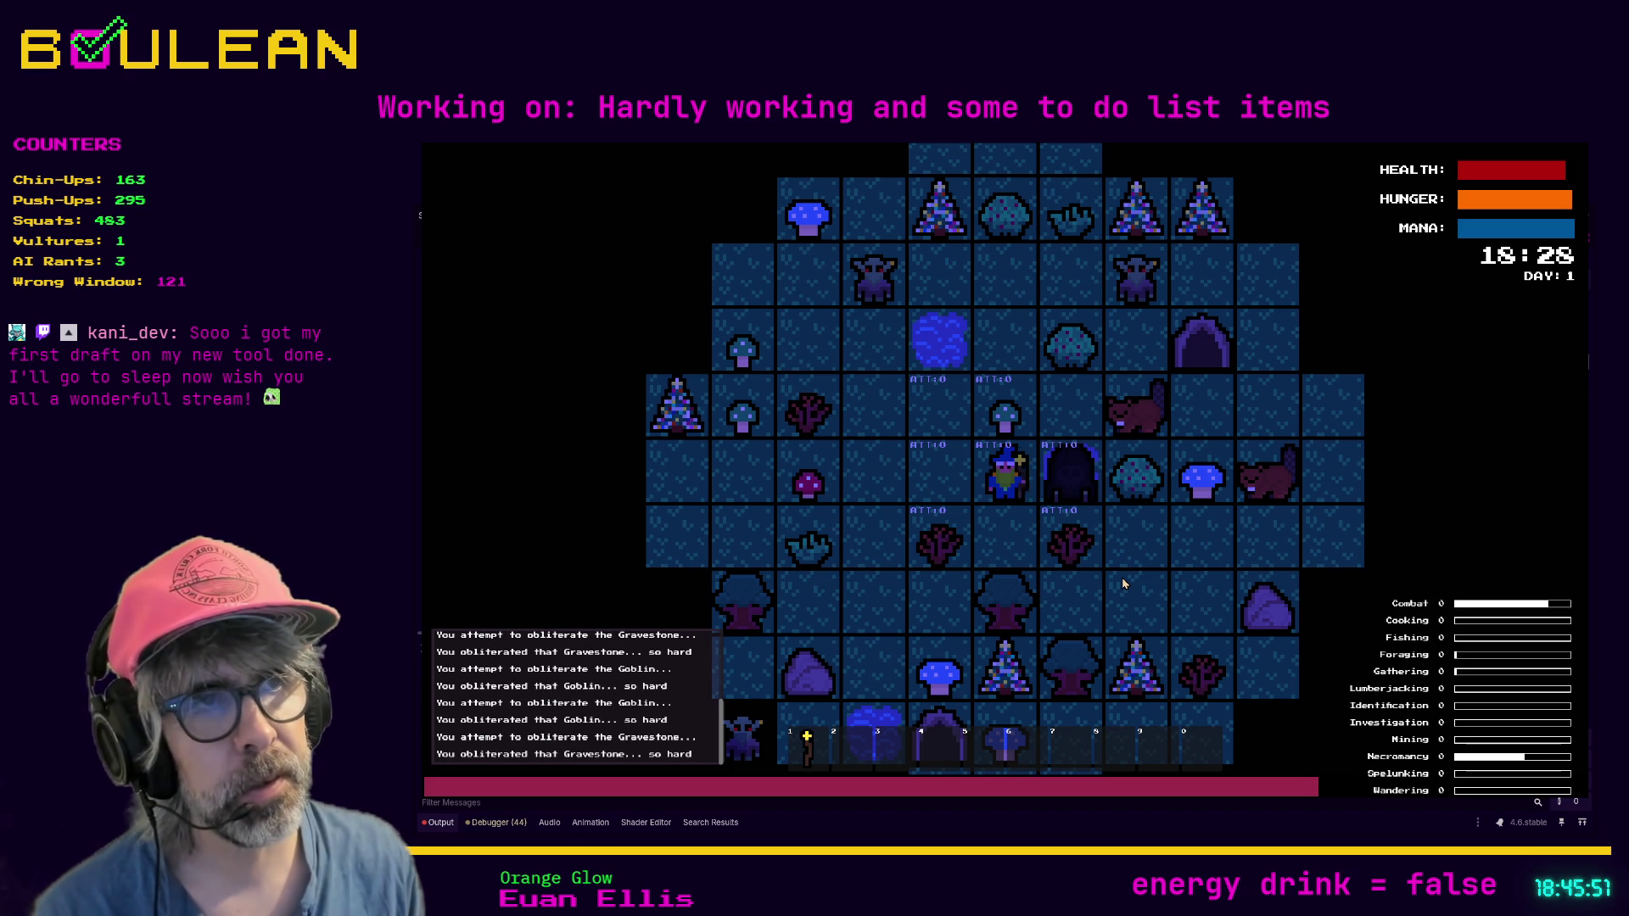
pyautogui.press('Right')
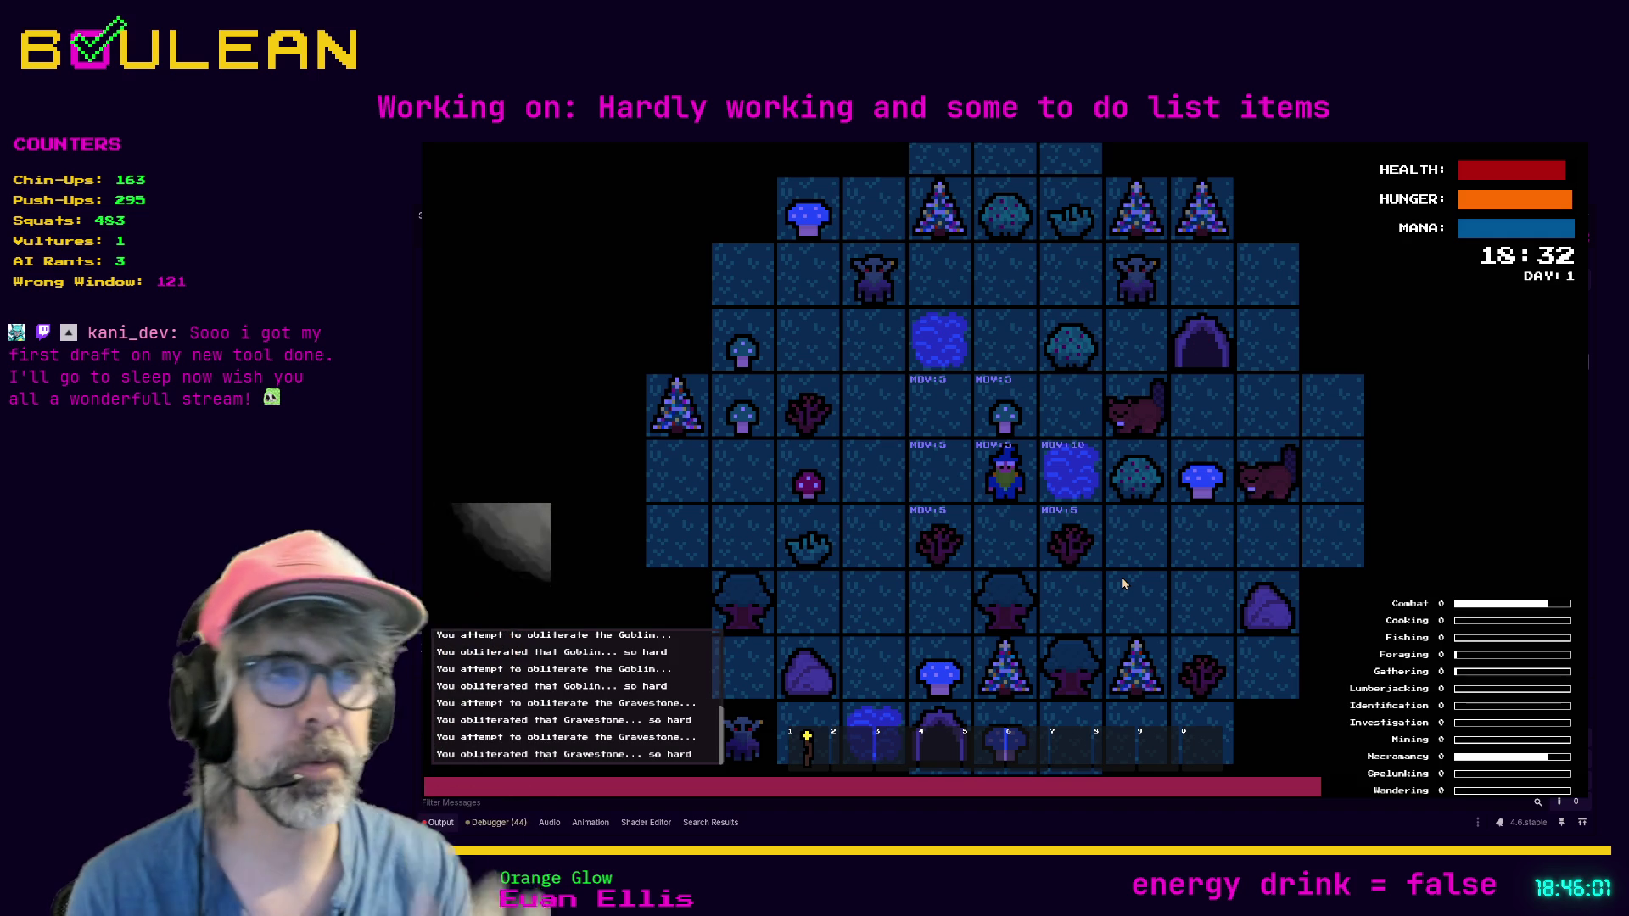
# Step: Walk the wizard south, west, north and east across the map, then stop the game
pyautogui.press('Down')
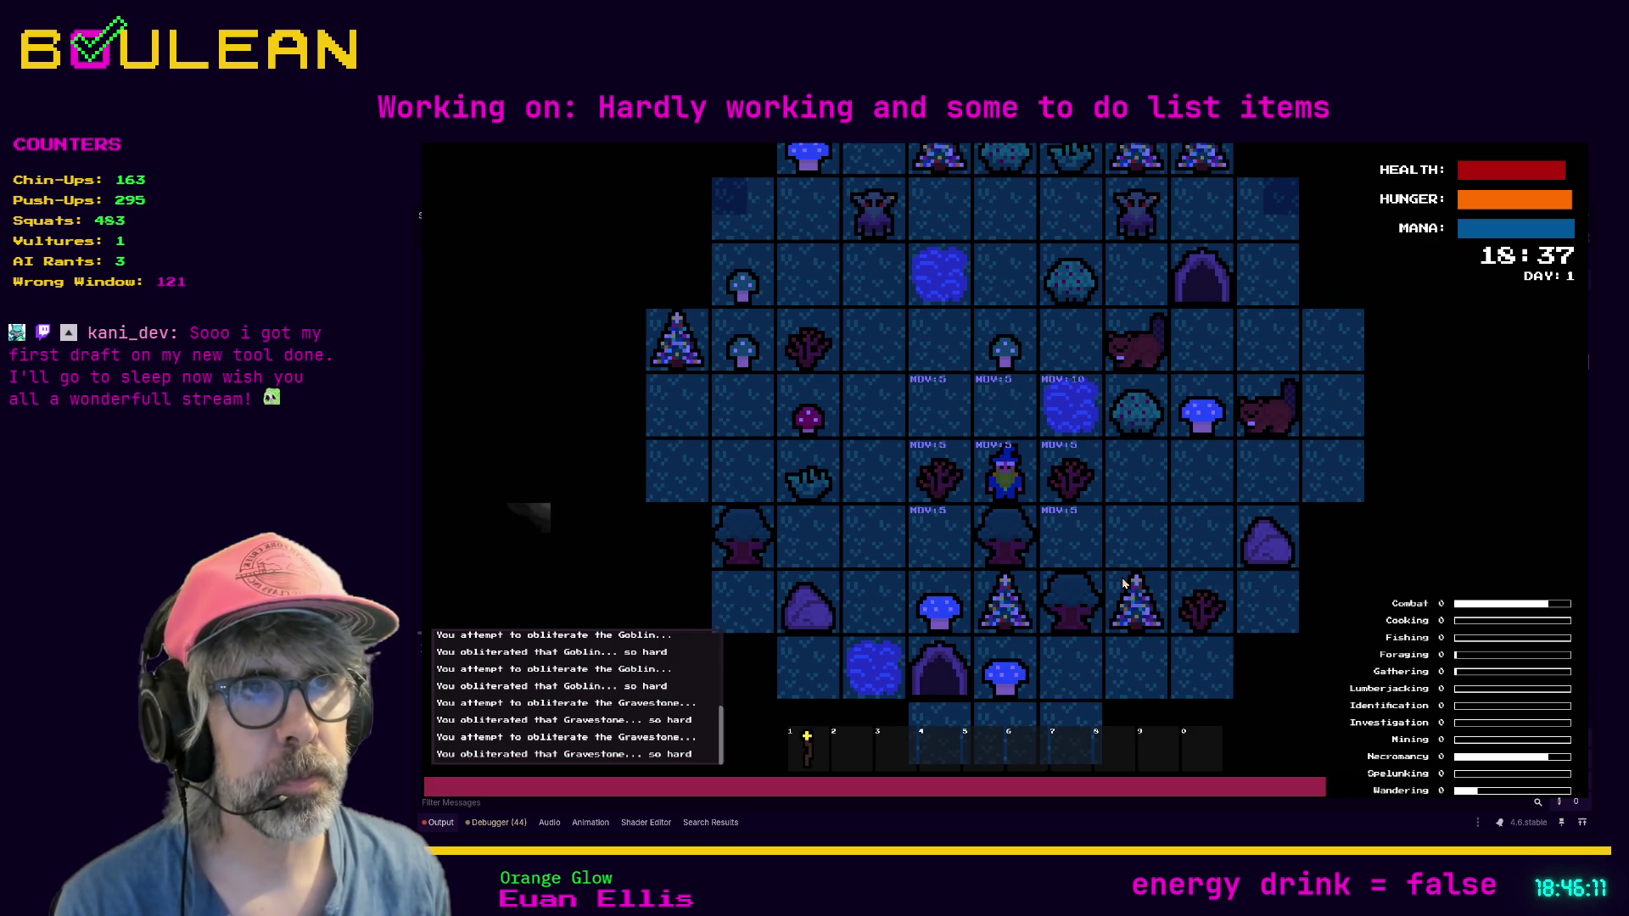
pyautogui.press('Left')
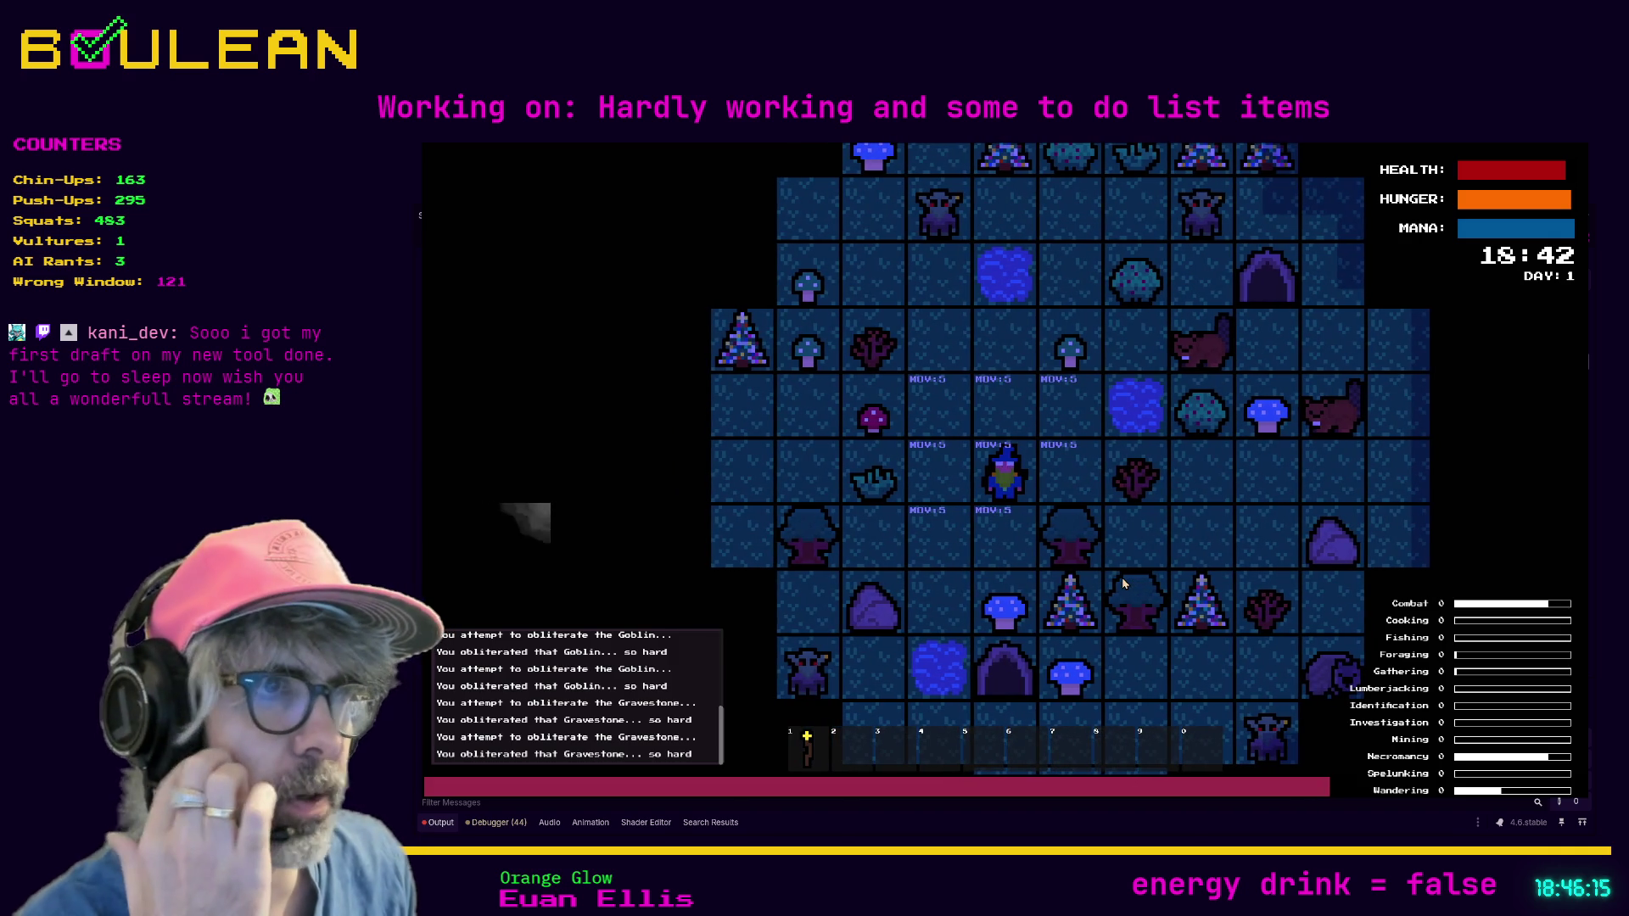
pyautogui.press('Down')
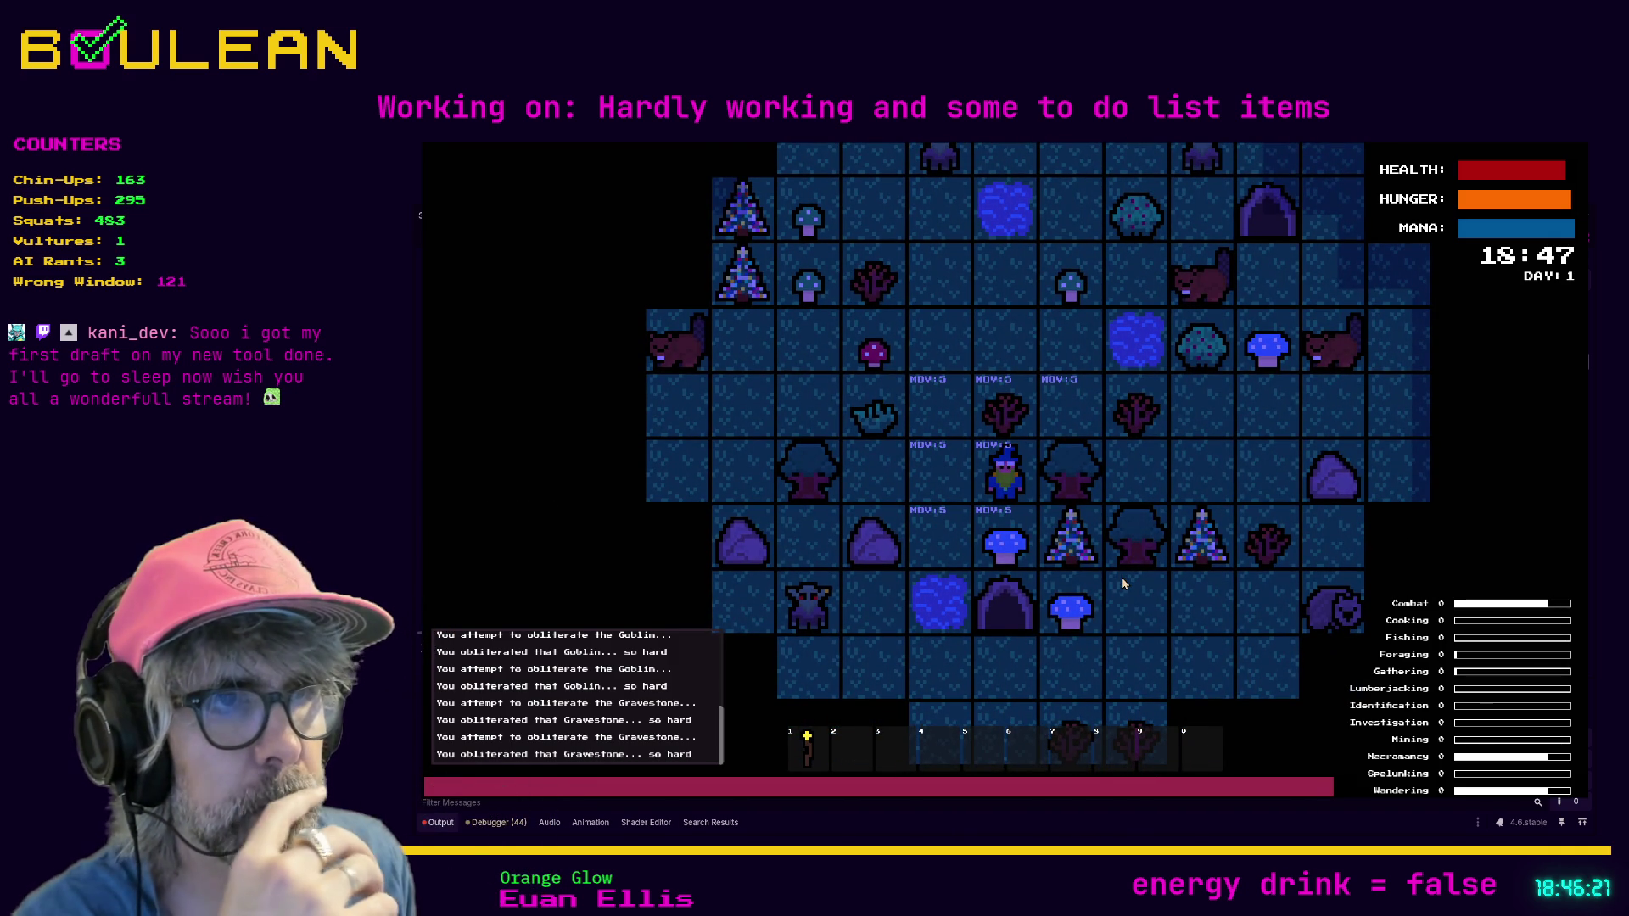
pyautogui.press('Down')
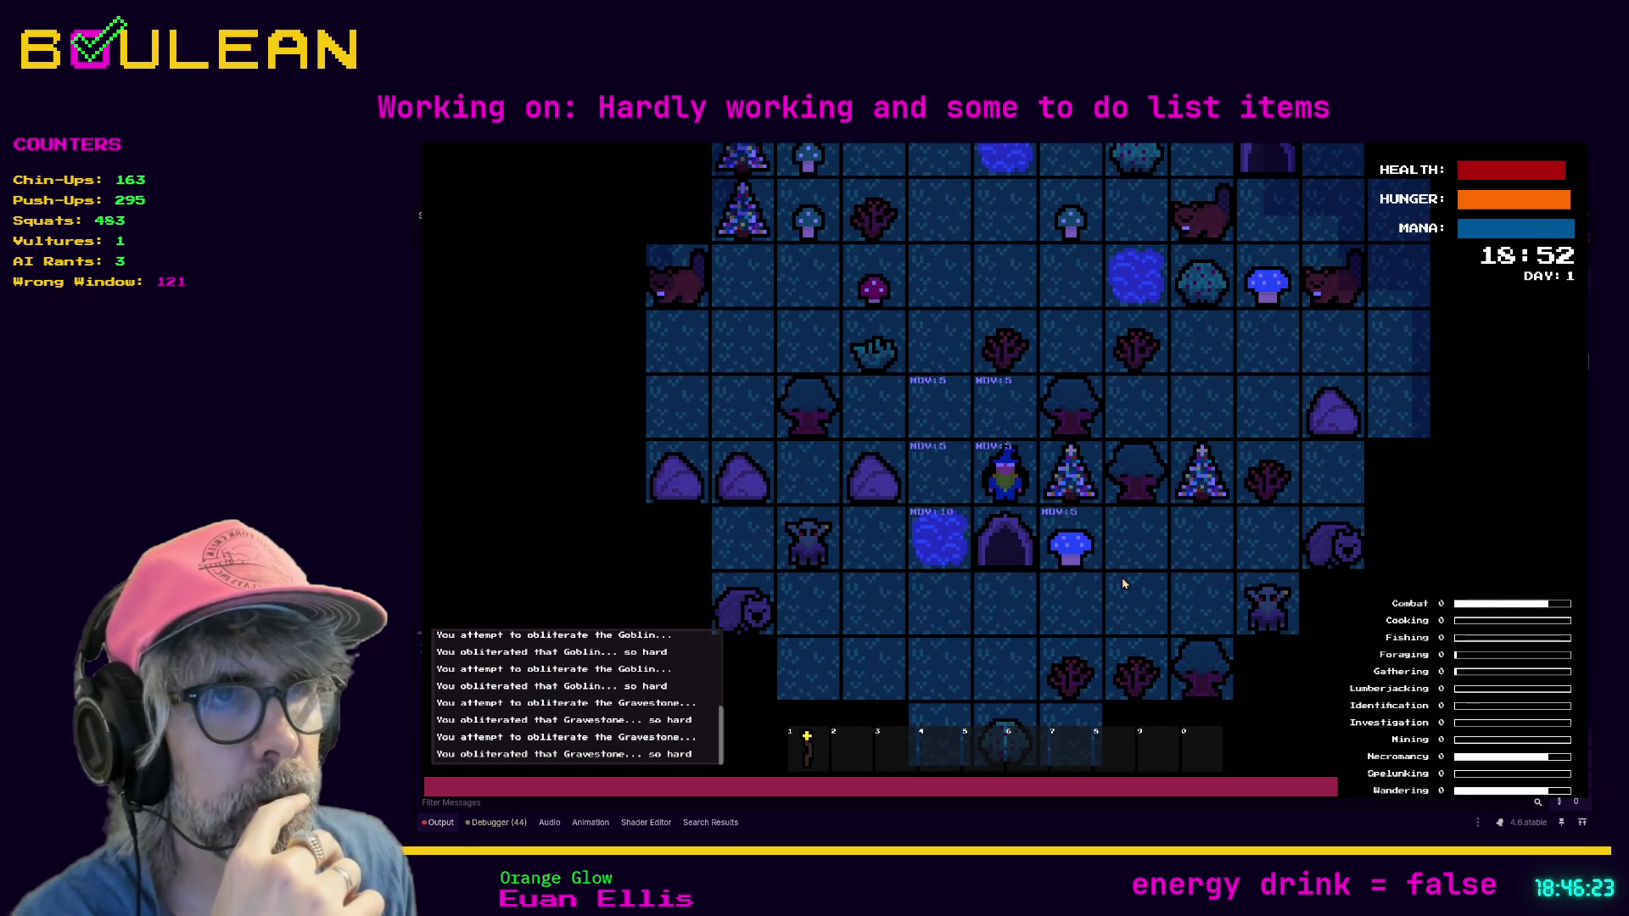
pyautogui.press('Down')
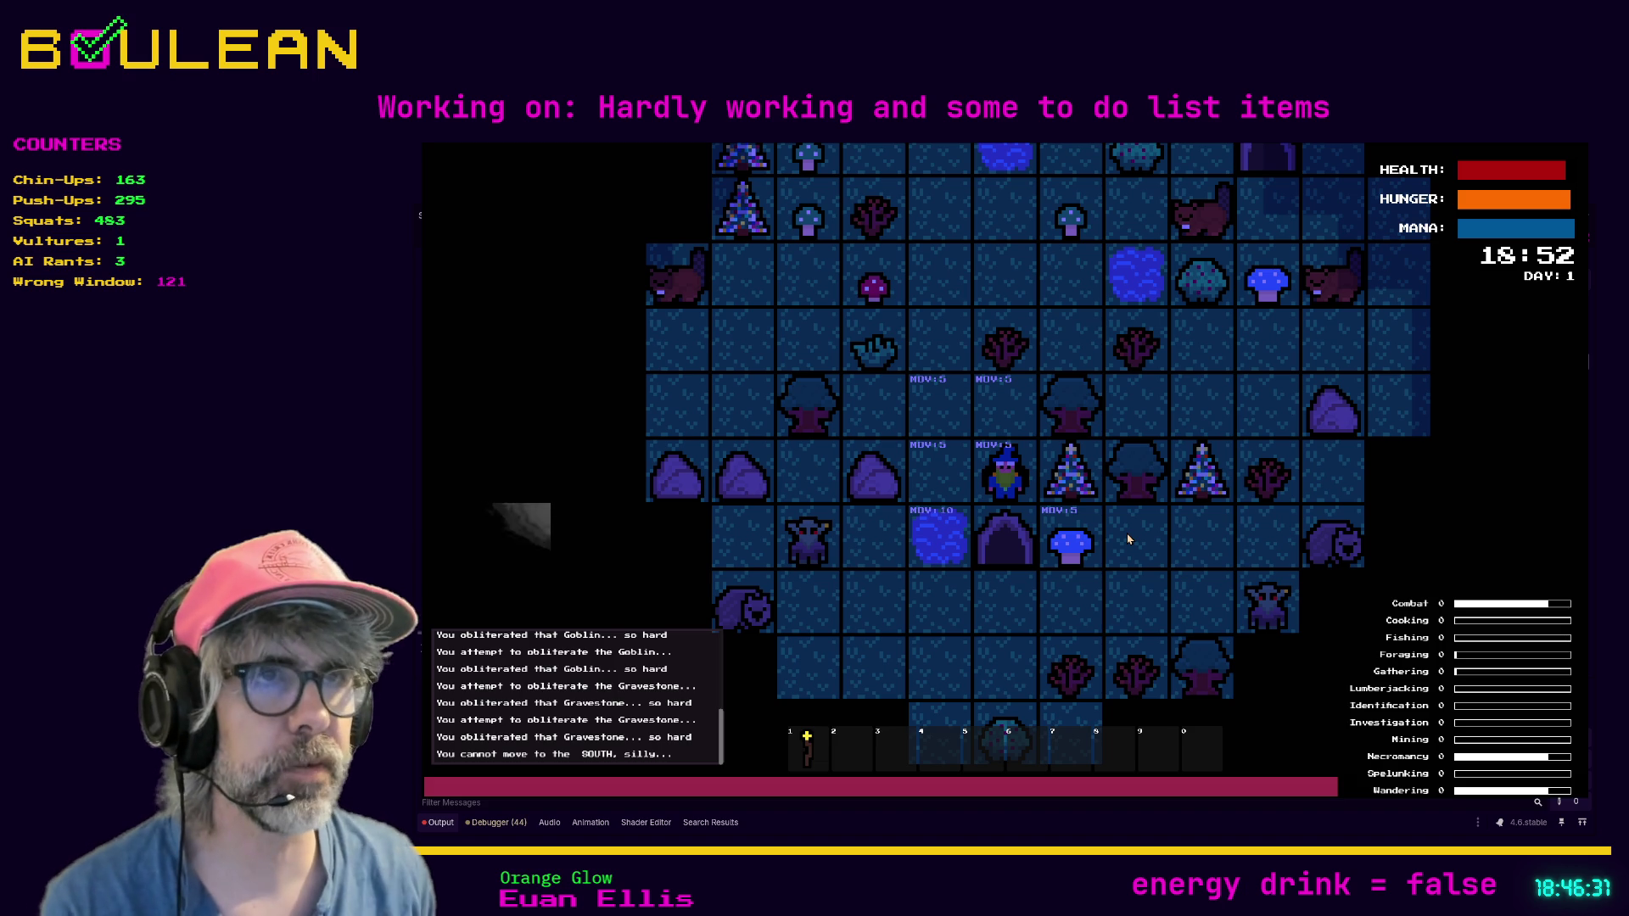
pyautogui.press('Up')
pyautogui.press('Up')
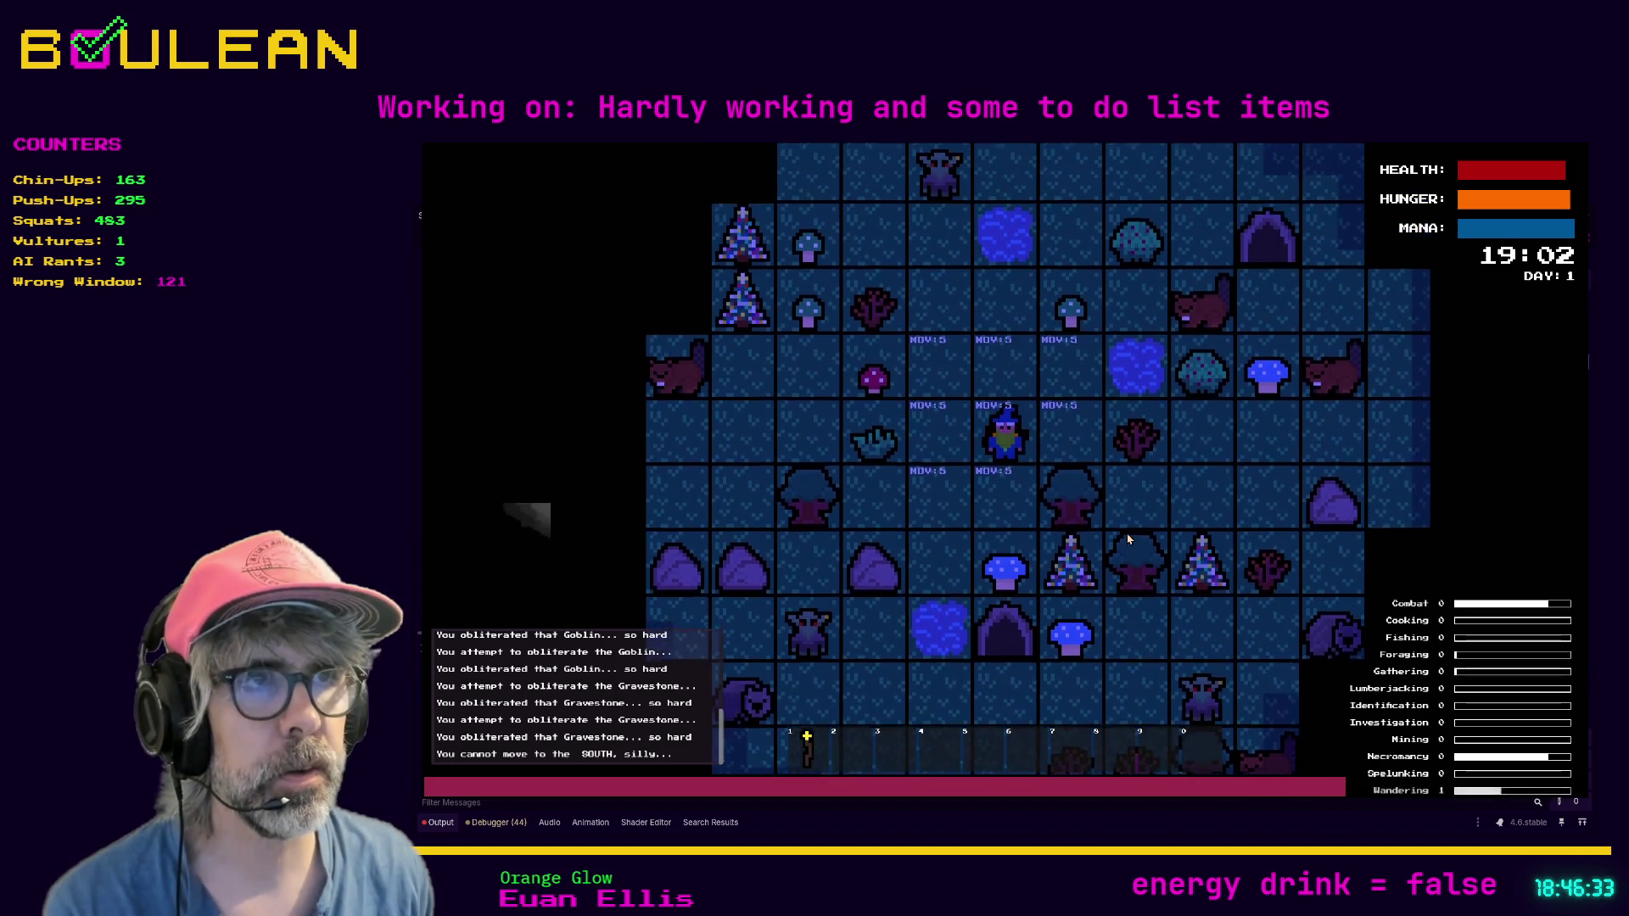
pyautogui.press('Right')
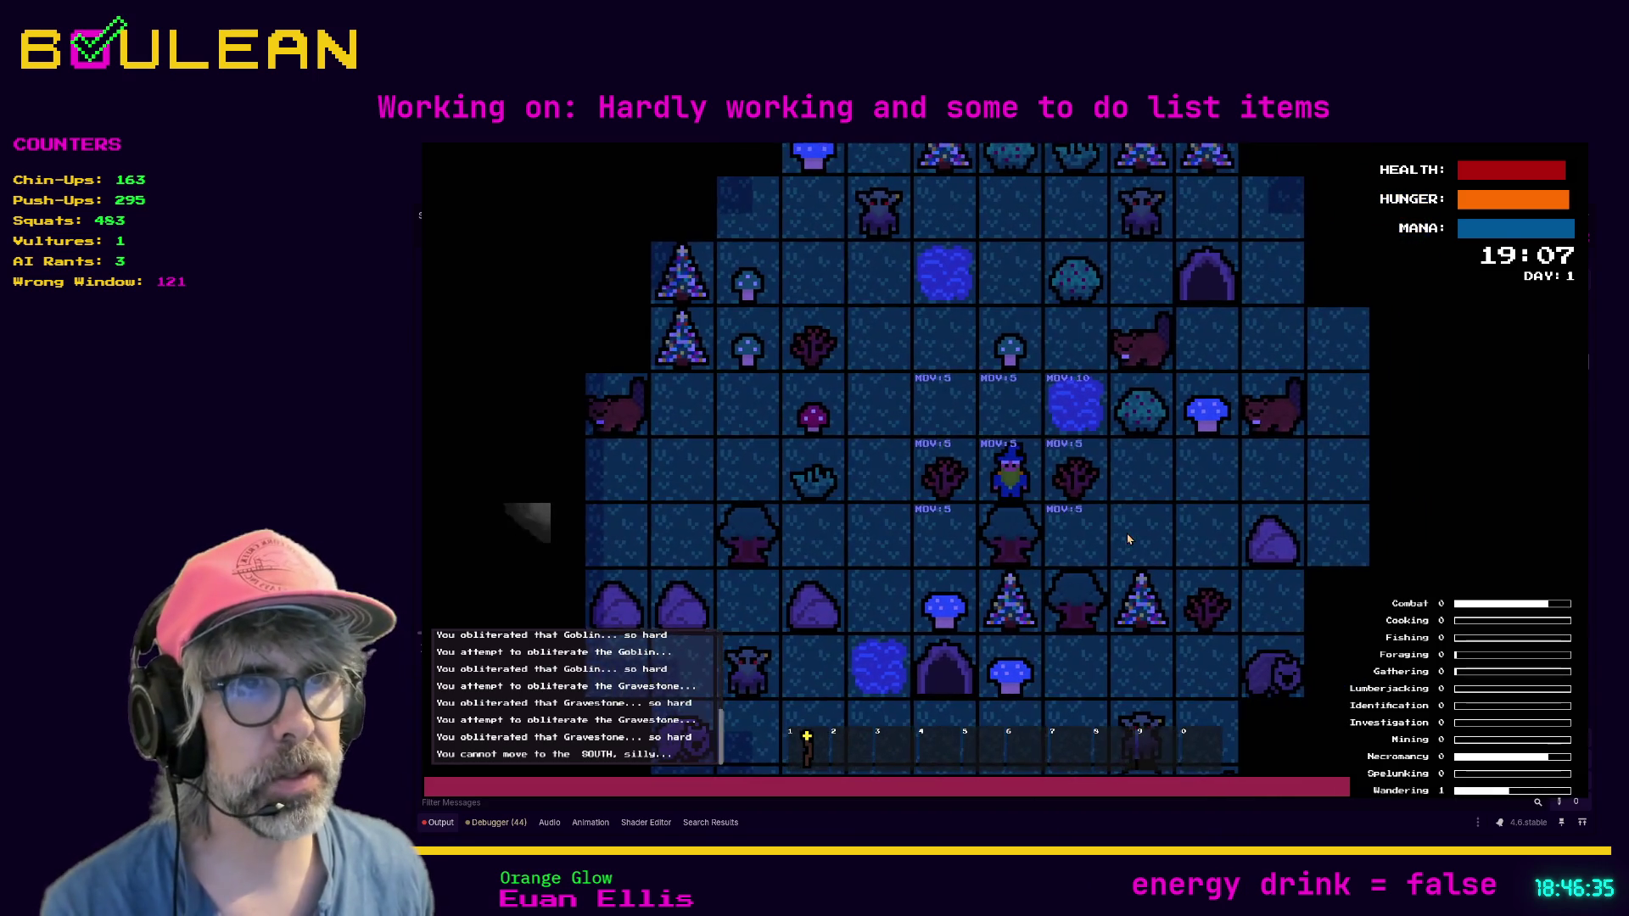
pyautogui.press('F8')
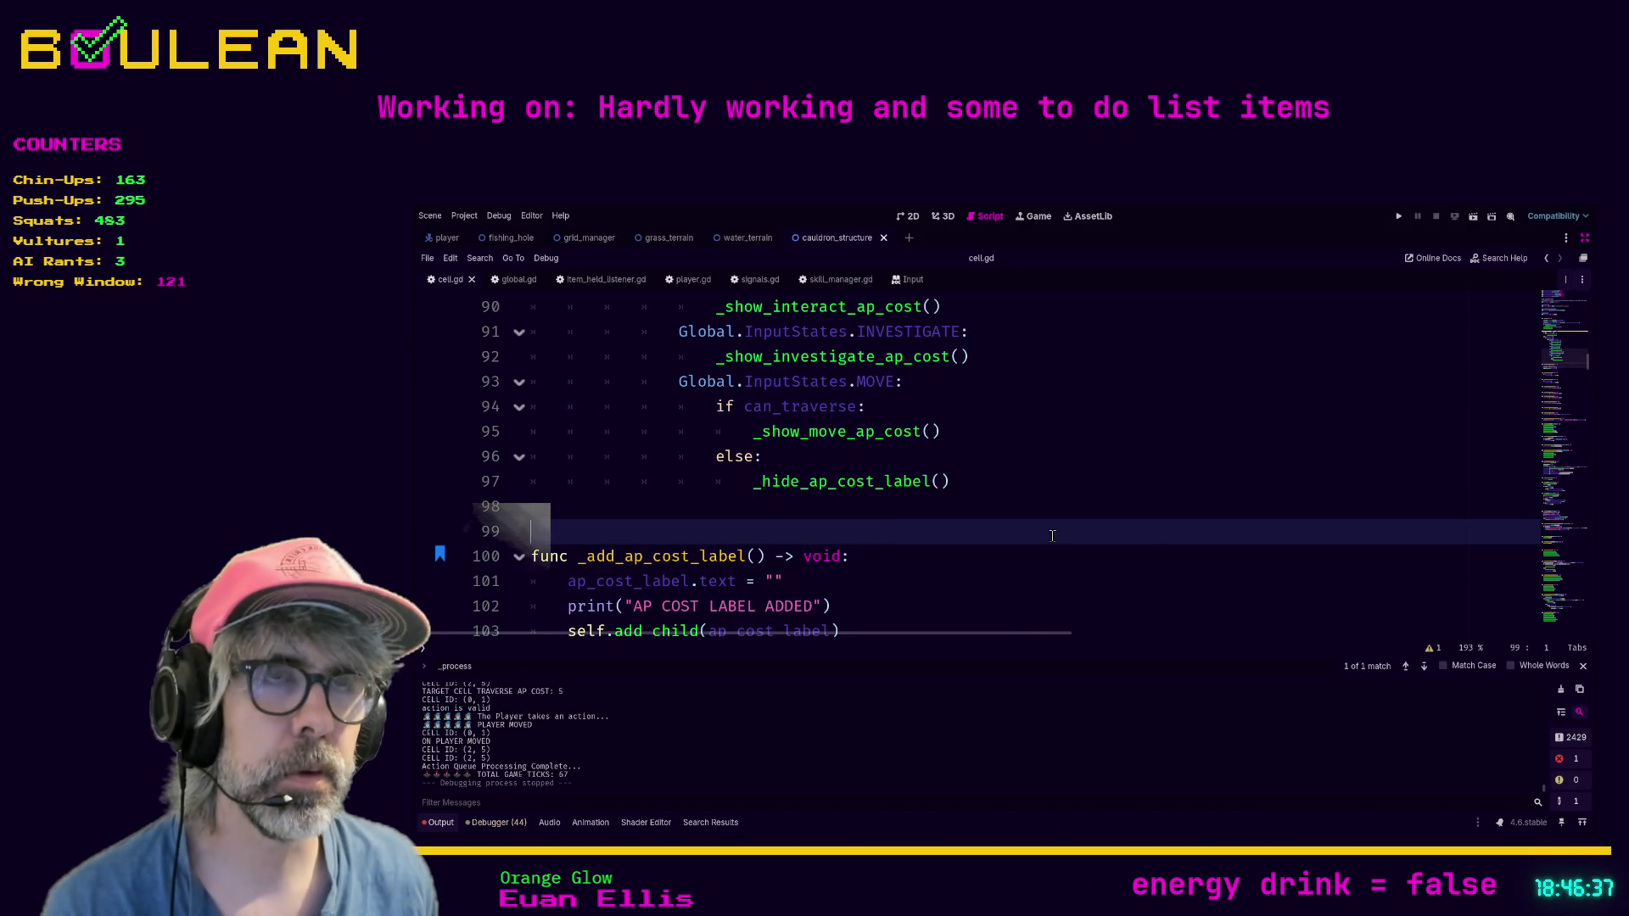
# Step: Show player.gd at the _process_drops function and bring the side docks back with Ctrl+Shift+F11
pyautogui.click(682, 282)
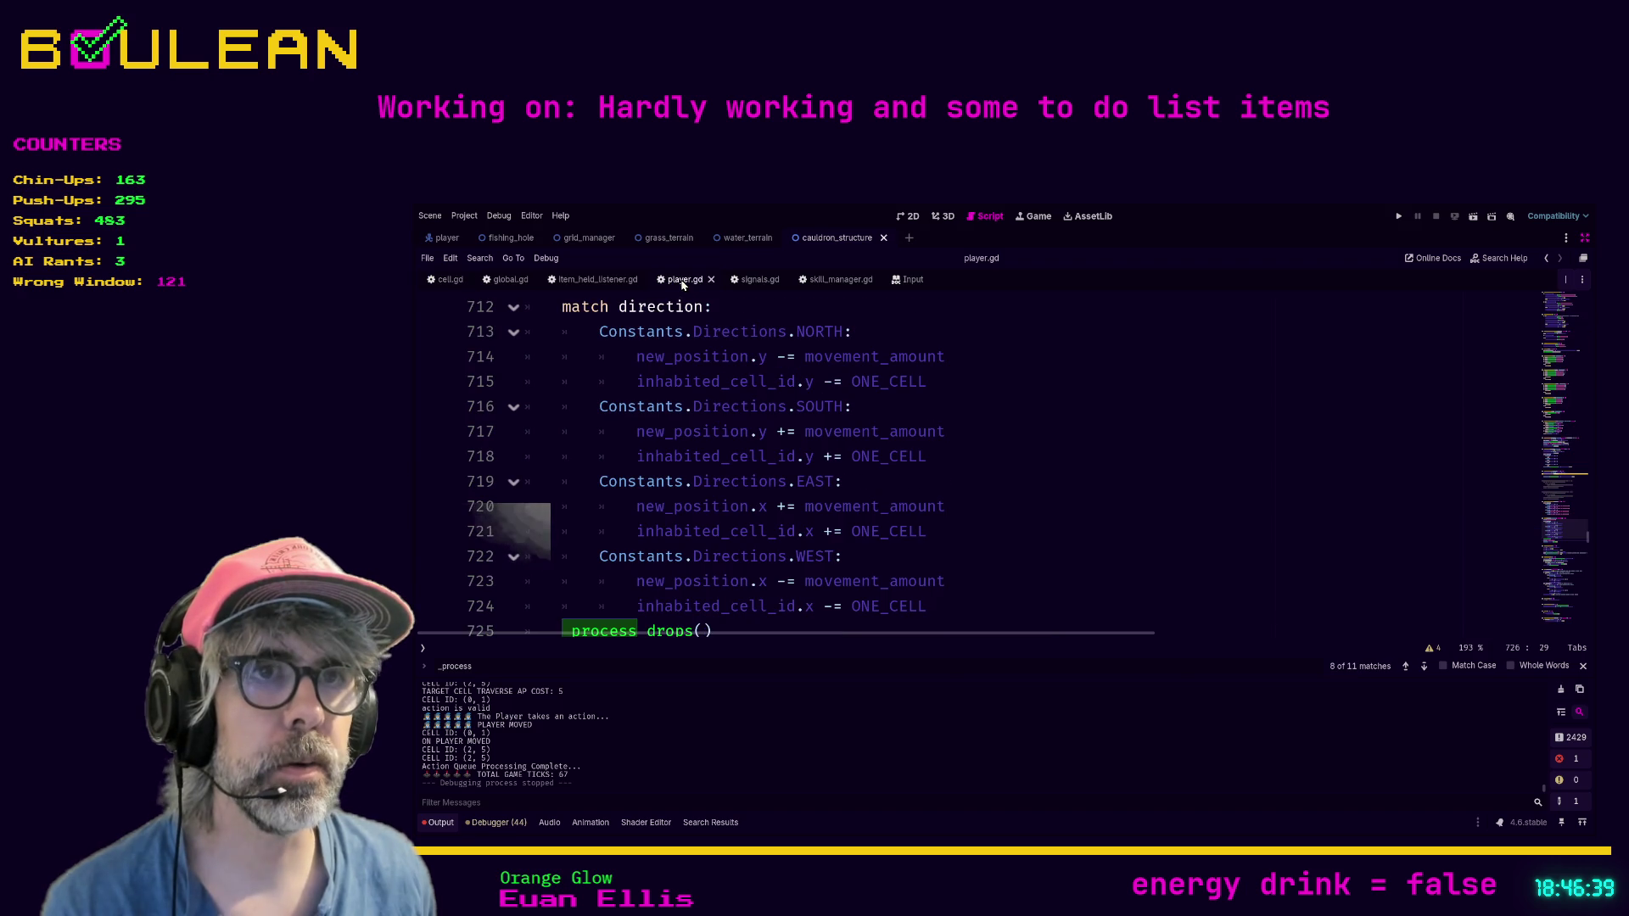
pyautogui.click(1034, 509)
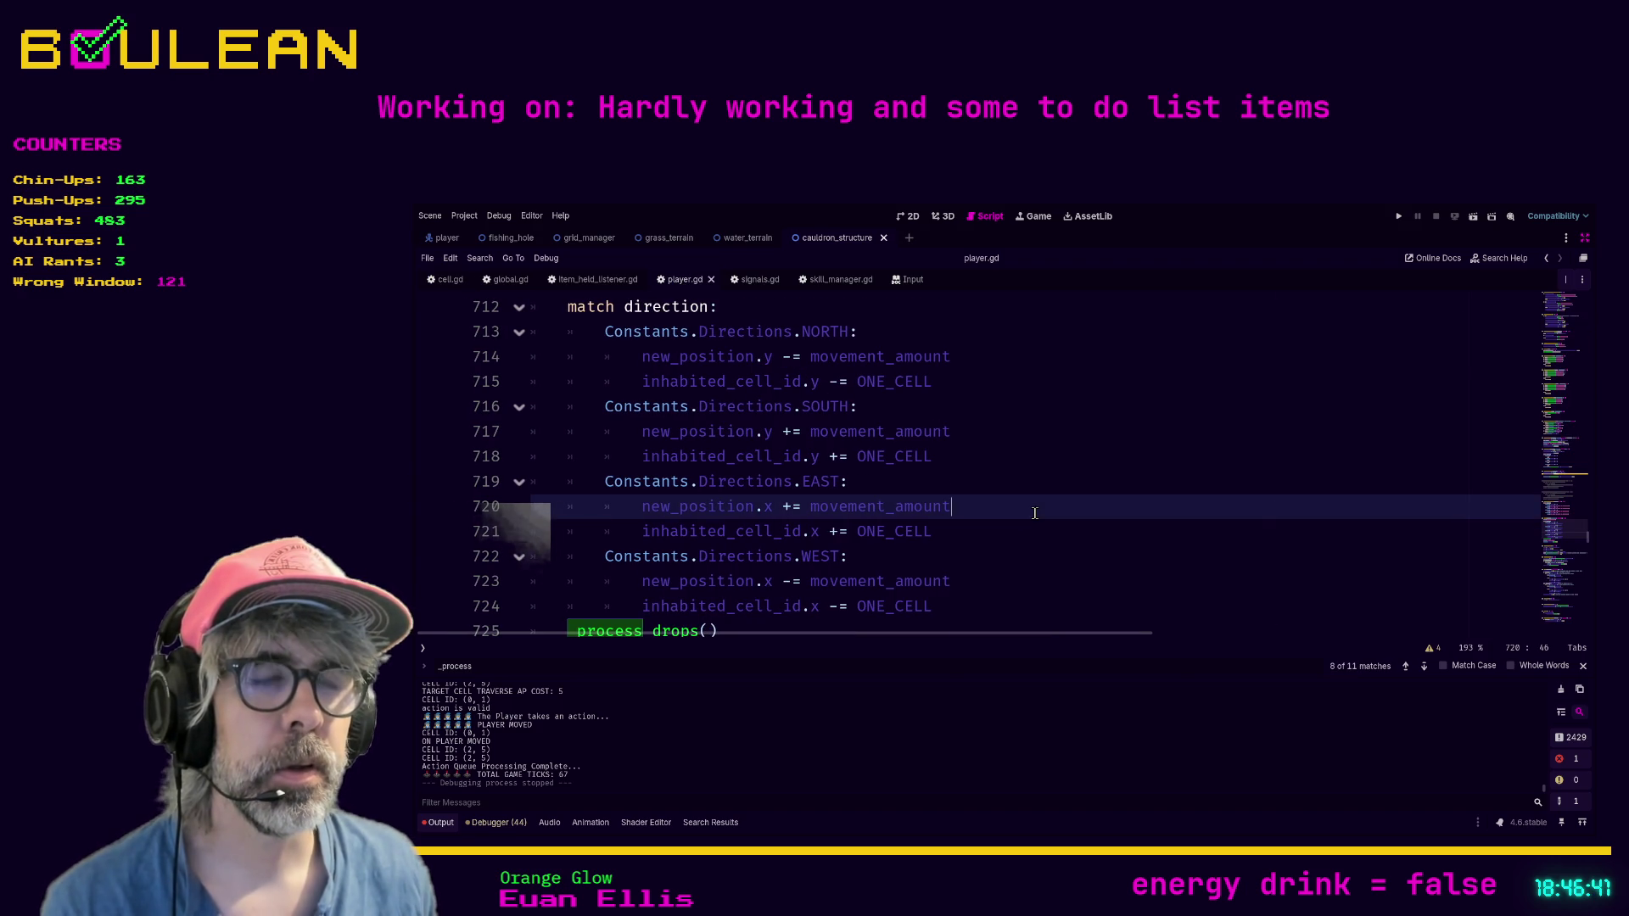
pyautogui.scroll(-4, 1034, 513)
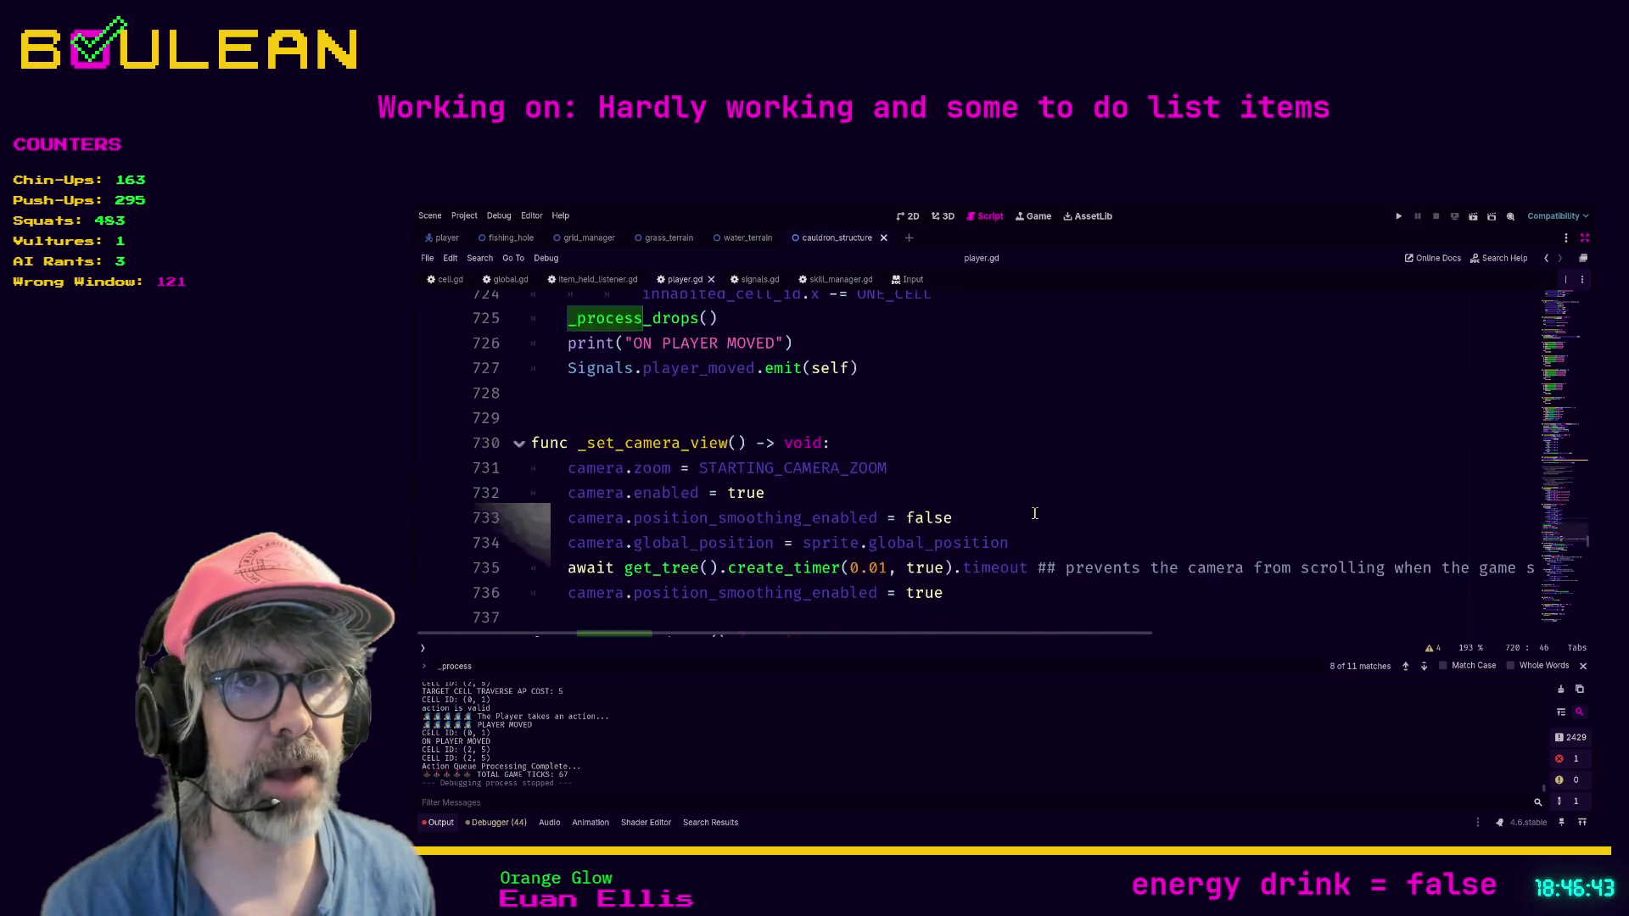
pyautogui.scroll(-4, 1033, 513)
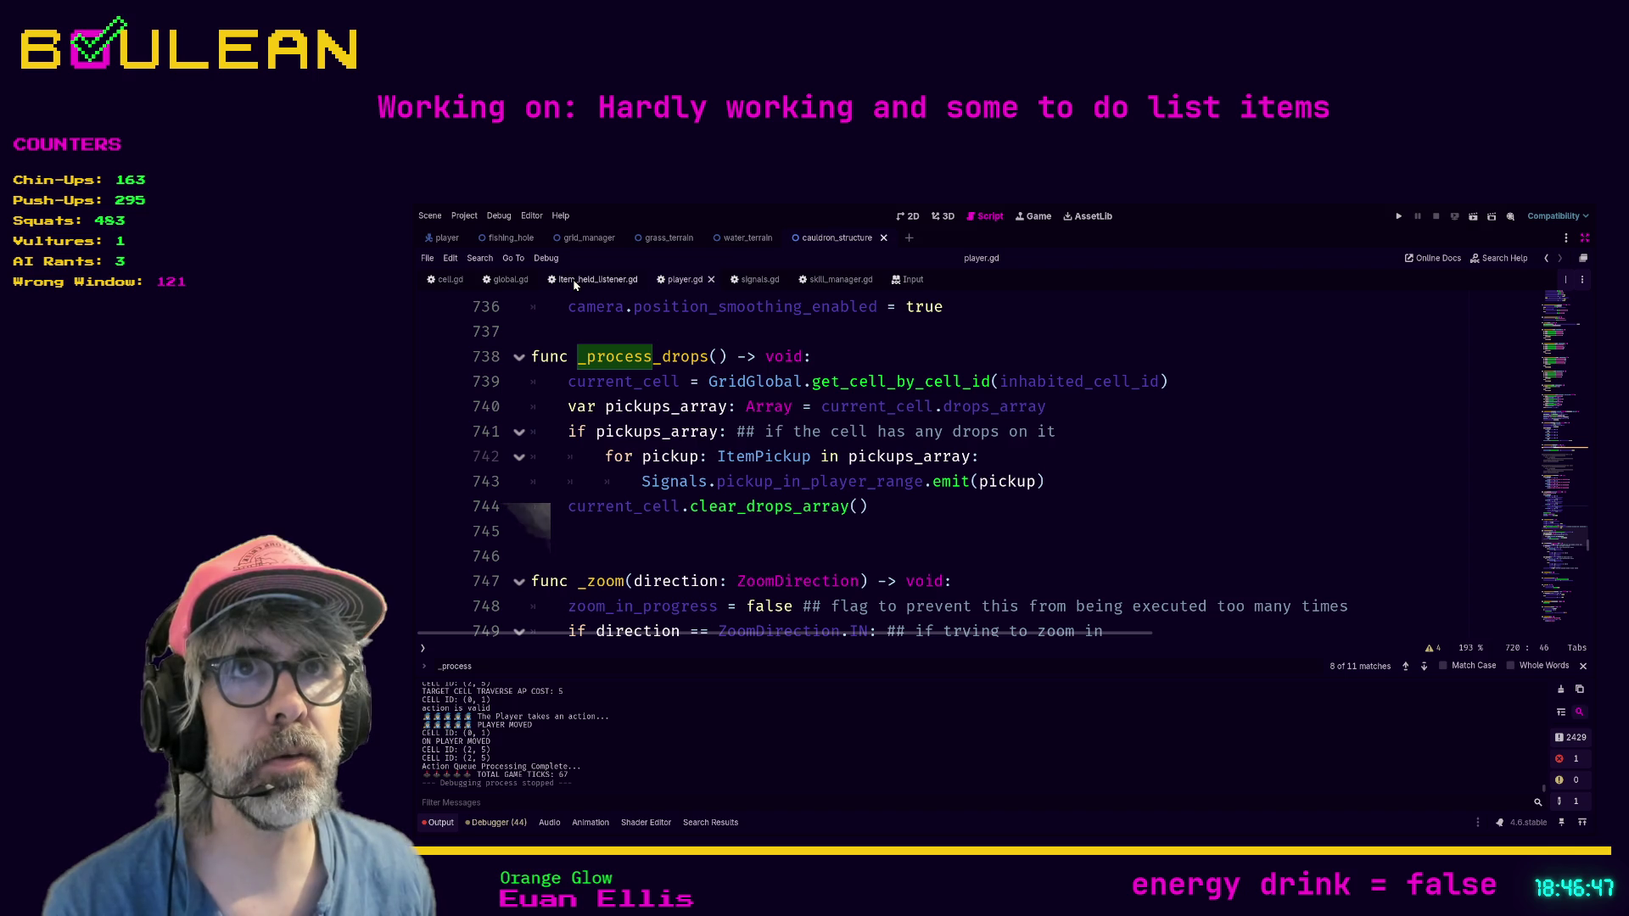
pyautogui.click(940, 352)
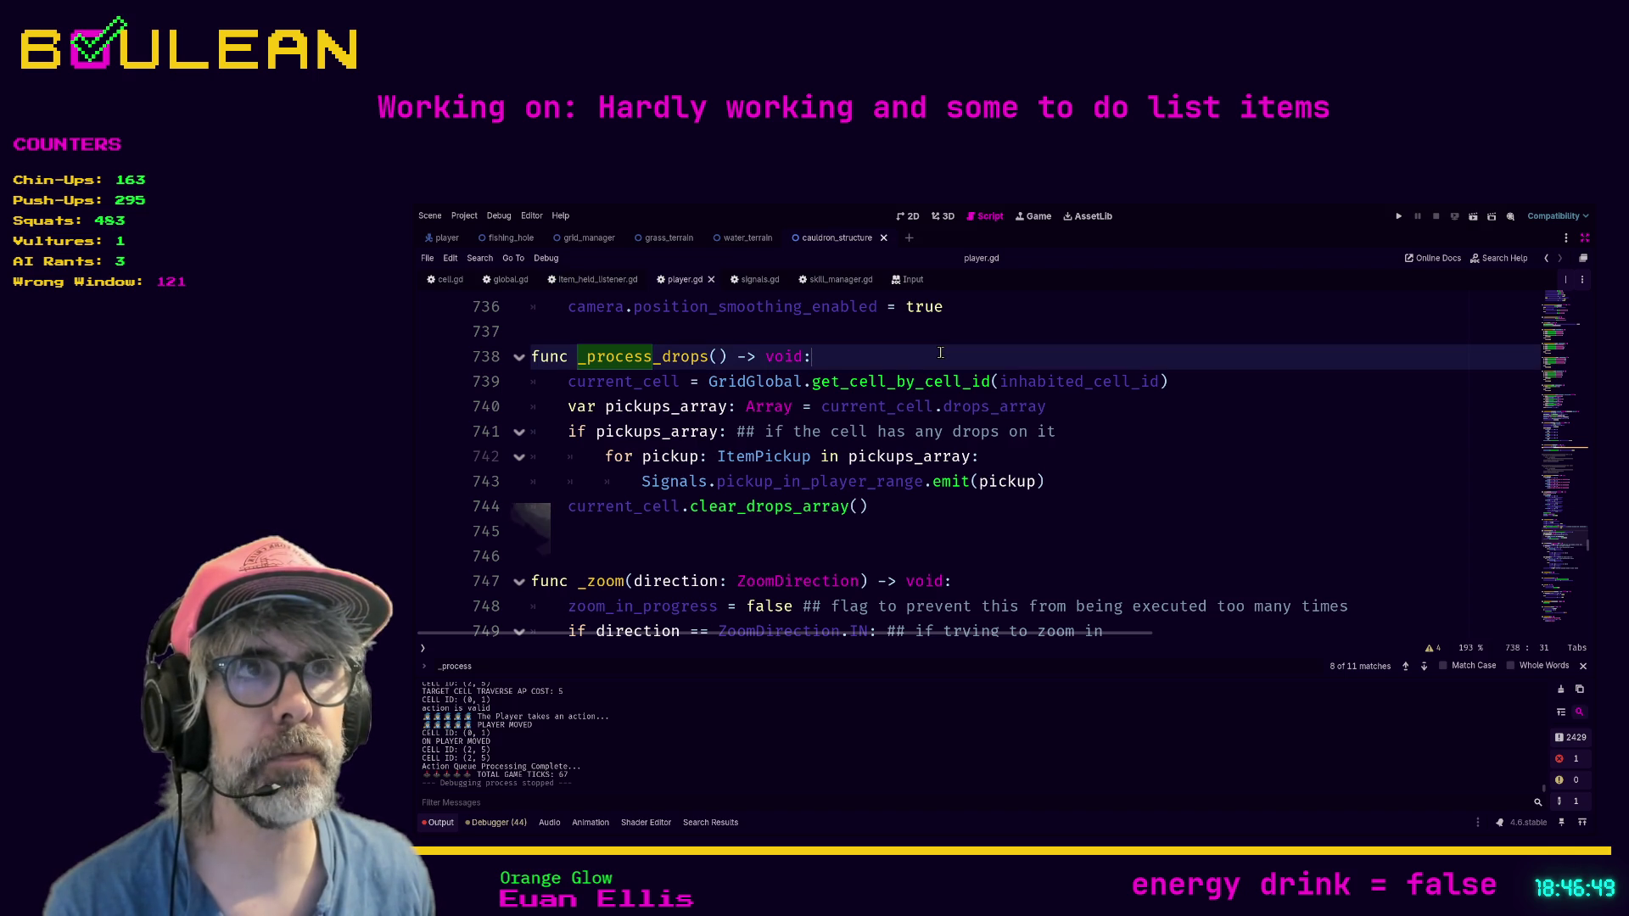
pyautogui.hotkey('ctrl', 'shift', 'F11')
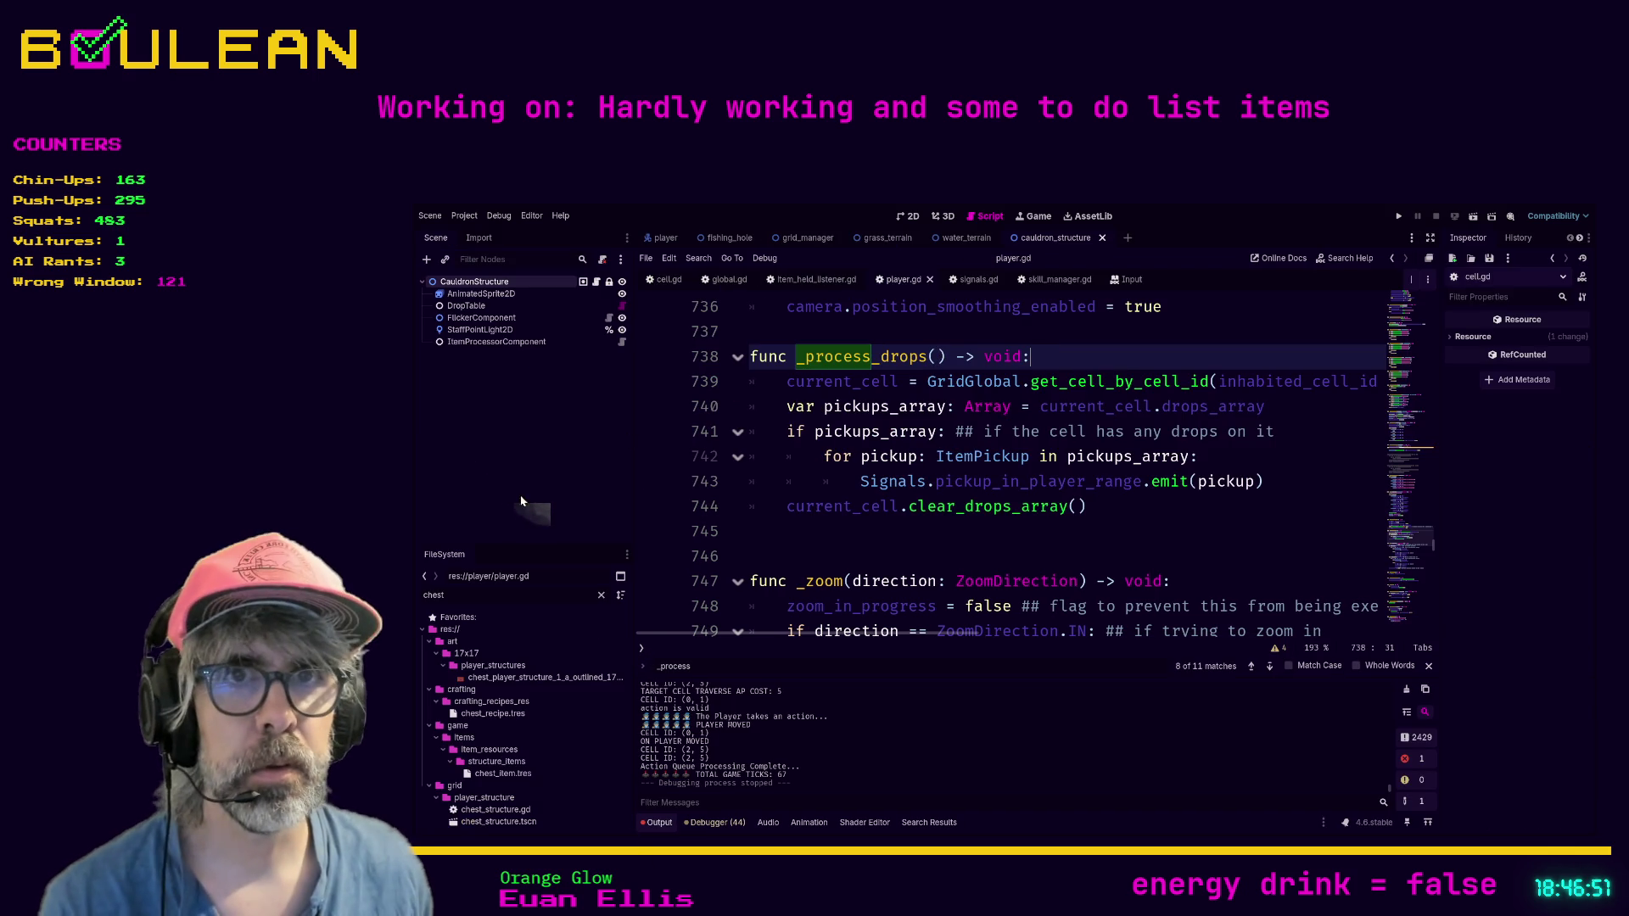
# Step: Filter the FileSystem dock by 'action_' so action_manager.gd and related scripts are listed
pyautogui.doubleClick(520, 594)
pyautogui.write('ac')
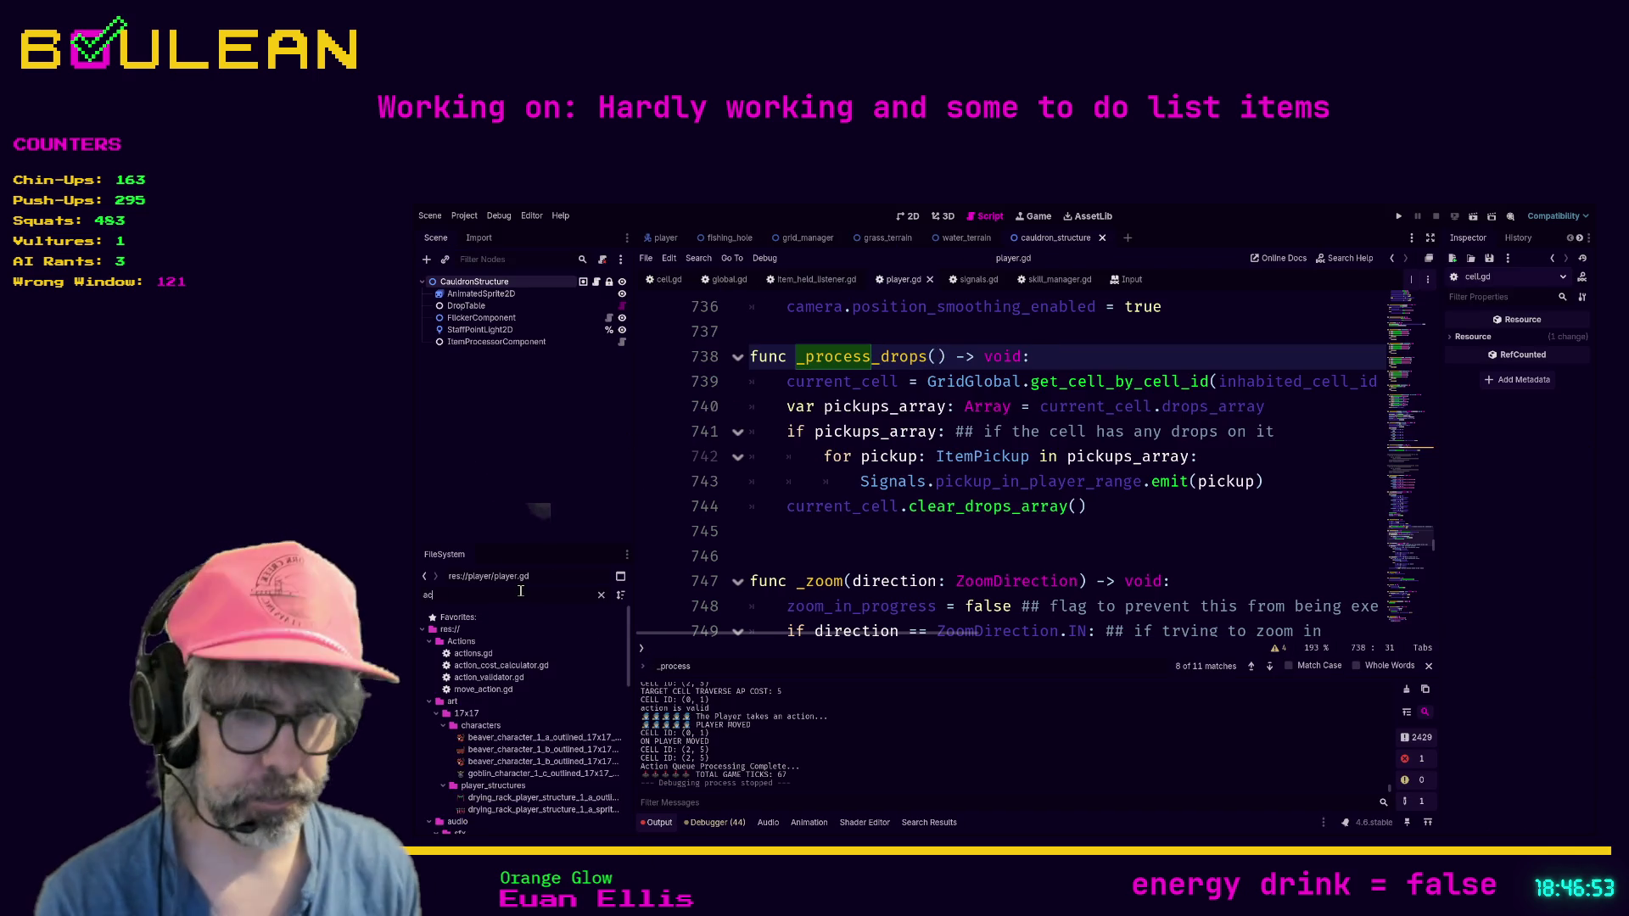
pyautogui.write('tion_compl')
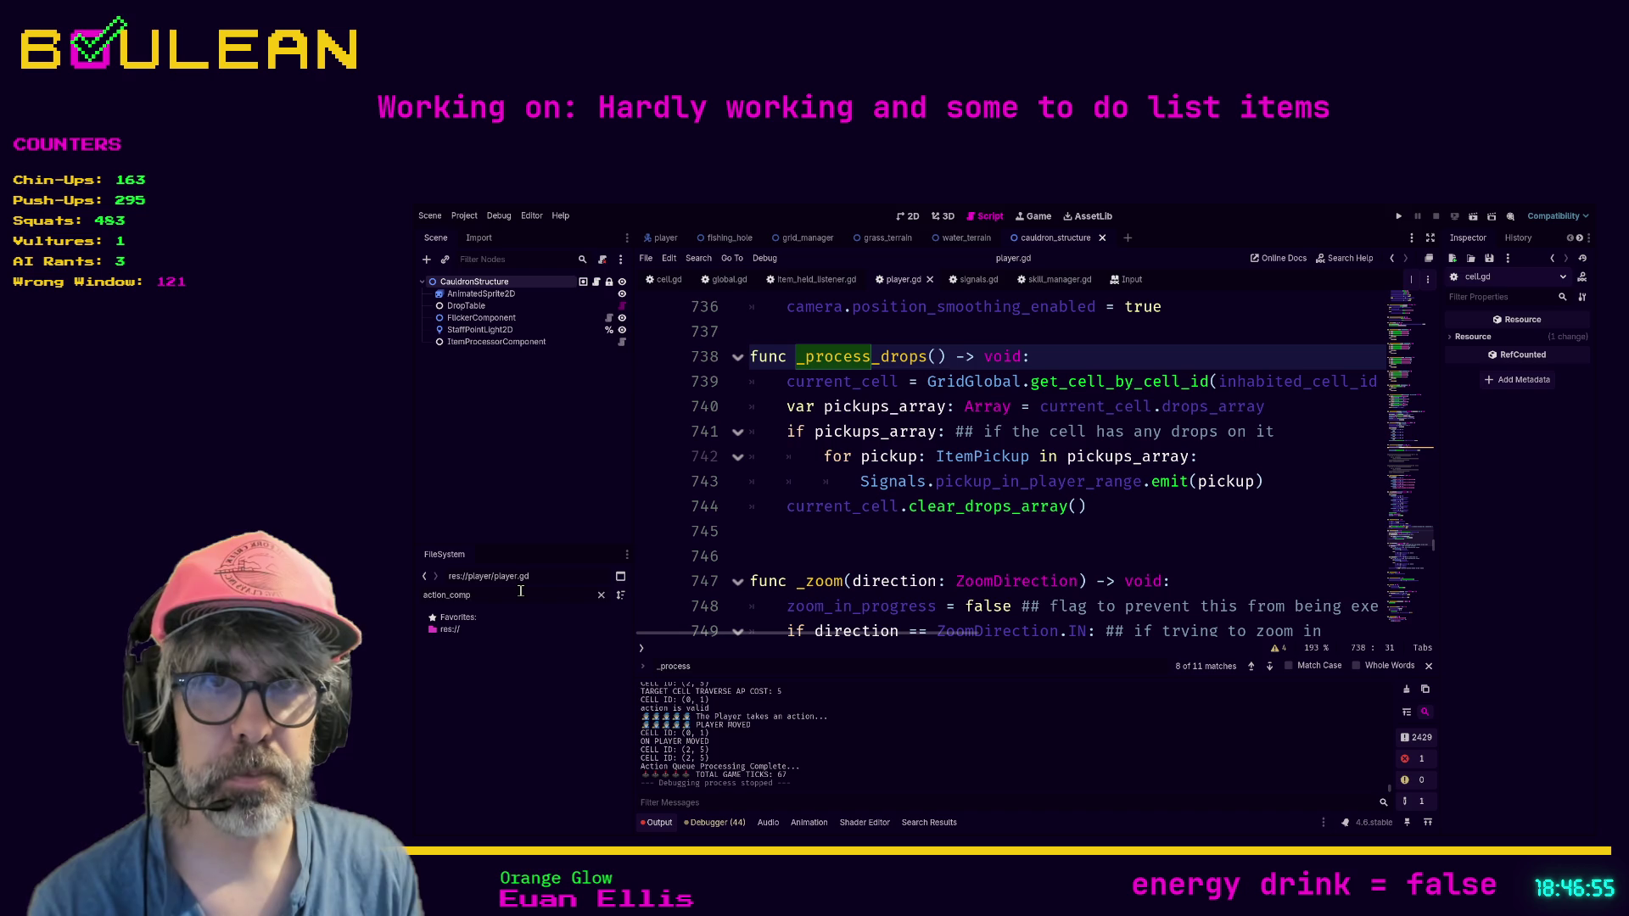
pyautogui.press('BackSpace')
pyautogui.press('BackSpace')
pyautogui.press('BackSpace')
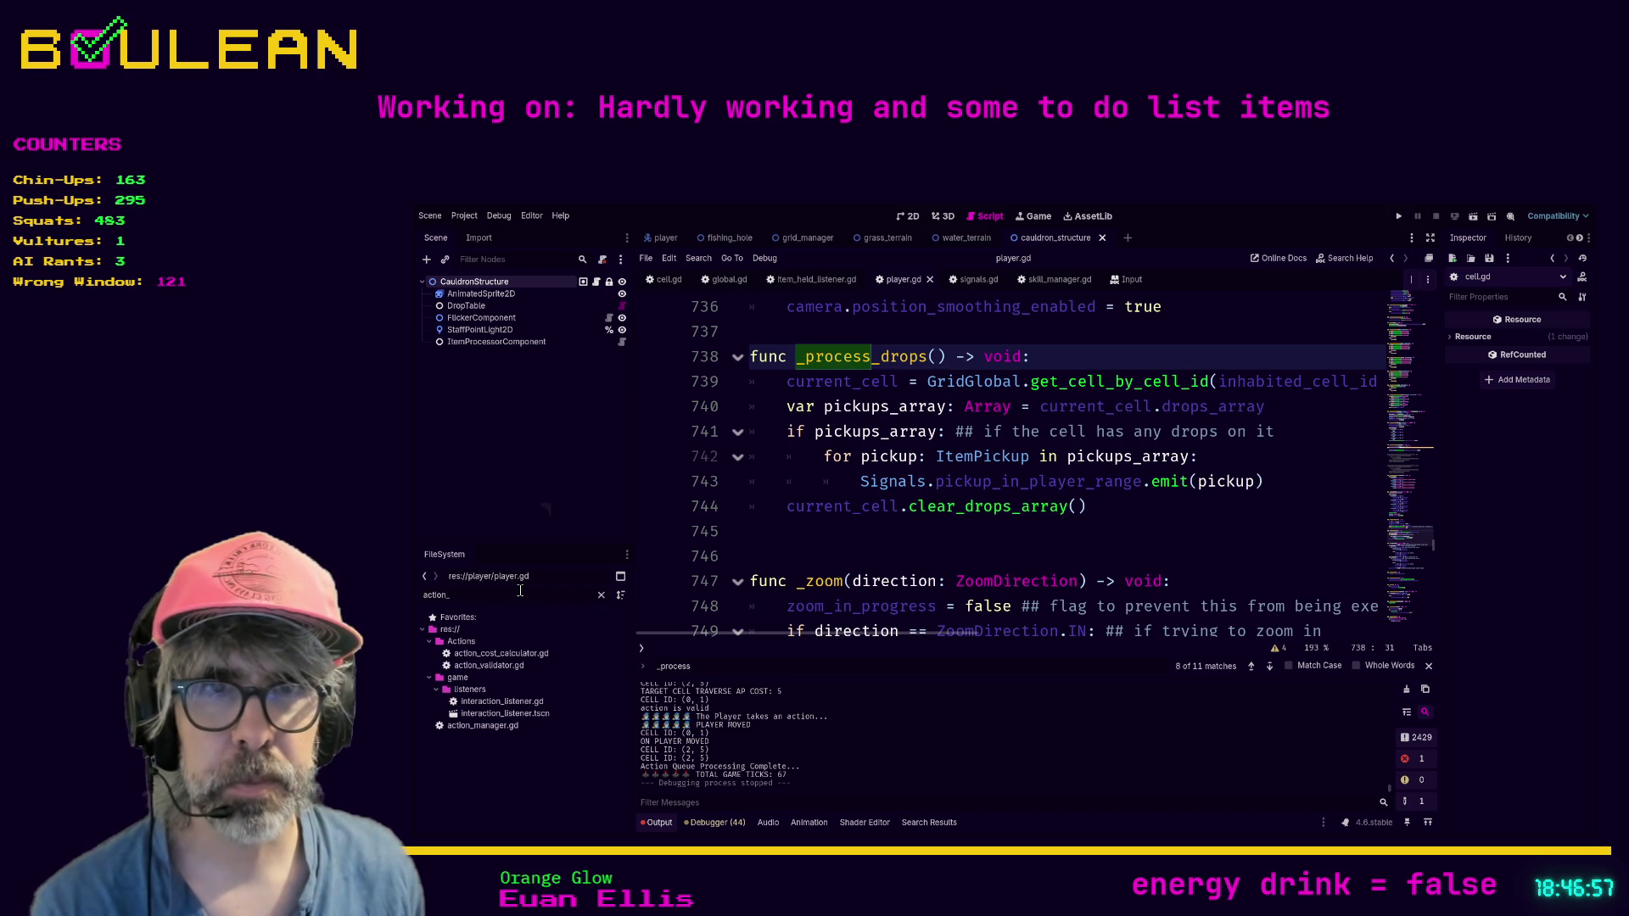
# Step: Open action_manager.gd and read through _process_player_action and the early enemy action code around lines 123–133
pyautogui.doubleClick(502, 727)
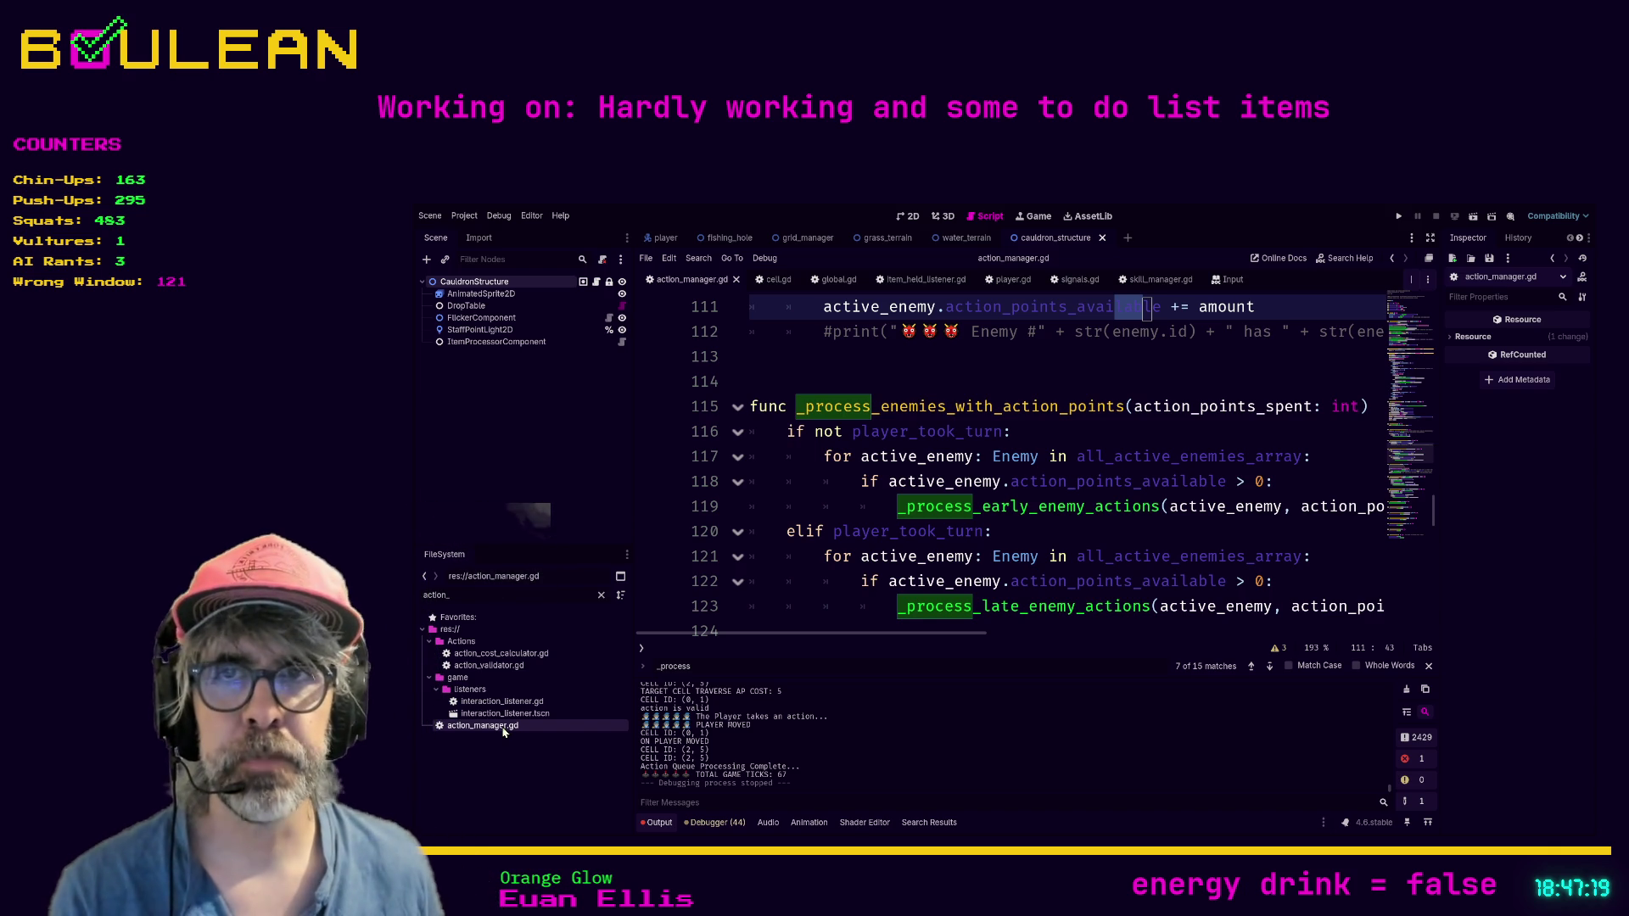
pyautogui.click(780, 610)
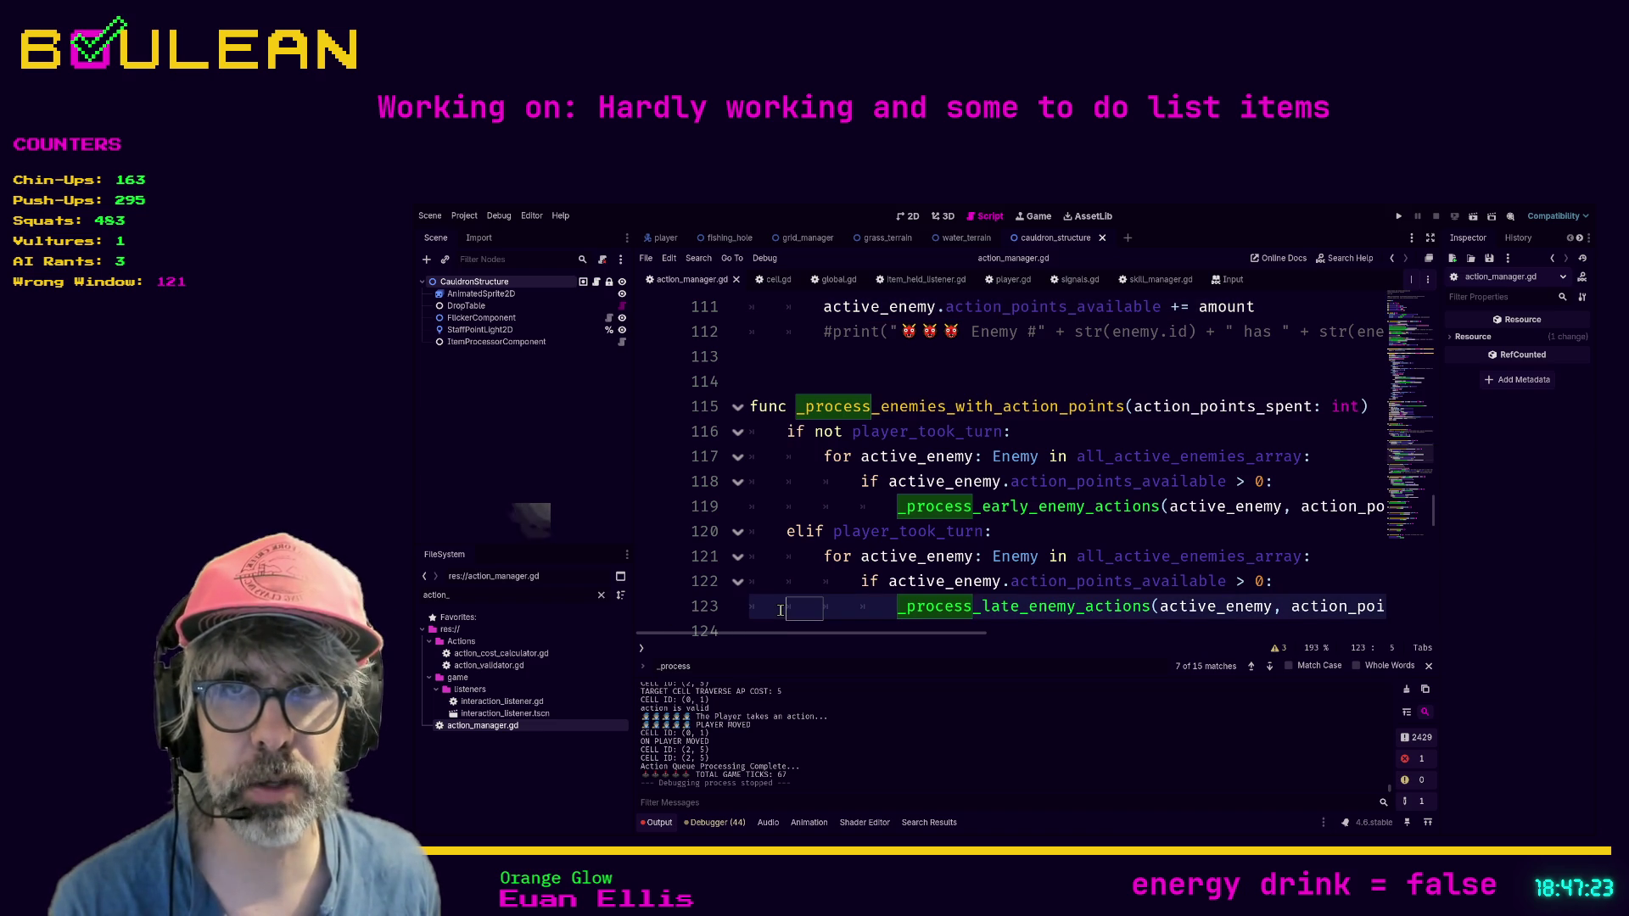
pyautogui.scroll(-2, 780, 610)
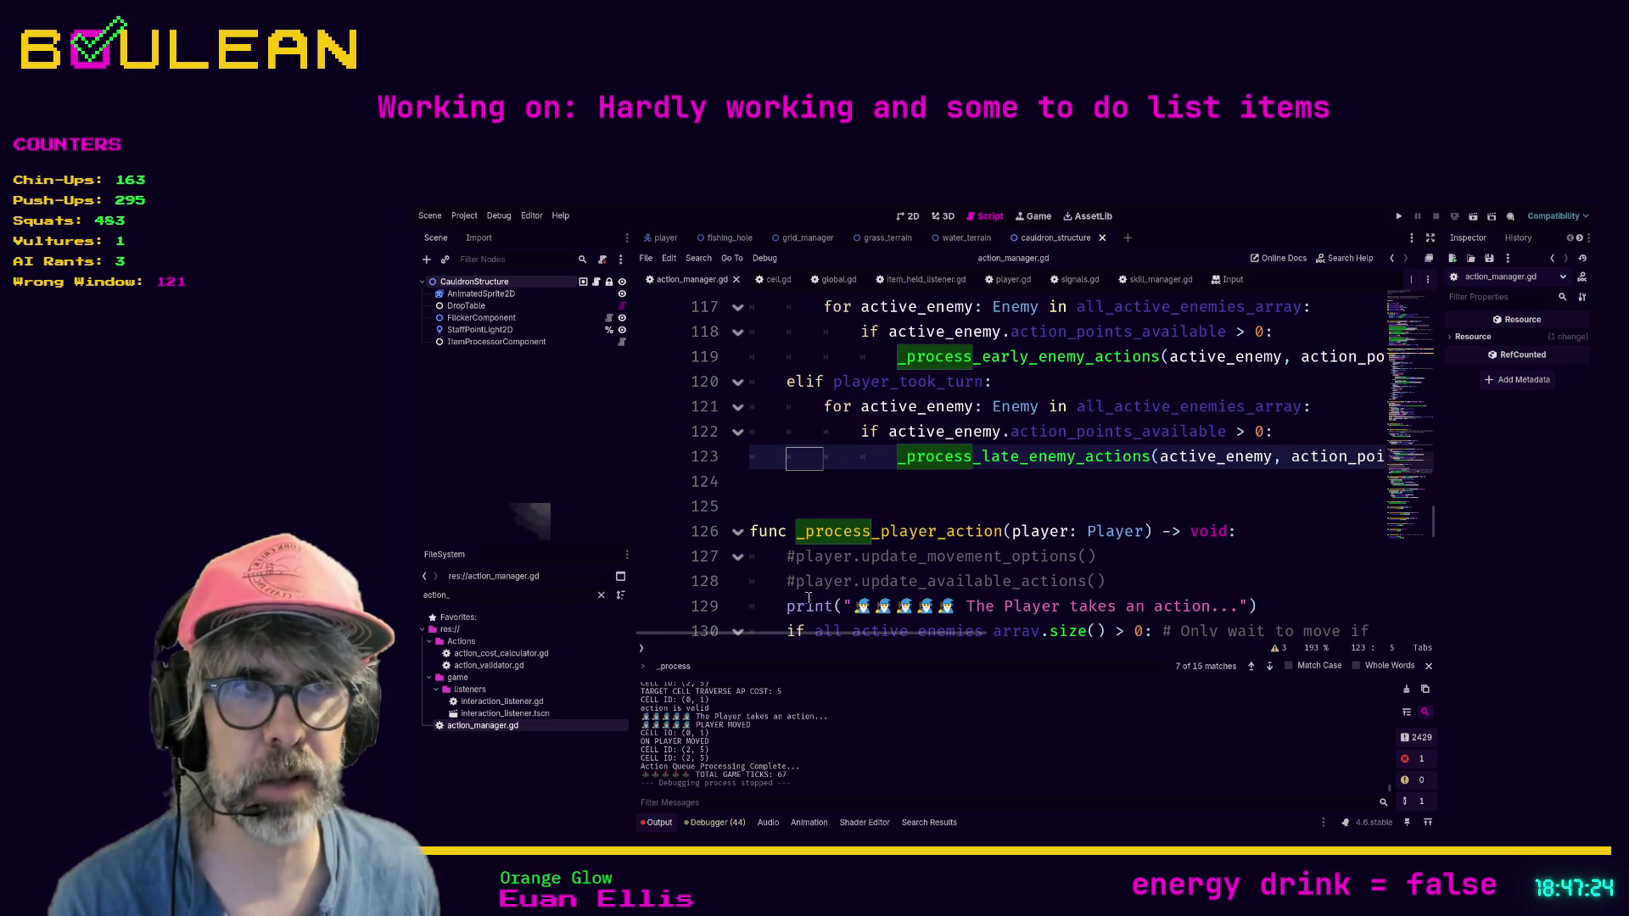
pyautogui.click(851, 504)
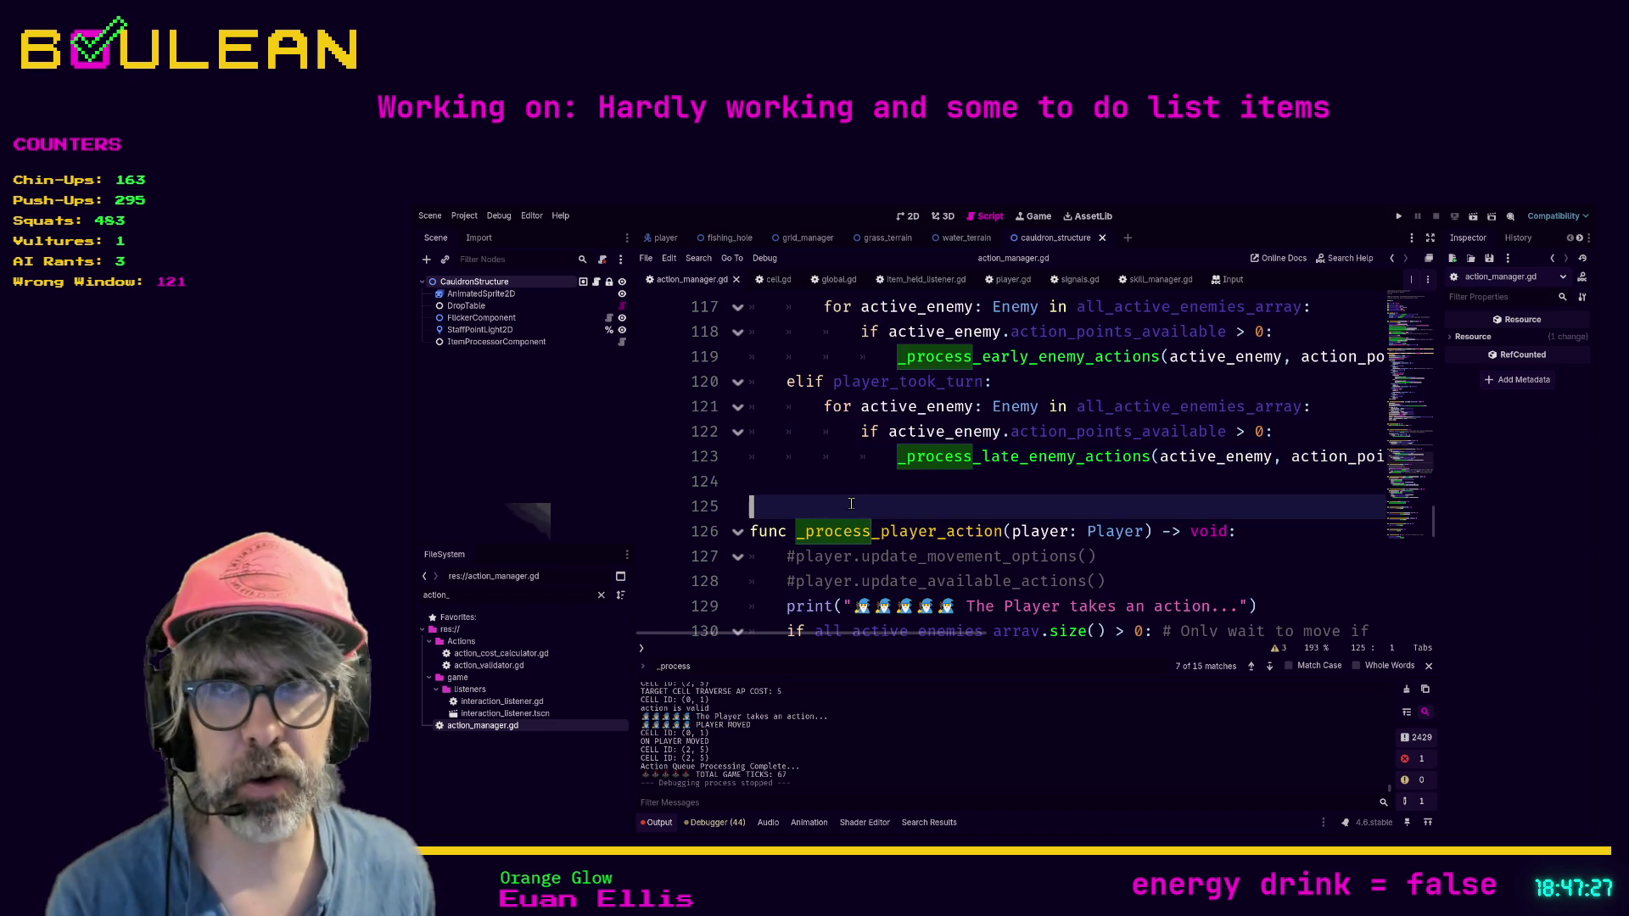
pyautogui.click(798, 485)
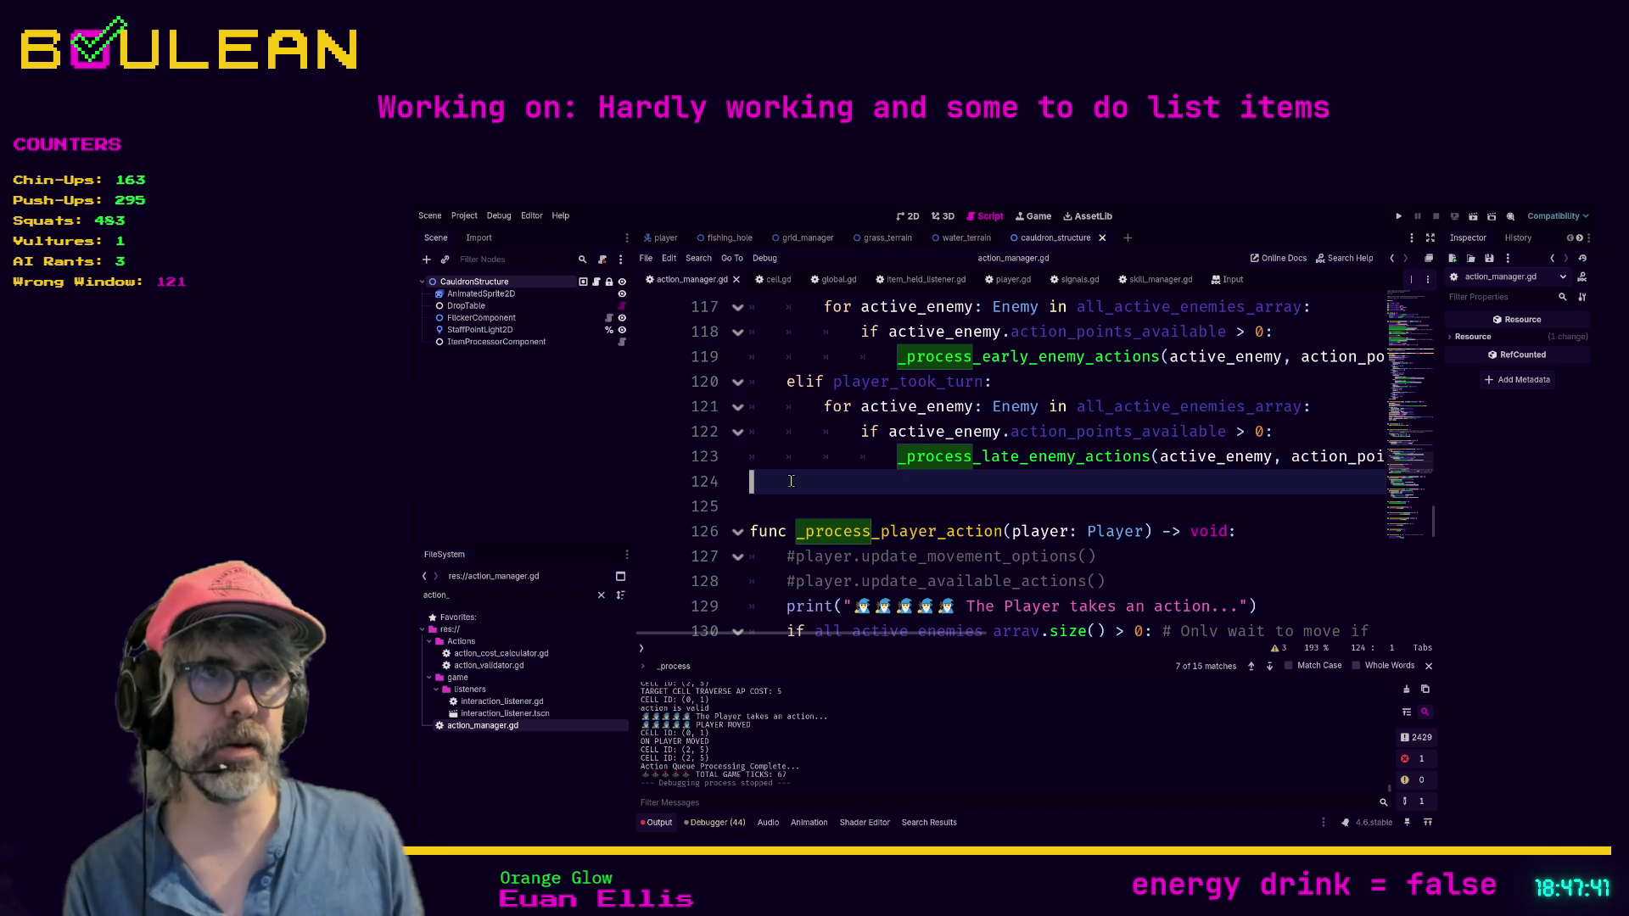
pyautogui.scroll(1, 932, 532)
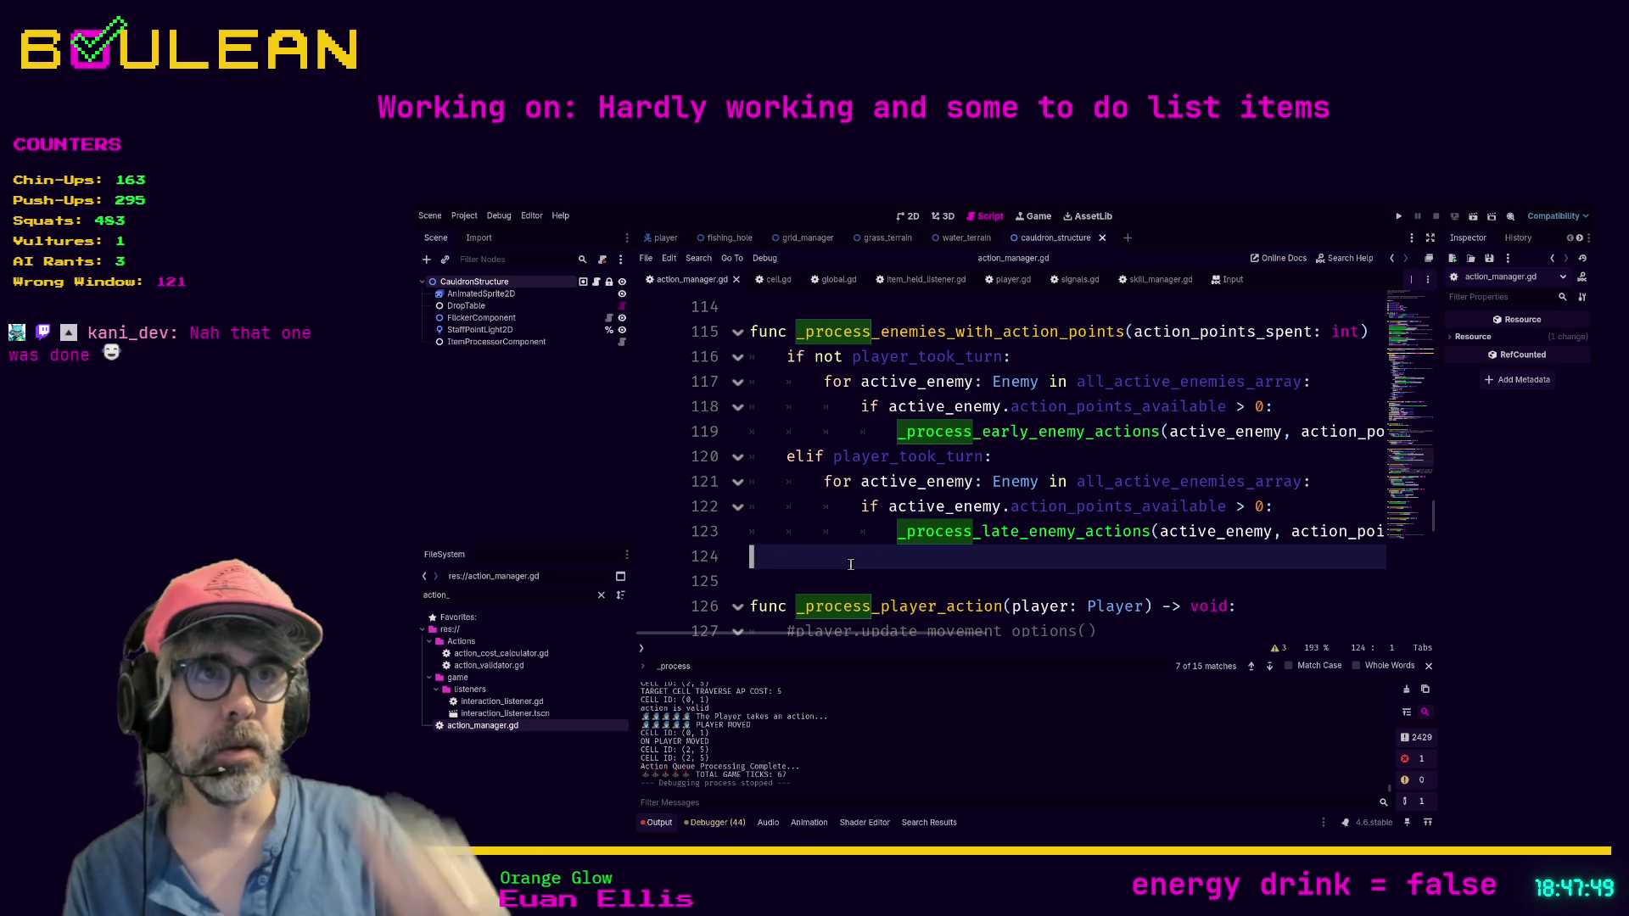
pyautogui.scroll(-4, 967, 456)
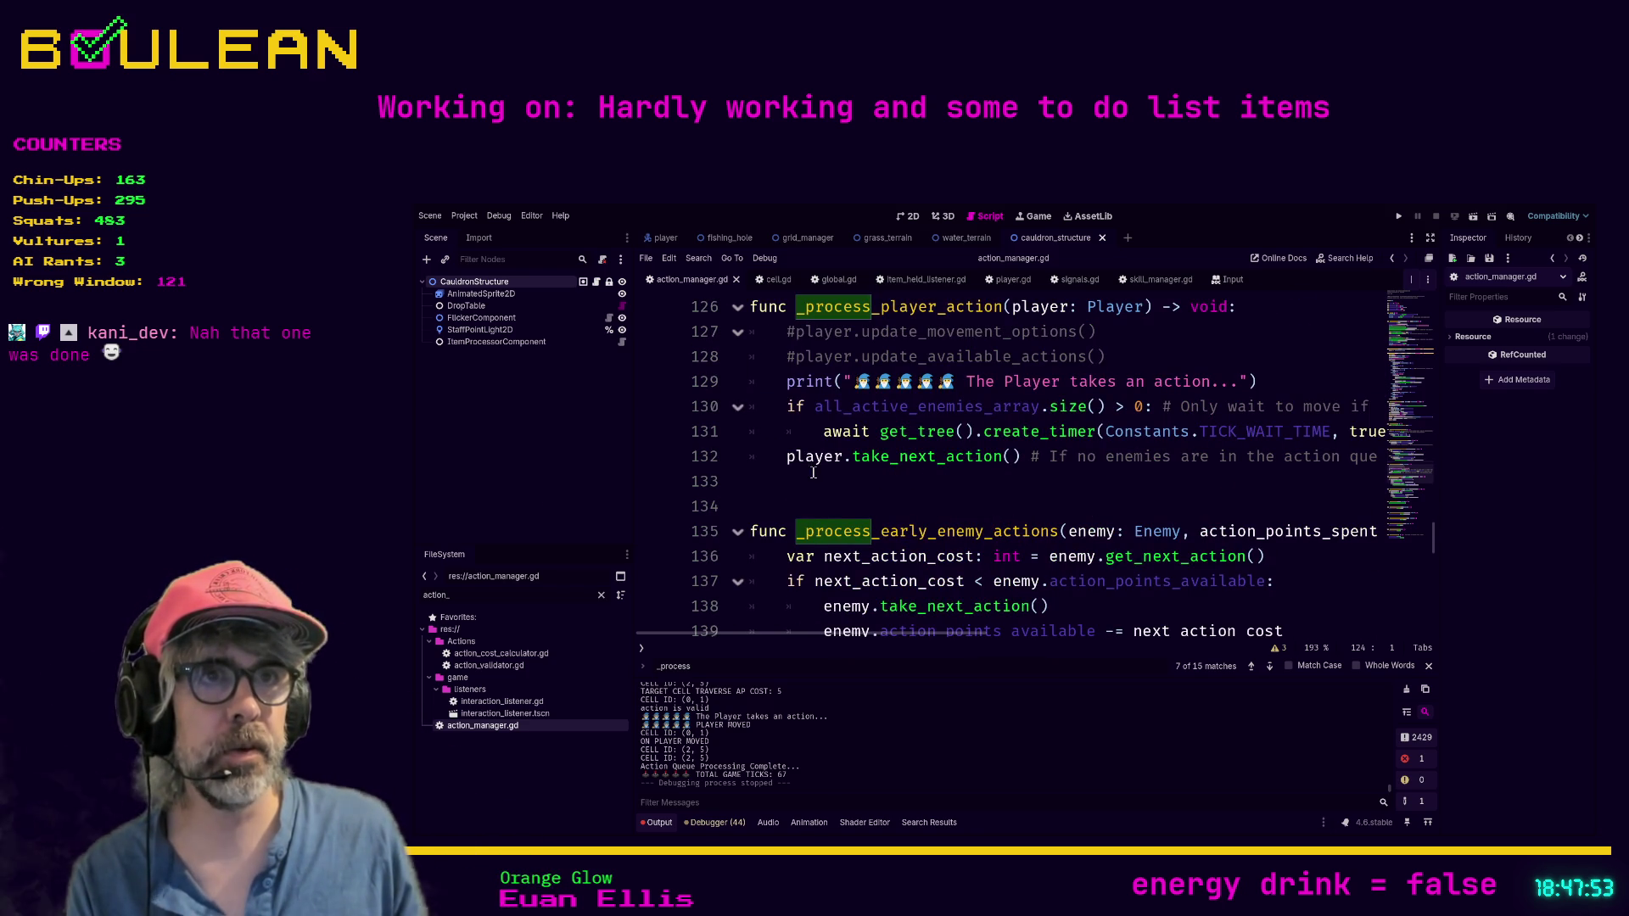
pyautogui.click(797, 483)
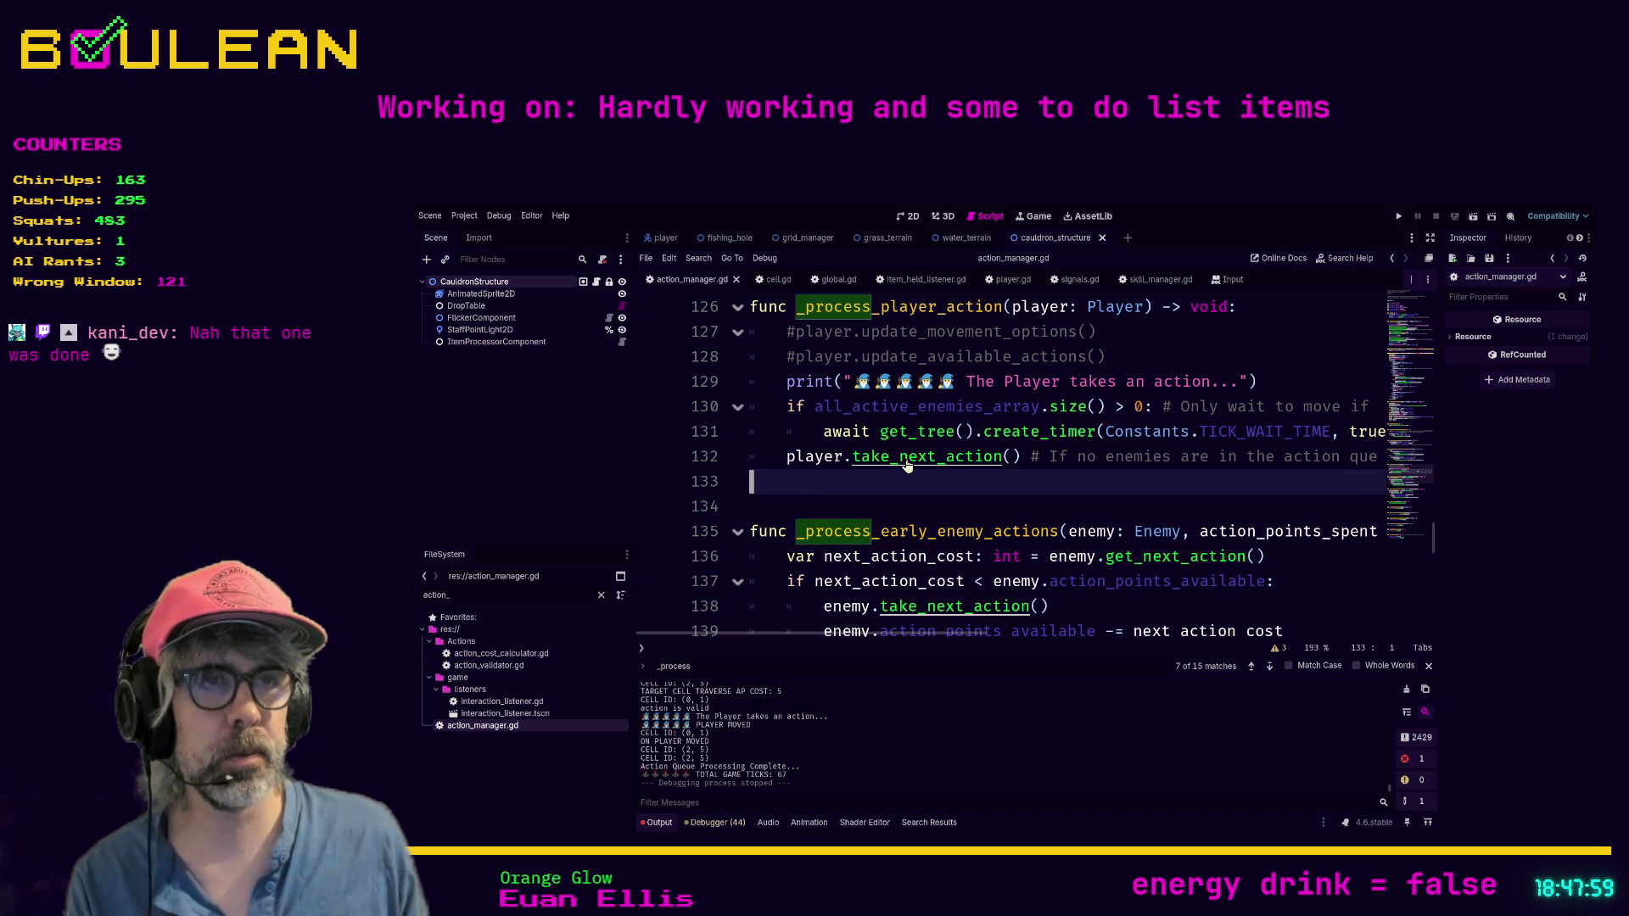
pyautogui.keyDown('ctrl'); pyautogui.click(905, 464); pyautogui.keyUp('ctrl')
pyautogui.scroll(-5, 961, 490)
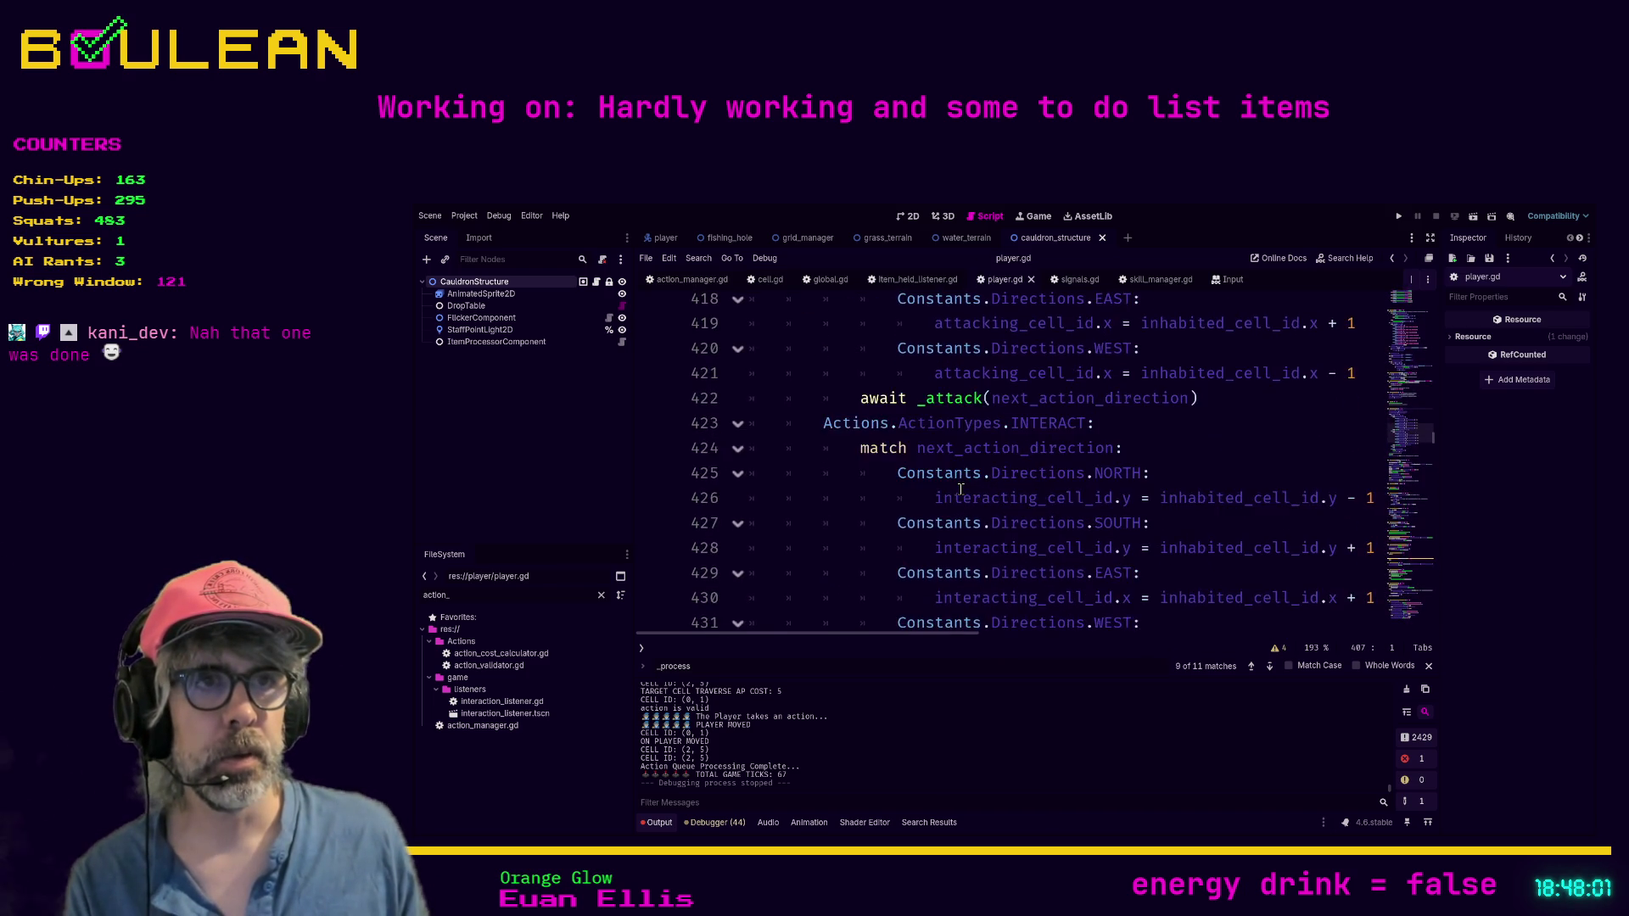
pyautogui.scroll(-2, 961, 489)
pyautogui.scroll(-3, 961, 489)
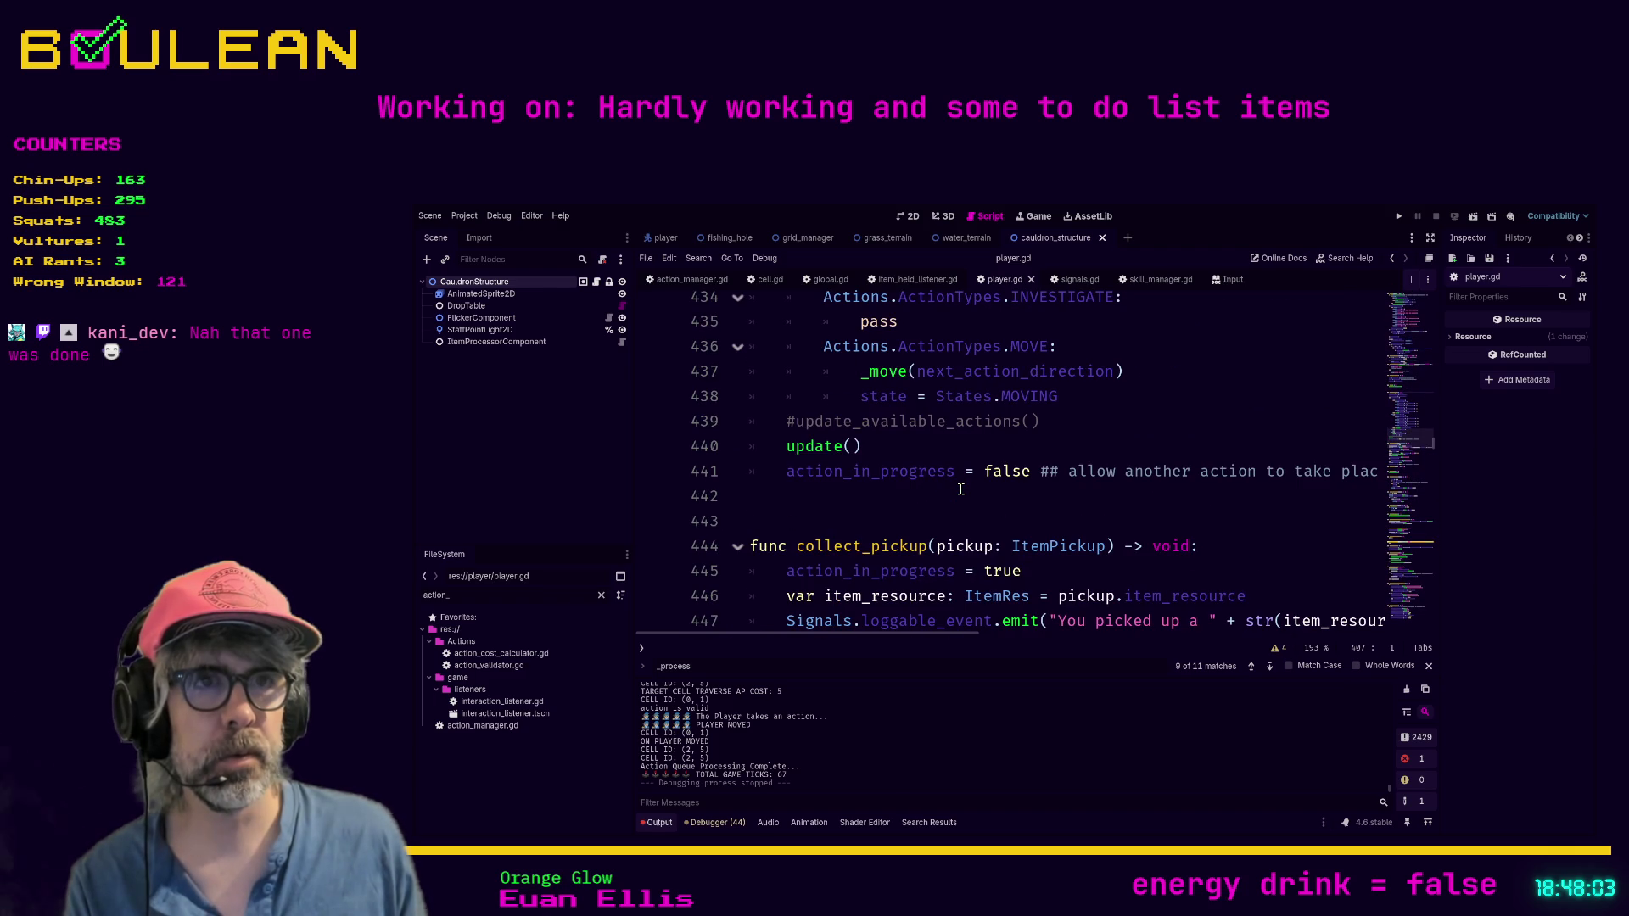
pyautogui.click(859, 495)
pyautogui.press('Tab')
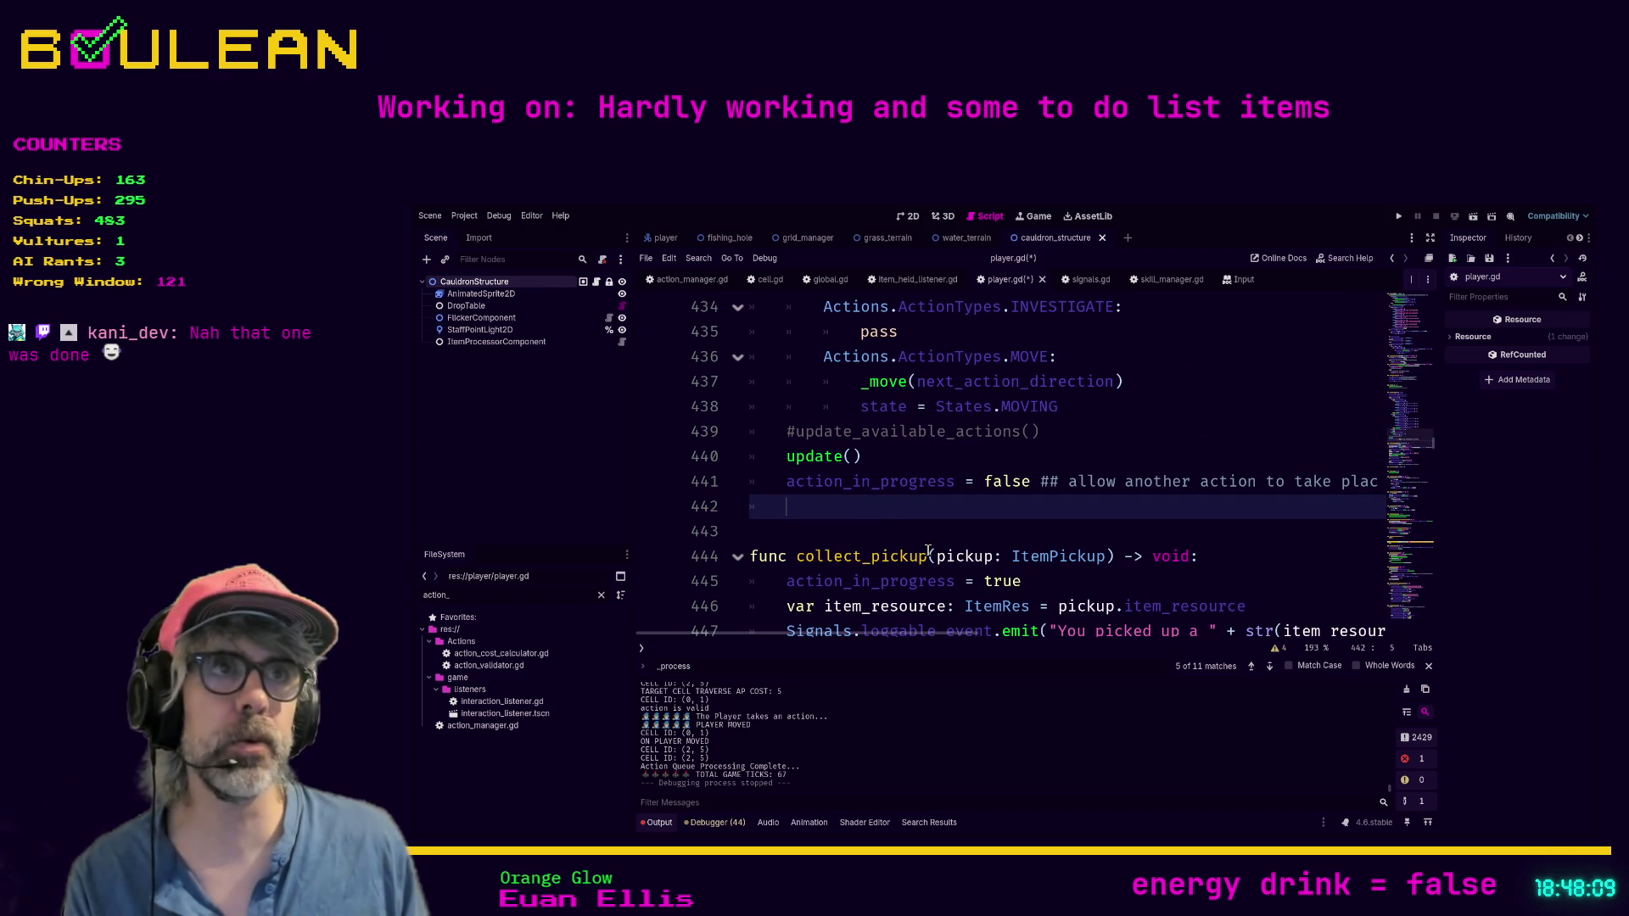
pyautogui.click(1074, 286)
pyautogui.scroll(-15, 1046, 418)
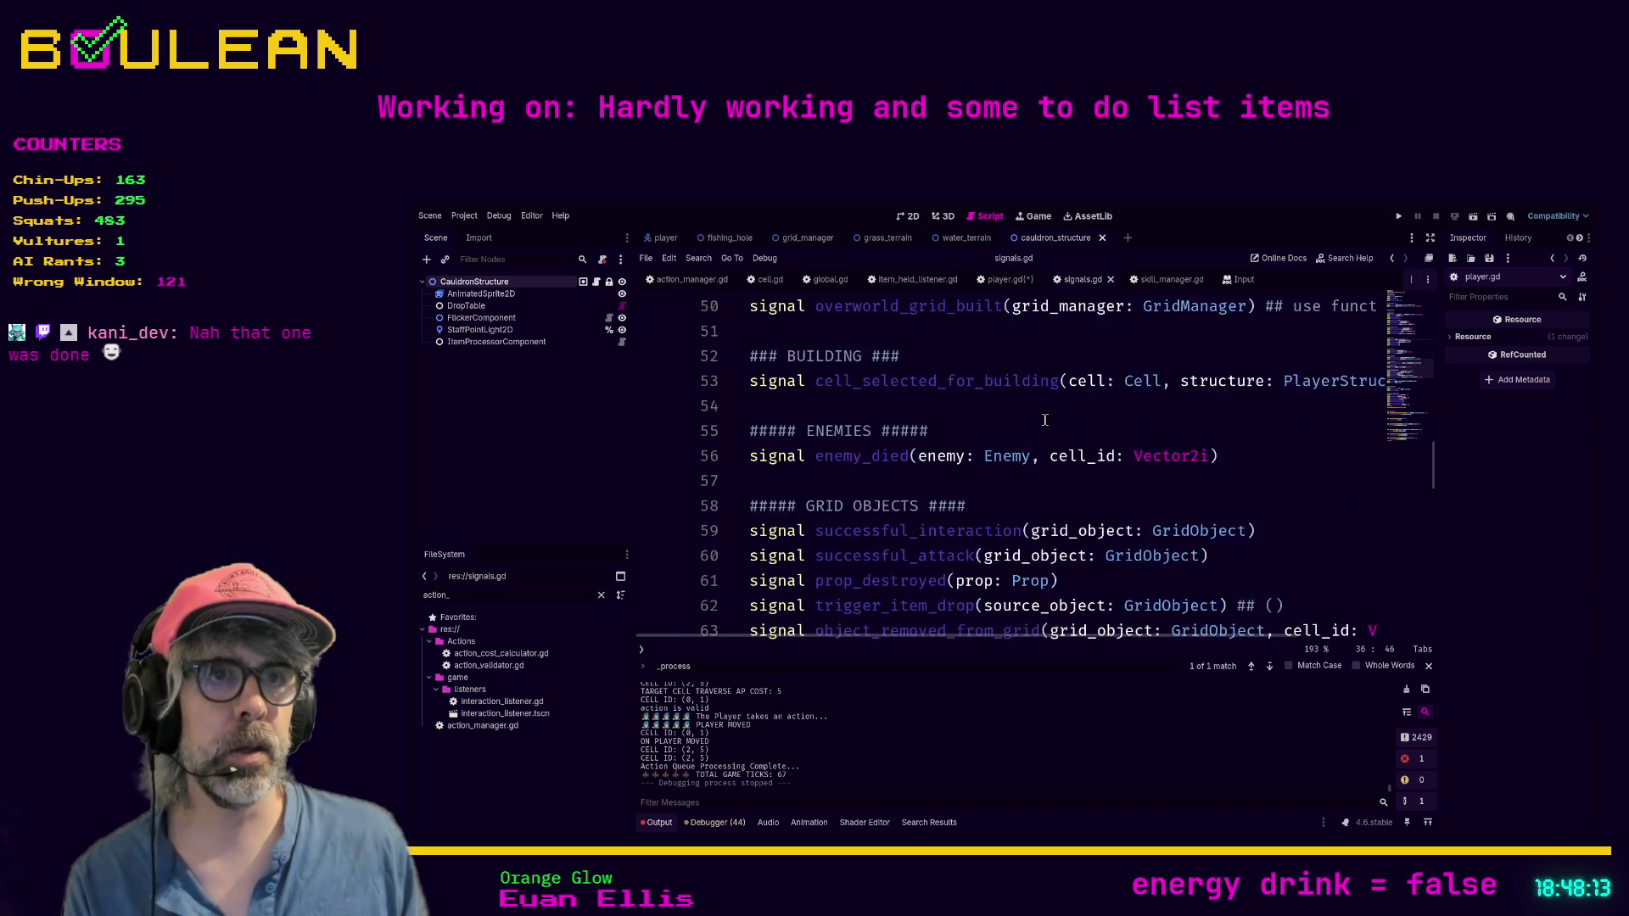
pyautogui.scroll(-2, 1046, 418)
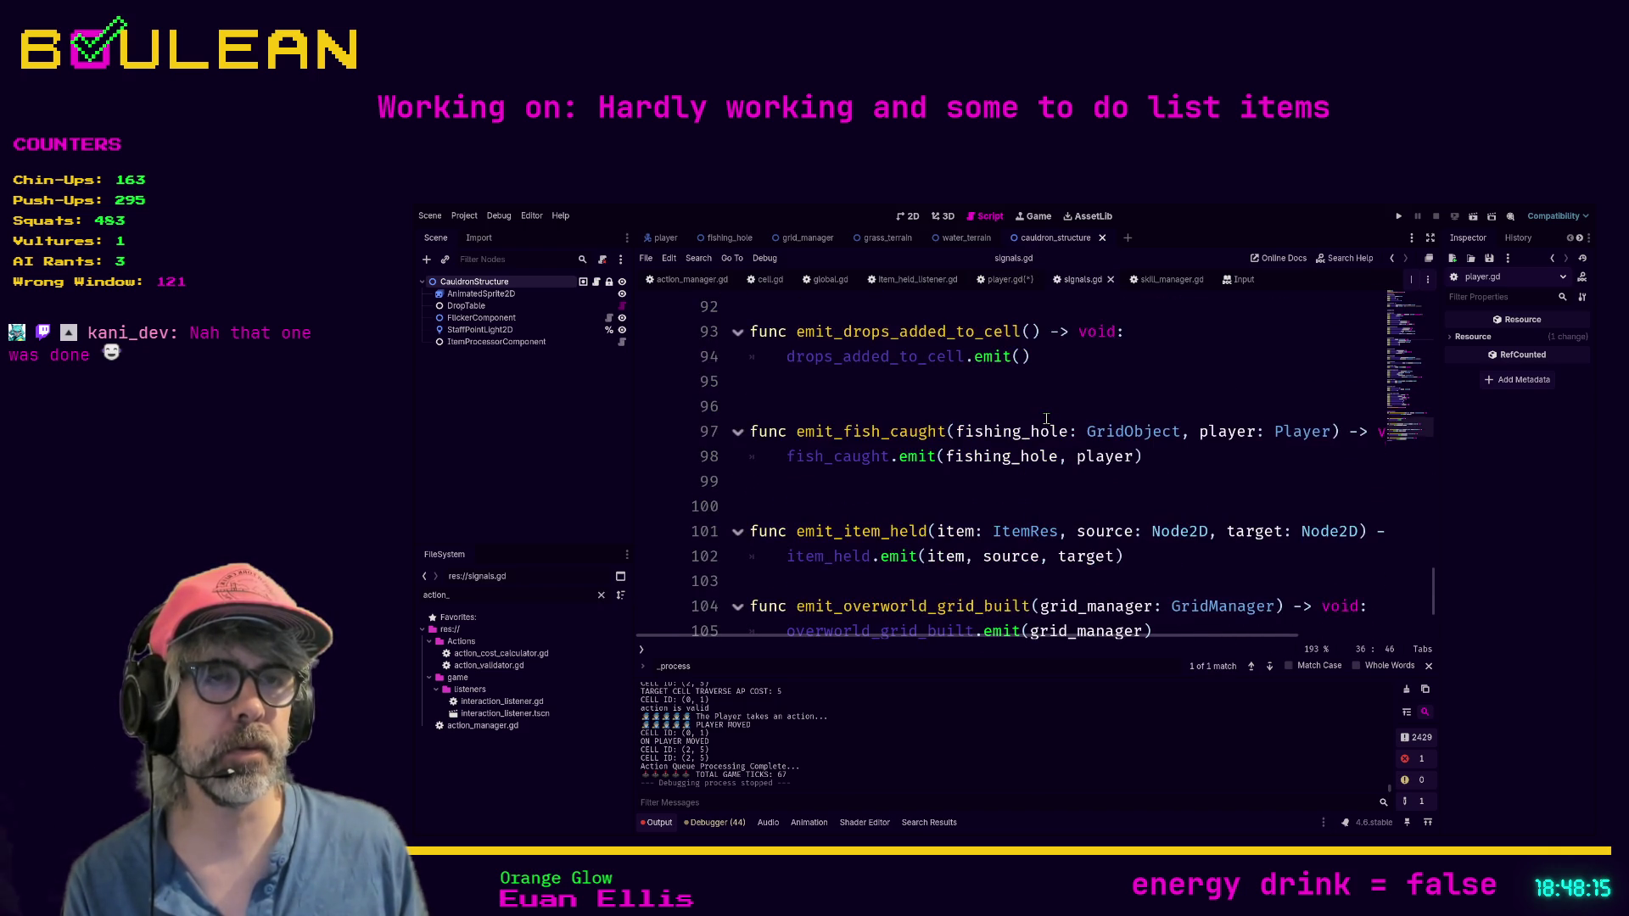
pyautogui.scroll(2, 1046, 419)
pyautogui.scroll(-3, 1046, 418)
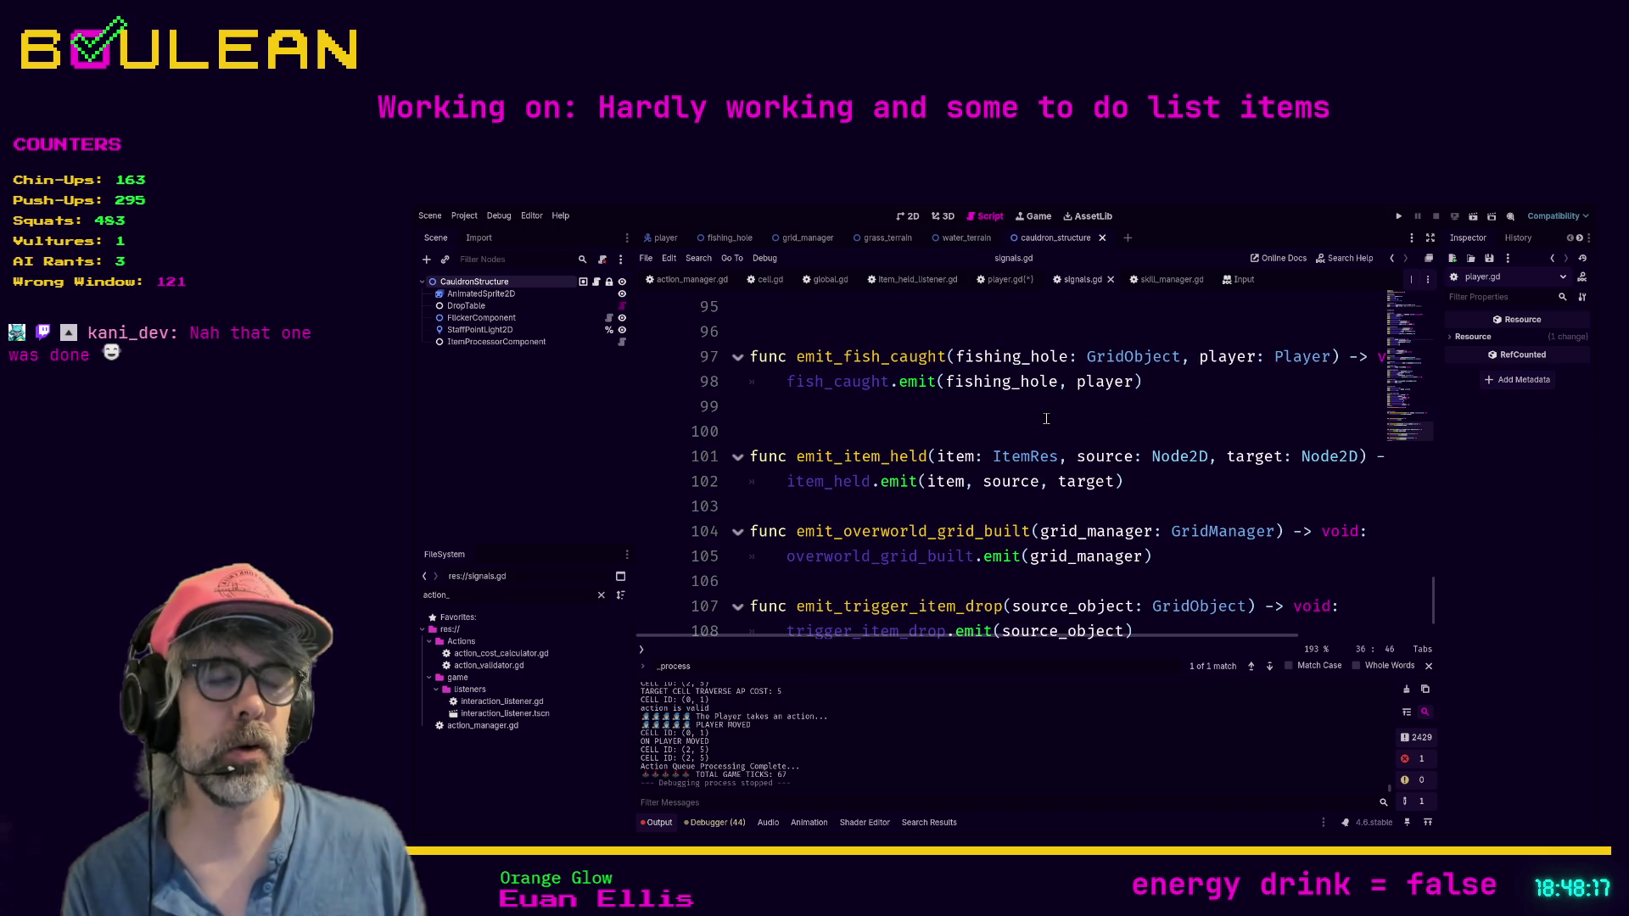
pyautogui.scroll(4, 1045, 418)
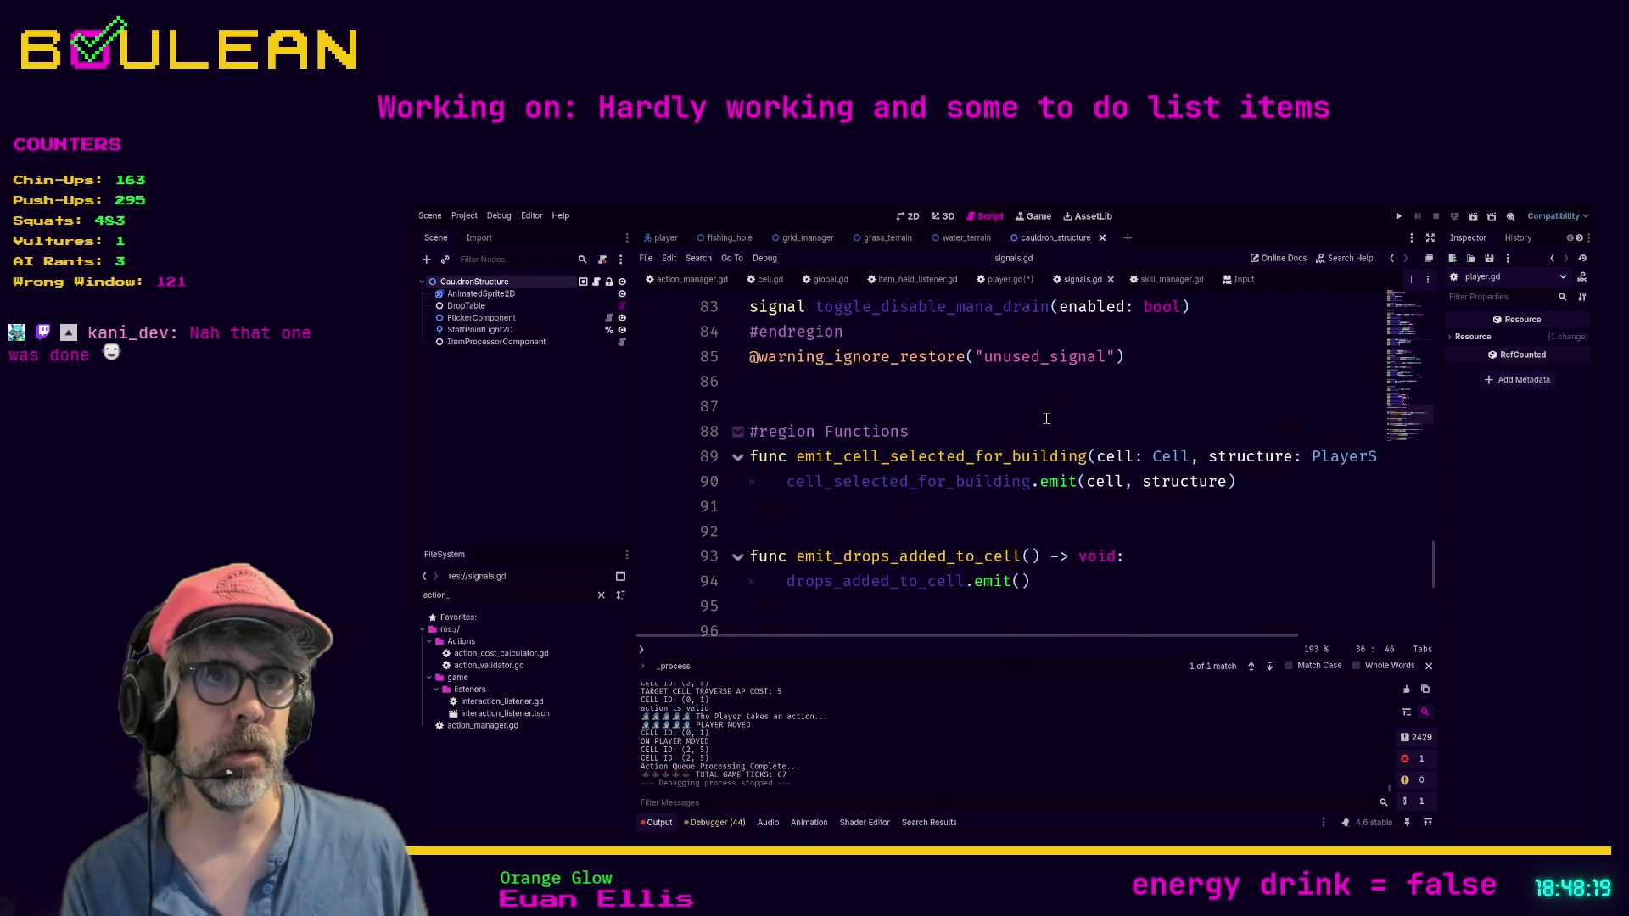
pyautogui.scroll(-4, 959, 437)
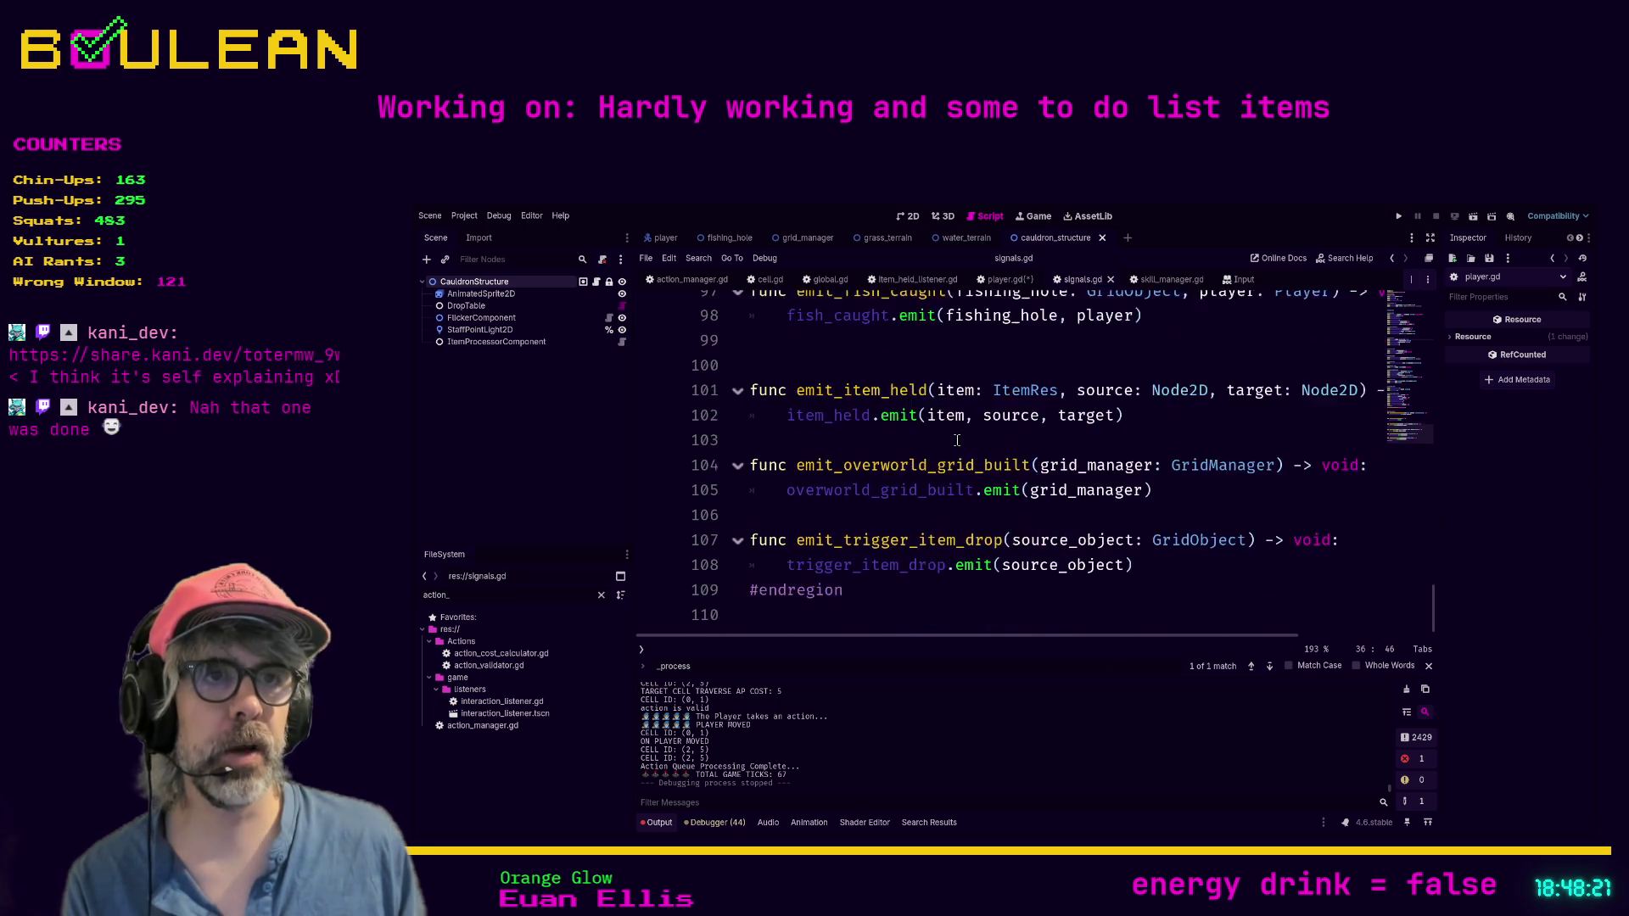
pyautogui.scroll(-1, 957, 440)
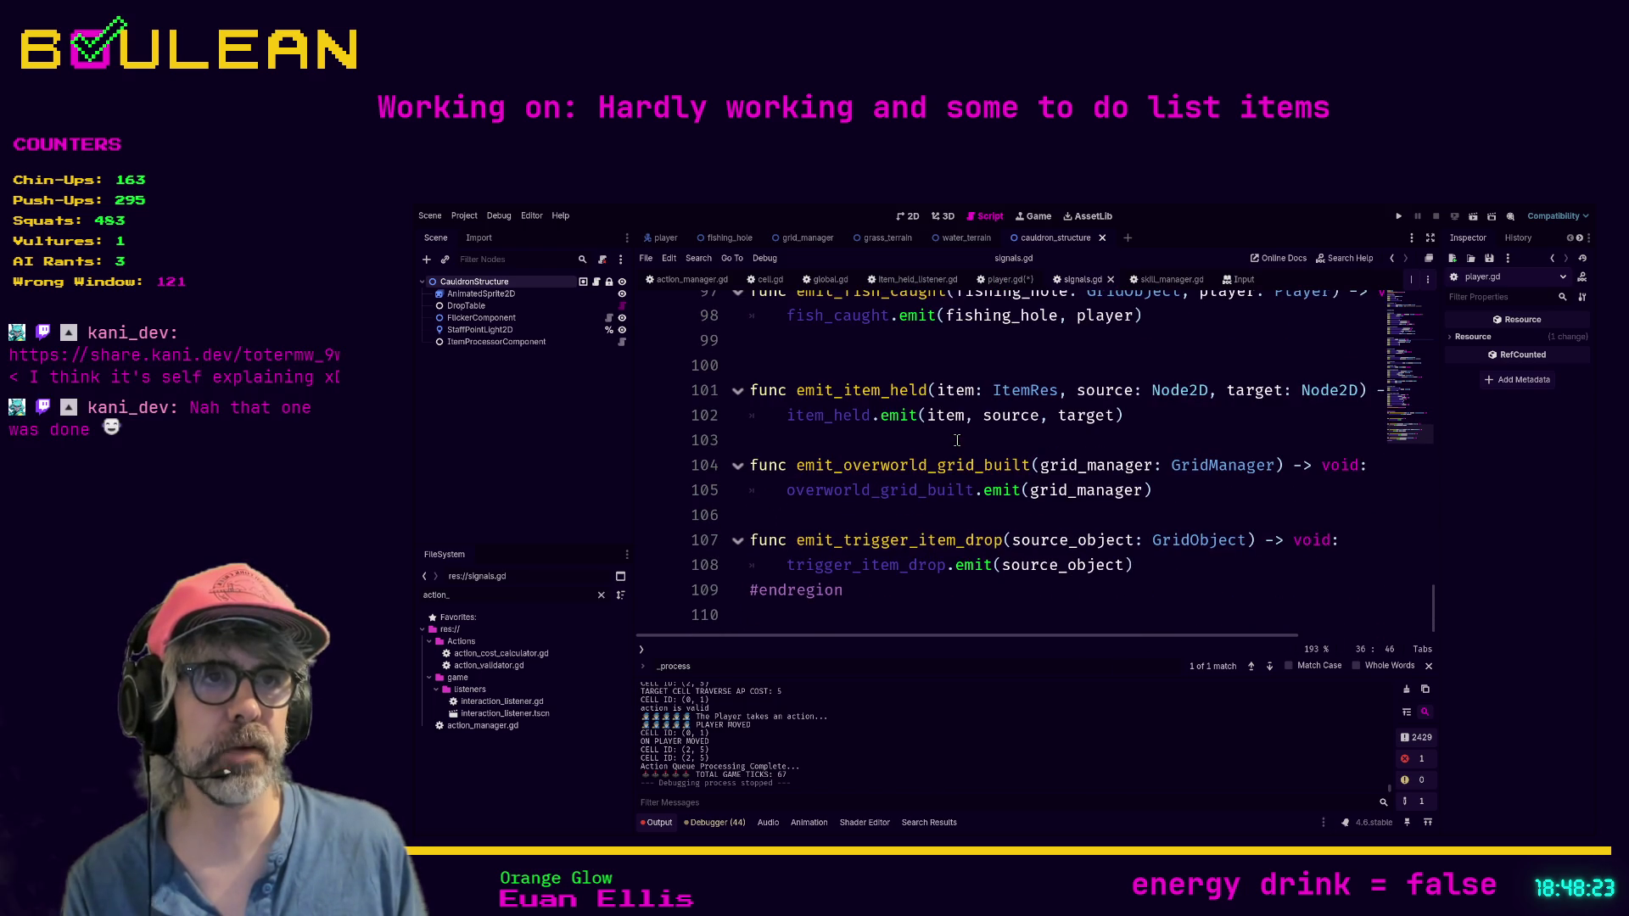
pyautogui.click(783, 539)
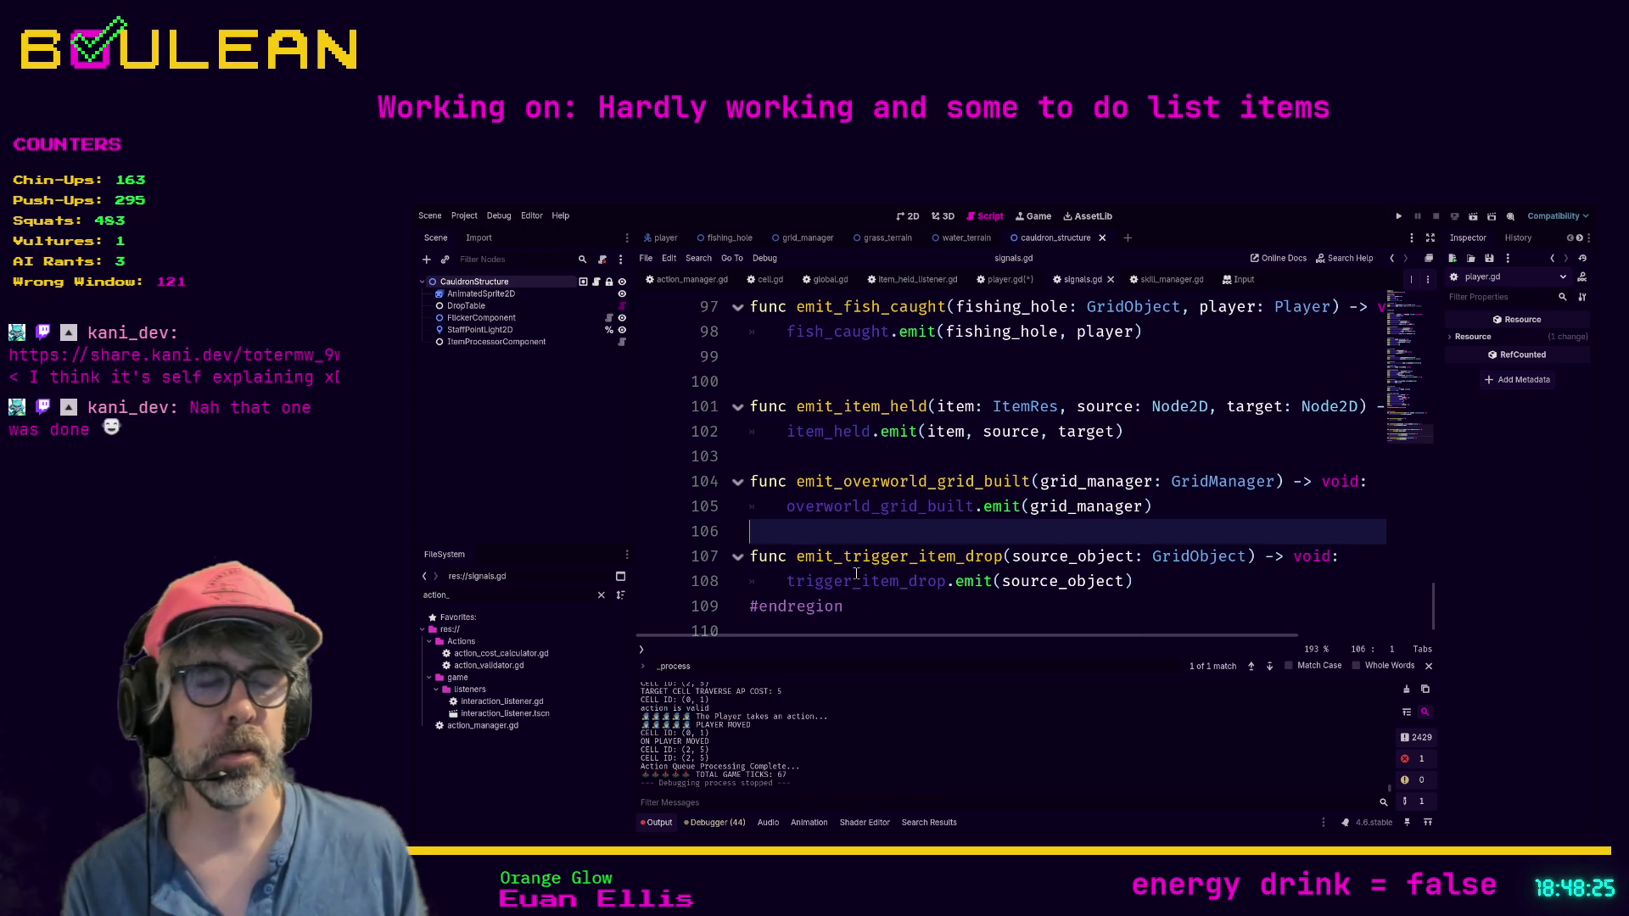
# Step: Add the header func emit_player_completed_action(player: Player) -> void above emit_trigger_item_drop
pyautogui.press('Return')
pyautogui.press('Return')
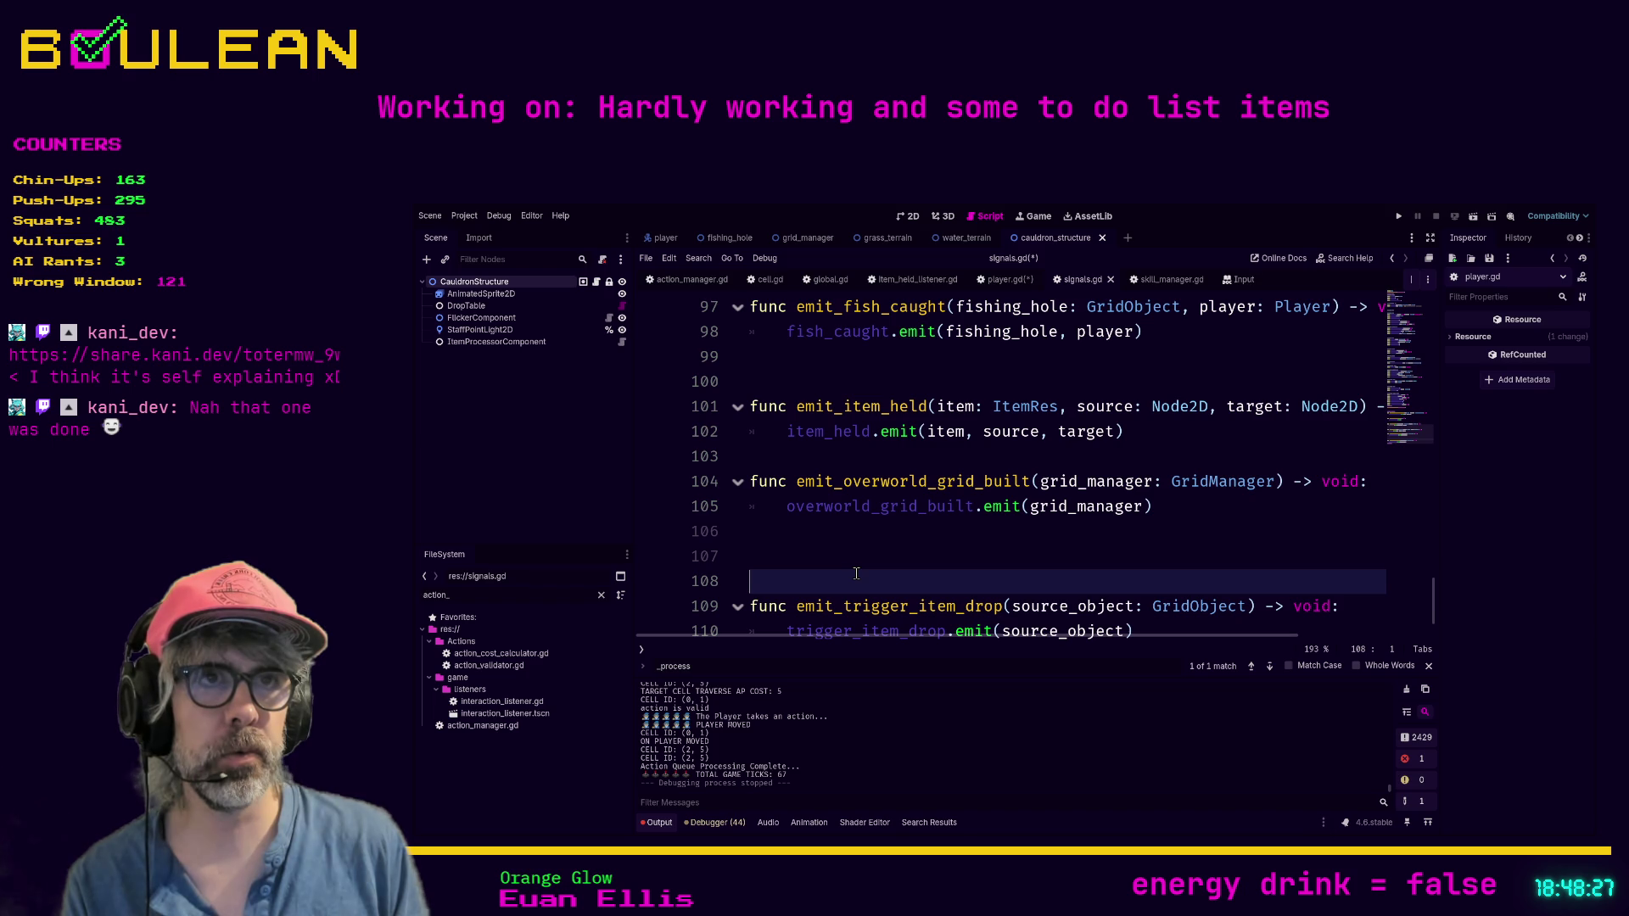
pyautogui.press('Return')
pyautogui.press('Up')
pyautogui.write('fu')
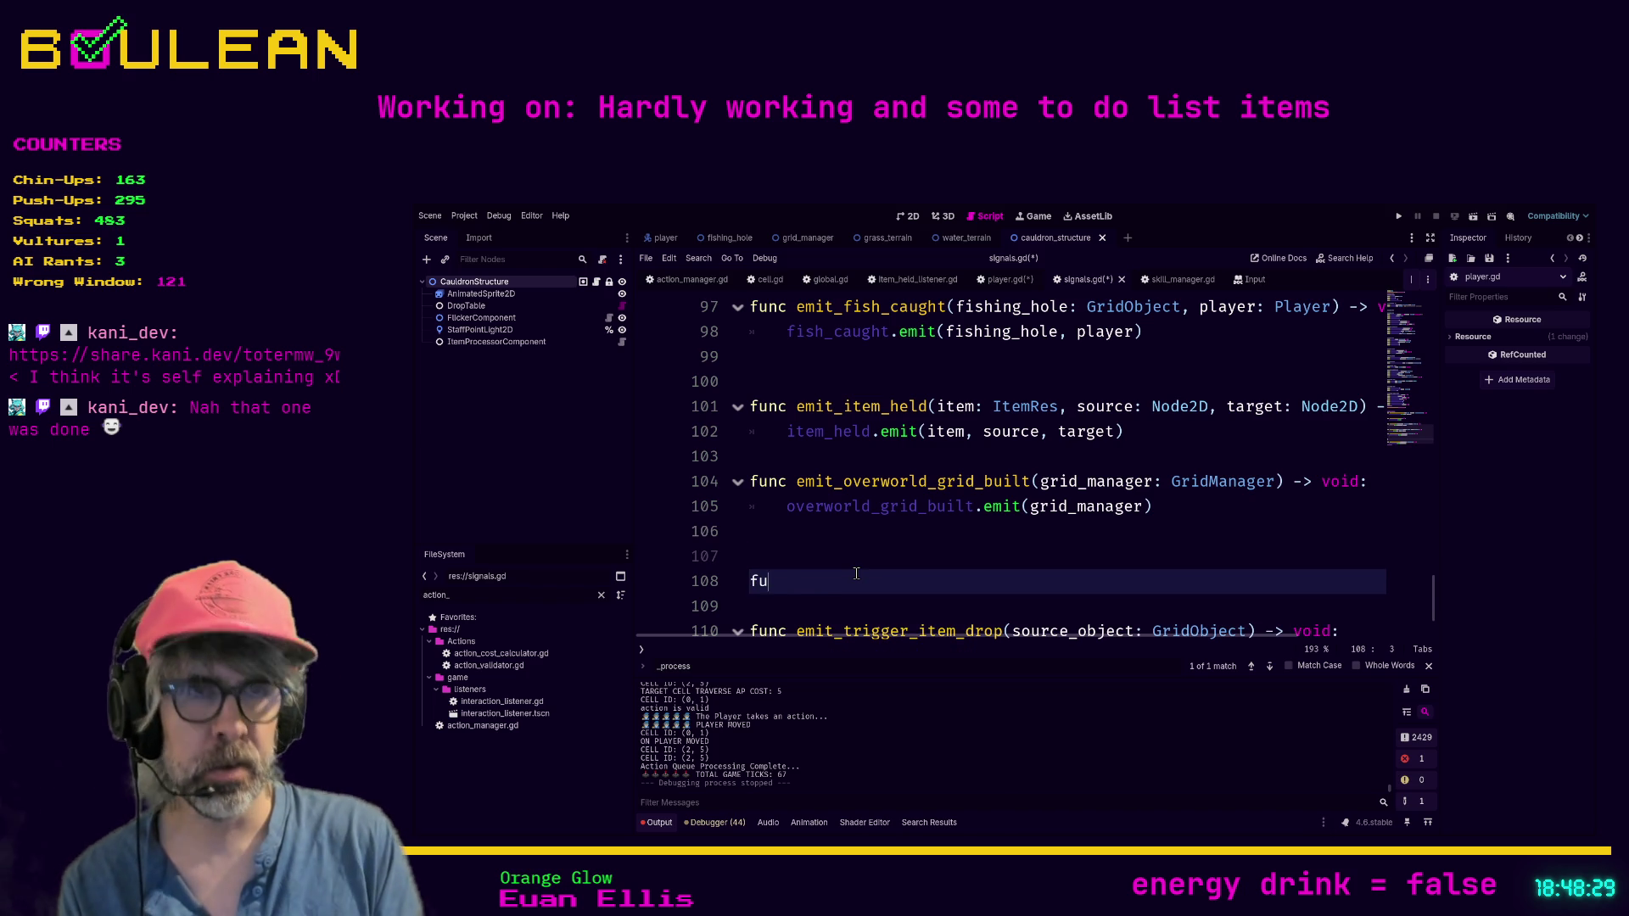
pyautogui.write('nc p')
pyautogui.press('BackSpace')
pyautogui.press('BackSpace')
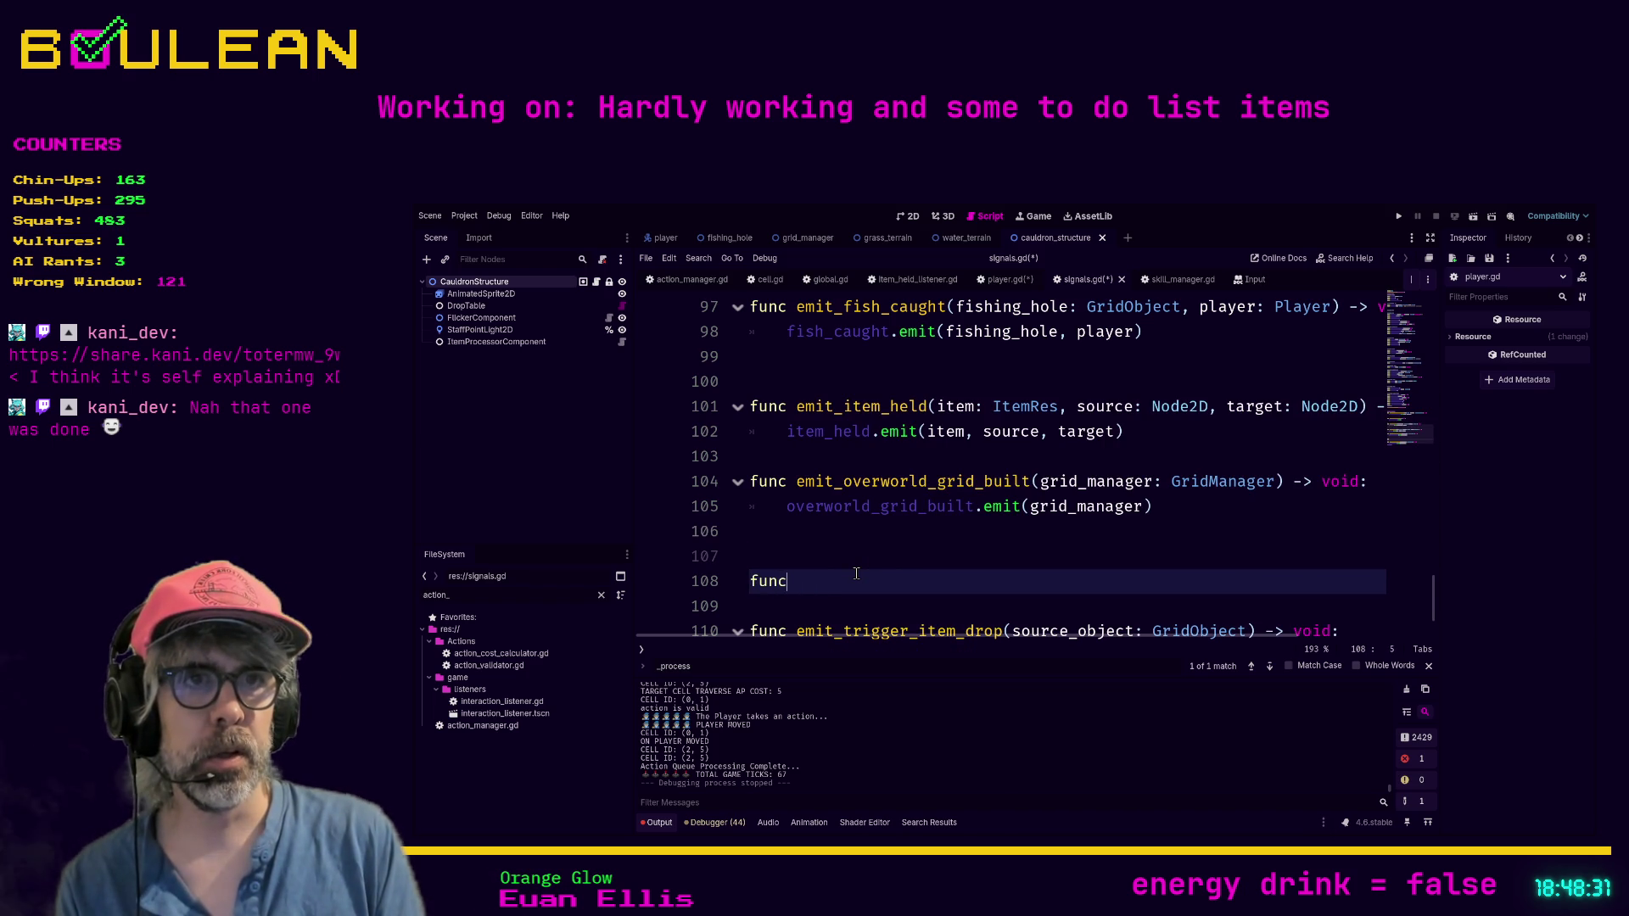
pyautogui.write('emit_player_')
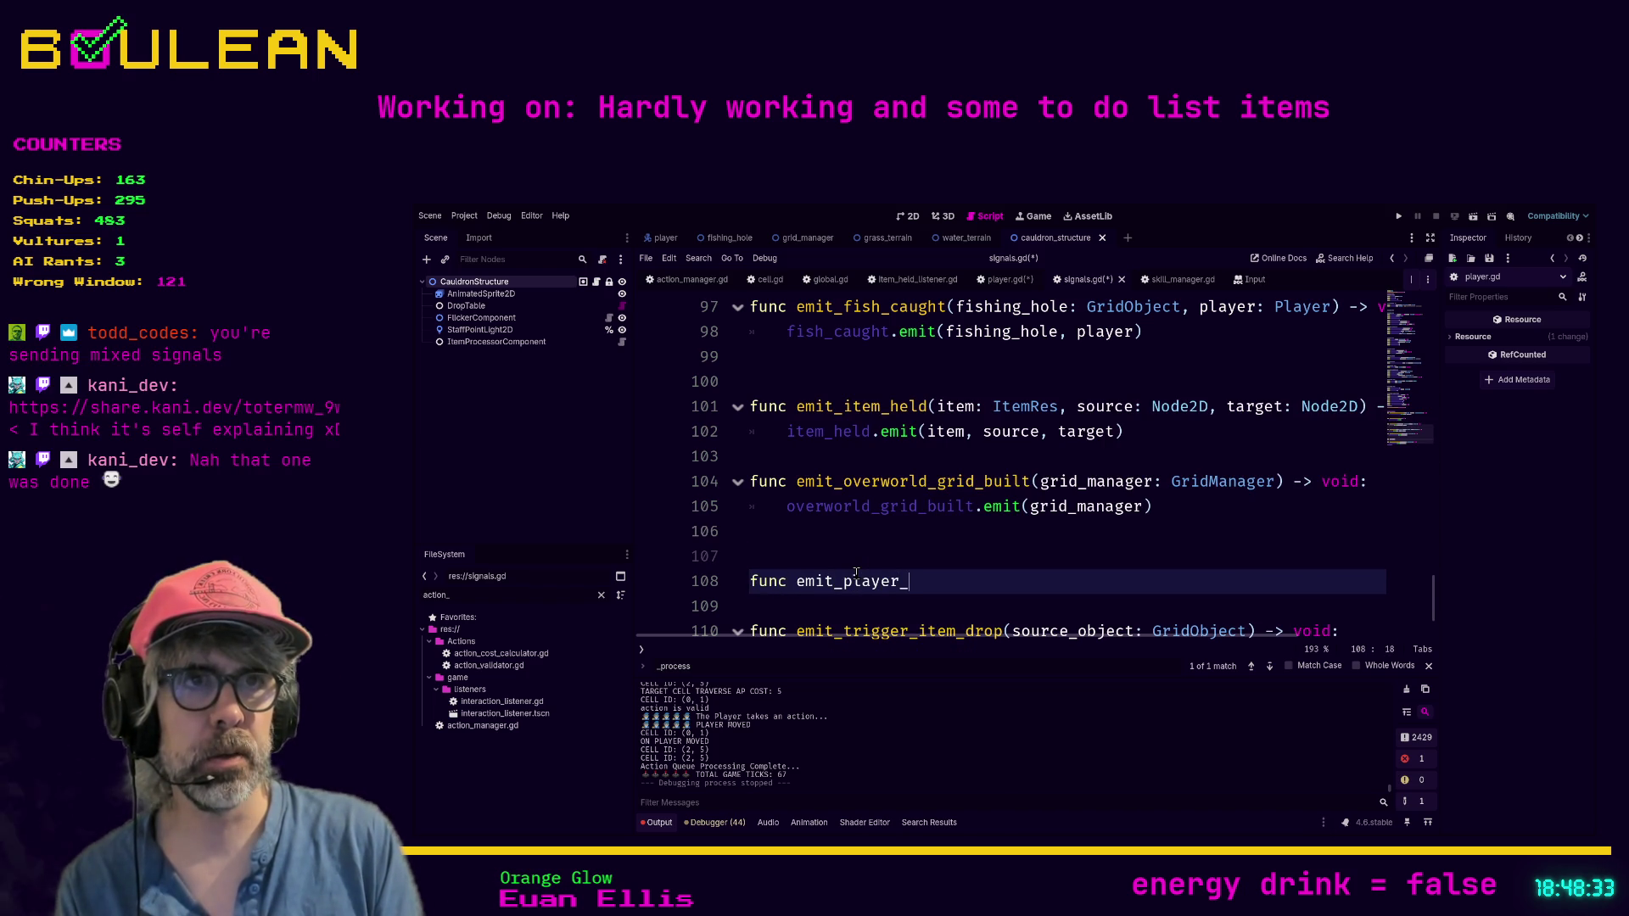
pyautogui.write('completed')
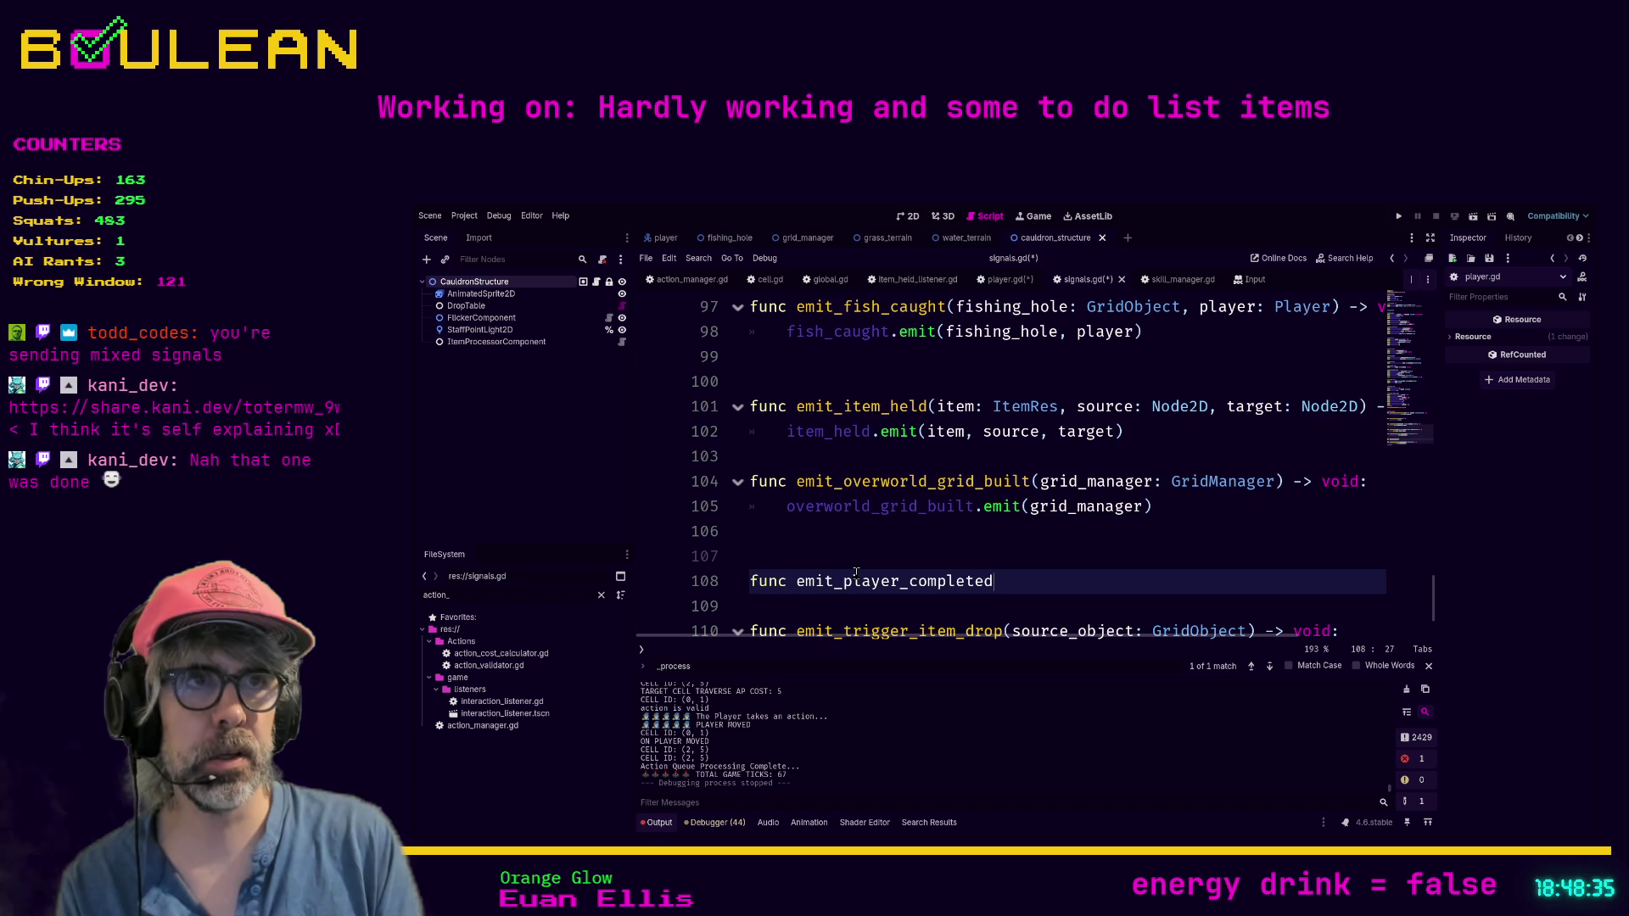
pyautogui.write('_action(player: P')
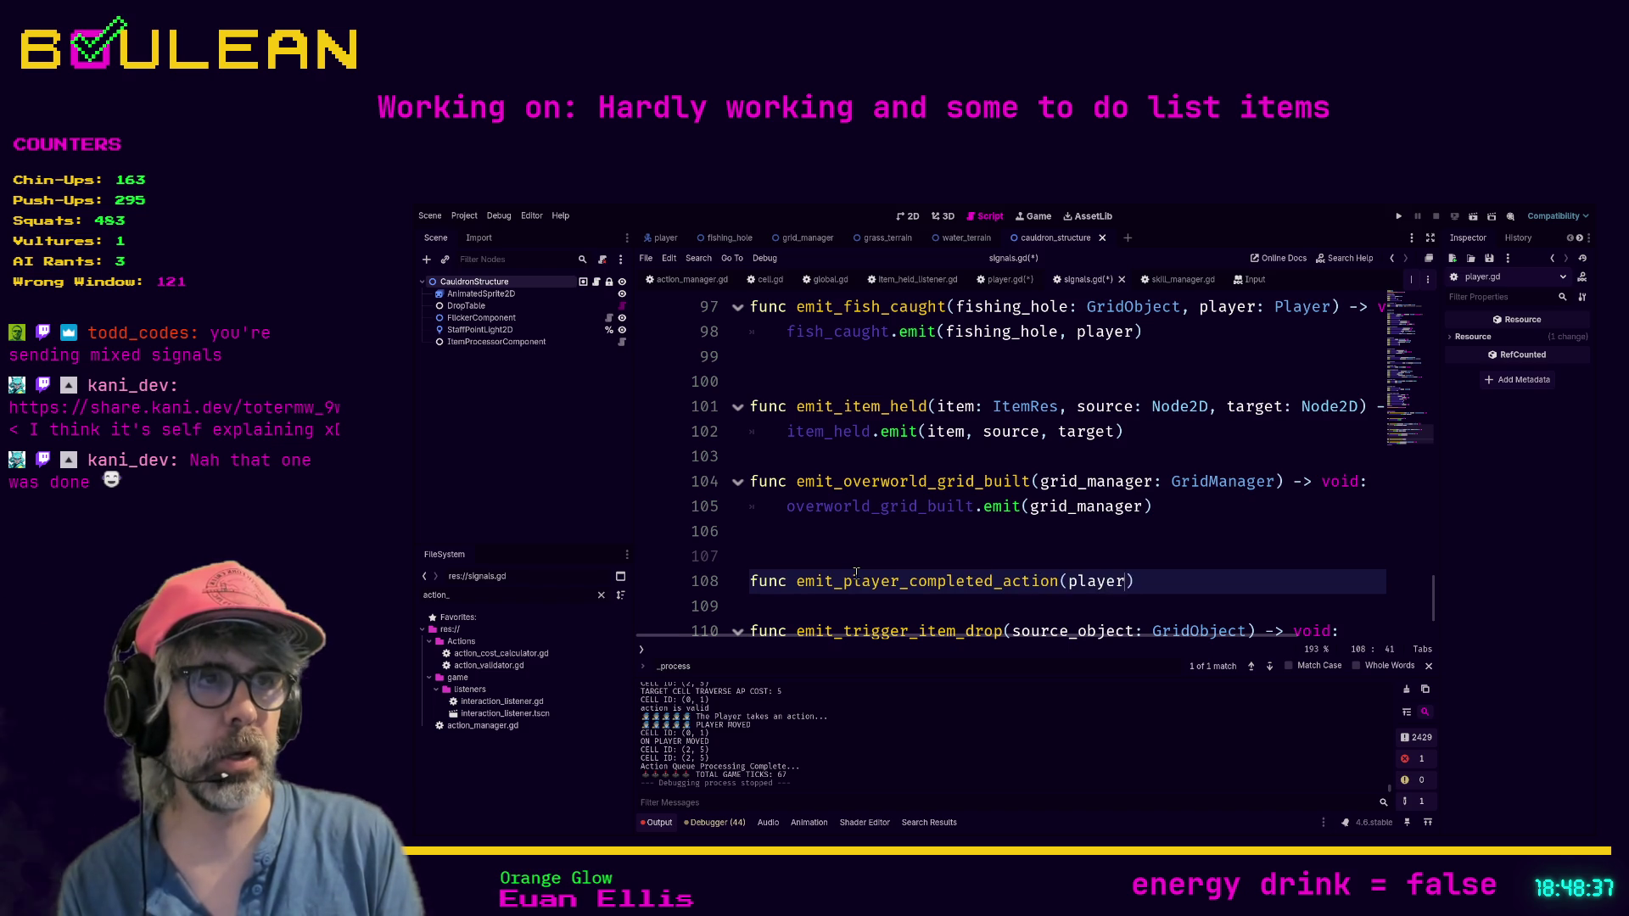
pyautogui.write('layer) -')
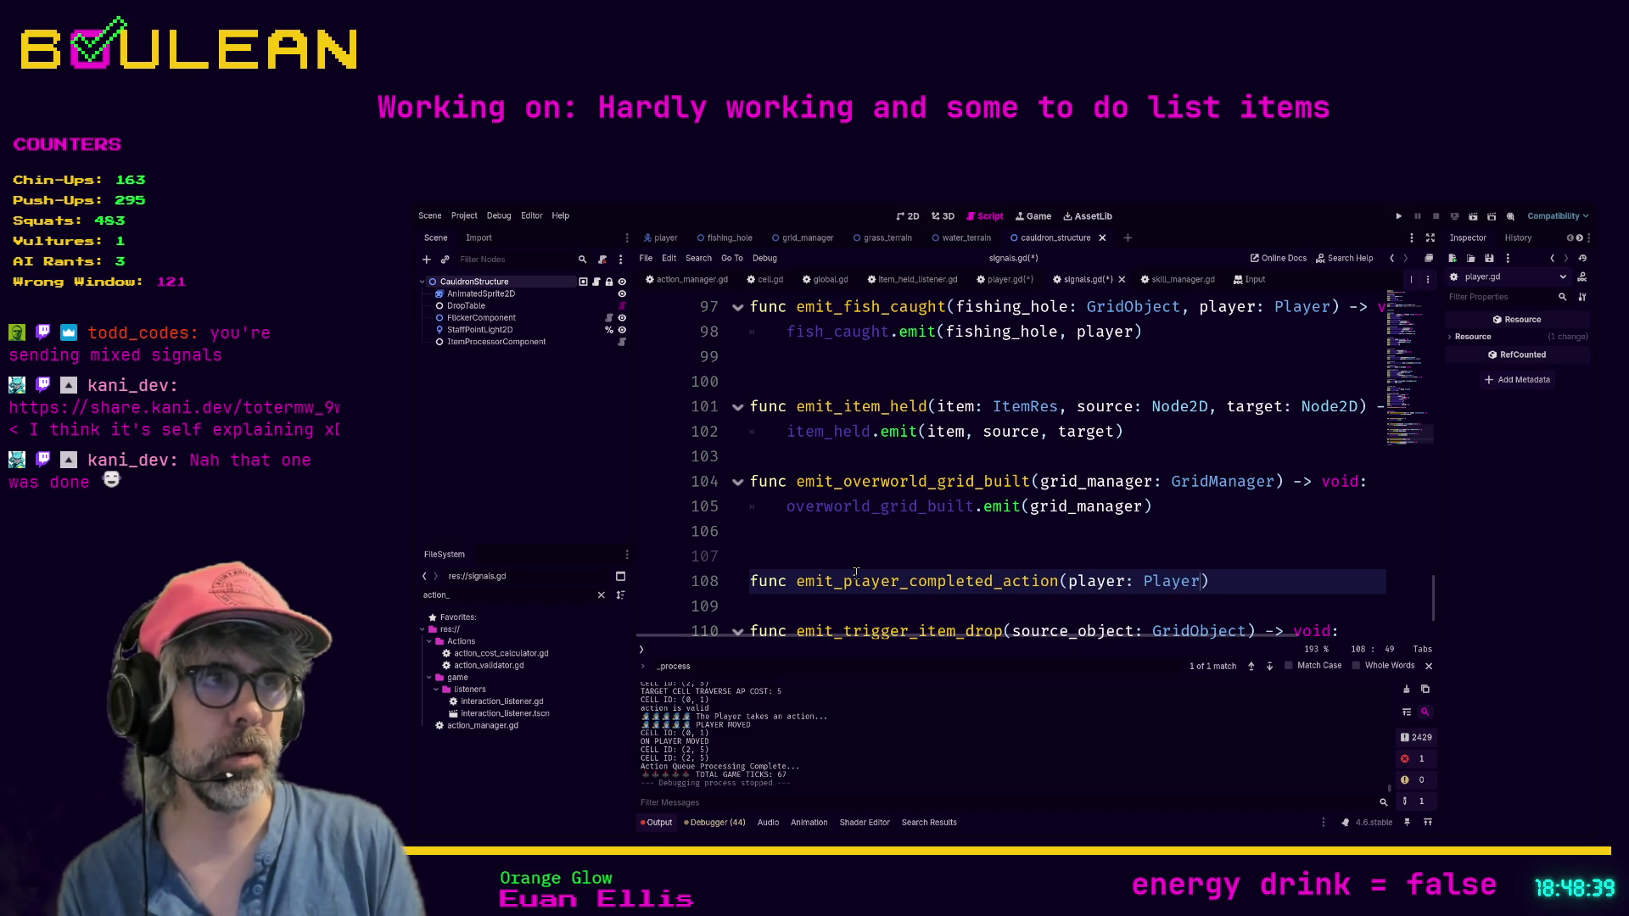
pyautogui.write('void:')
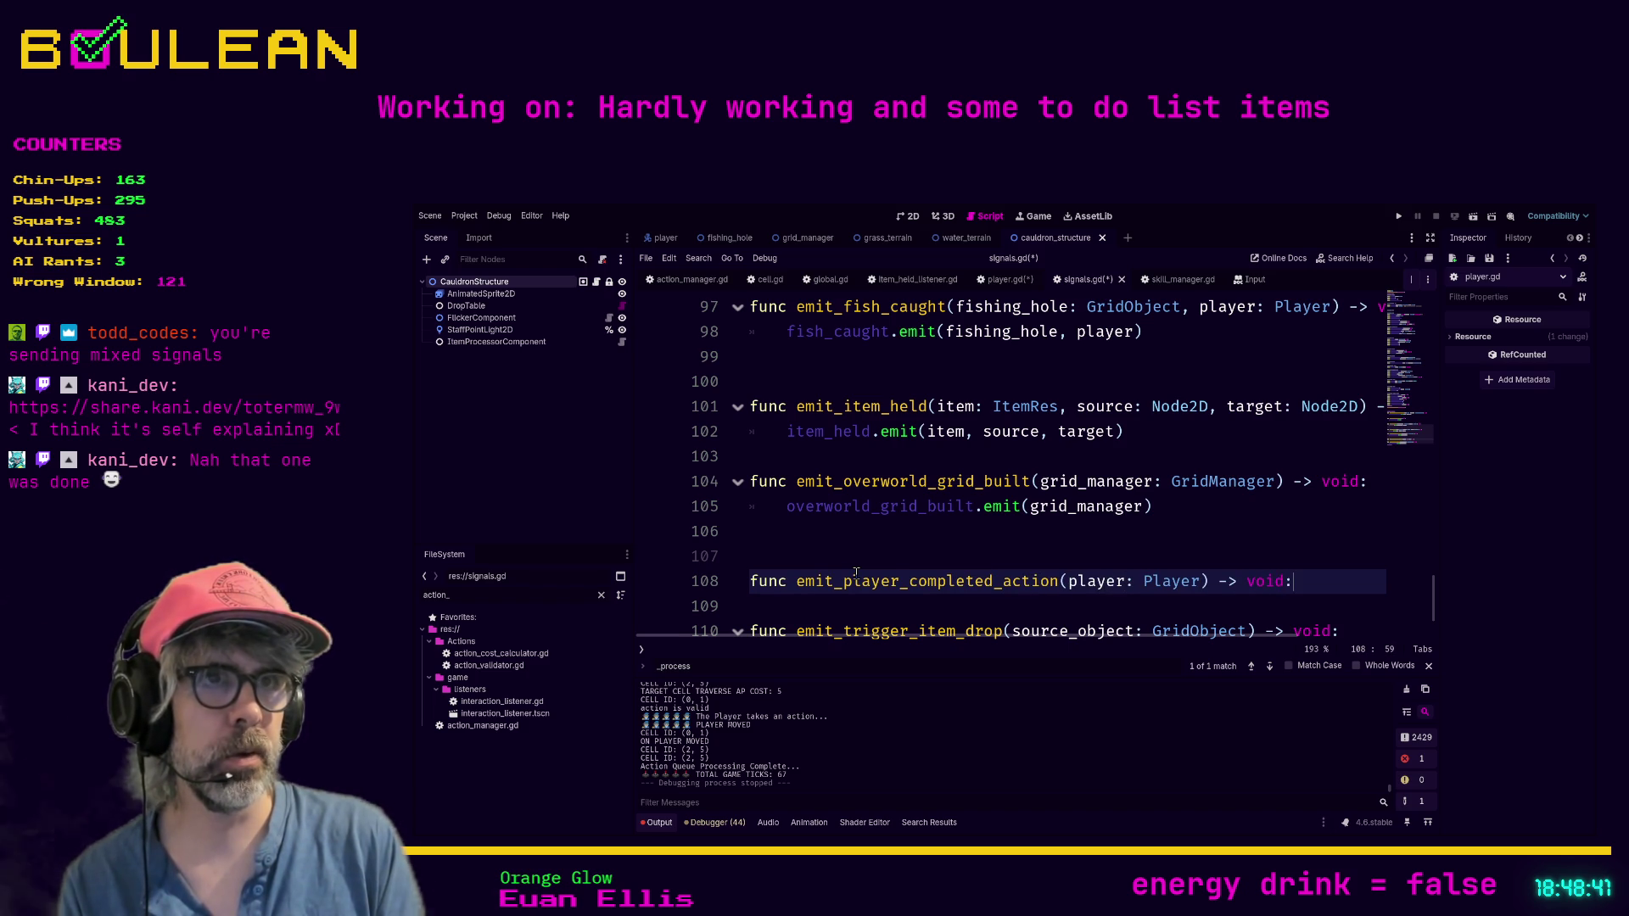
# Step: Give the new function the body player_completed_action.emit(player)
pyautogui.press('Return')
pyautogui.write('player_comp[l')
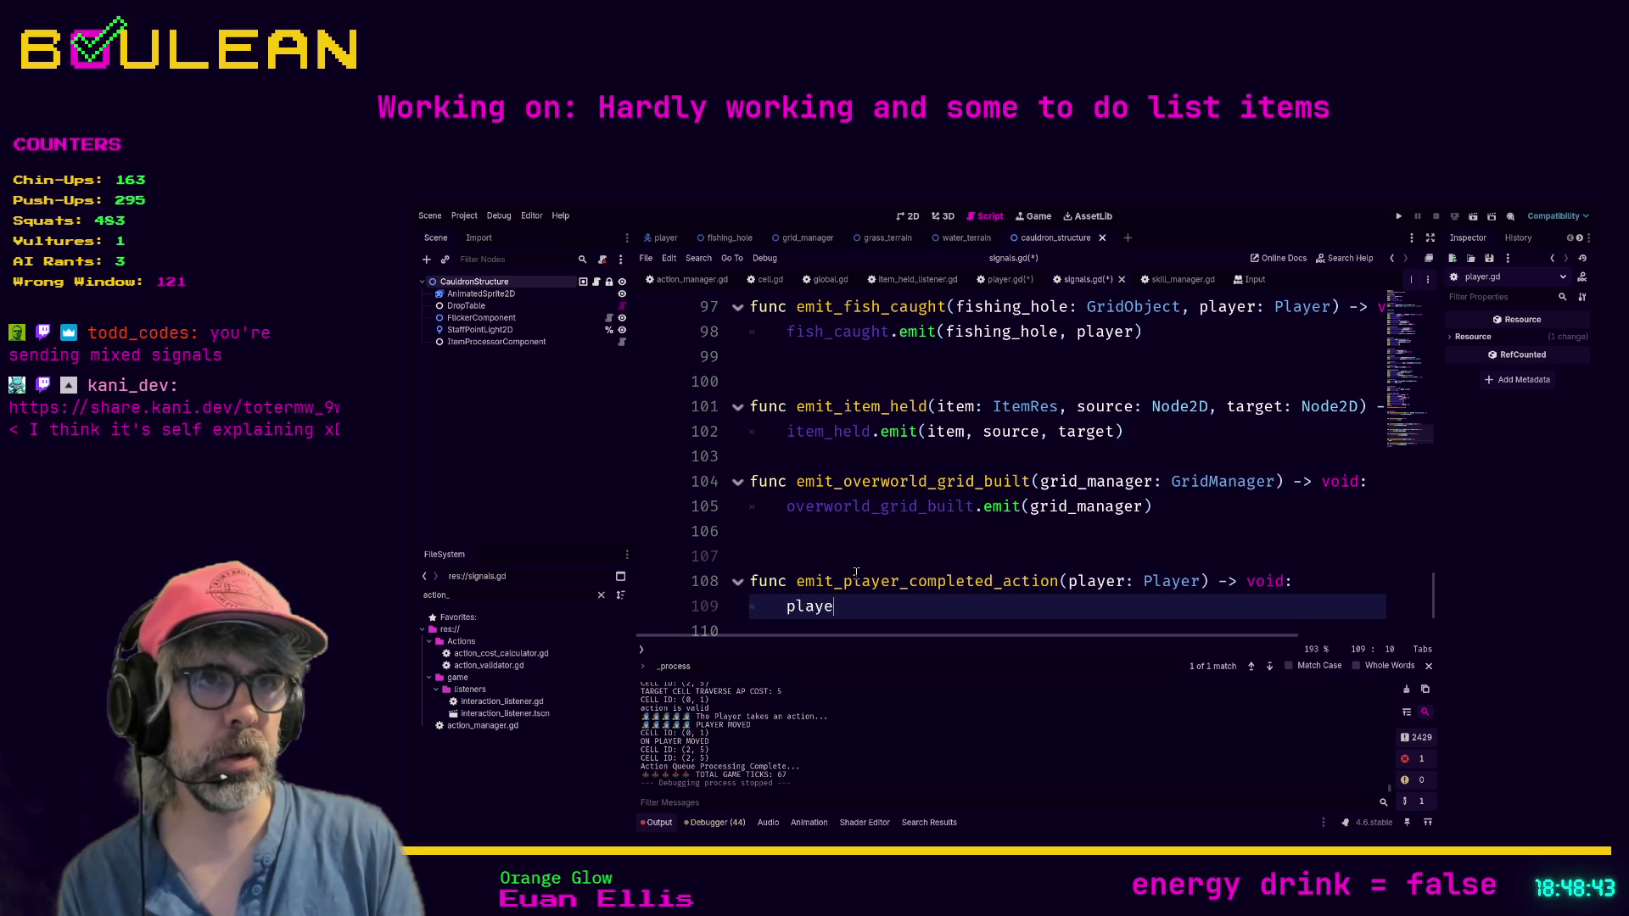
pyautogui.press('BackSpace')
pyautogui.press('BackSpace')
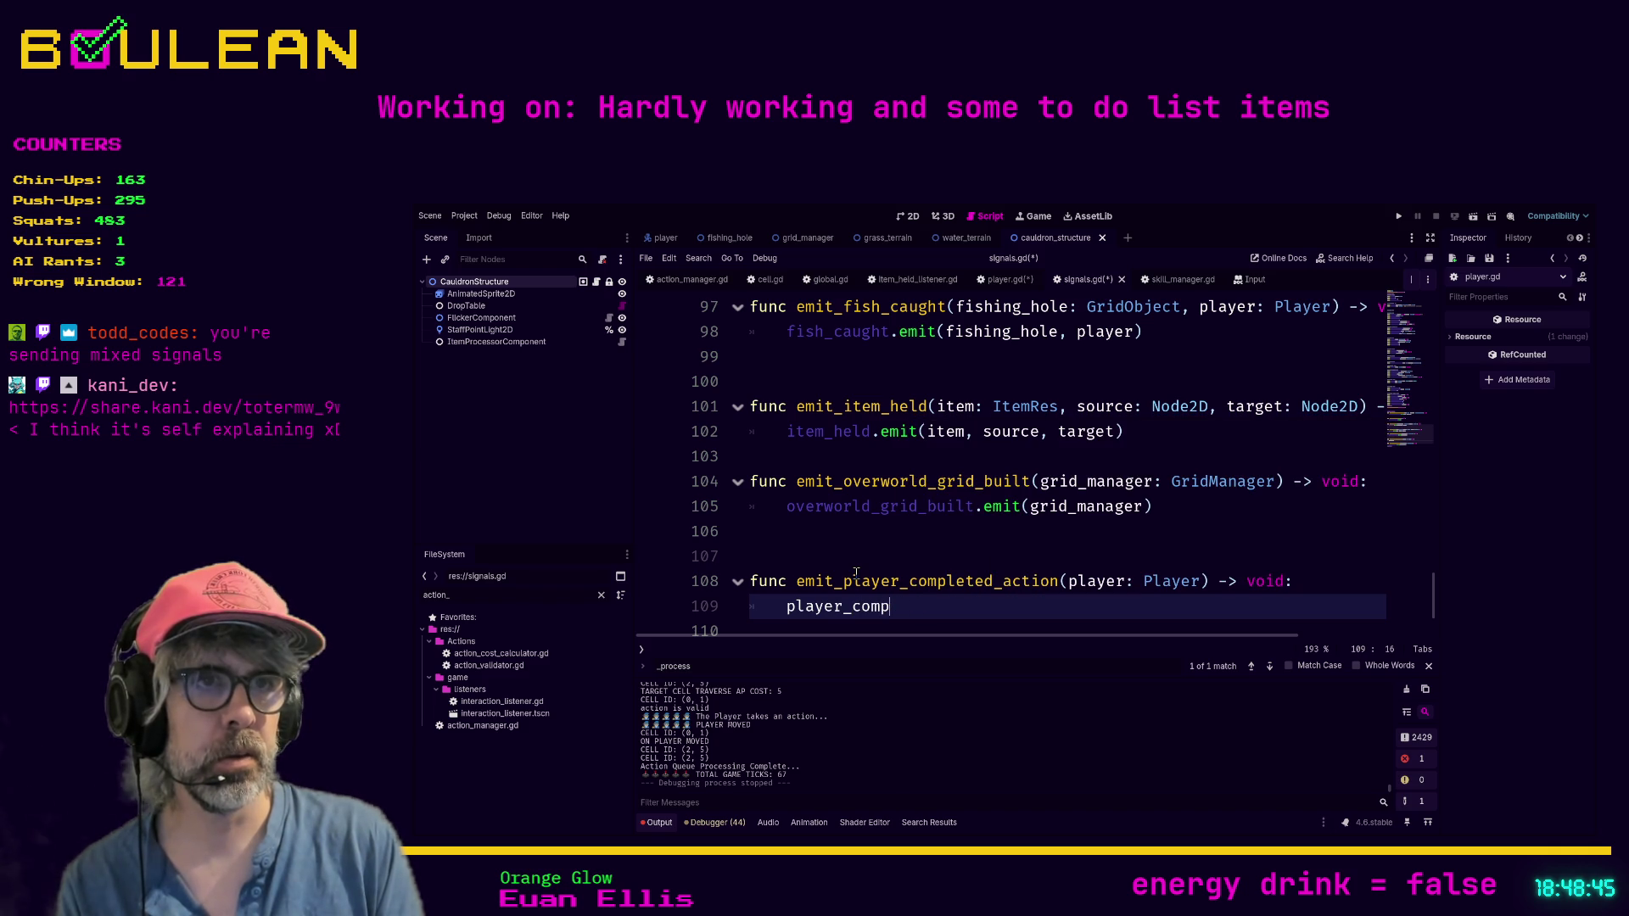
pyautogui.write('leted_action.emit')
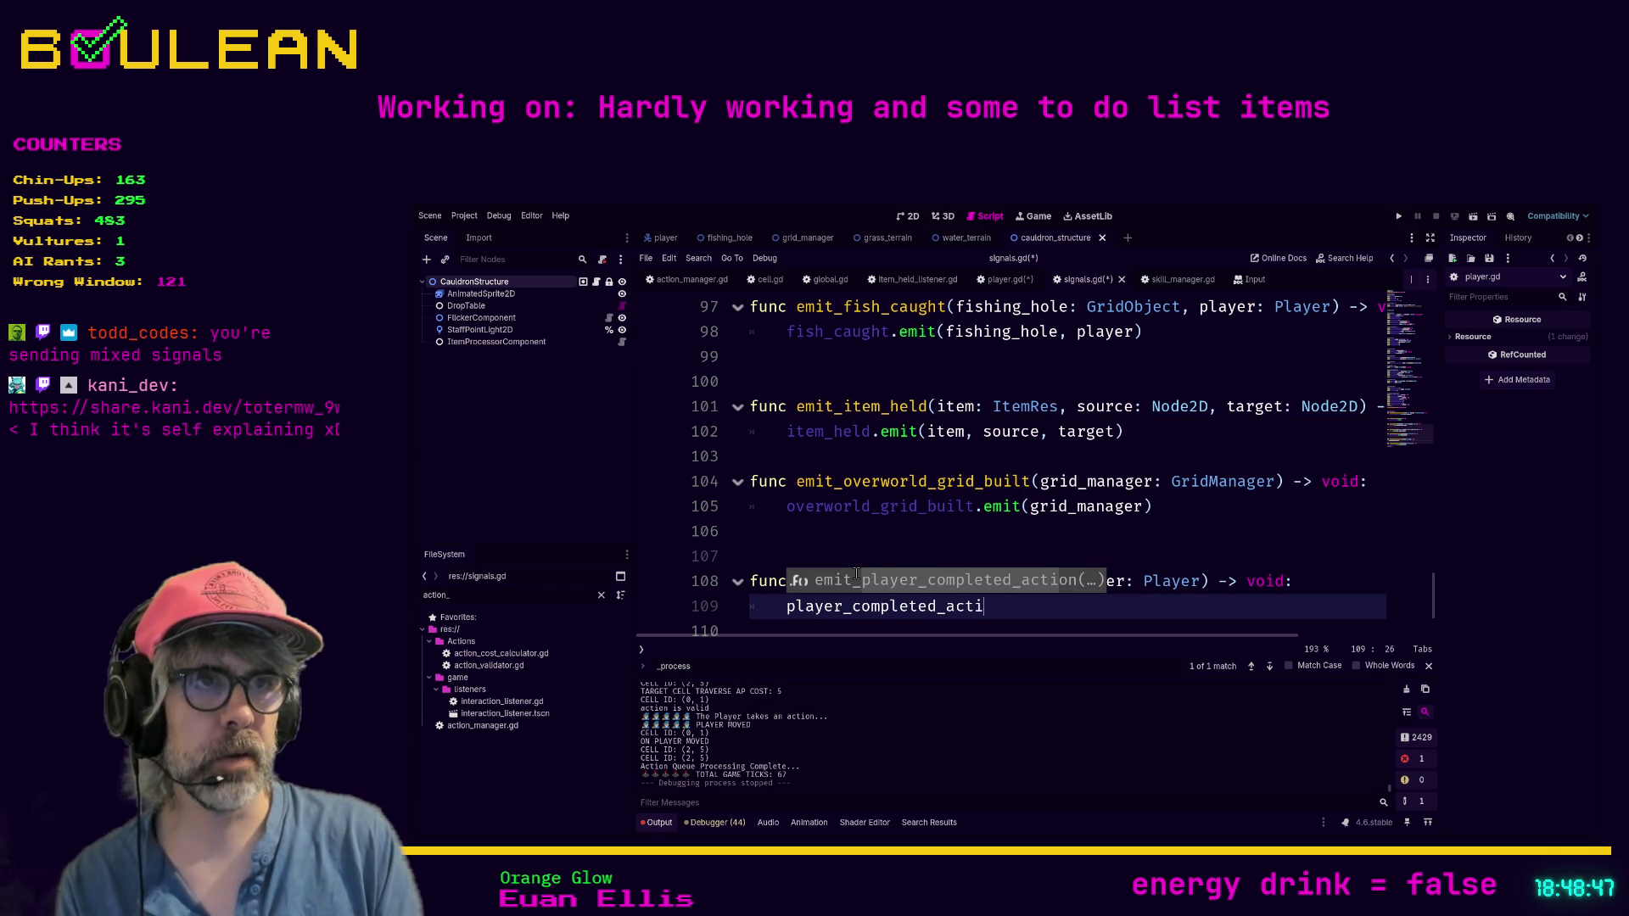
pyautogui.write('(')
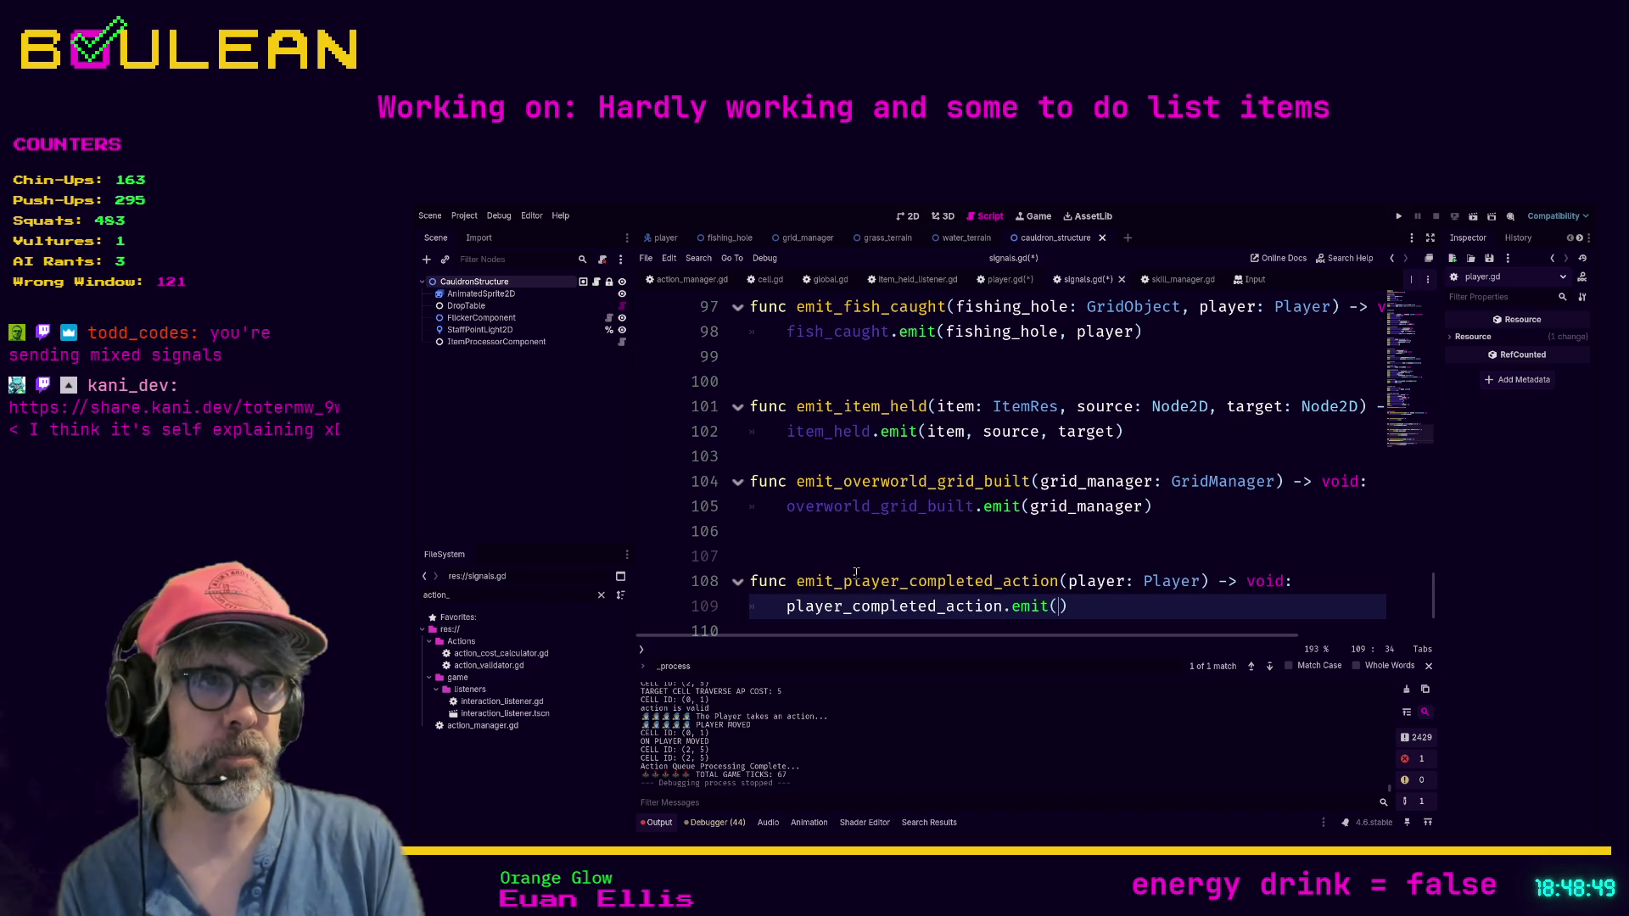
pyautogui.write('pl')
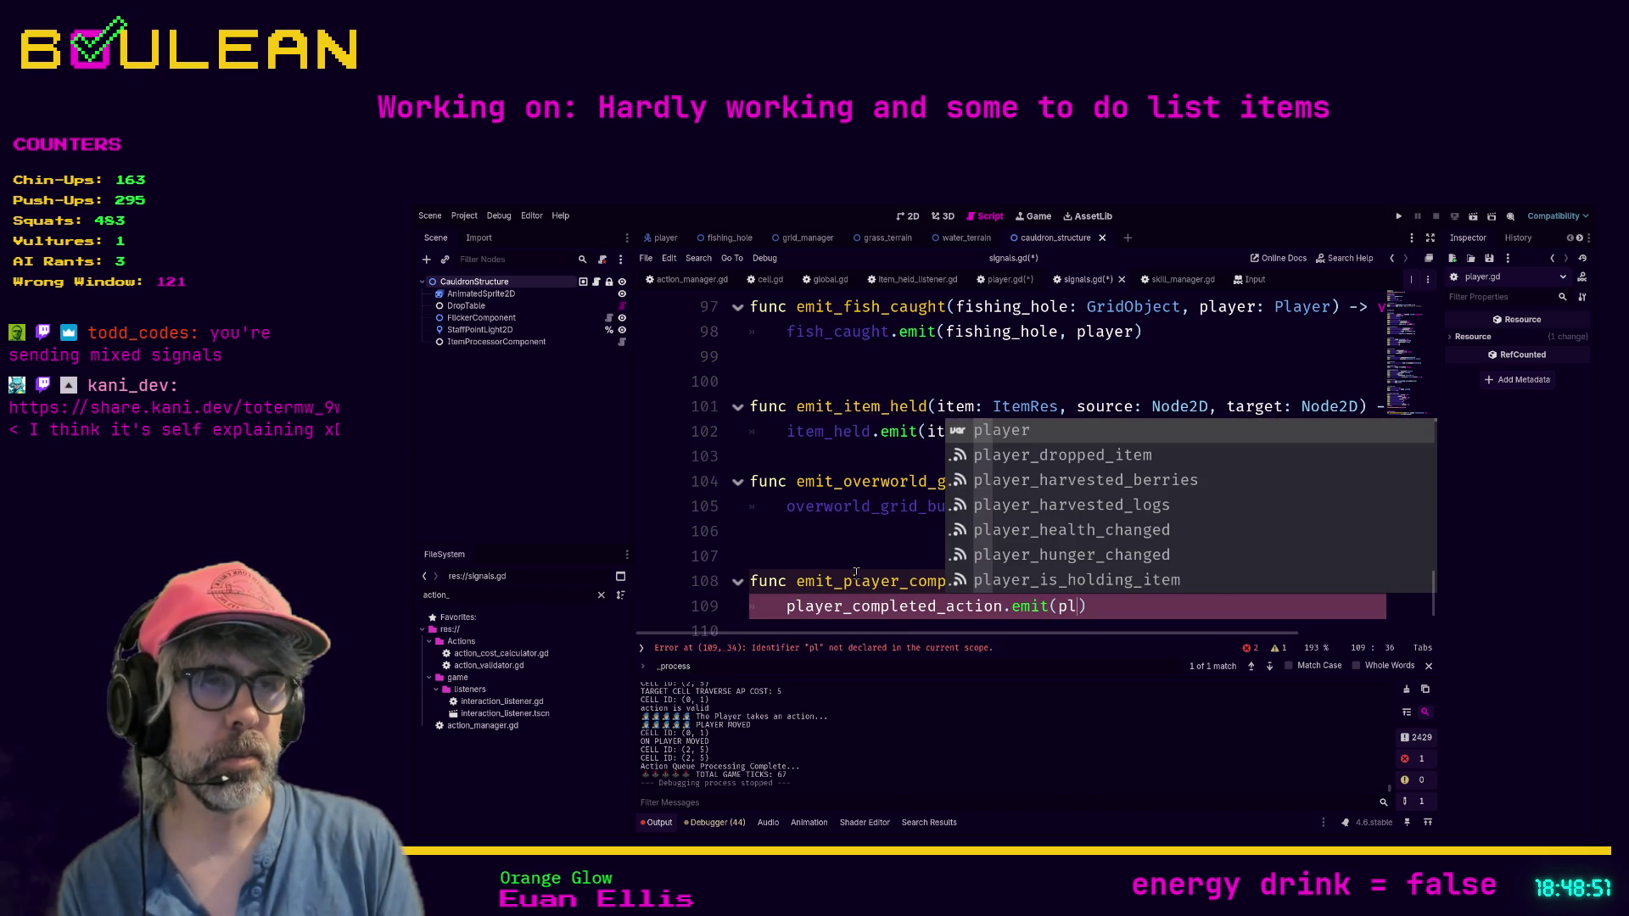
pyautogui.write('ayer')
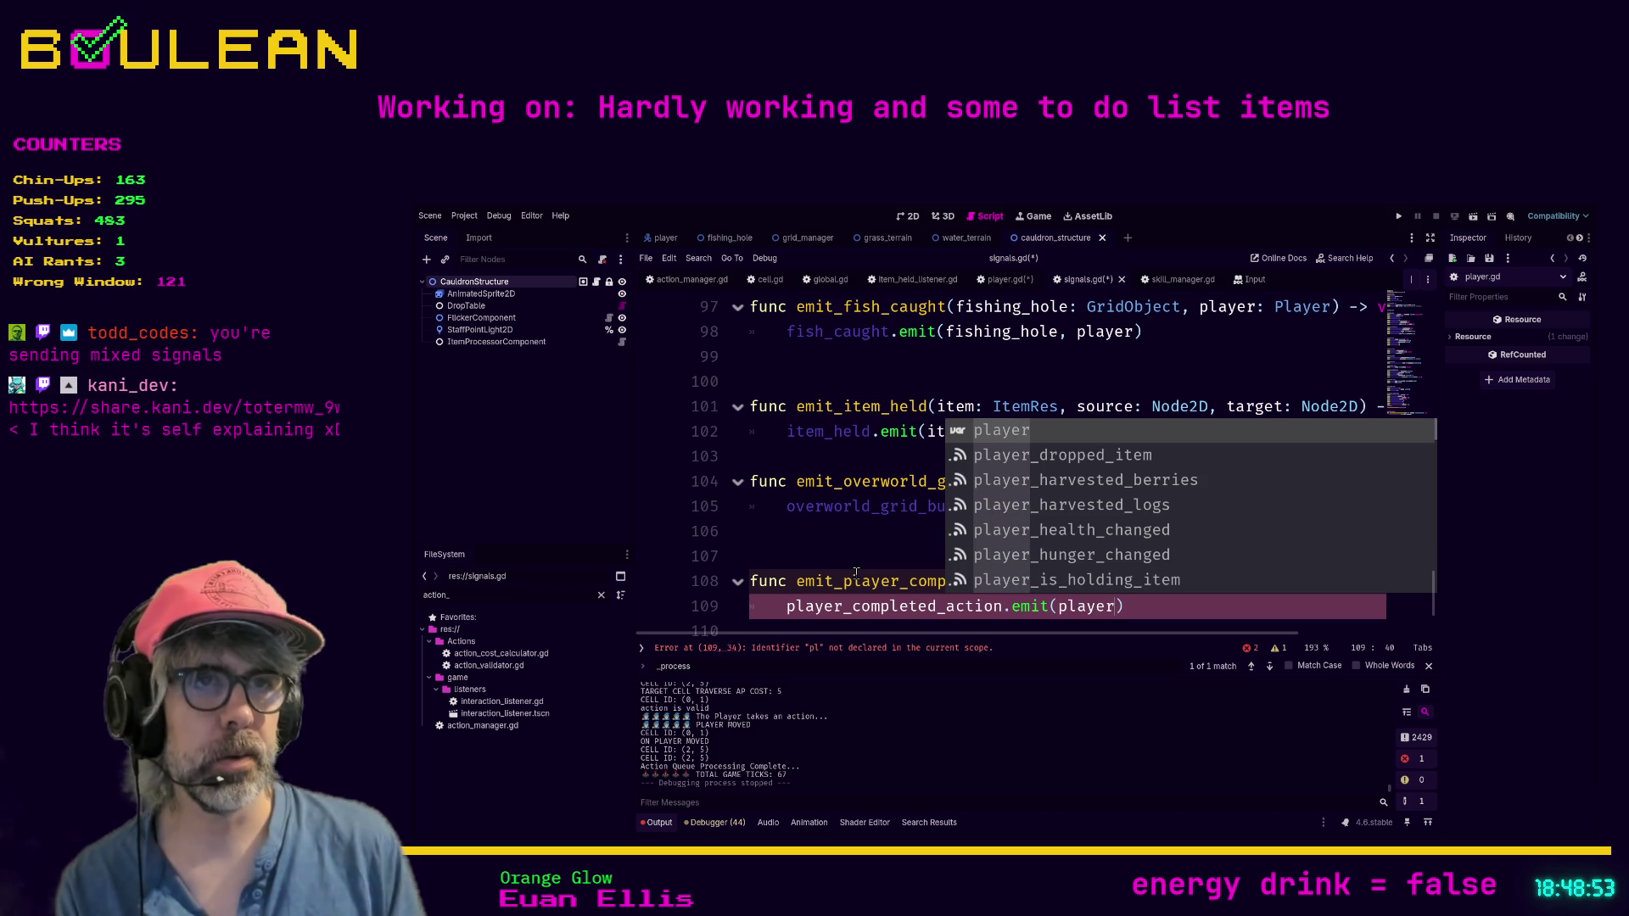
pyautogui.click(787, 555)
pyautogui.scroll(10, 787, 555)
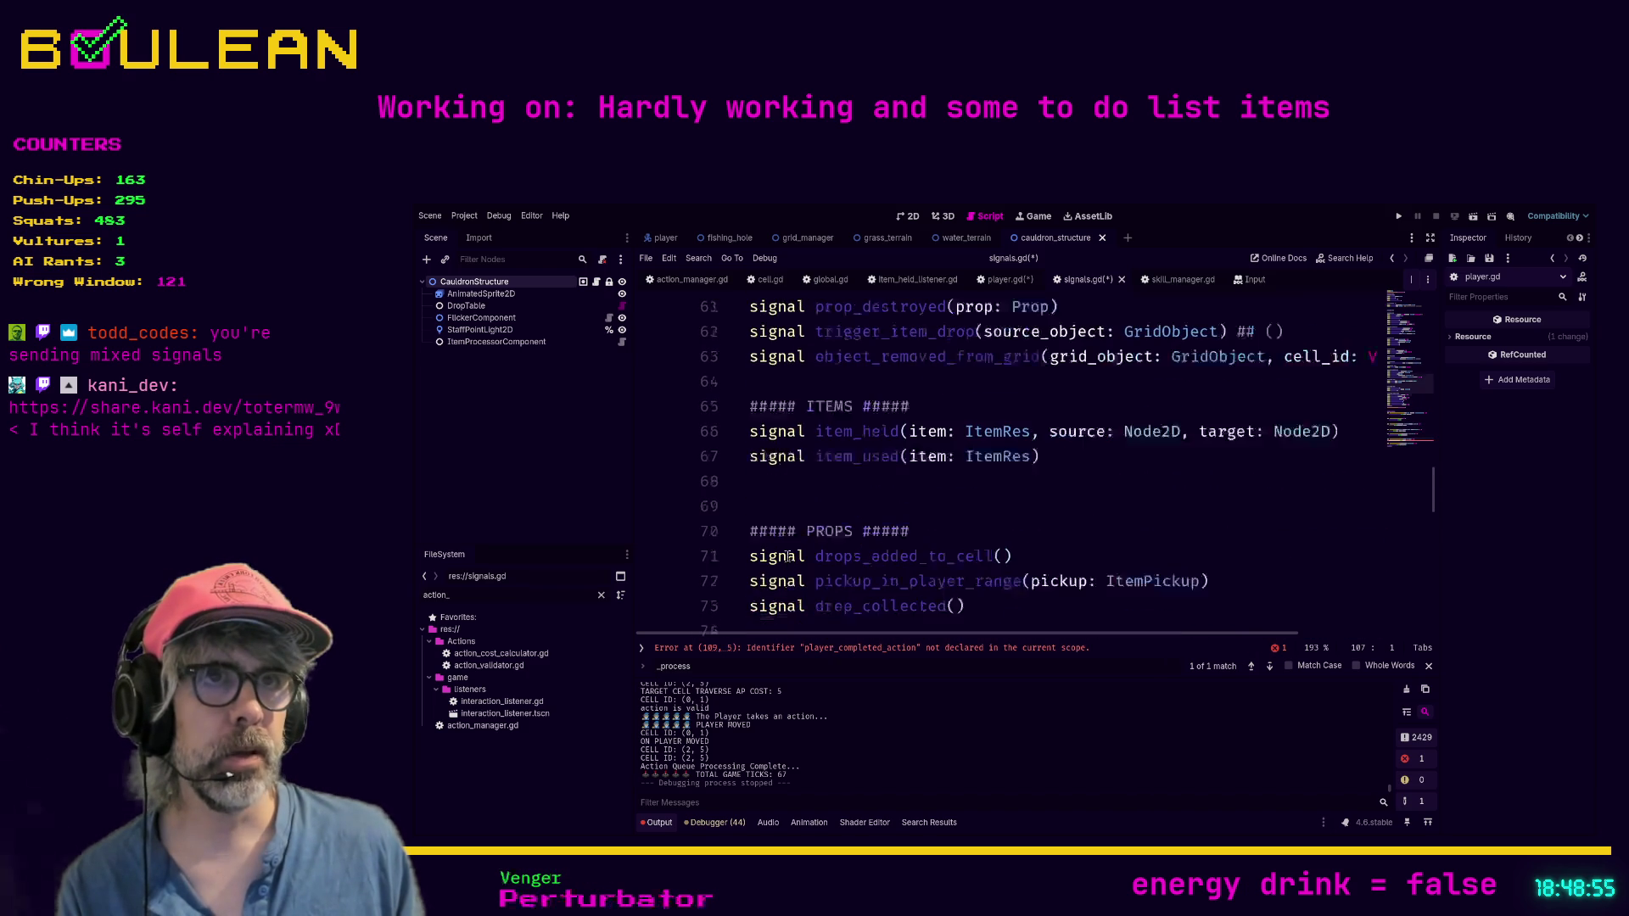
pyautogui.scroll(4, 788, 555)
# Step: Declare signal player_completed_action(player: Player) on line 33, below player_dropped_item, and save signals.gd
pyautogui.scroll(-1, 788, 555)
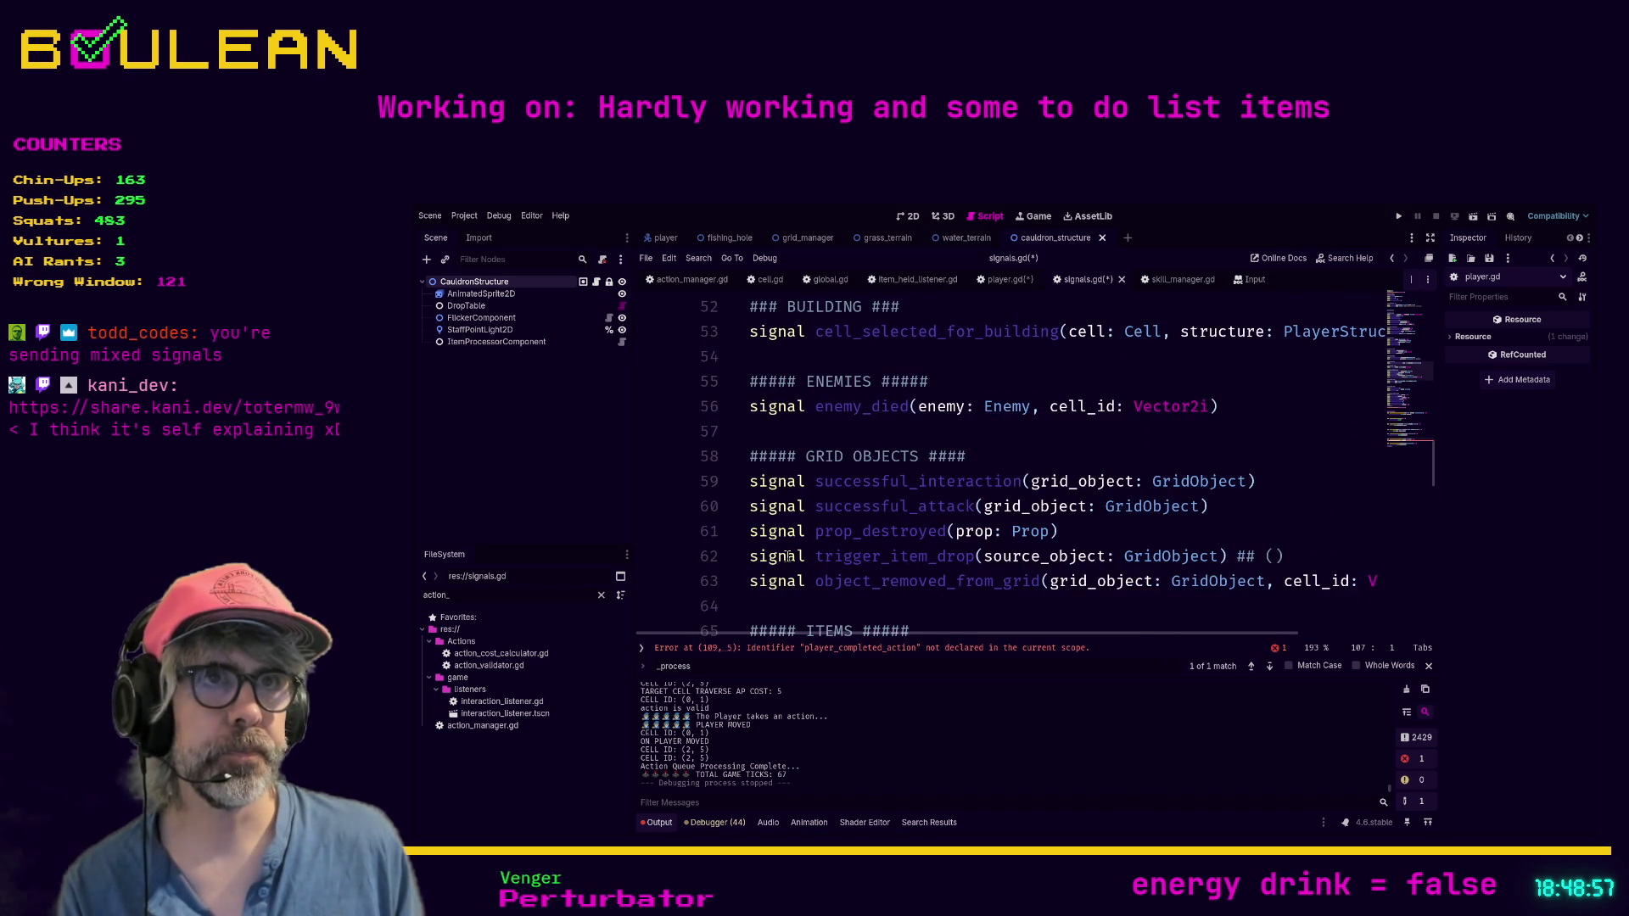
pyautogui.scroll(2, 787, 556)
pyautogui.scroll(5, 787, 555)
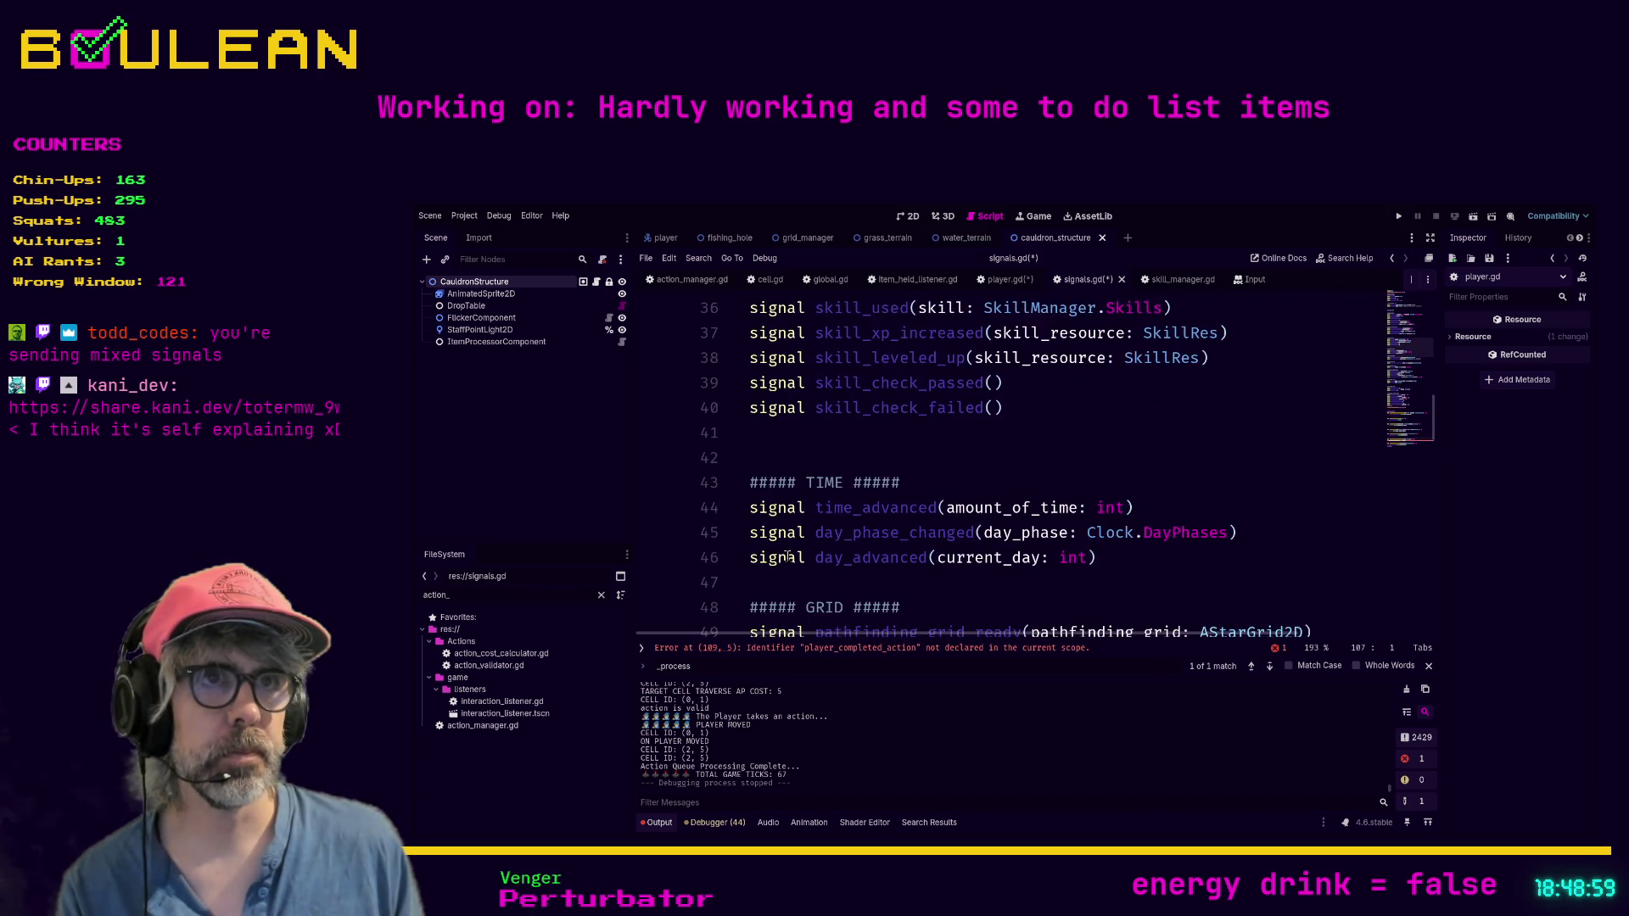
pyautogui.scroll(3, 787, 556)
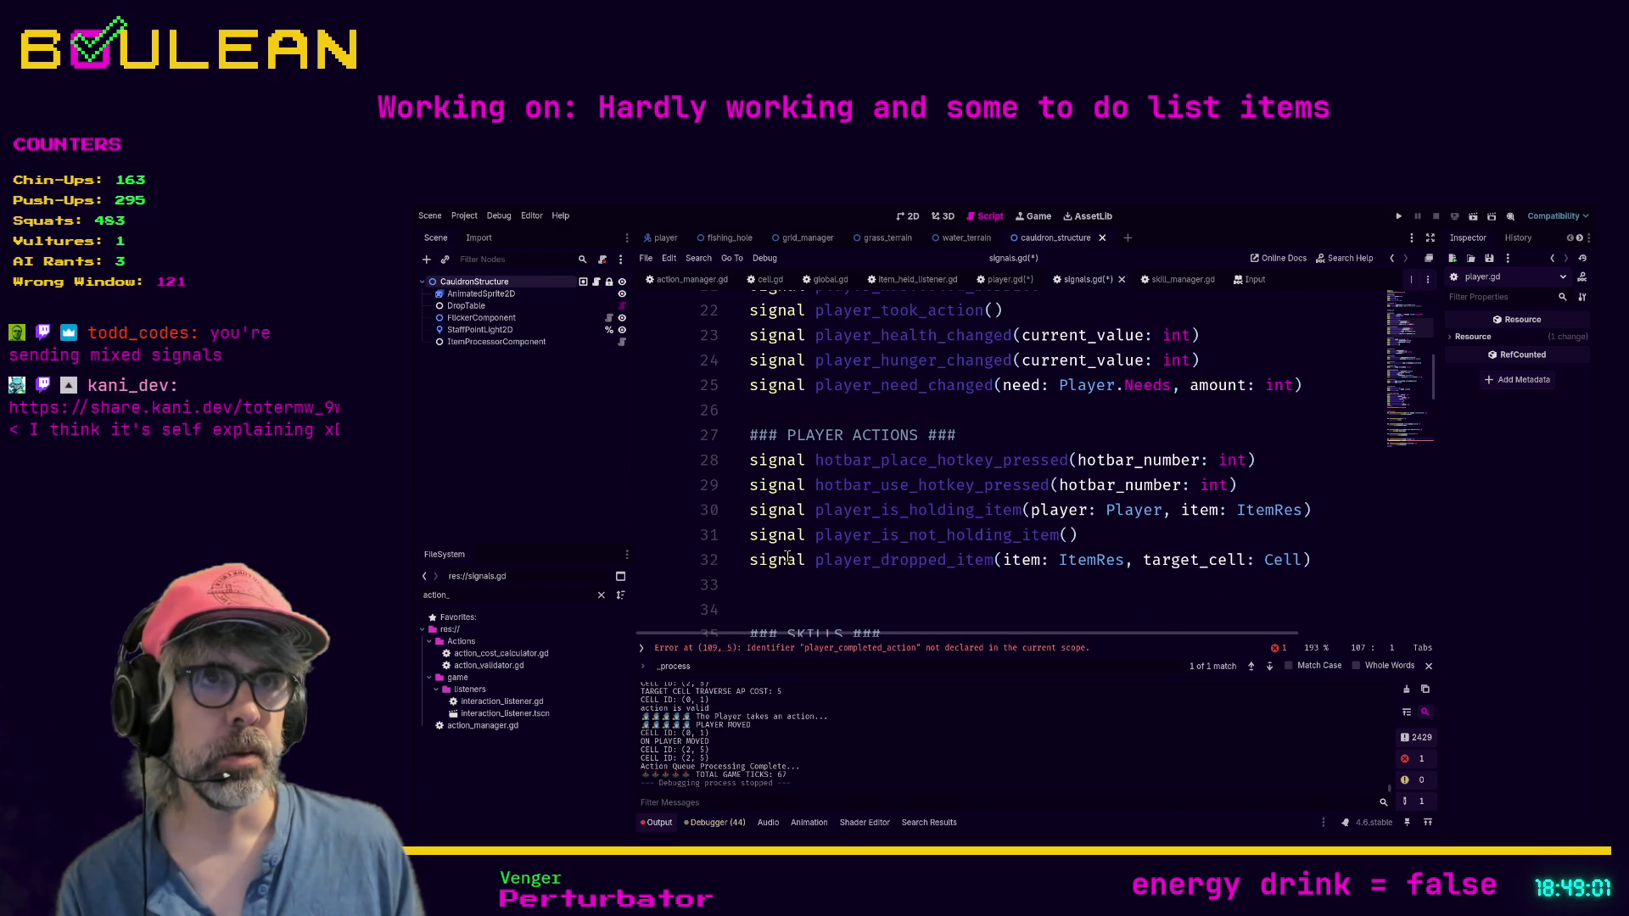
pyautogui.click(835, 613)
pyautogui.write('si')
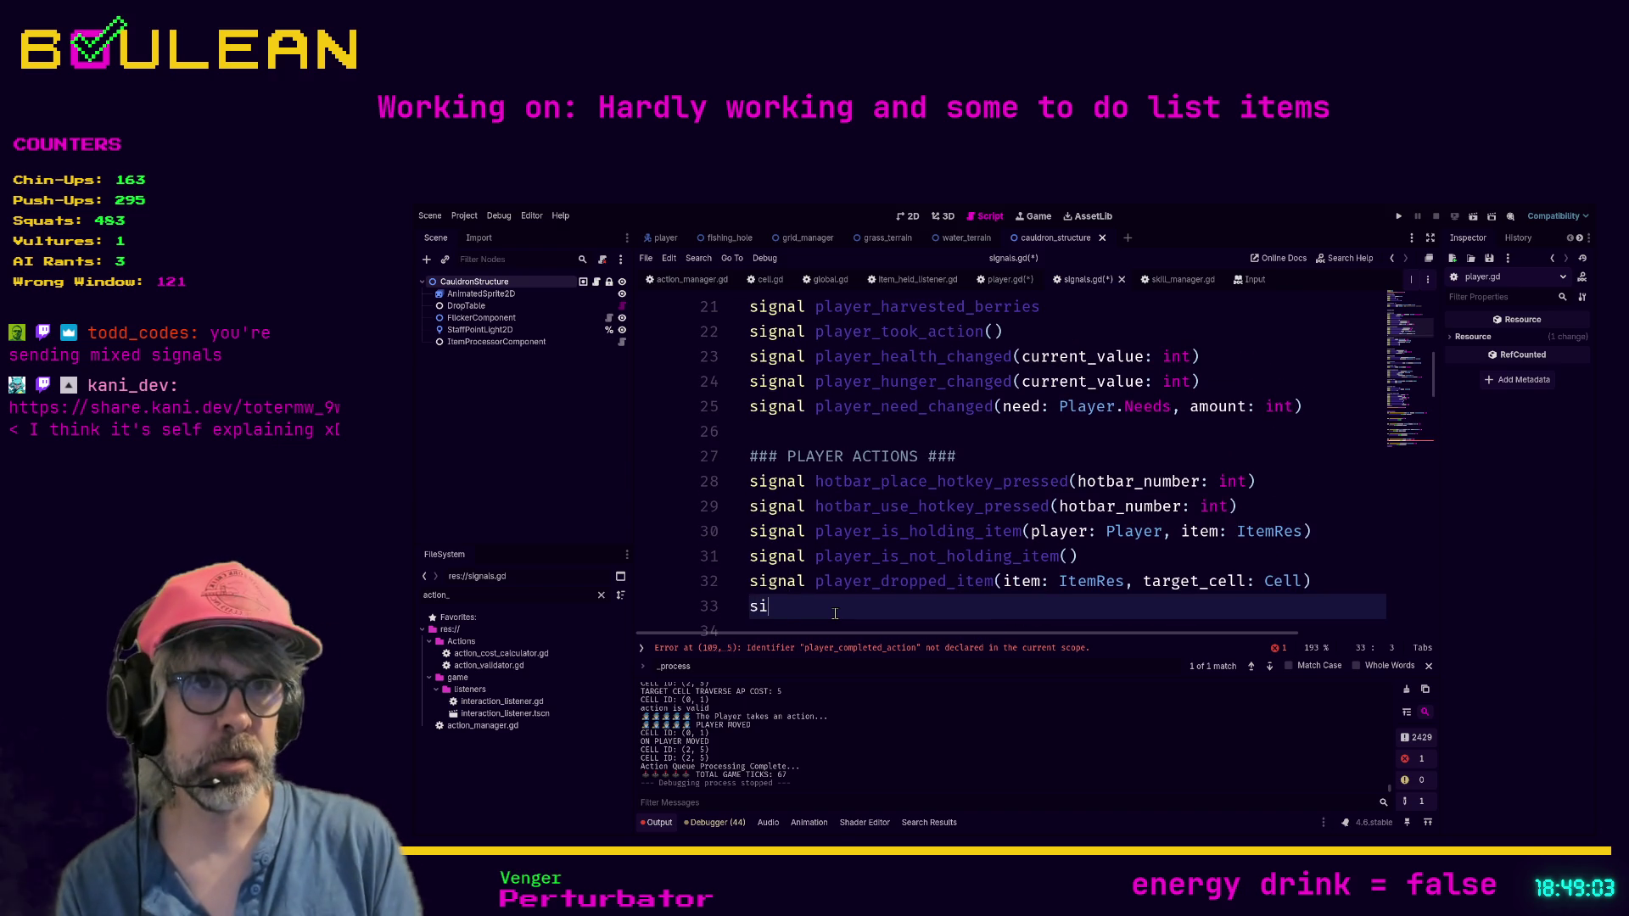
pyautogui.write('gnal player_')
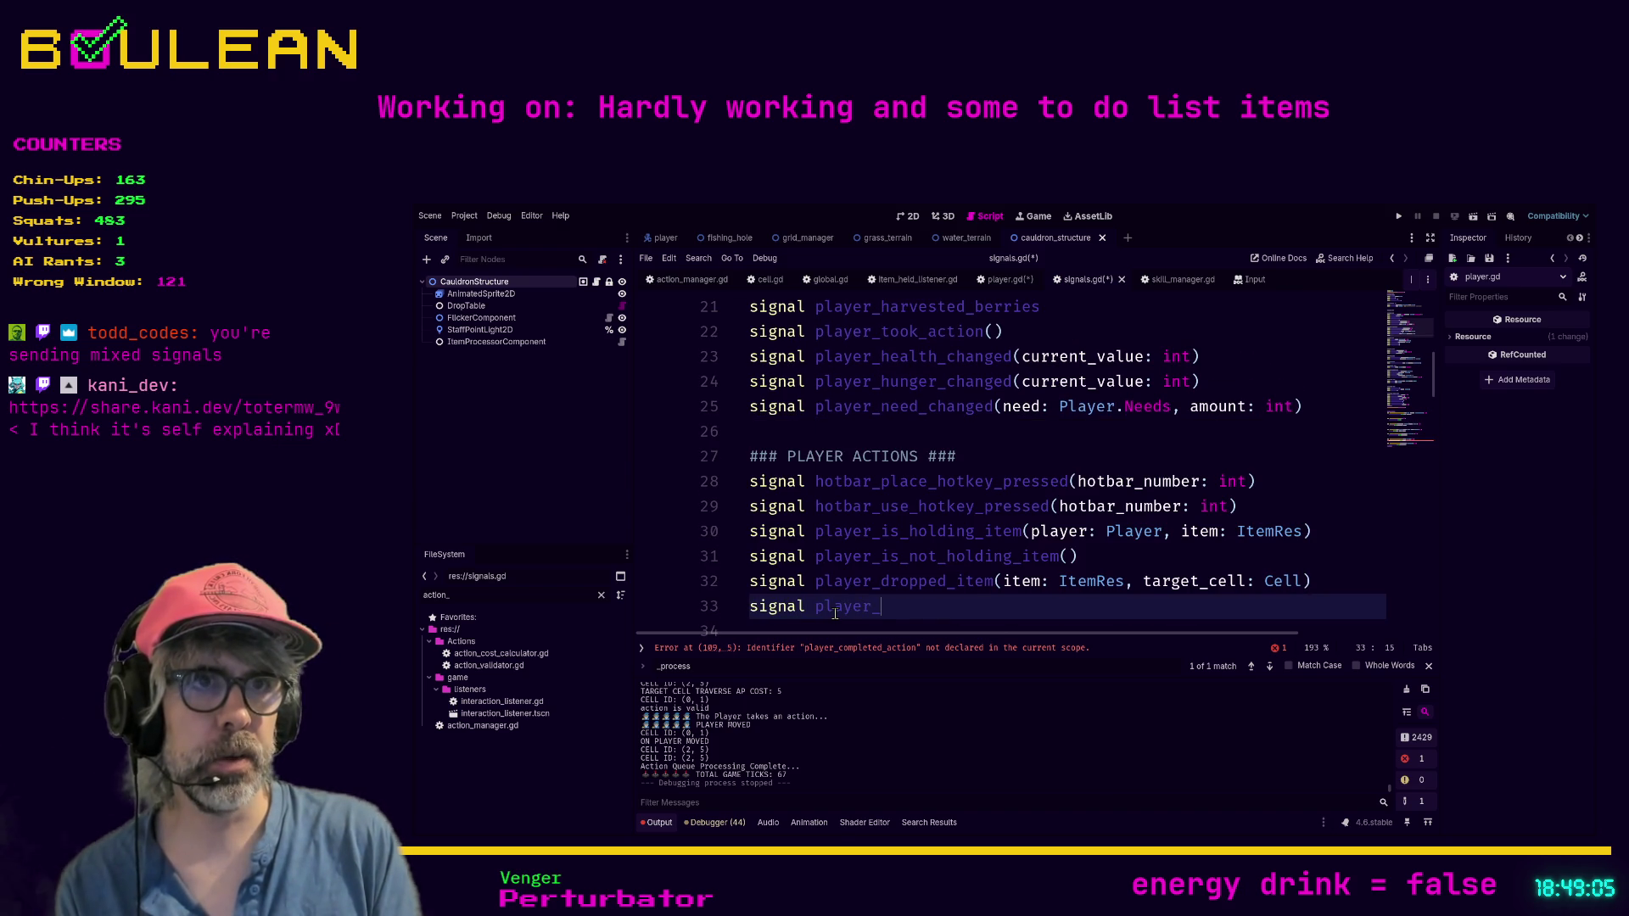
pyautogui.write('completed_action')
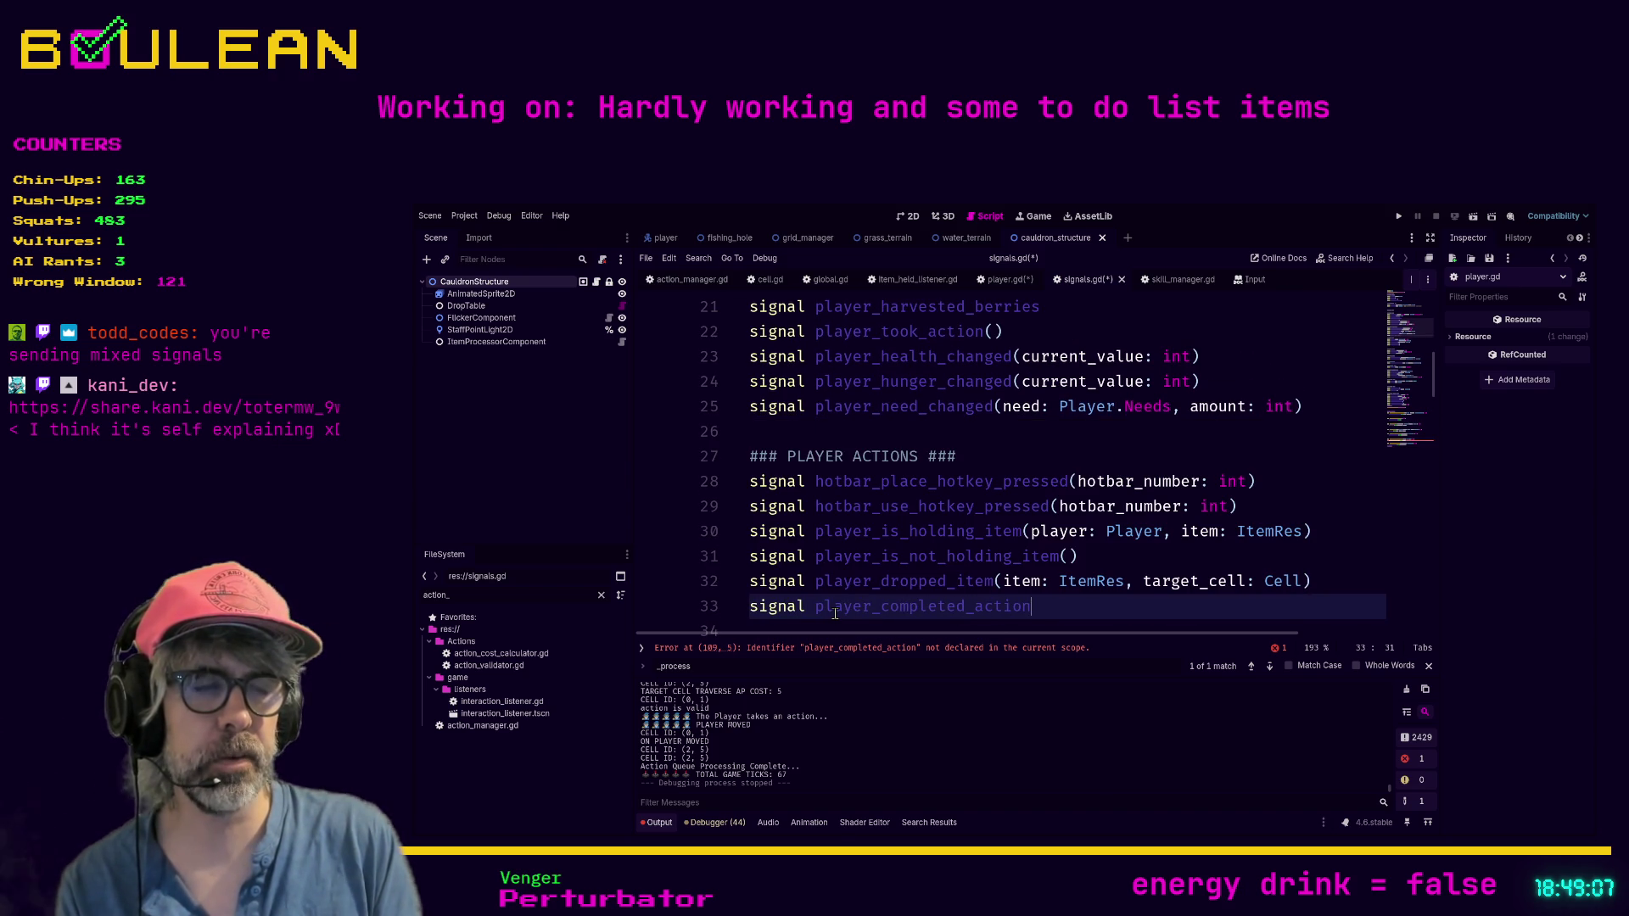
pyautogui.write('(player: P')
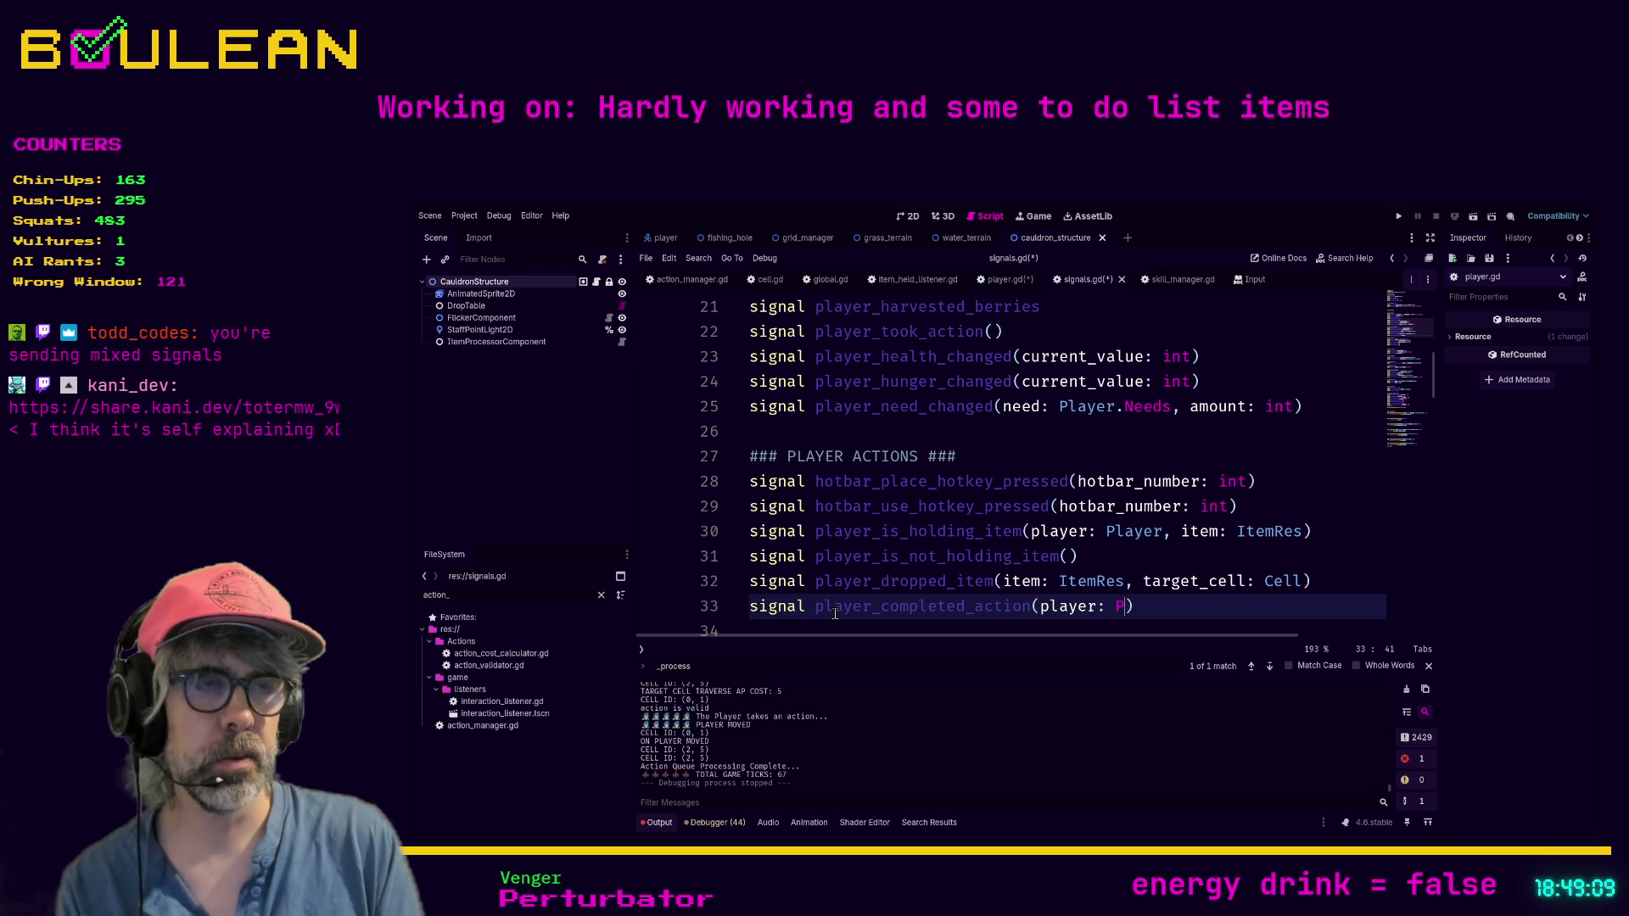
pyautogui.write('layer')
pyautogui.click(1190, 607)
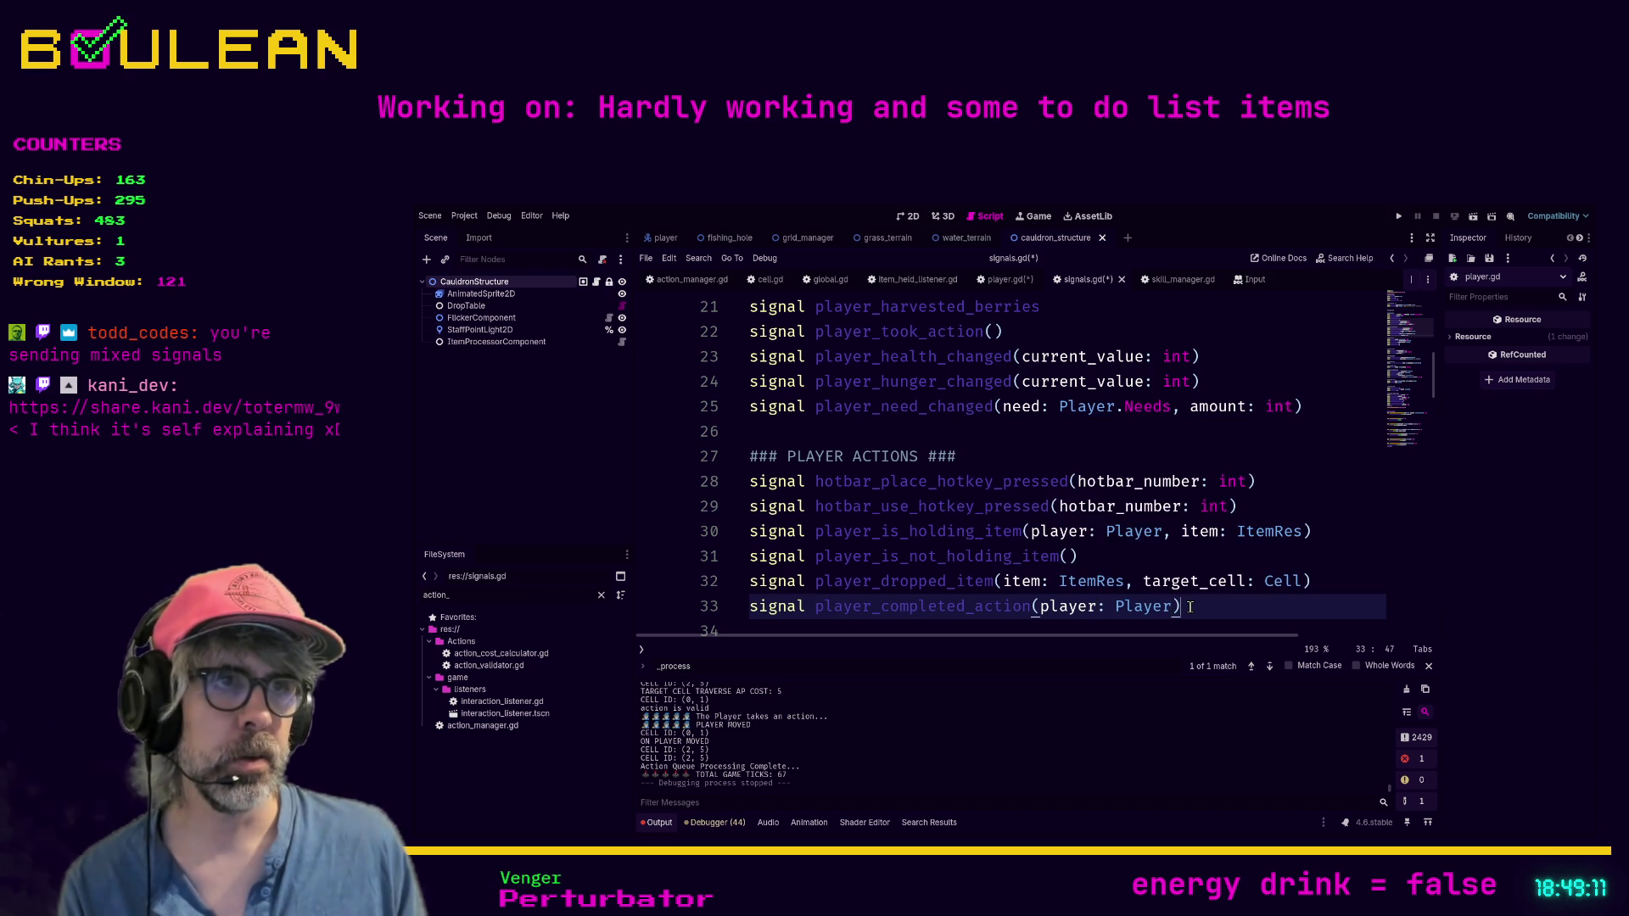
pyautogui.hotkey('ctrl', 's')
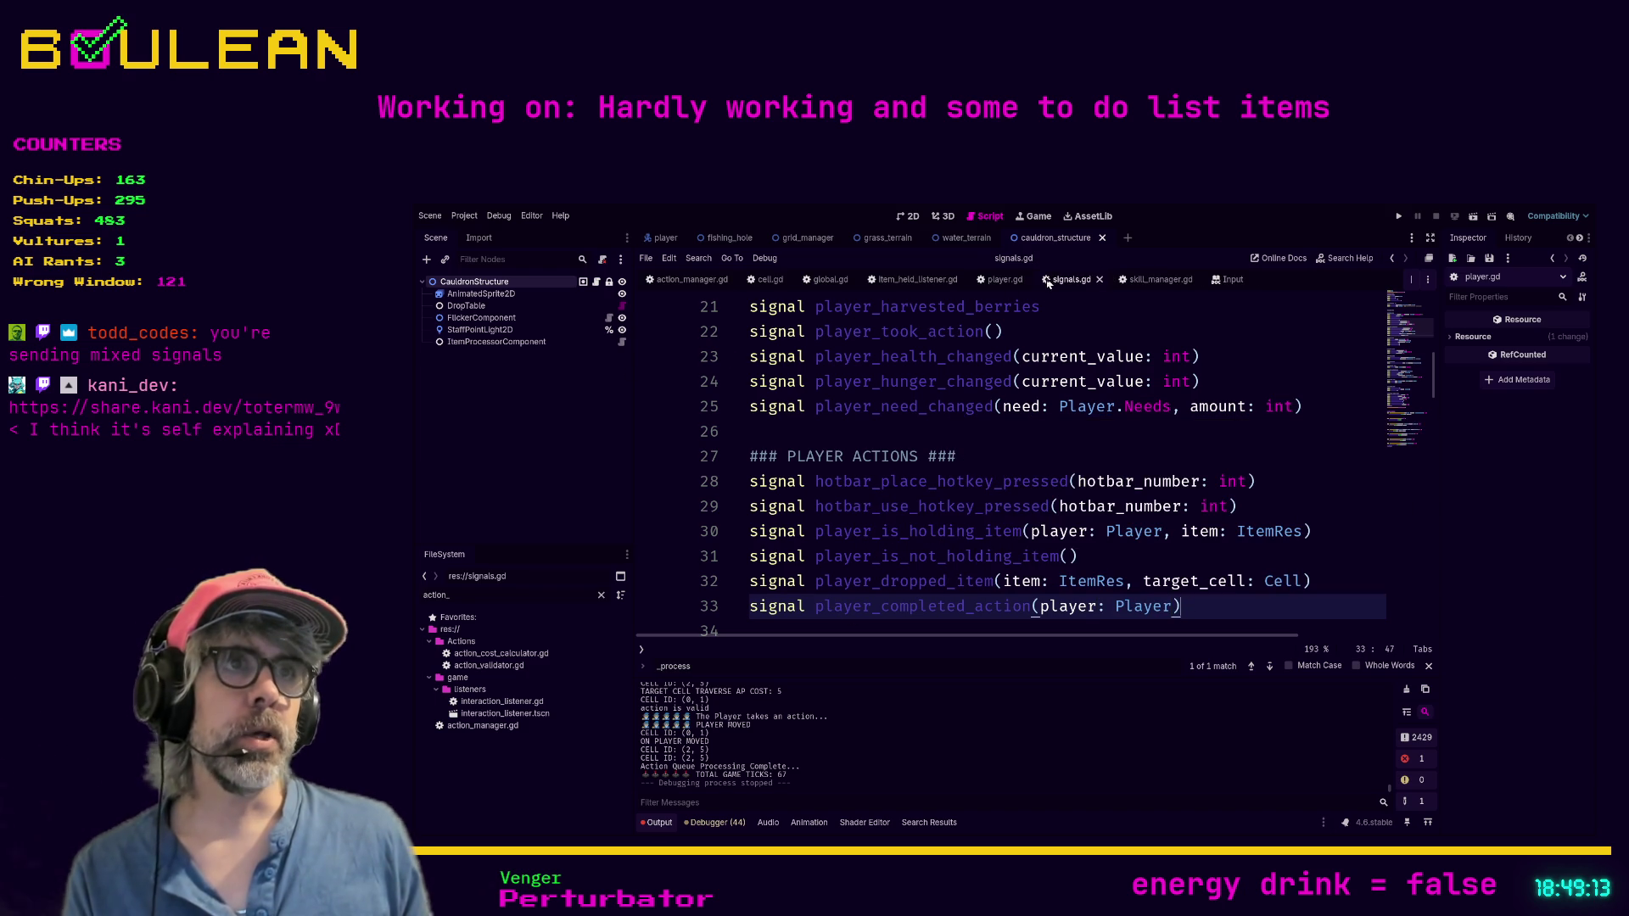
# Step: In player.gd, write Signals.emit_player_completed_action(self) on line 442 using autocomplete
pyautogui.click(1002, 280)
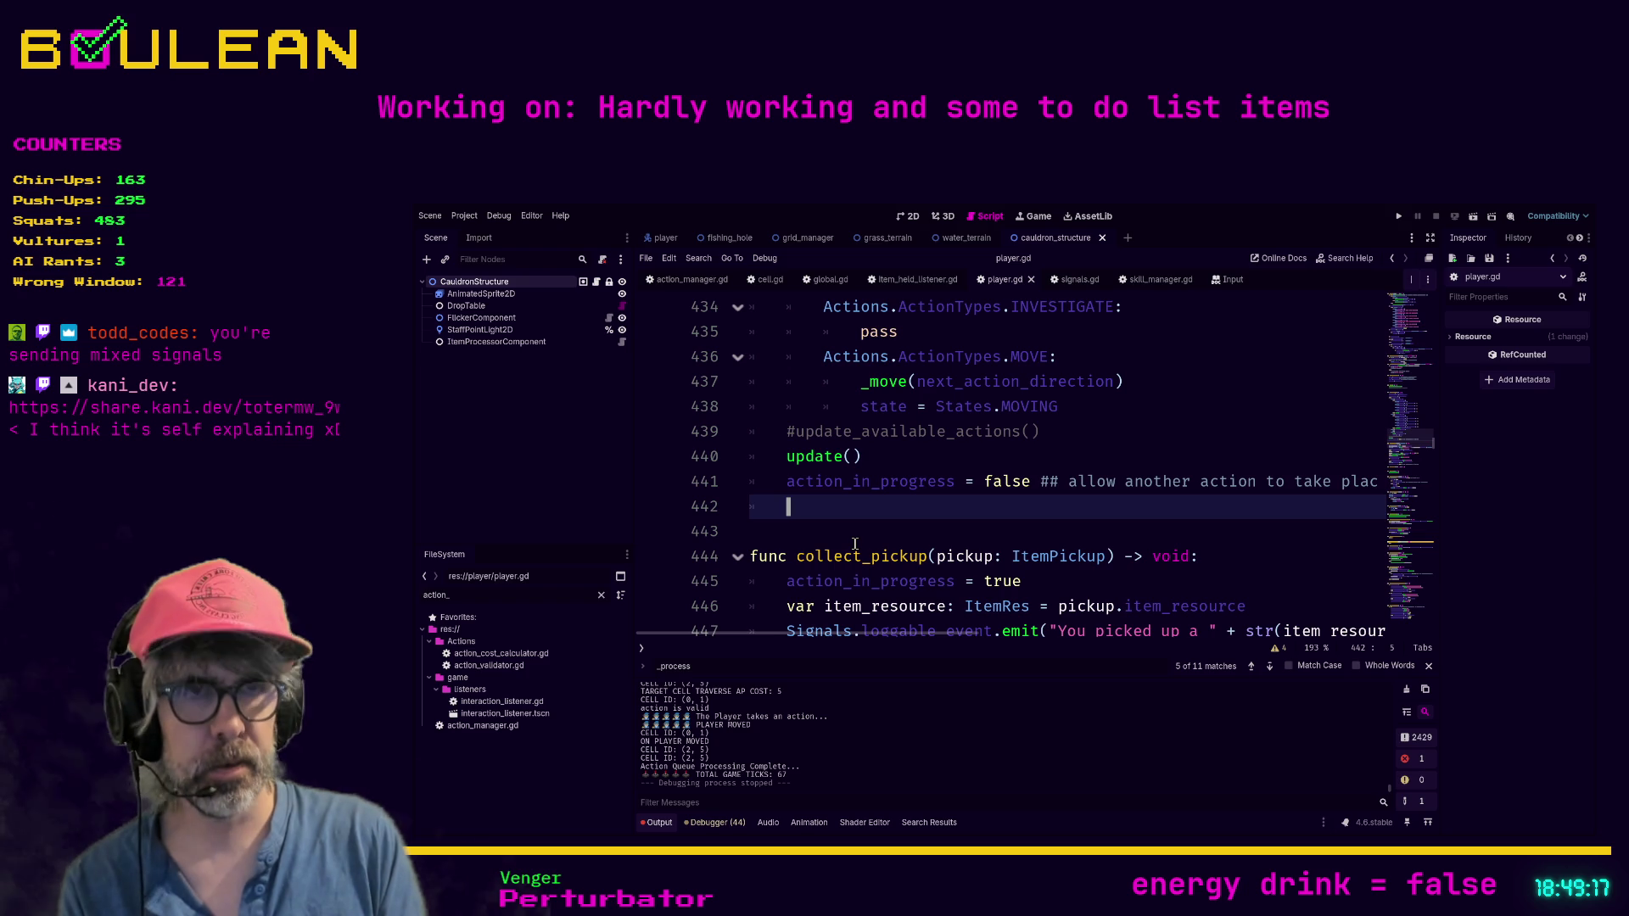
pyautogui.write('i')
pyautogui.press('BackSpace')
pyautogui.write('Signal')
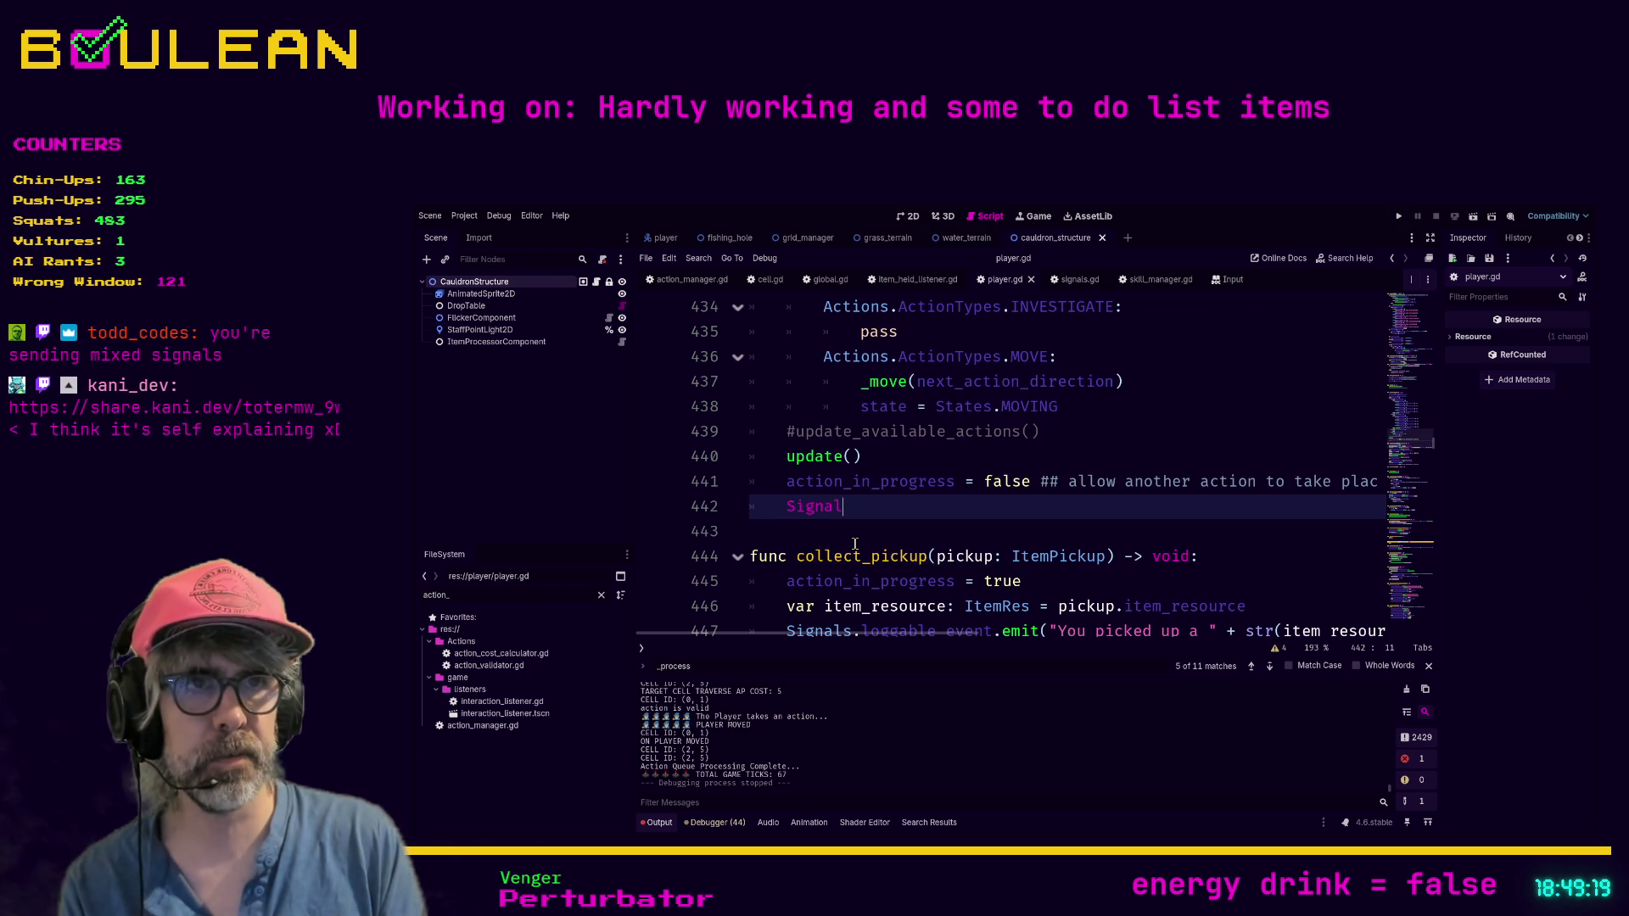
pyautogui.write('s.emit_player')
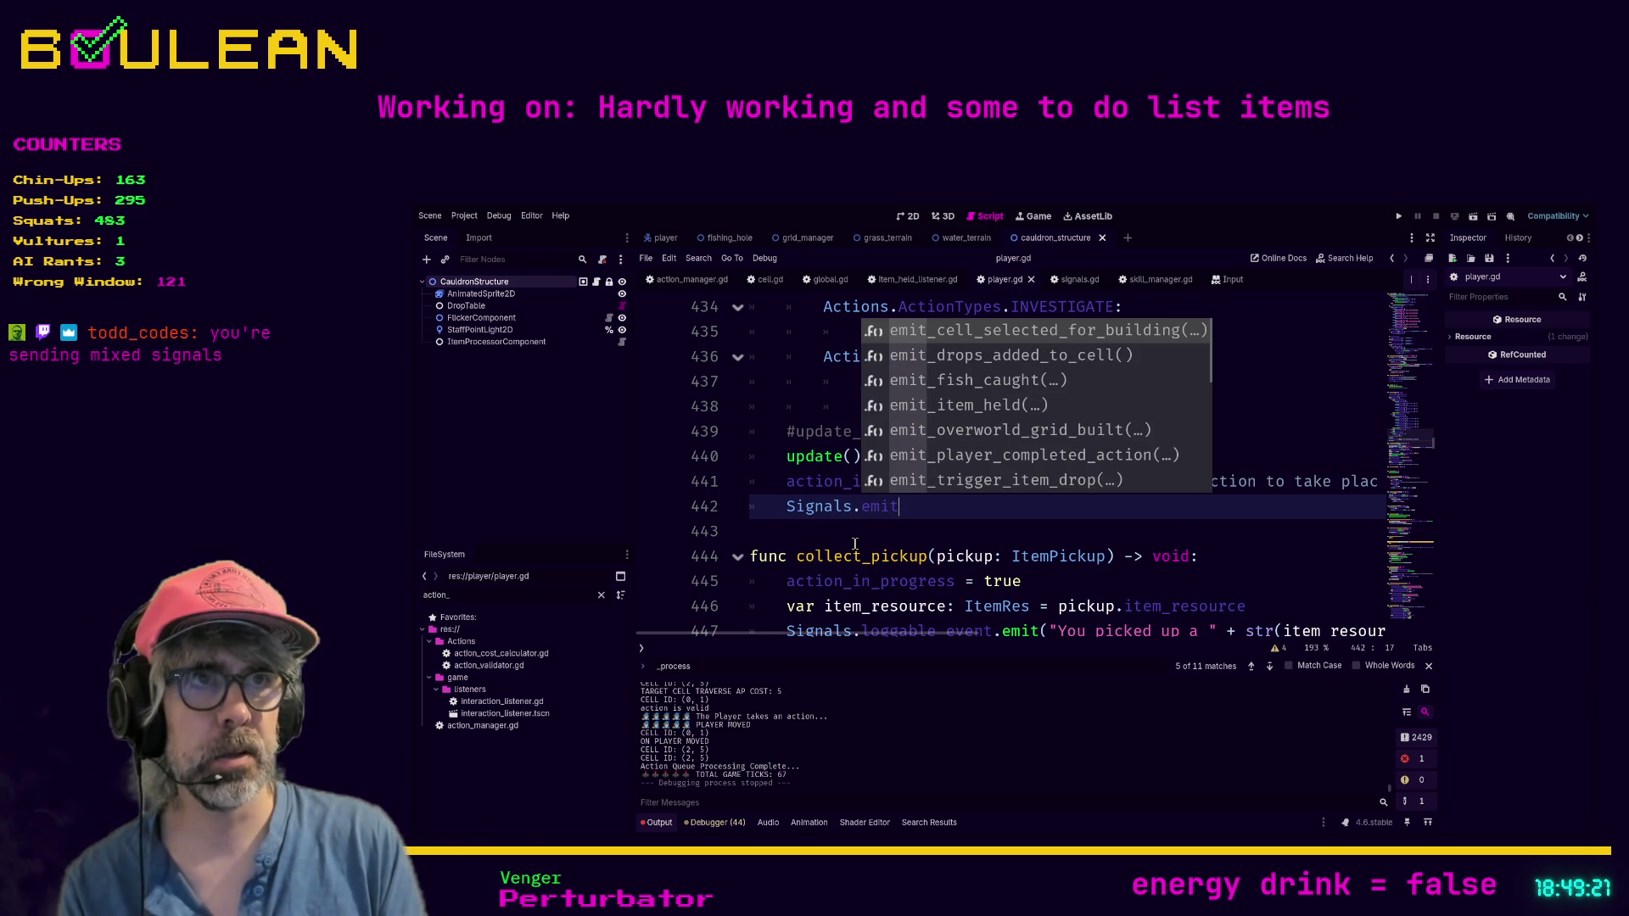
pyautogui.press('Return')
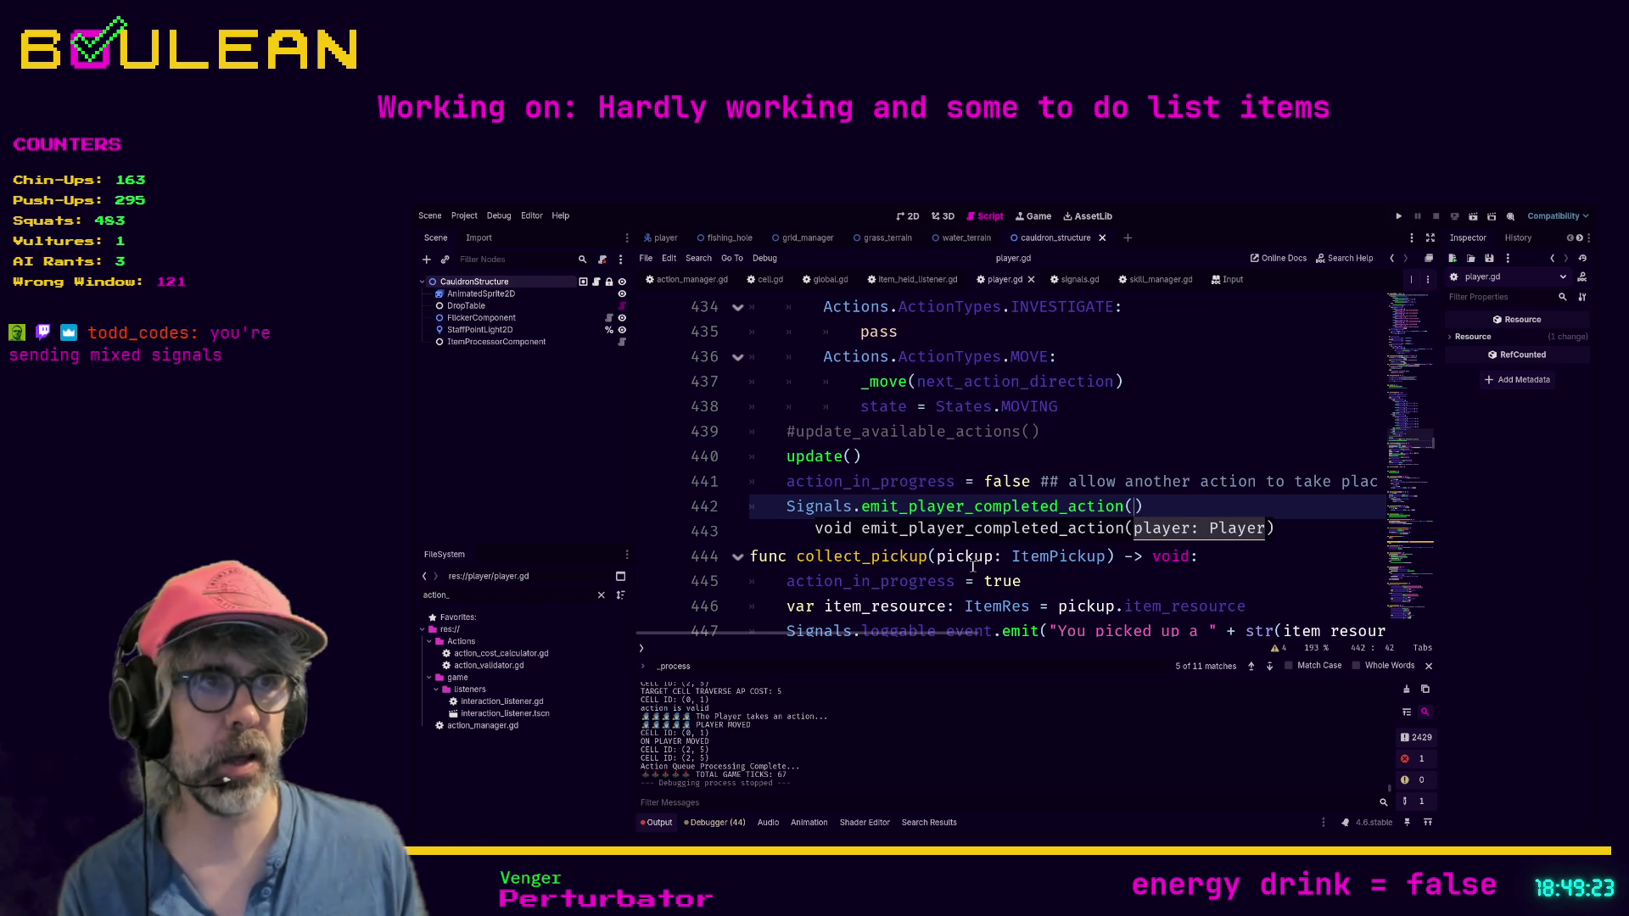
pyautogui.click(1180, 511)
pyautogui.press('Left')
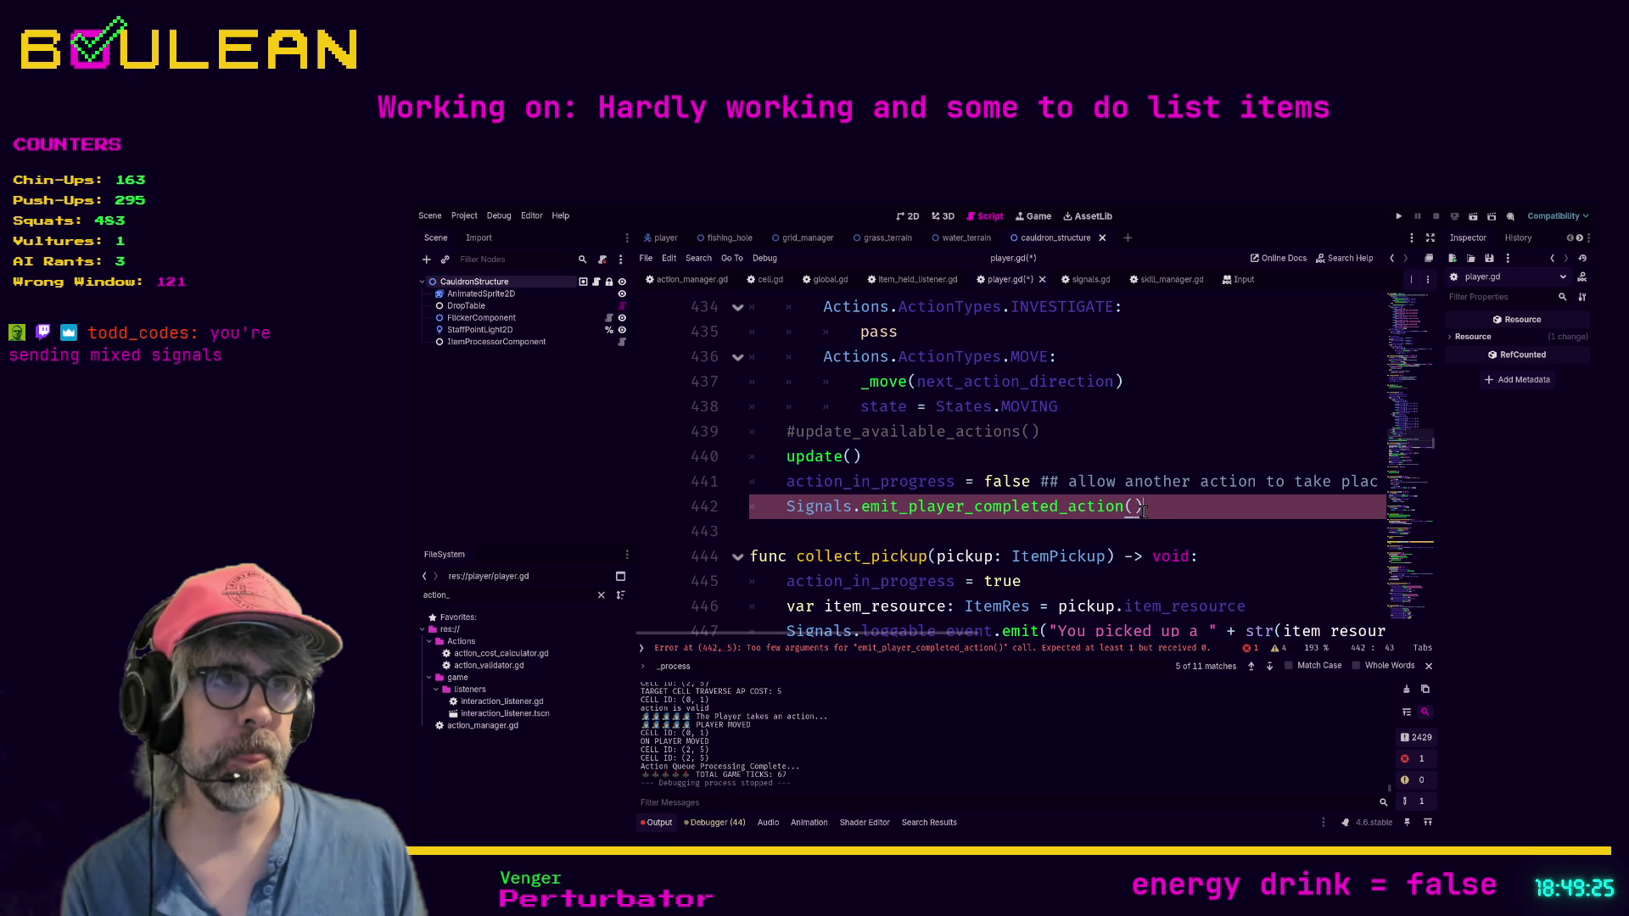
pyautogui.write('self')
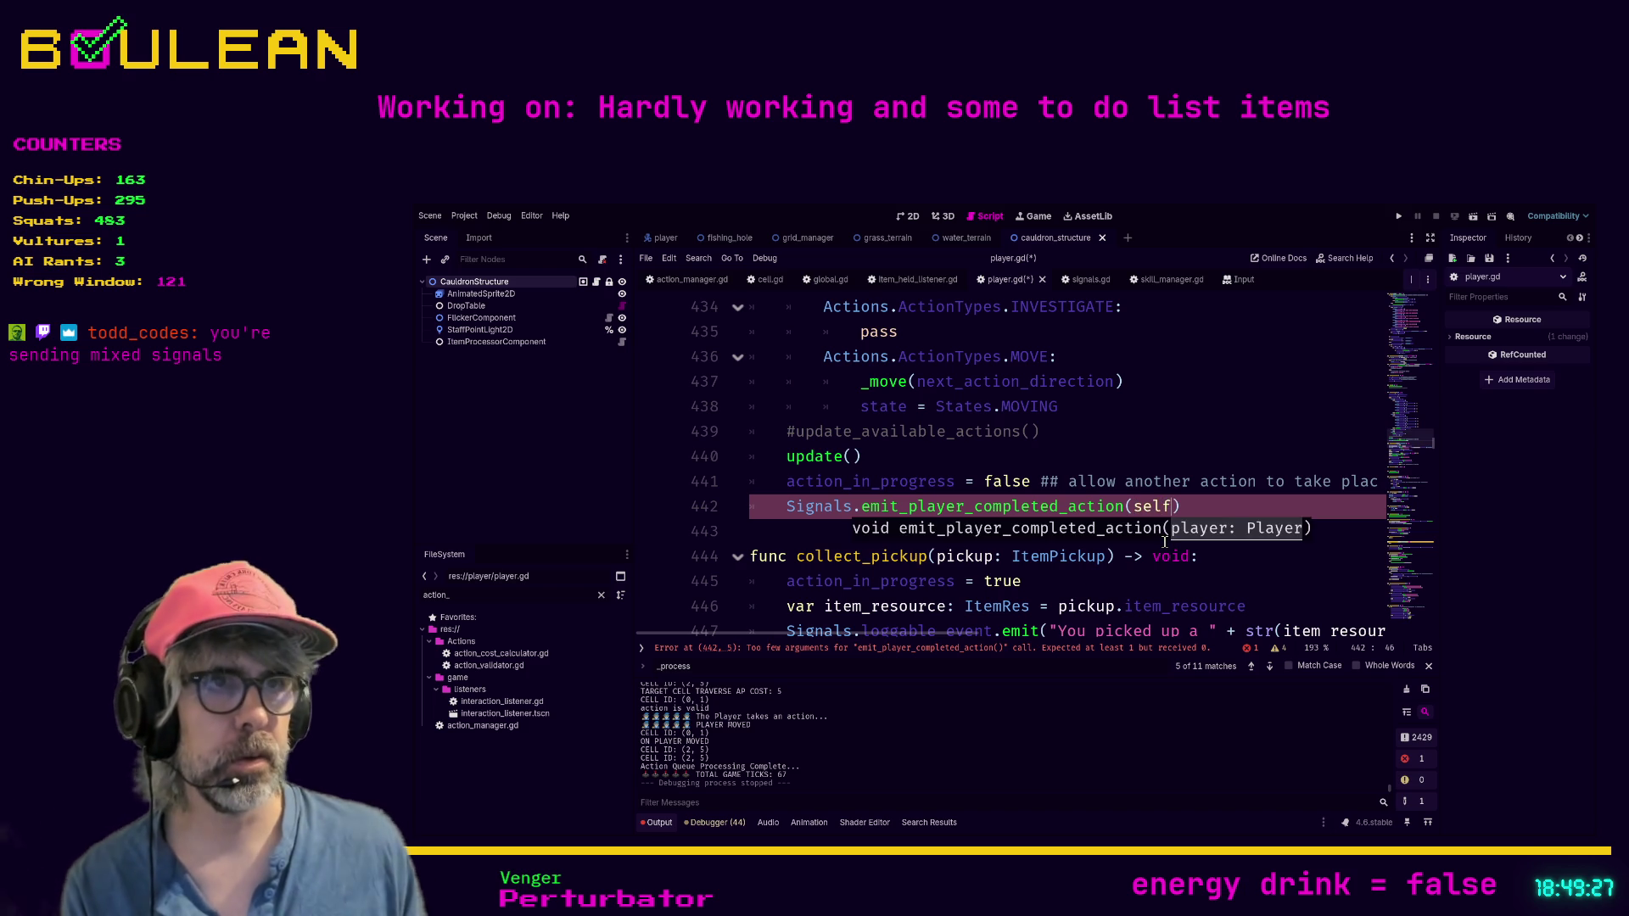
pyautogui.click(1220, 507)
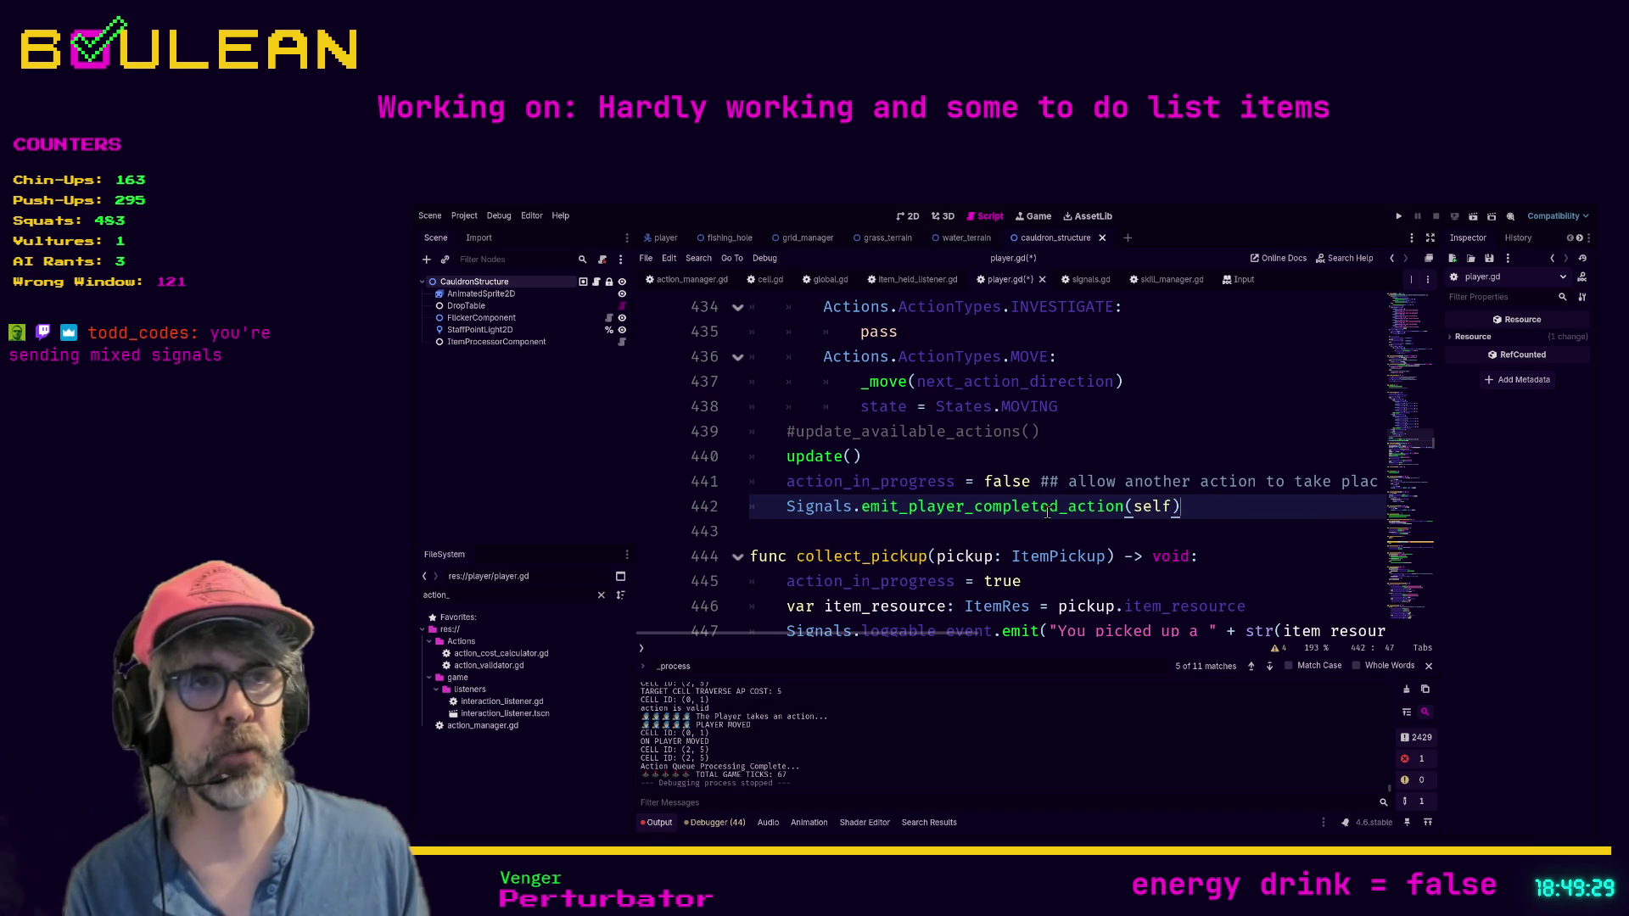
# Step: Check the new emit statement and add a blank line before collect_pickup
pyautogui.moveTo(775, 506); pyautogui.dragTo(1186, 506)
pyautogui.click(1214, 509)
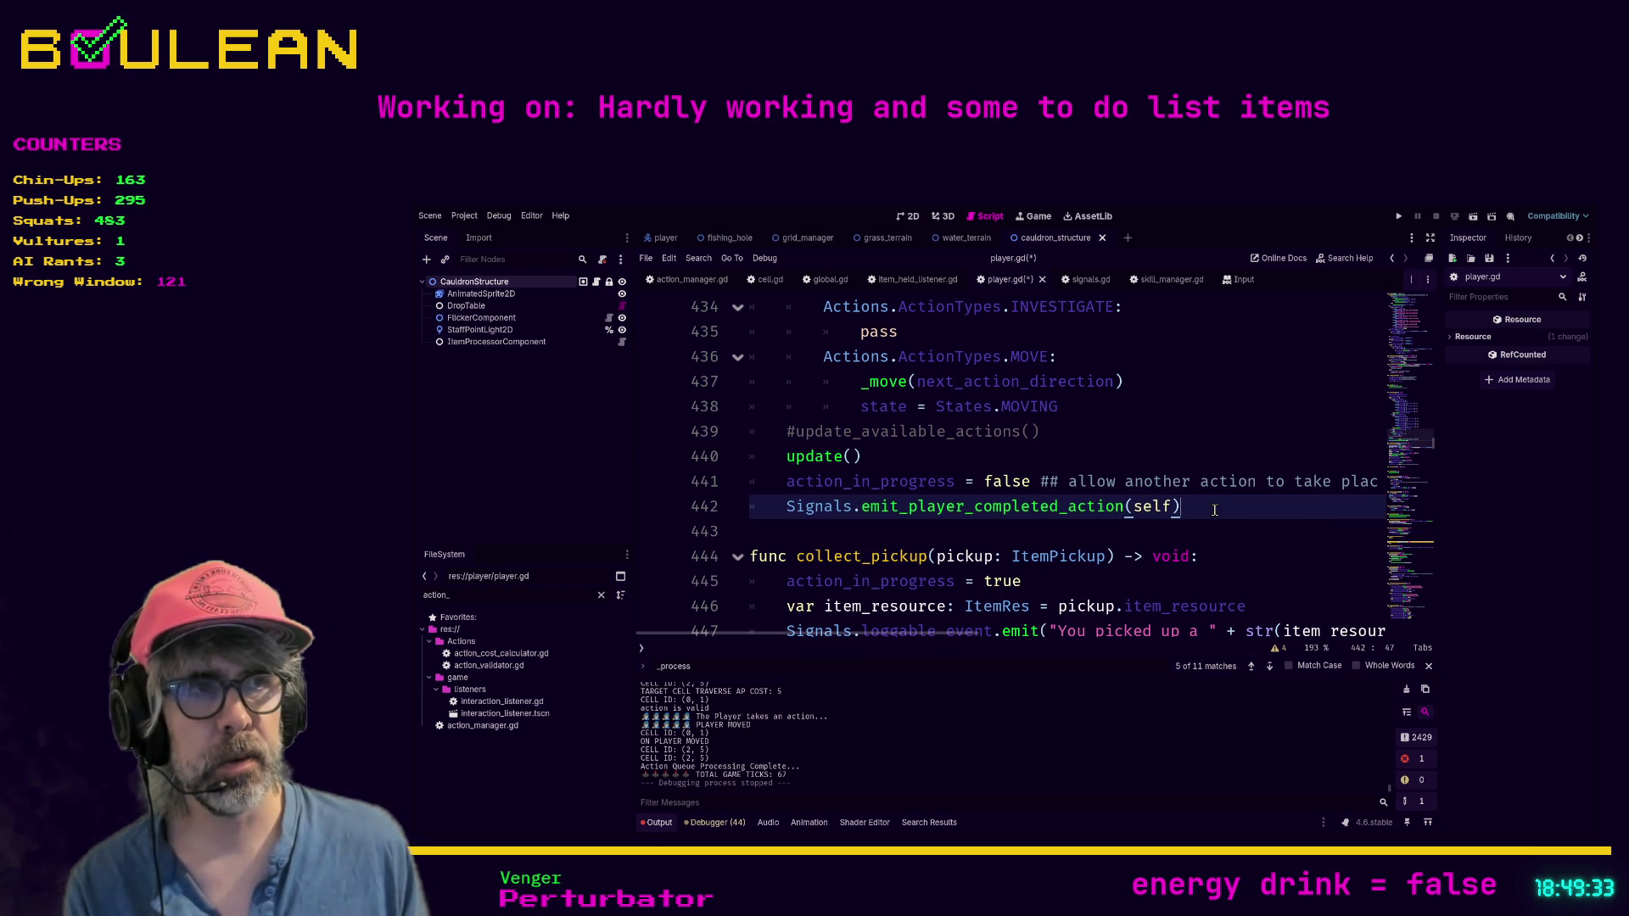
pyautogui.click(1142, 535)
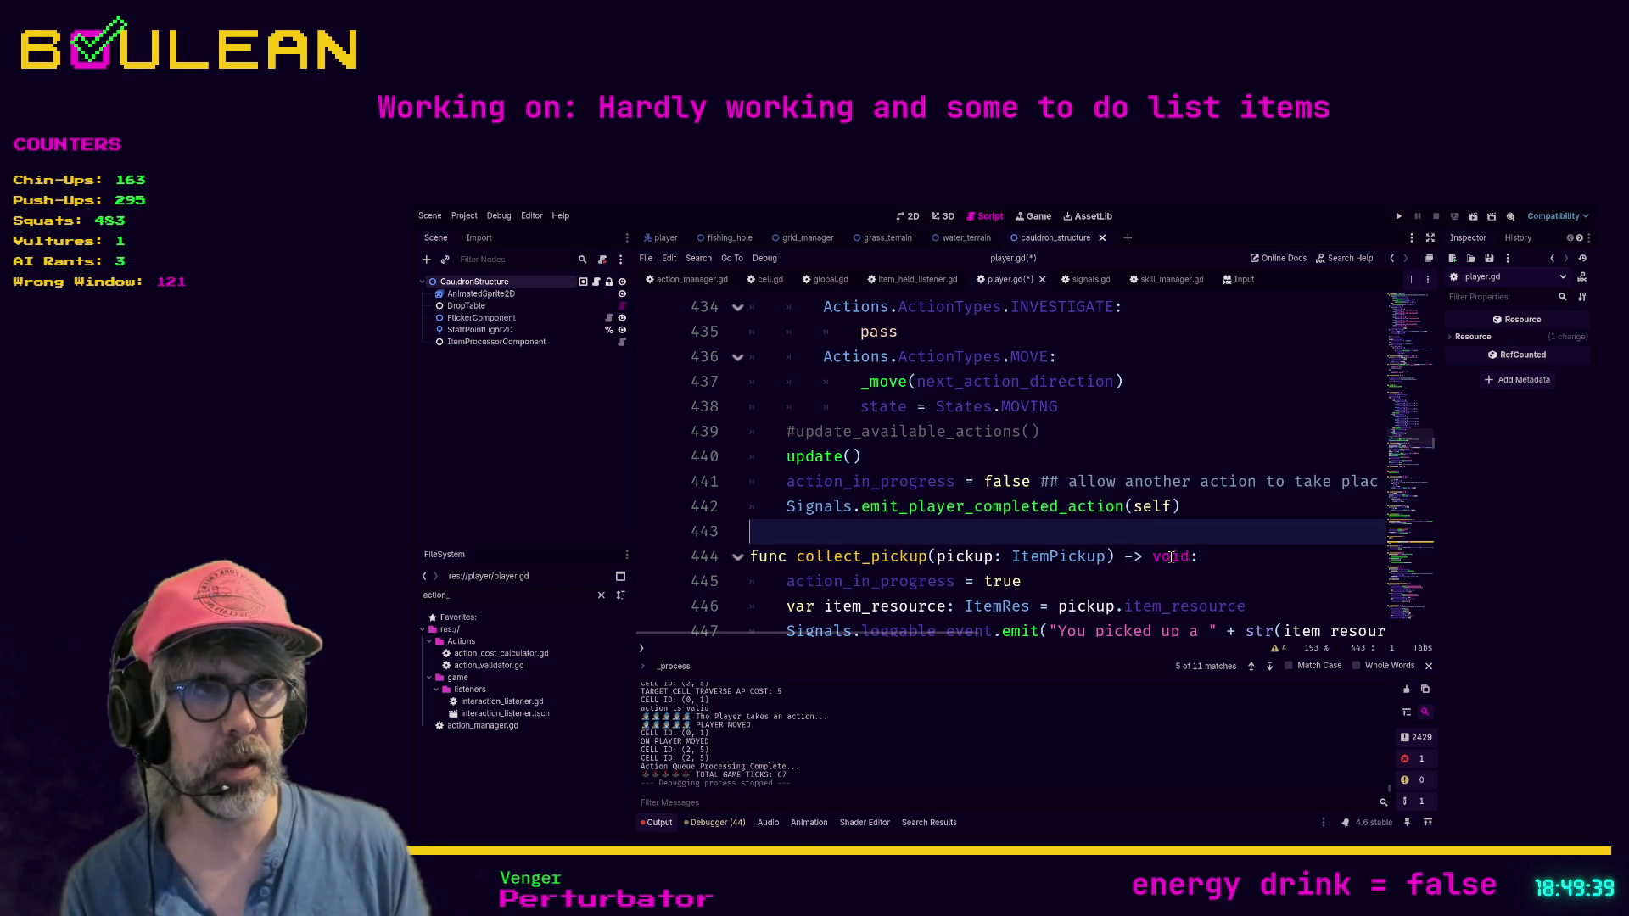
pyautogui.press('Return')
# Step: Save player.gd and look over the empty lines 443–444 after the new emit call
pyautogui.press('Up')
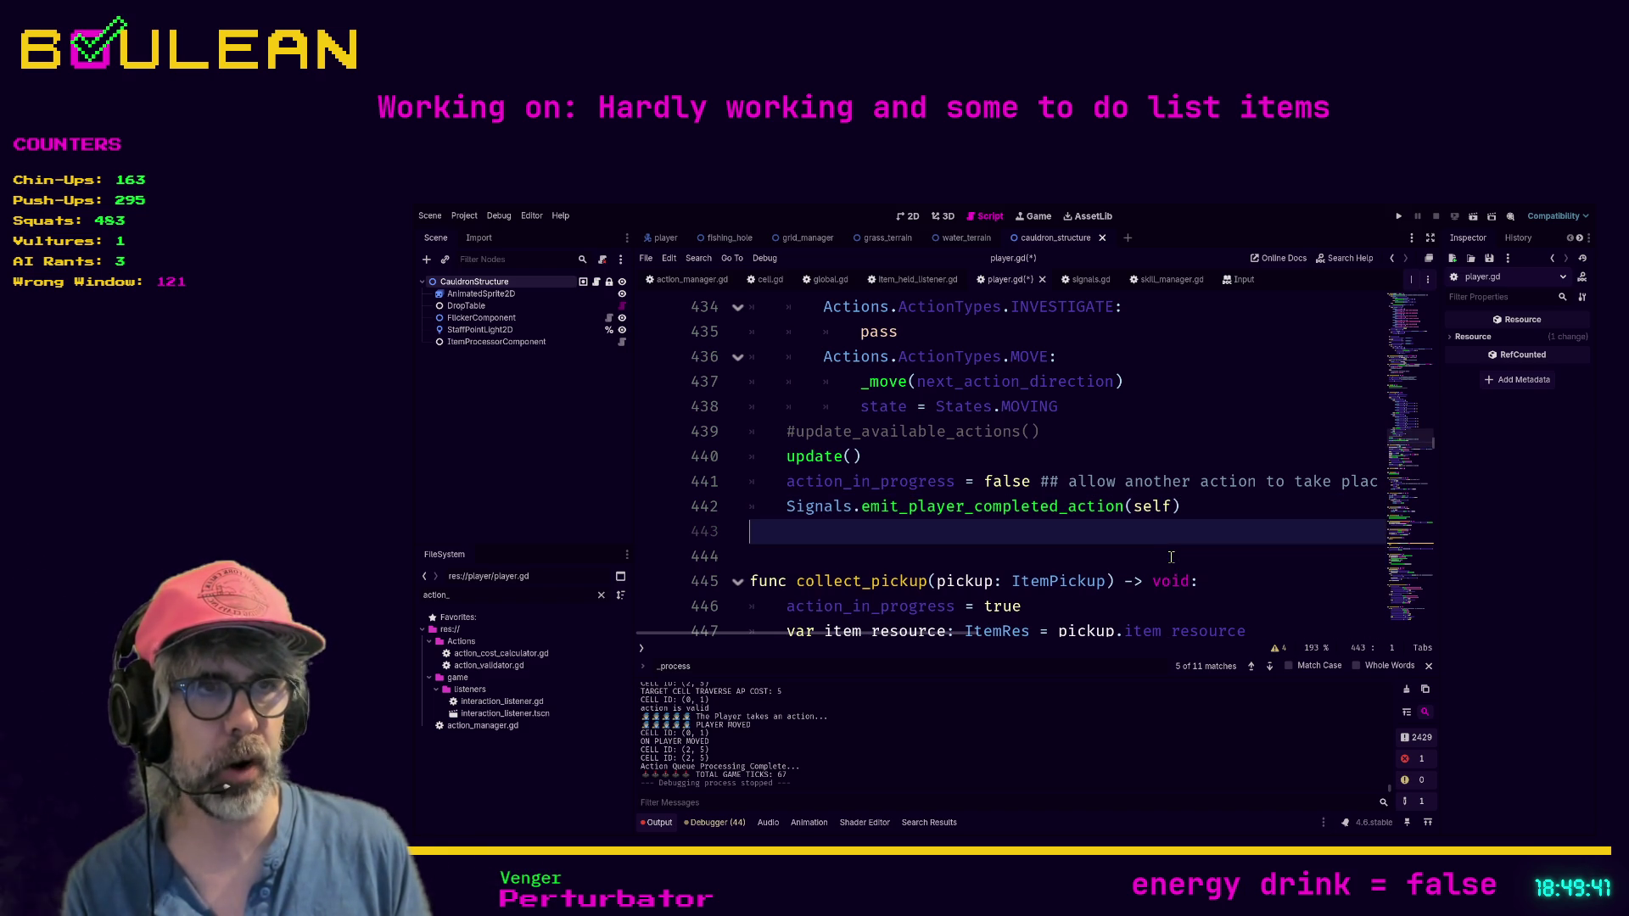
pyautogui.hotkey('ctrl', 's')
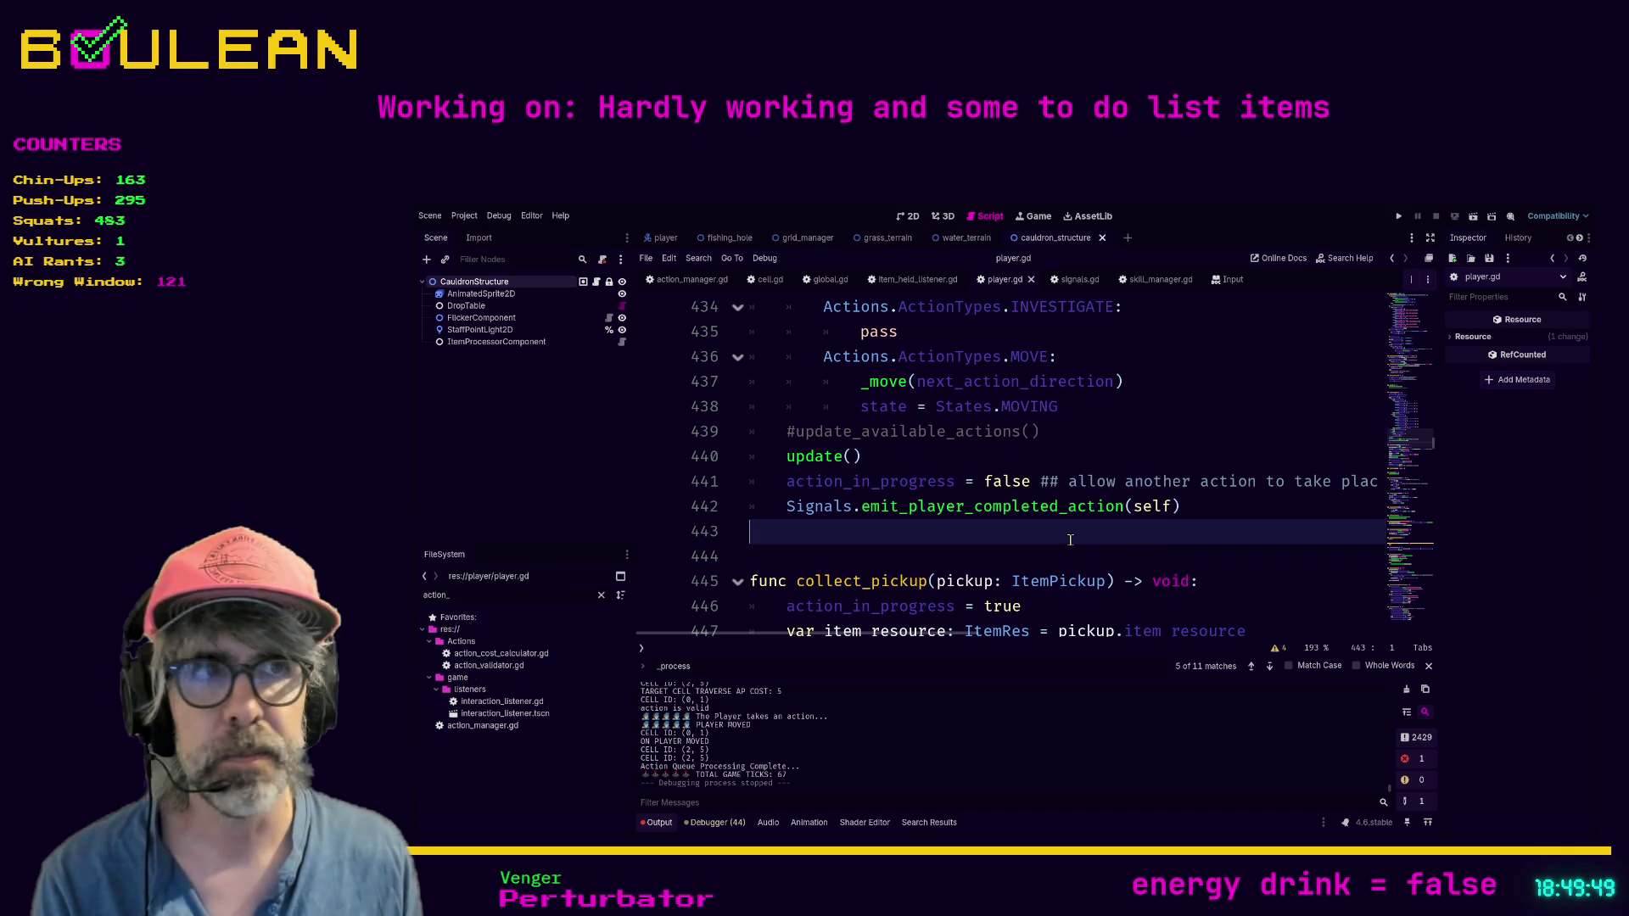
pyautogui.click(957, 551)
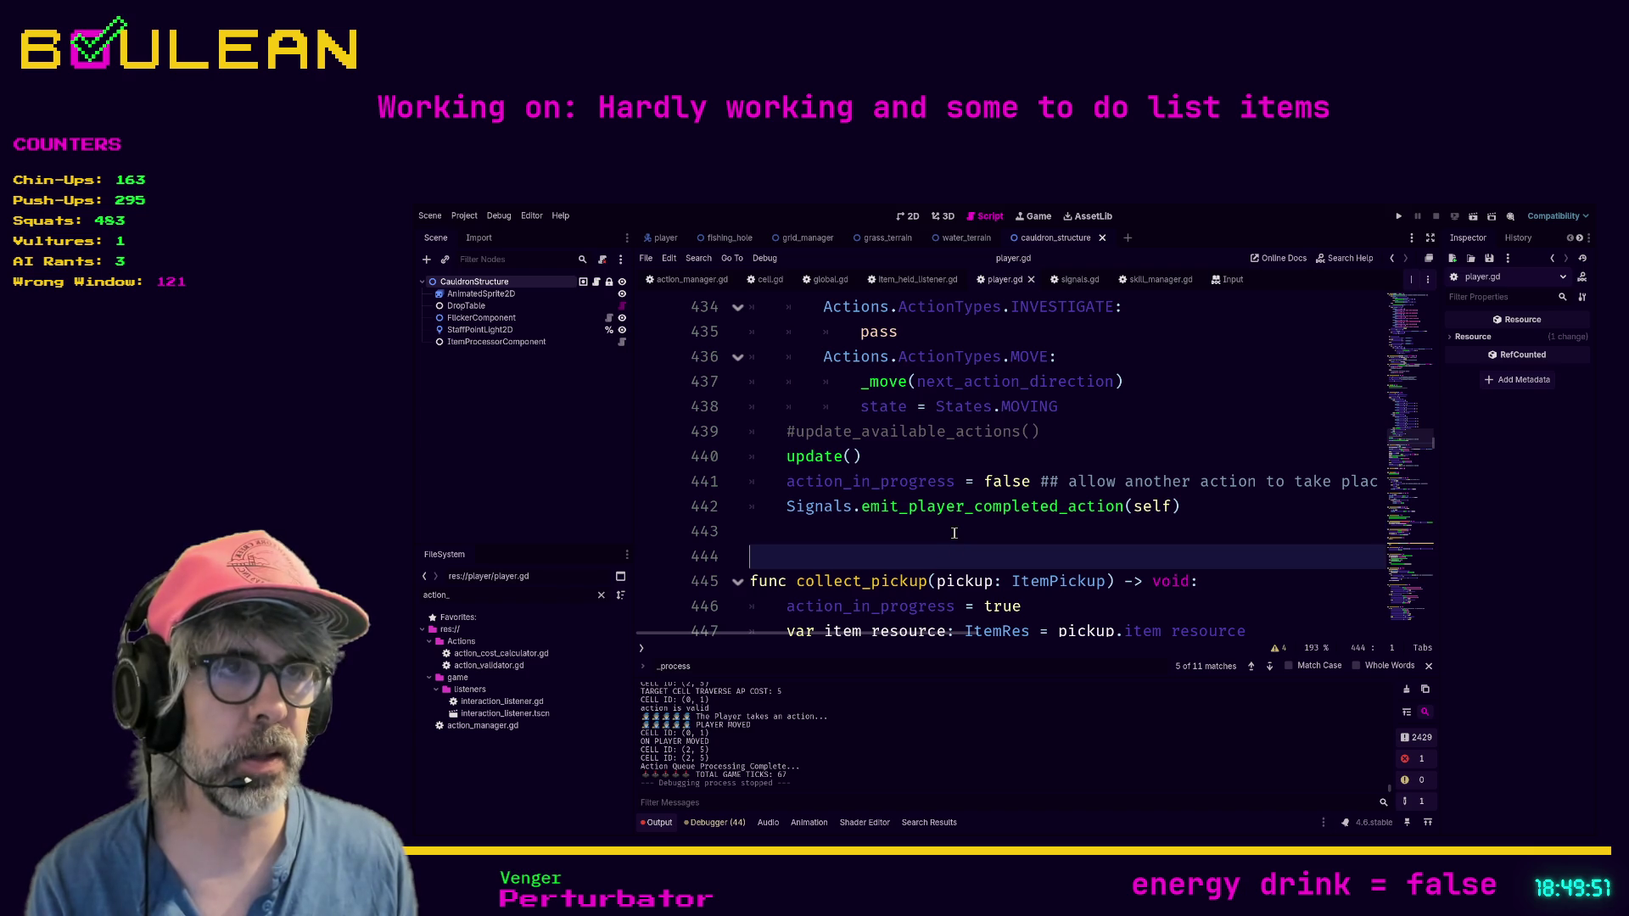
pyautogui.click(954, 533)
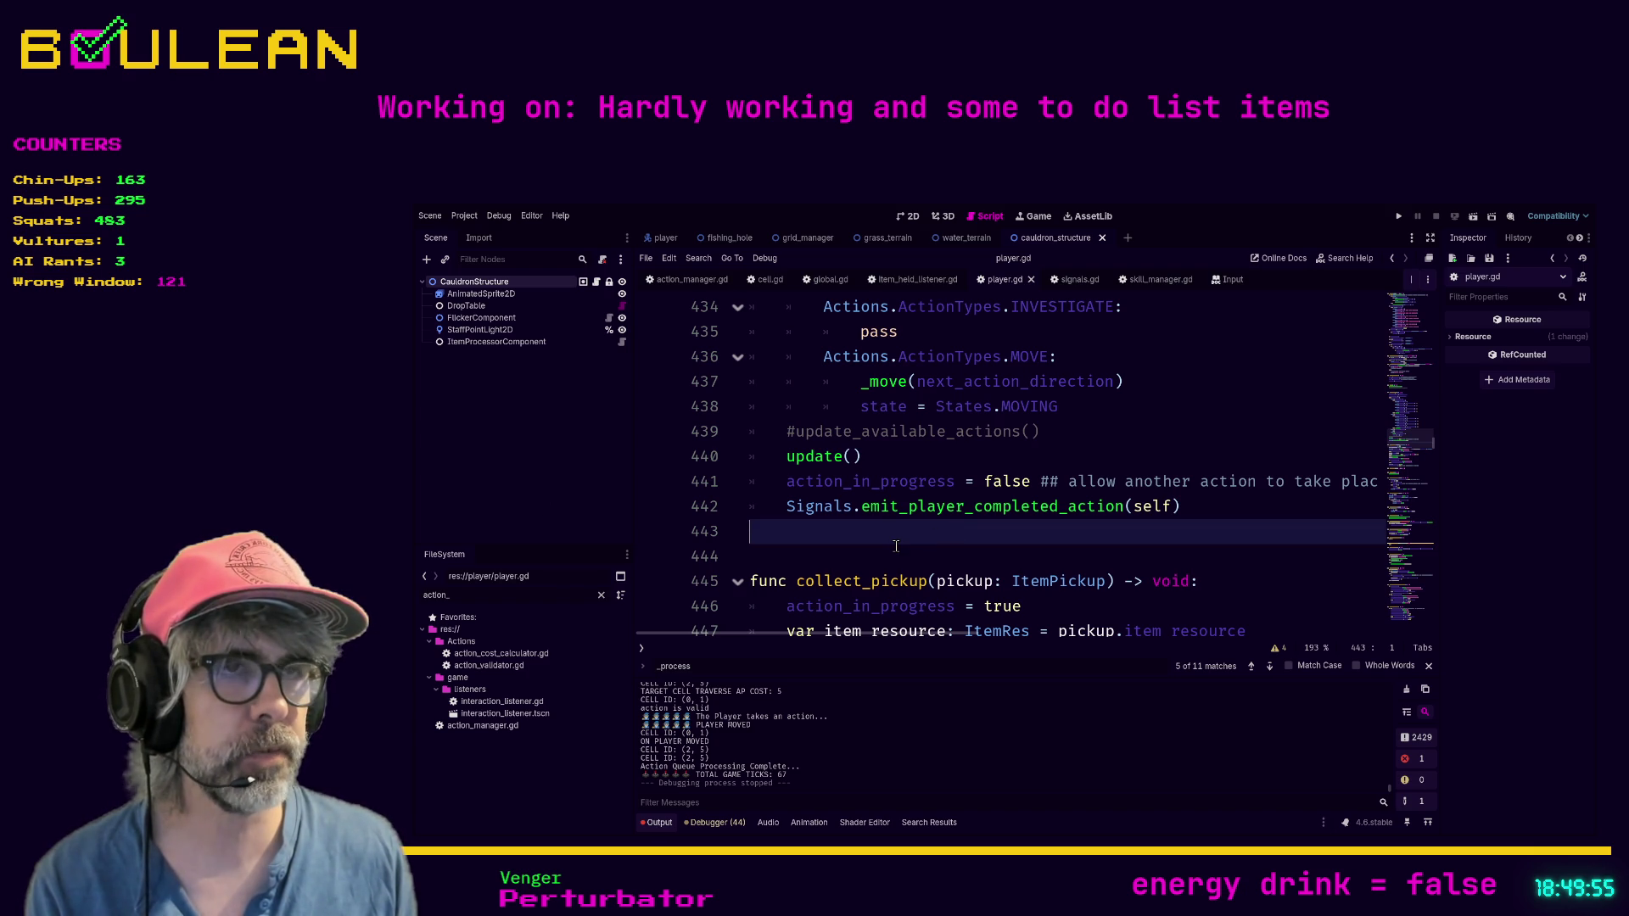
pyautogui.click(832, 557)
pyautogui.press('Up')
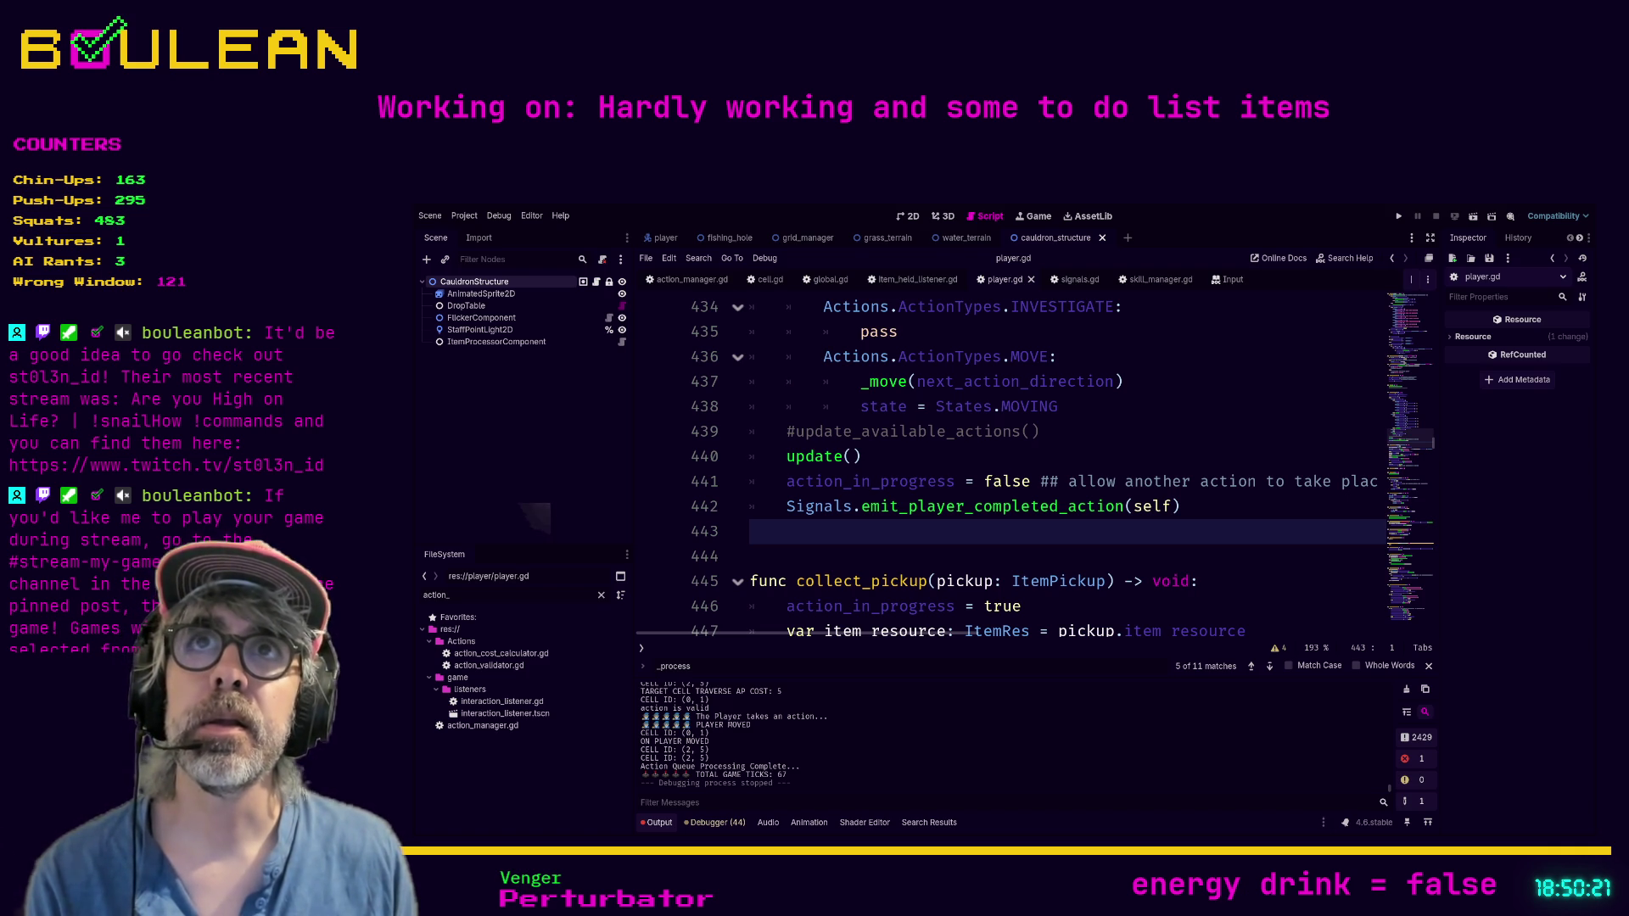
# Step: Switch to the browser, view the shared workroom-light chat in a new tab, then minimize the browser
pyautogui.hotkey('alt', 'Tab')
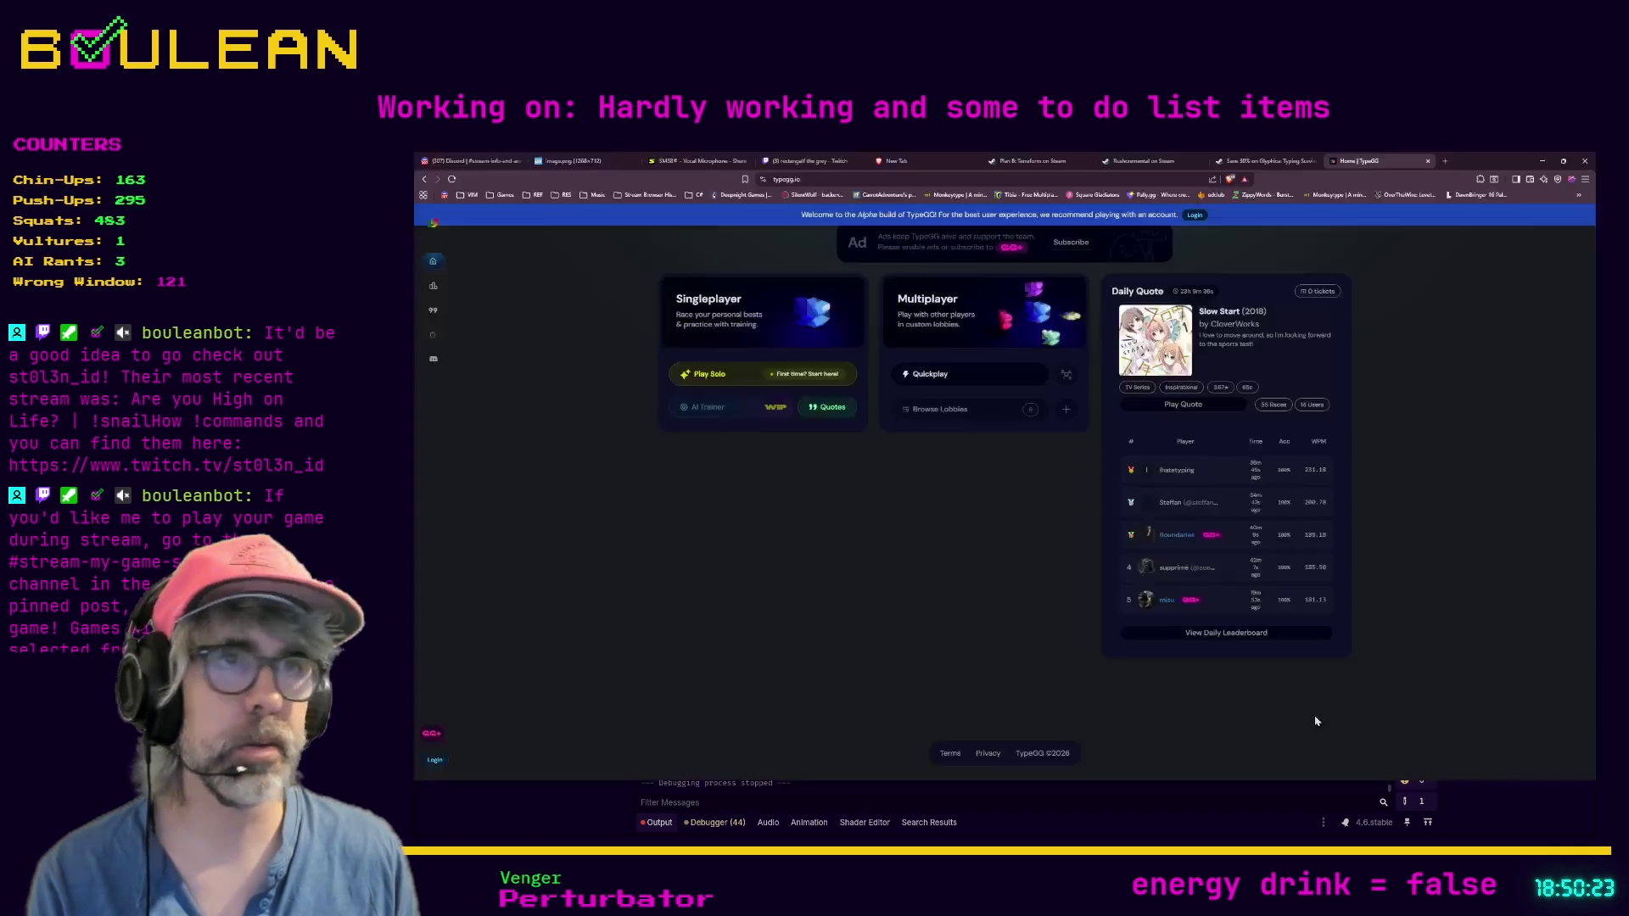
pyautogui.hotkey('ctrl', 't')
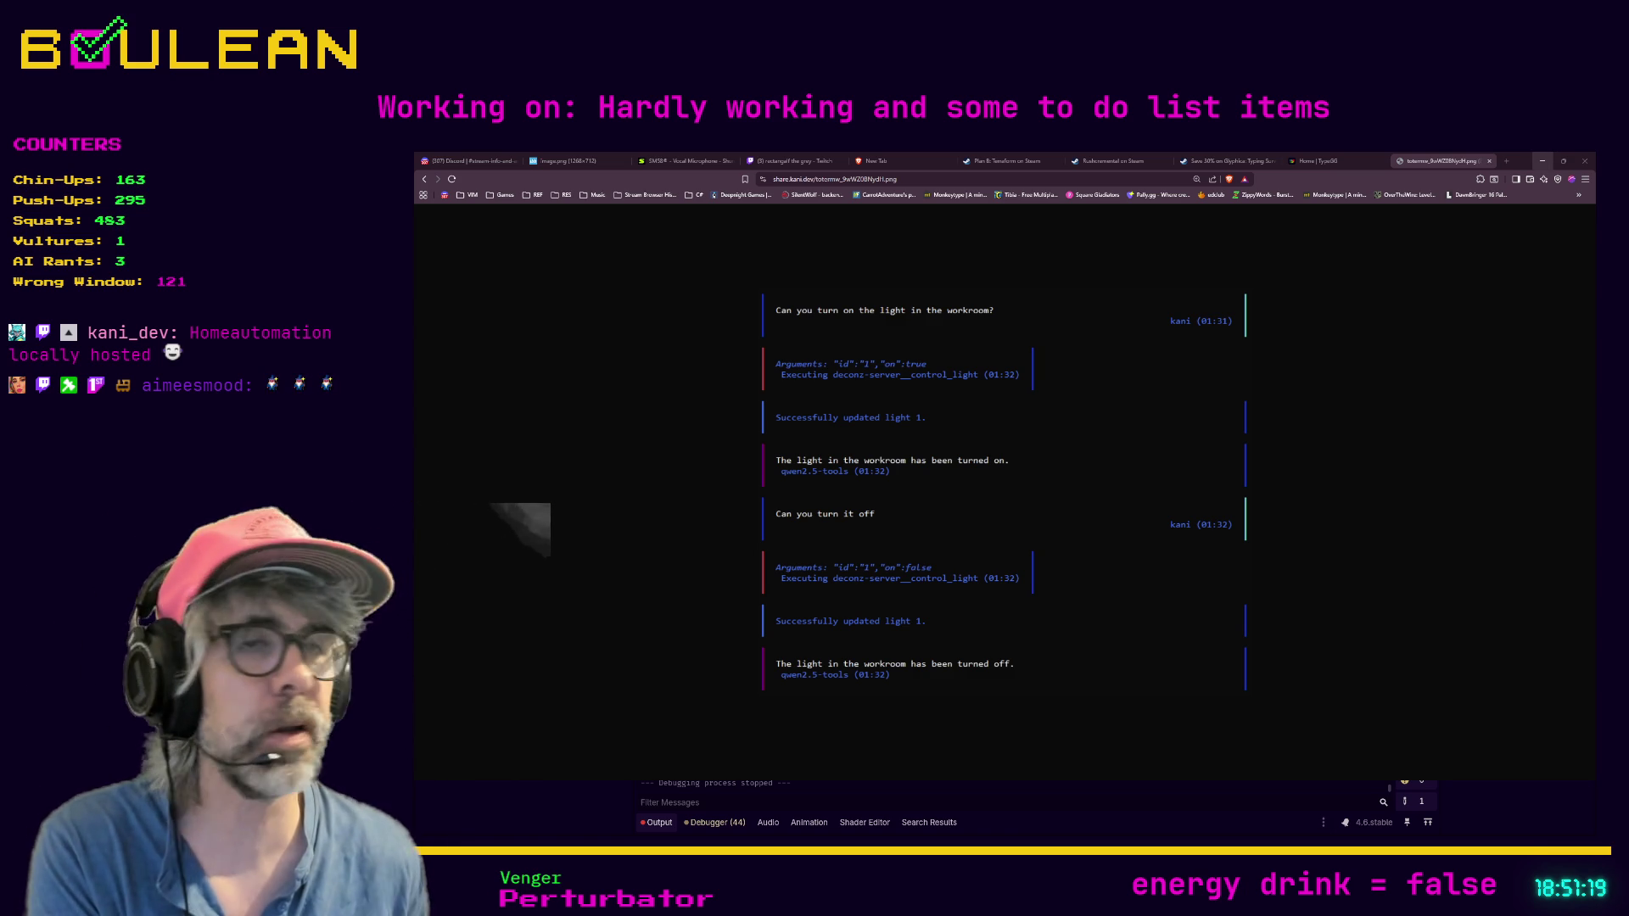
pyautogui.click(1542, 160)
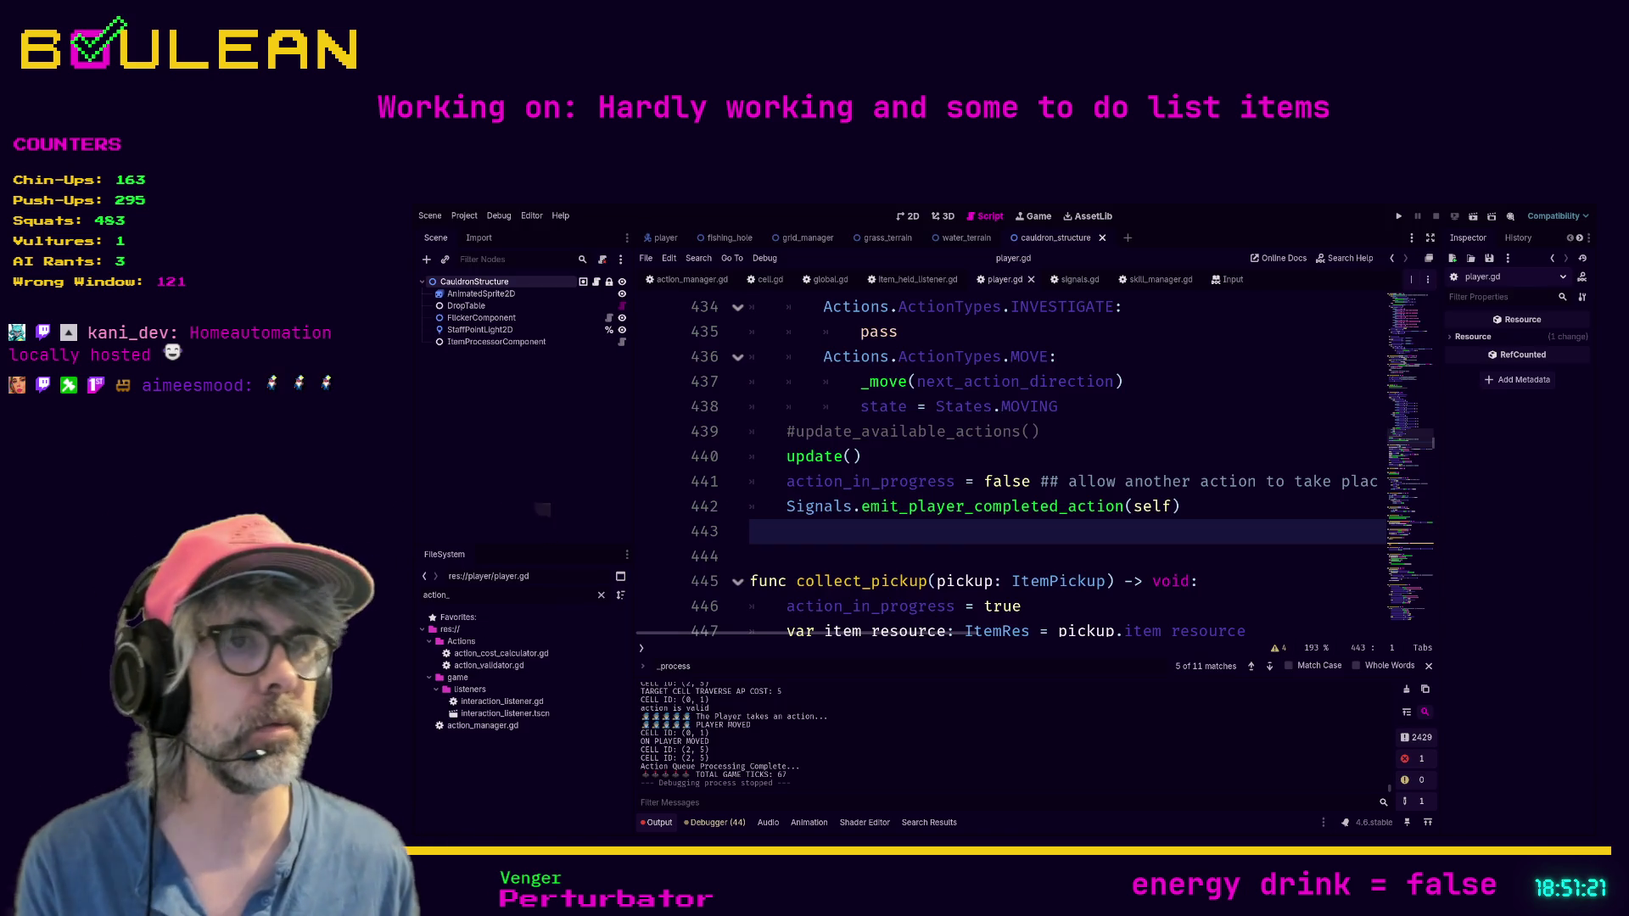
# Step: Review the emit_player_completed_action(self) call on line 442, then run the game with F5
pyautogui.click(906, 552)
pyautogui.click(896, 535)
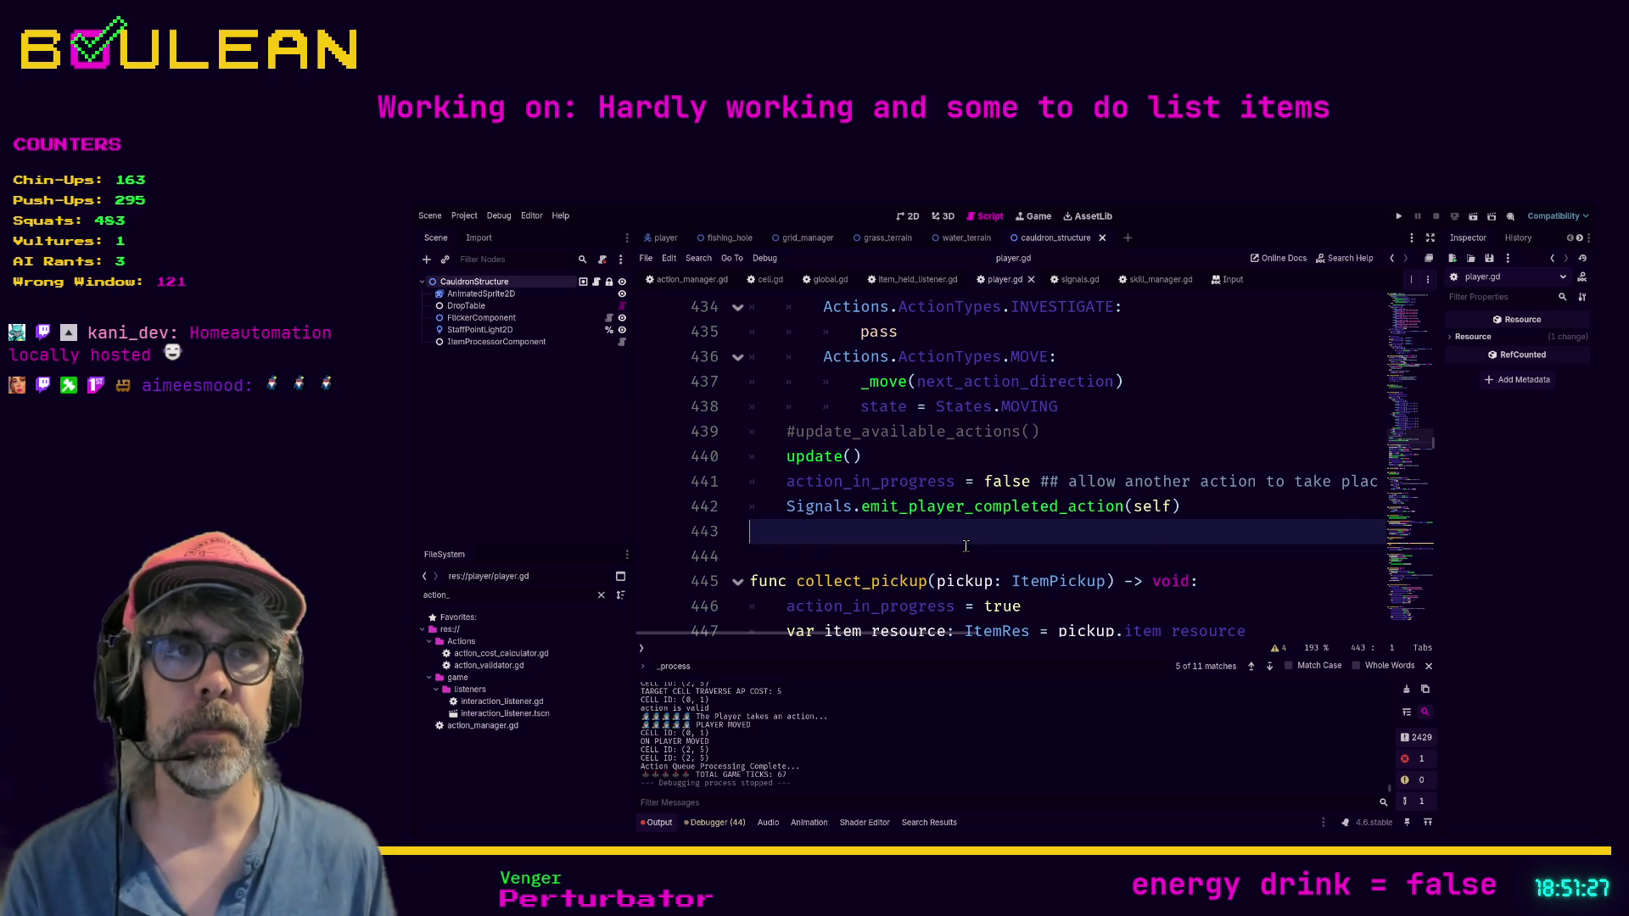
pyautogui.press('Up')
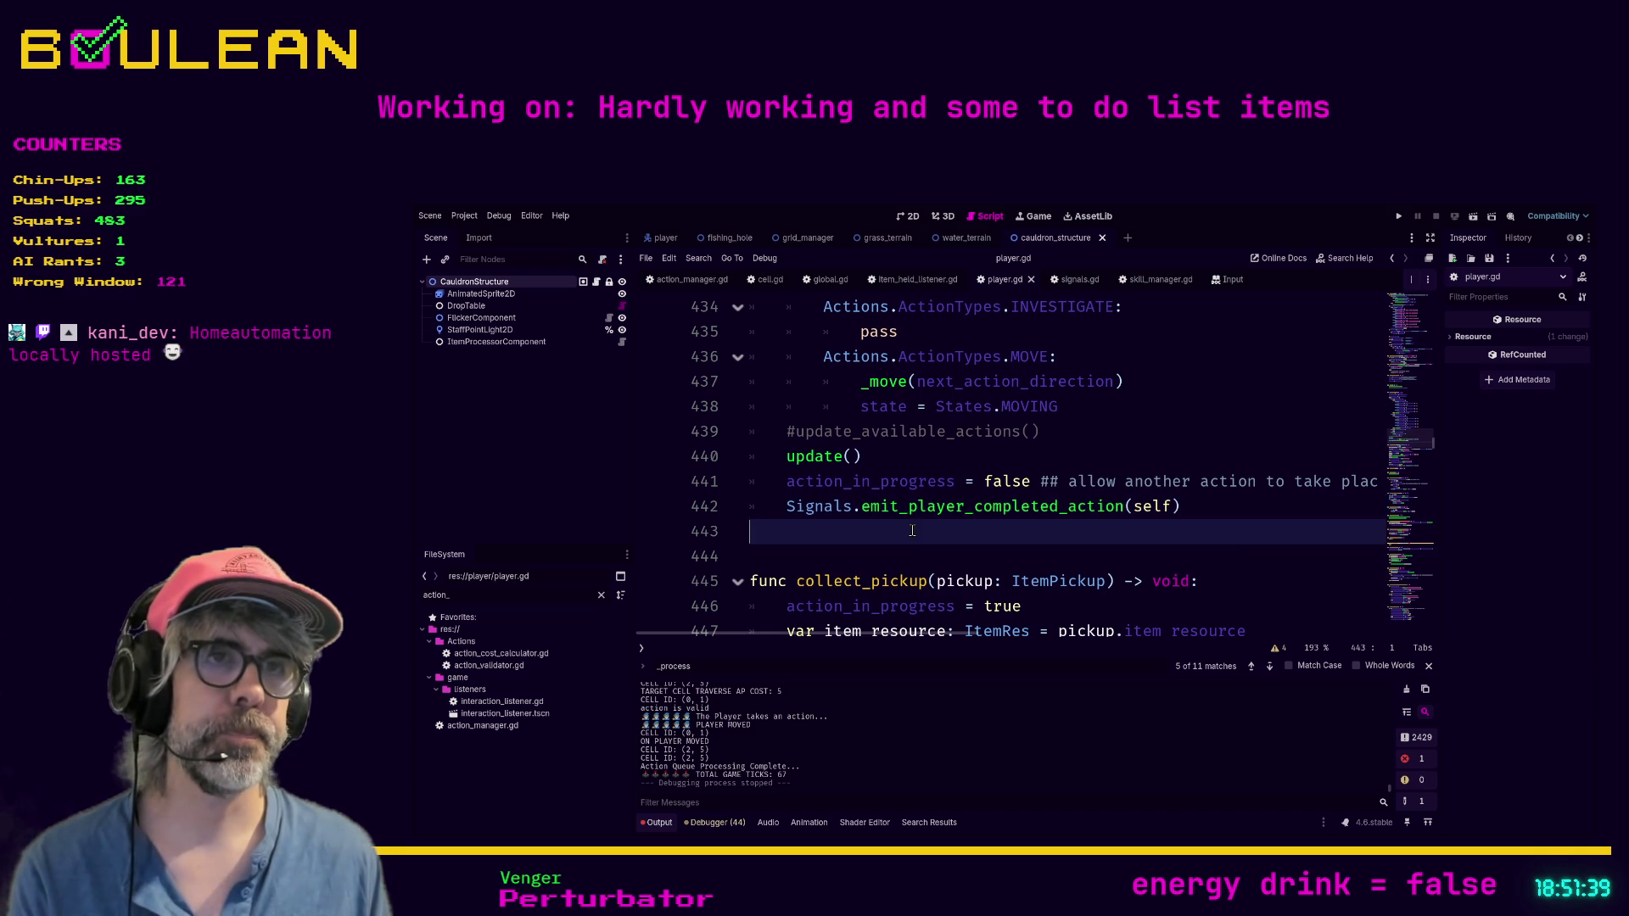
pyautogui.press('End')
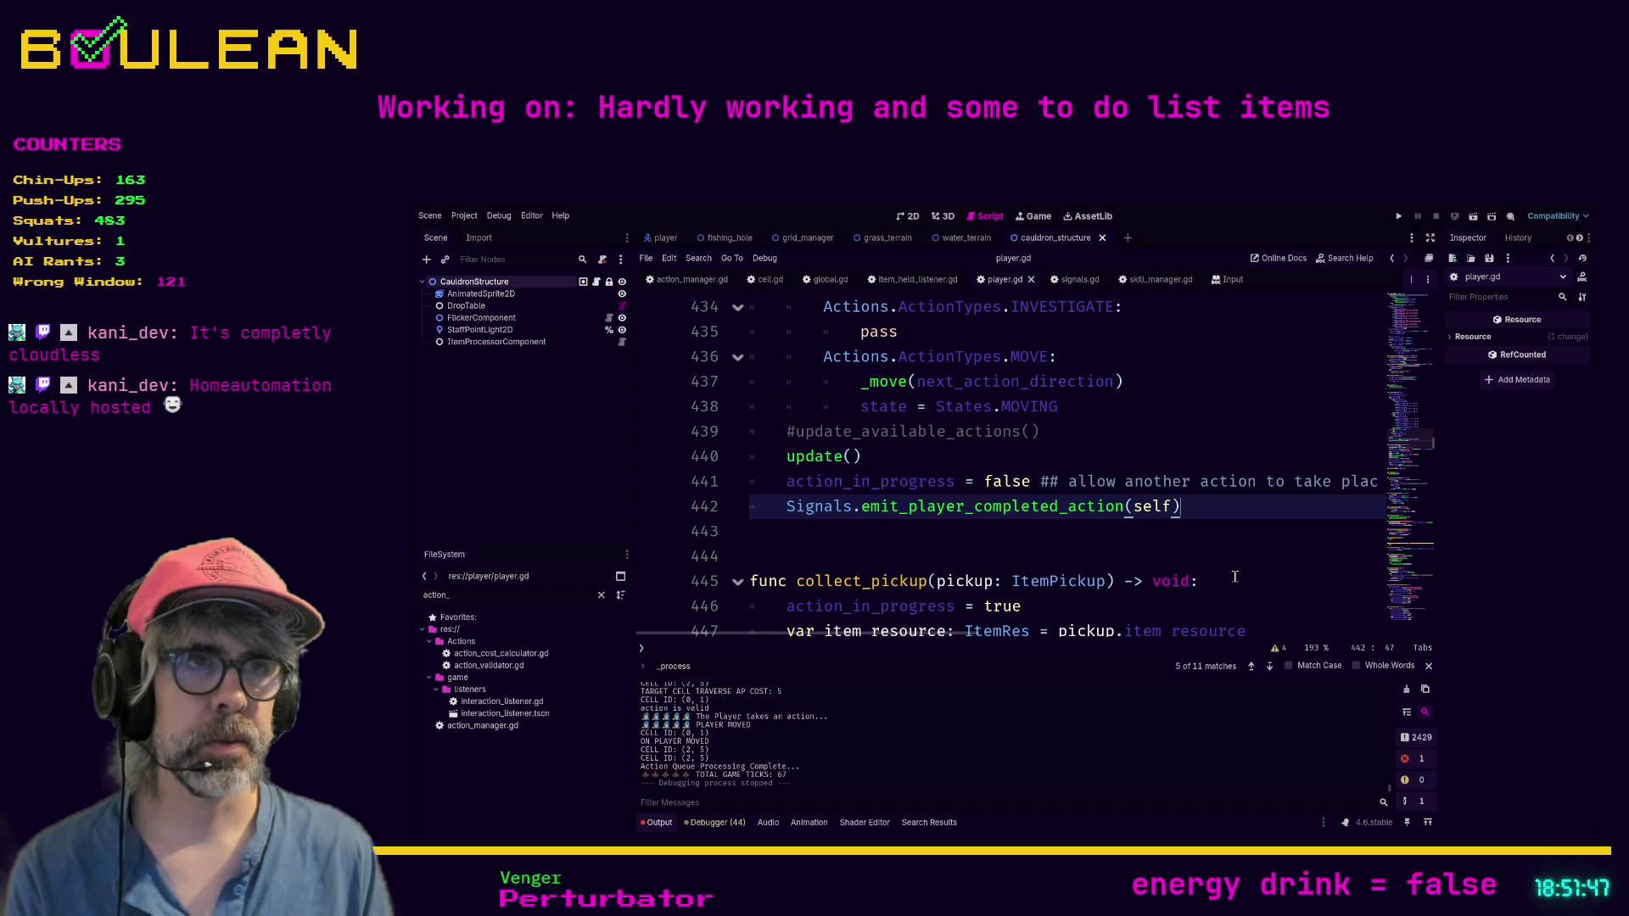
pyautogui.click(998, 544)
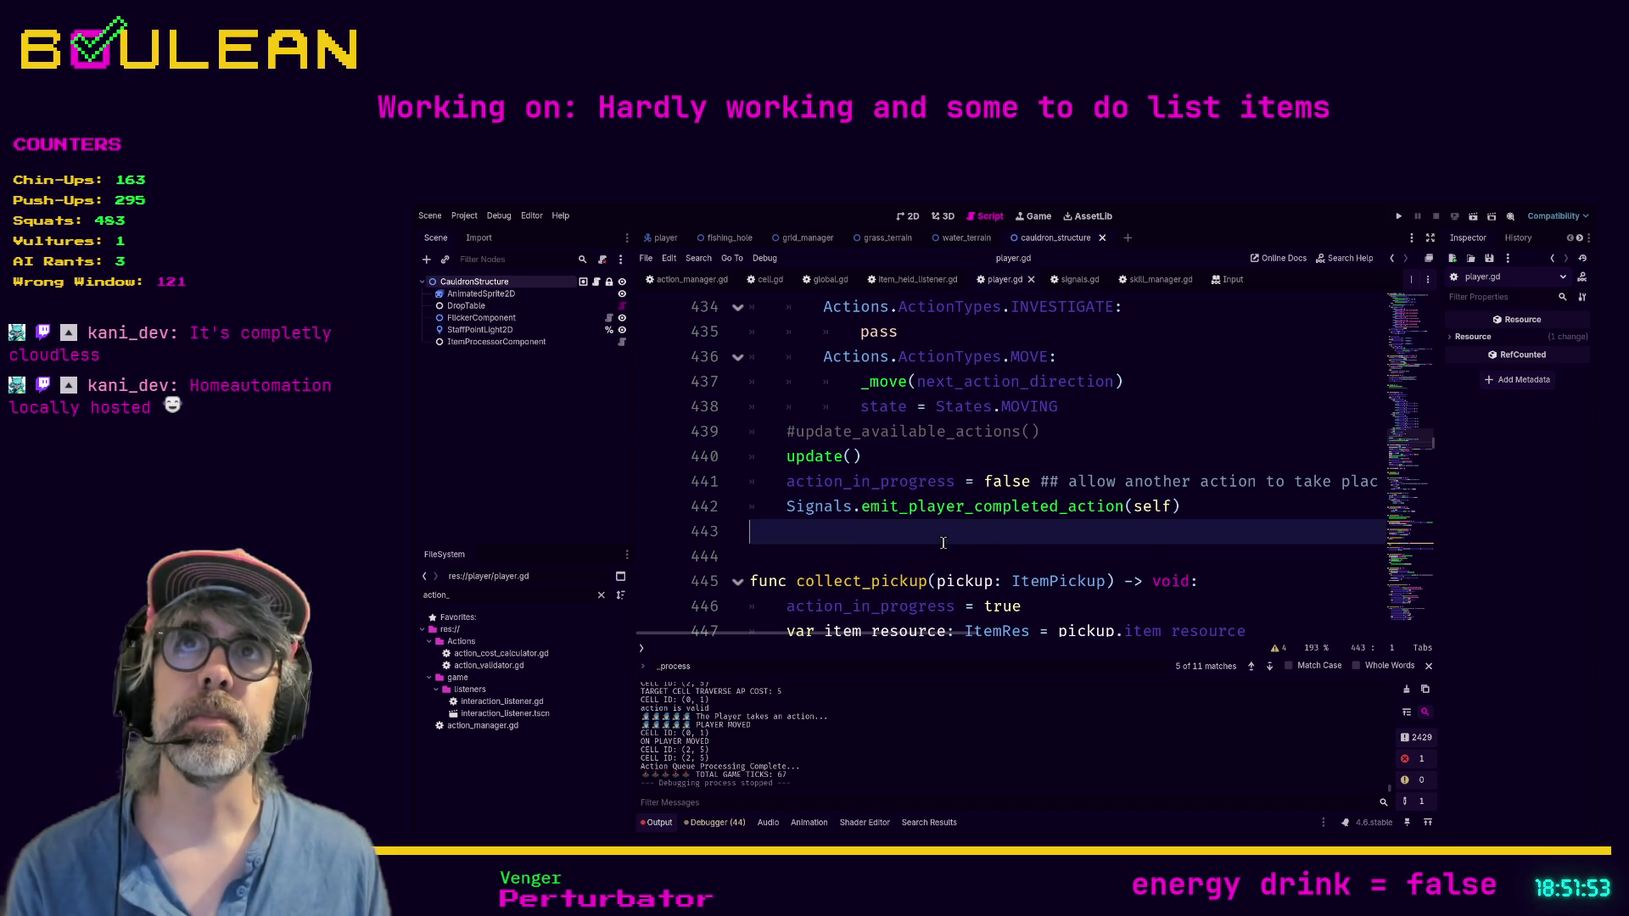
pyautogui.click(878, 553)
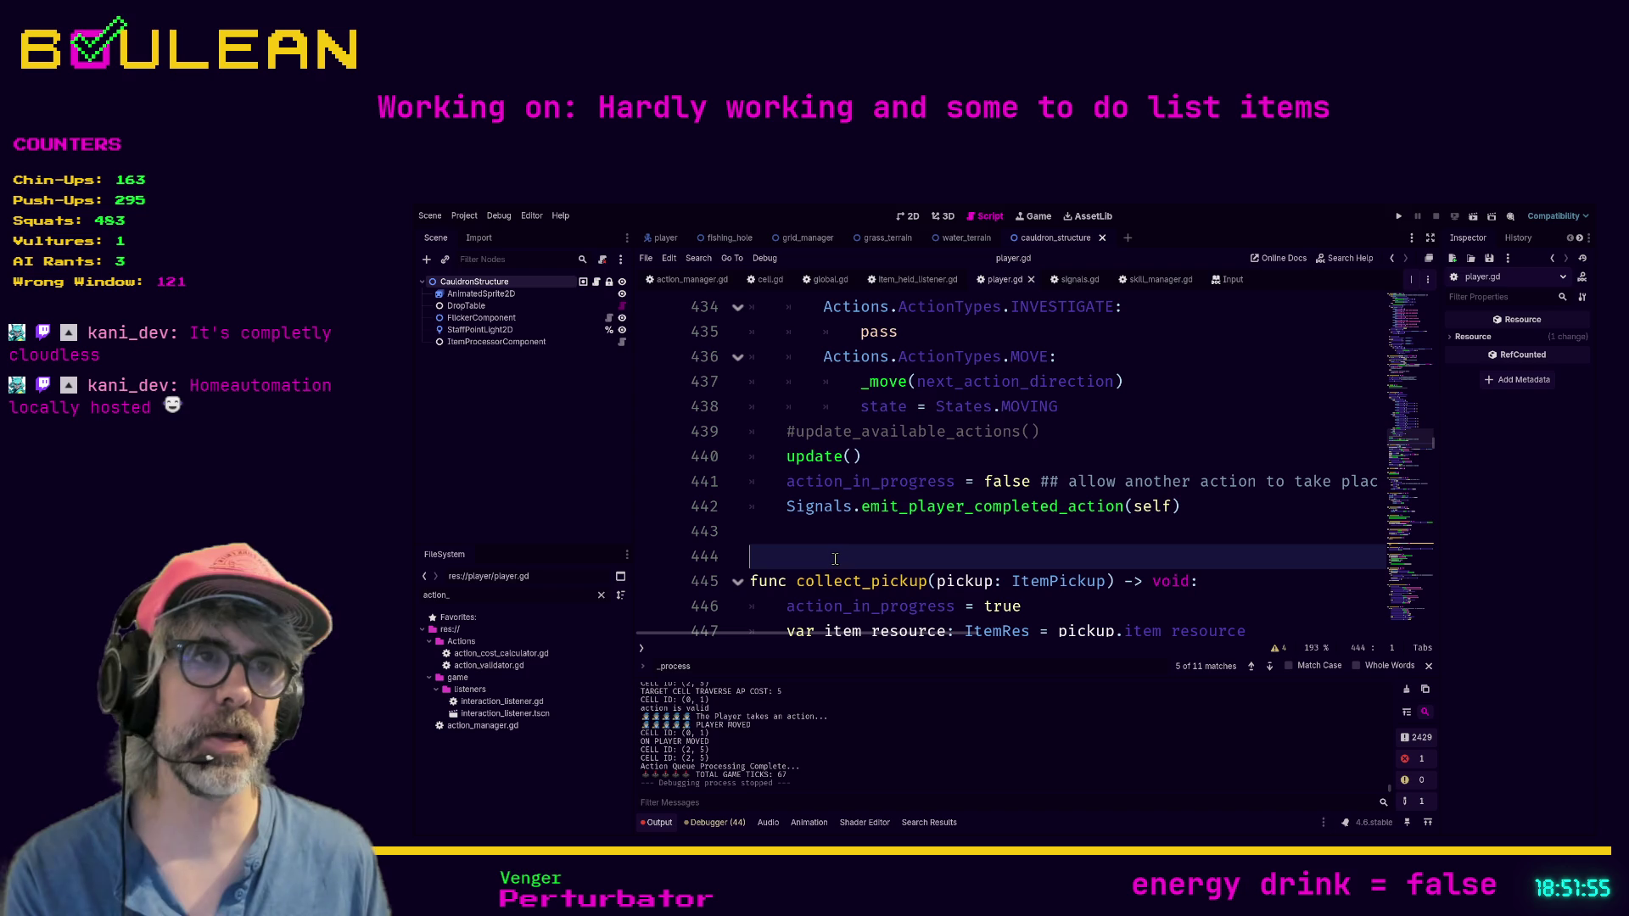
pyautogui.press('F5')
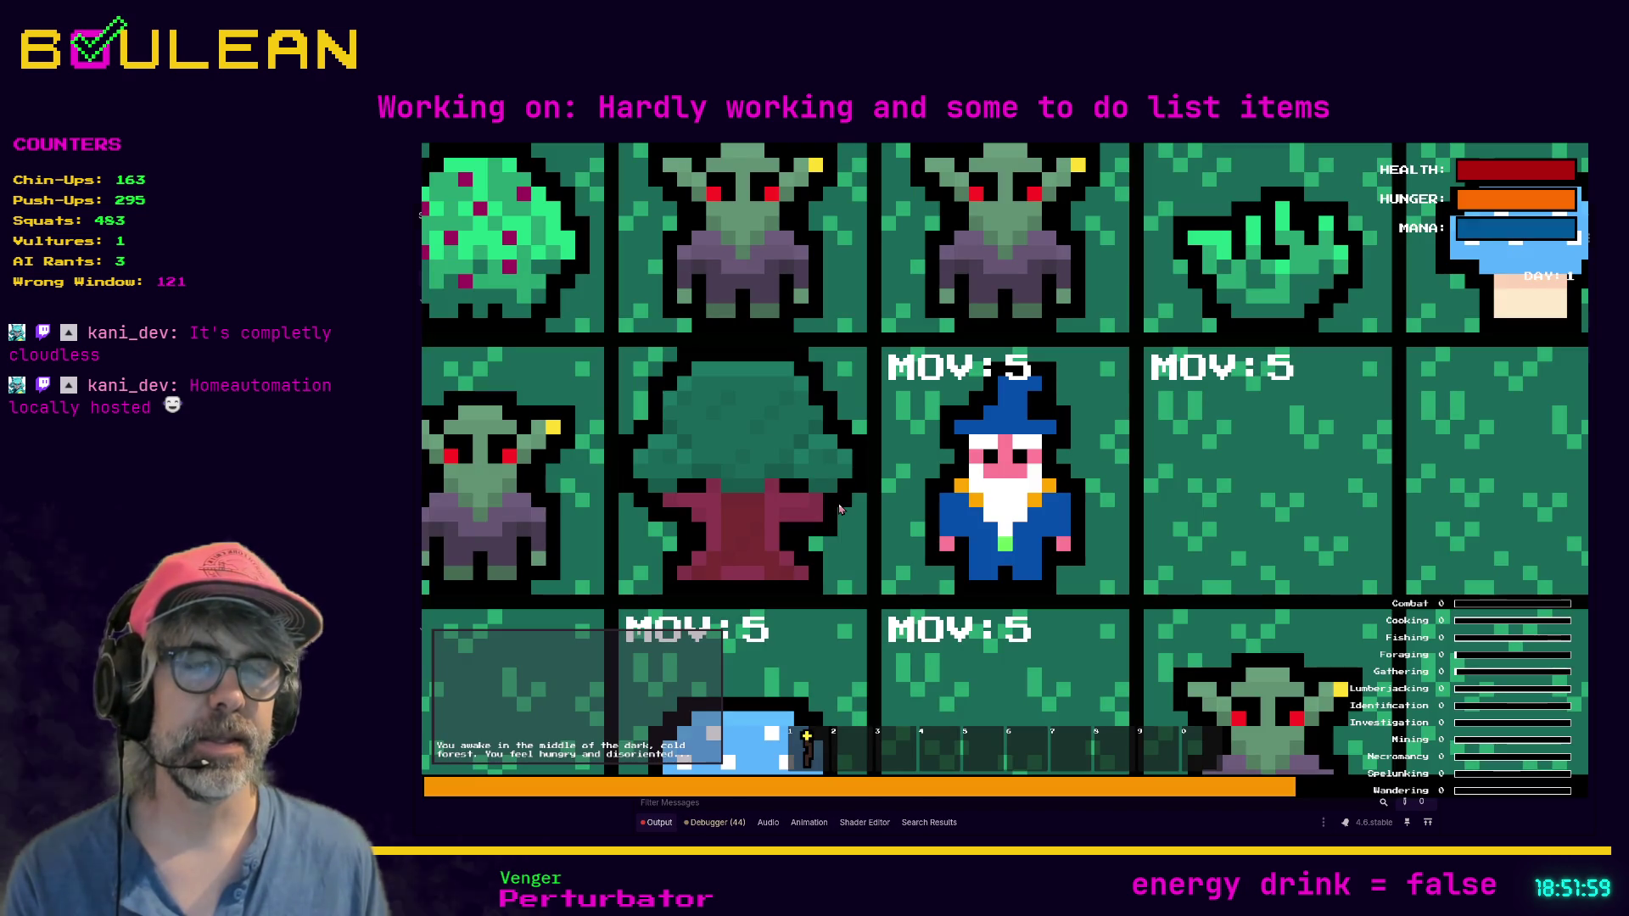
# Step: Zoom out over the game board, then stop the test run with F8
pyautogui.scroll(-2, 959, 515)
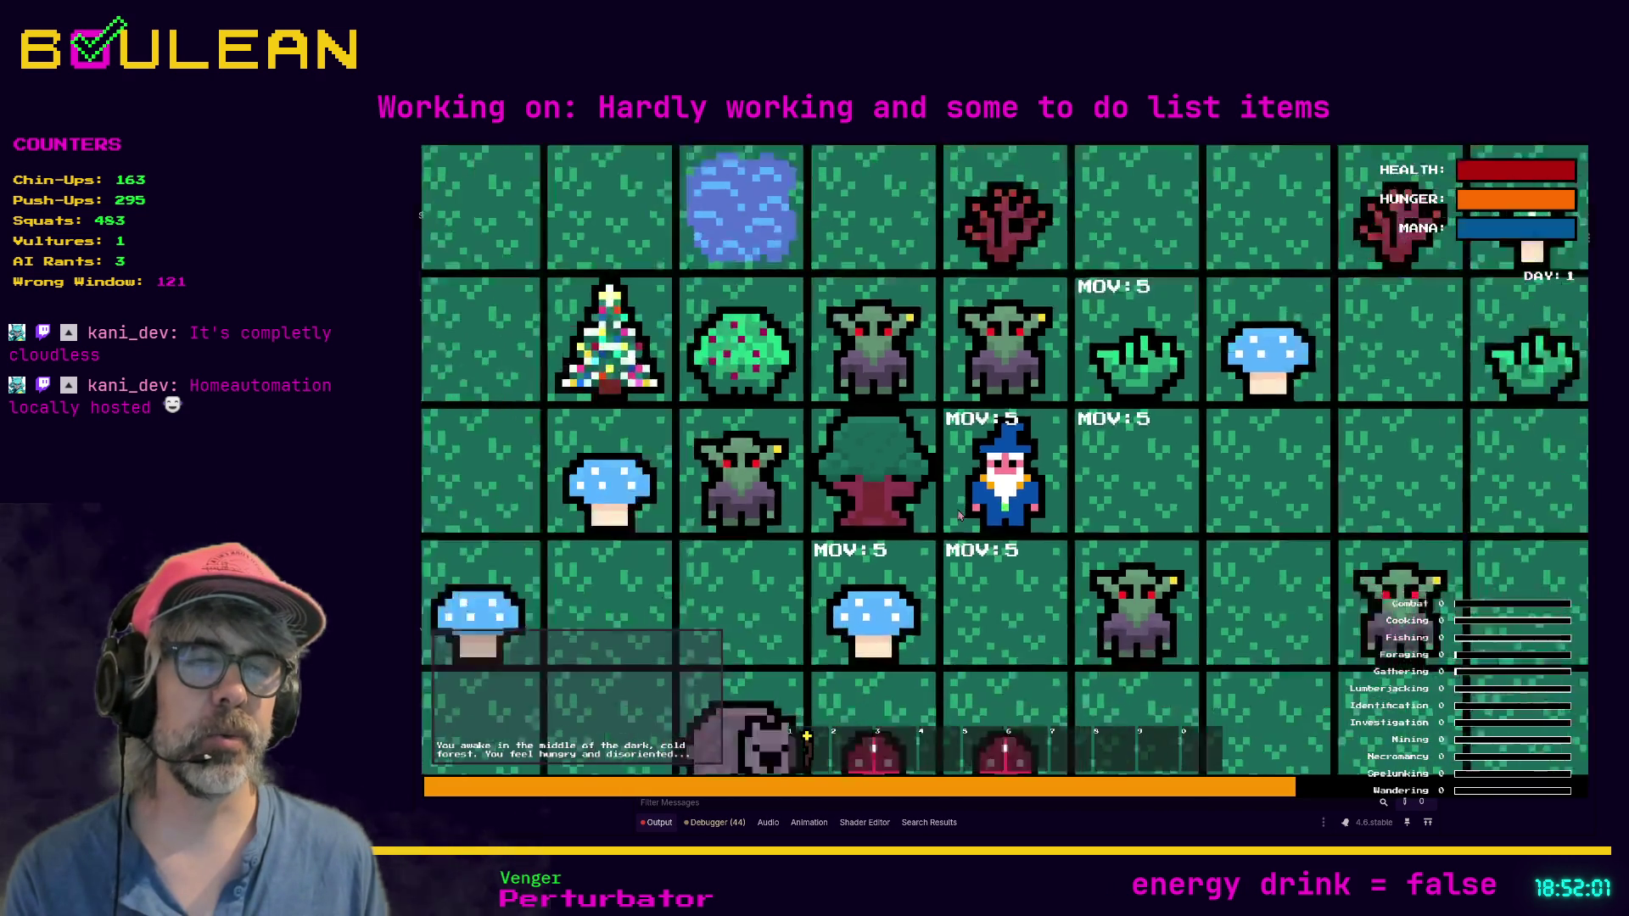
pyautogui.scroll(-3, 959, 515)
pyautogui.press('F8')
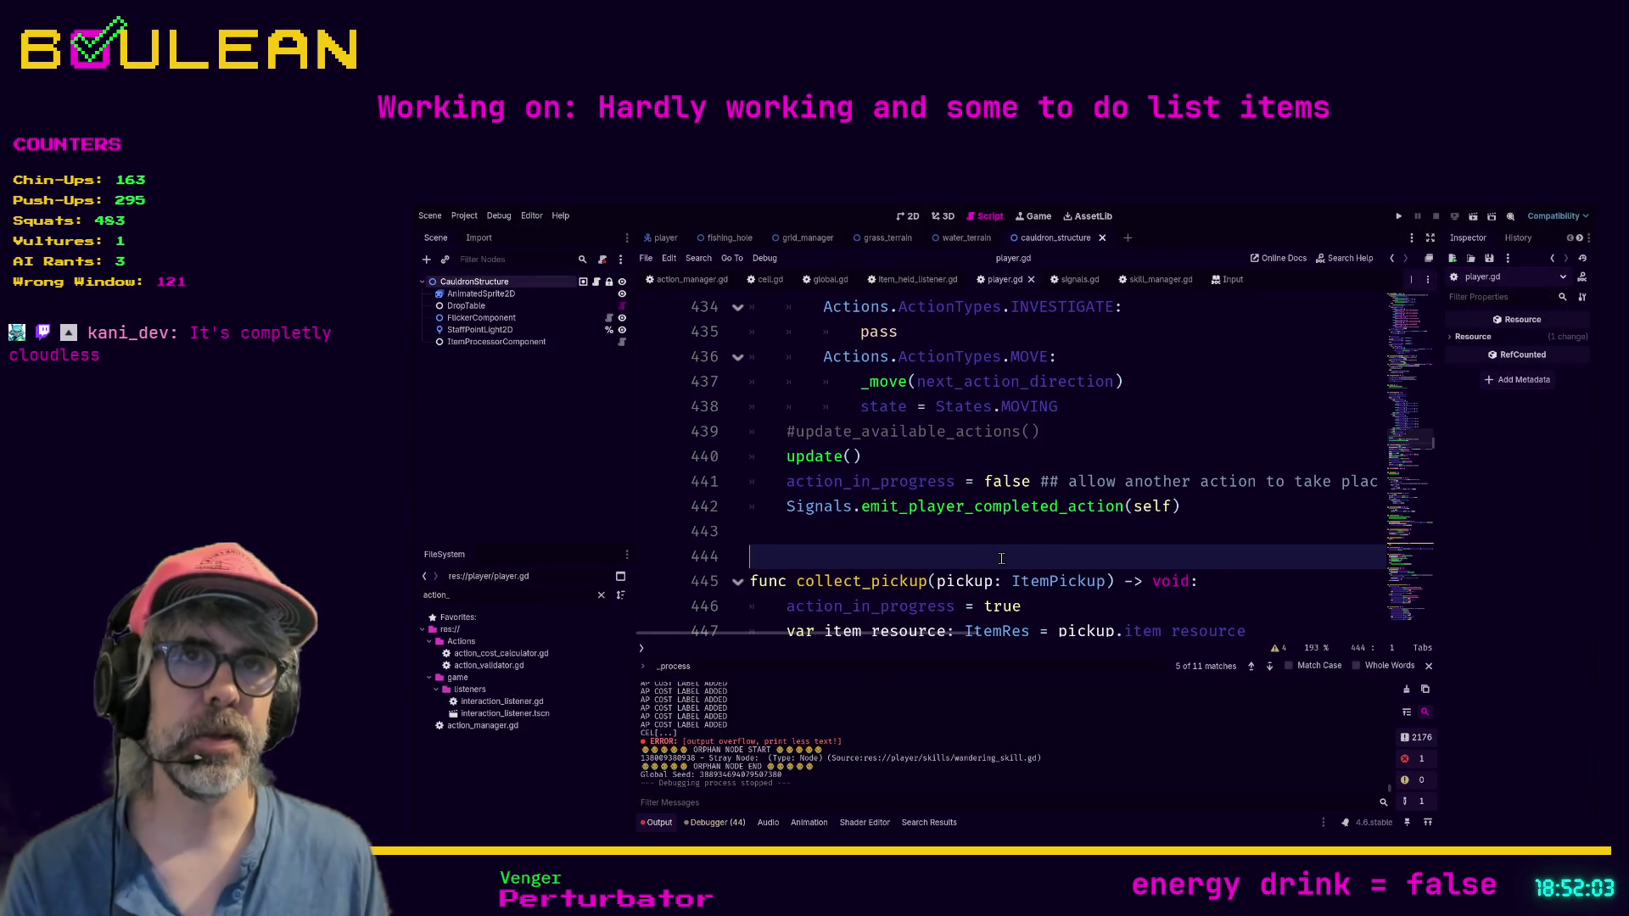
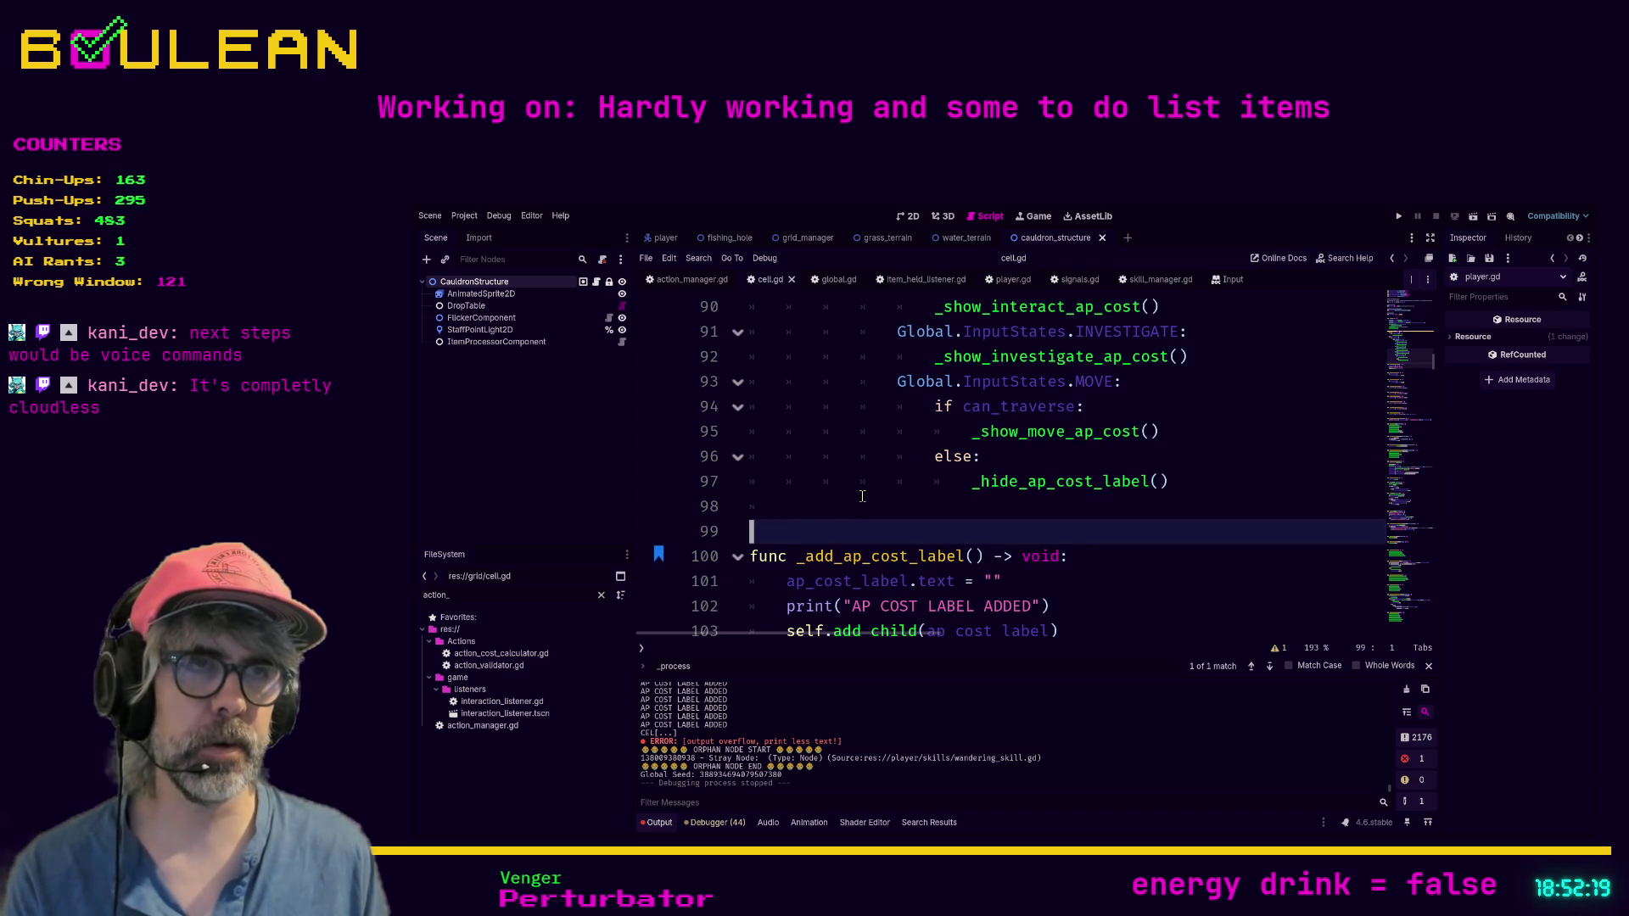
# Step: Add Signals.player_completed_action.connect(_on_player_completed_action) as a new line in cell.gd's _ready()
pyautogui.scroll(8, 862, 495)
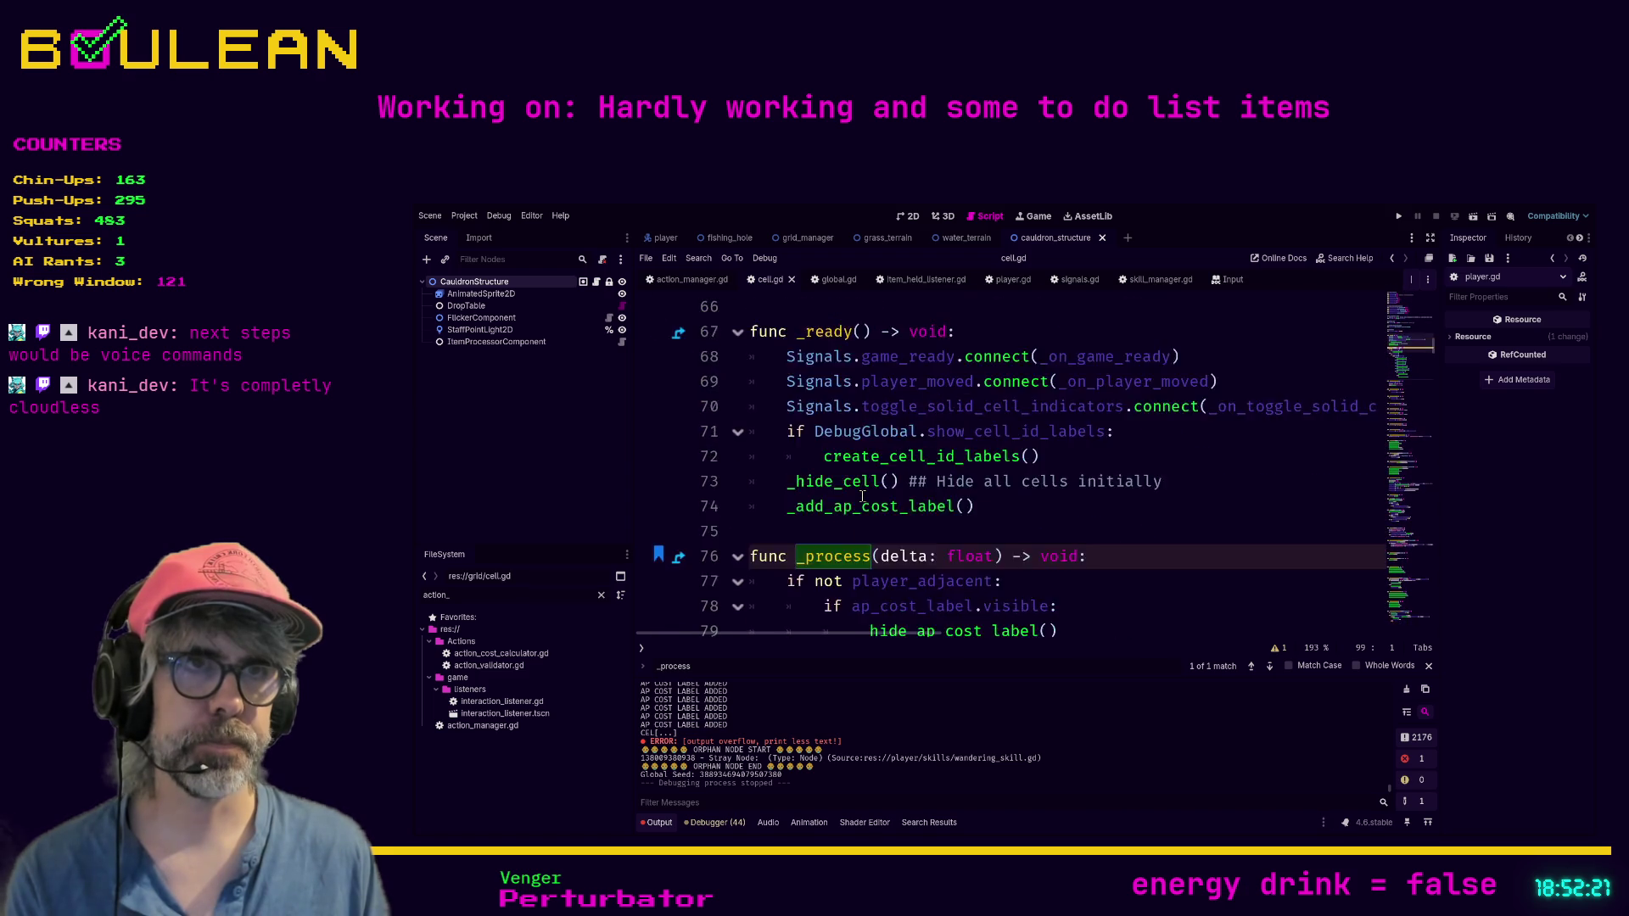
pyautogui.scroll(4, 862, 496)
pyautogui.scroll(-4, 862, 496)
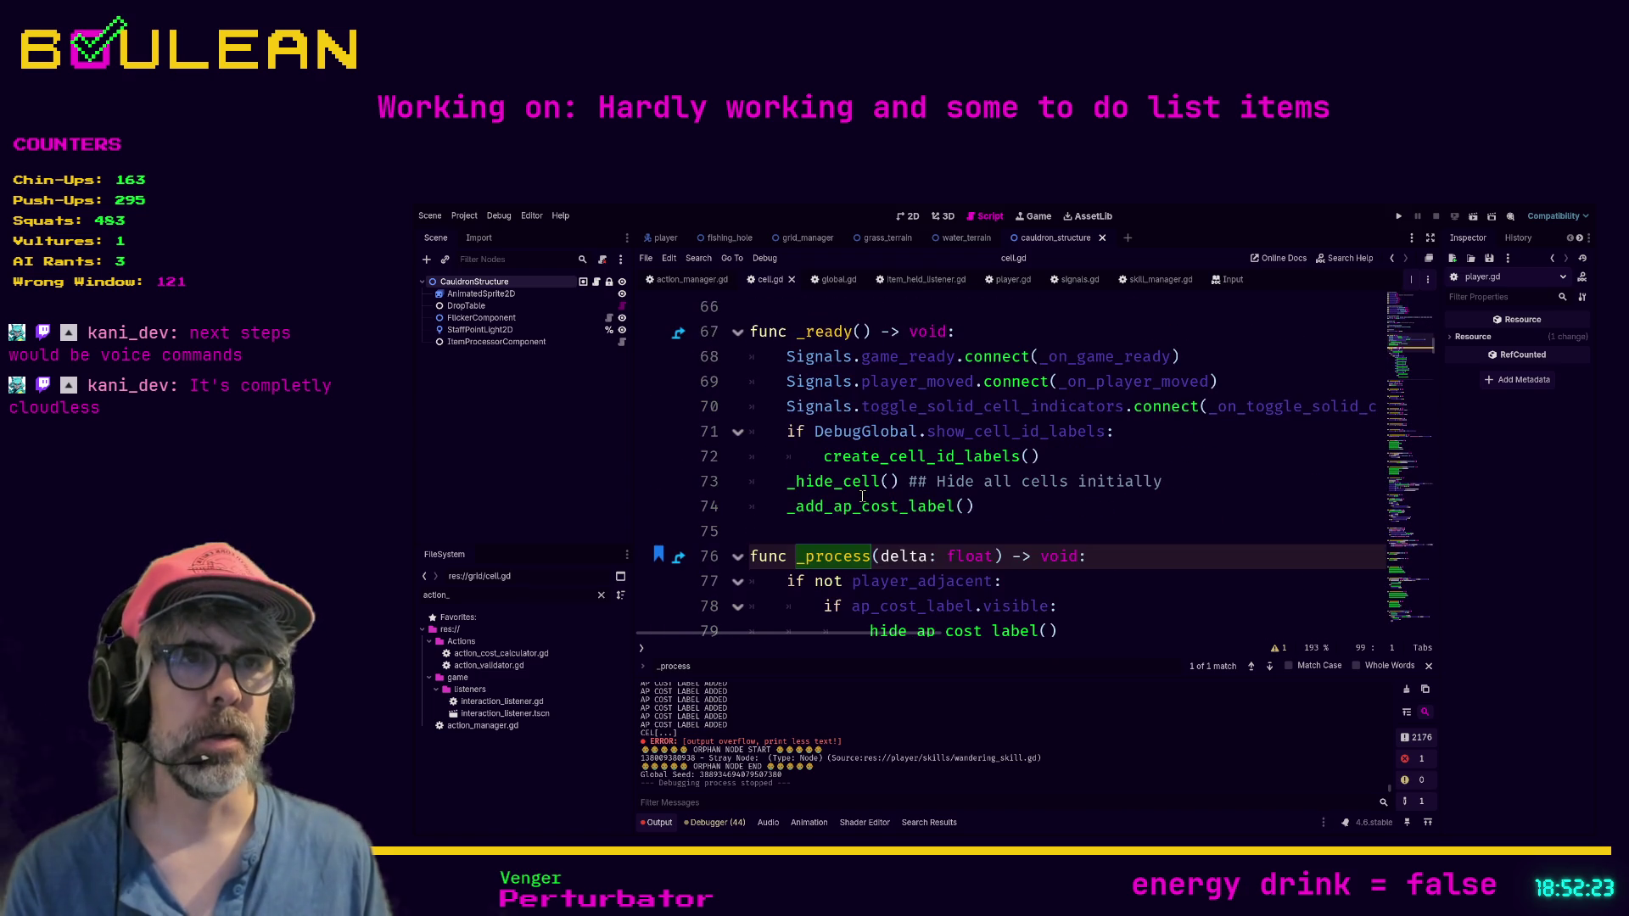
pyautogui.click(780, 398)
pyautogui.press('Down')
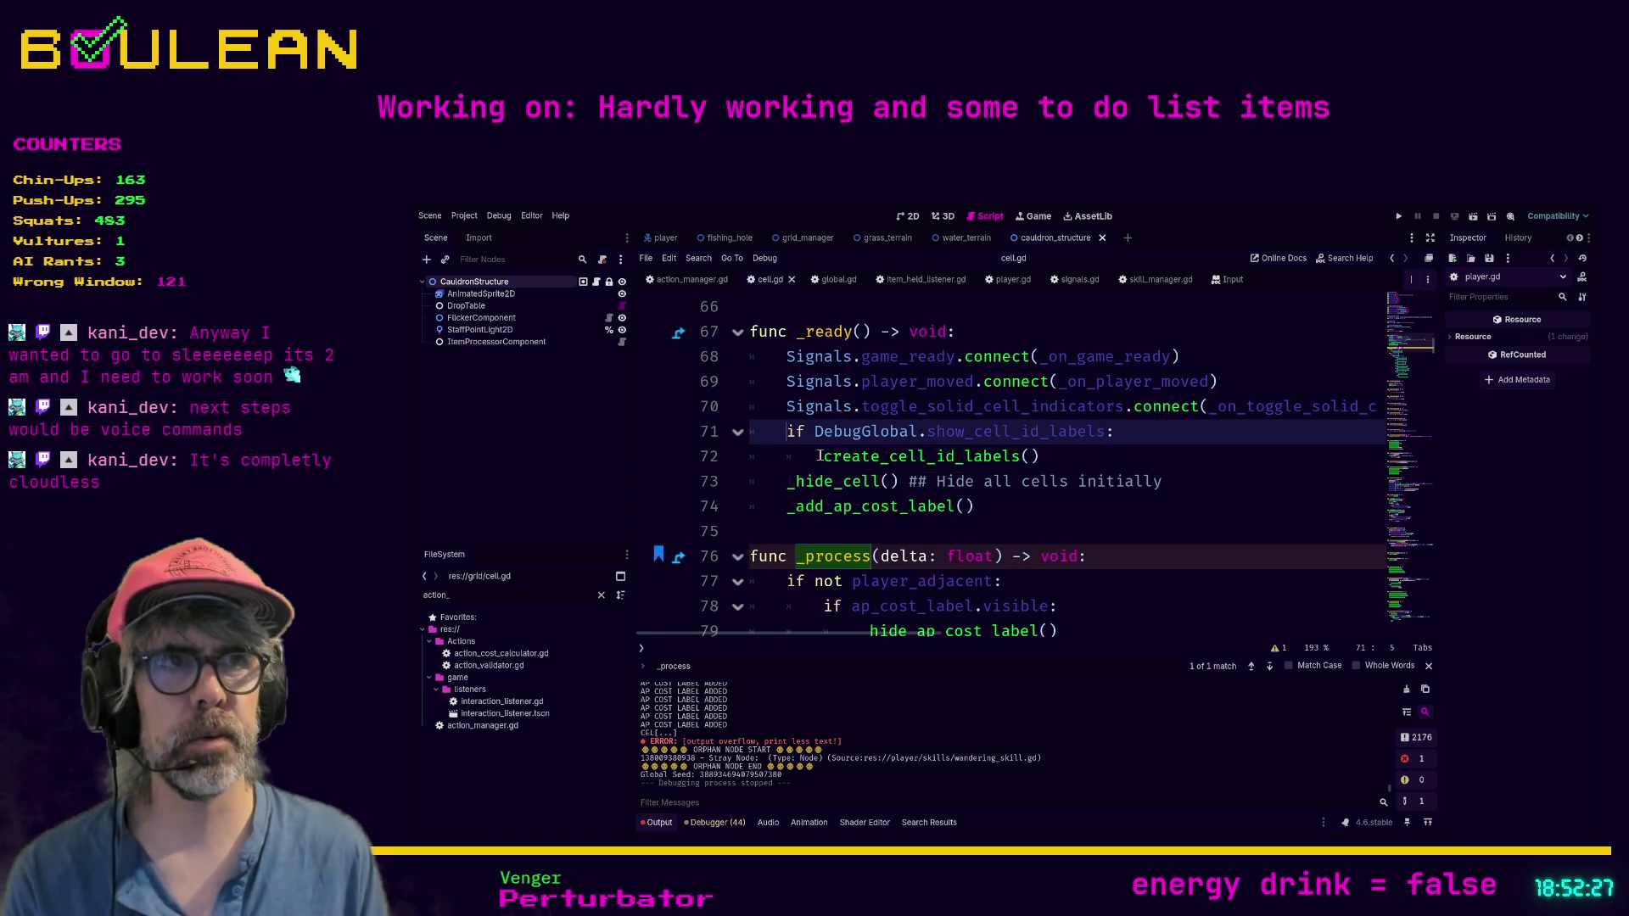
pyautogui.press('Up')
pyautogui.hotkey('ctrl', 'shift', 'Return')
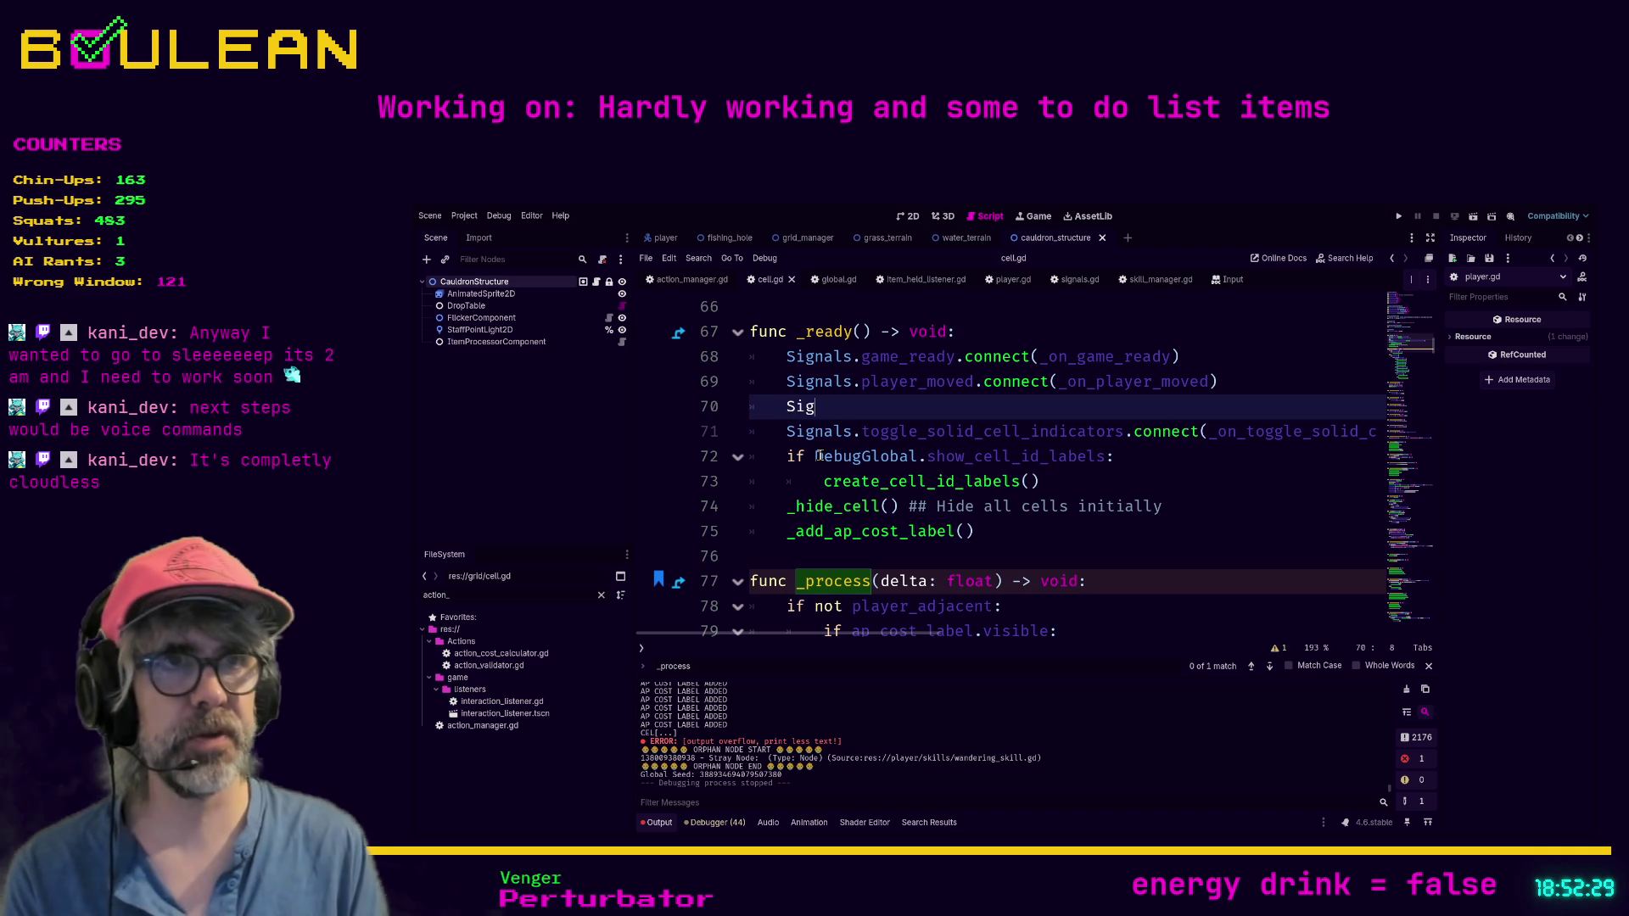
pyautogui.write('nals.pl')
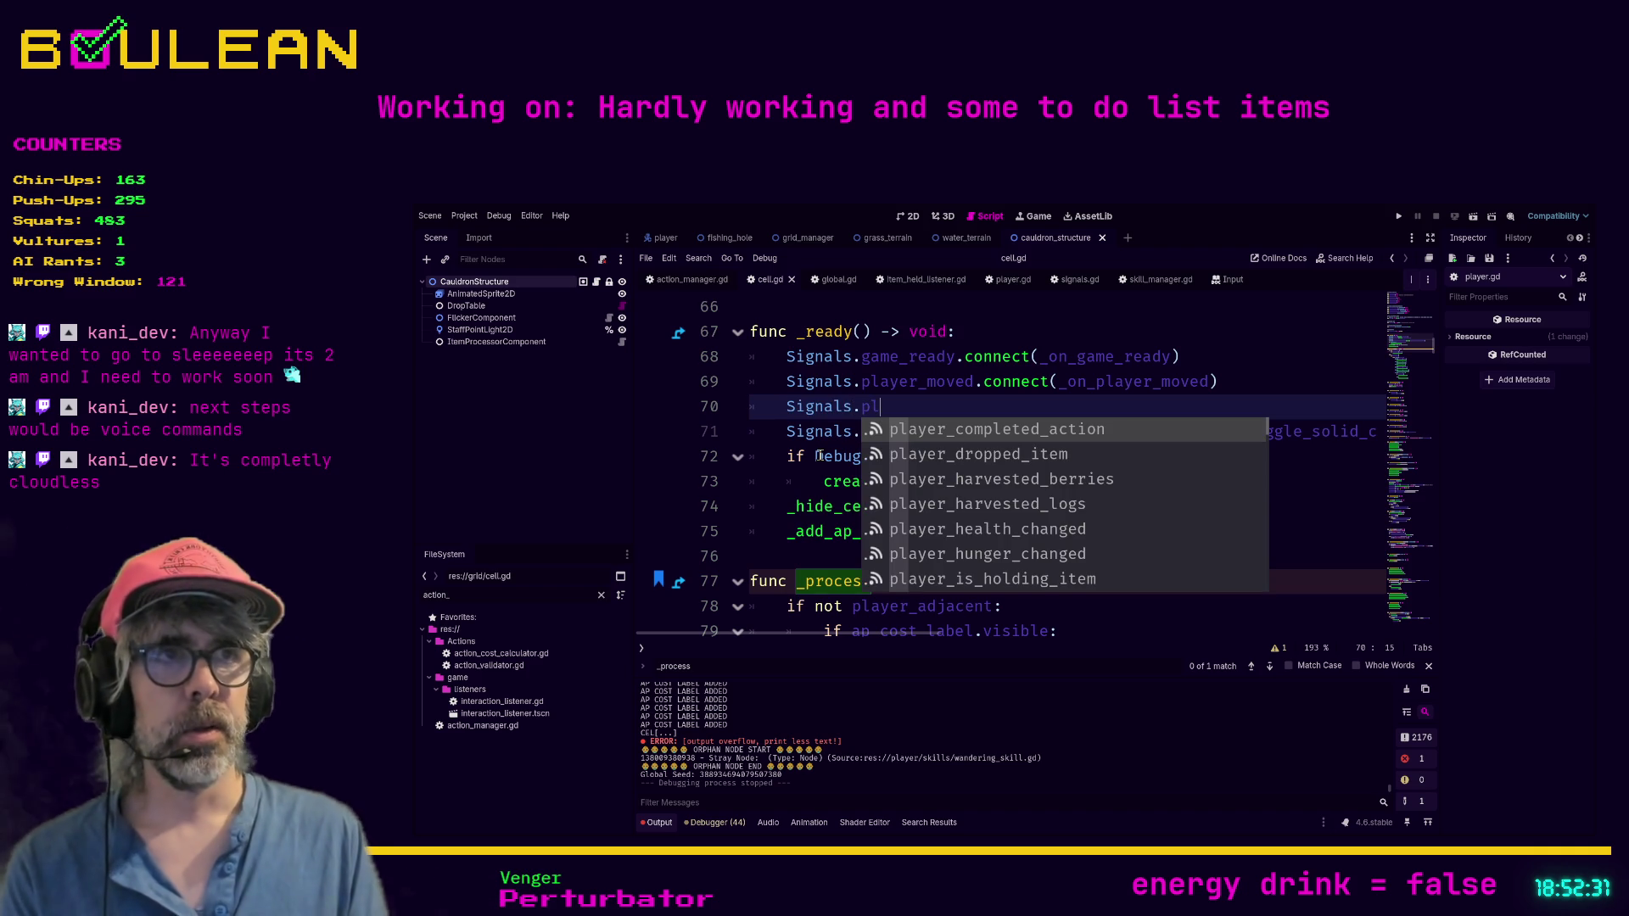
pyautogui.press('Return')
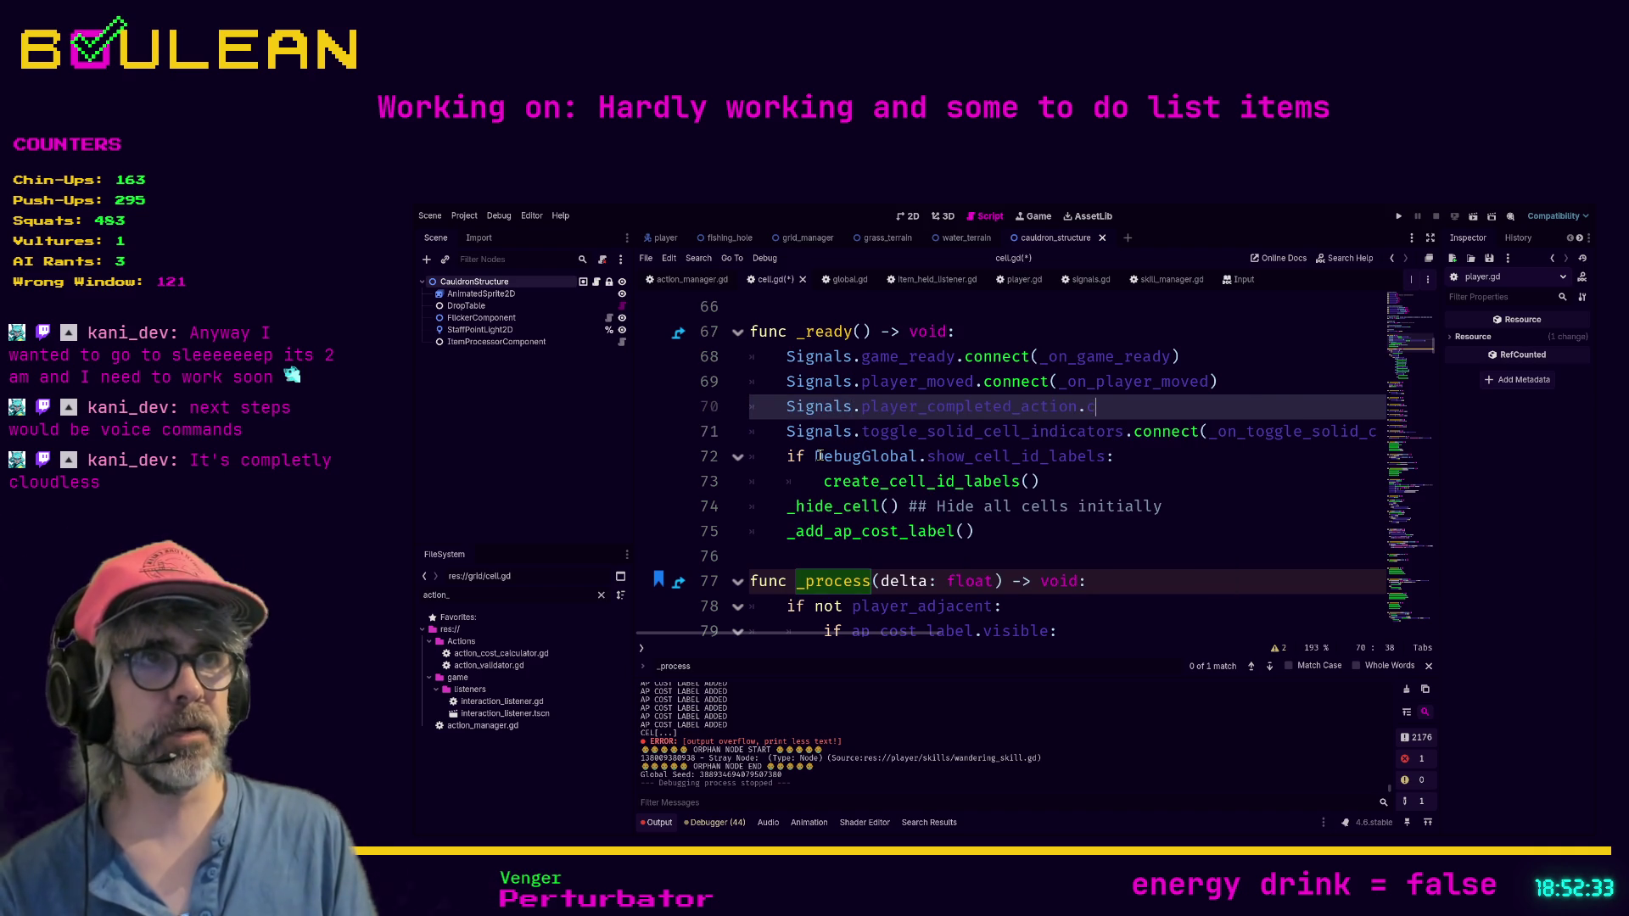
pyautogui.write('onnect')
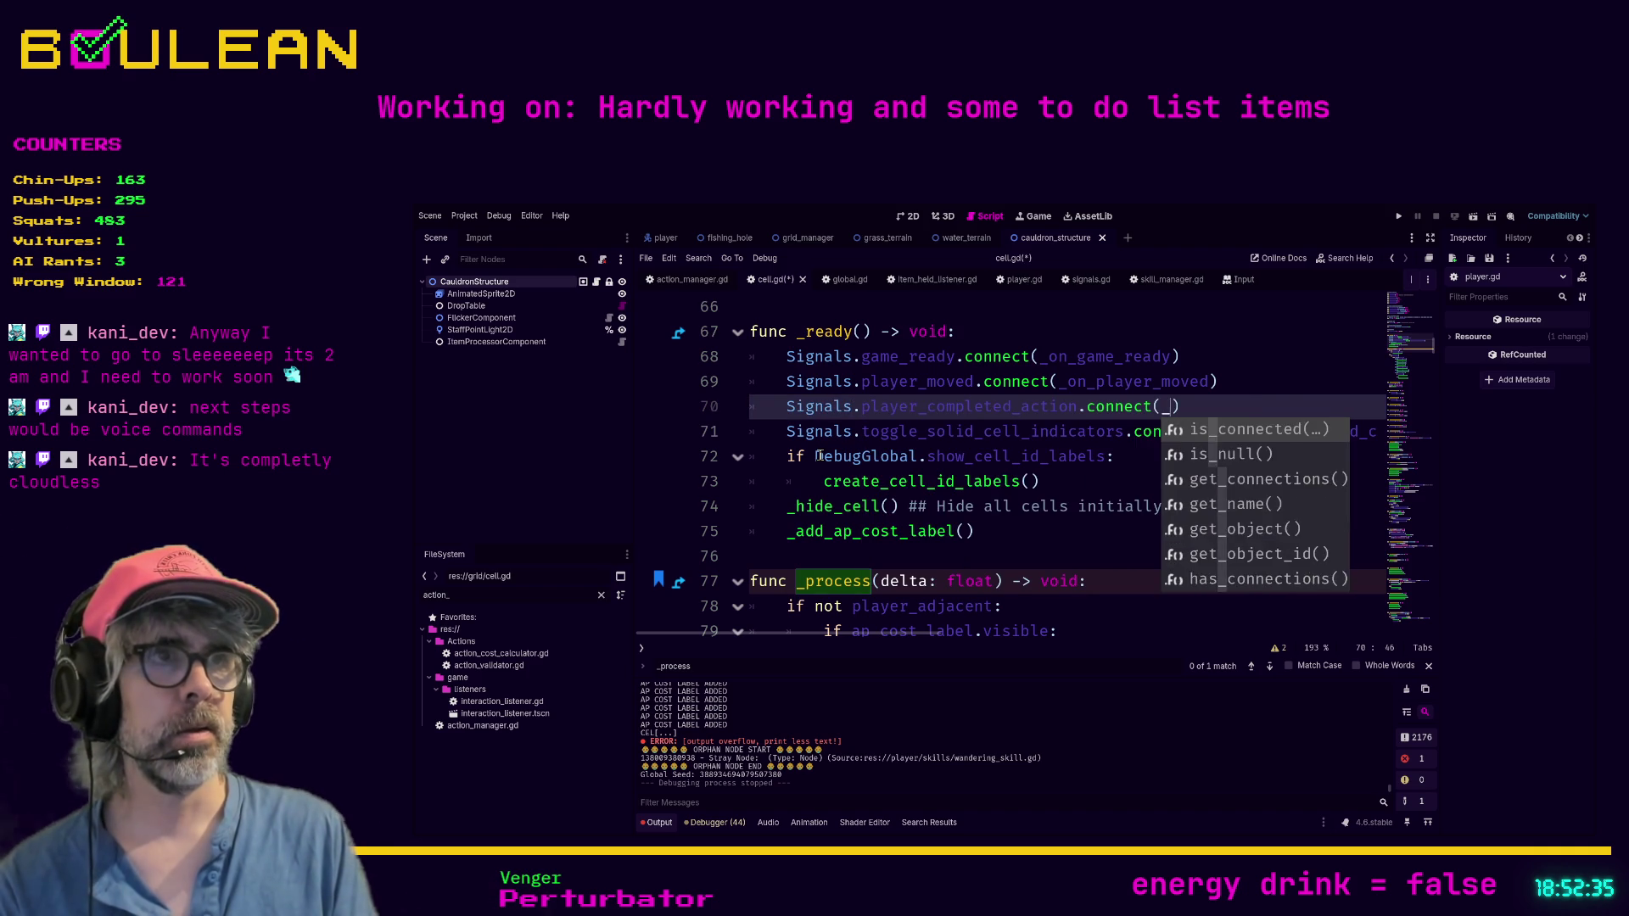
pyautogui.write('(_on_pla')
pyautogui.write('yer_COMPL')
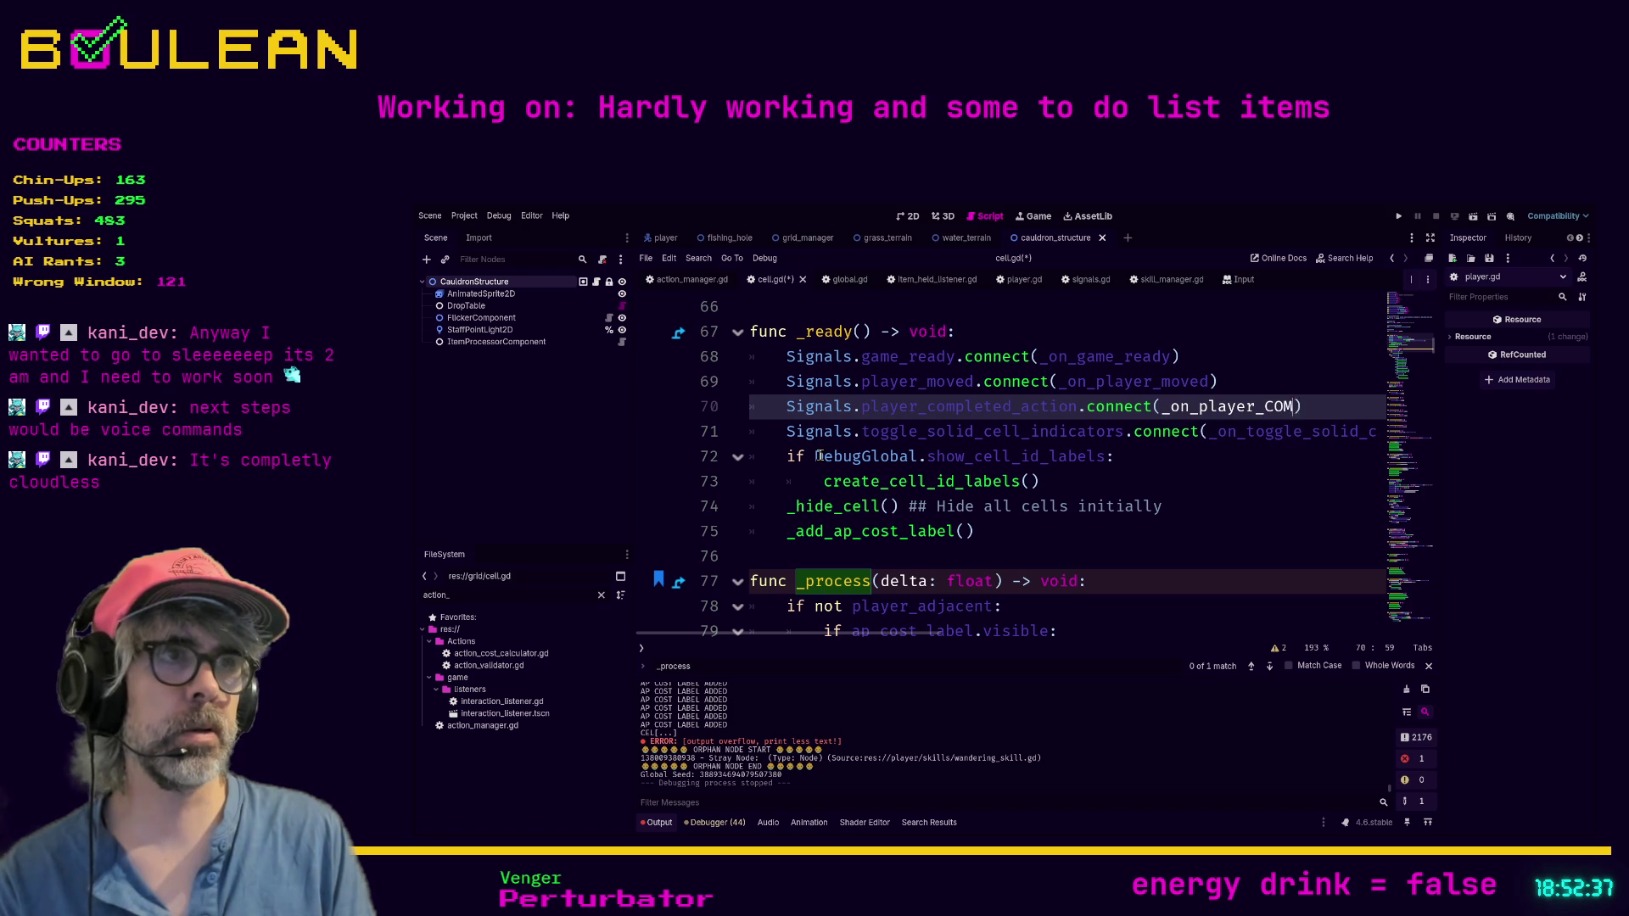
pyautogui.press('BackSpace')
pyautogui.press('BackSpace')
pyautogui.press('BackSpace')
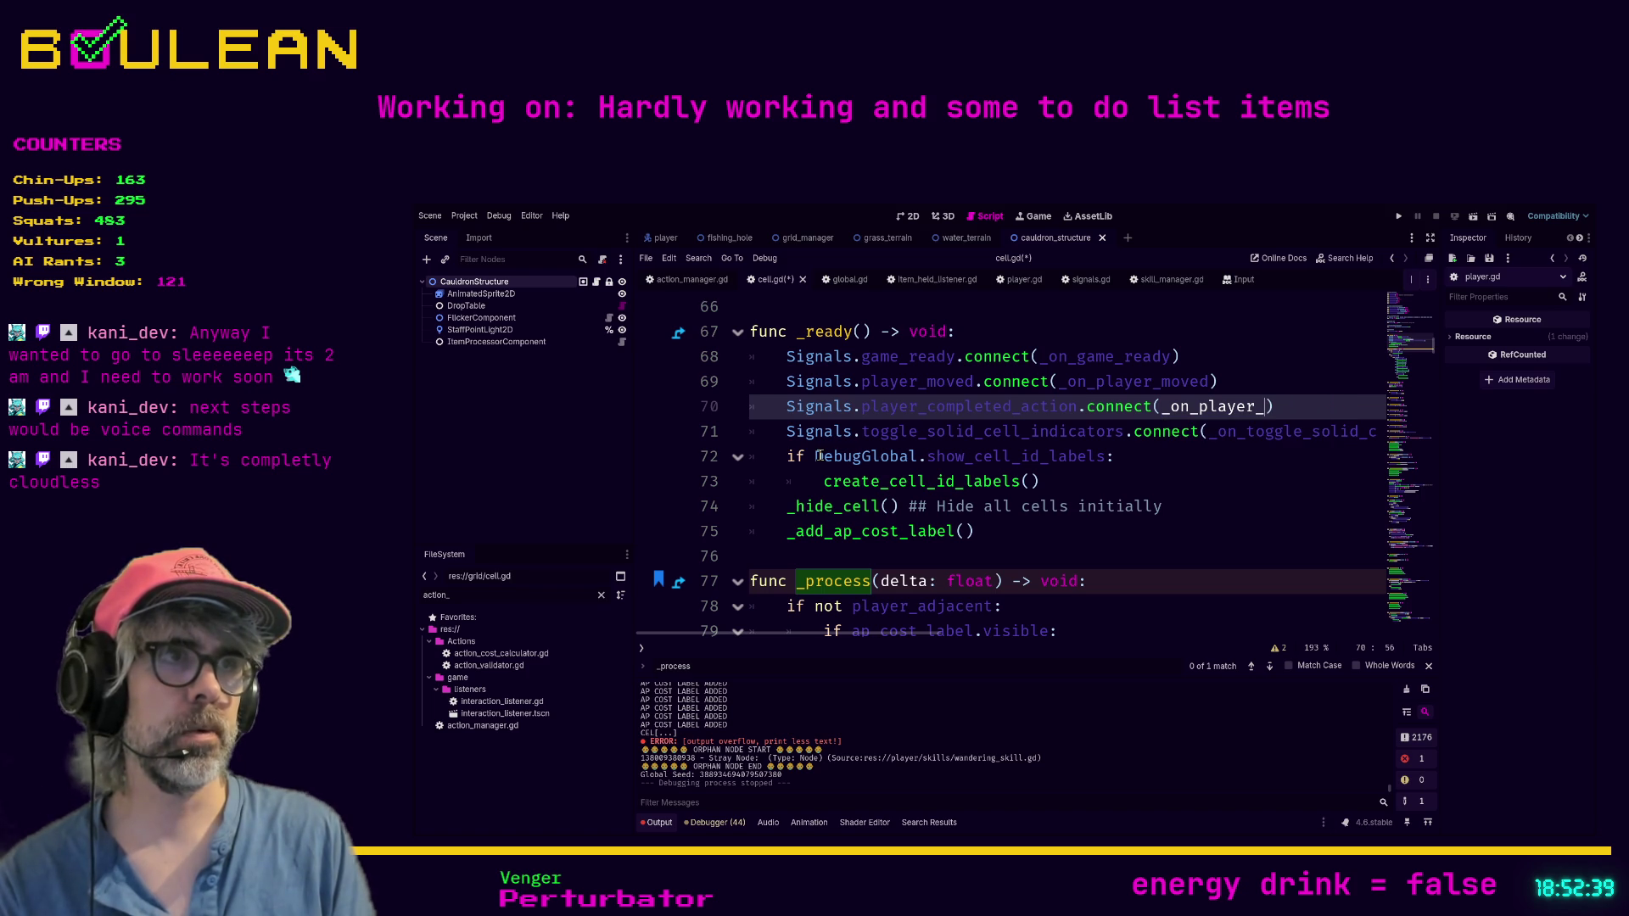
pyautogui.write('completed_ac')
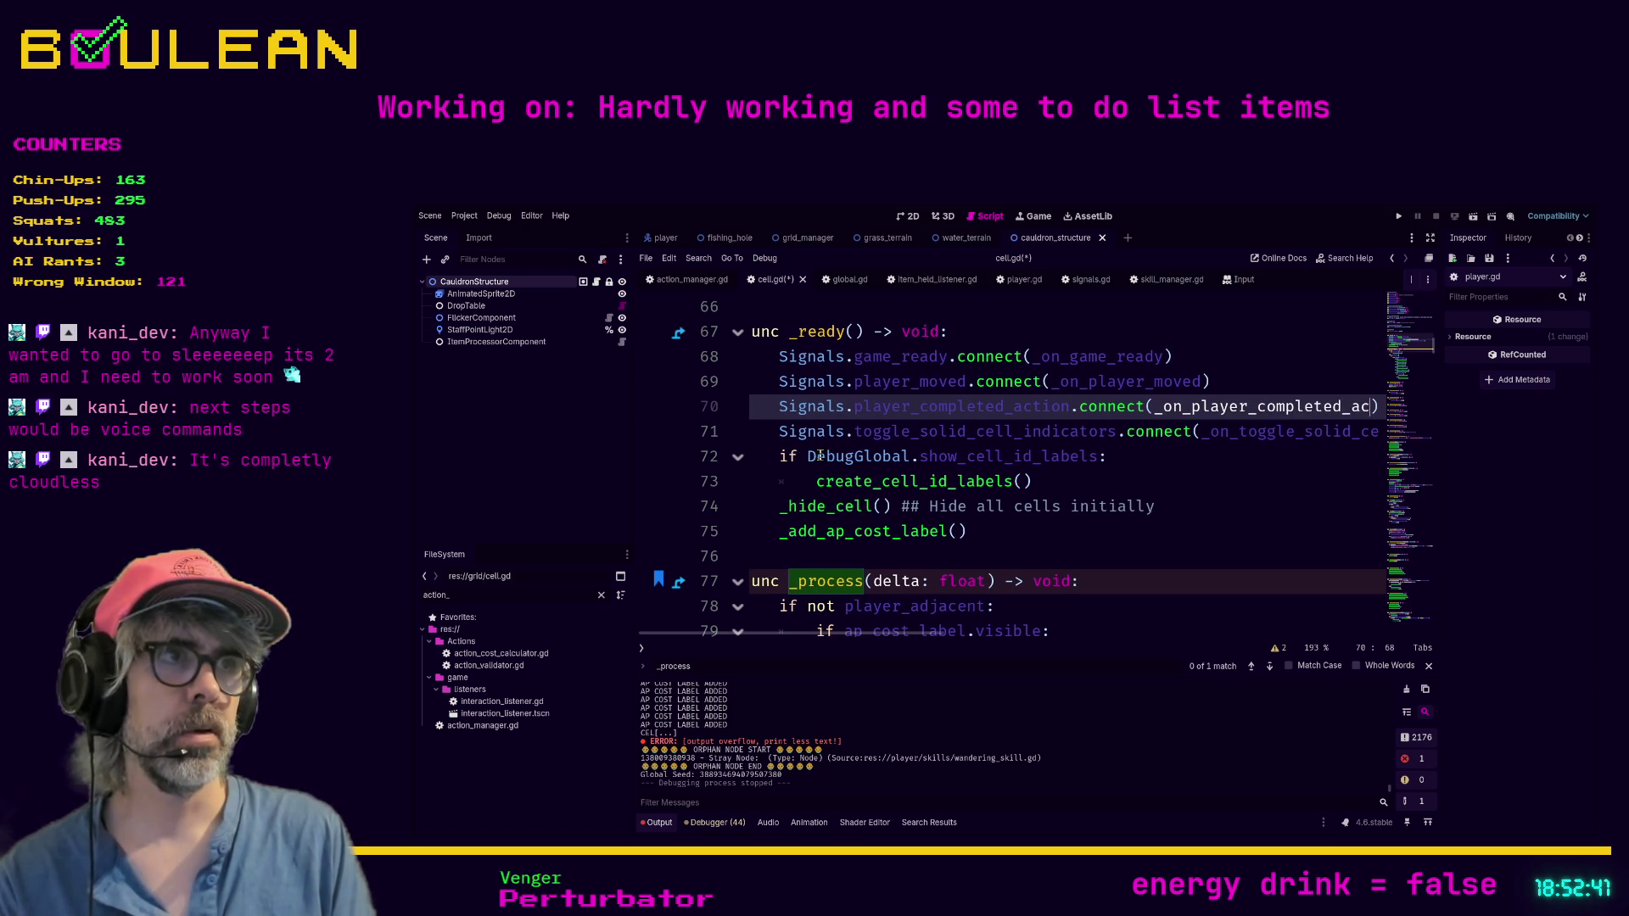
pyautogui.write('tion')
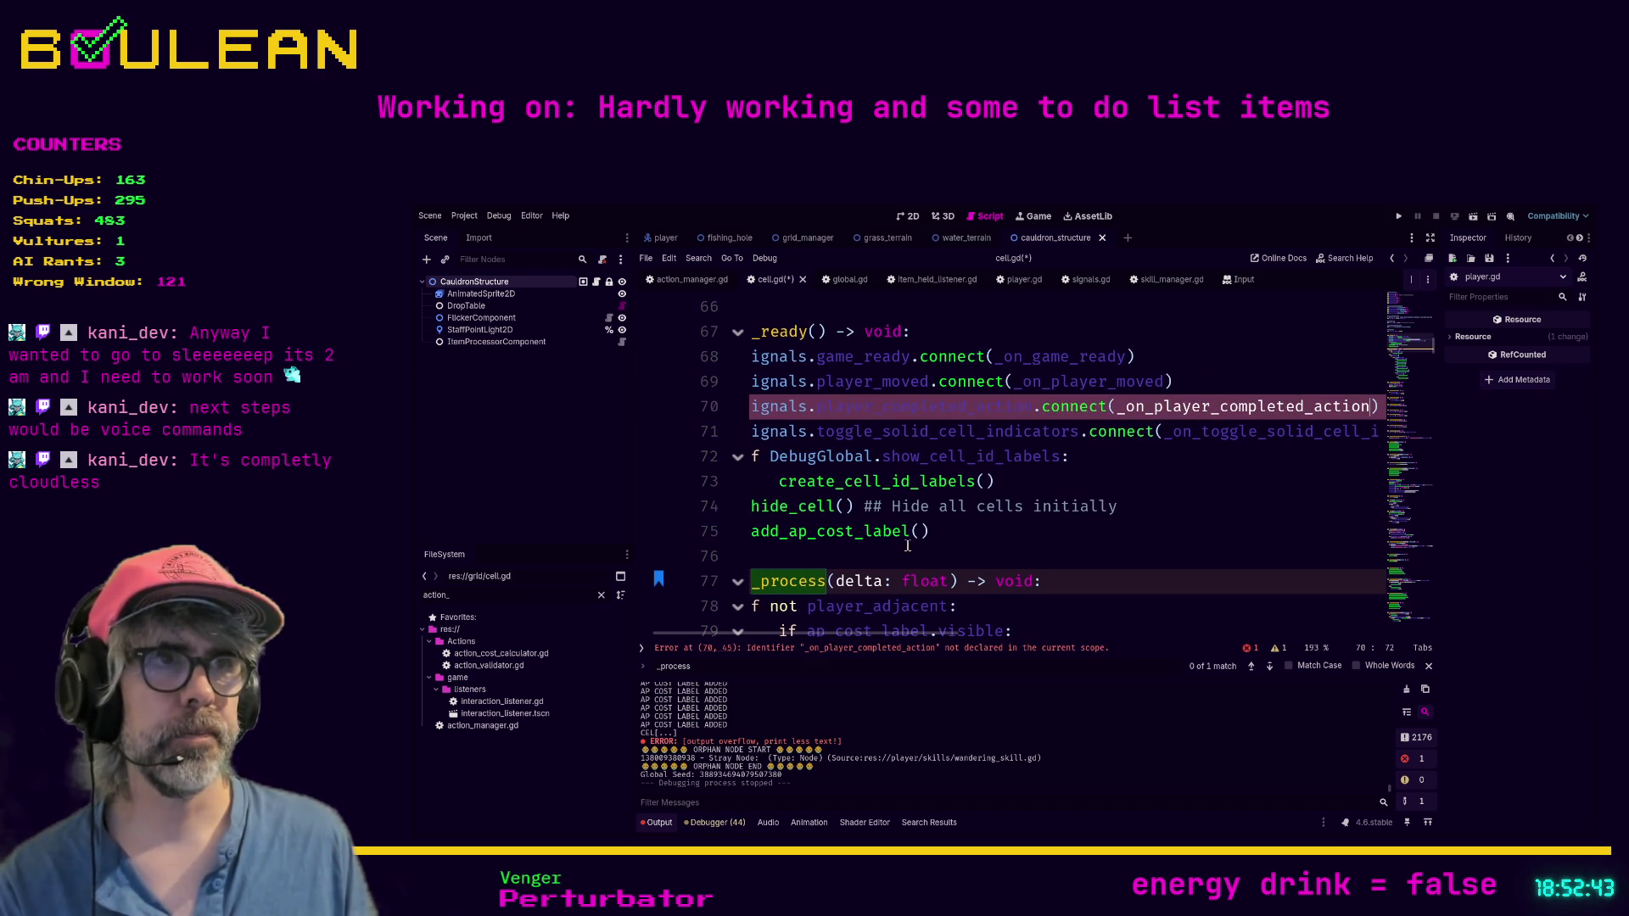
# Step: Add the func _on_player_completed_action(player: Player) -> signature below _on_player_moved
pyautogui.keyDown('ctrl'); pyautogui.click(1051, 389); pyautogui.keyUp('ctrl')
pyautogui.click(798, 536)
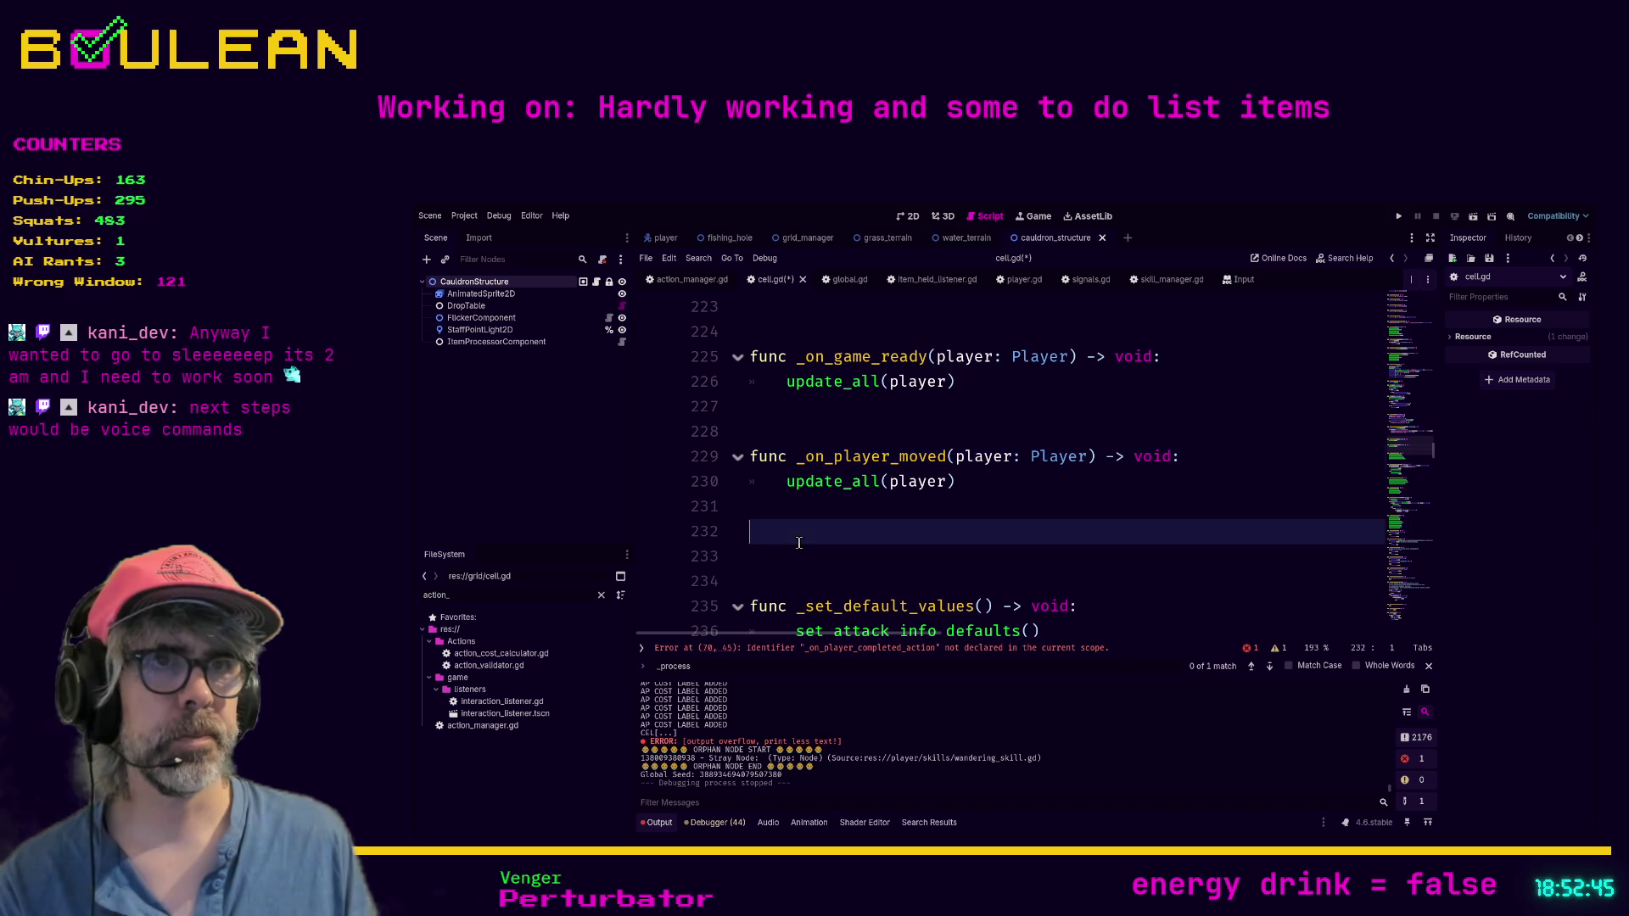
pyautogui.press('Return')
pyautogui.write('f')
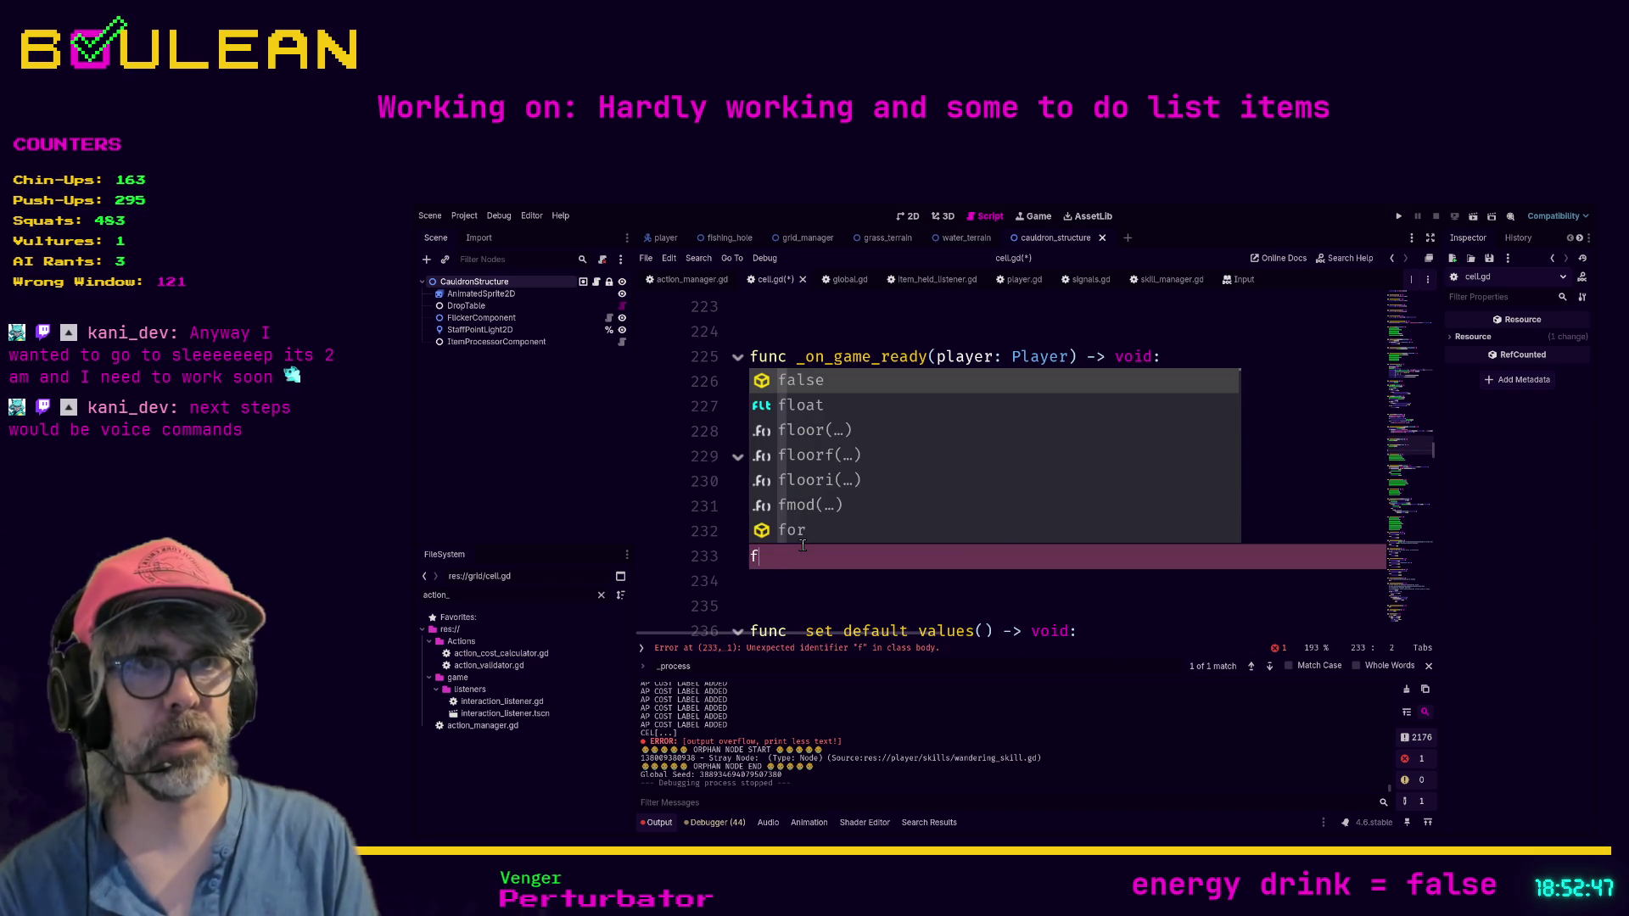
pyautogui.write('unc _on_')
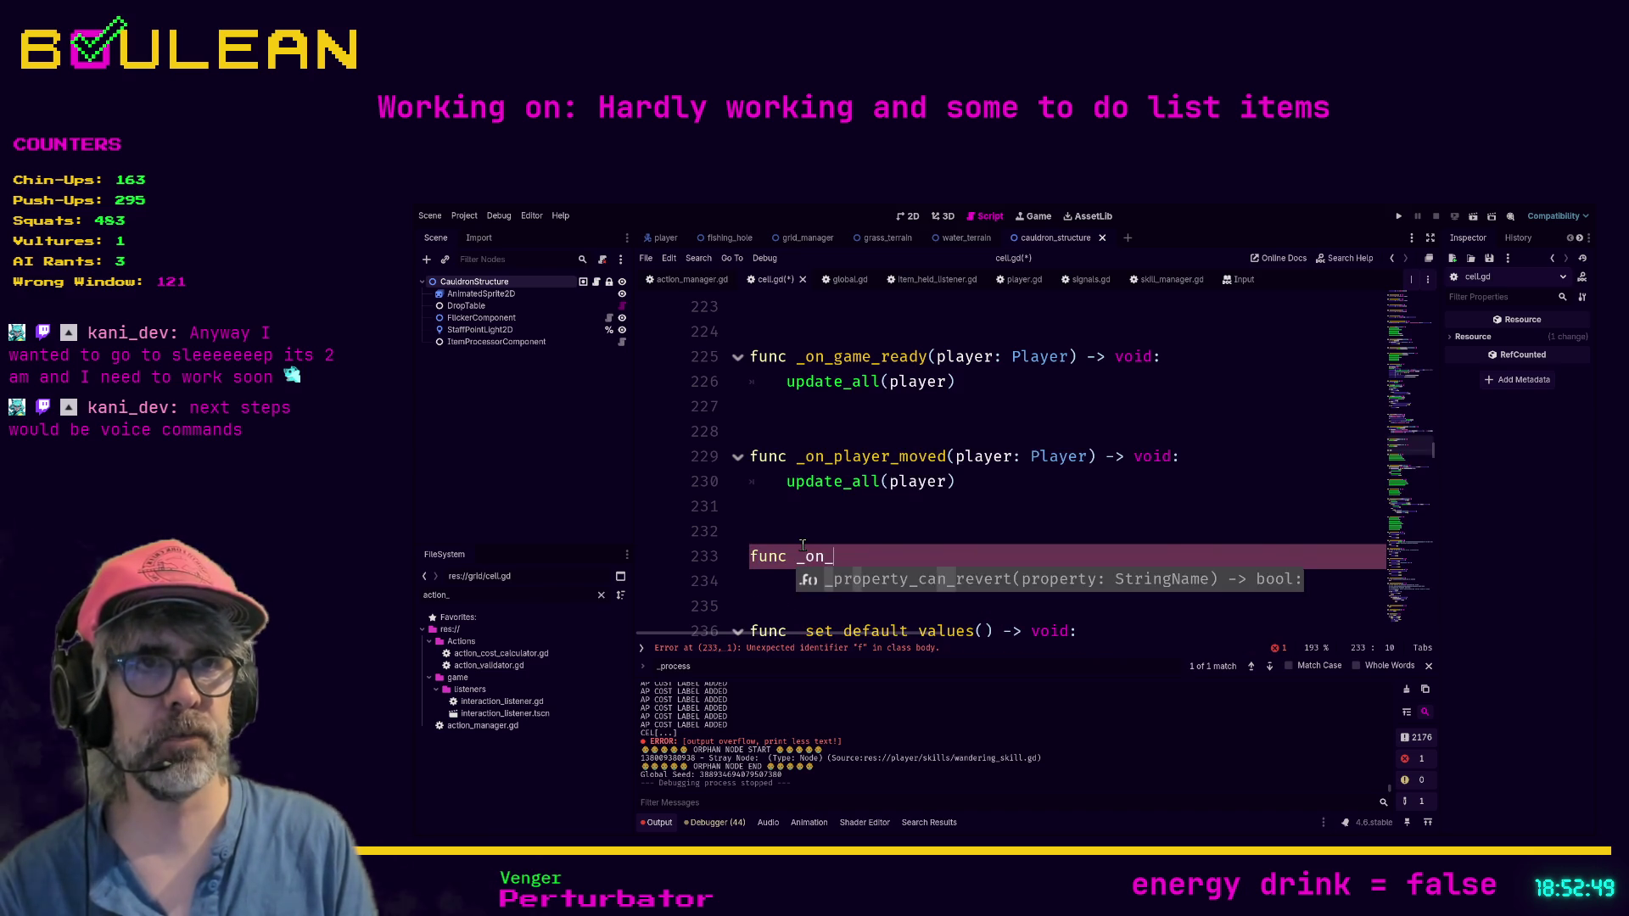
pyautogui.write('player_completed_')
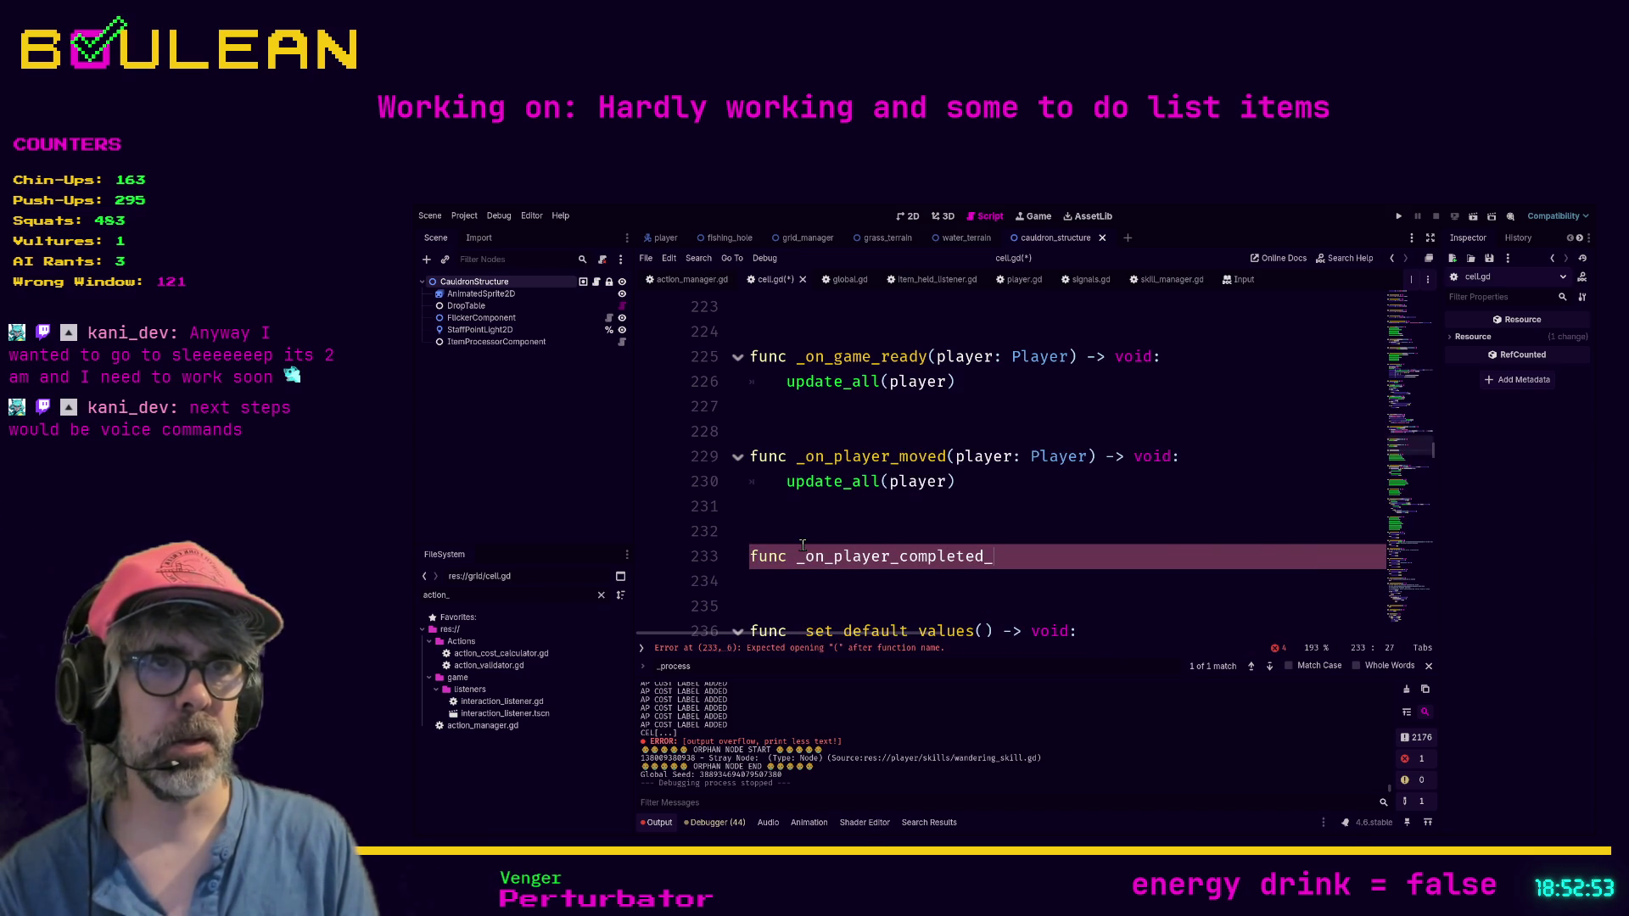
pyautogui.write('action(player')
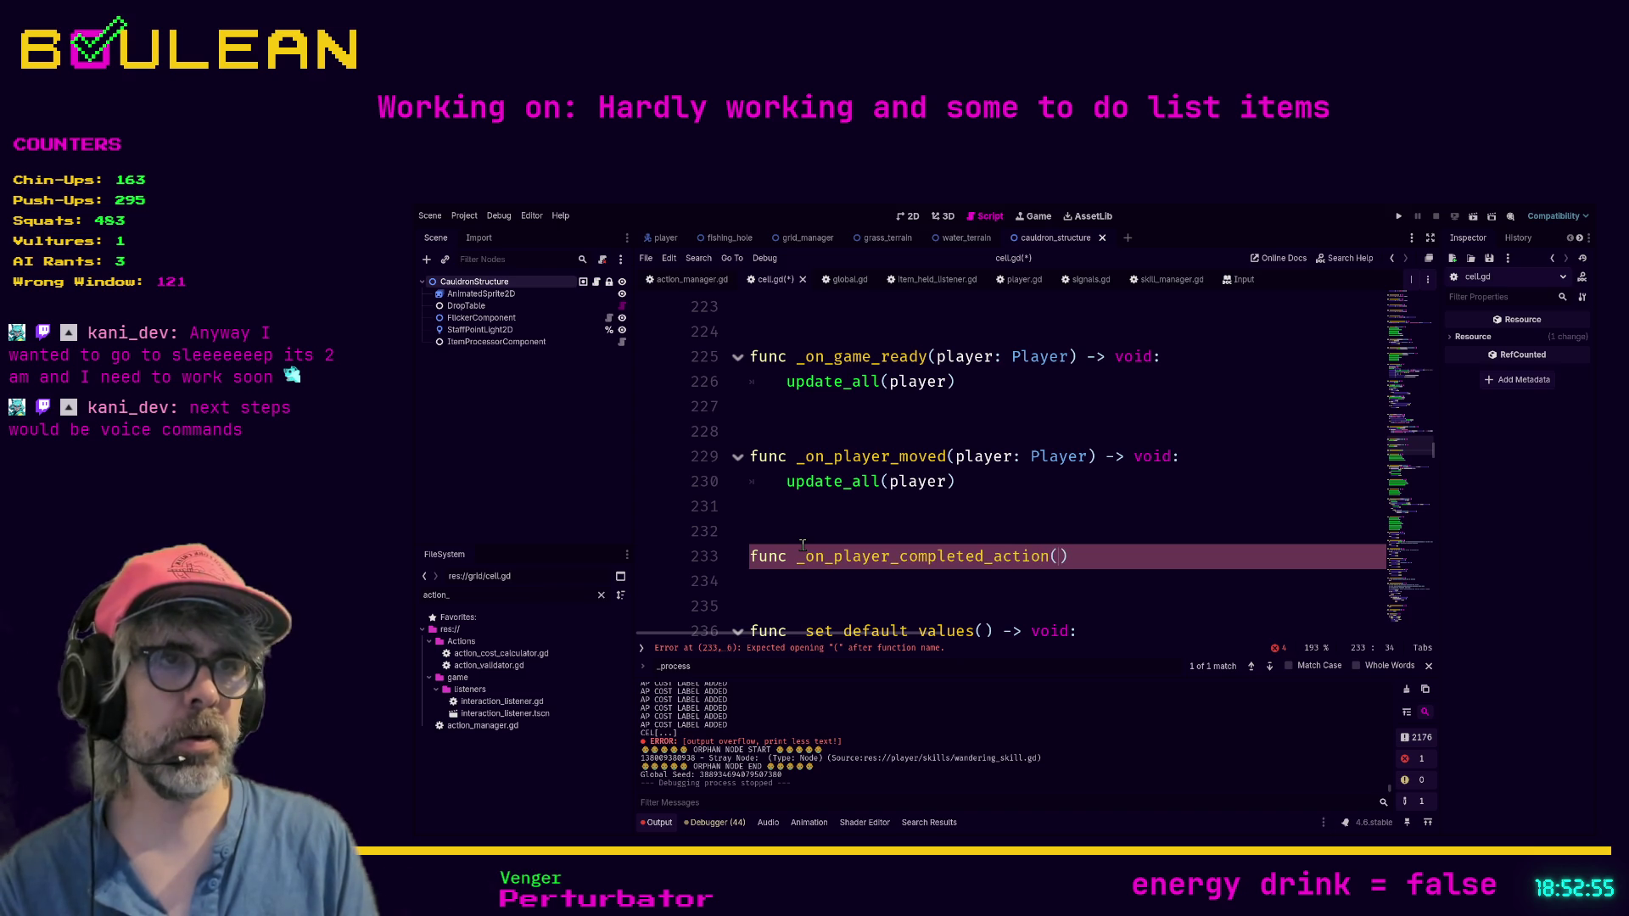
pyautogui.write(': Pla')
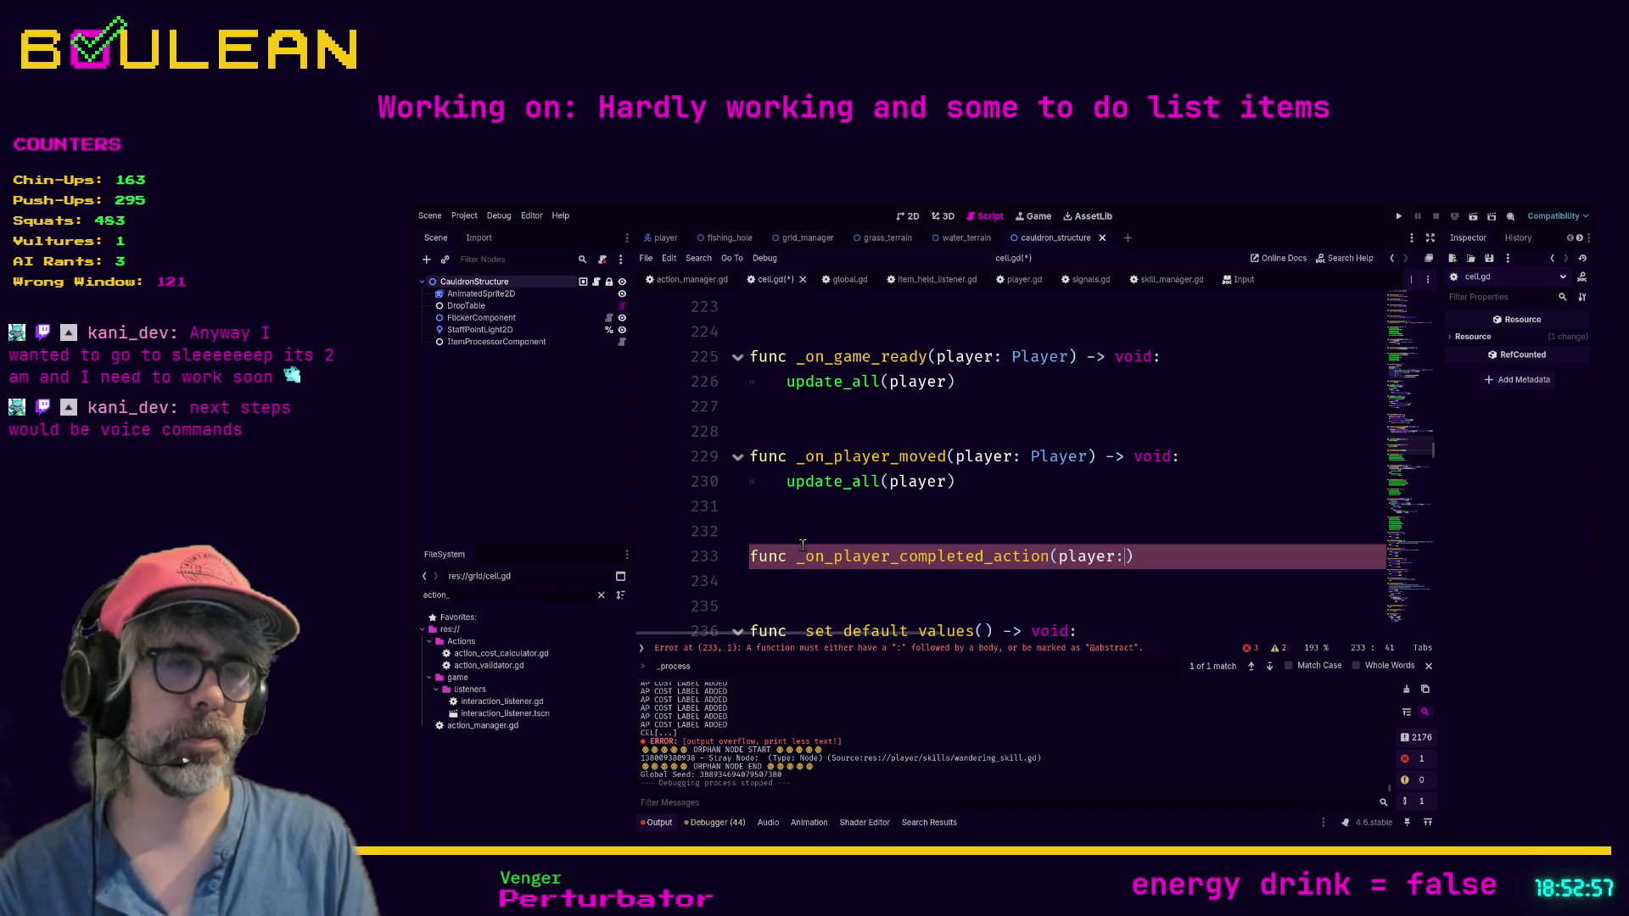
pyautogui.write('yer')
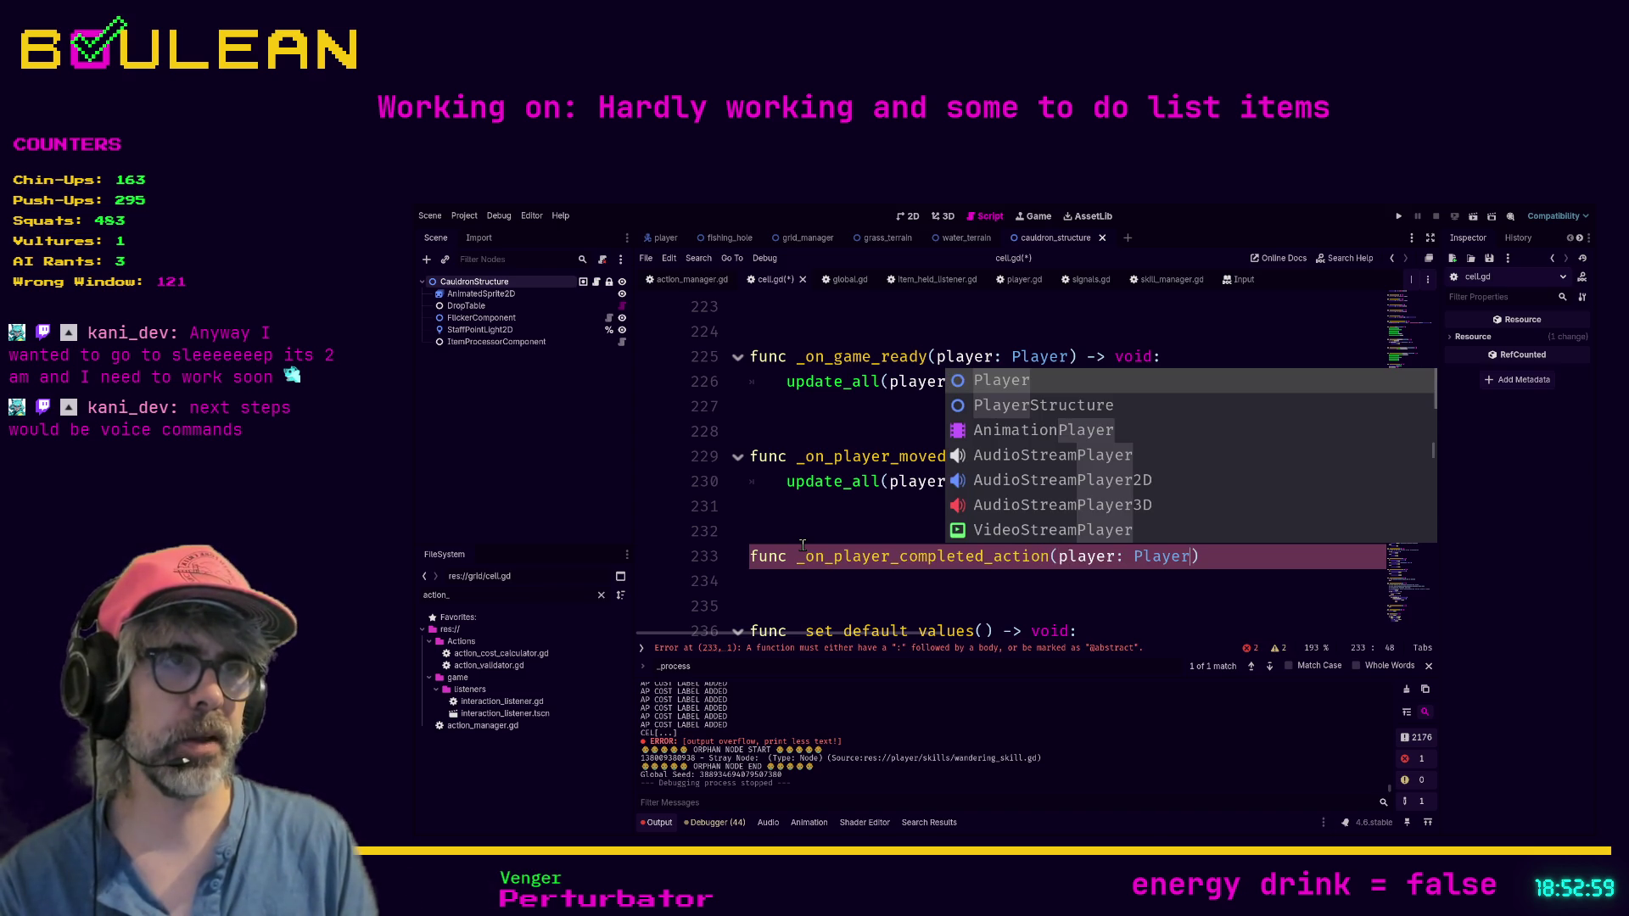
pyautogui.write(') -')
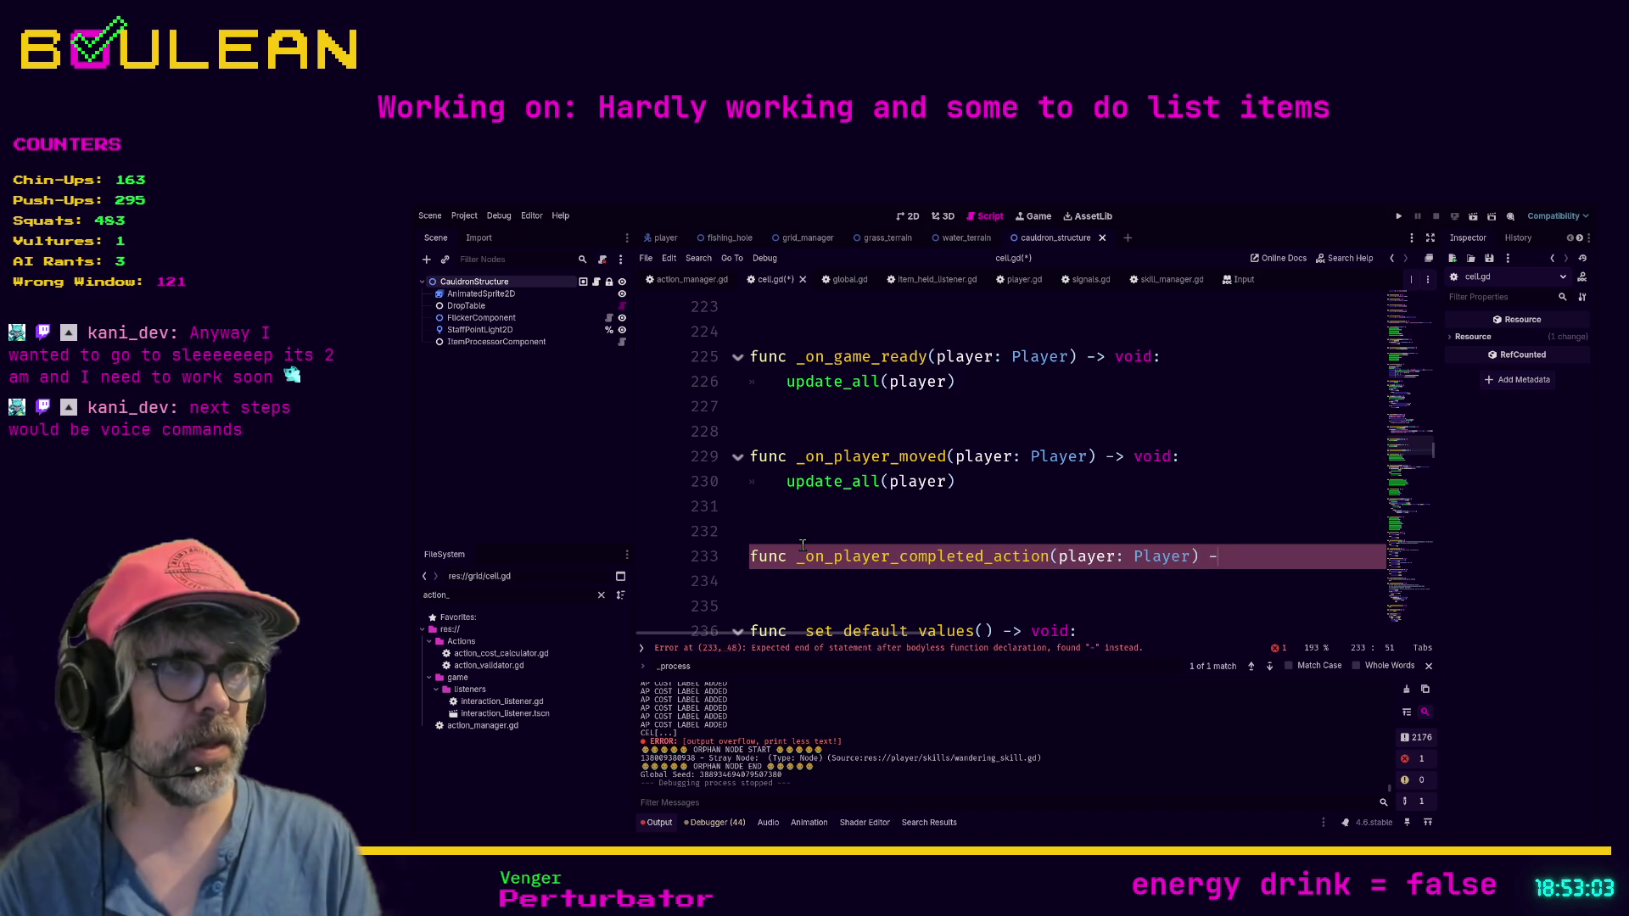
pyautogui.write('> void:')
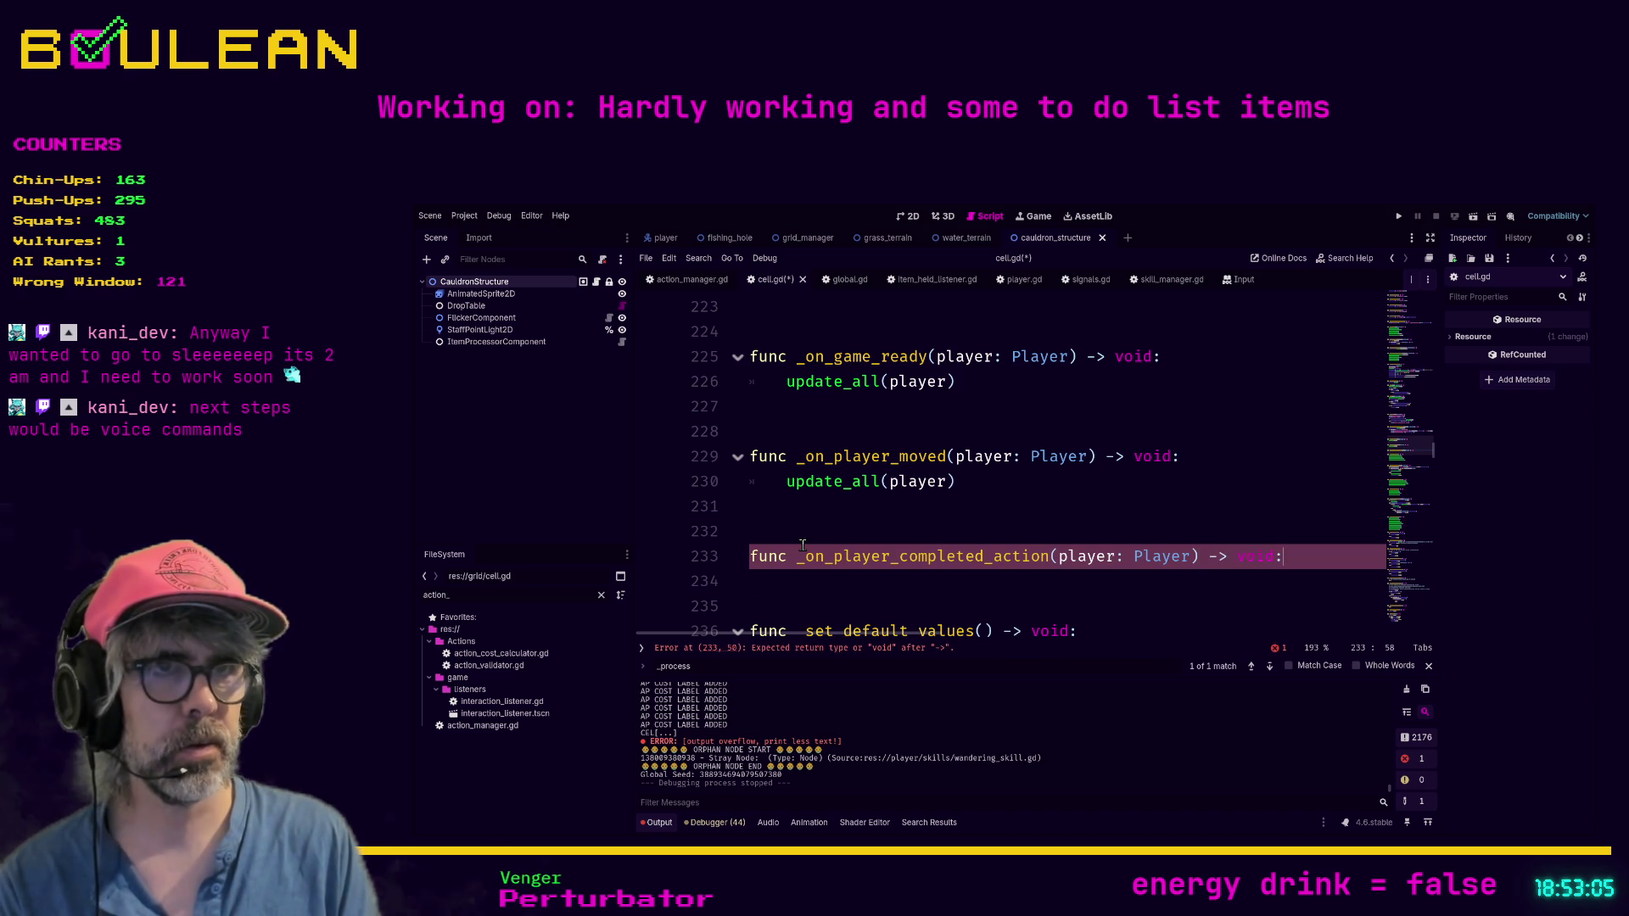
pyautogui.press('Return')
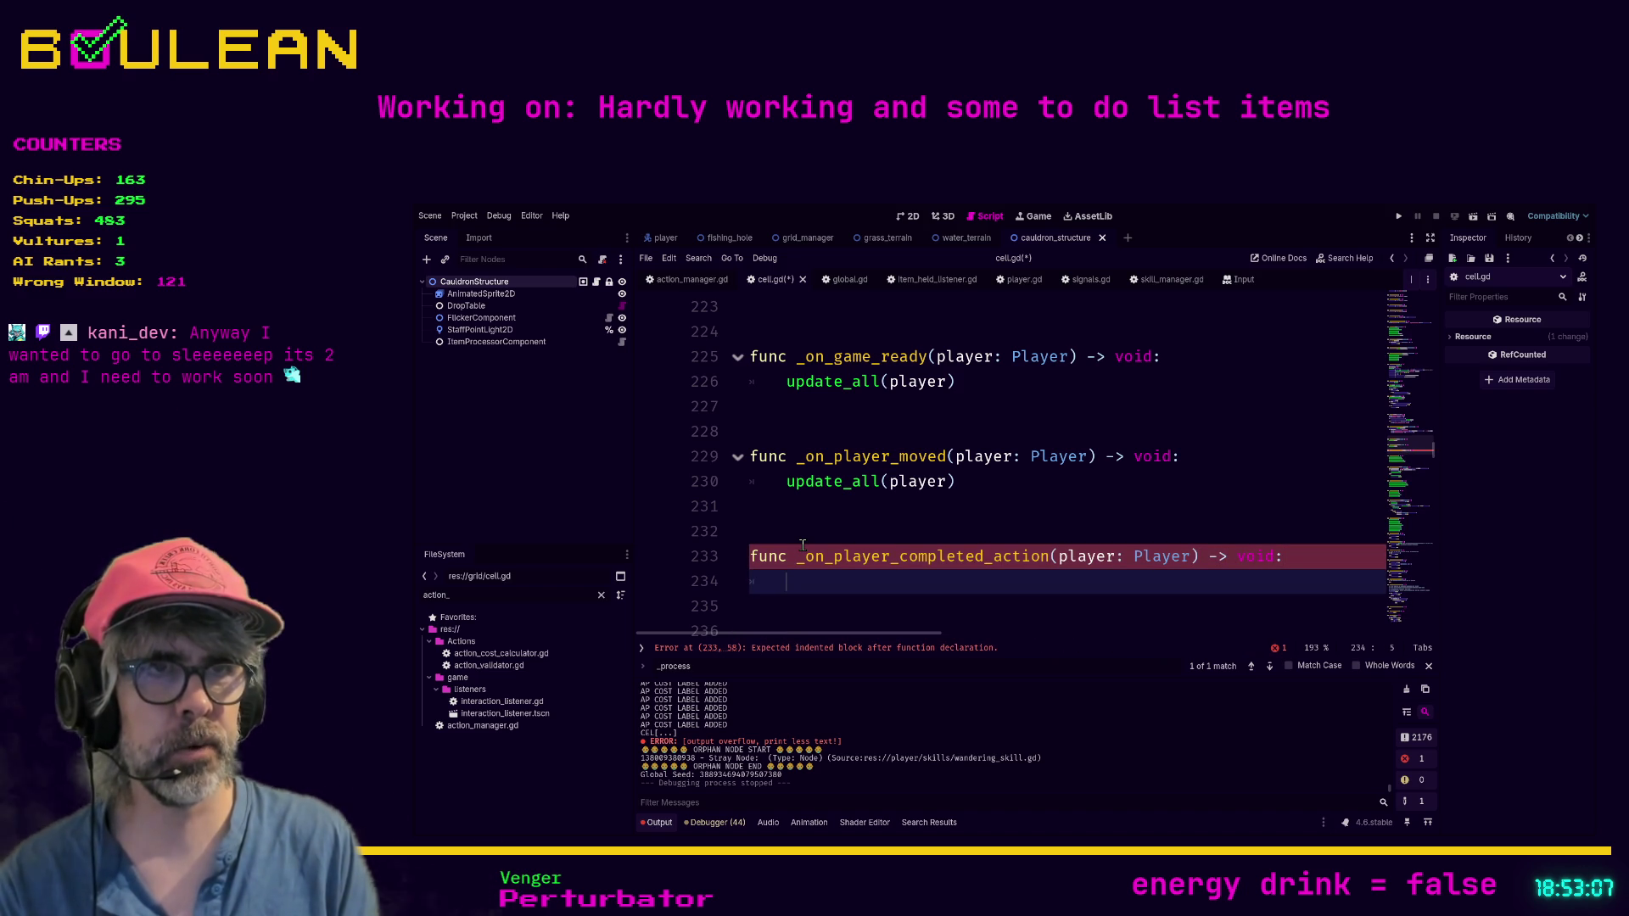
# Step: Make the handler body call update_all(player), save cell.gd, and run the game
pyautogui.write('update_all')
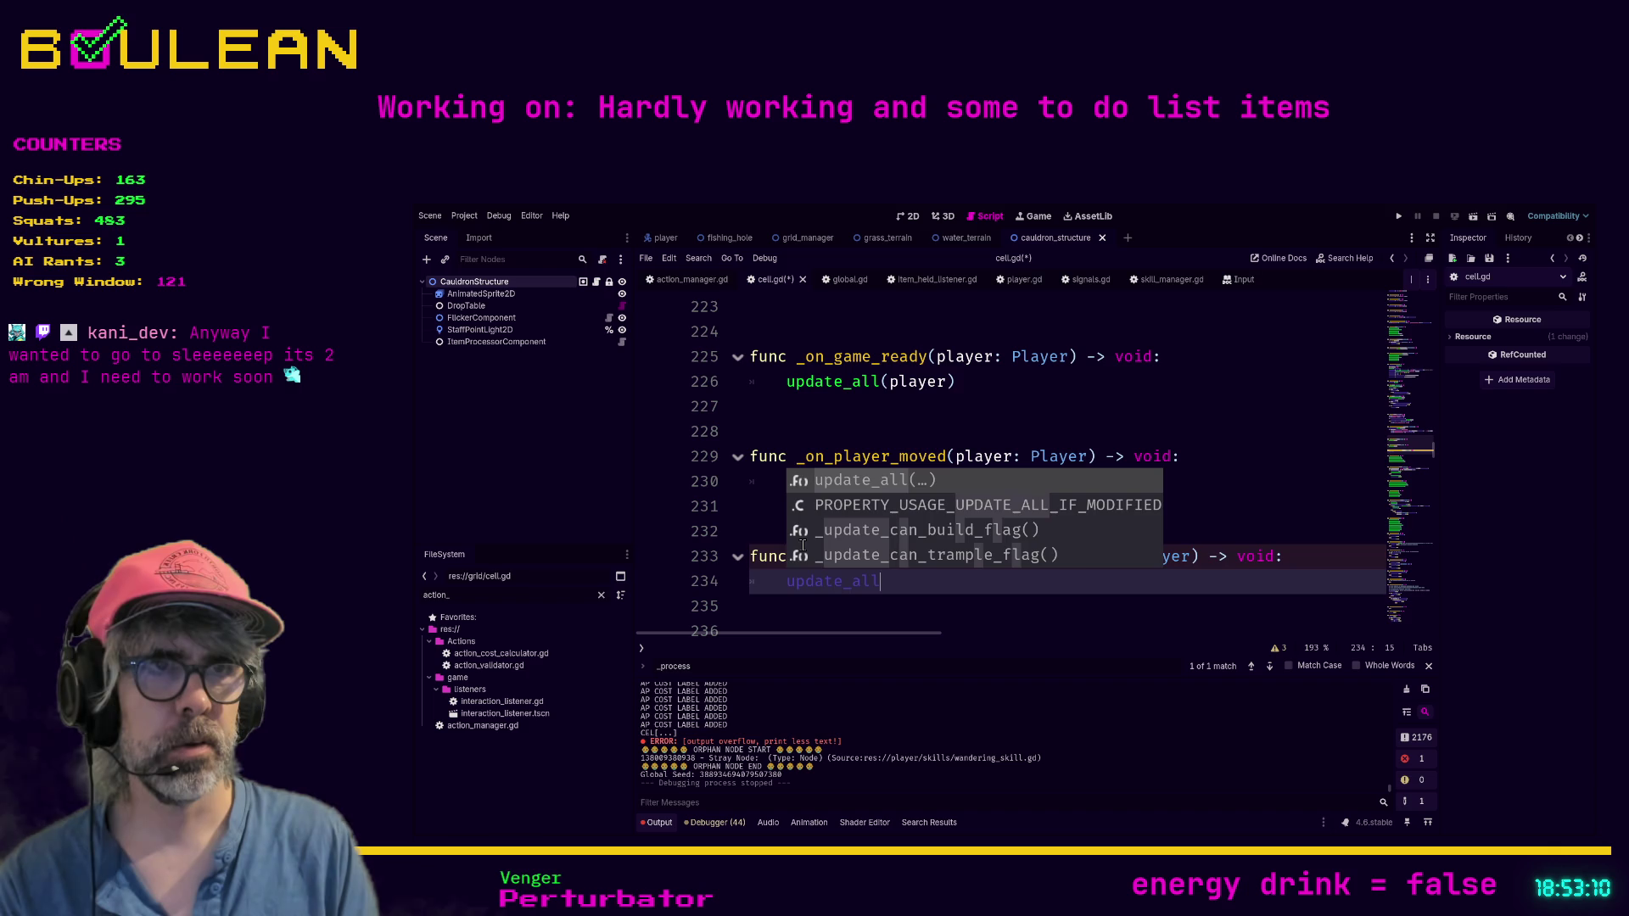
pyautogui.press('Return')
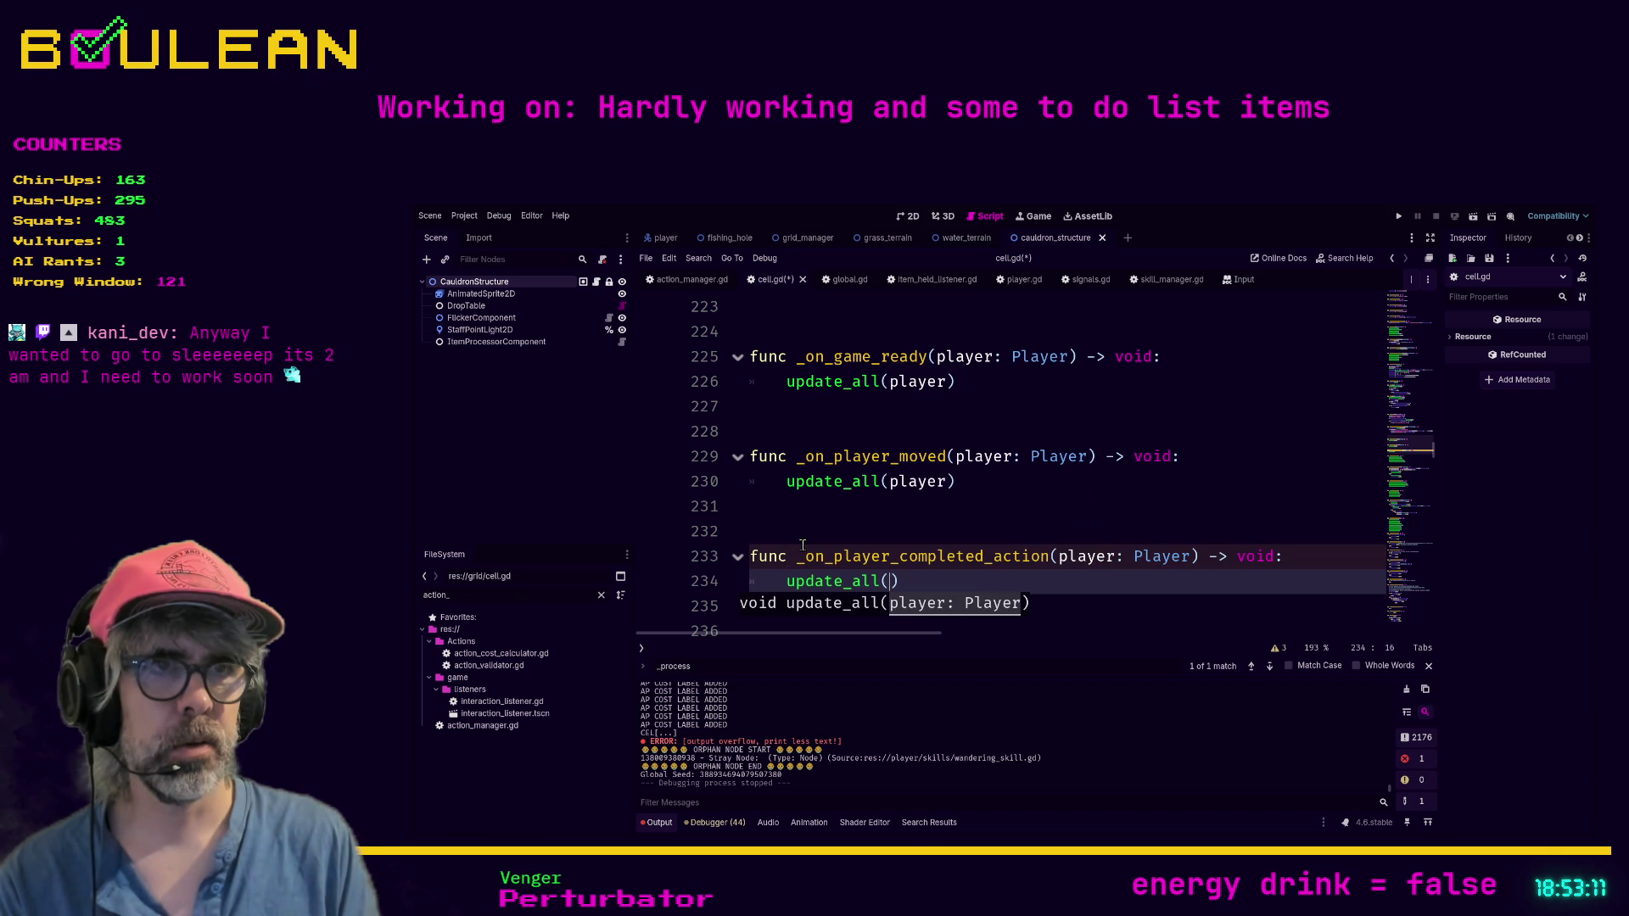
pyautogui.write('player')
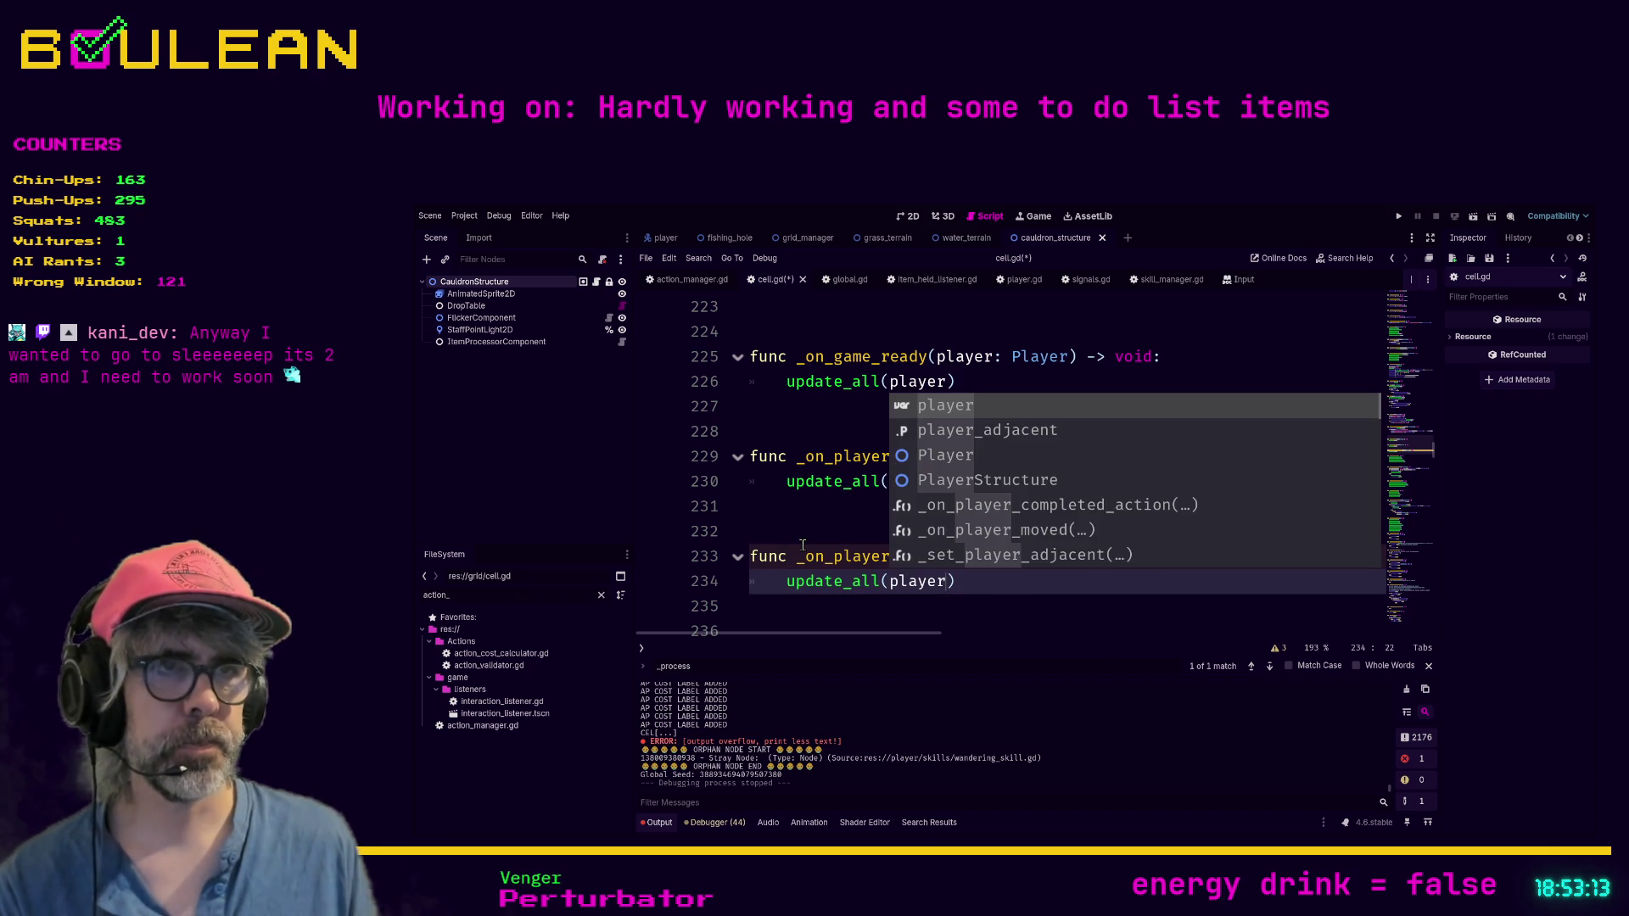
pyautogui.write(')')
pyautogui.hotkey('ctrl', 's')
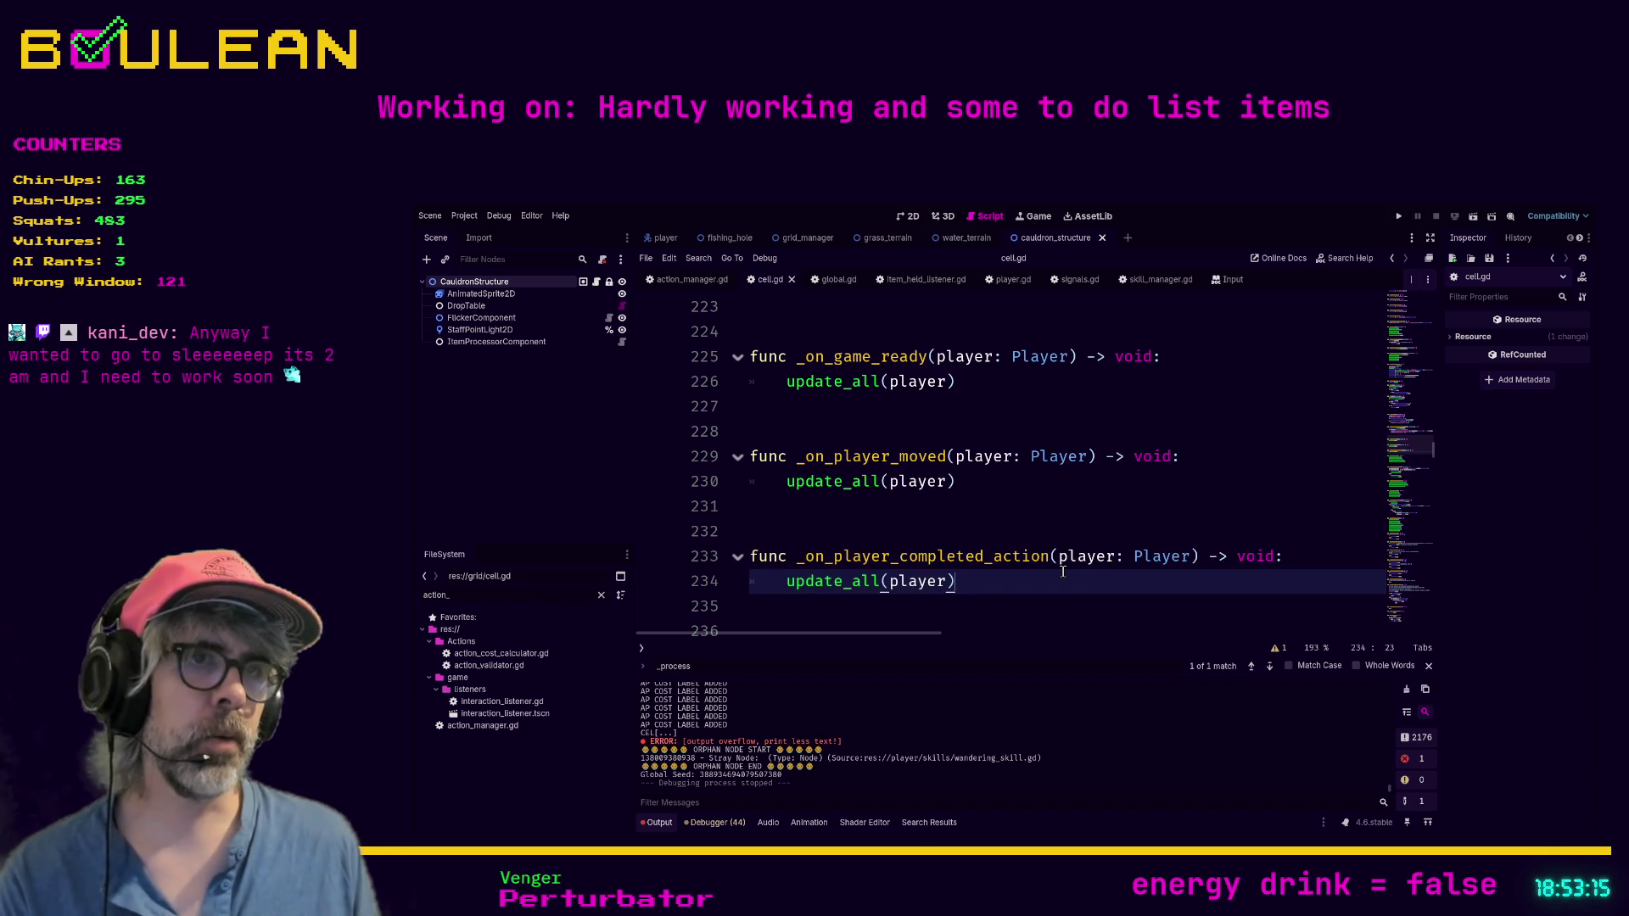
pyautogui.press('F5')
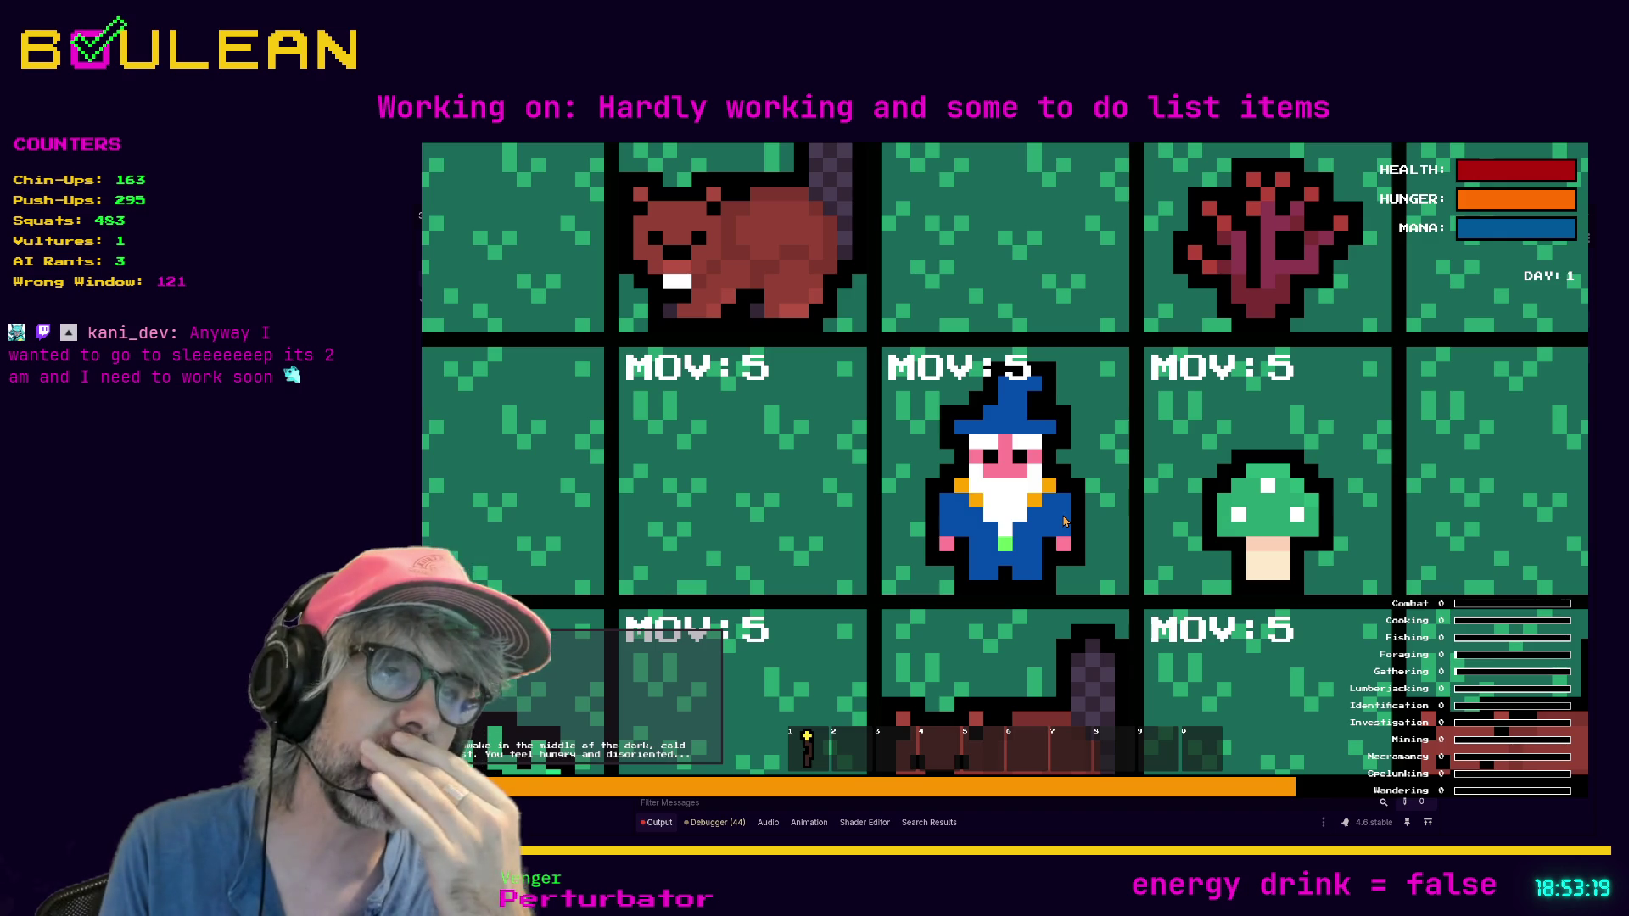
# Step: Attack the beaver beside the wizard, then switch to move mode and step left
pyautogui.scroll(-5, 1064, 520)
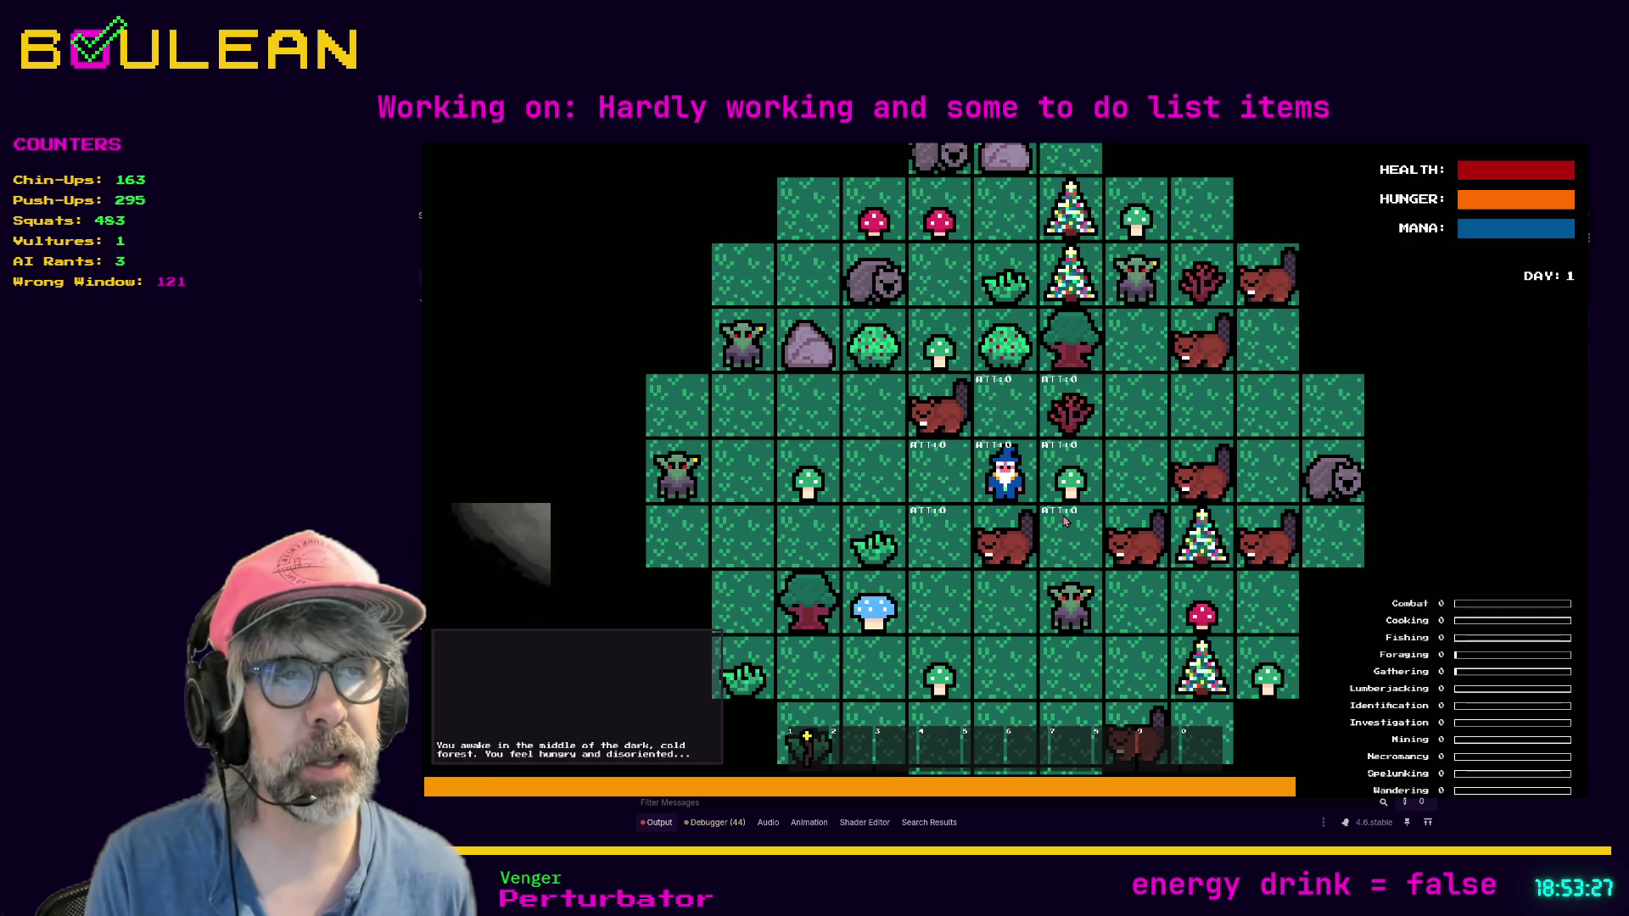
pyautogui.click(1064, 521)
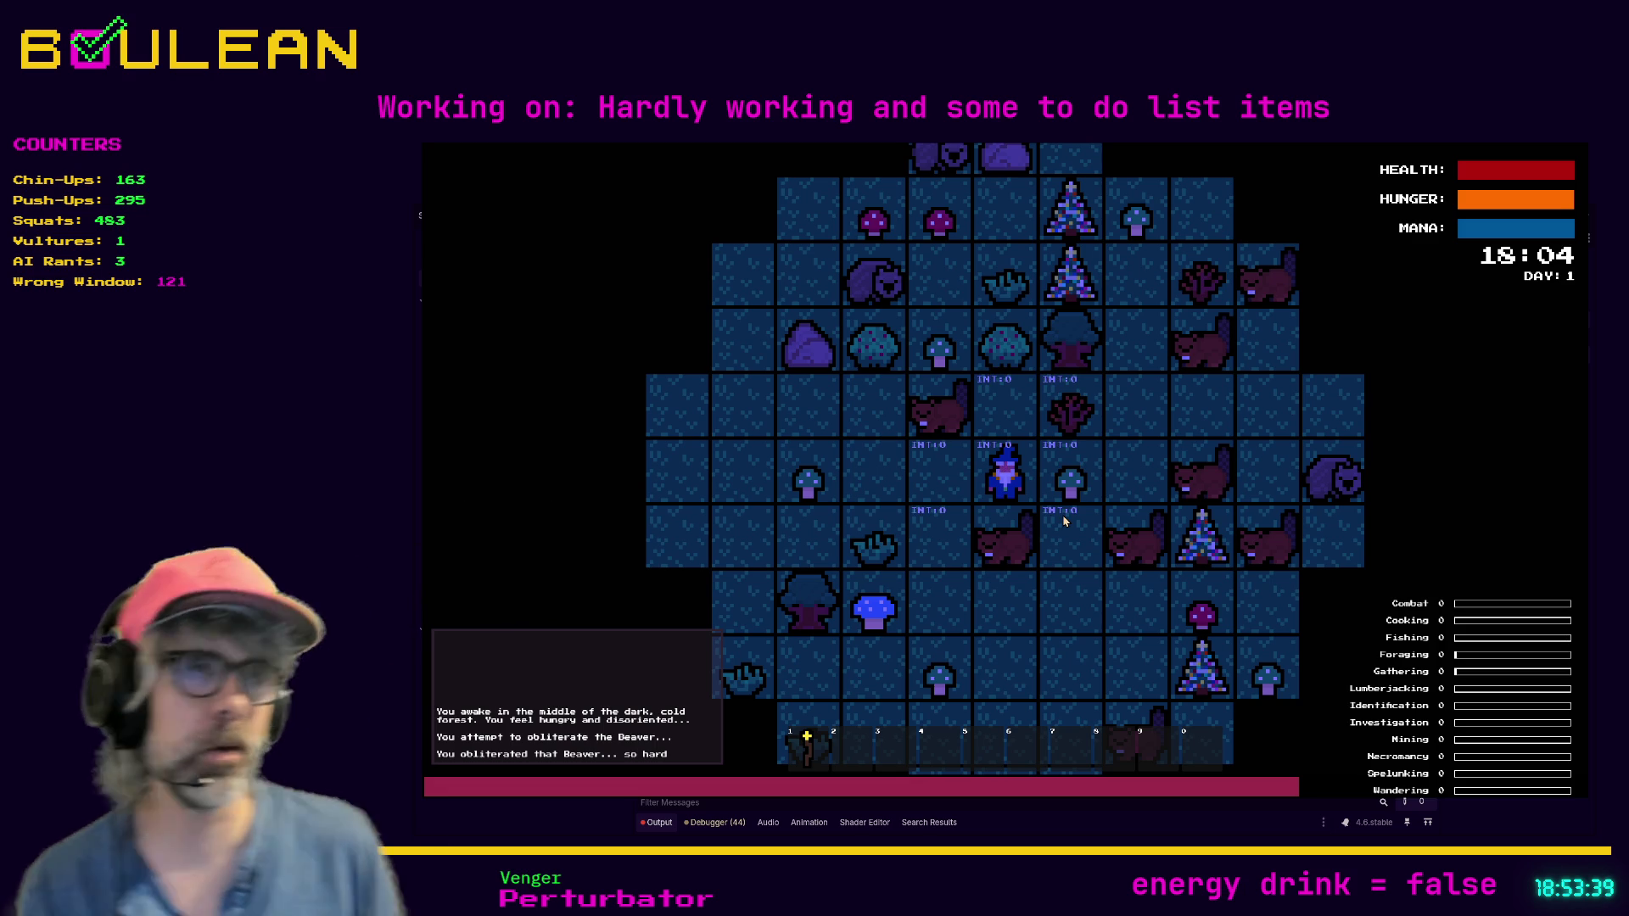
pyautogui.press('Down')
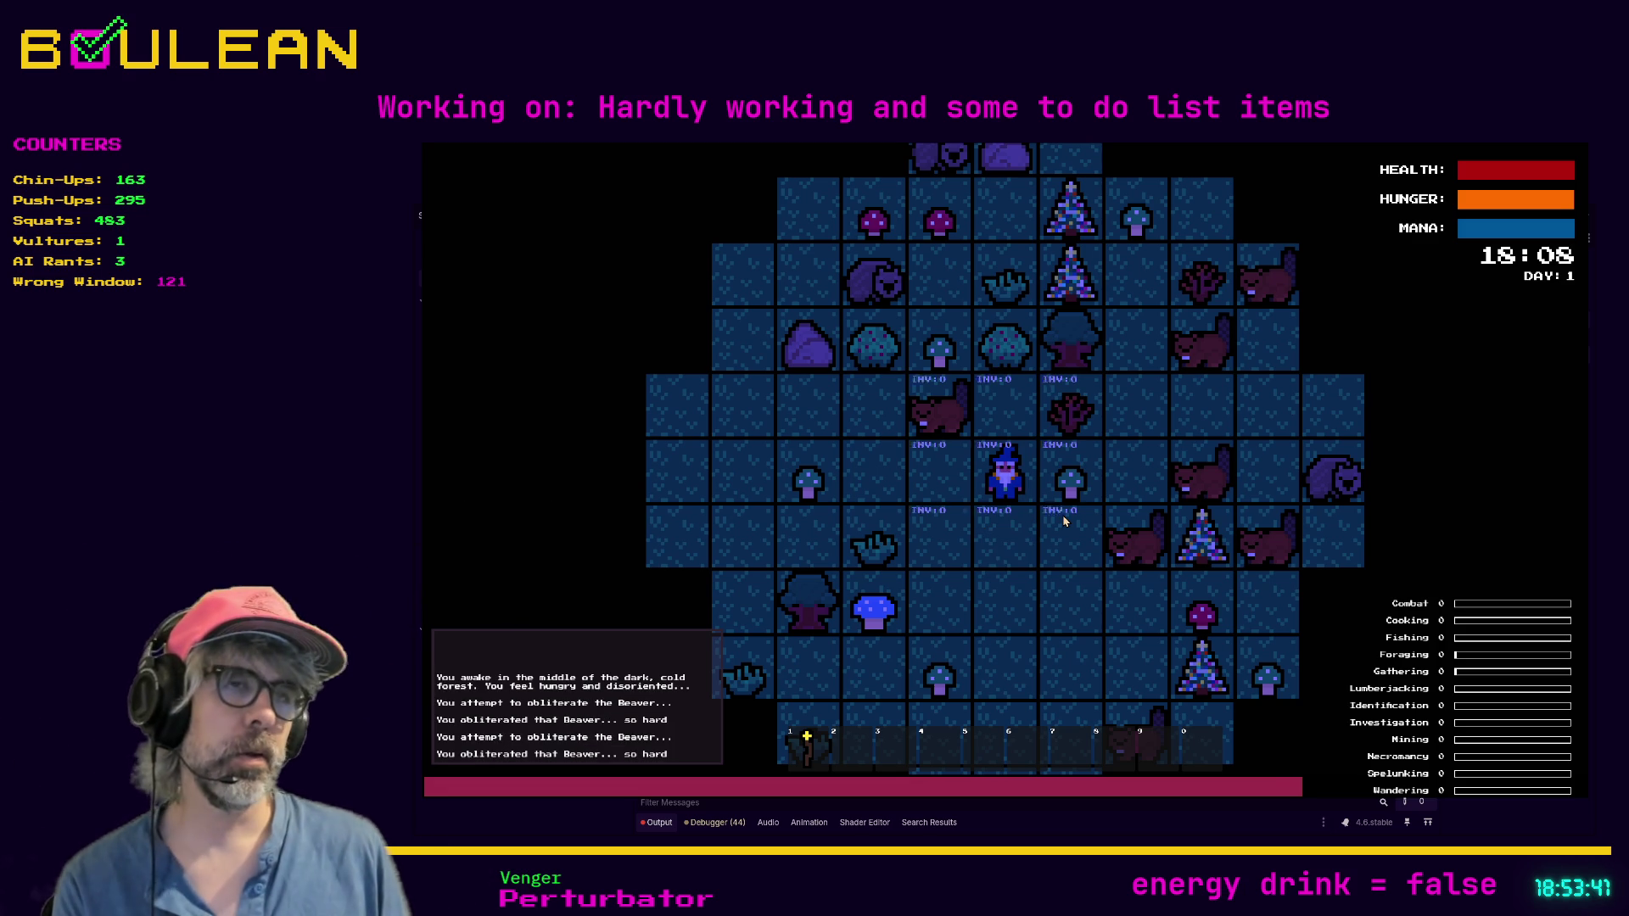
pyautogui.press('m')
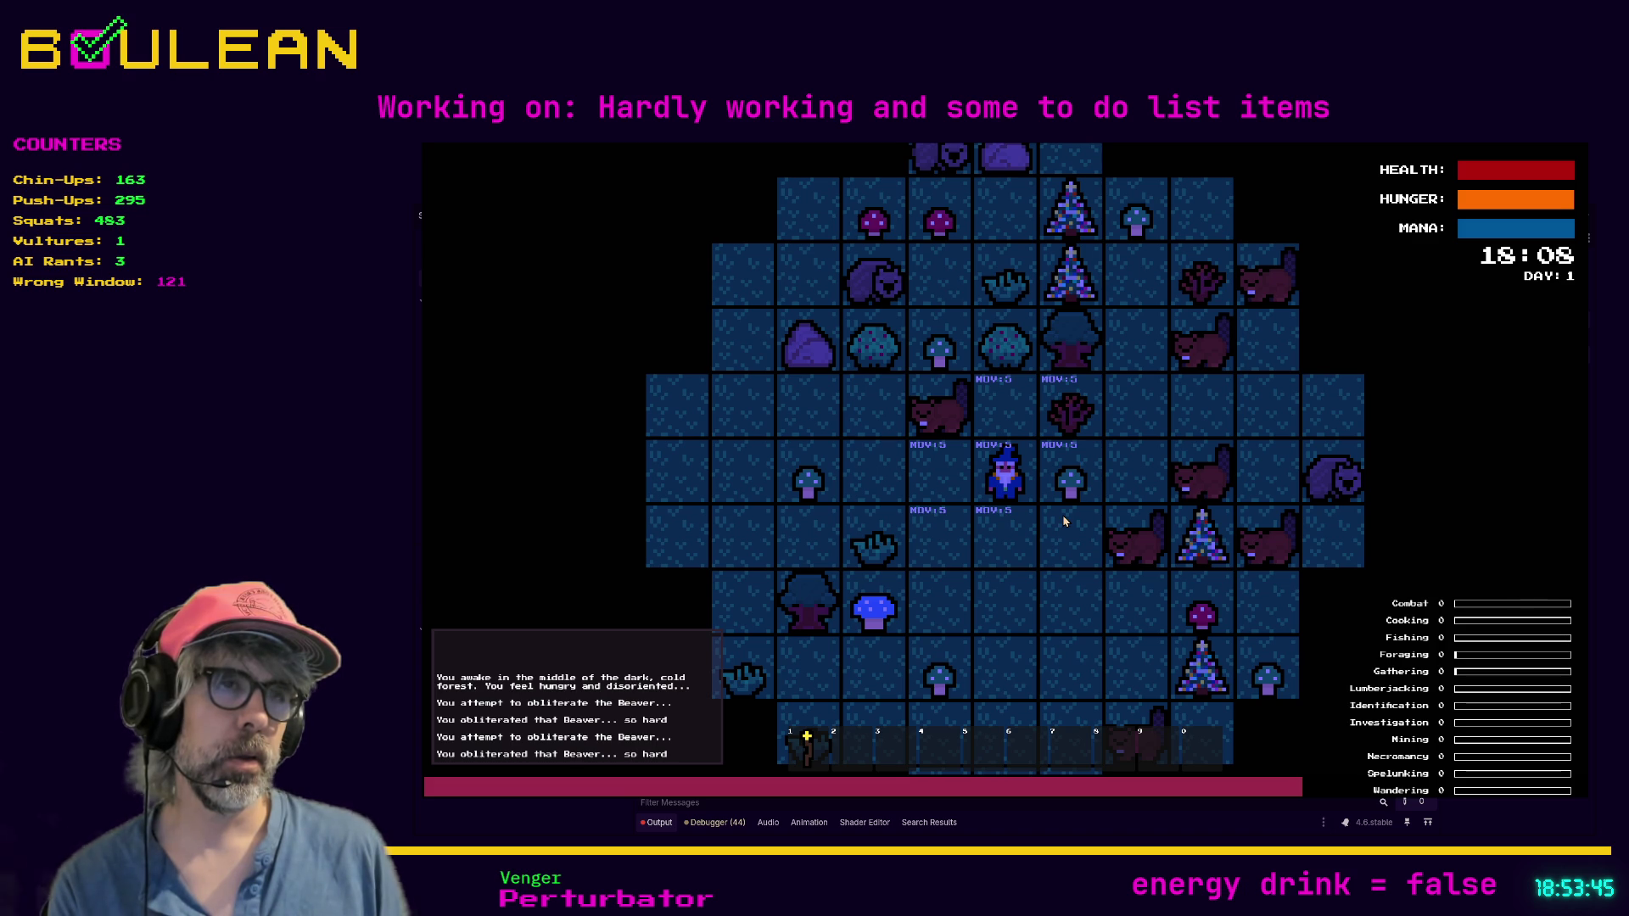
pyautogui.press('Left')
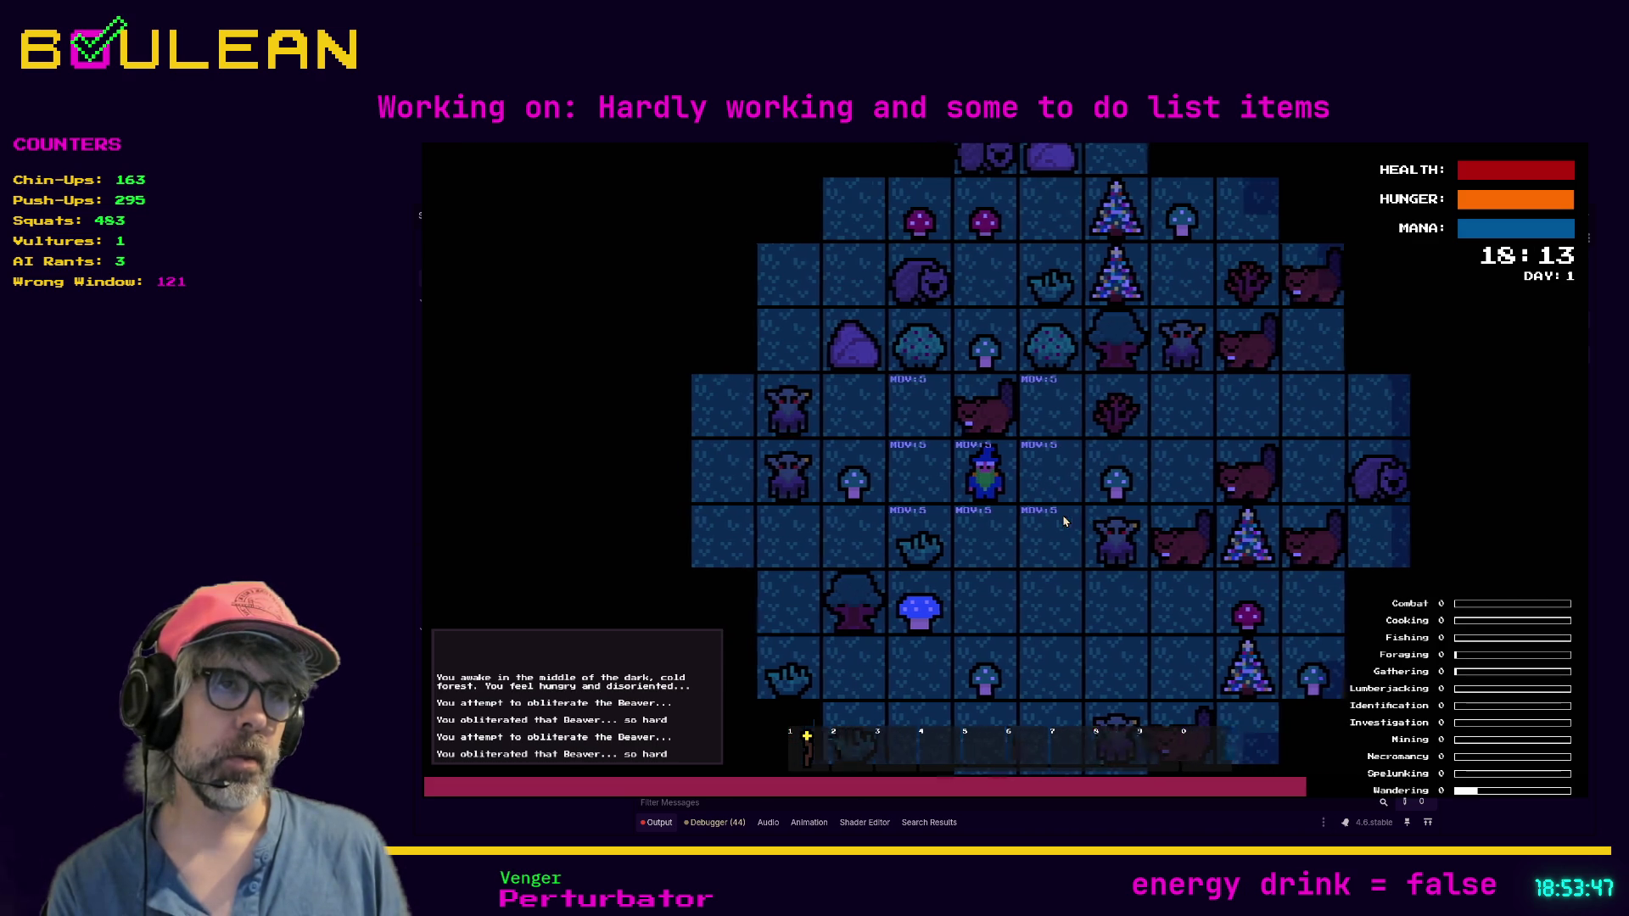
pyautogui.press('Up')
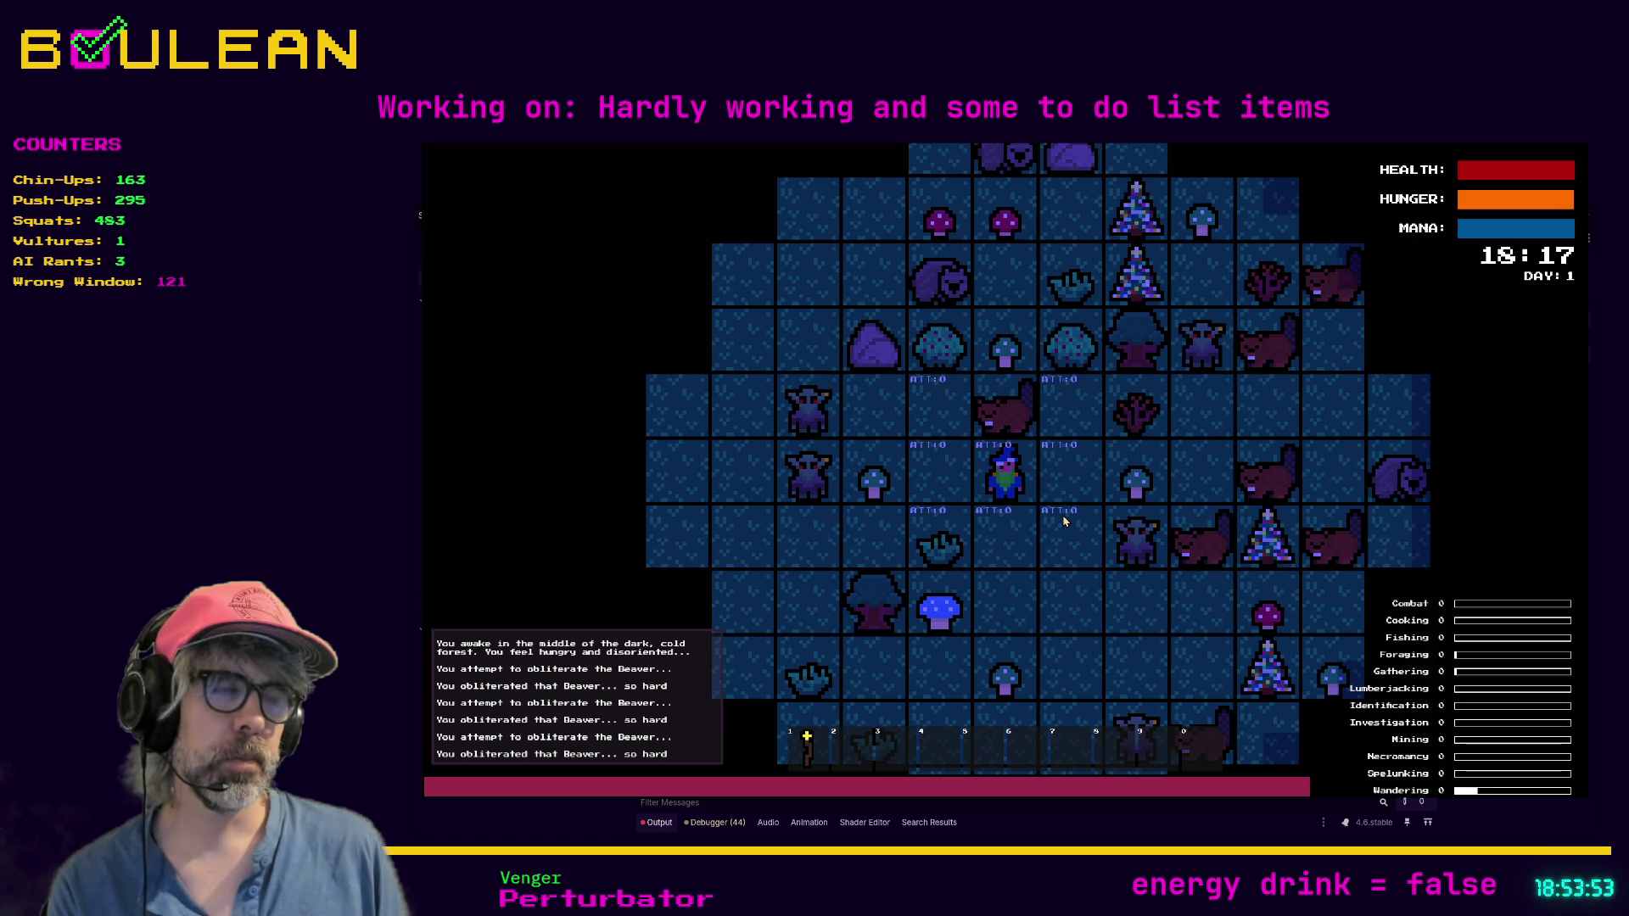
# Step: Toggle between move and attack modes, attack the northern beaver, and walk the wizard around
pyautogui.press('Escape')
pyautogui.press('a')
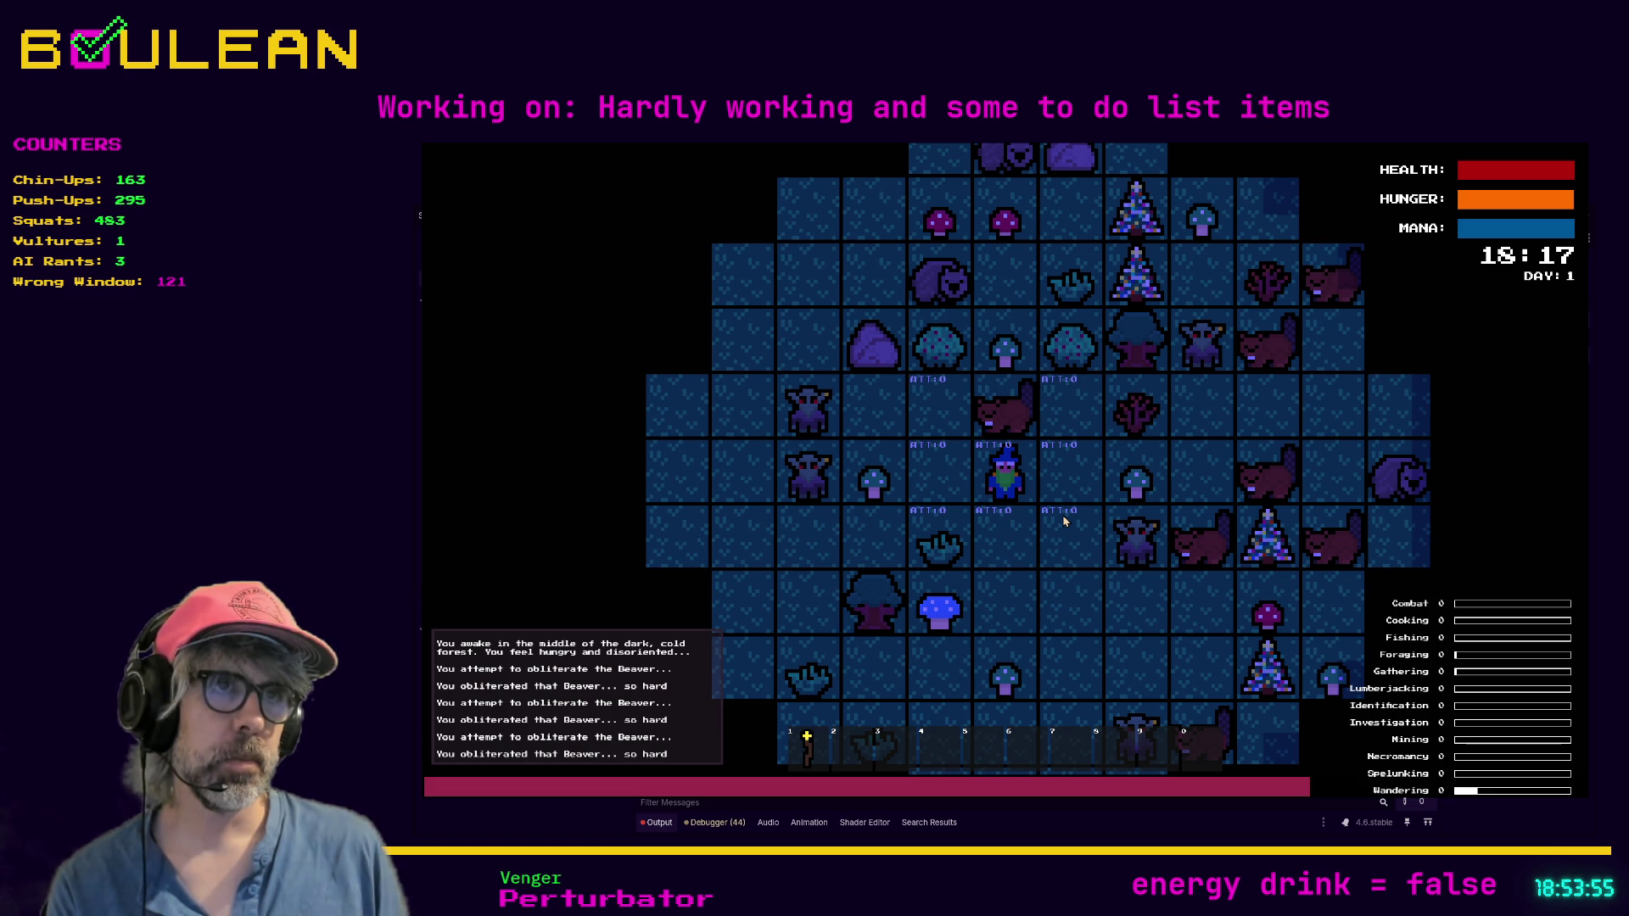
pyautogui.press('Up')
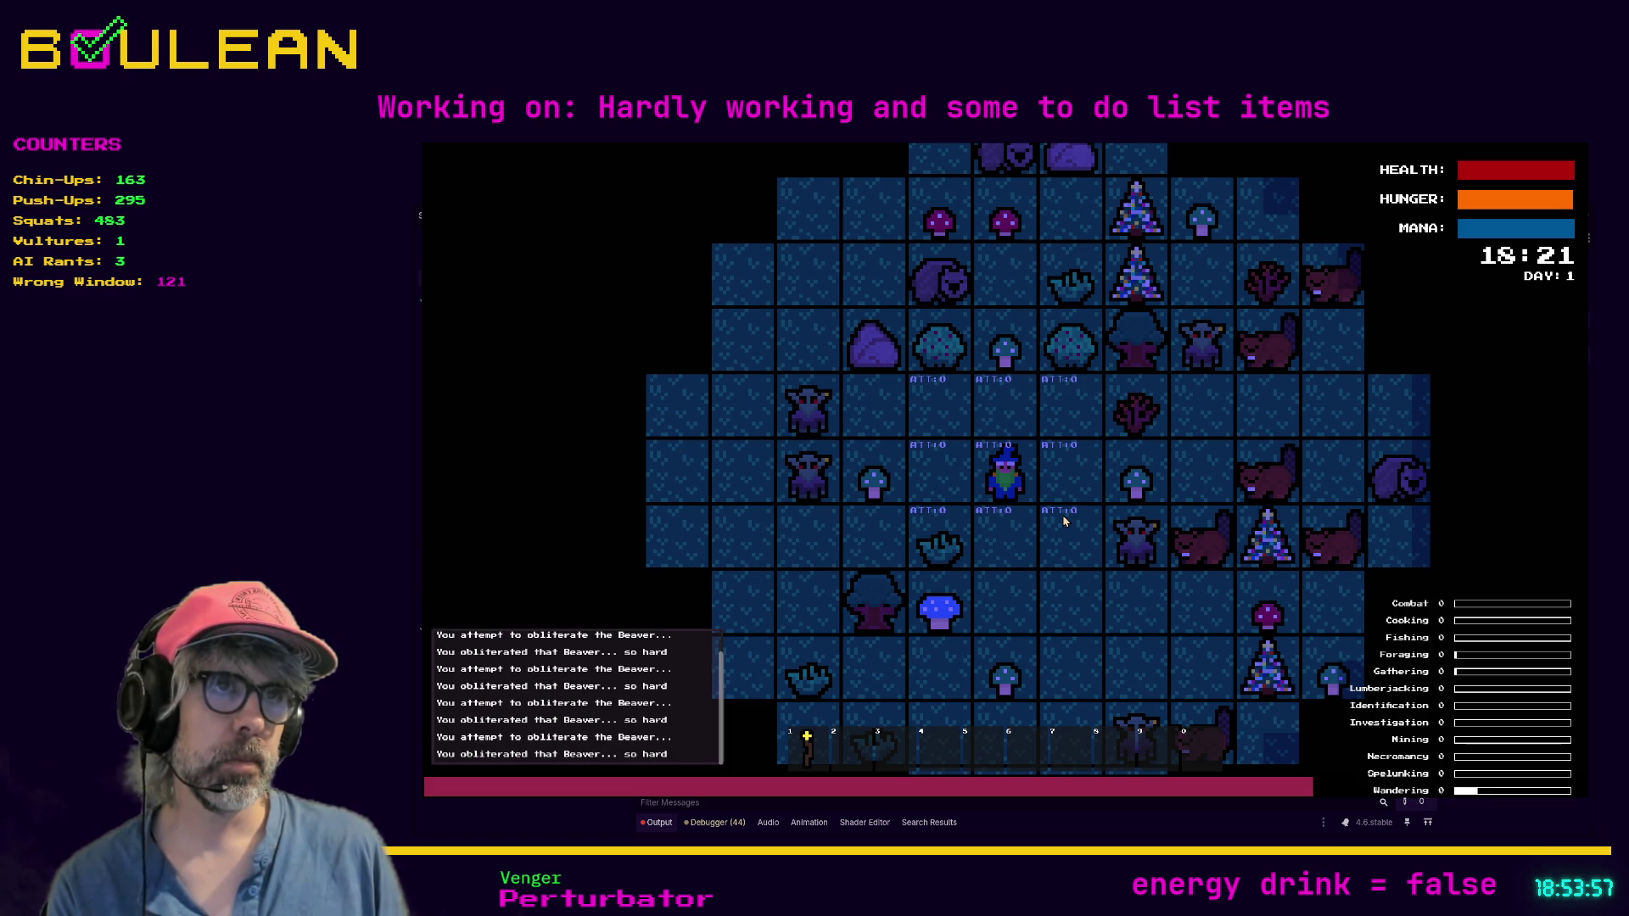
pyautogui.press('Escape')
pyautogui.press('Escape')
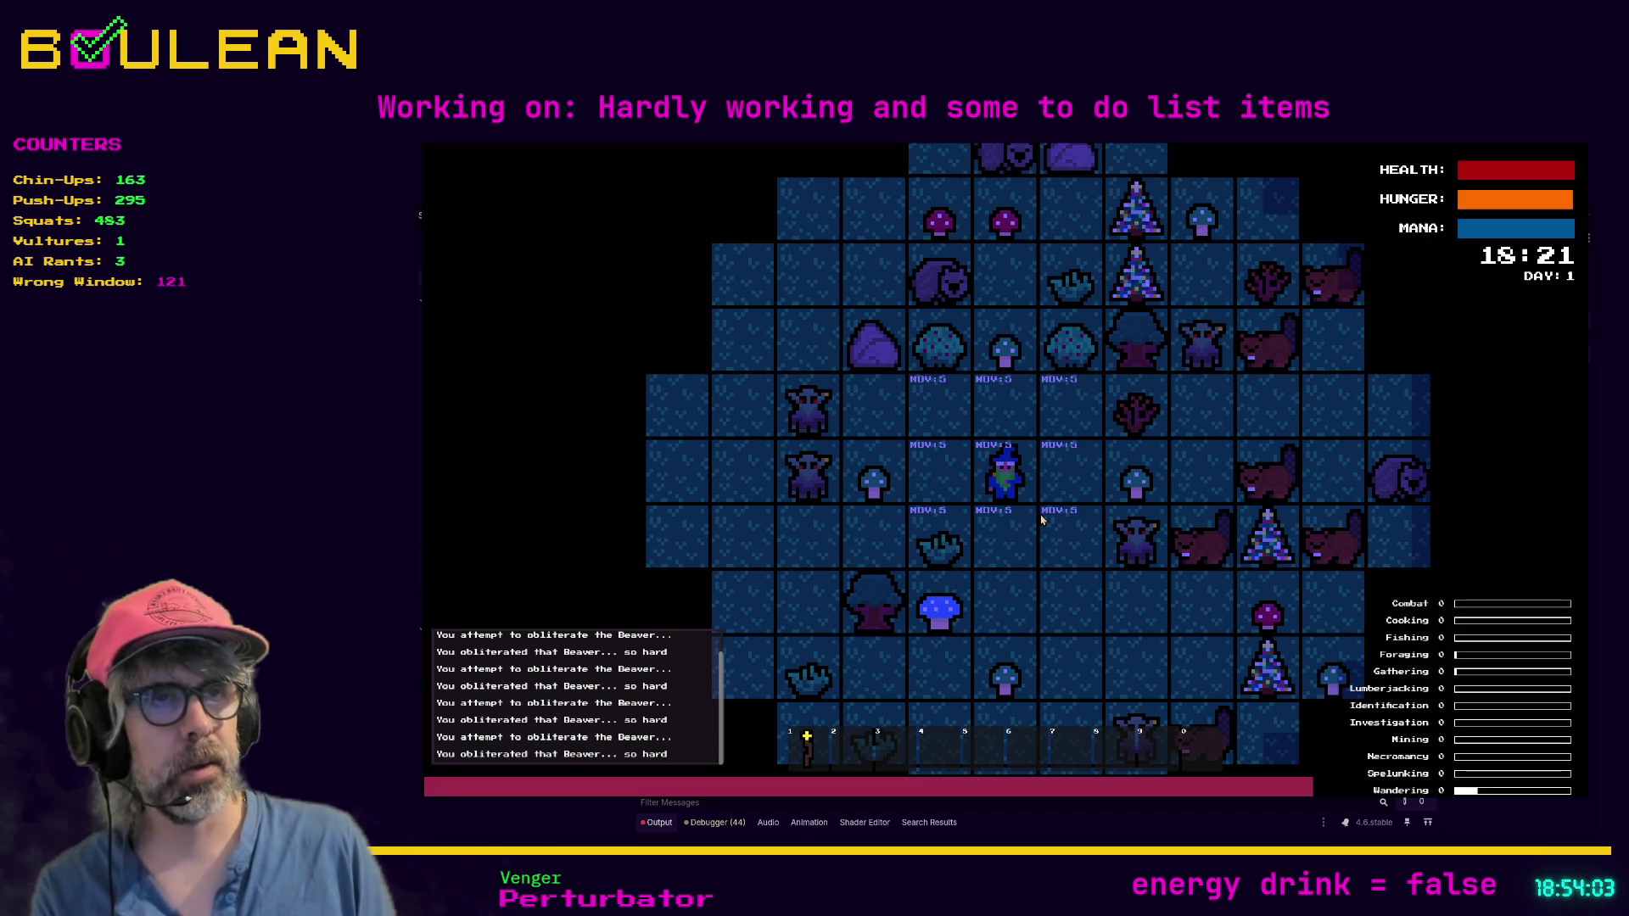
pyautogui.press('Left')
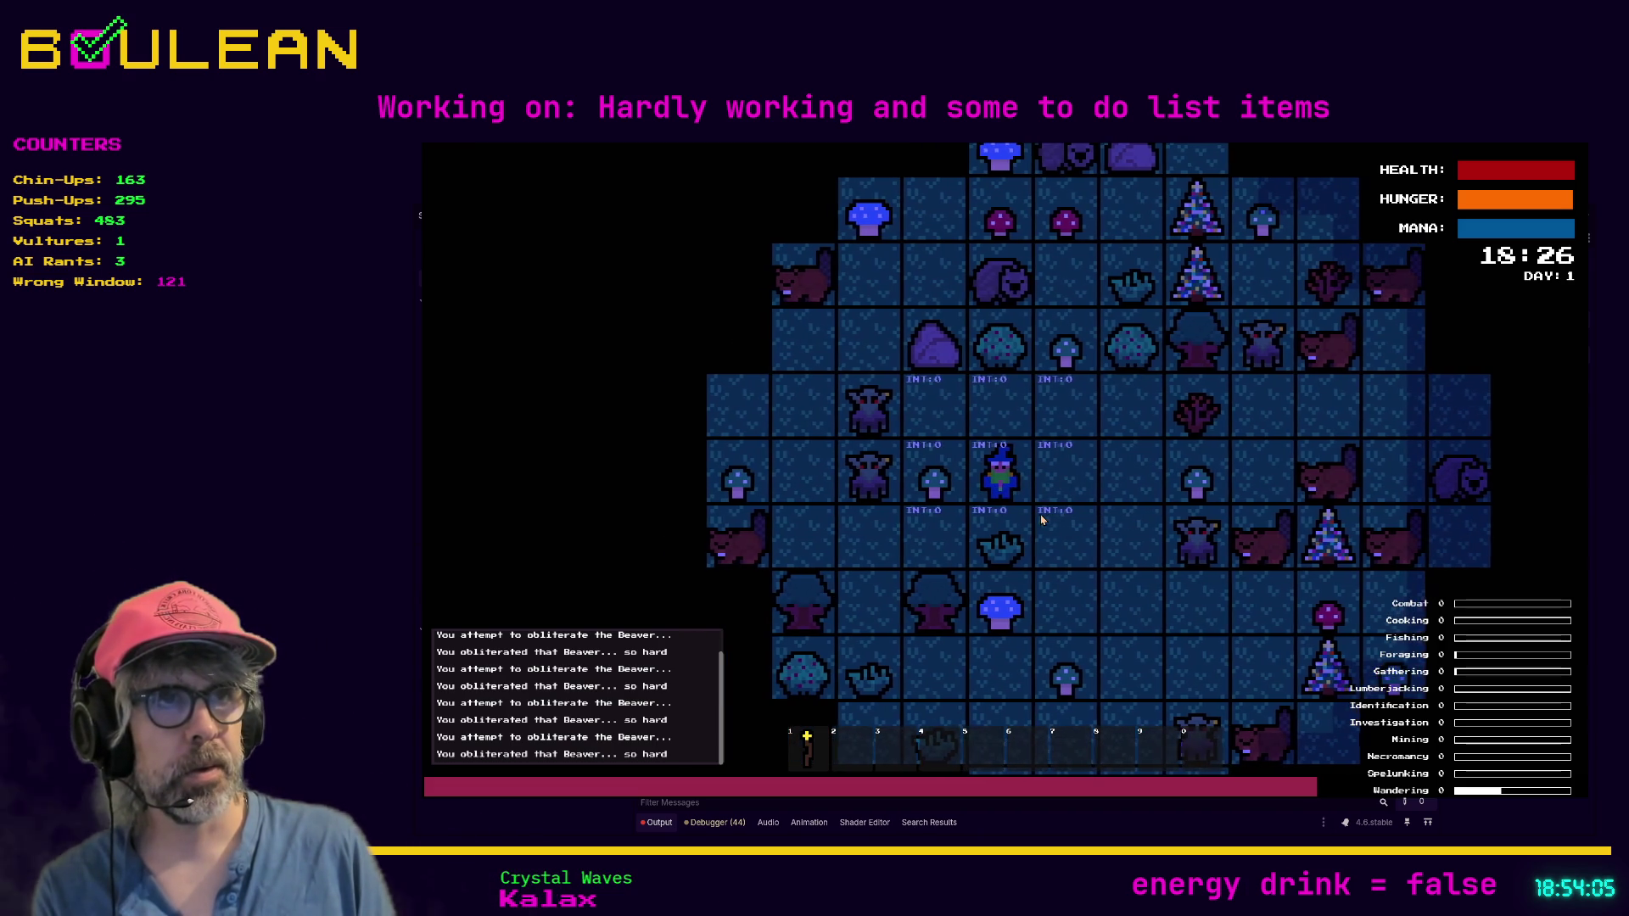
pyautogui.press('Escape')
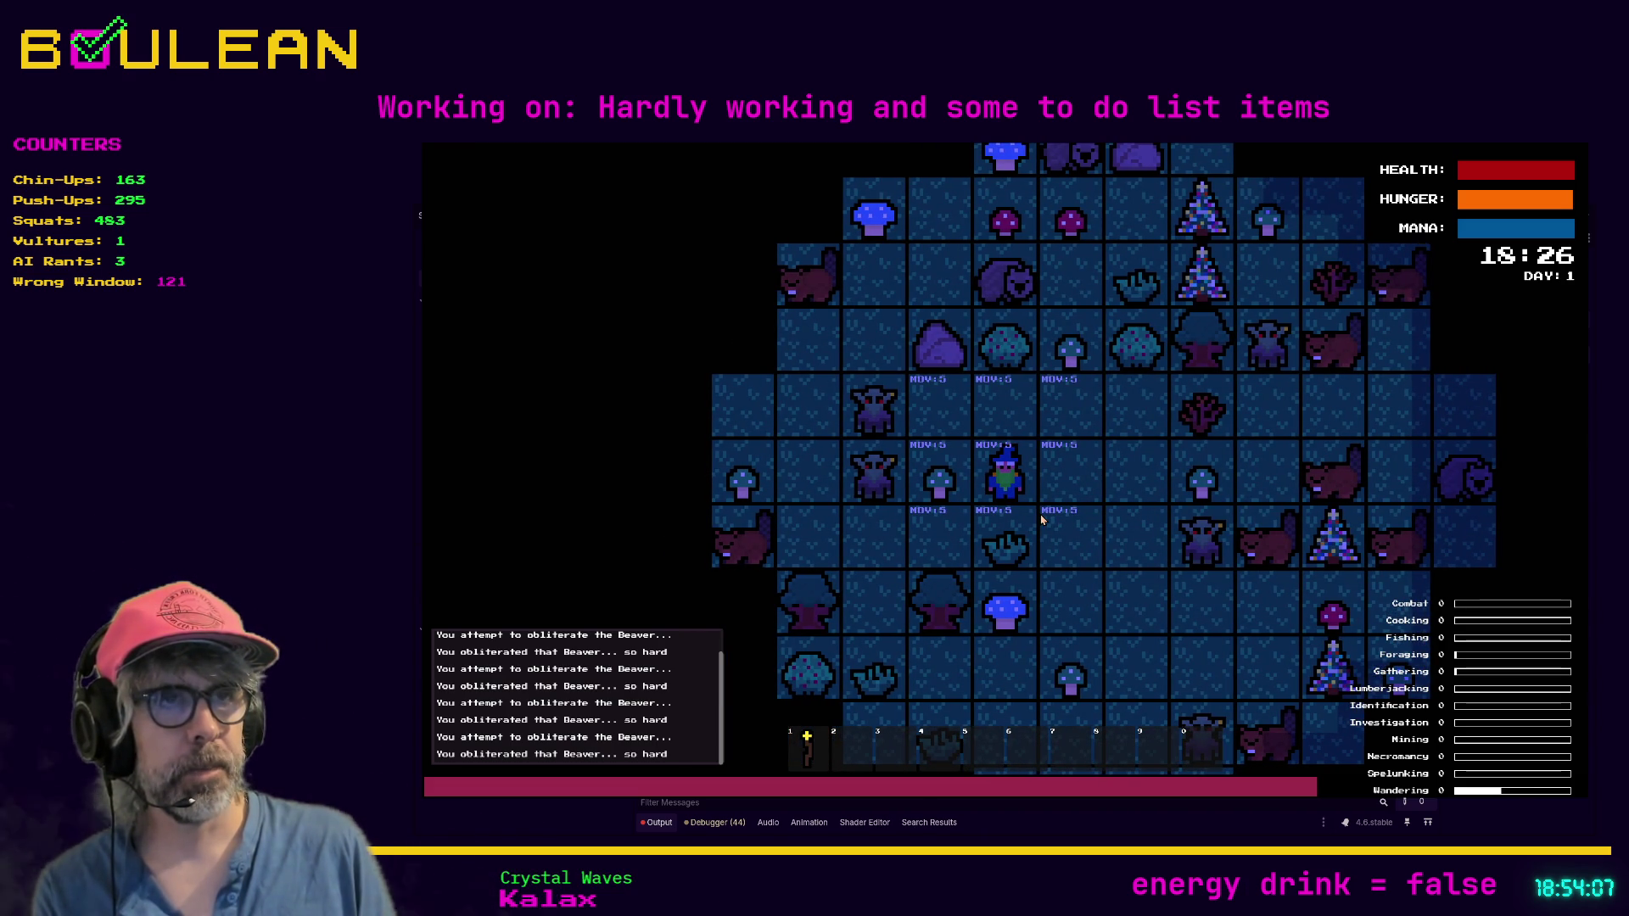
pyautogui.press('Up')
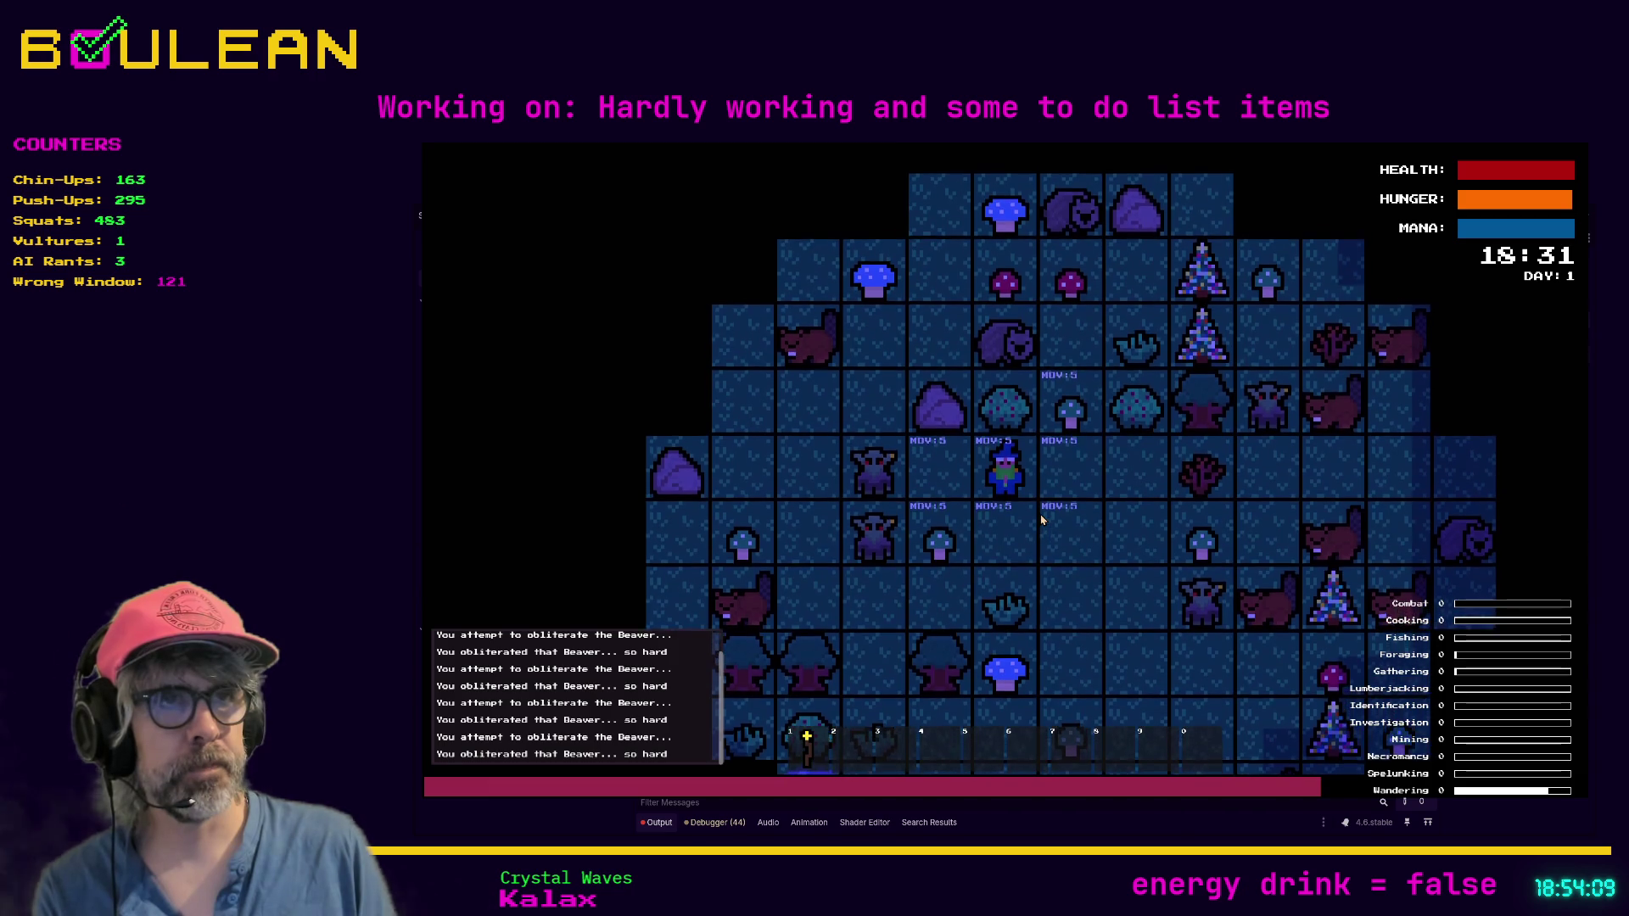
pyautogui.press('Left')
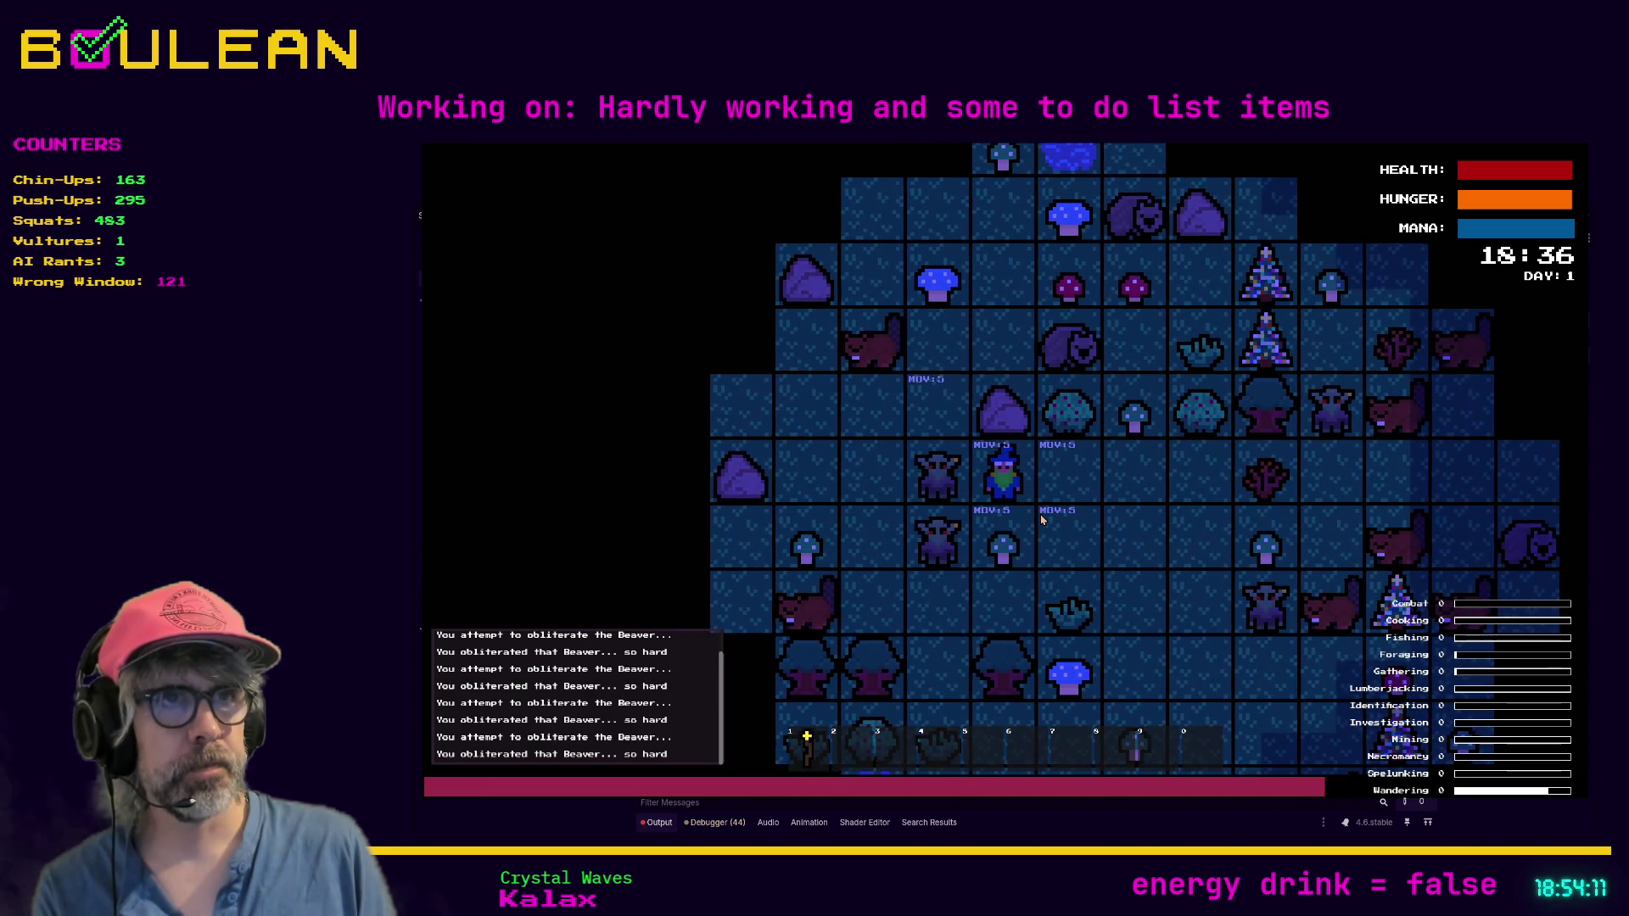
# Step: Check the interact and attack mode cost labels, then stop the game with F8
pyautogui.press('i')
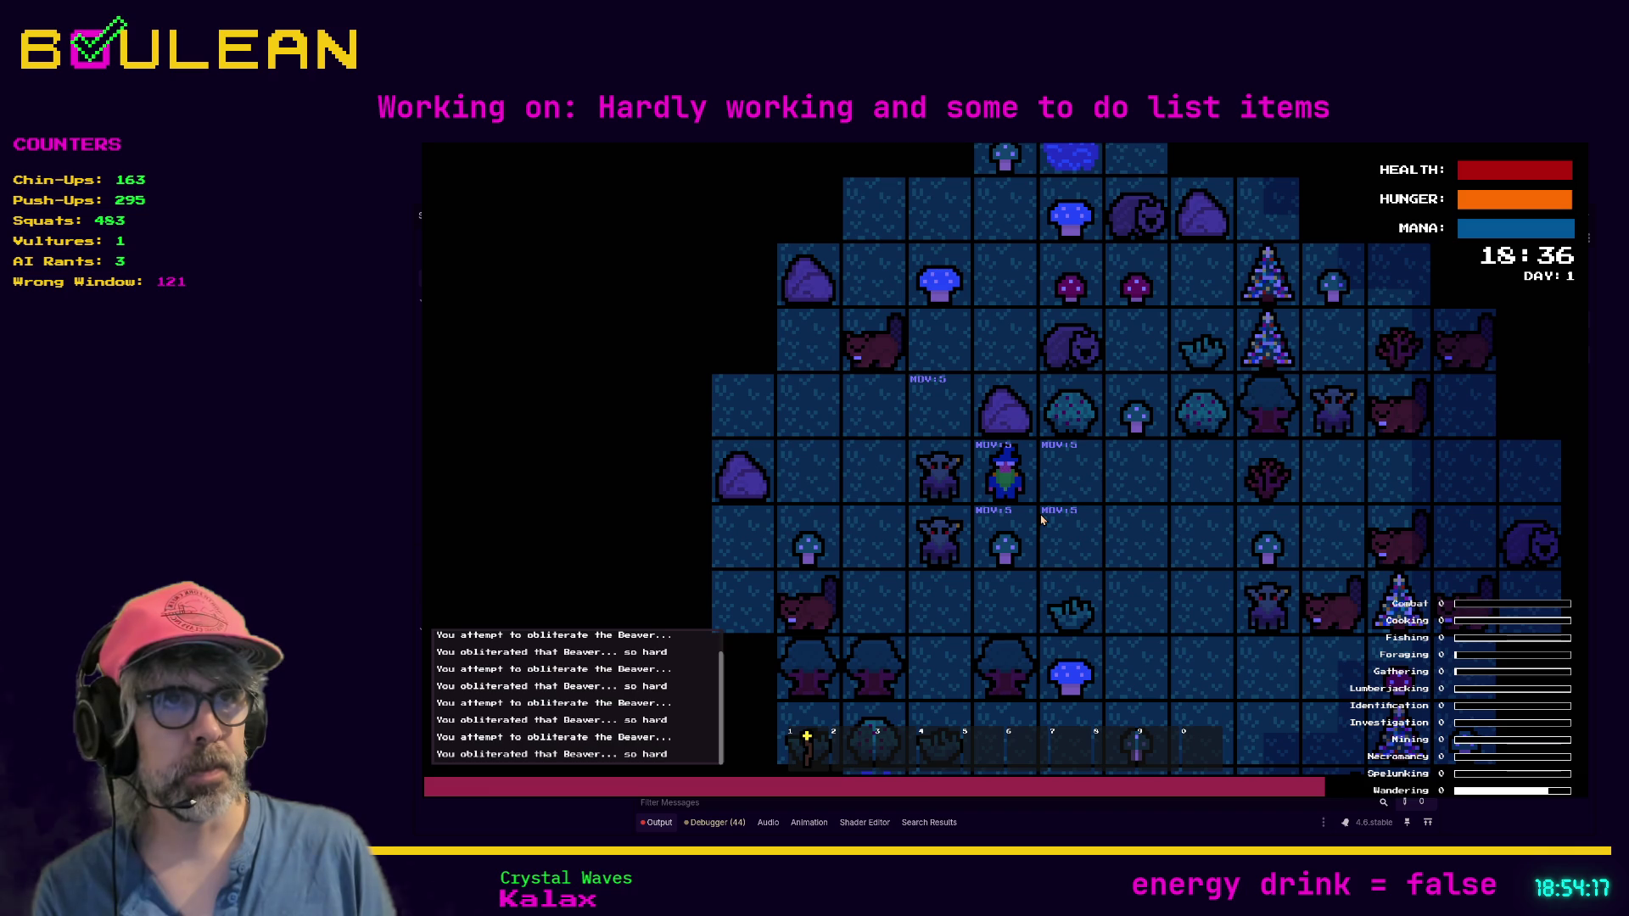
pyautogui.press('a')
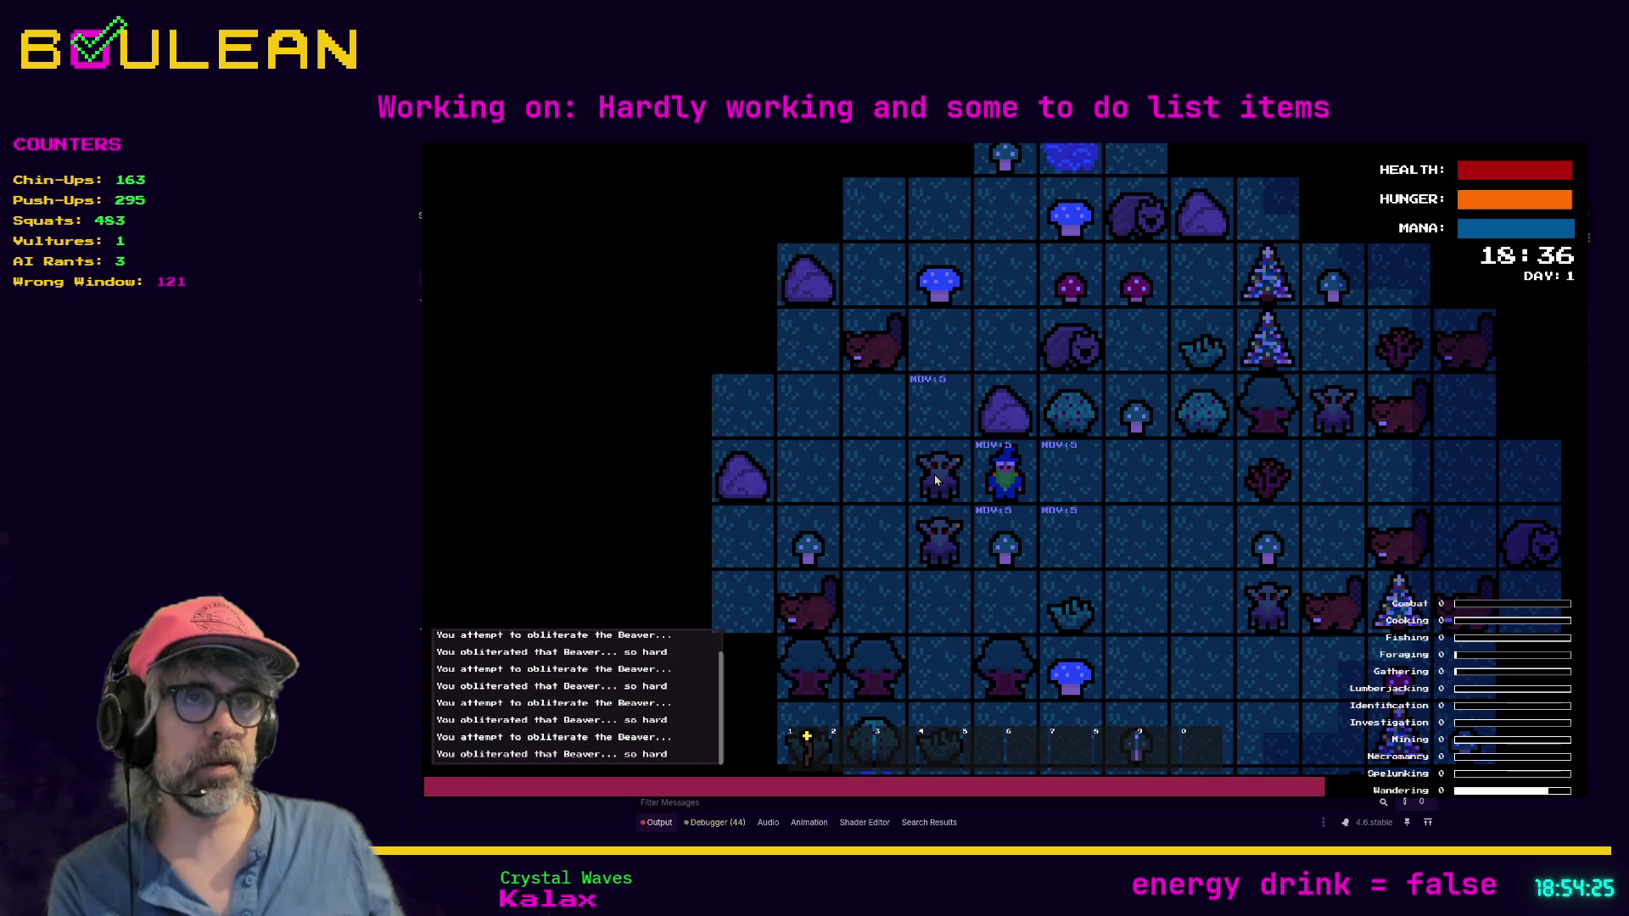
pyautogui.press('F8')
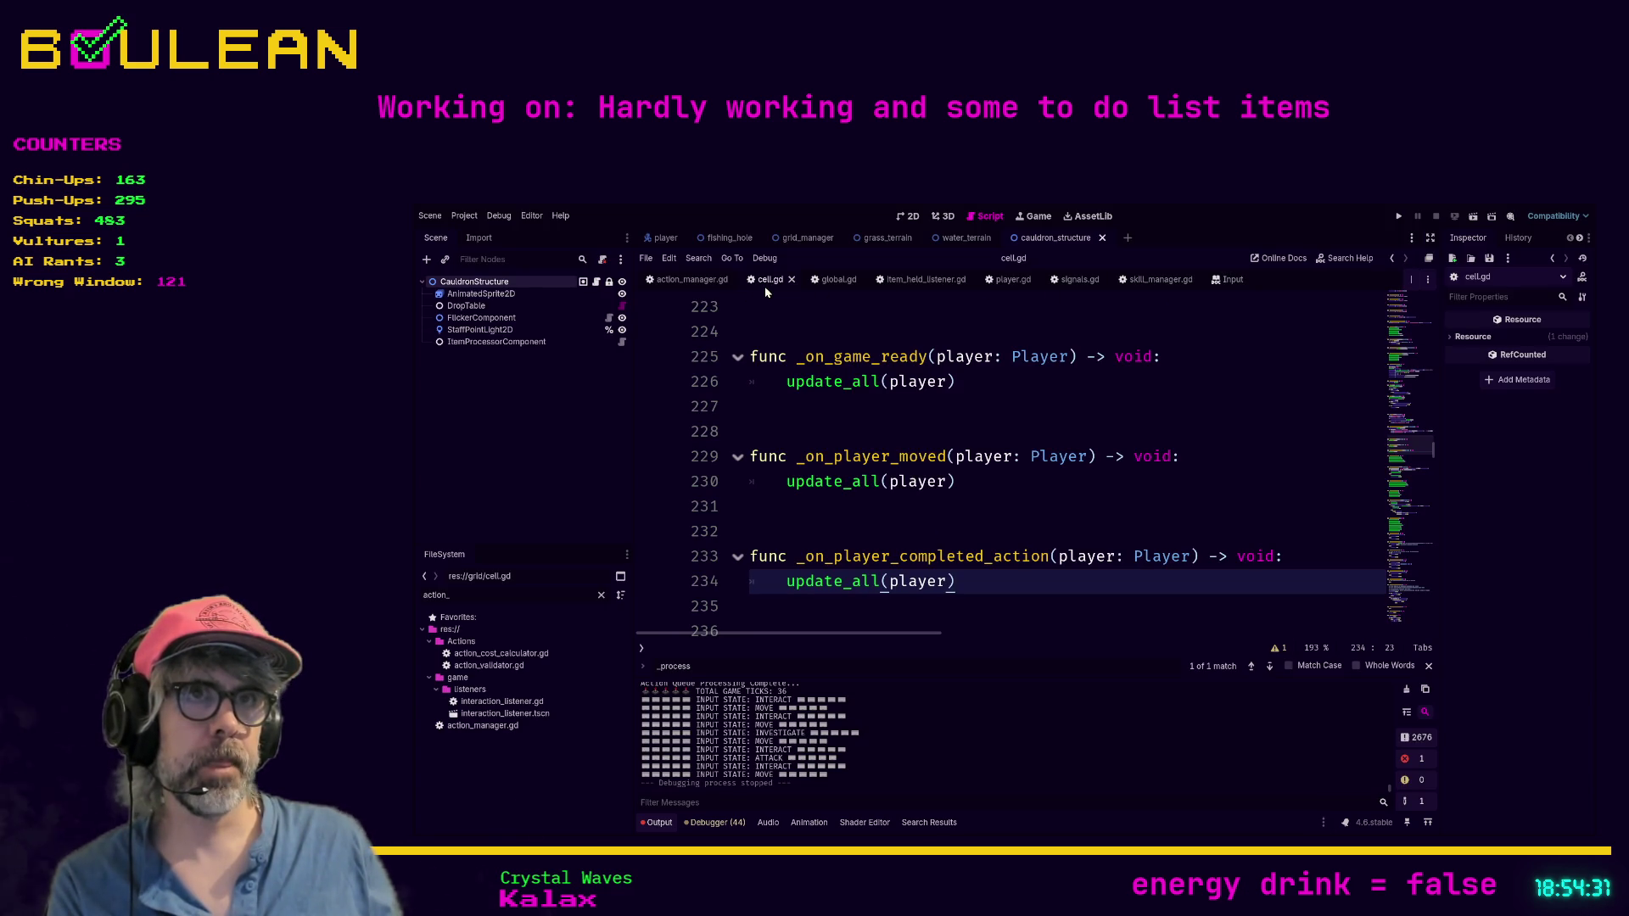
# Step: Search cell.gd for _process and scroll to the input-state match block on lines 84–98
pyautogui.scroll(-1, 846, 391)
pyautogui.scroll(7, 880, 464)
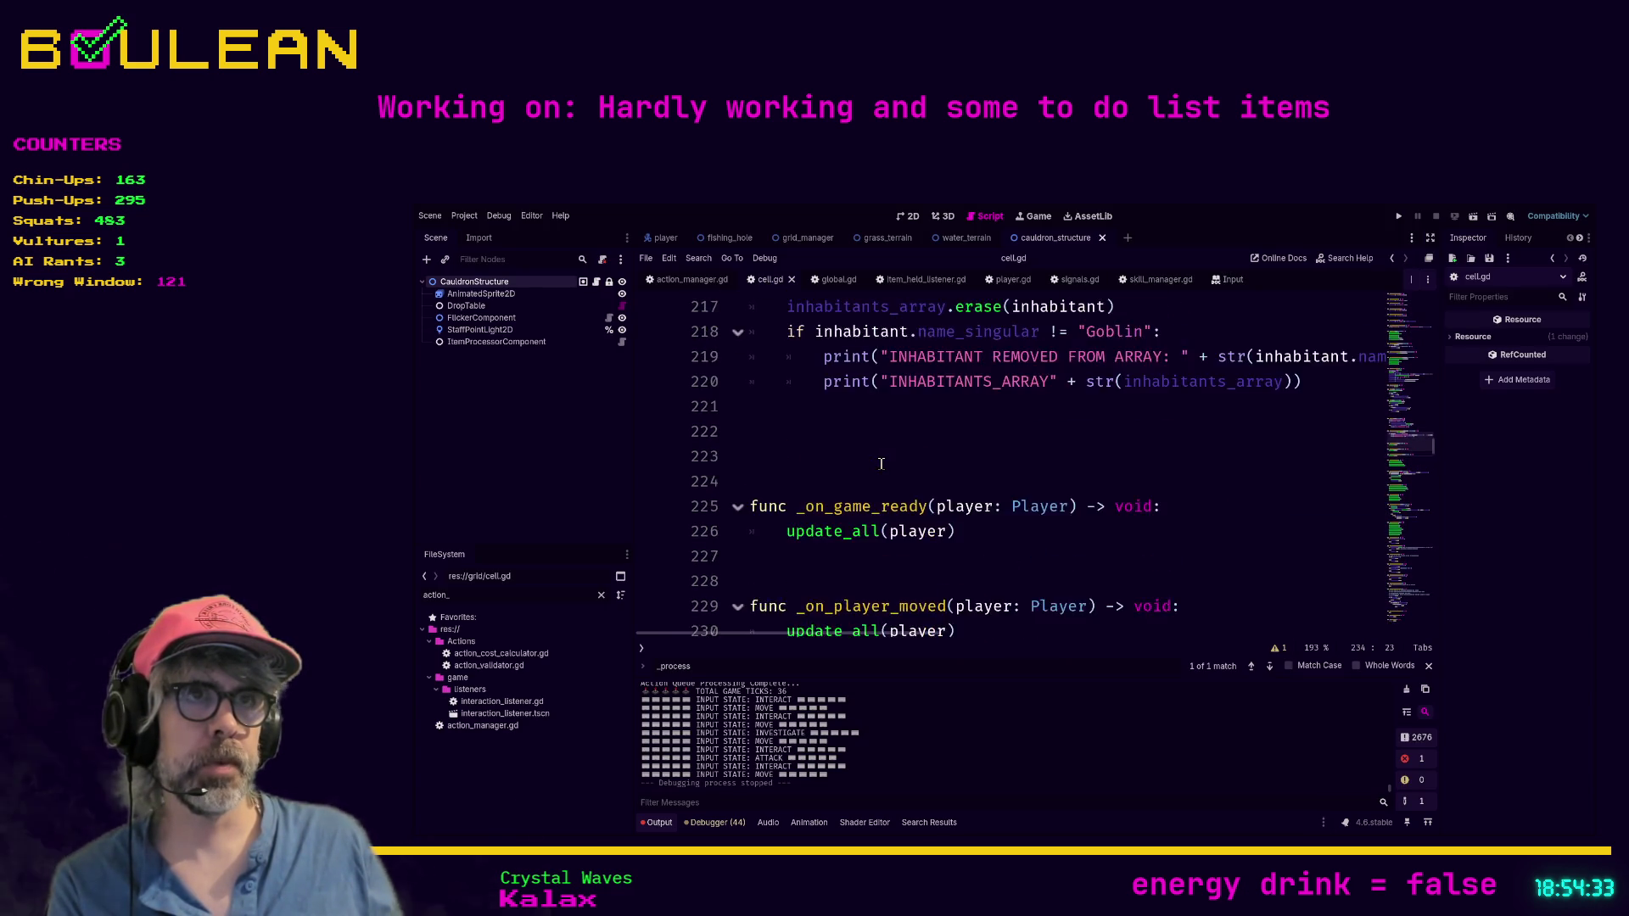
pyautogui.scroll(9, 929, 463)
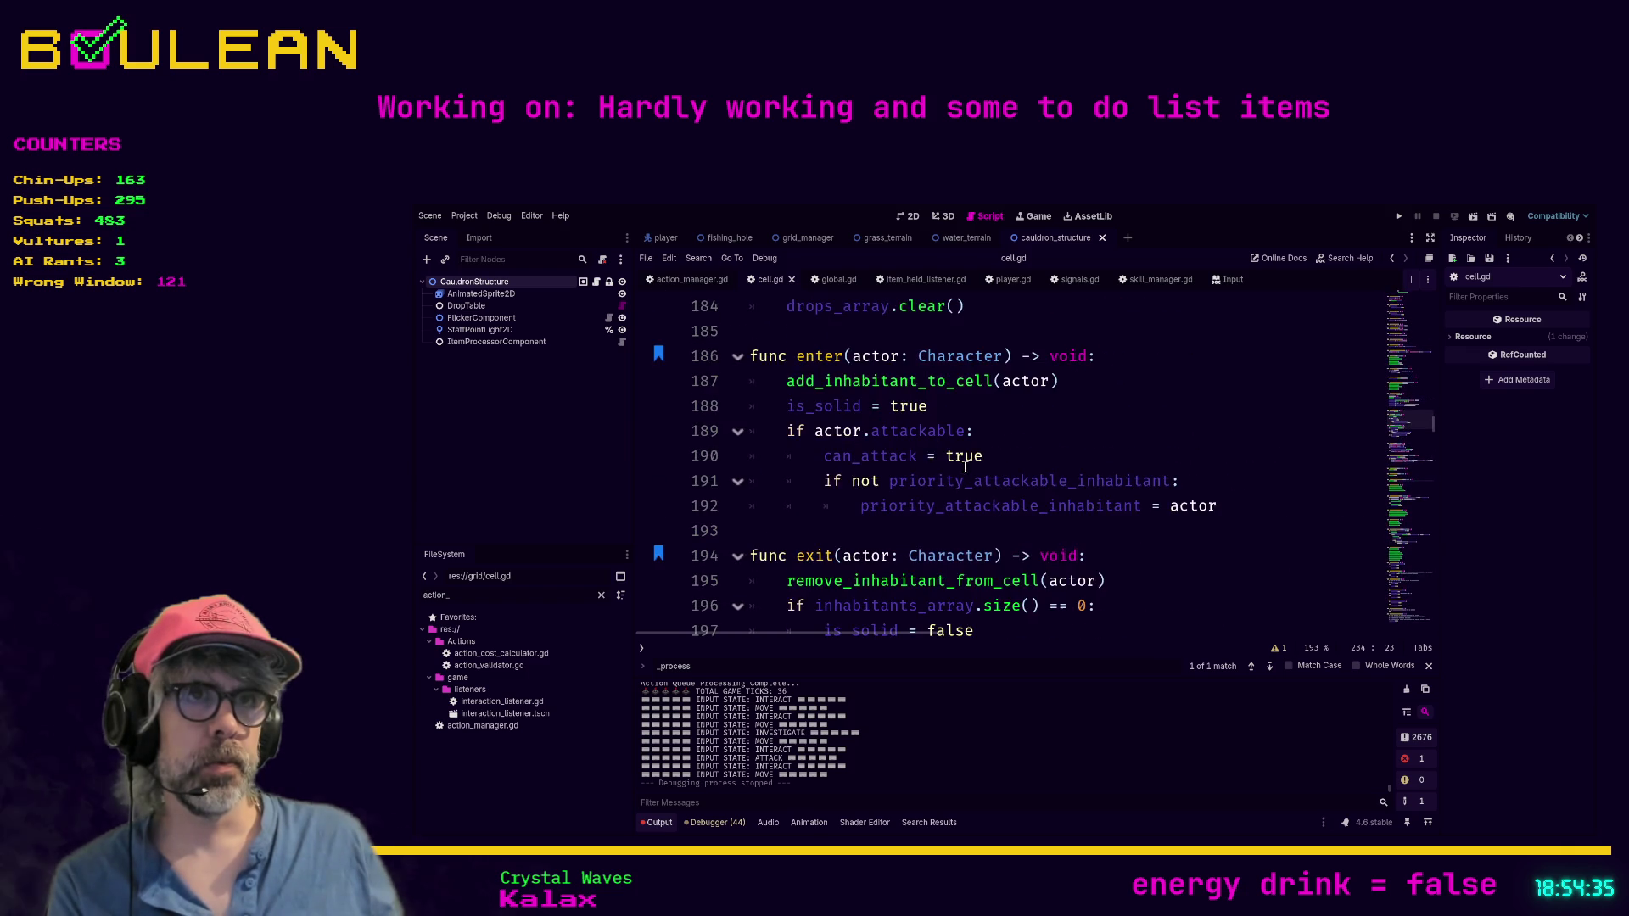
pyautogui.click(1070, 456)
pyautogui.hotkey('ctrl', 'f')
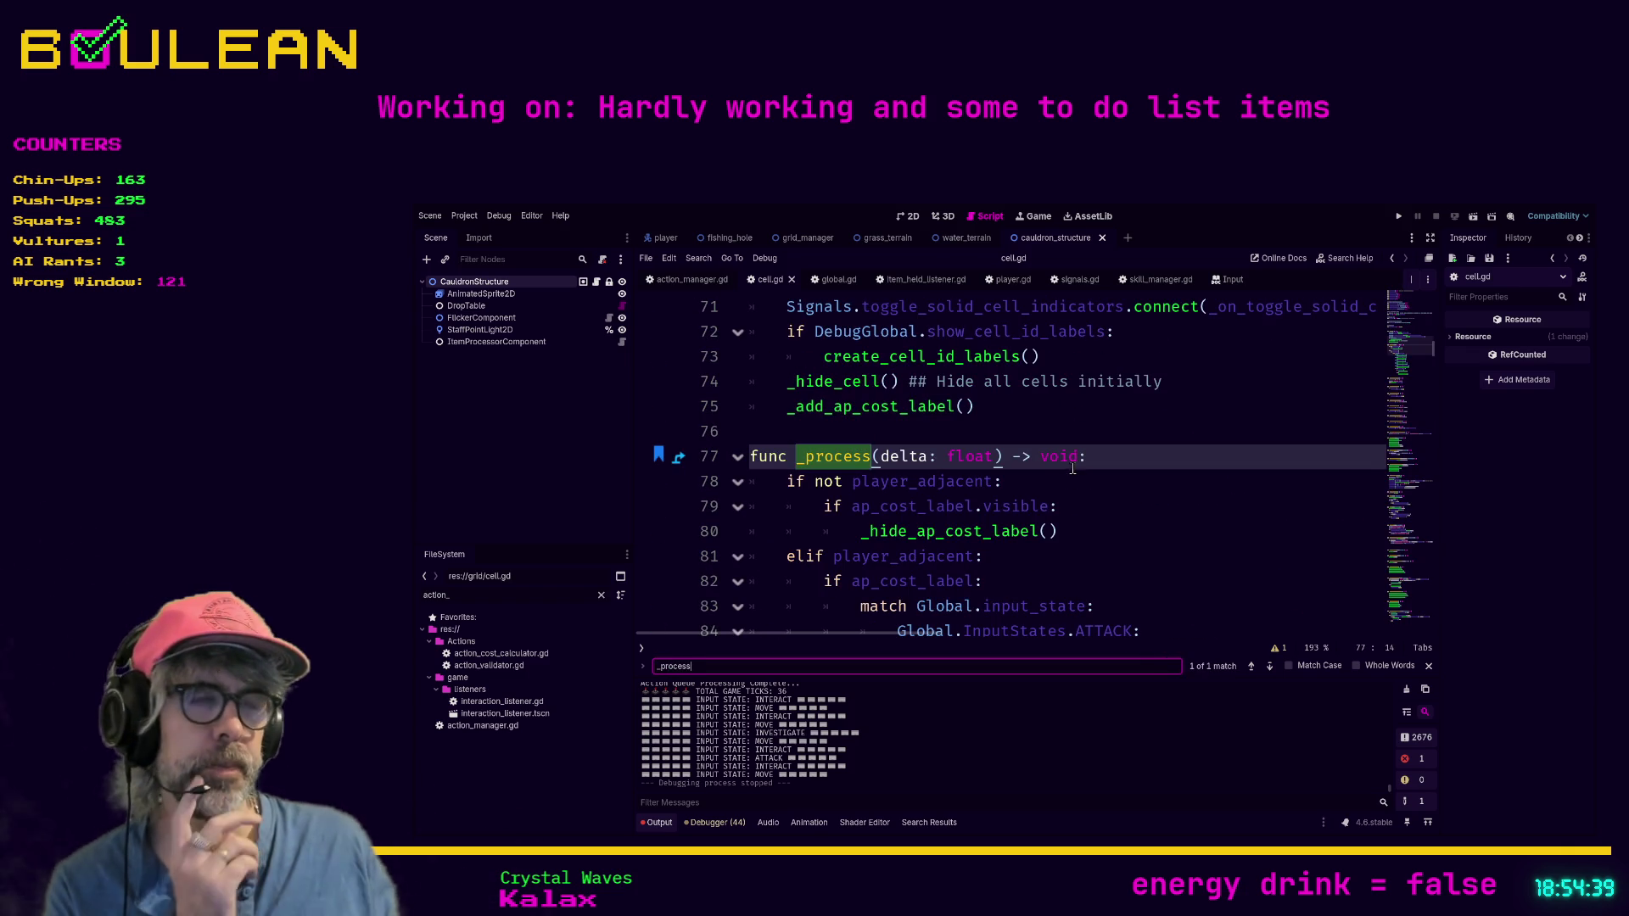
pyautogui.scroll(-5, 1073, 470)
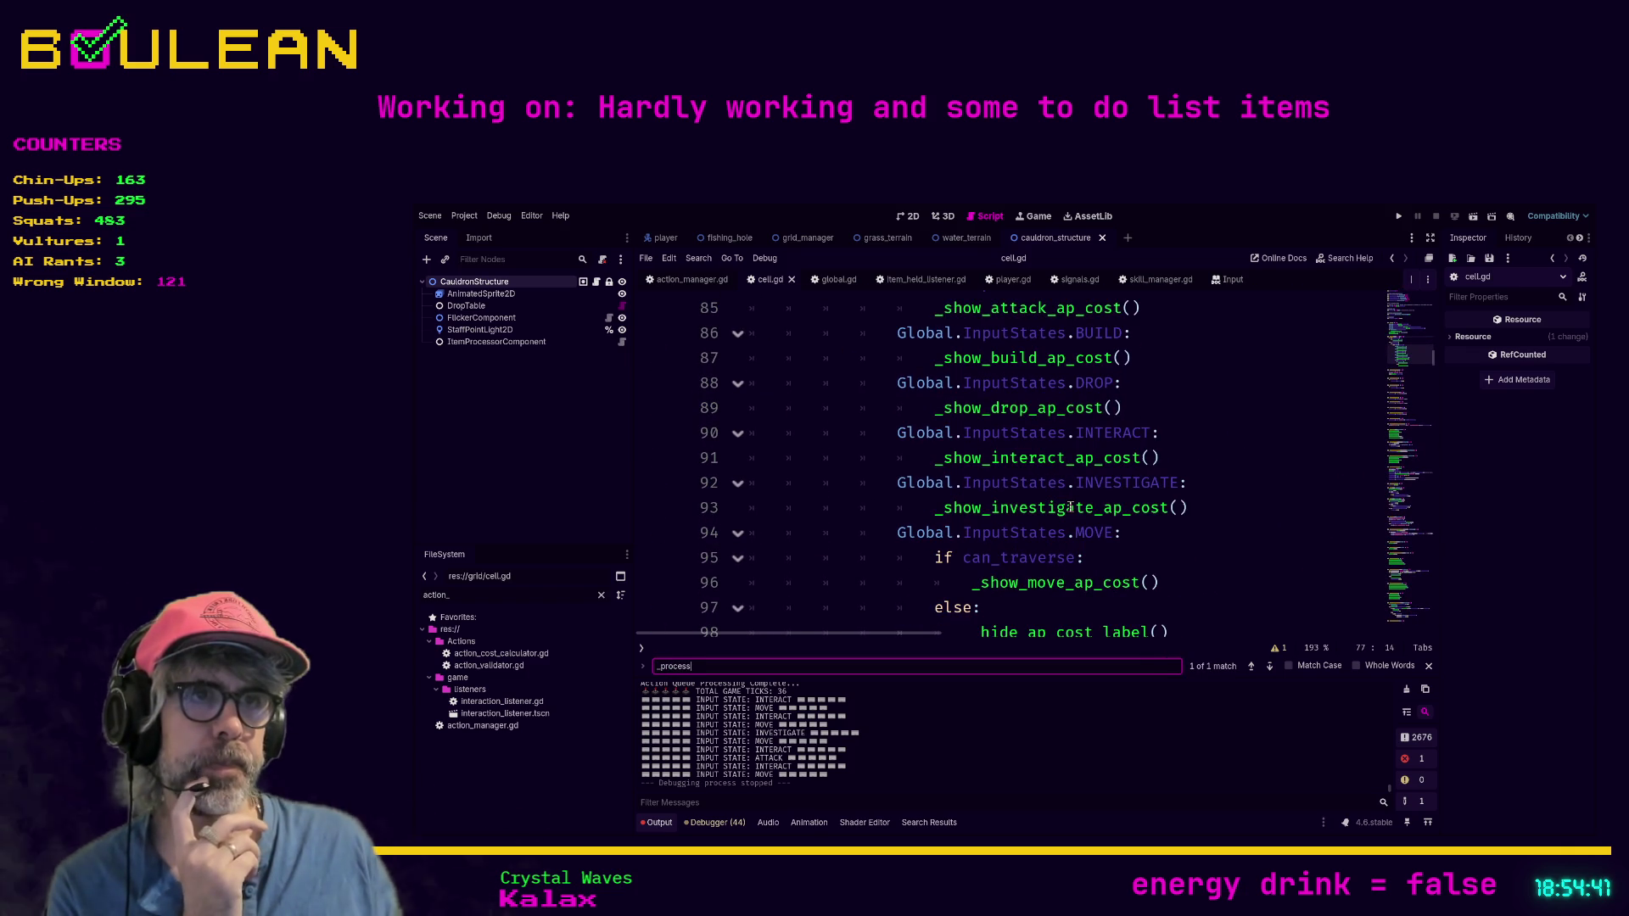
pyautogui.scroll(-1, 1069, 504)
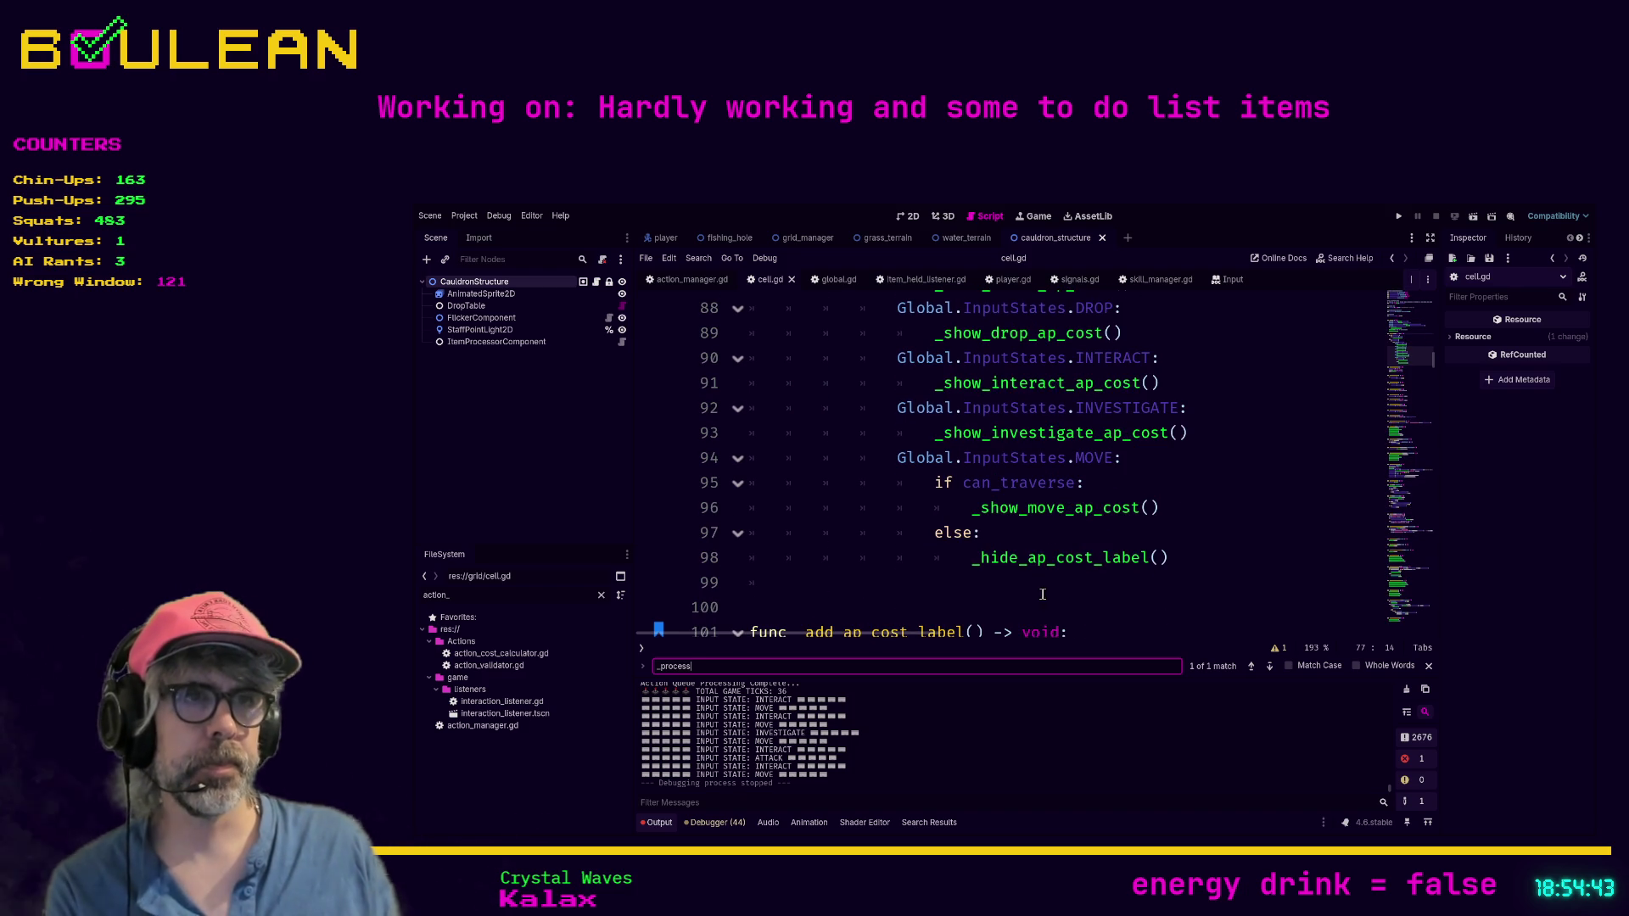
pyautogui.click(1038, 566)
pyautogui.click(1051, 558)
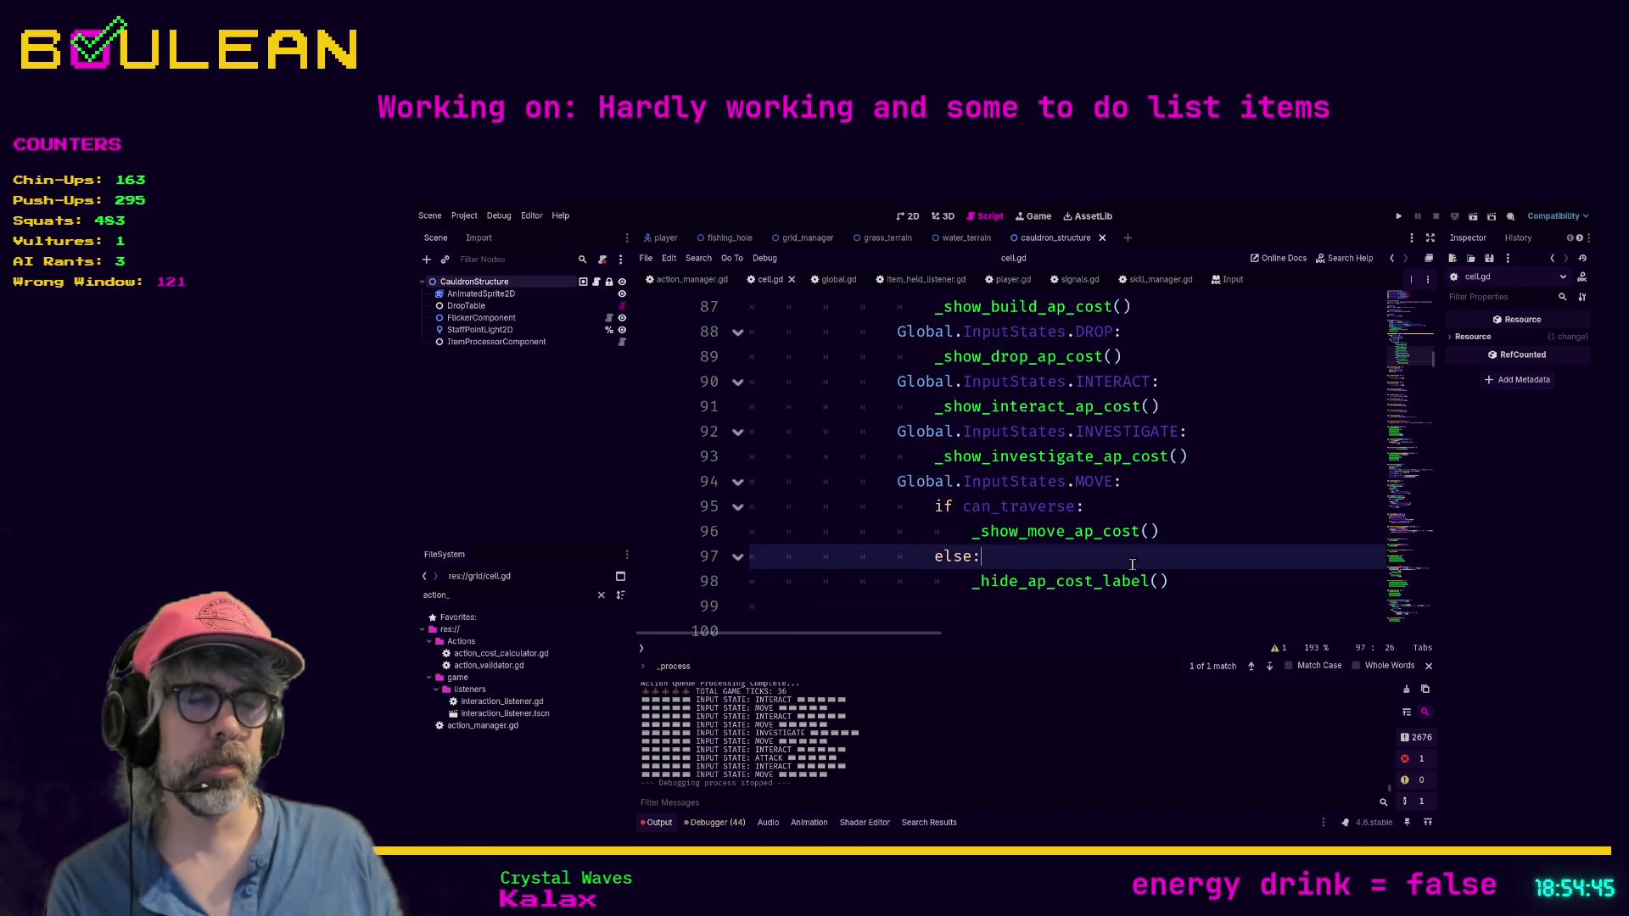
pyautogui.scroll(1, 1137, 565)
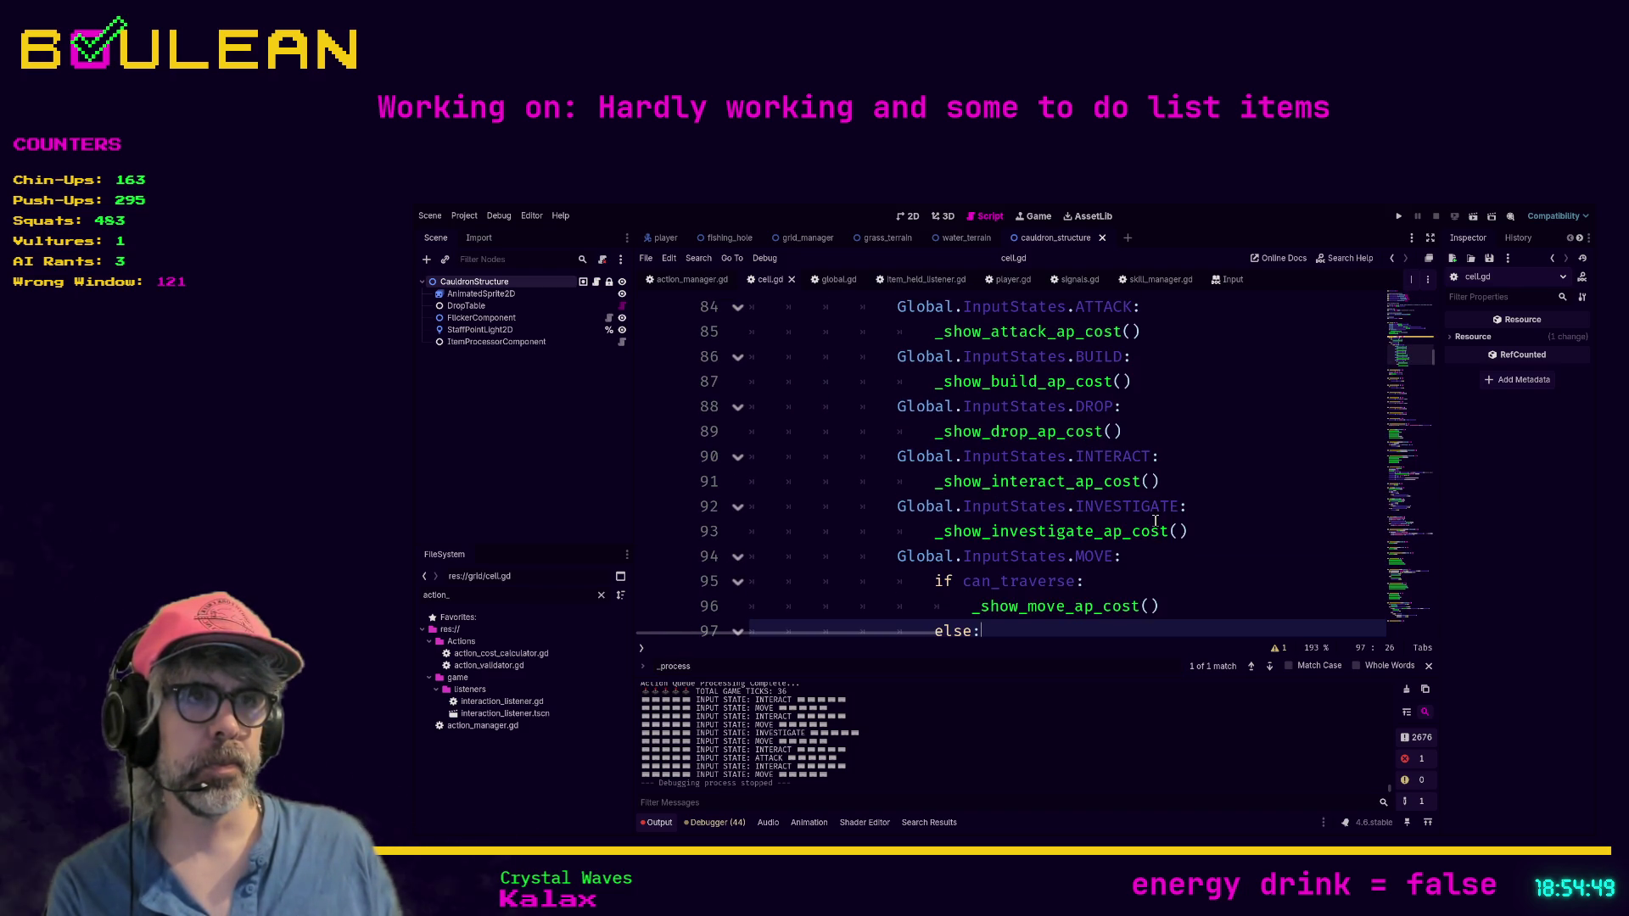
pyautogui.scroll(-1, 1156, 520)
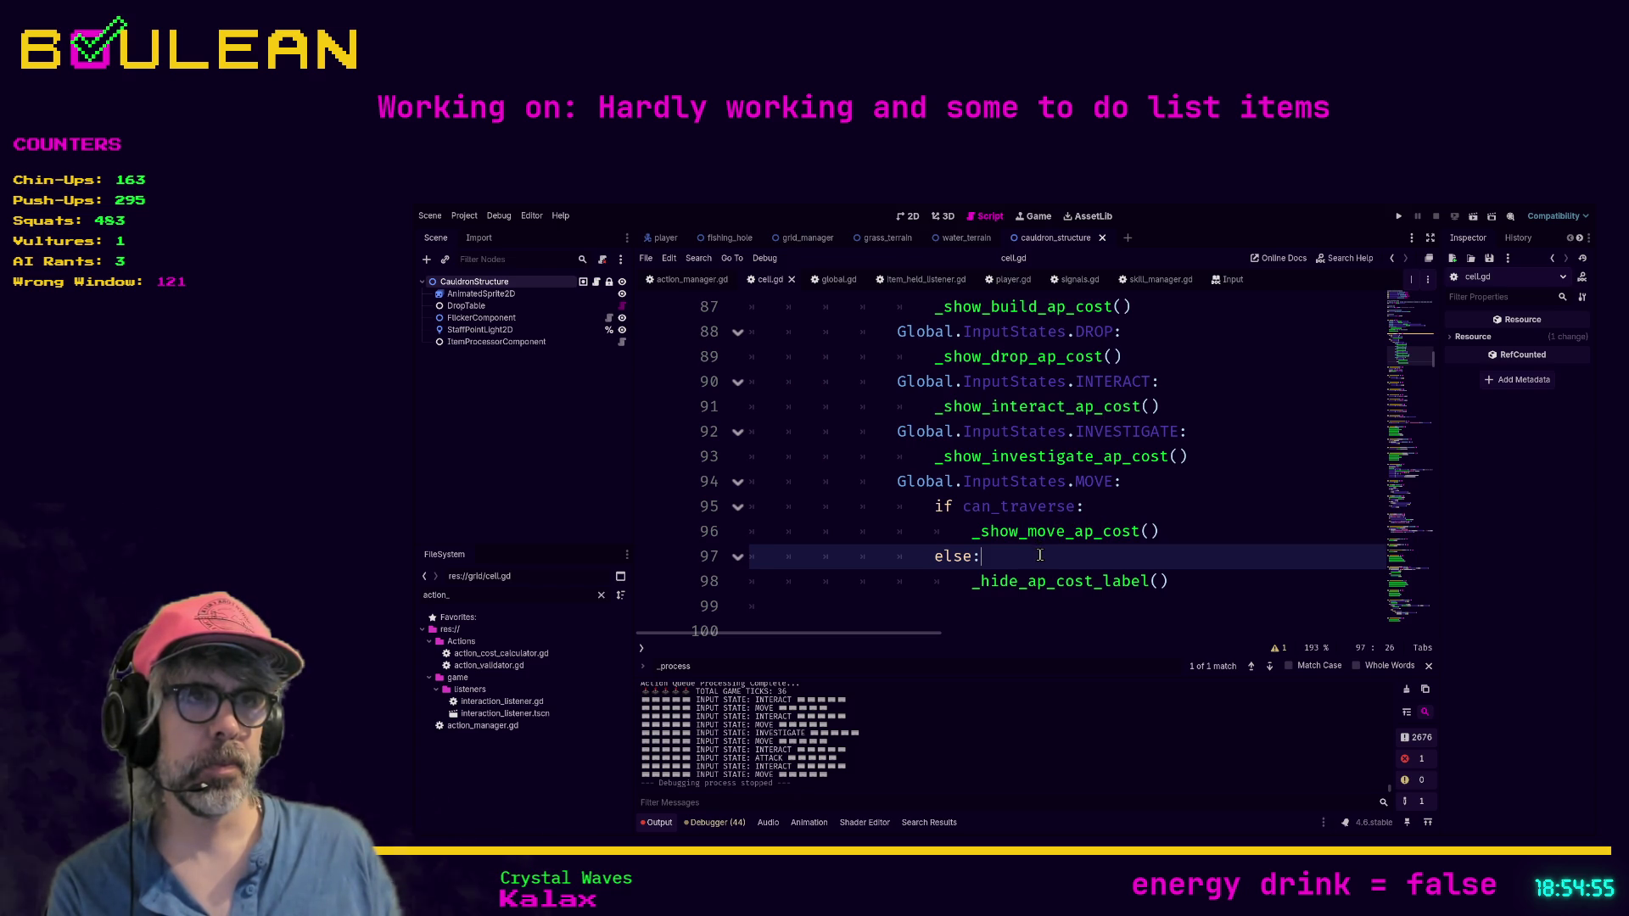
pyautogui.scroll(1, 1040, 557)
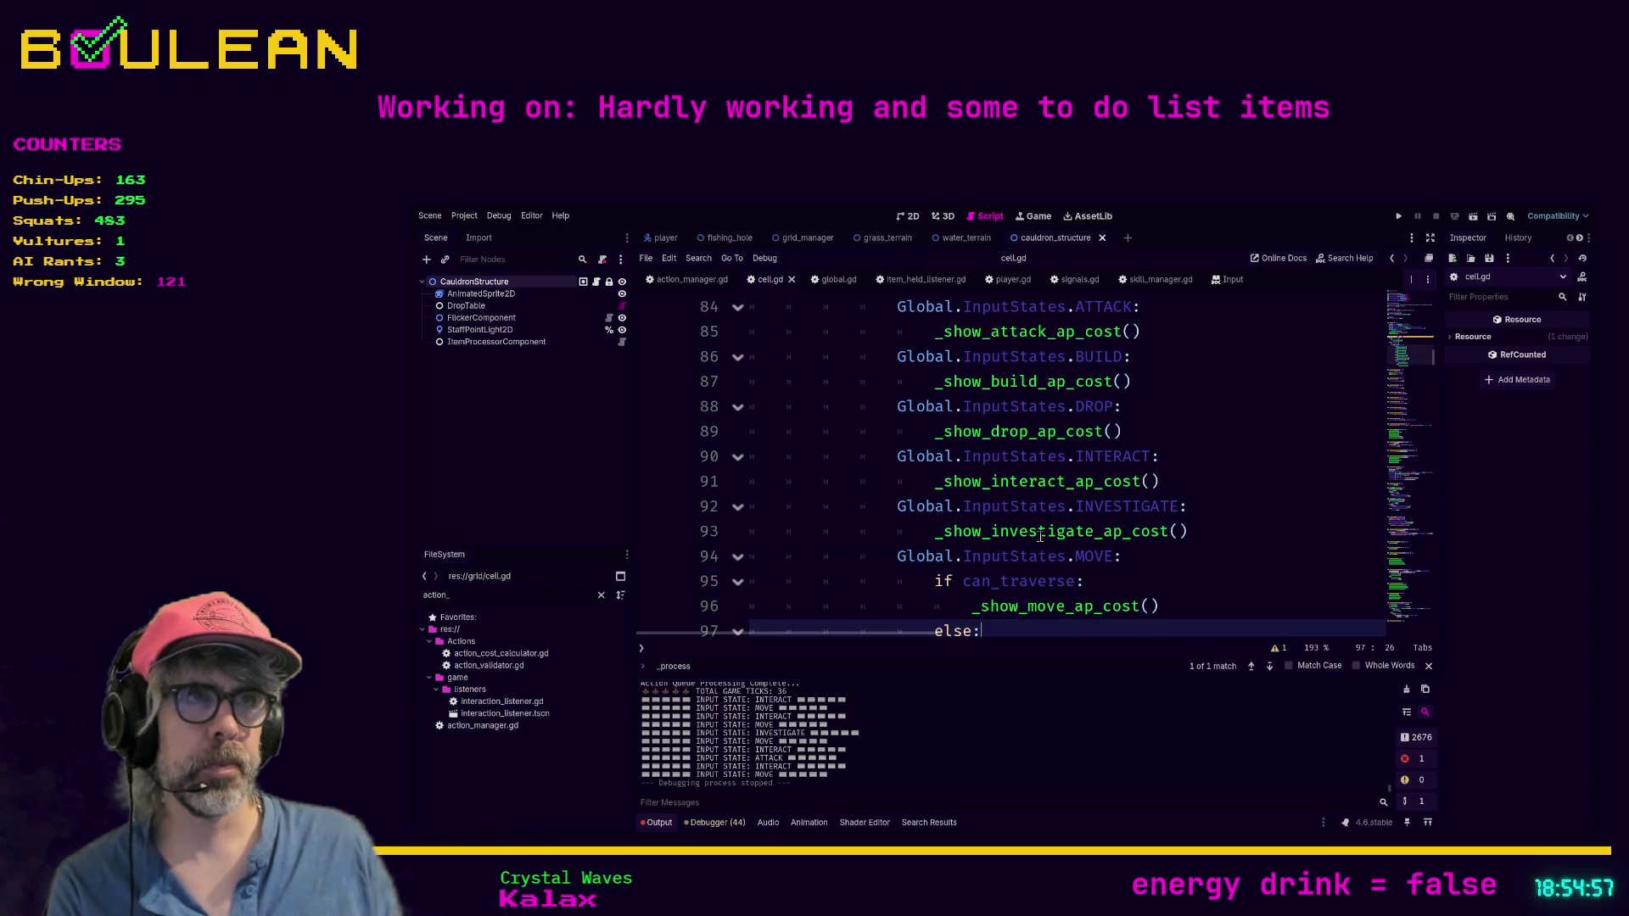
pyautogui.scroll(-1, 1119, 357)
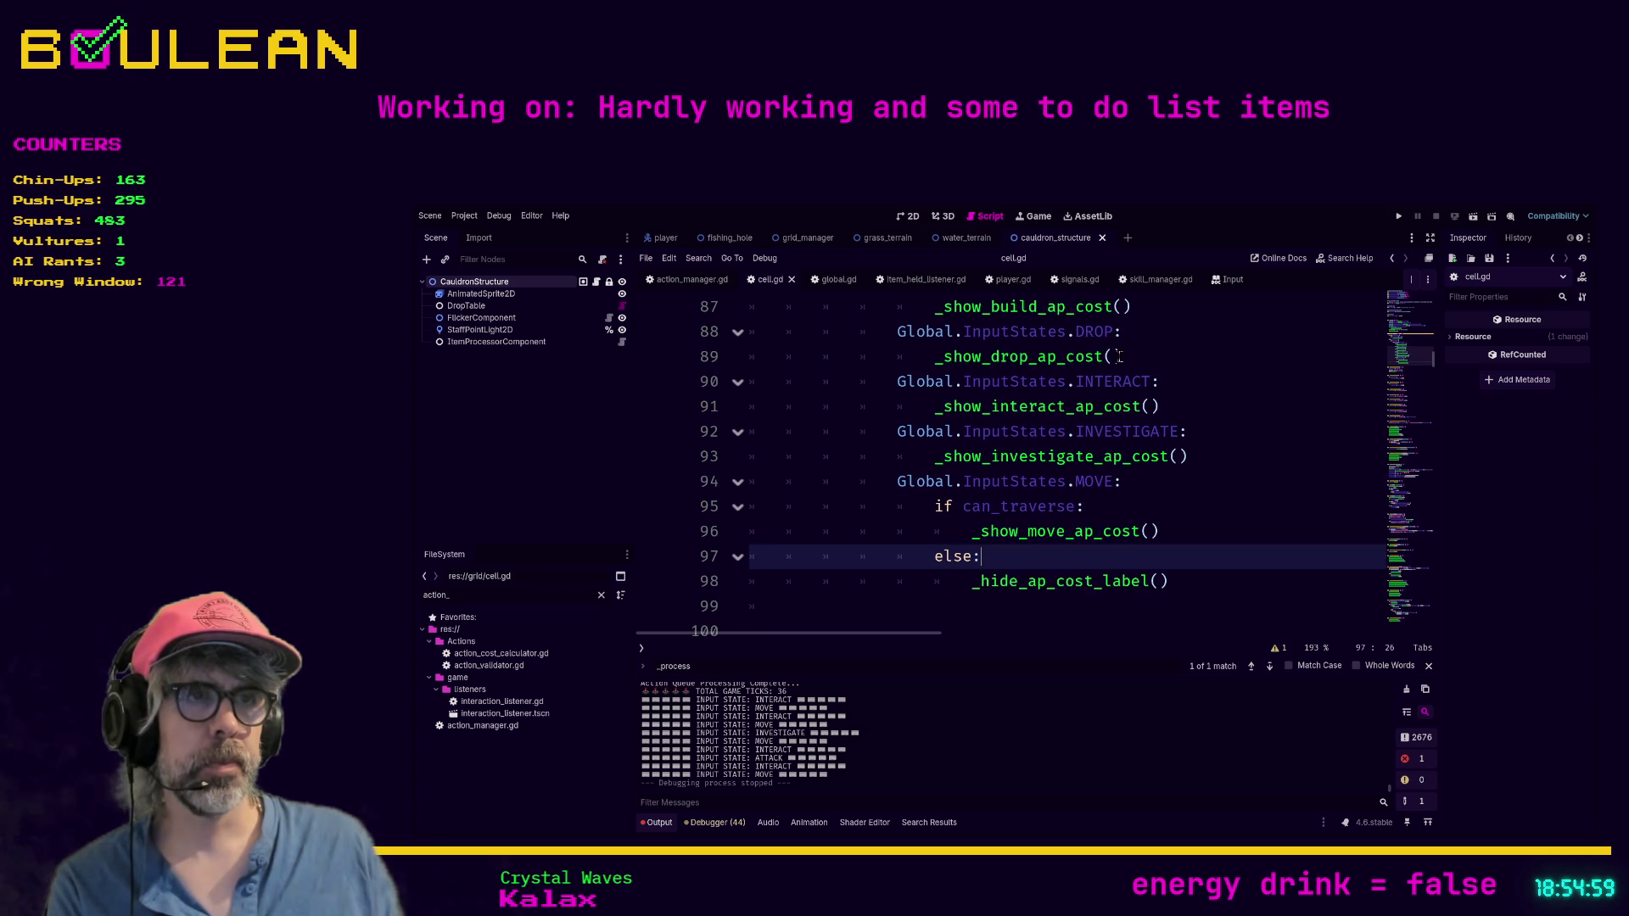
pyautogui.scroll(1, 1119, 357)
pyautogui.scroll(-1, 1120, 357)
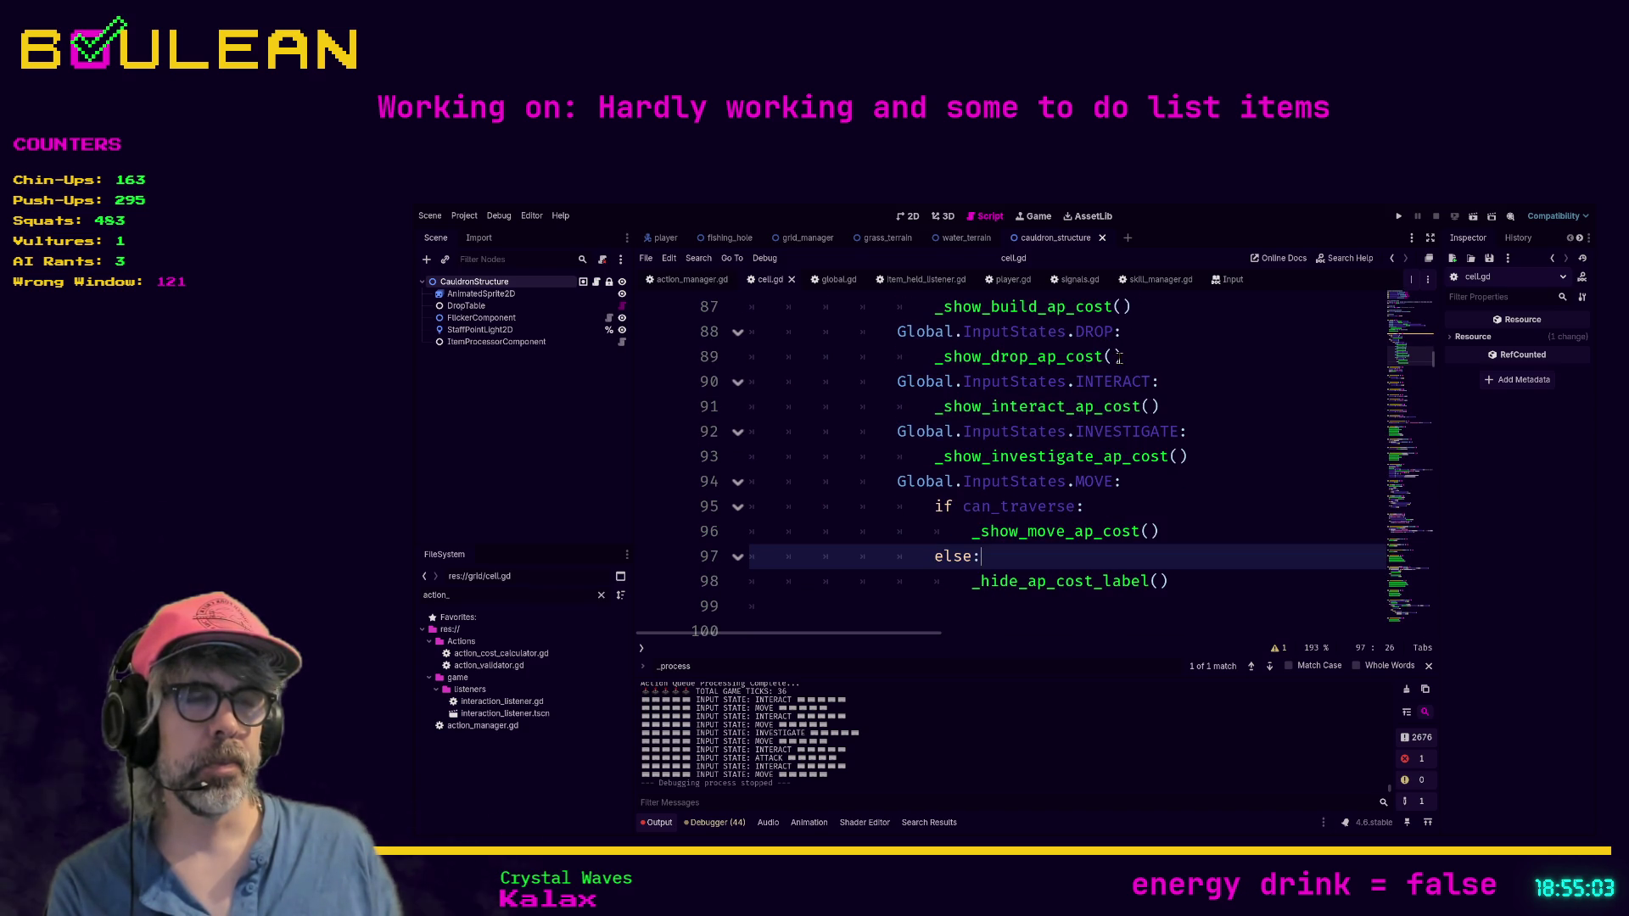
# Step: Add a _show_ap_cost_label() call below the move cost call on line 96
pyautogui.click(1168, 523)
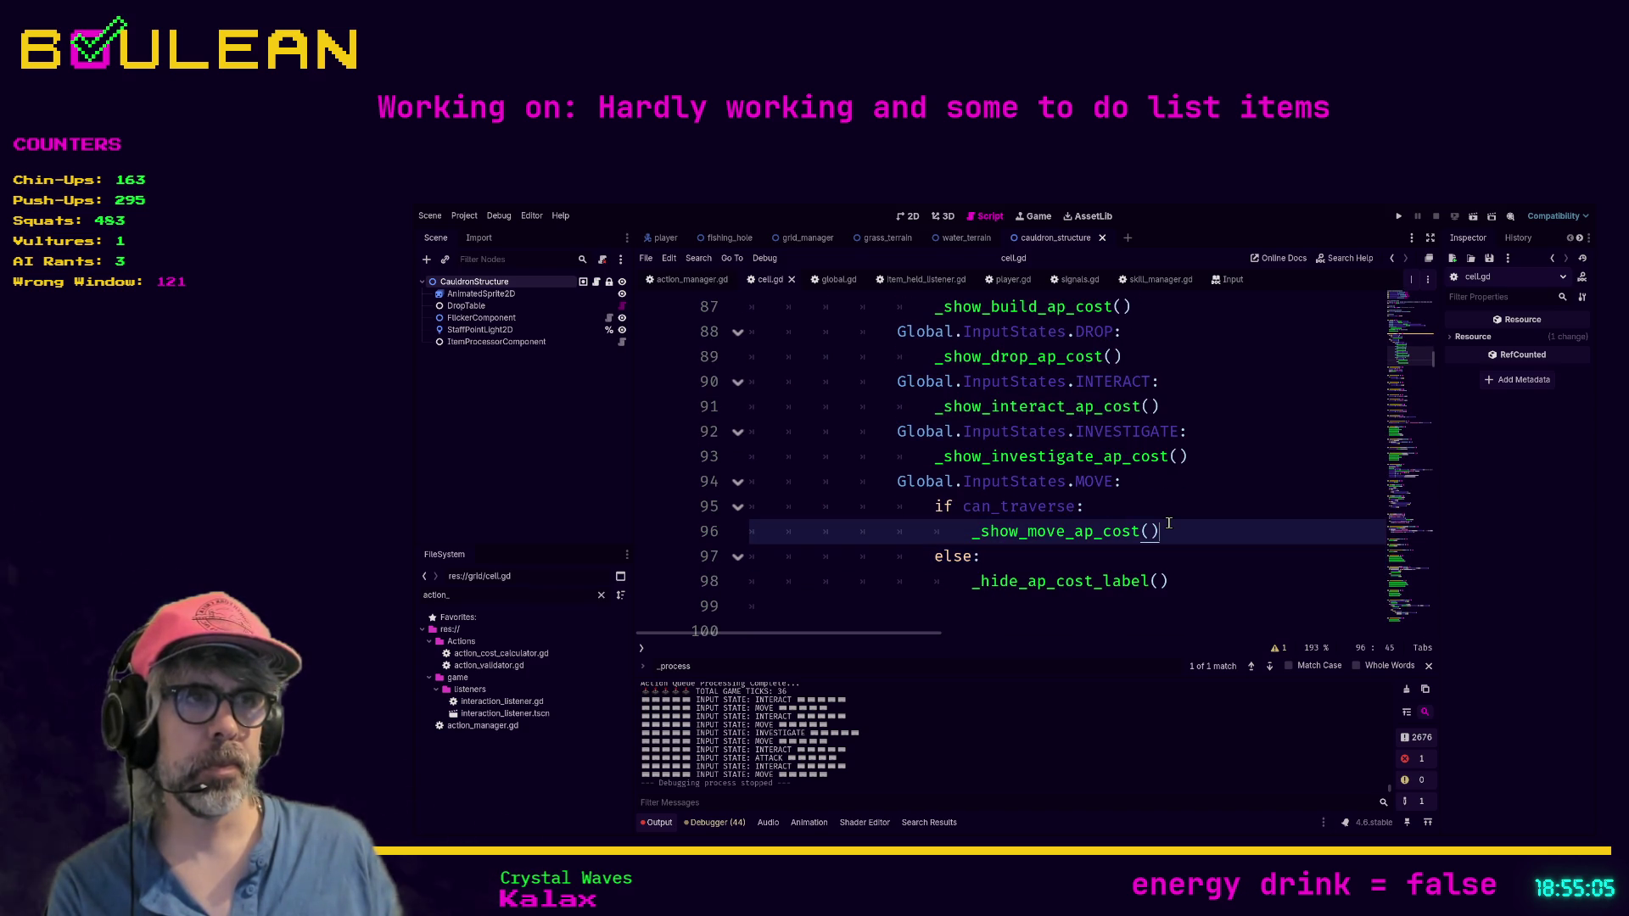
pyautogui.press('Return')
pyautogui.write('_s')
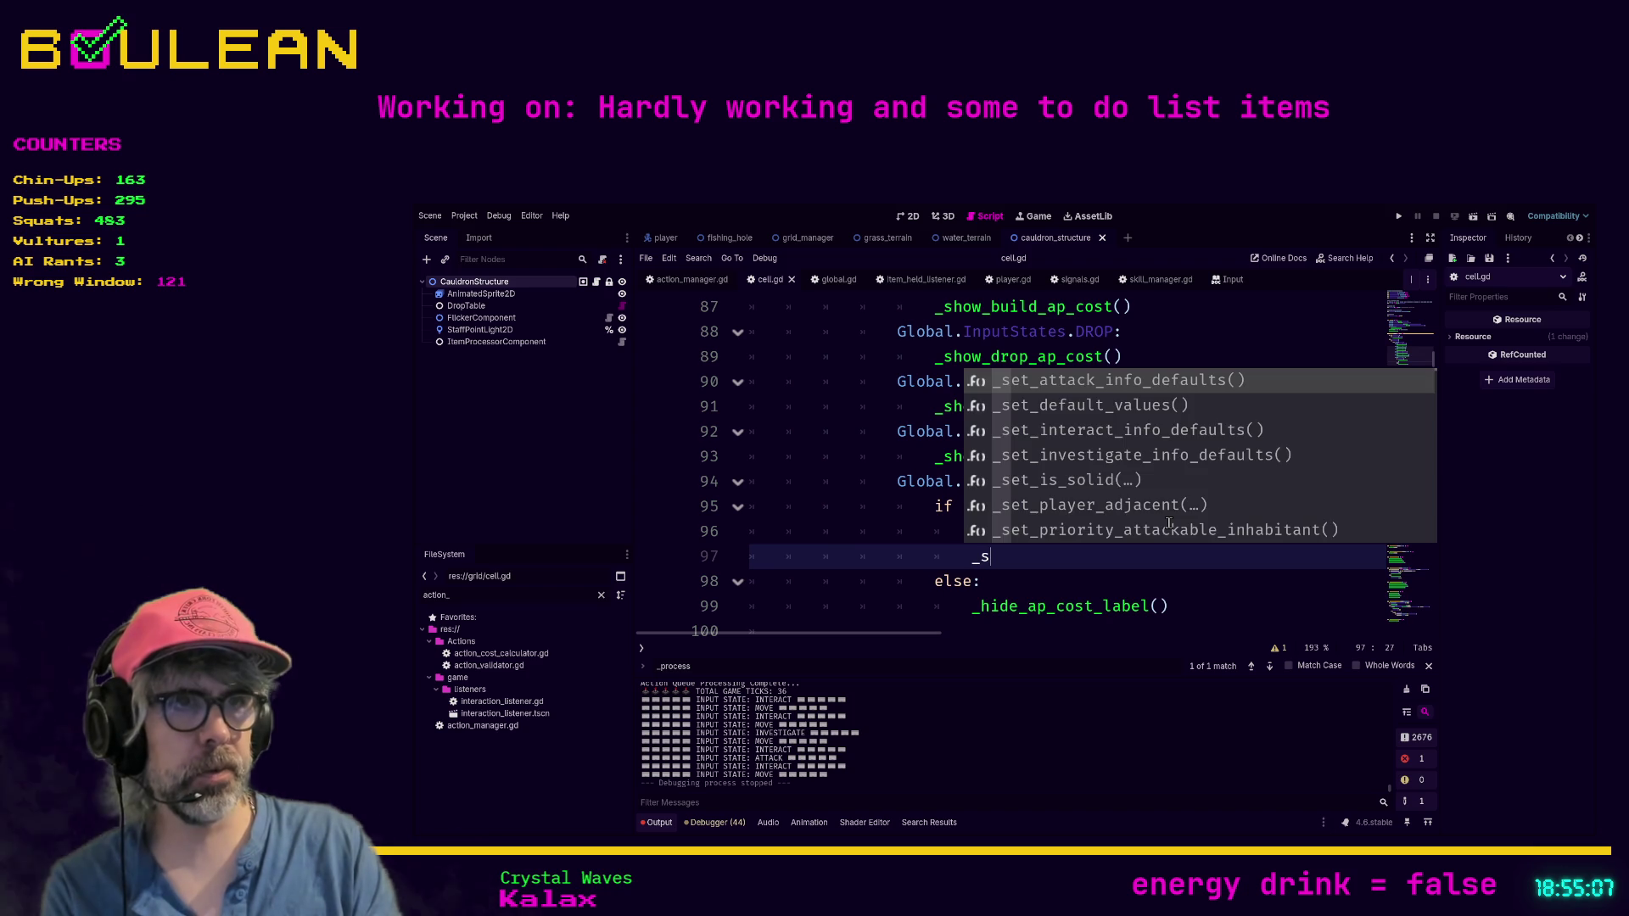
pyautogui.write('how_')
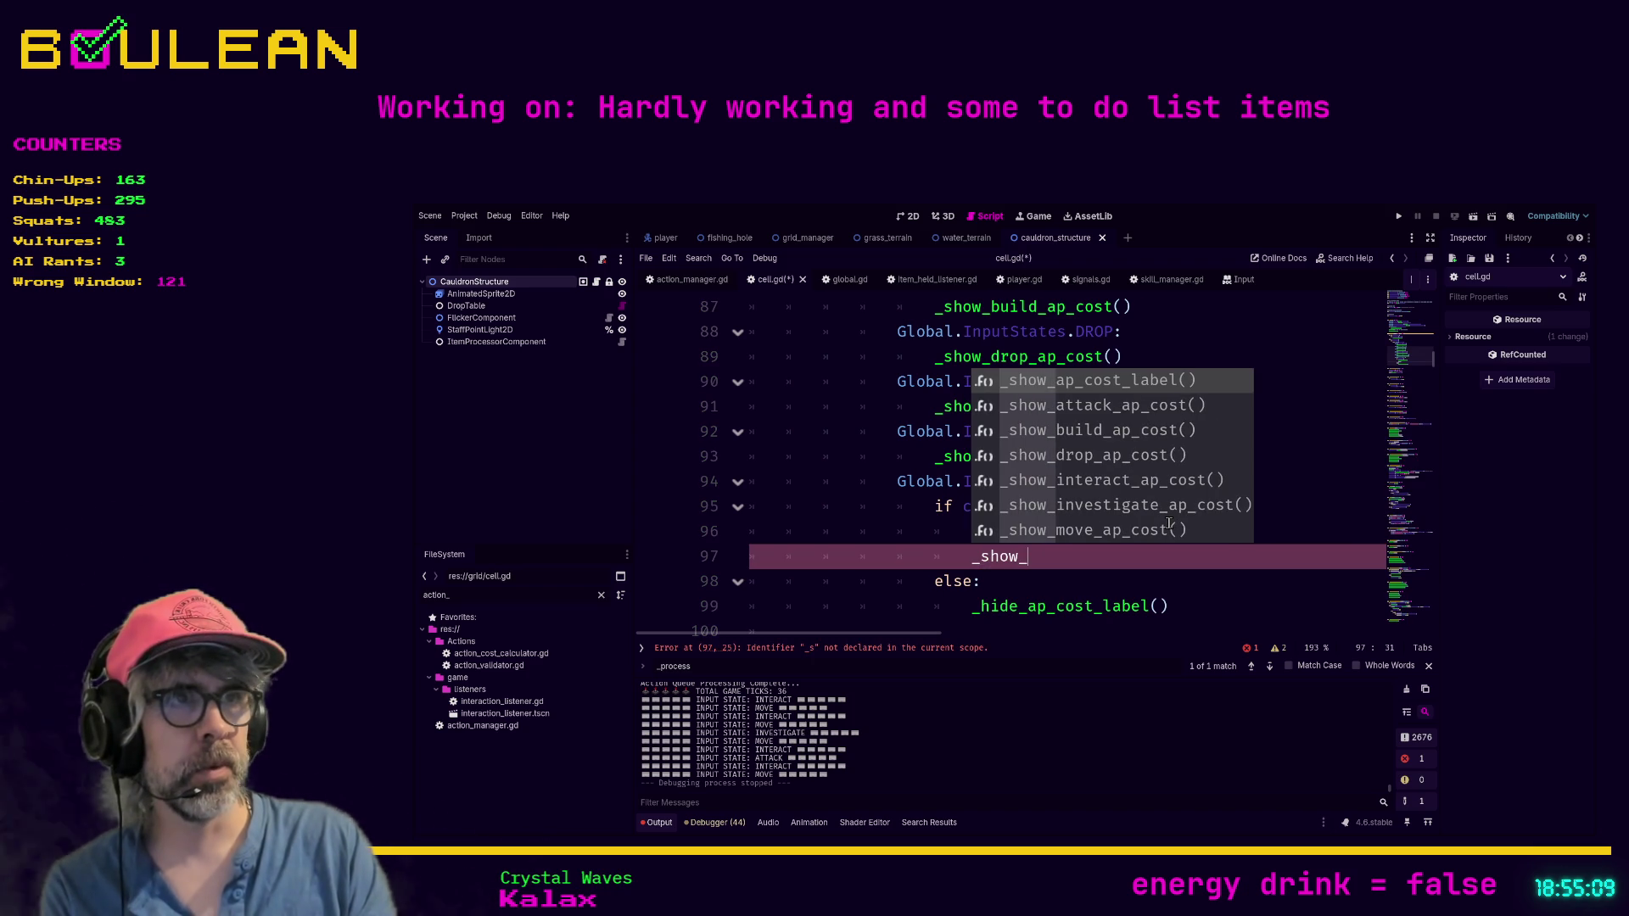
pyautogui.press('Return')
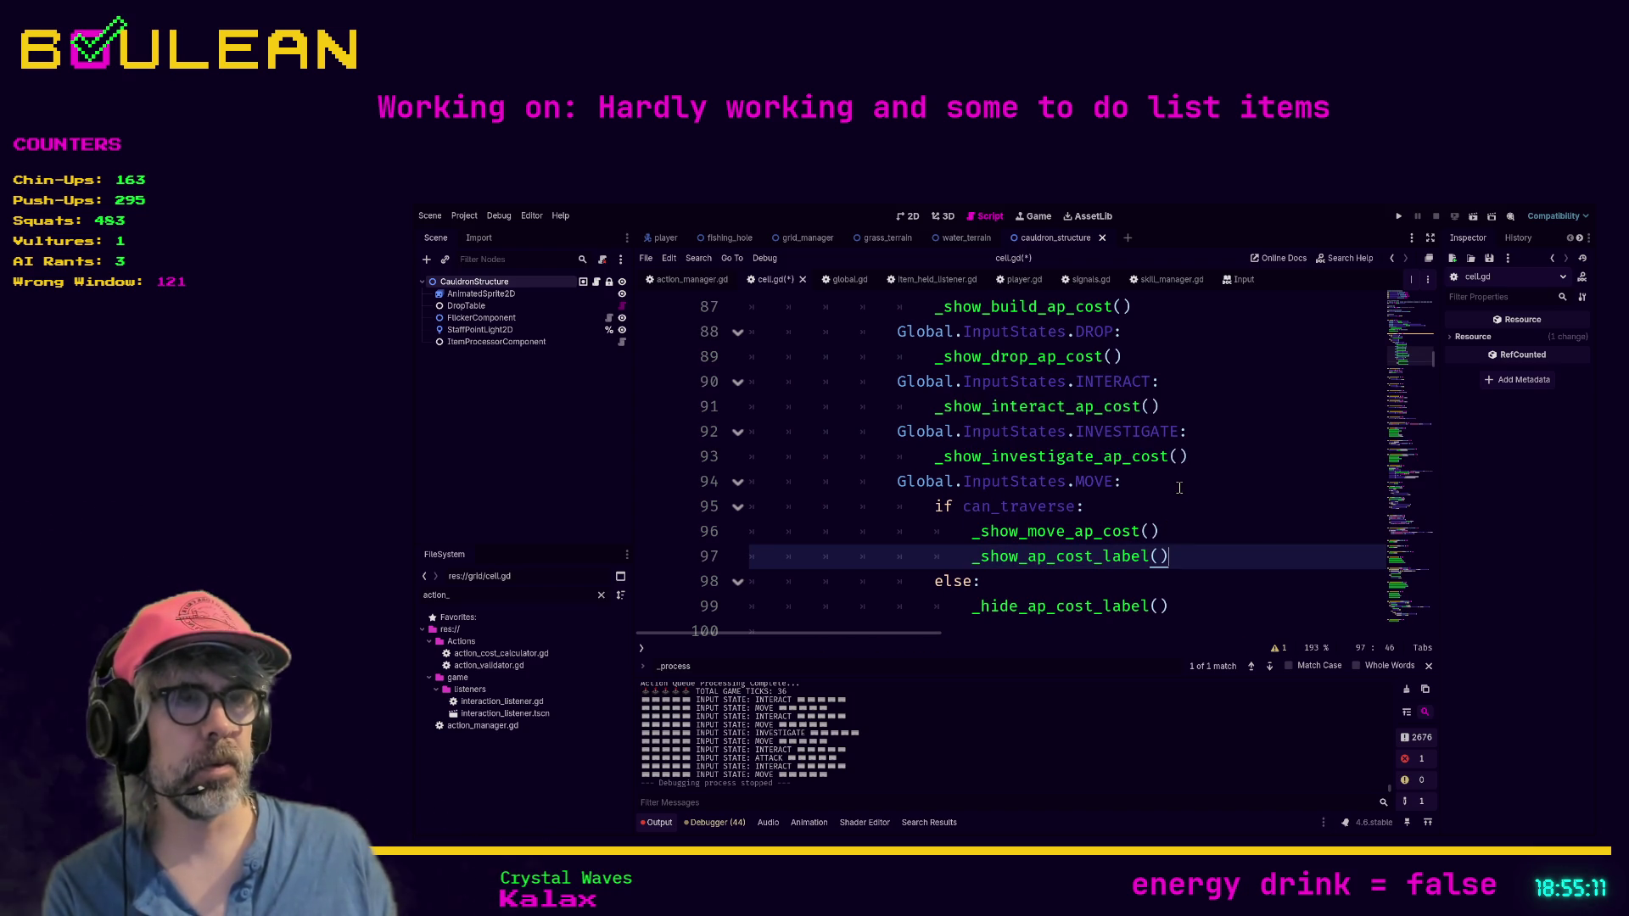
# Step: Nest the ATTACK case's attack cost call under a new if can_attack: condition
pyautogui.scroll(2, 1179, 400)
pyautogui.click(1153, 408)
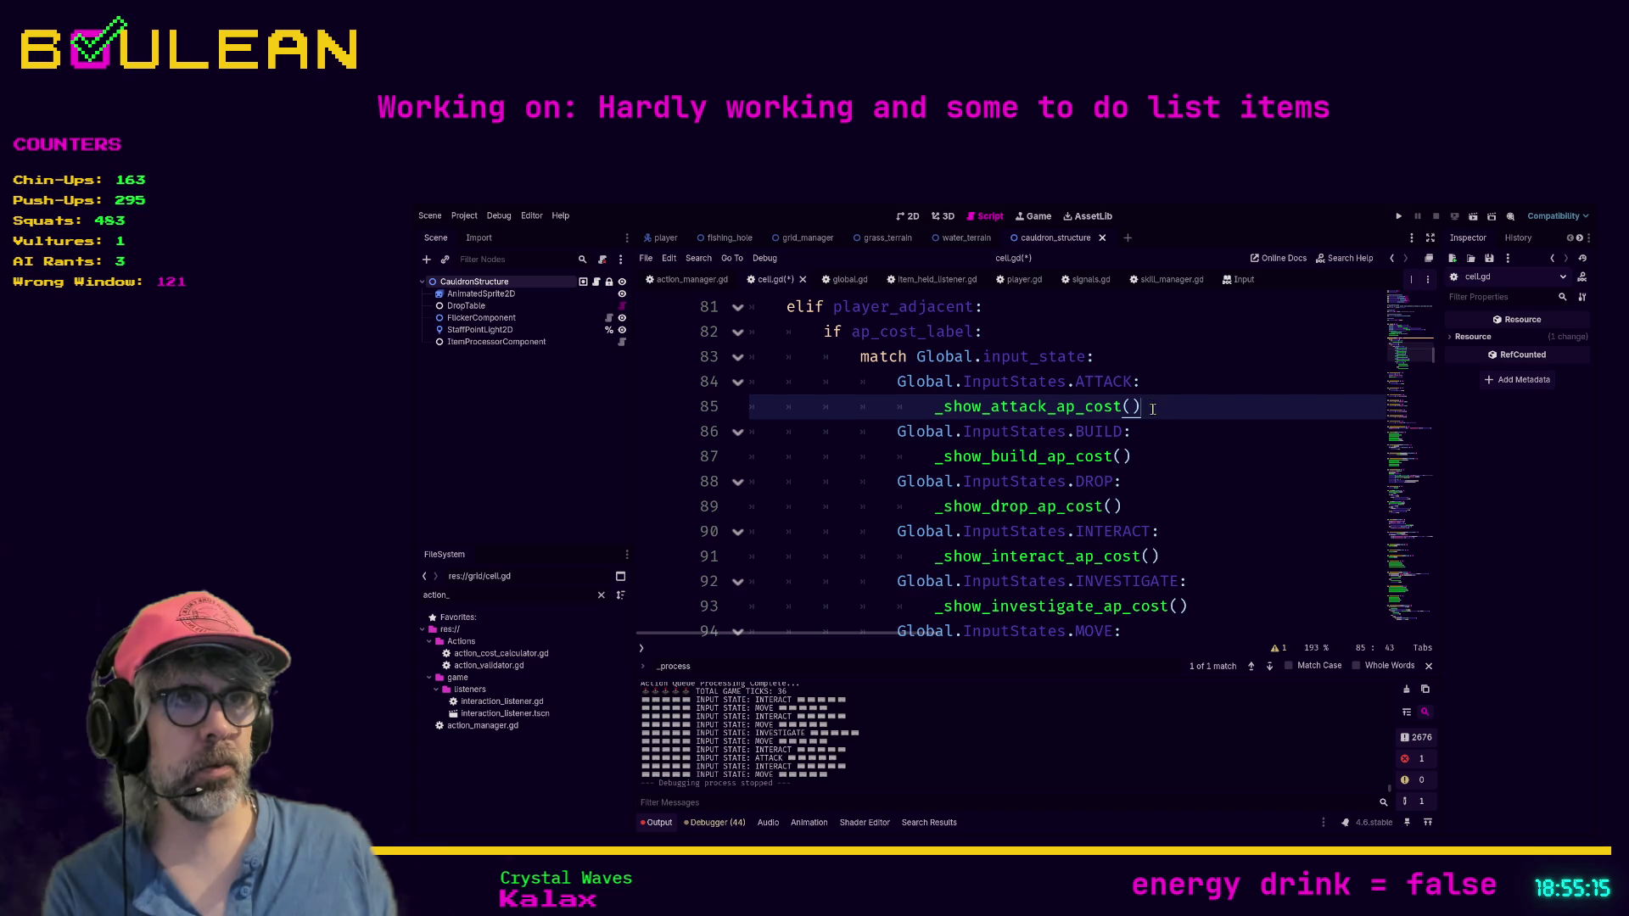
pyautogui.press('Home')
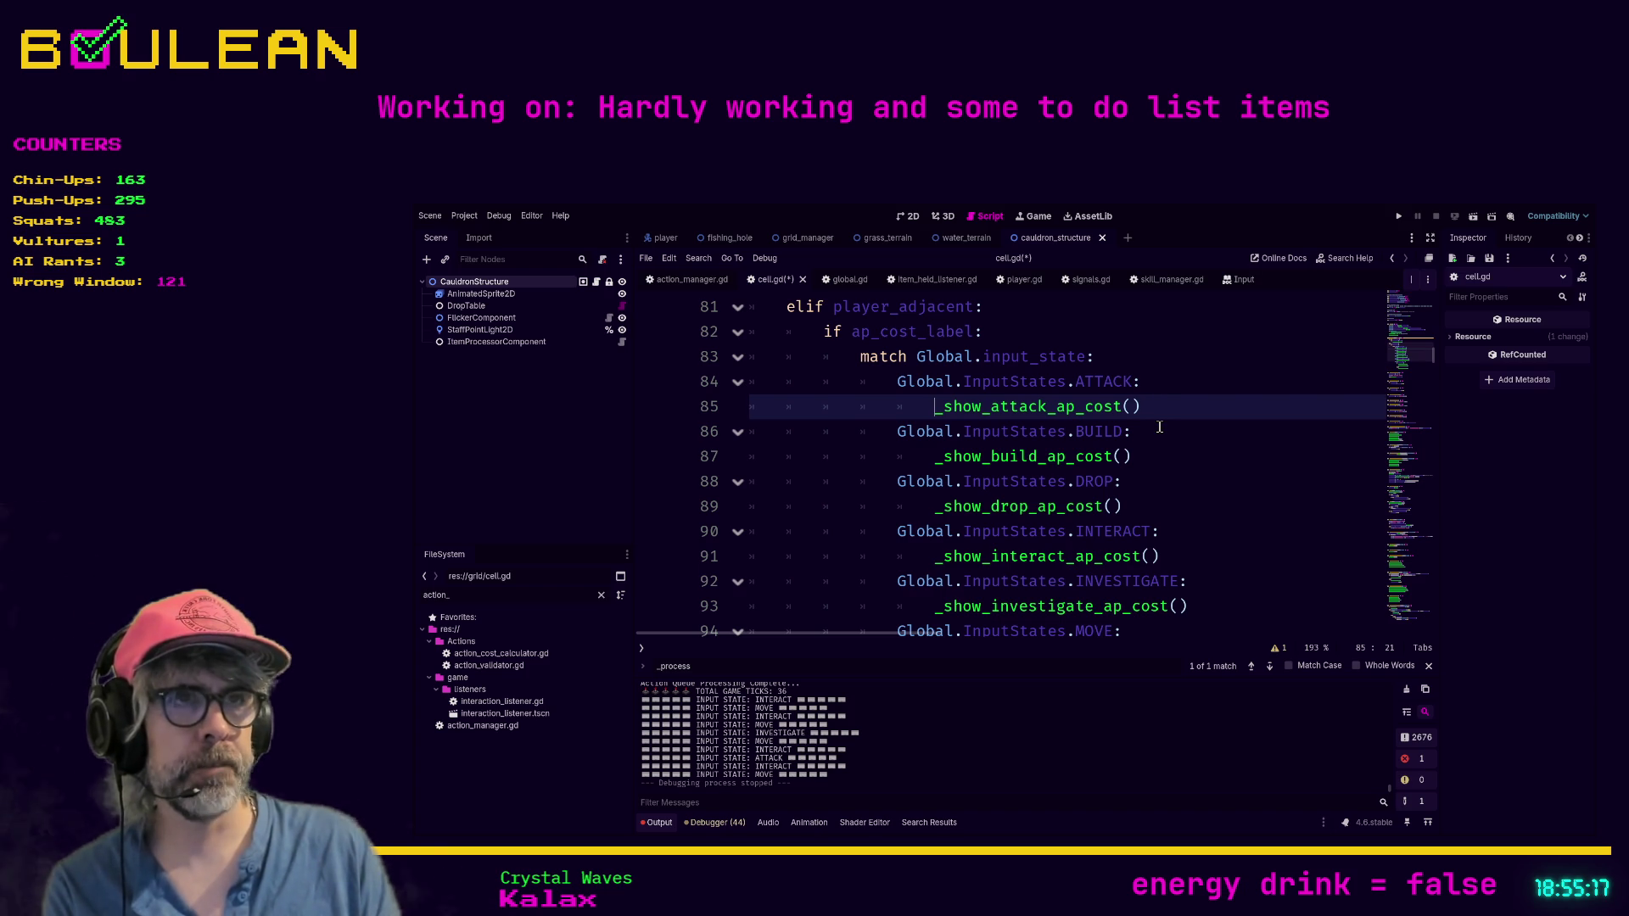
pyautogui.press('Return')
pyautogui.press('Up')
pyautogui.write('if can')
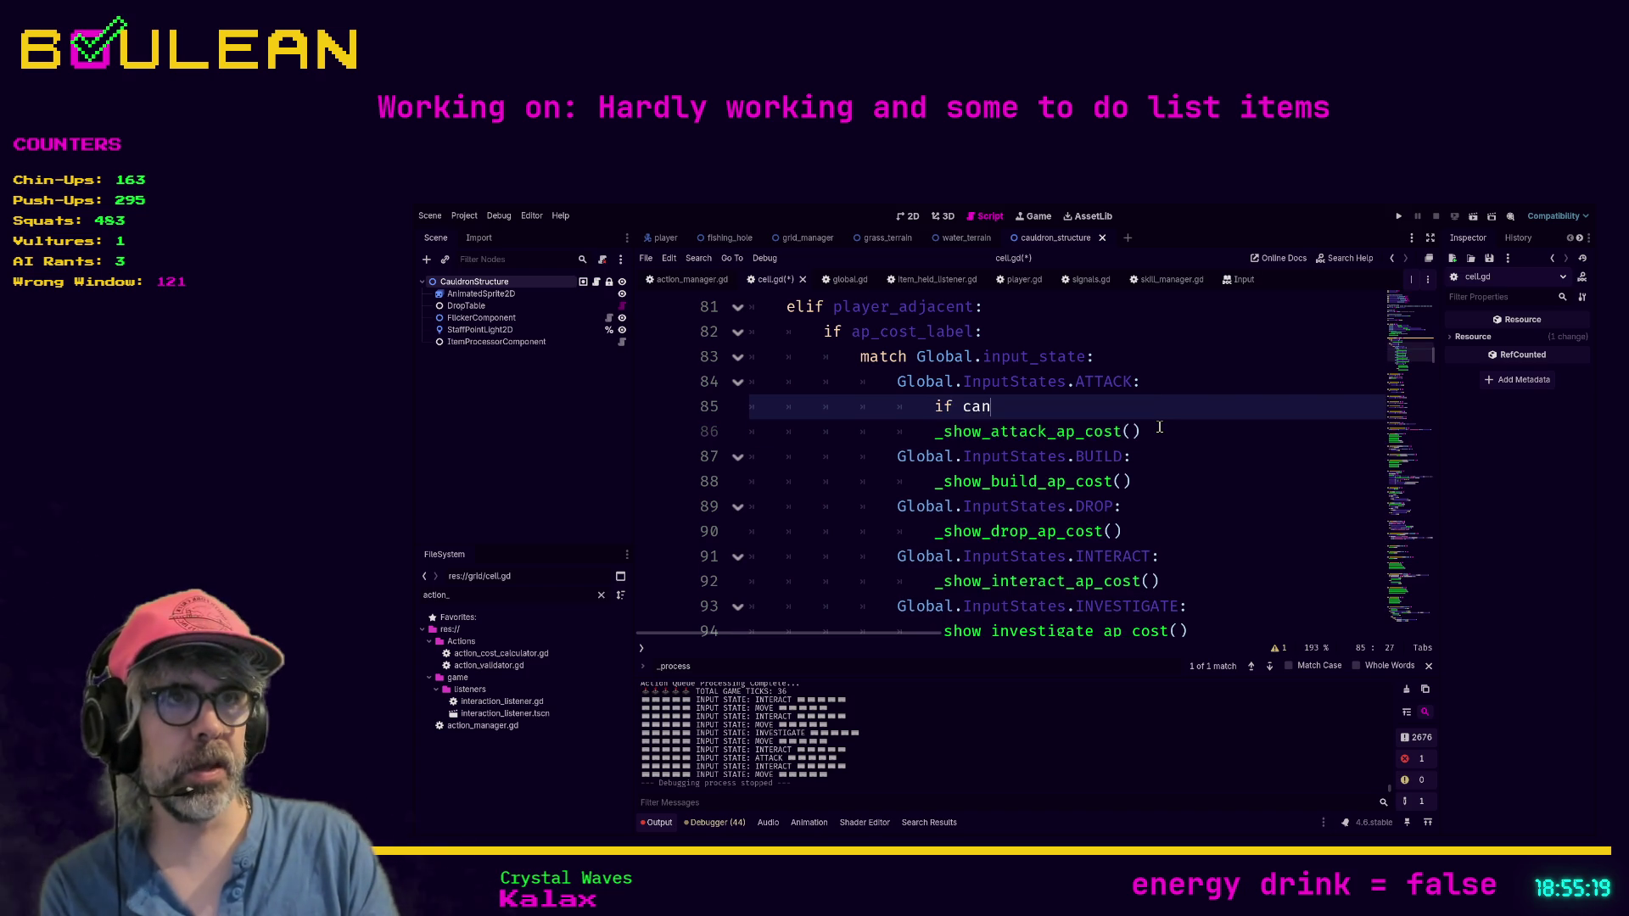
pyautogui.write('_attack')
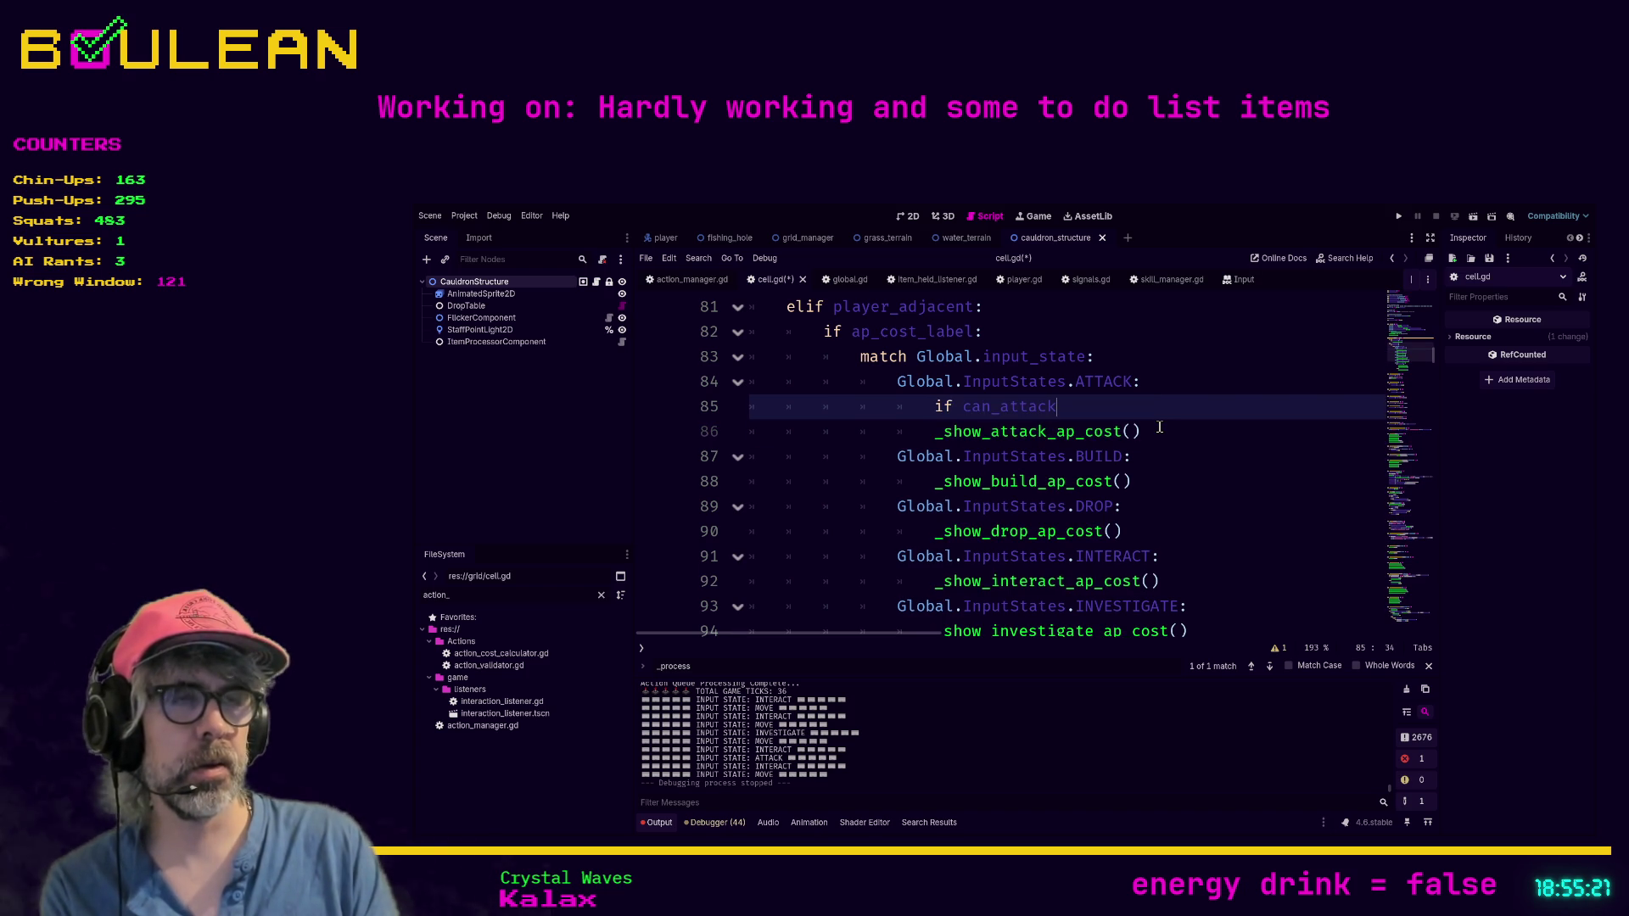
pyautogui.write(':')
pyautogui.press('Down')
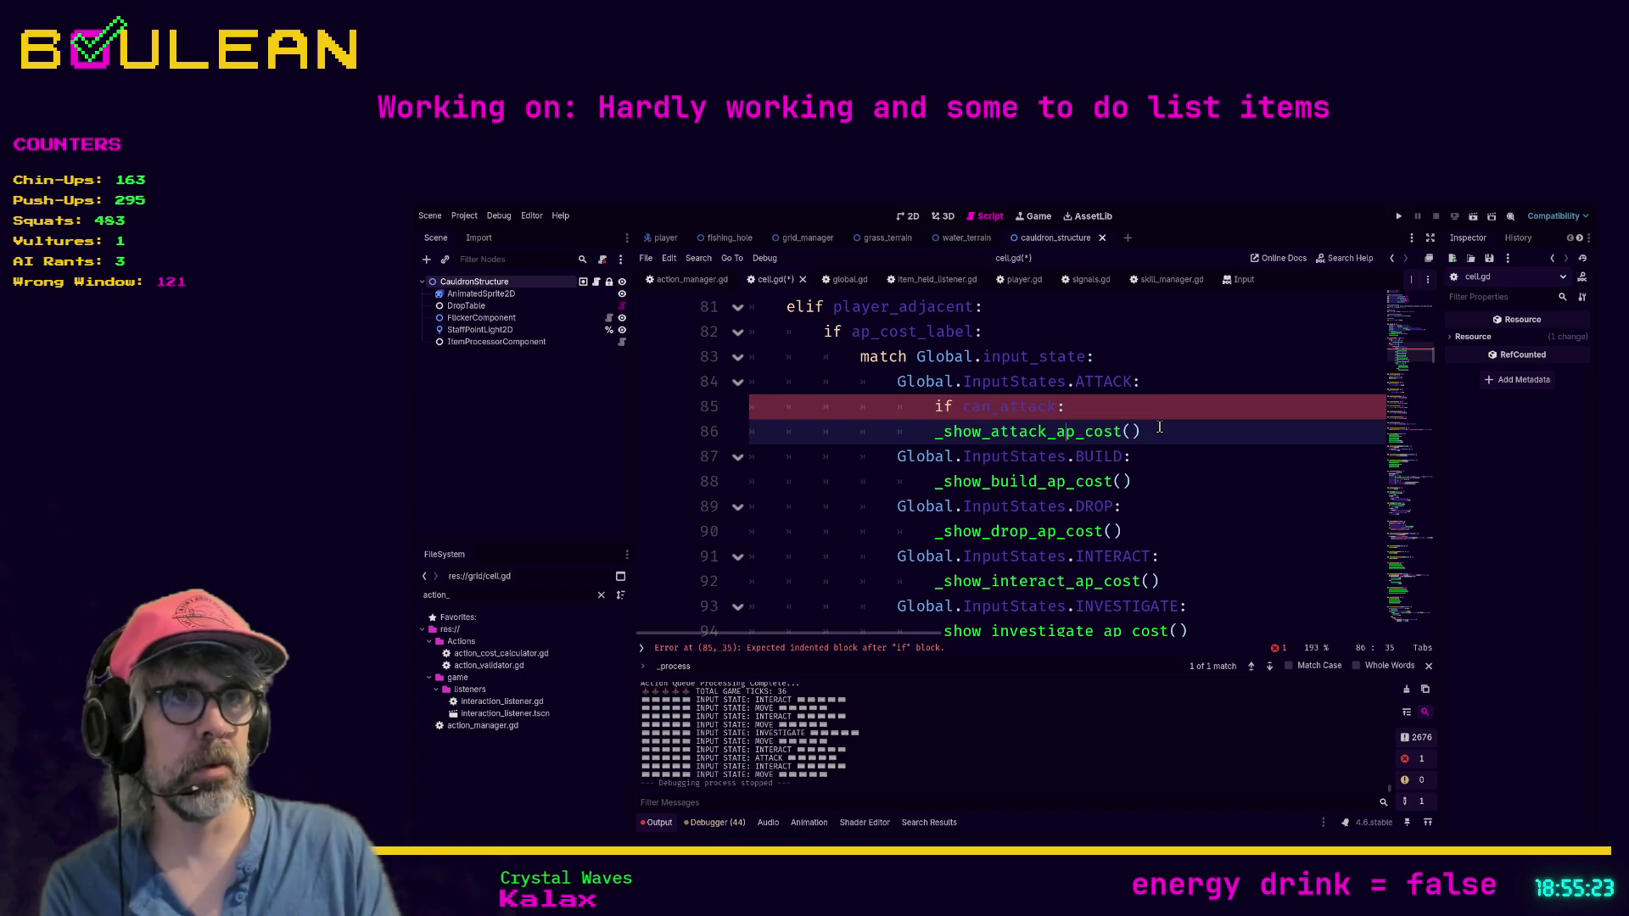
pyautogui.press('Home')
pyautogui.press('Tab')
pyautogui.press('End')
pyautogui.press('Return')
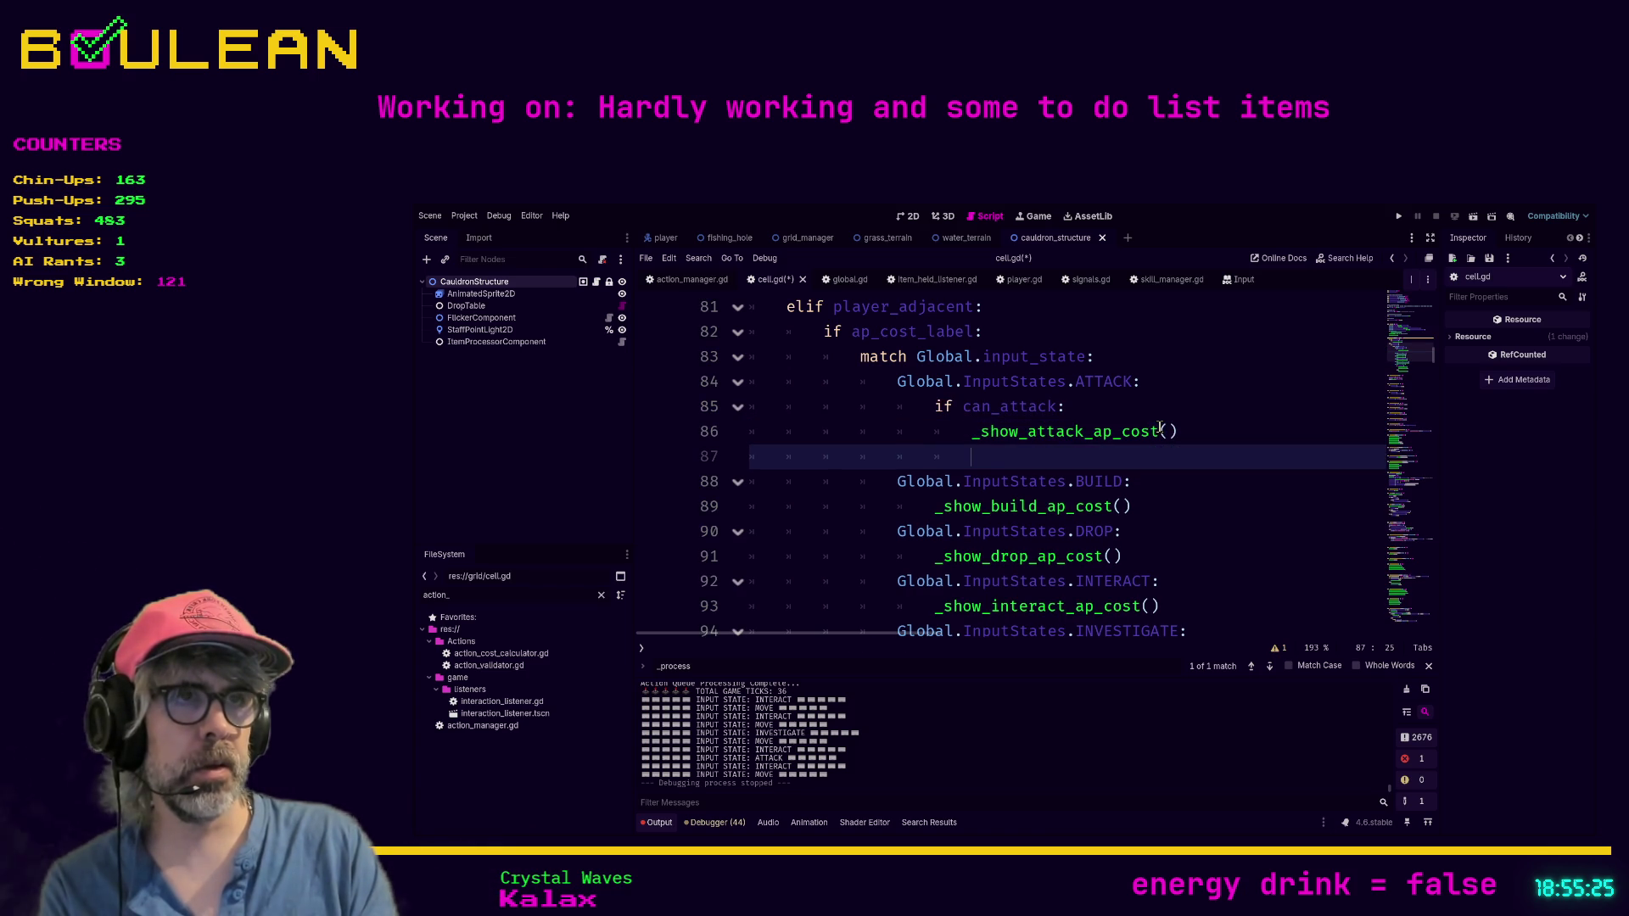
# Step: Add _show_ap_cost_label() after it and an else: branch calling _hide_ap_cost_label()
pyautogui.write('_show')
pyautogui.press('Return')
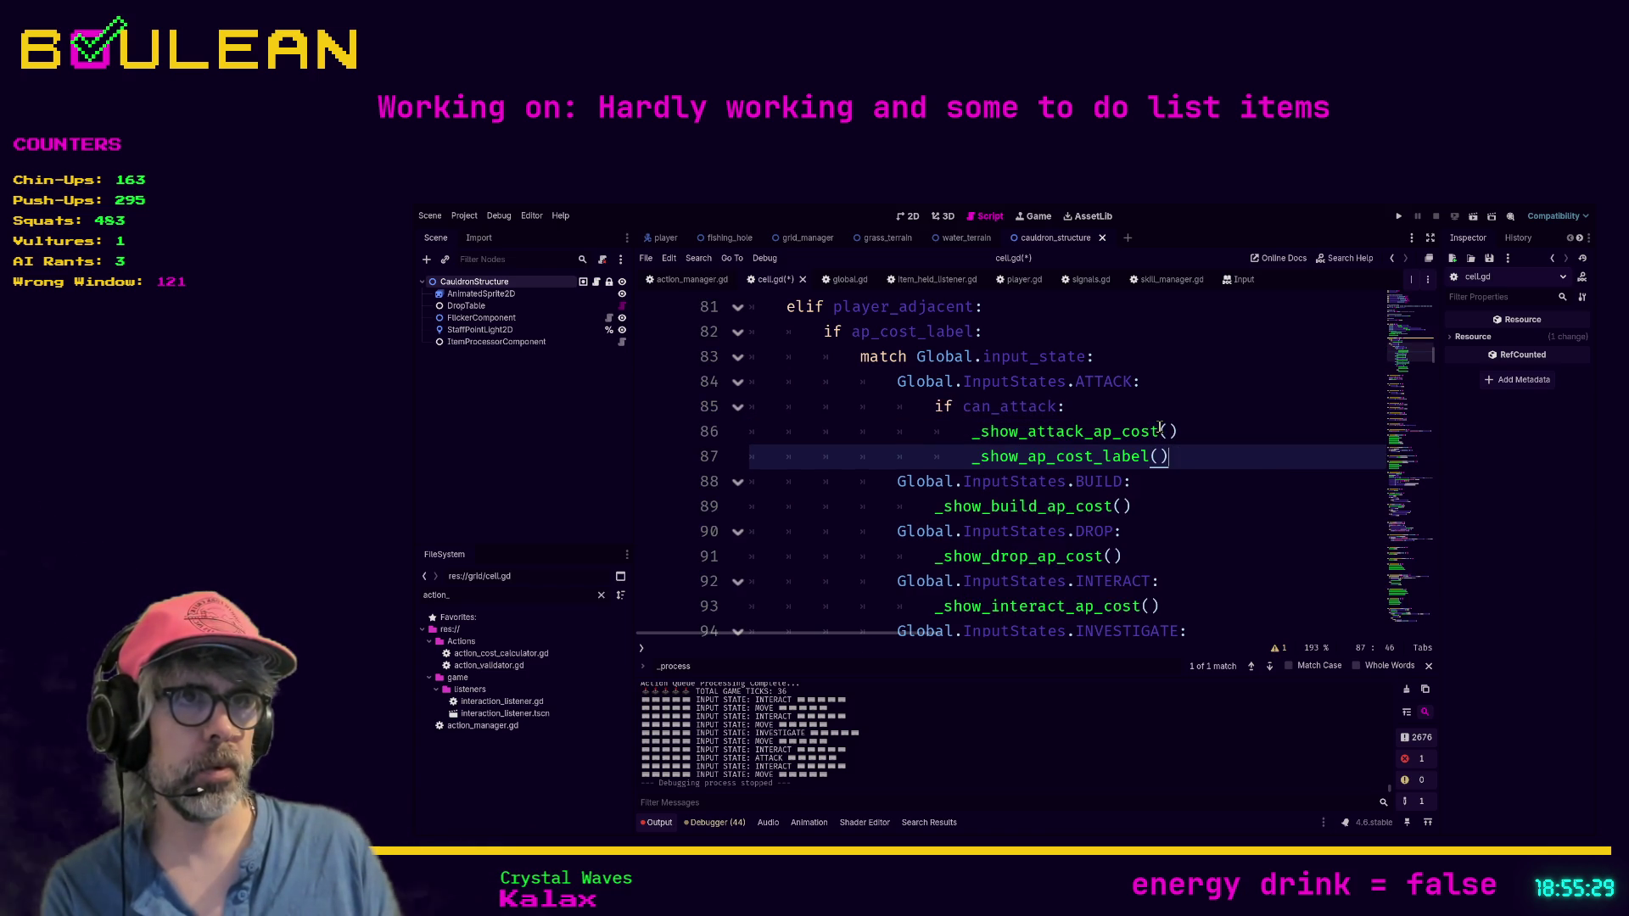
pyautogui.press('Return')
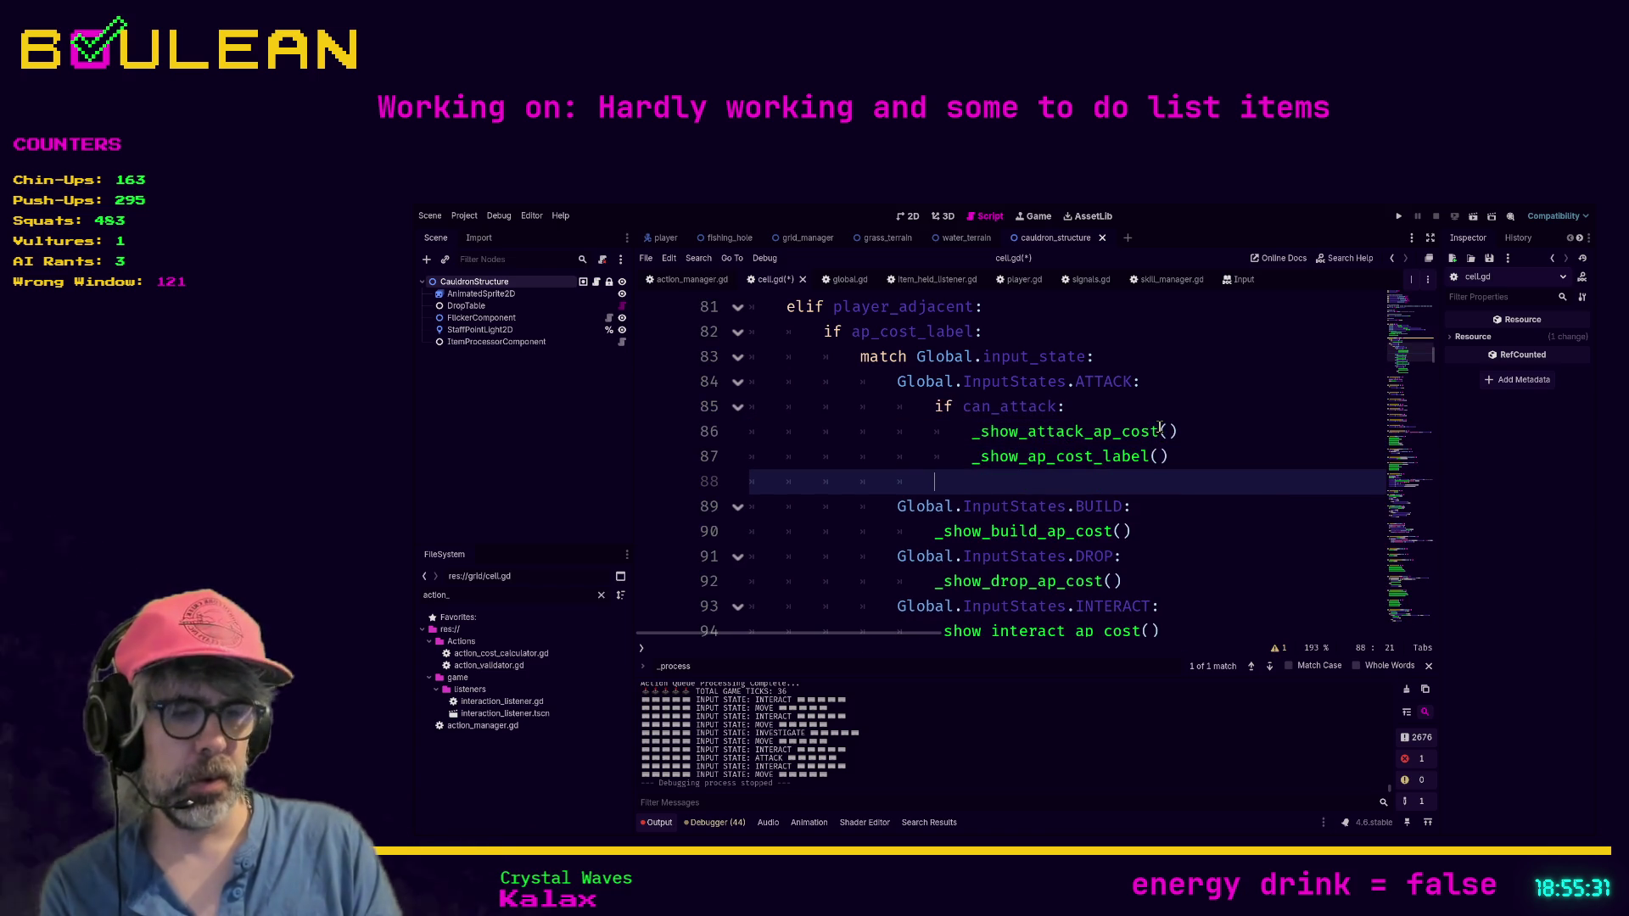
pyautogui.write('else:')
pyautogui.press('Return')
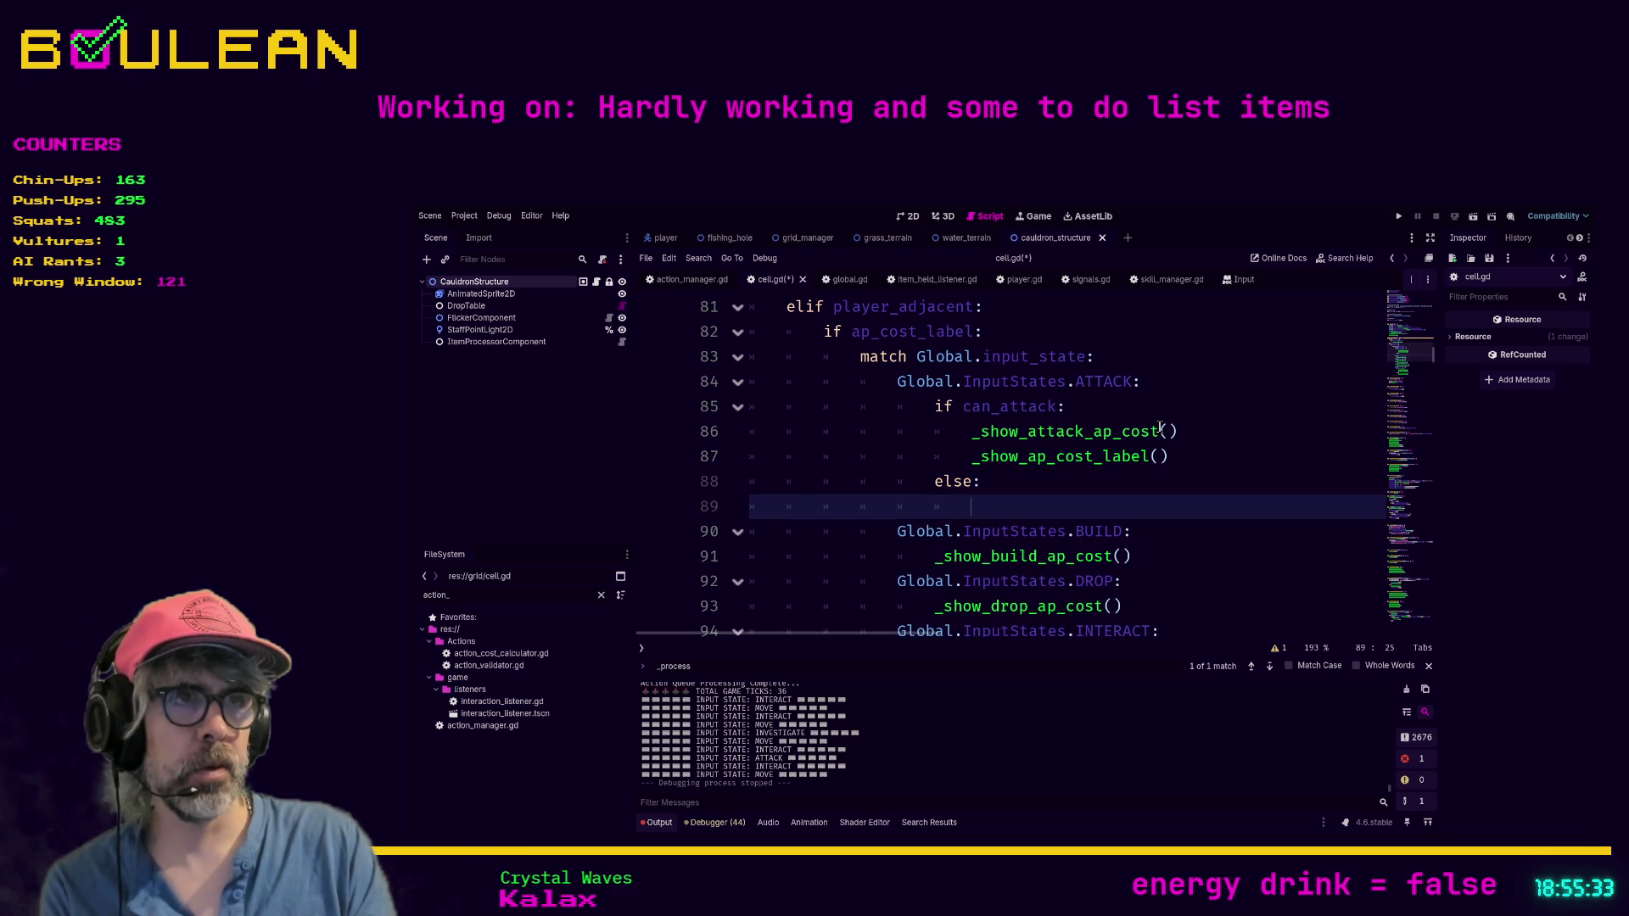
pyautogui.write('_hide')
pyautogui.press('Return')
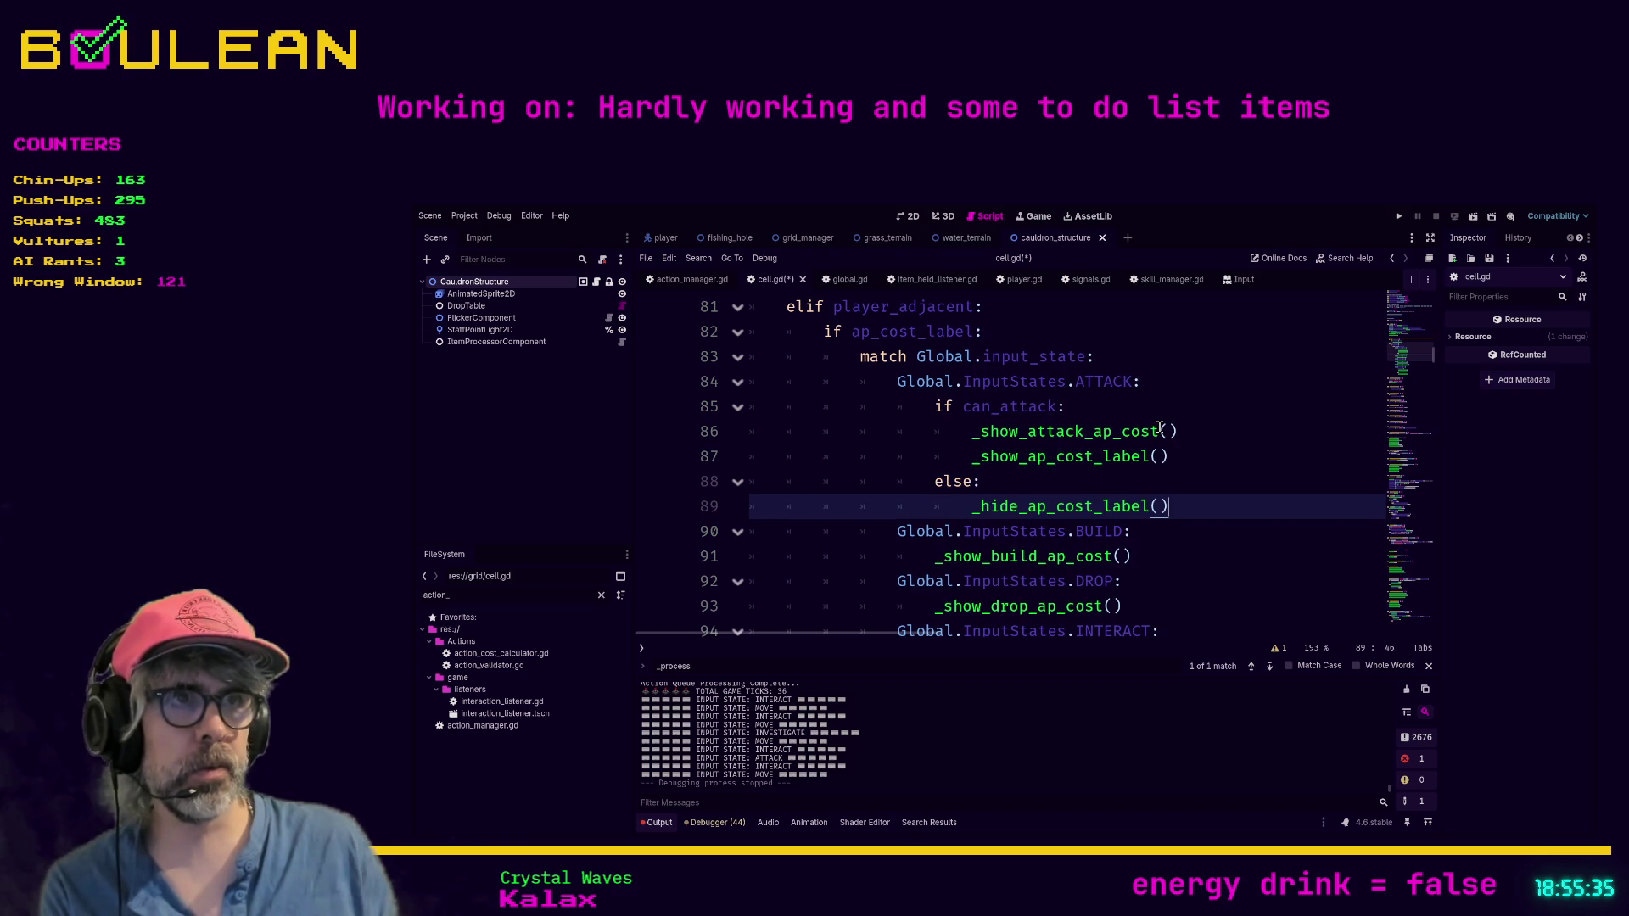
# Step: Nest _show_build_ap_cost() under a new if can_build: condition in the BUILD case
pyautogui.click(1161, 537)
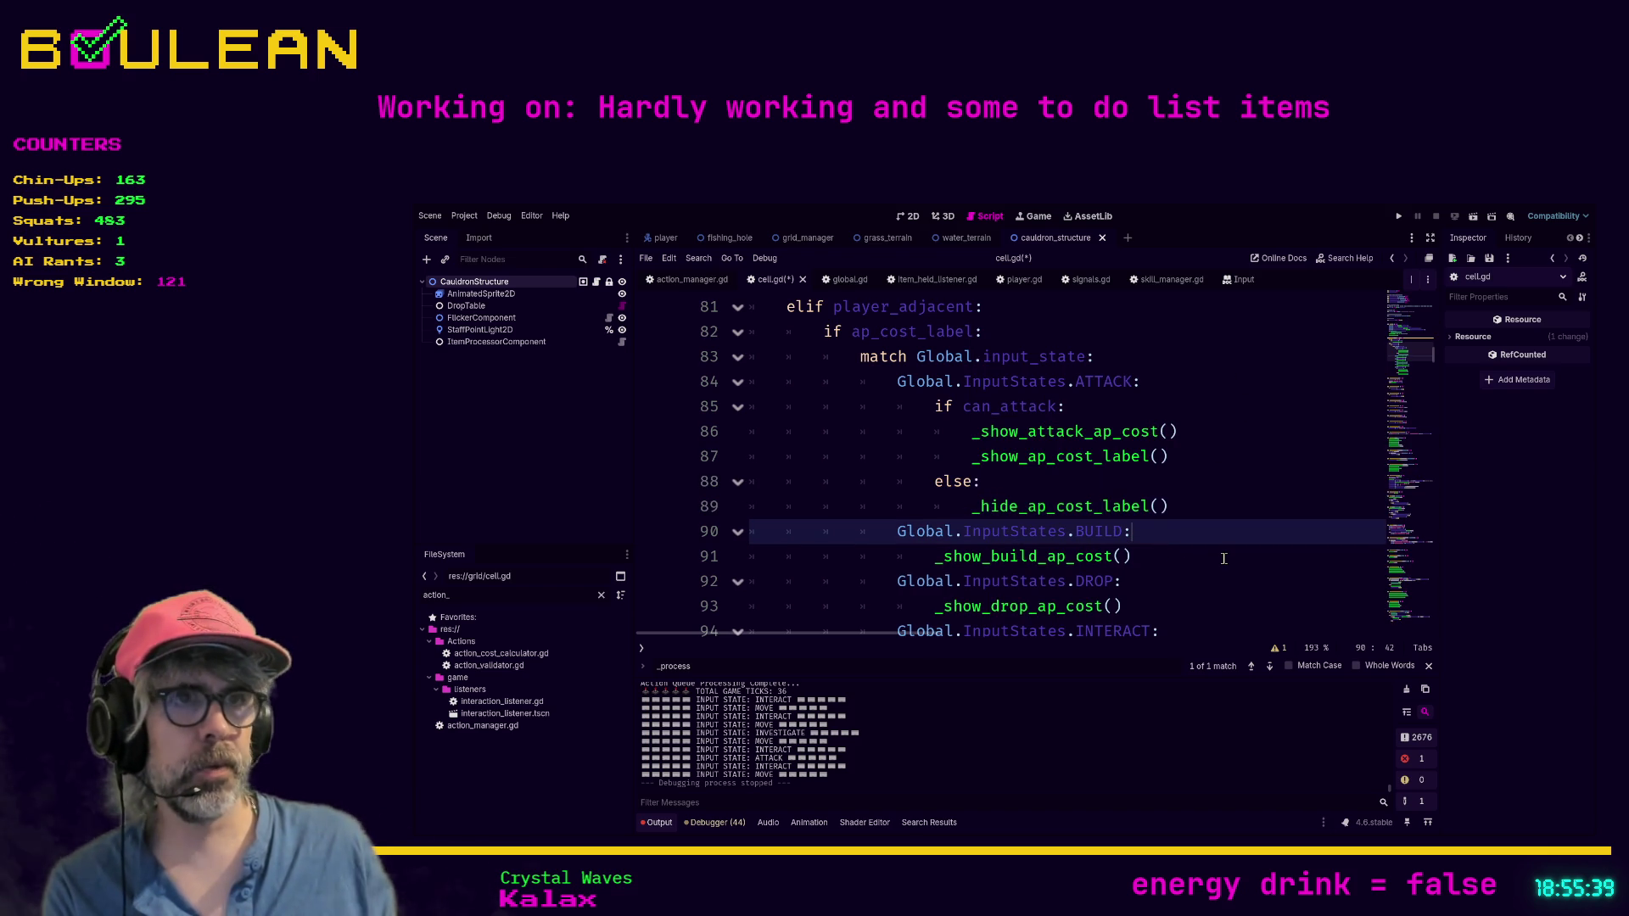
pyautogui.press('Return')
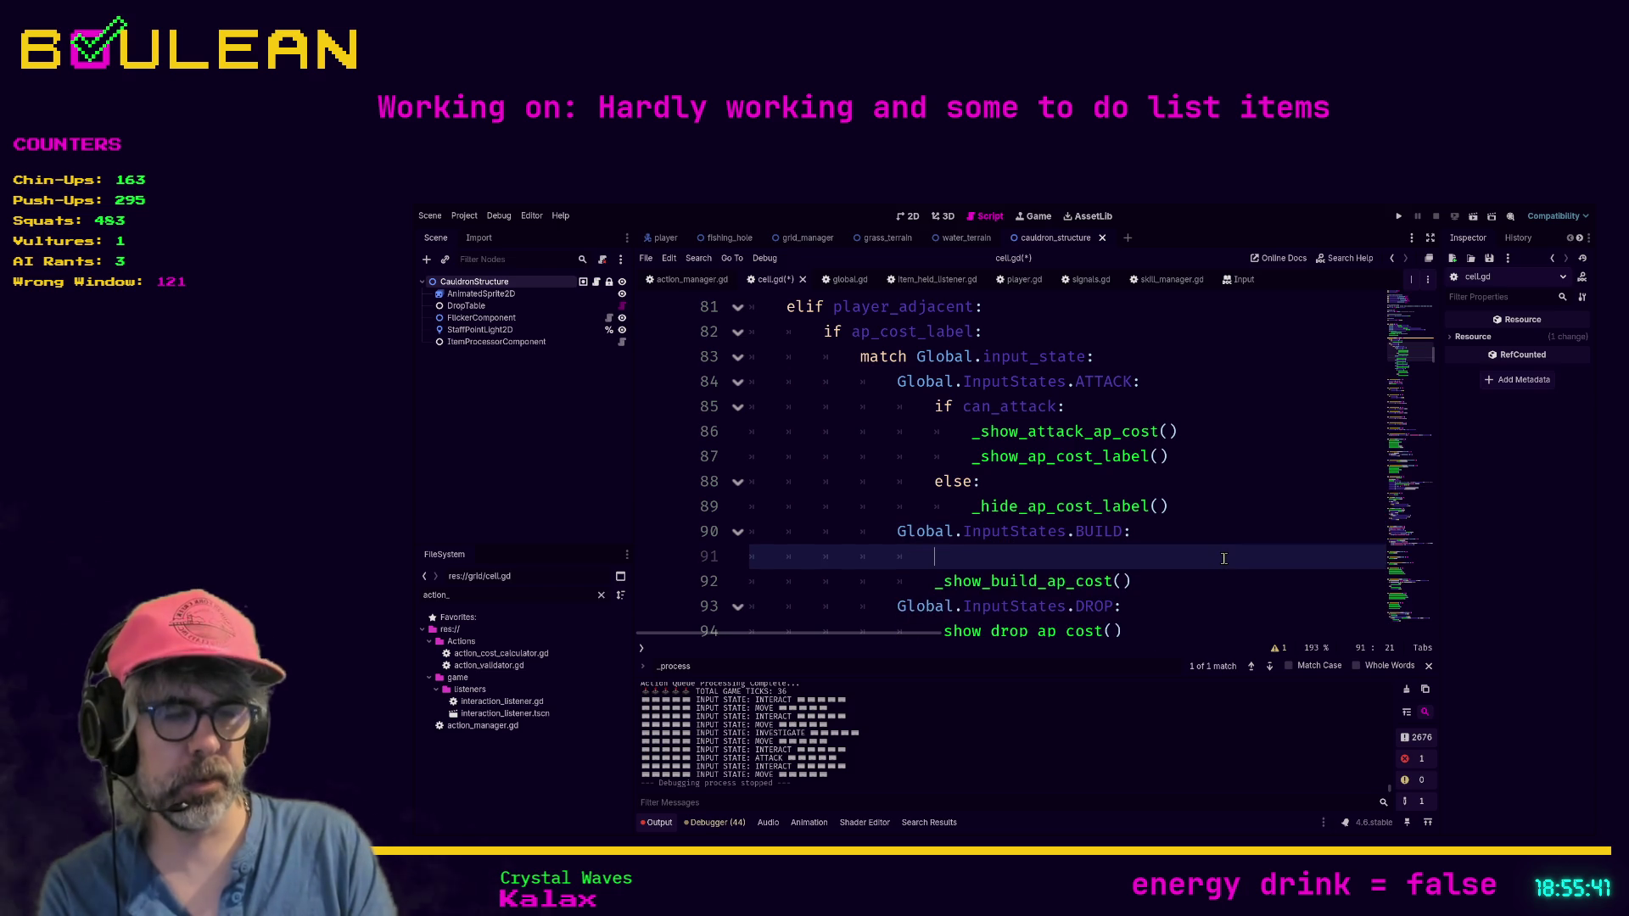
pyautogui.write('if can_build')
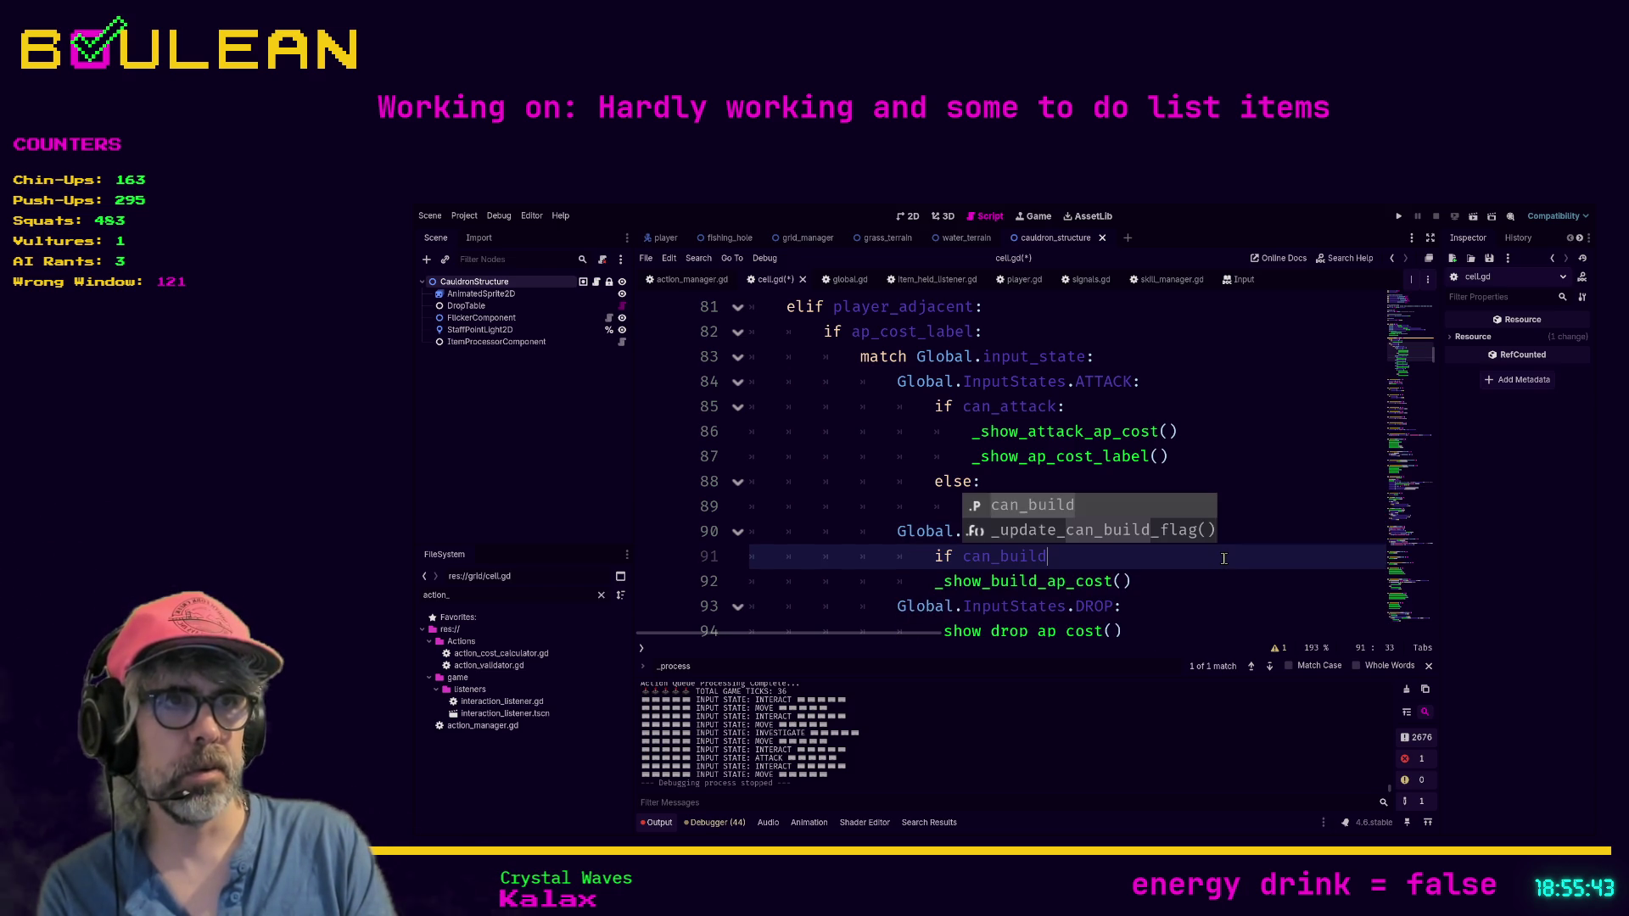
pyautogui.write(':')
pyautogui.press('Down')
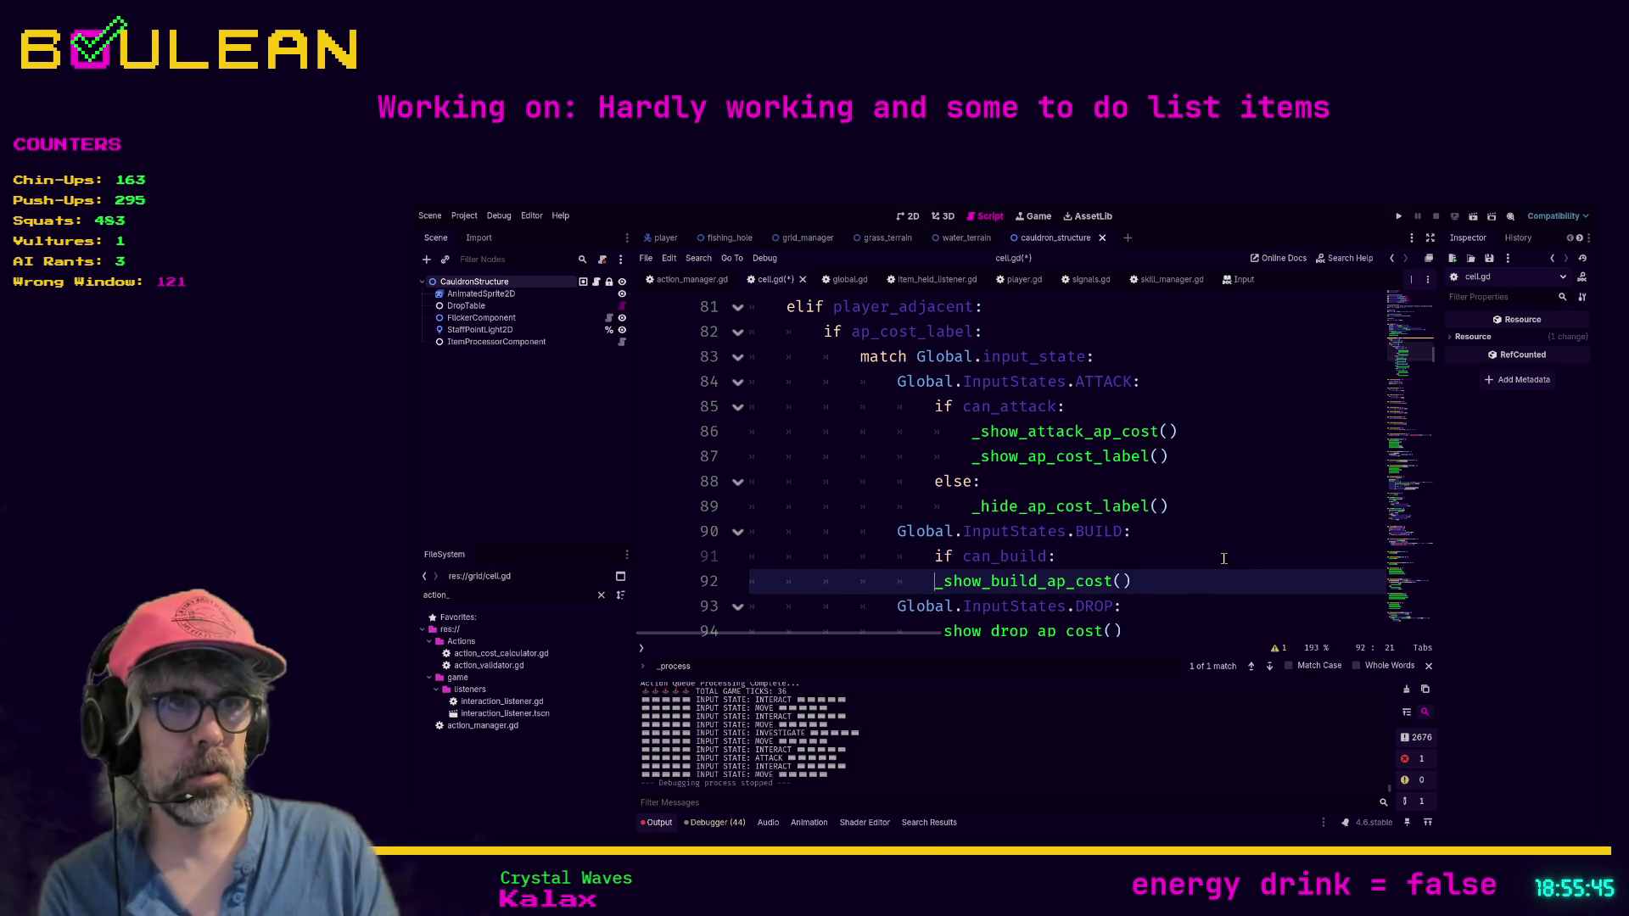
pyautogui.press('Tab')
pyautogui.press('End')
pyautogui.press('Return')
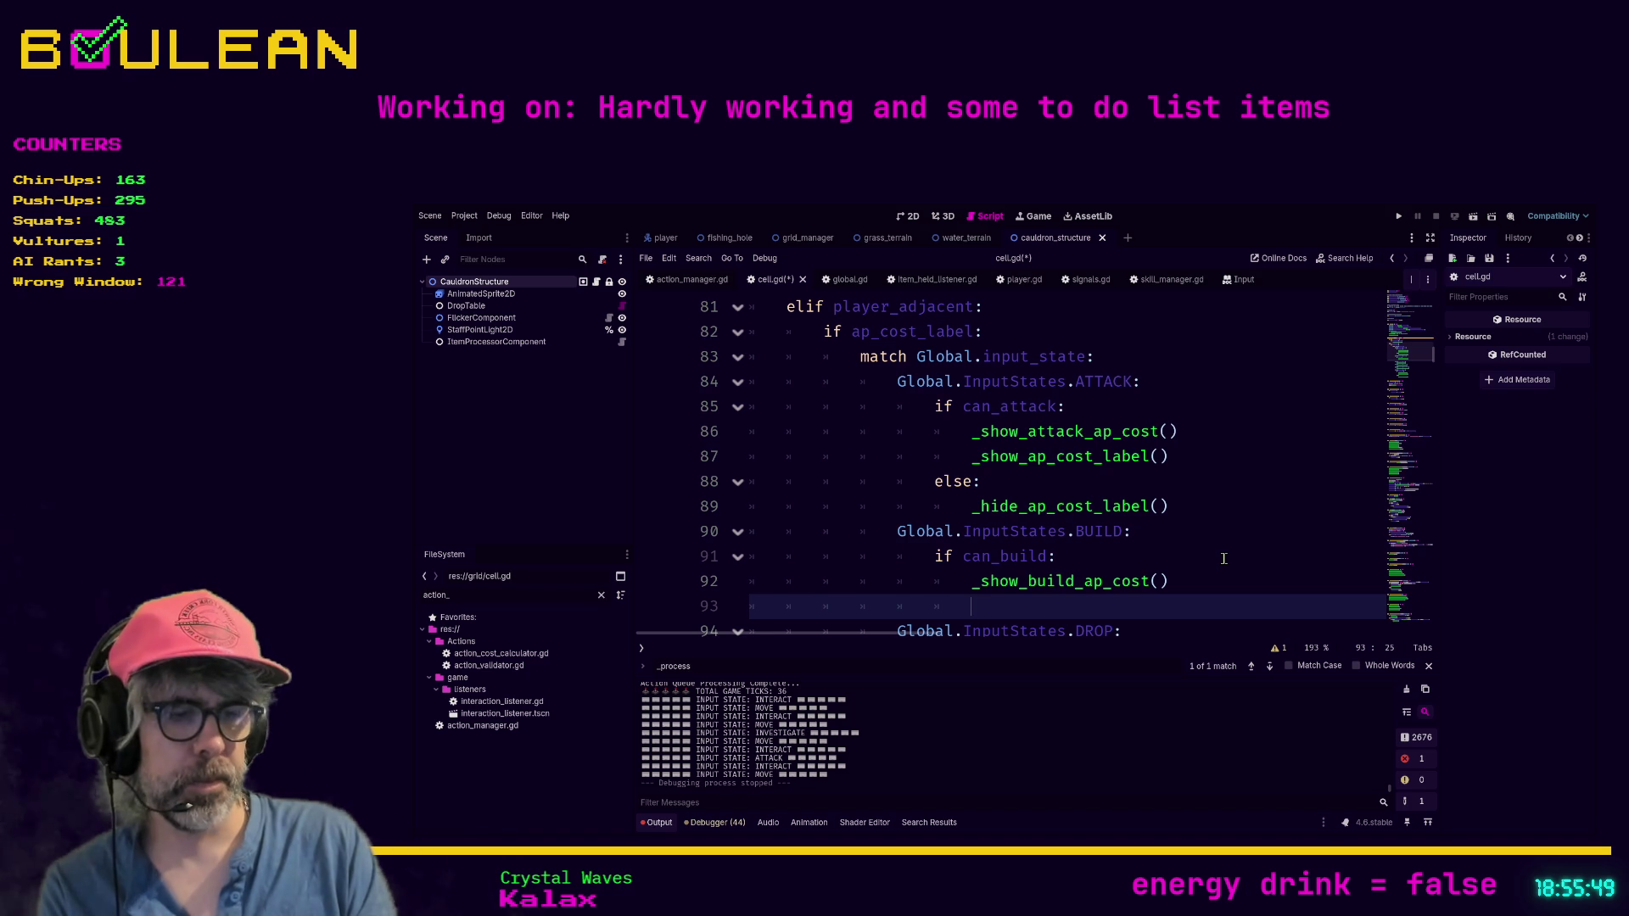
# Step: Add _show_ap_cost_label() after the build cost call, plus an else: calling _hide_ap_cost_label()
pyautogui.write('_')
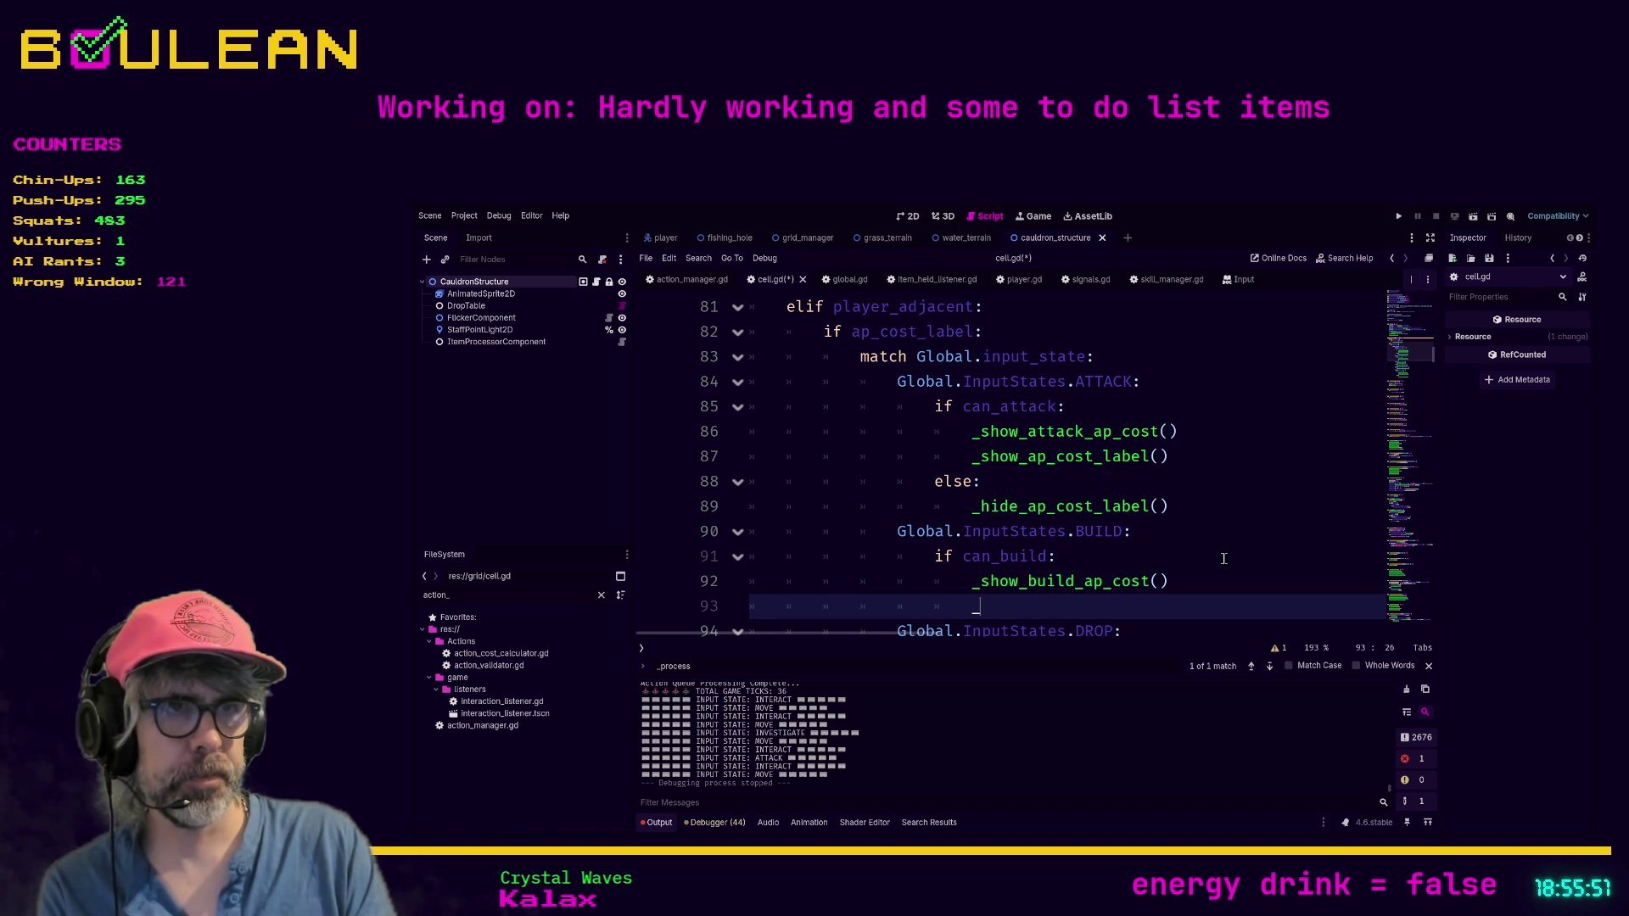
pyautogui.write('sjpw')
pyautogui.press('BackSpace')
pyautogui.press('BackSpace')
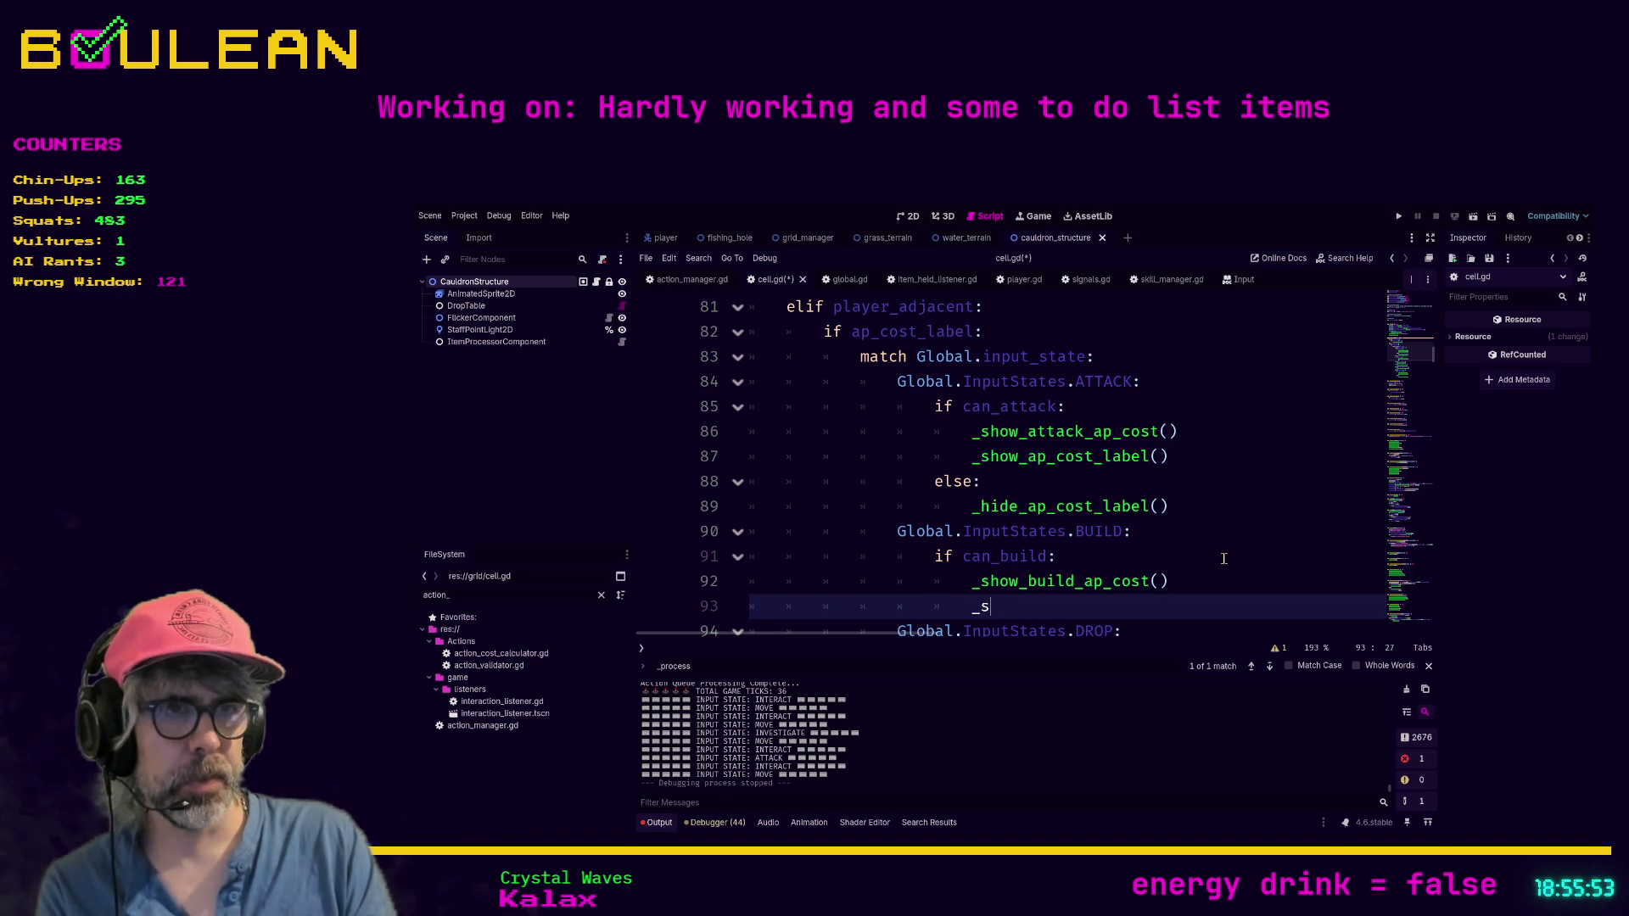
pyautogui.write('how')
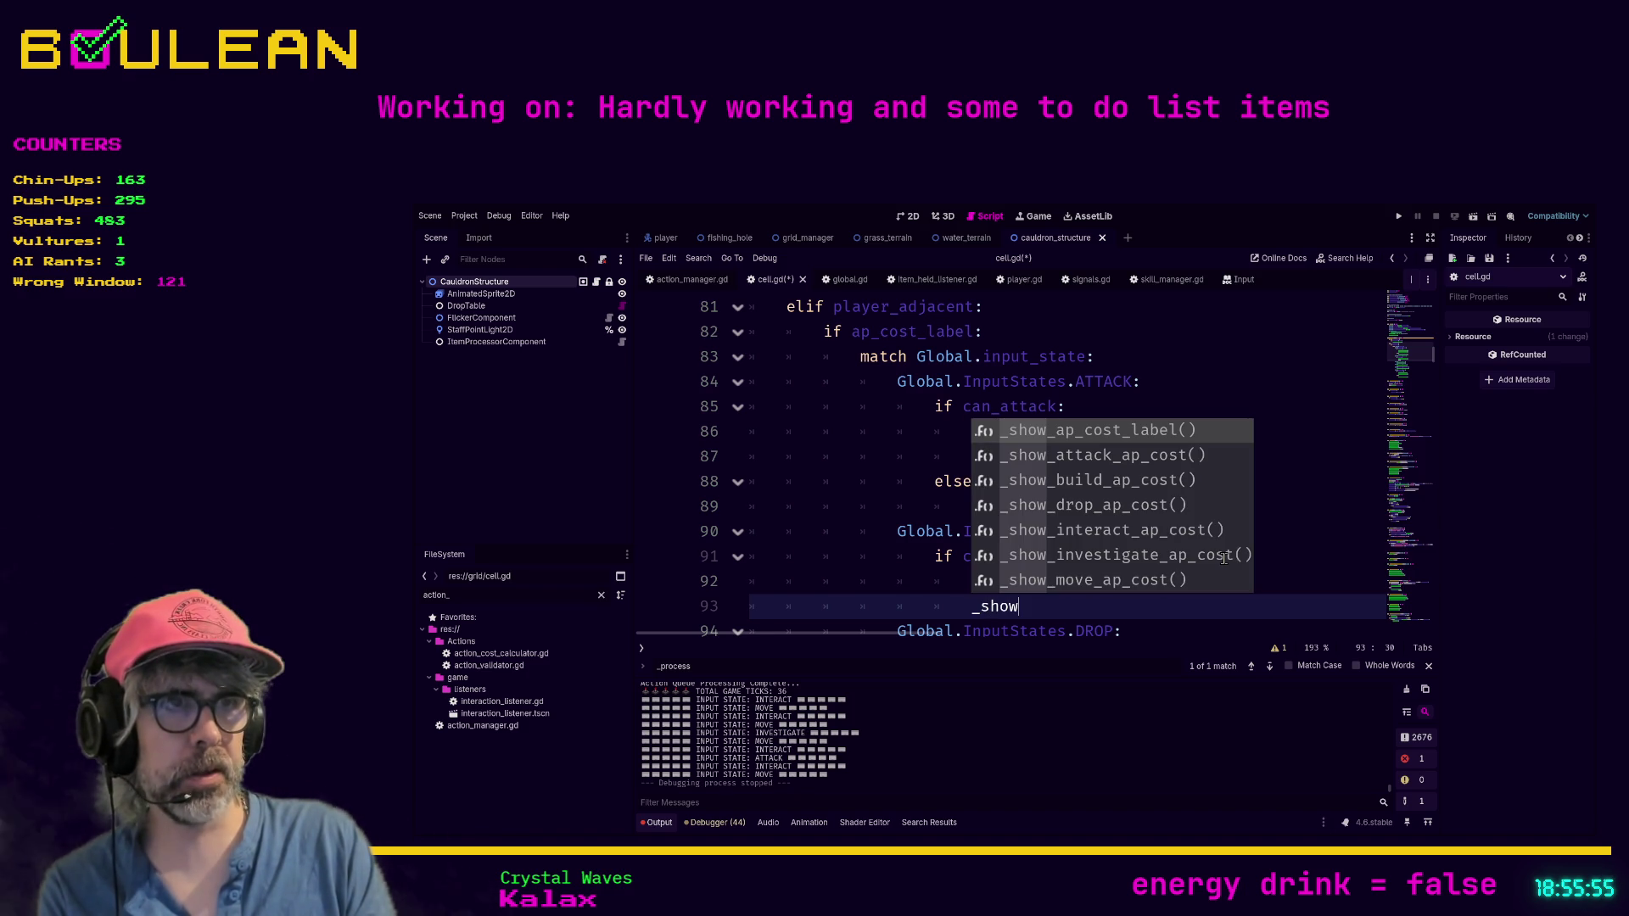
pyautogui.press('Return')
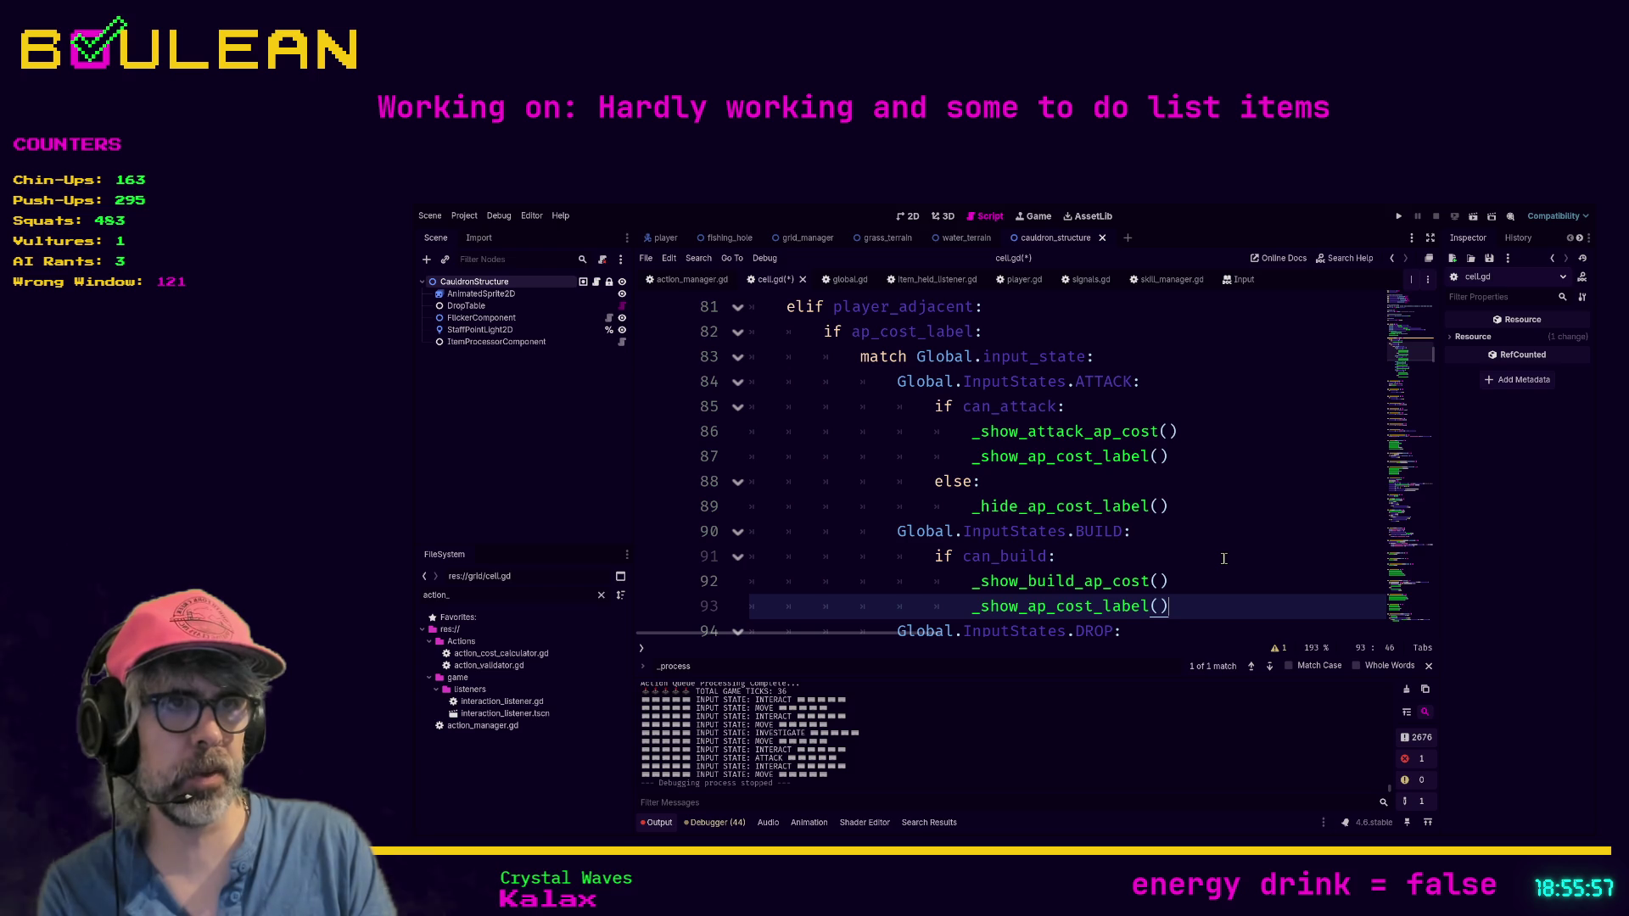
pyautogui.press('Return')
pyautogui.write('else:')
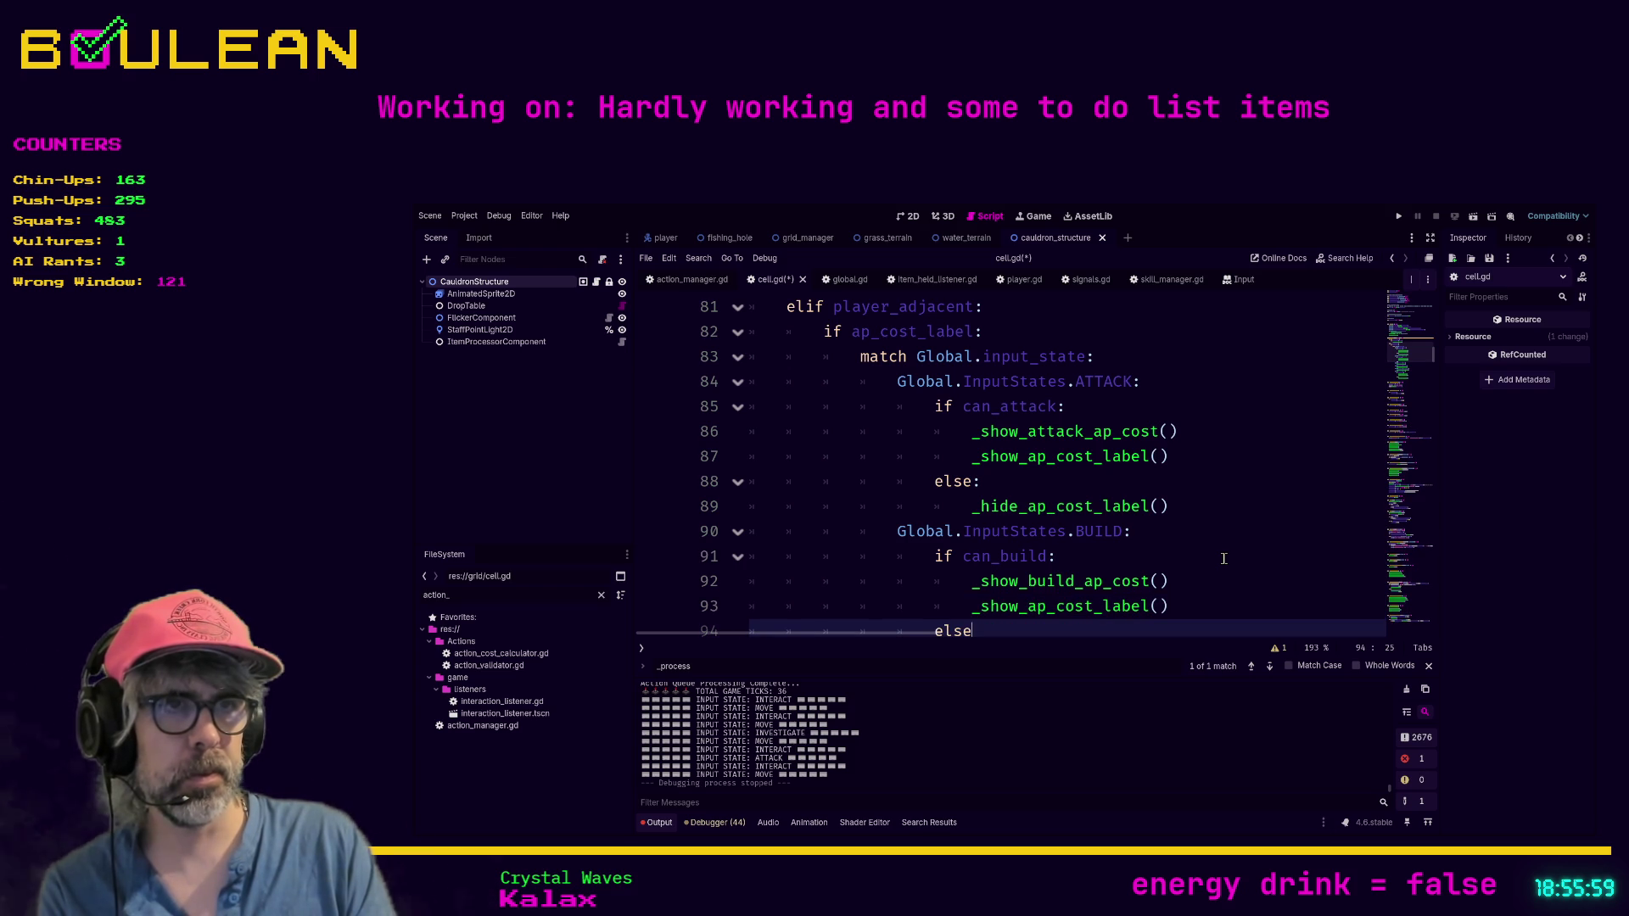
pyautogui.press('Return')
pyautogui.write('_hide')
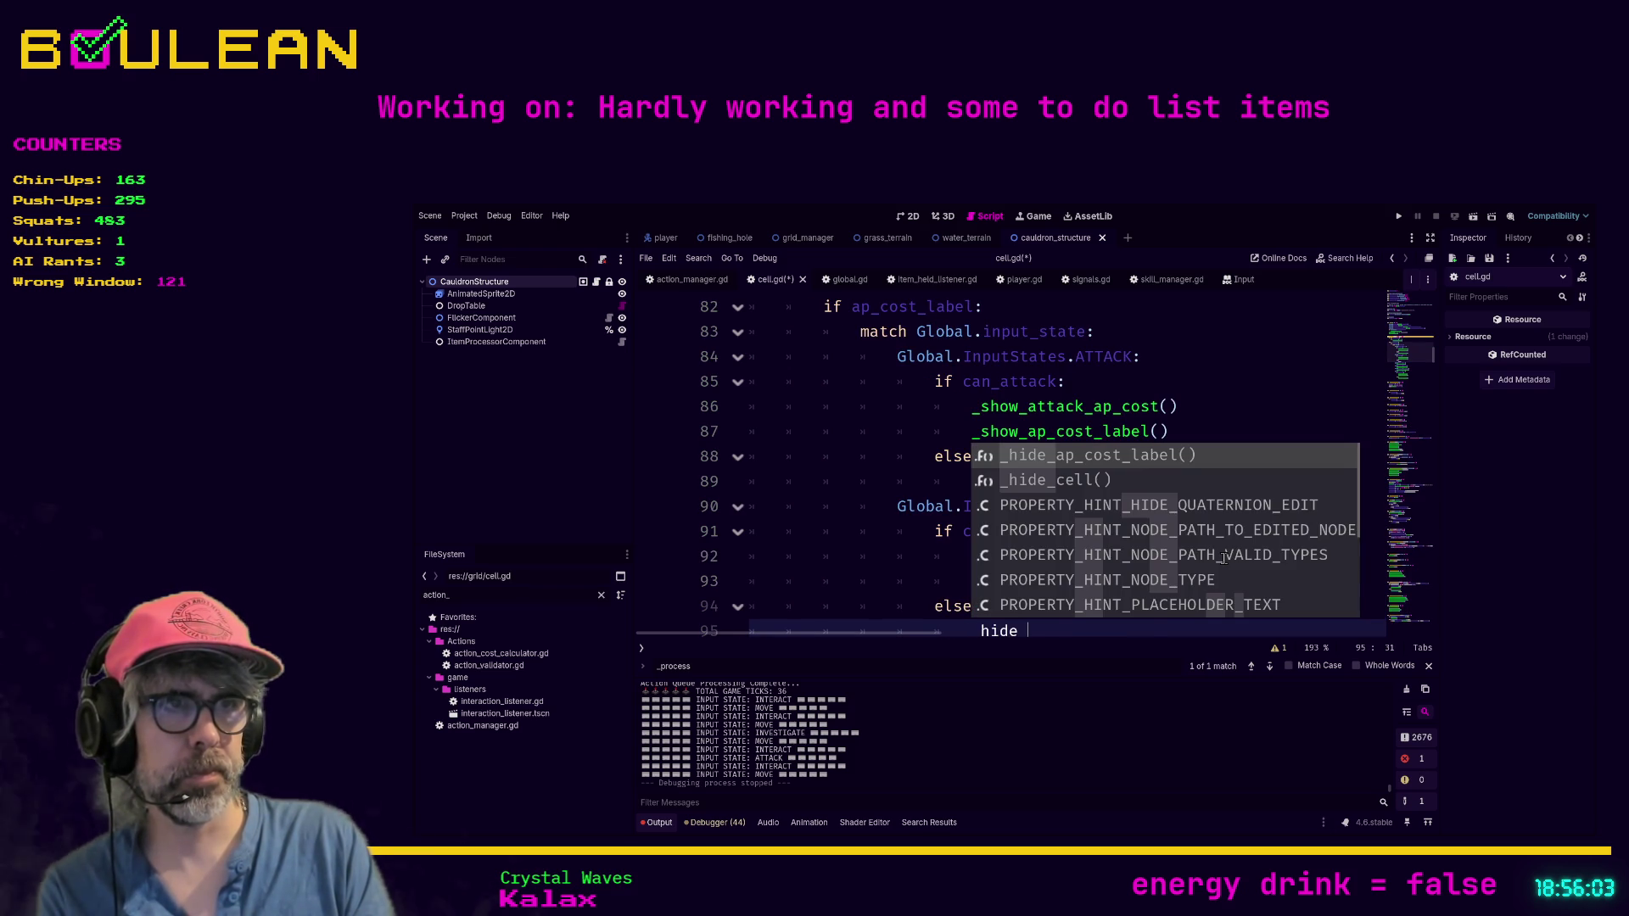
pyautogui.press('Return')
pyautogui.write('Global.InputStates.DROP:')
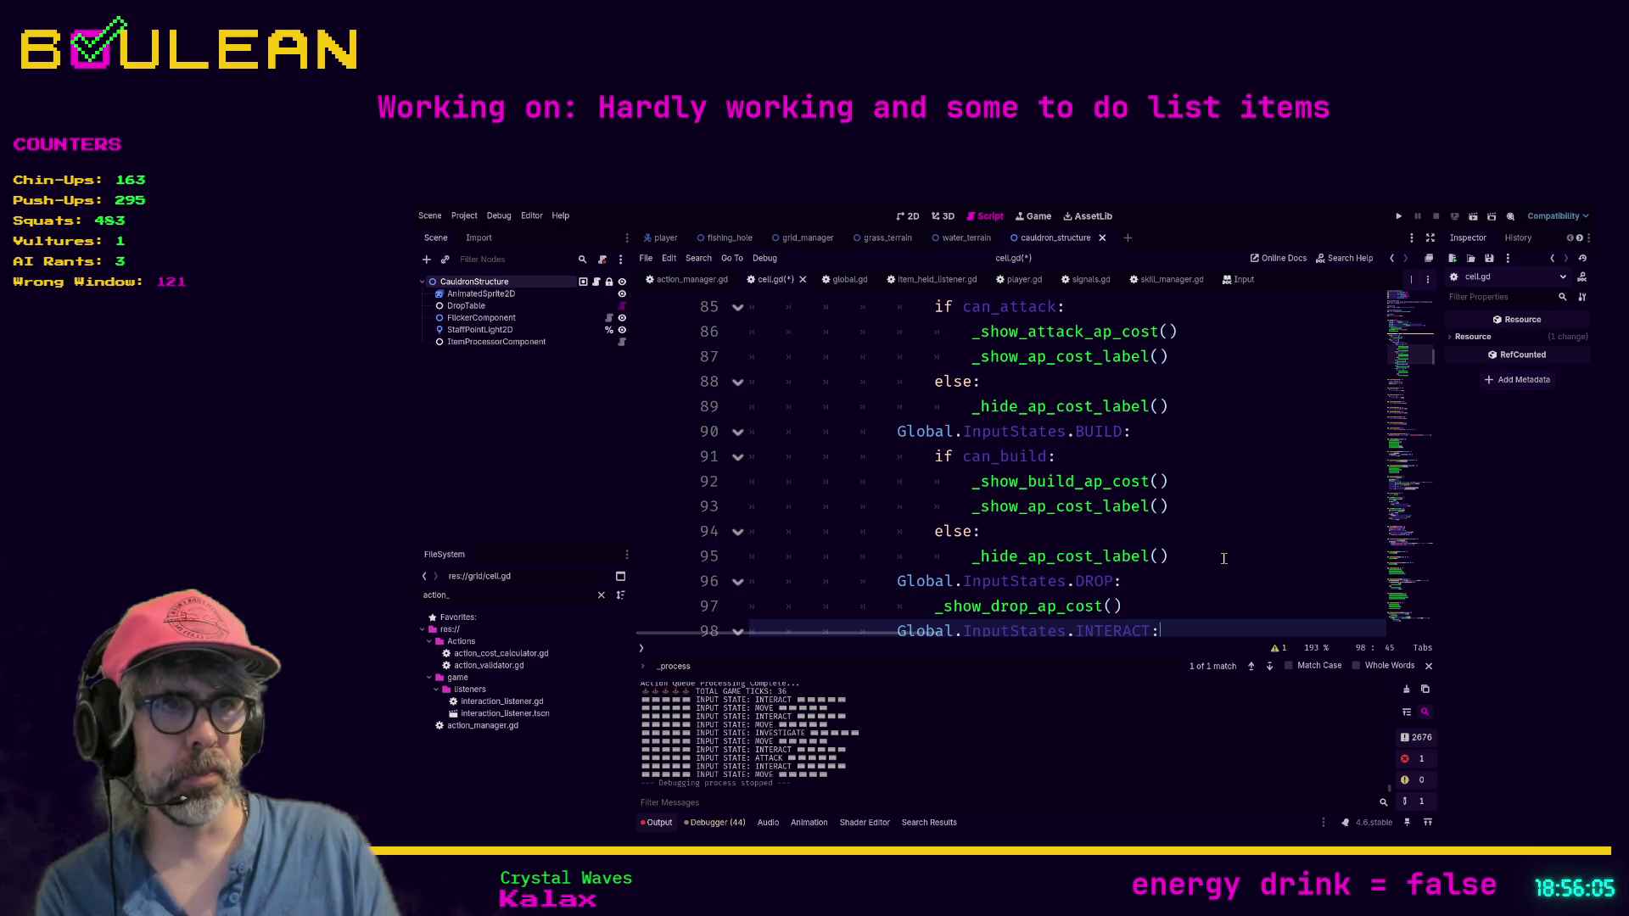
pyautogui.press('Return')
# Step: Add a _show_interact_ap_cost() call and tidy the lines after the BUILD else branch
pyautogui.write('_show_interact_ap_cost()')
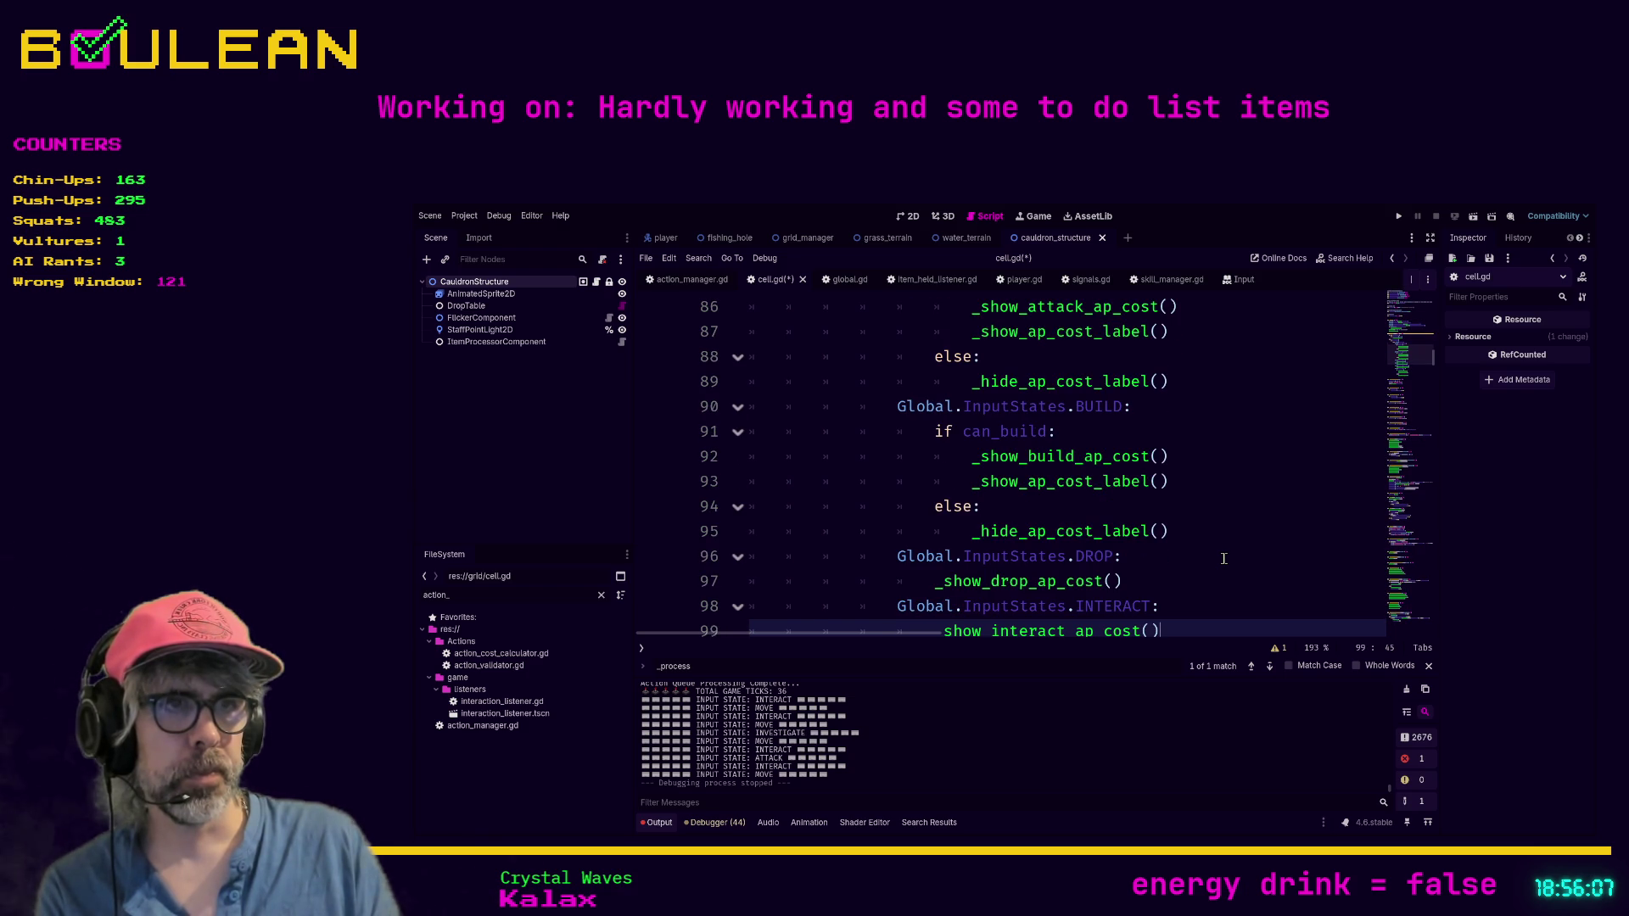
pyautogui.press('Up')
pyautogui.press('Up')
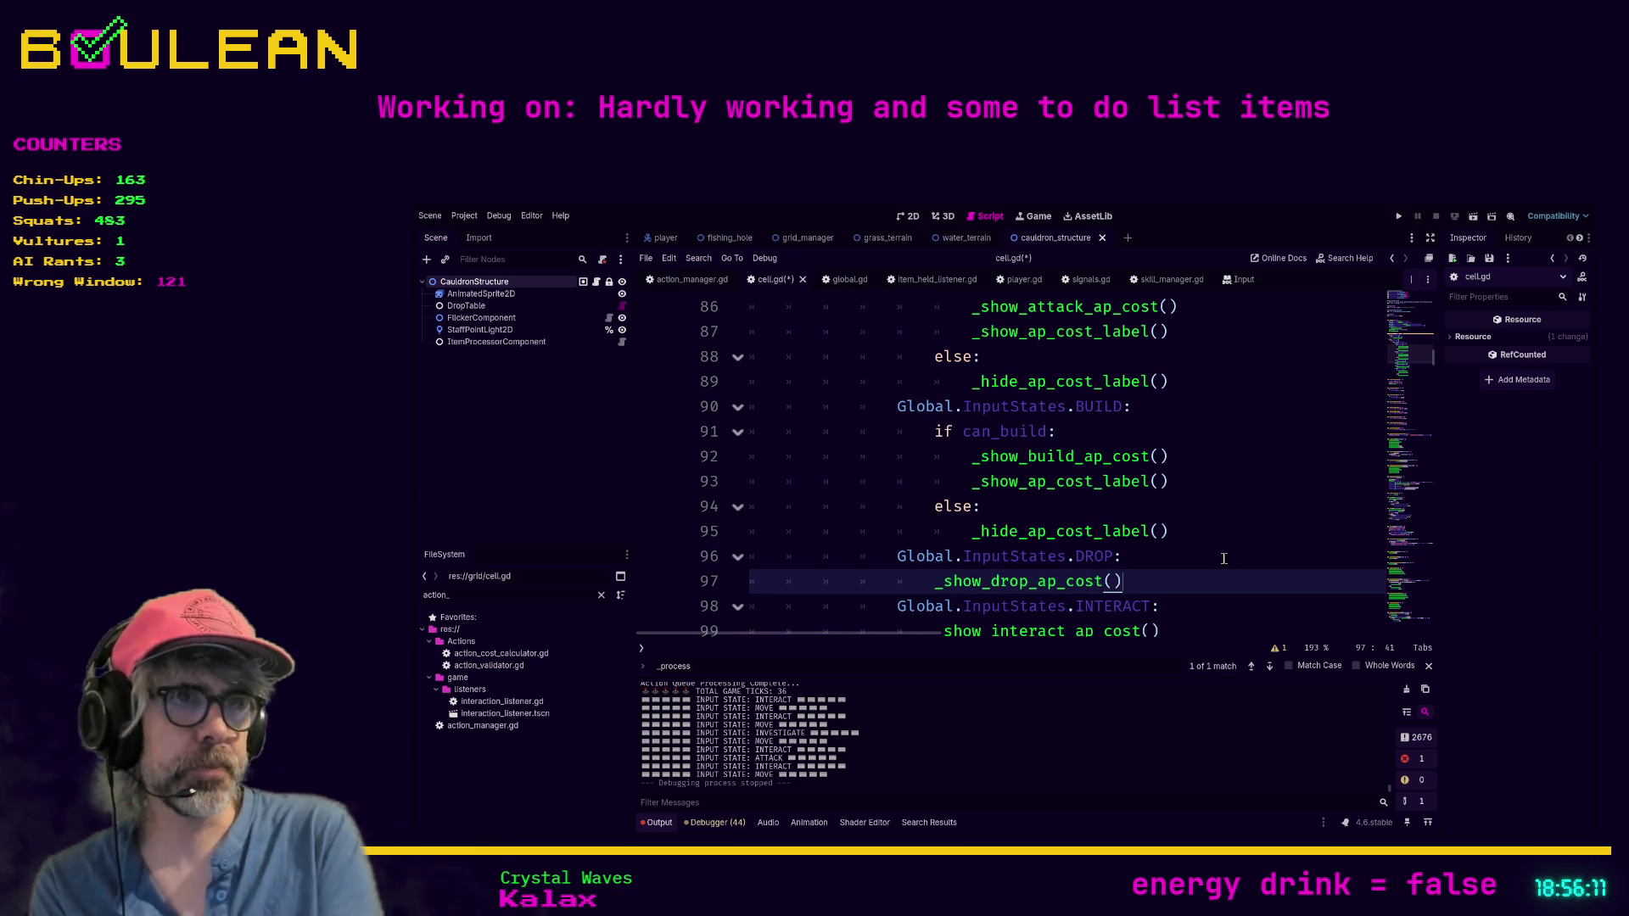
pyautogui.scroll(-1, 1126, 558)
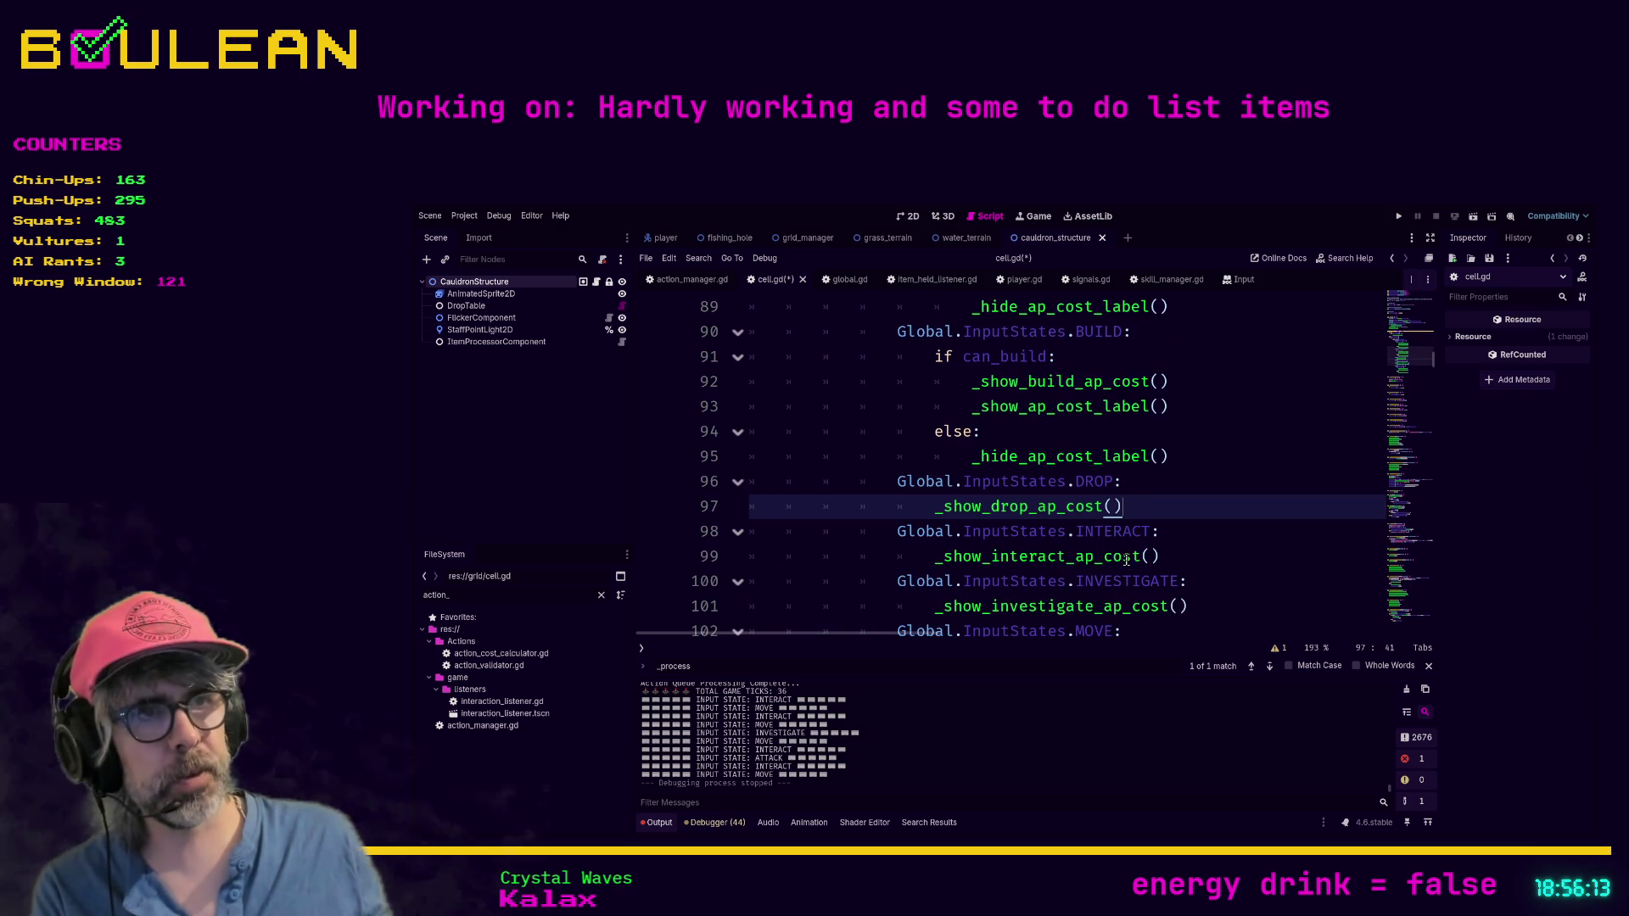
pyautogui.scroll(-1, 1052, 577)
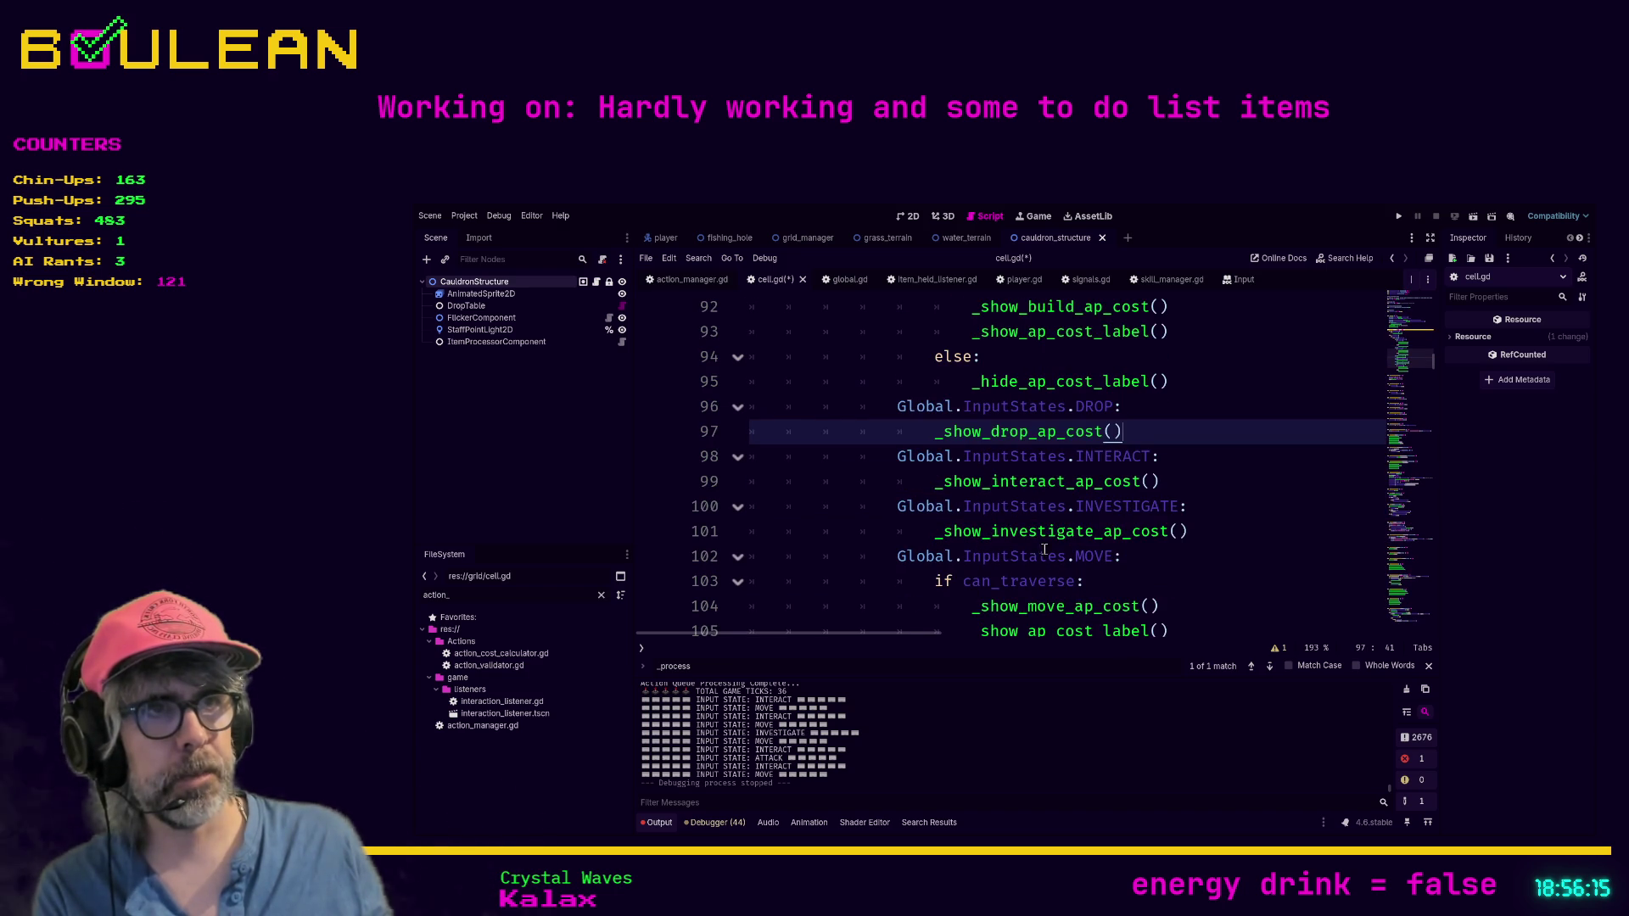
pyautogui.scroll(1, 1060, 555)
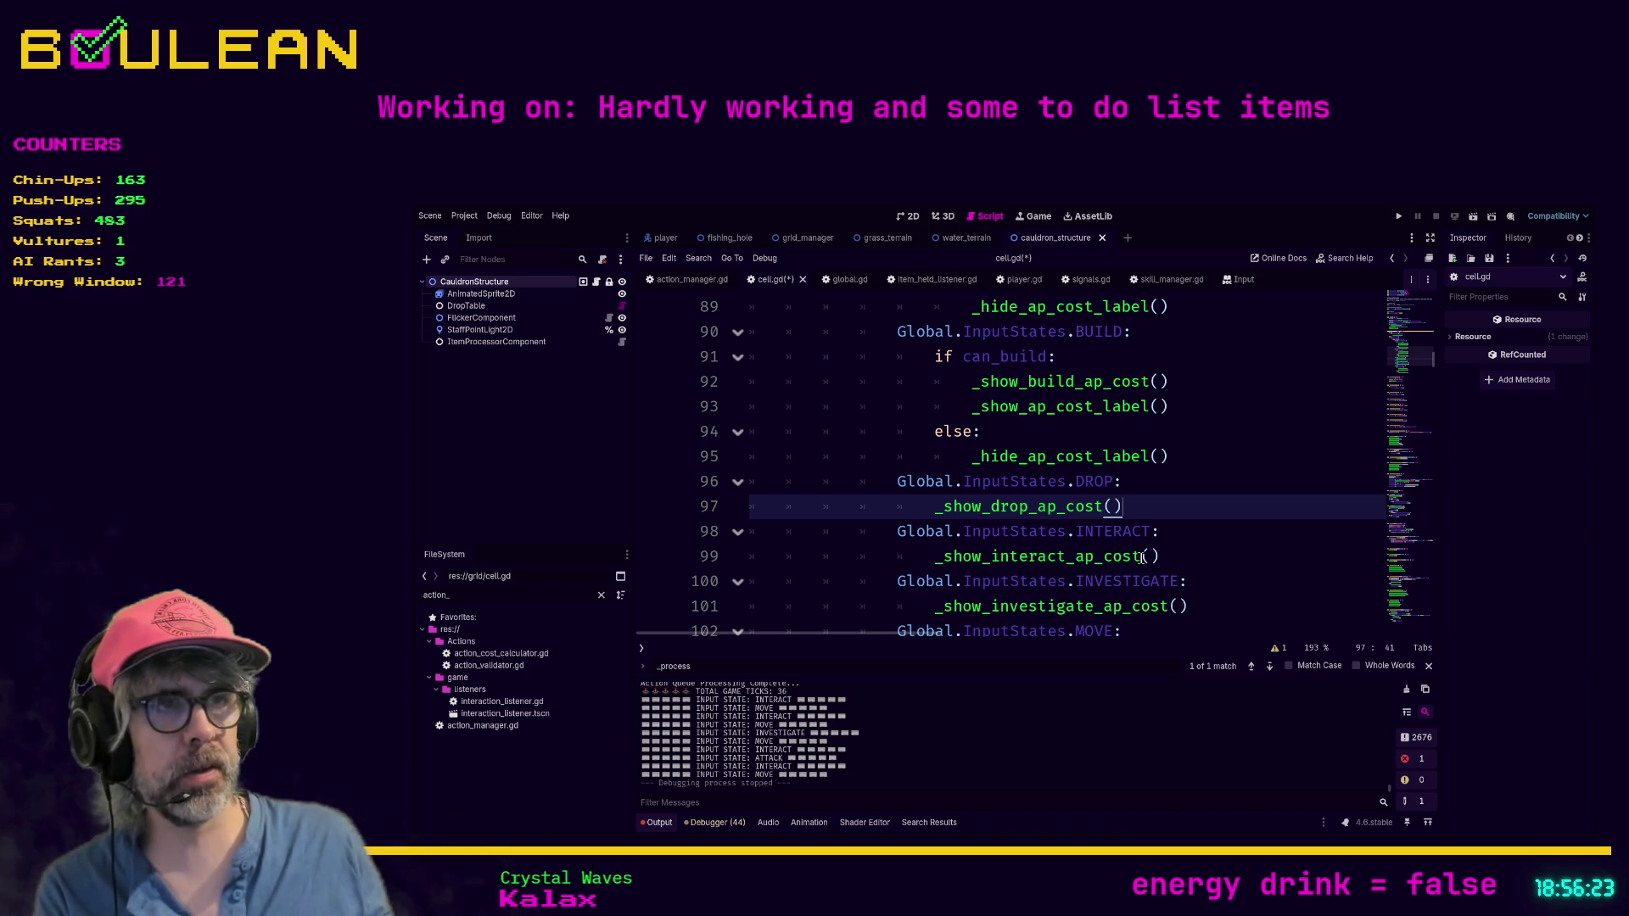
pyautogui.click(1094, 531)
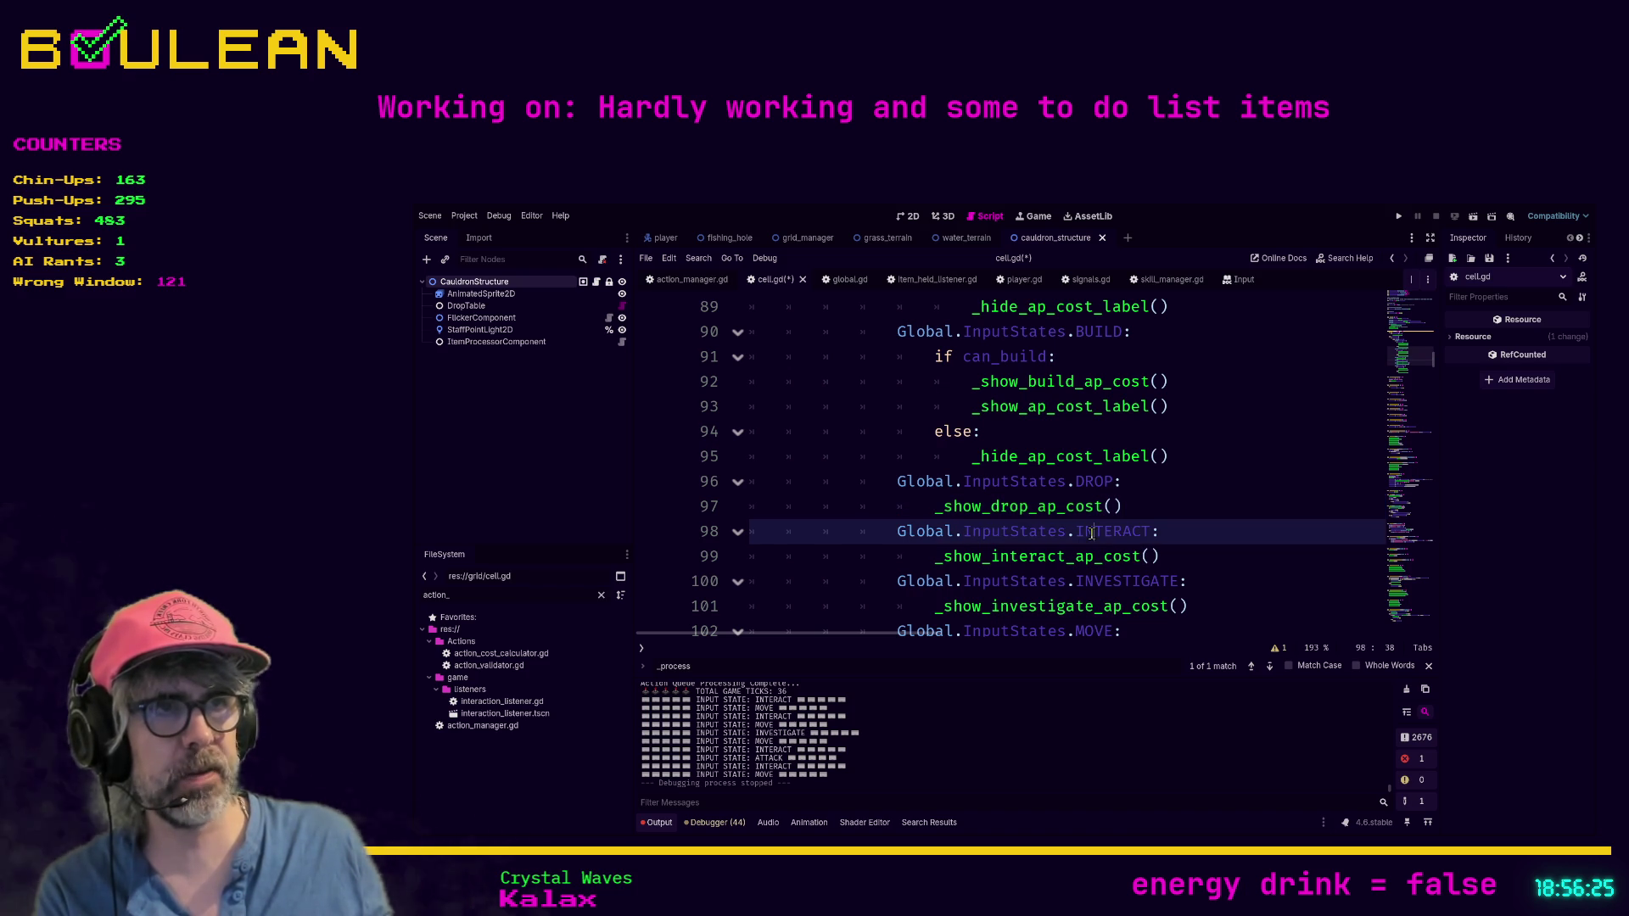
pyautogui.click(1149, 556)
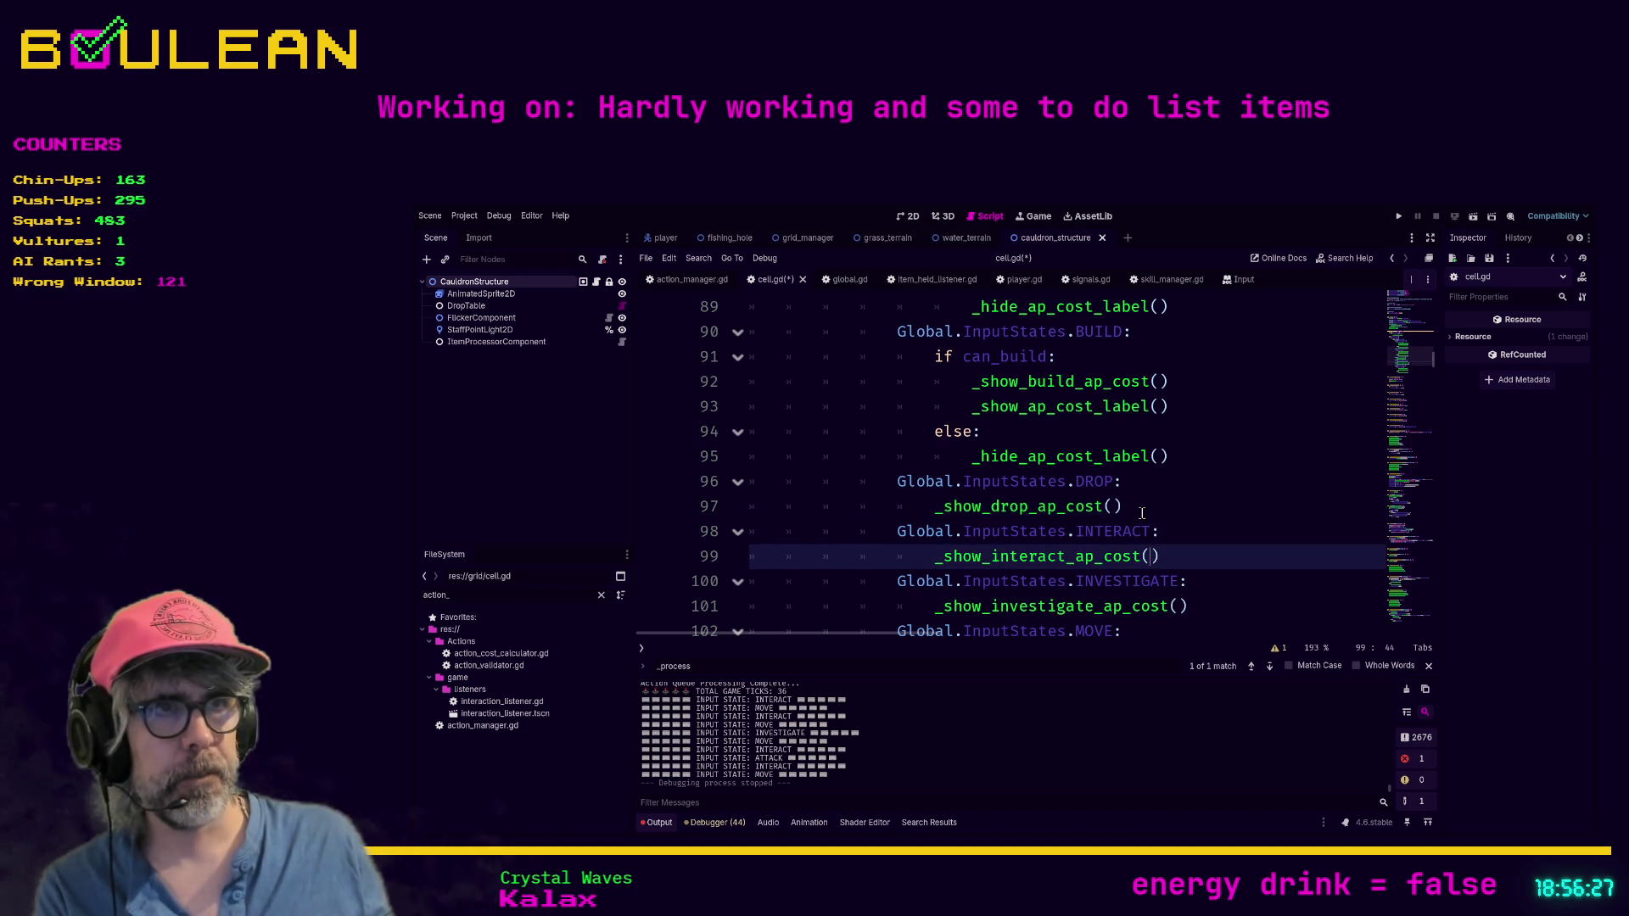
pyautogui.click(1168, 507)
pyautogui.click(1185, 459)
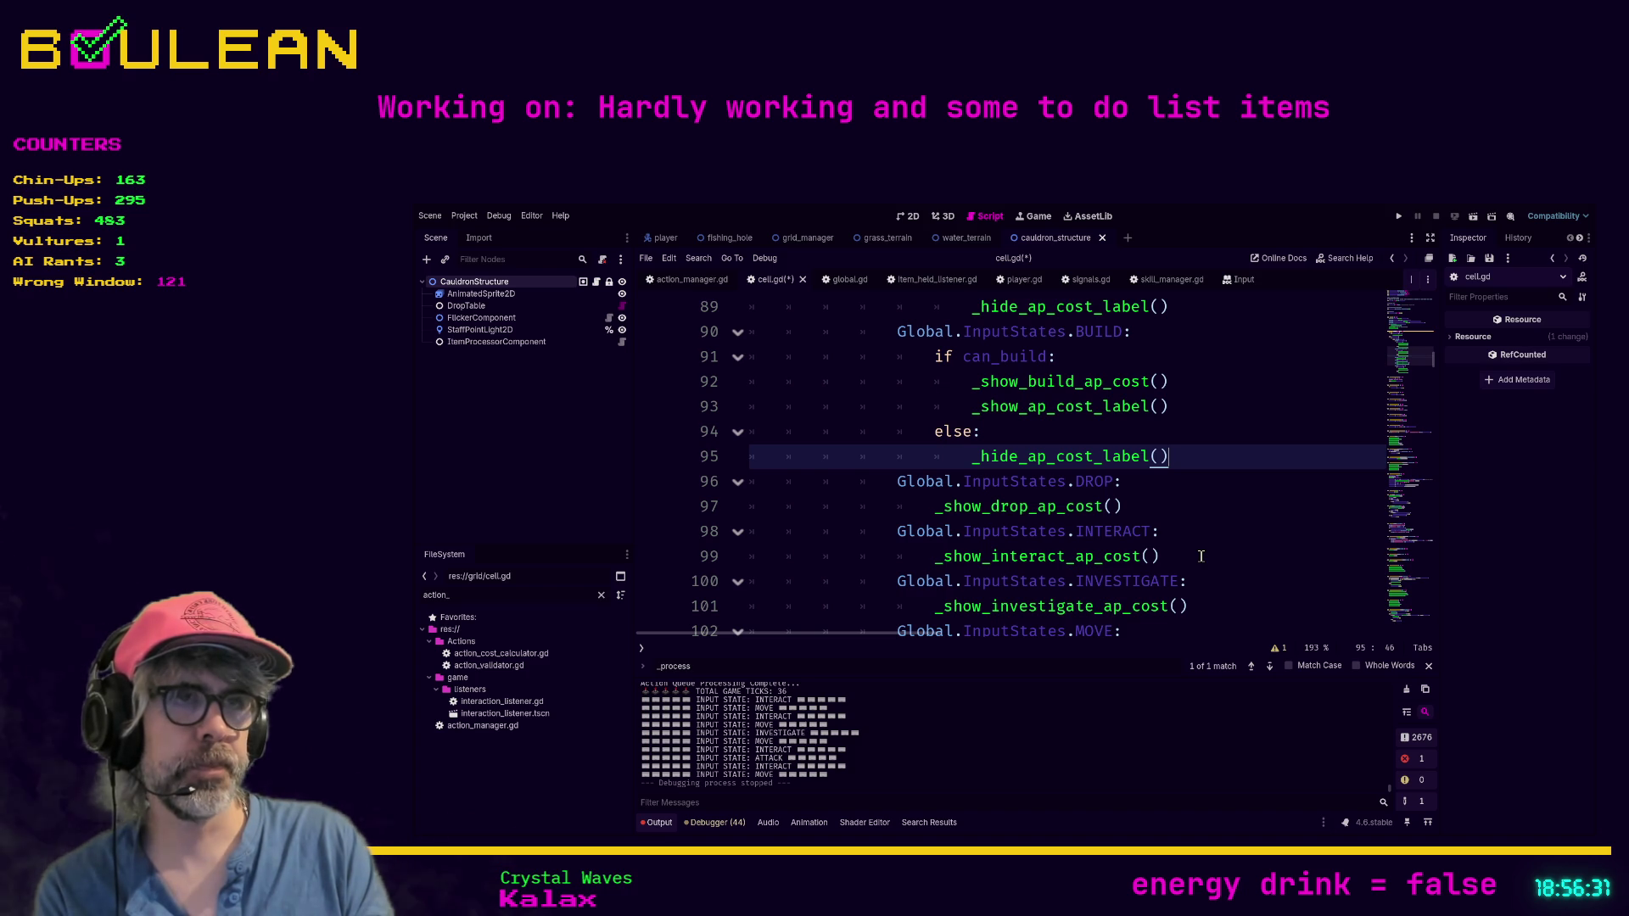
pyautogui.press('Return')
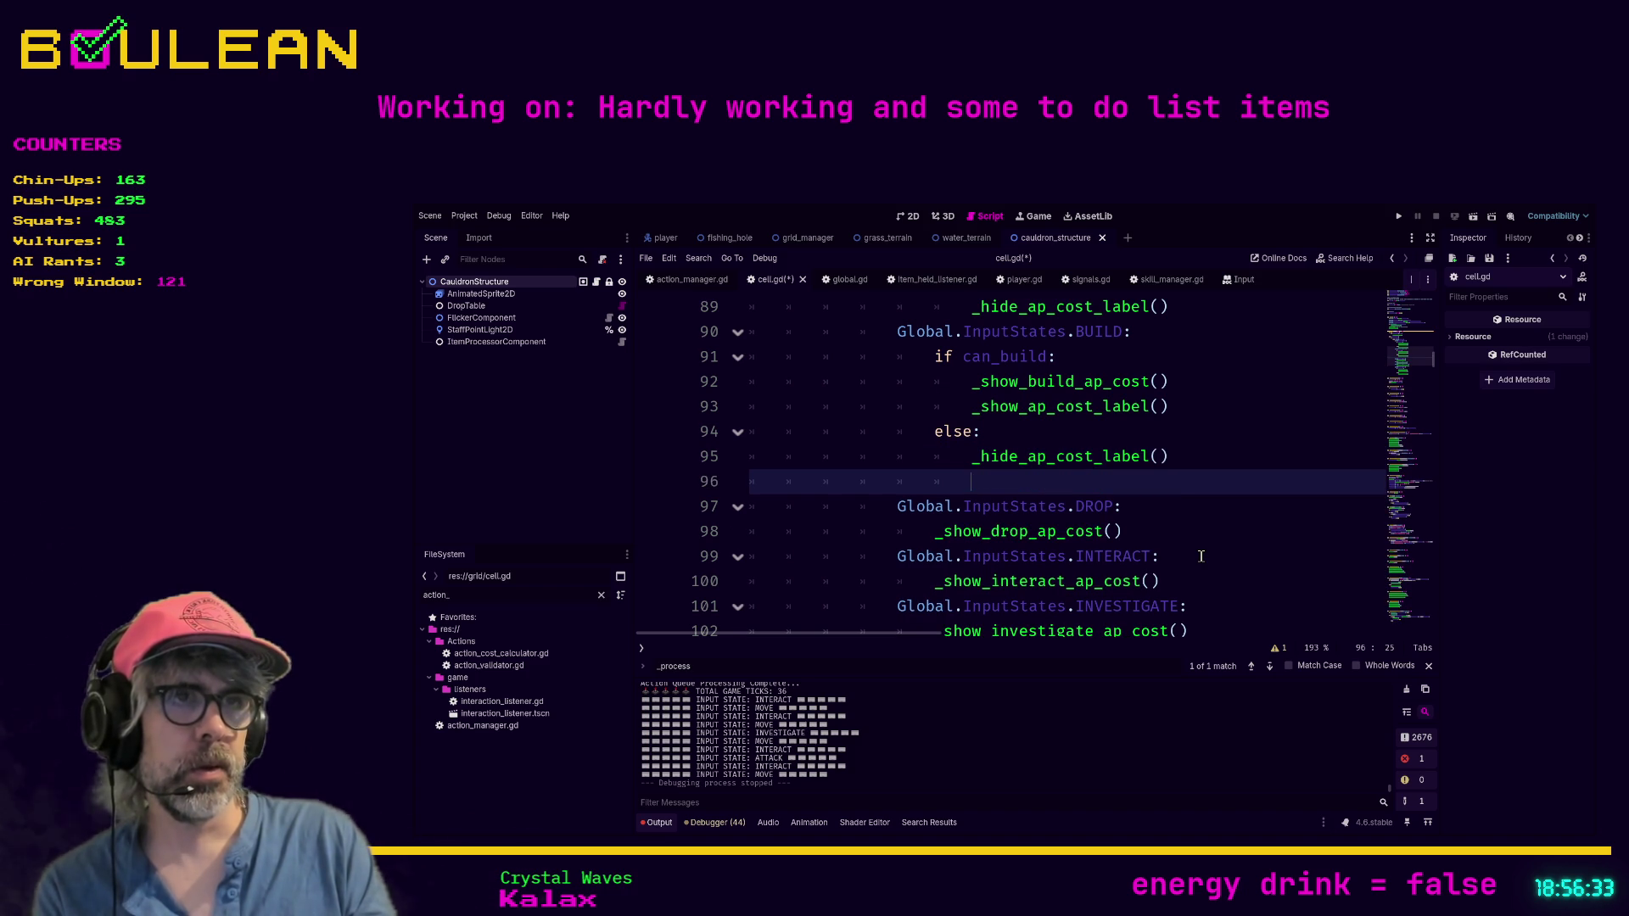
pyautogui.press('BackSpace')
pyautogui.press('BackSpace')
pyautogui.press('BackSpace')
pyautogui.press('BackSpace')
pyautogui.press('BackSpace')
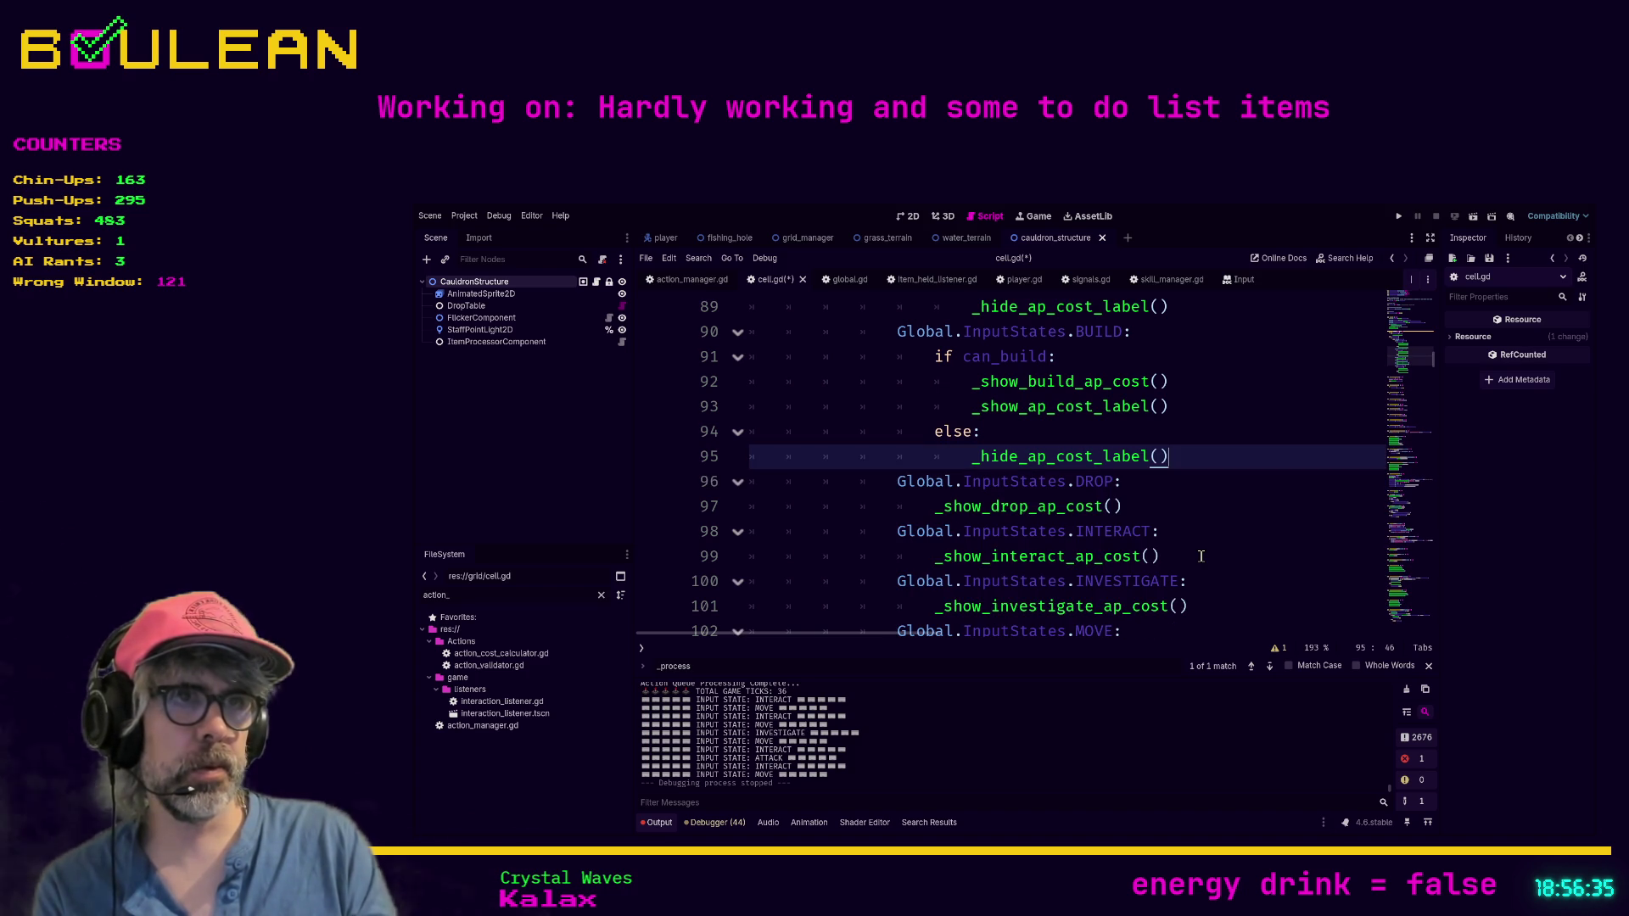
# Step: Nest the DROP case's drop cost call under a new if can_drop: condition
pyautogui.press('Down')
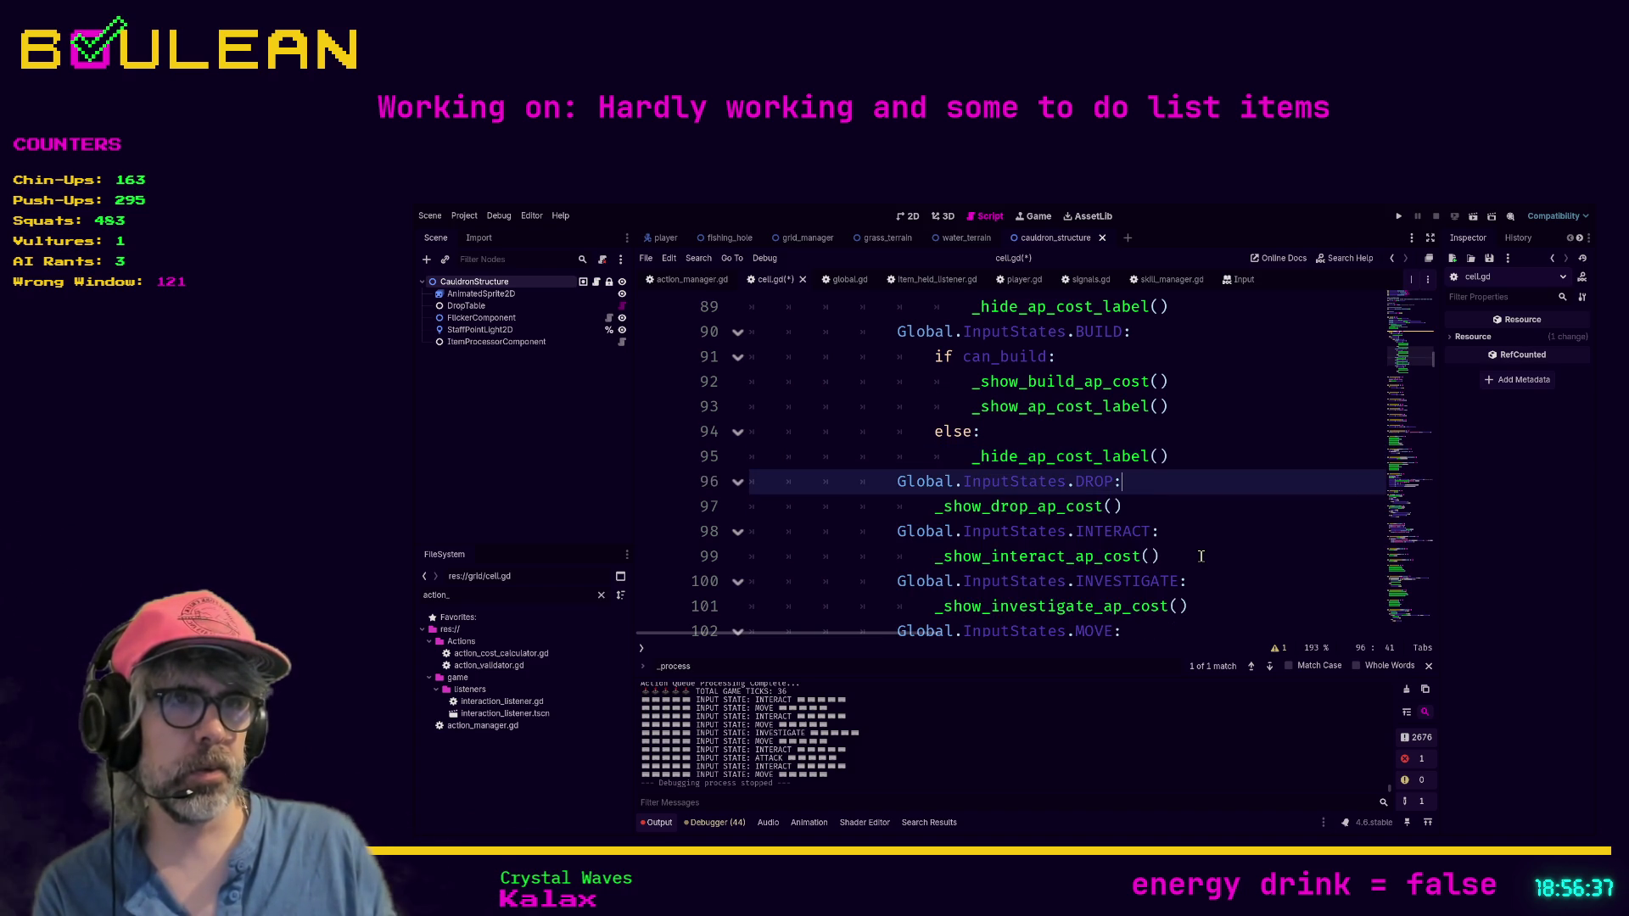
pyautogui.press('Return')
pyautogui.write('if can')
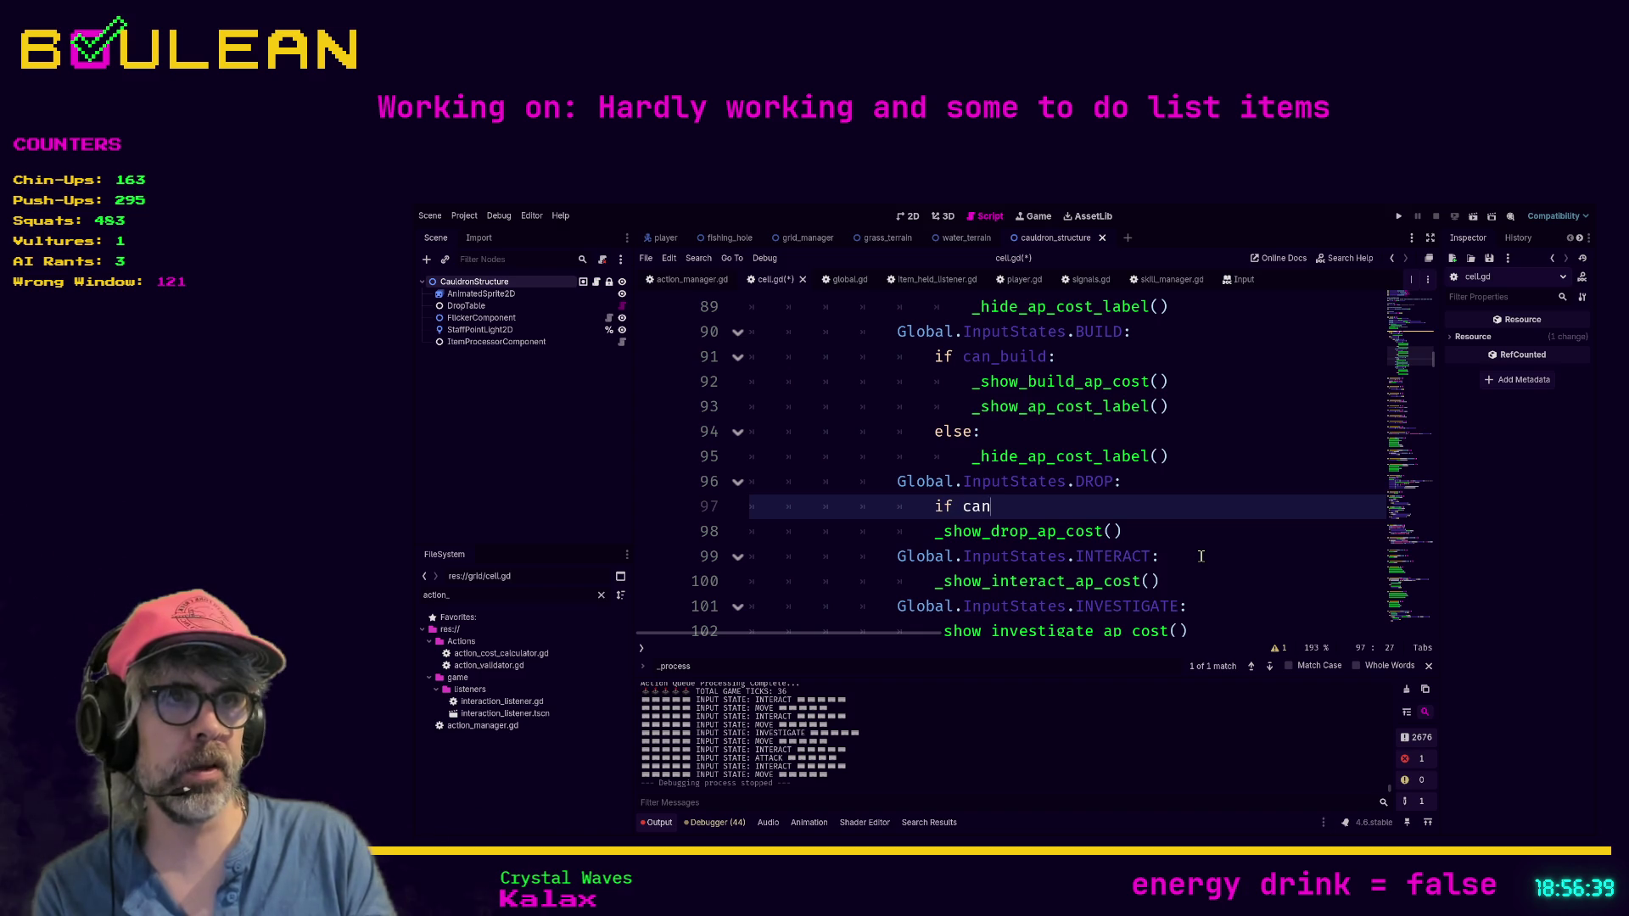
pyautogui.write('_d')
pyautogui.press('Return')
pyautogui.write(':')
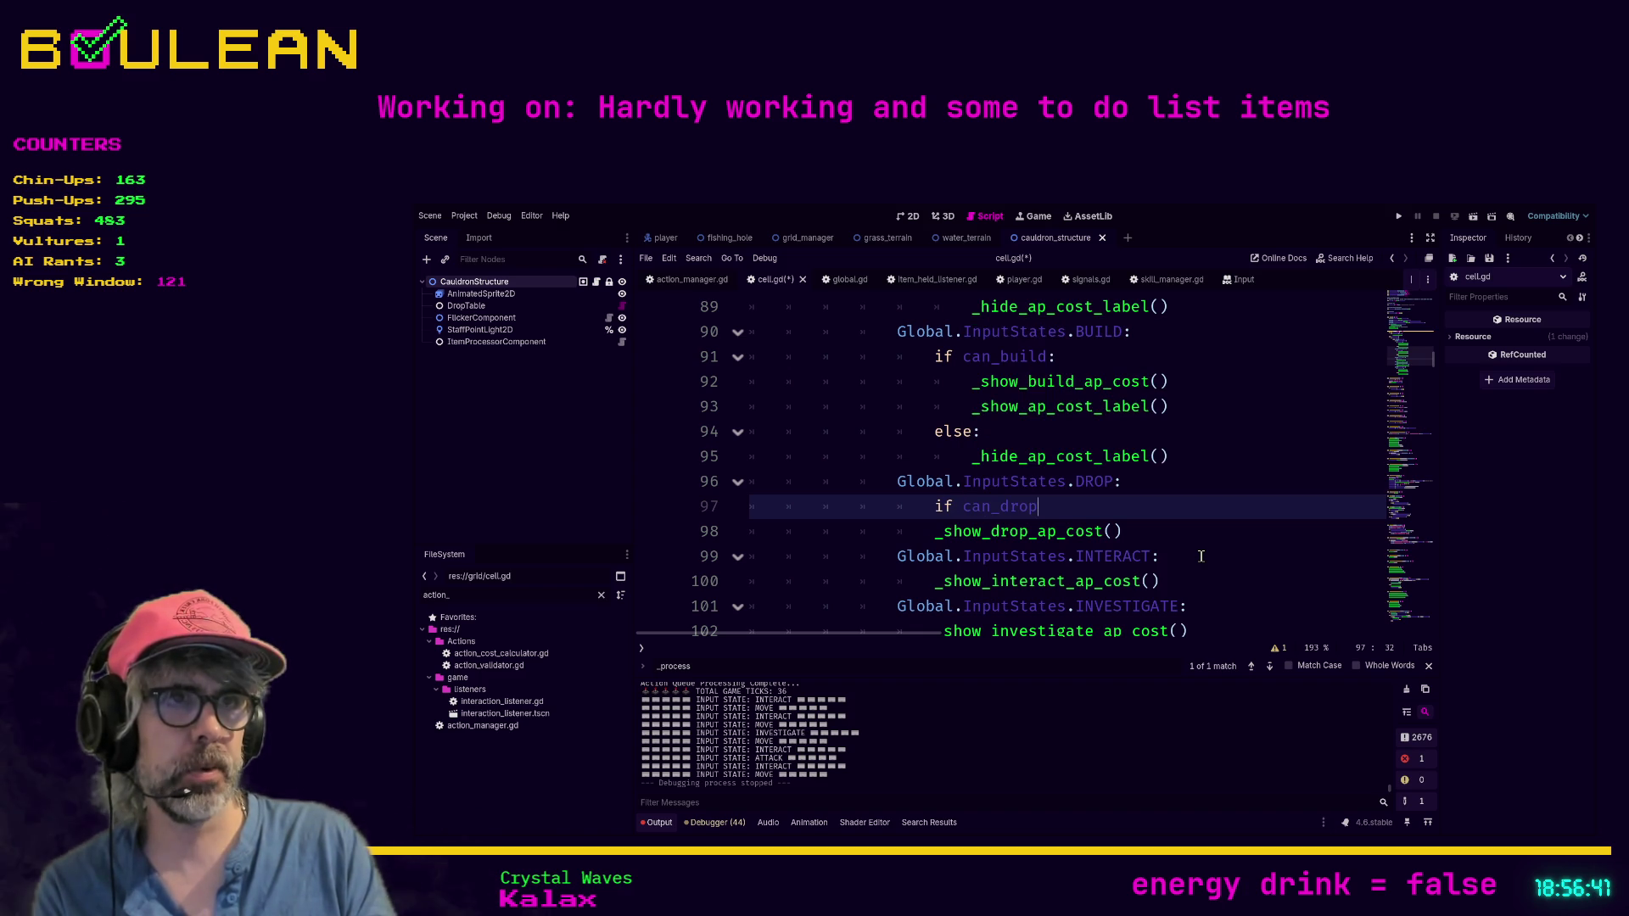
pyautogui.press('Down')
pyautogui.press('Home')
pyautogui.press('Tab')
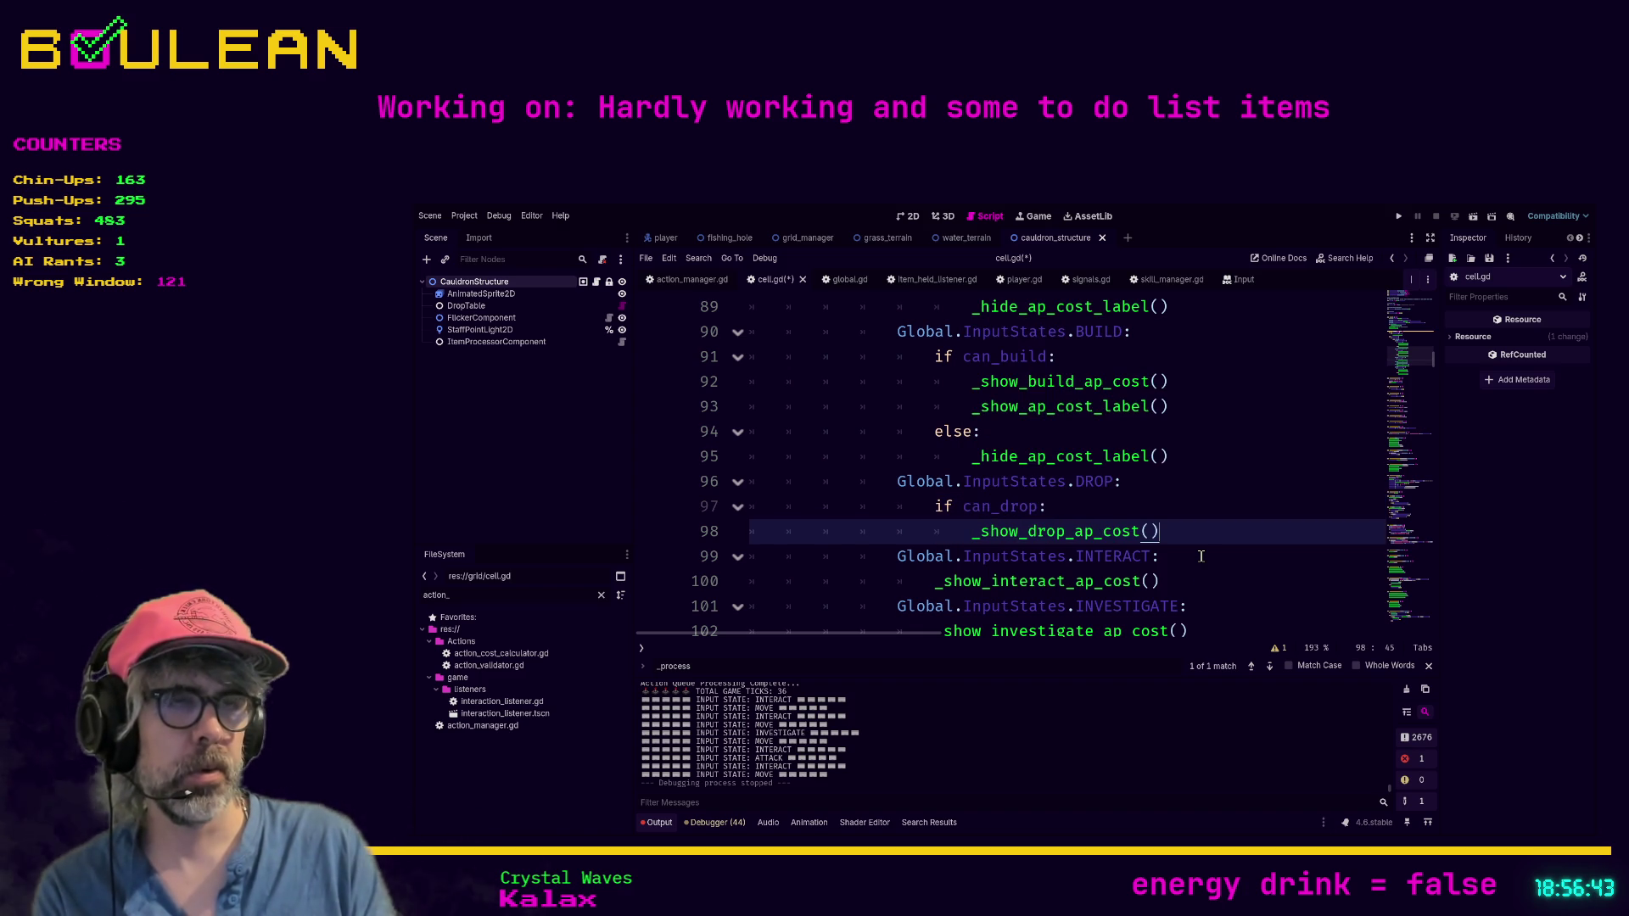
pyautogui.press('Return')
pyautogui.write('_')
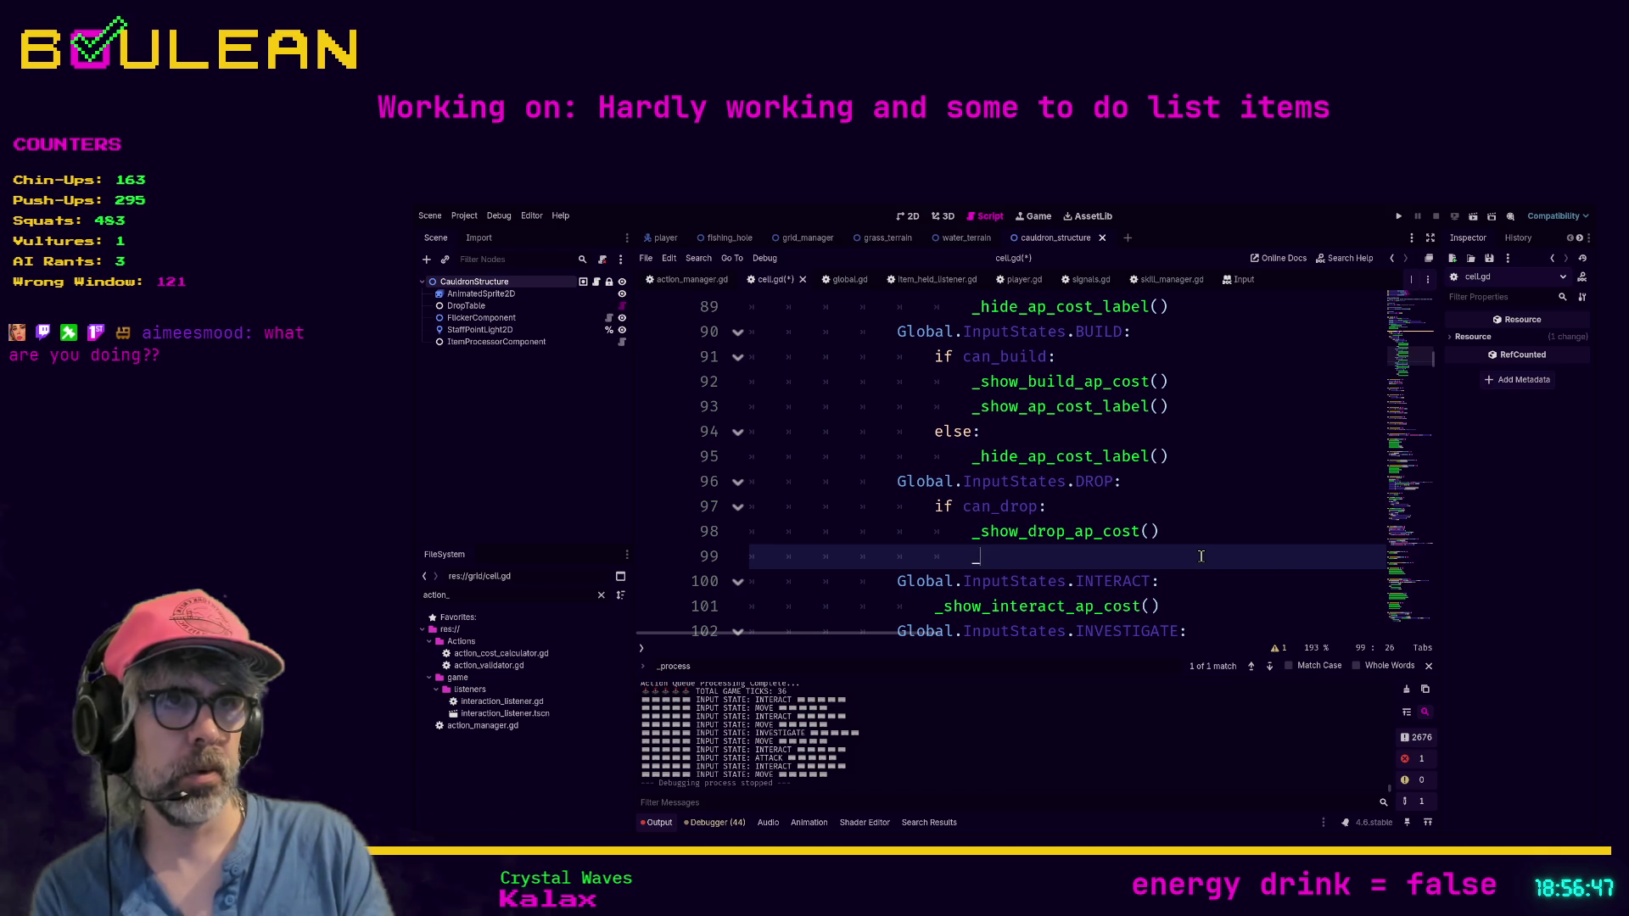
# Step: Add a _show_drop_ap_cost() call and begin an else: branch with _hide_ap_cost_label()
pyautogui.write('show_drop')
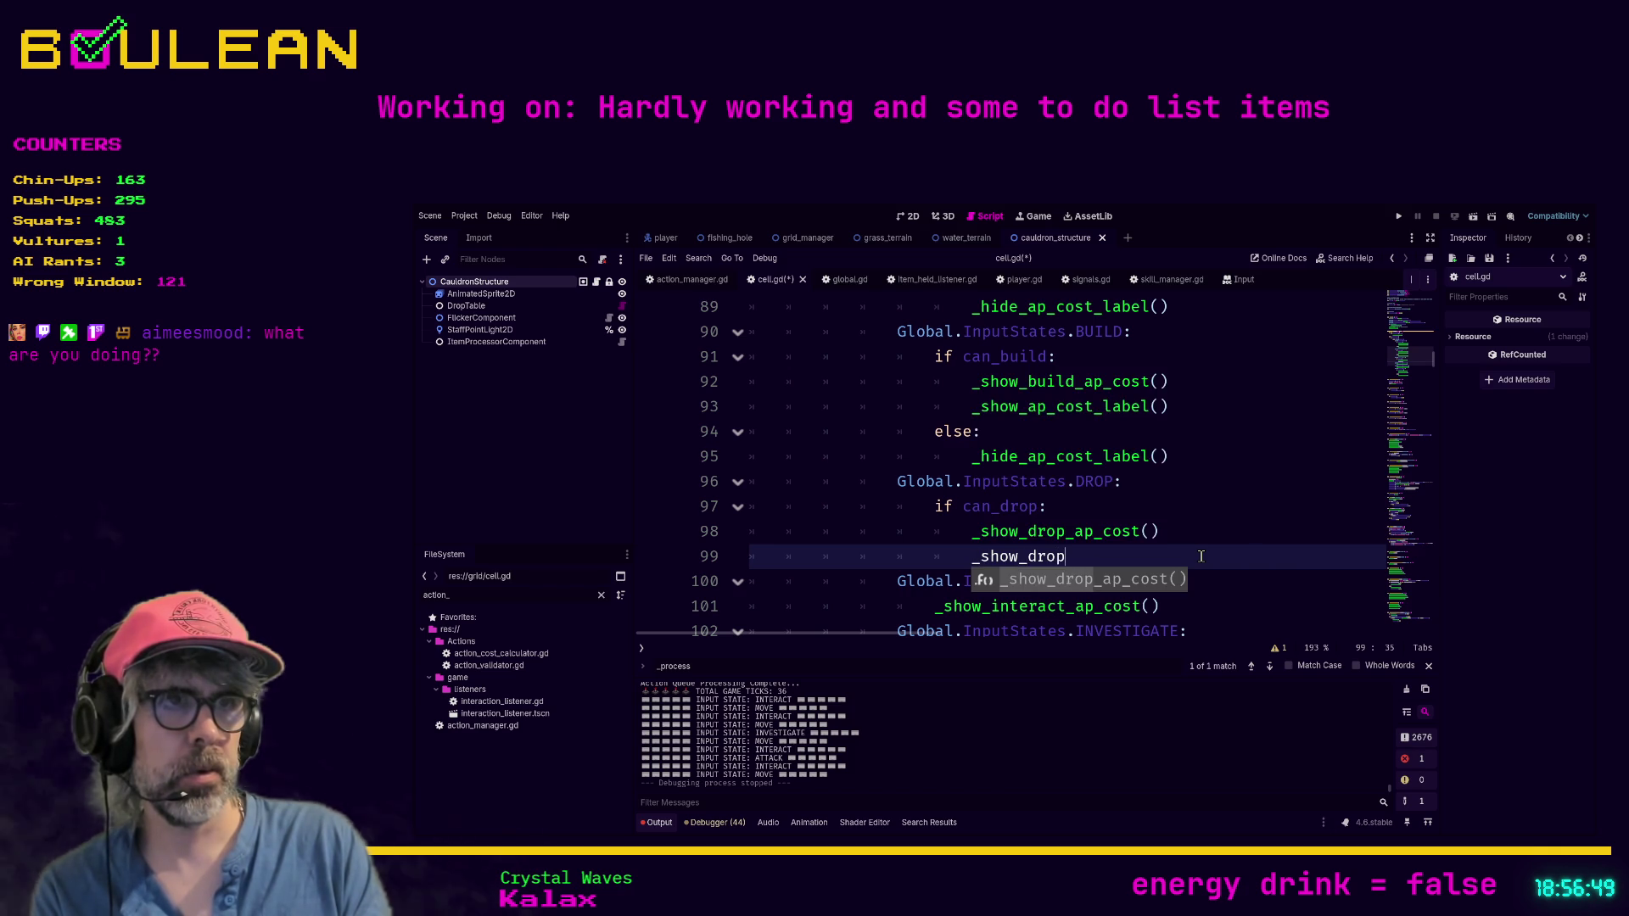
pyautogui.press('Return')
pyautogui.press('Return')
pyautogui.press('BackSpace')
pyautogui.write('else:')
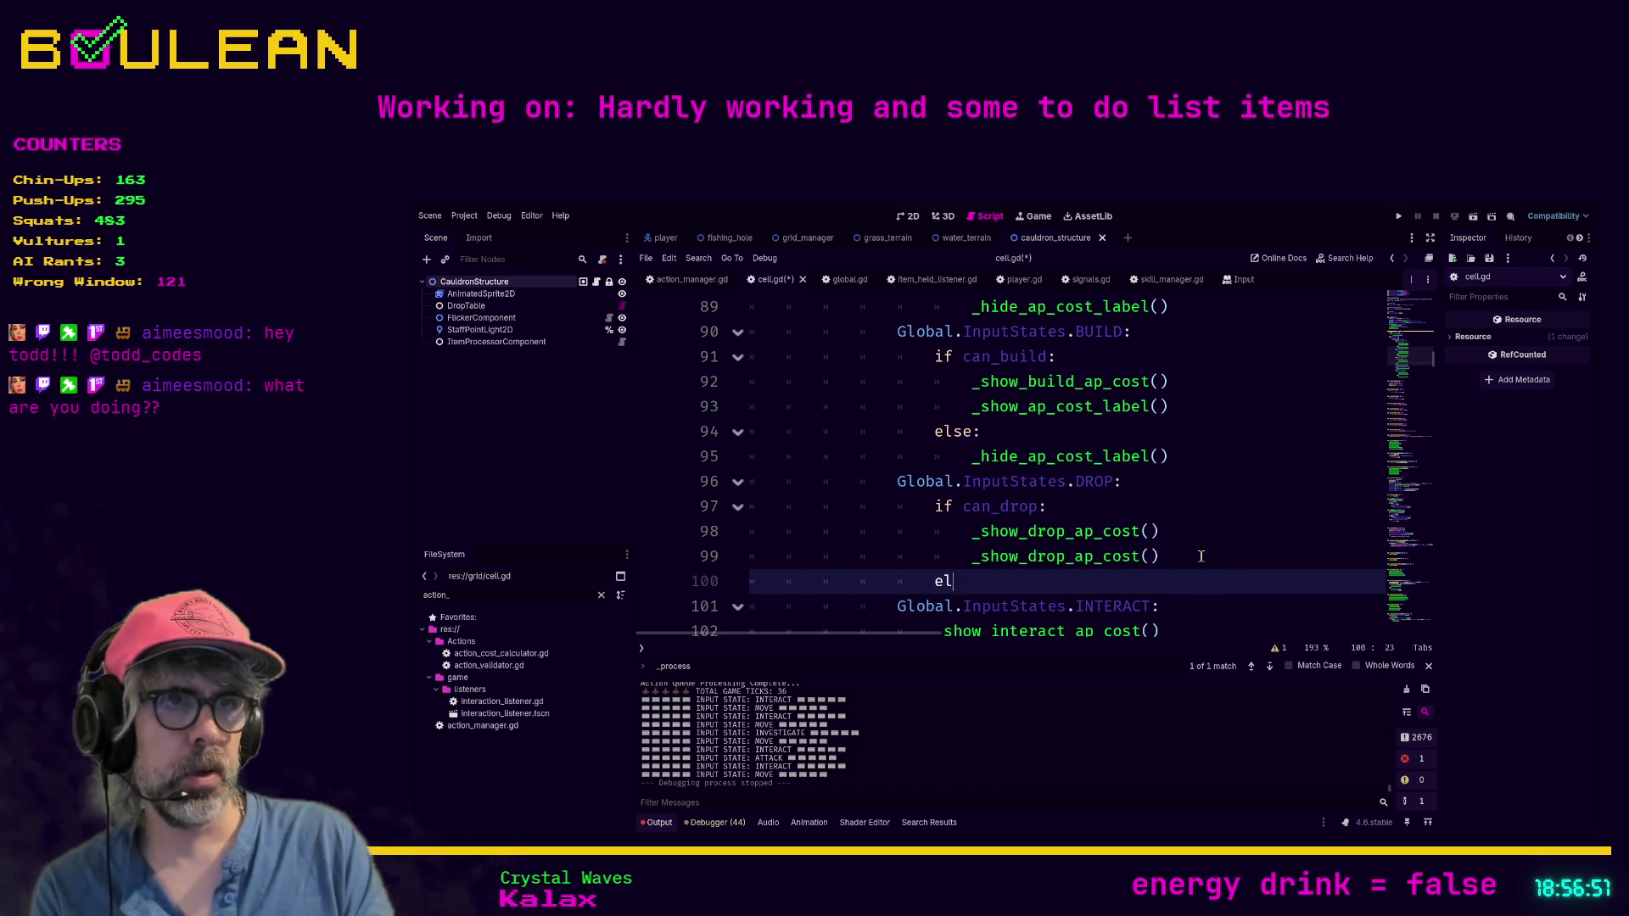
pyautogui.press('Return')
pyautogui.write('_hide')
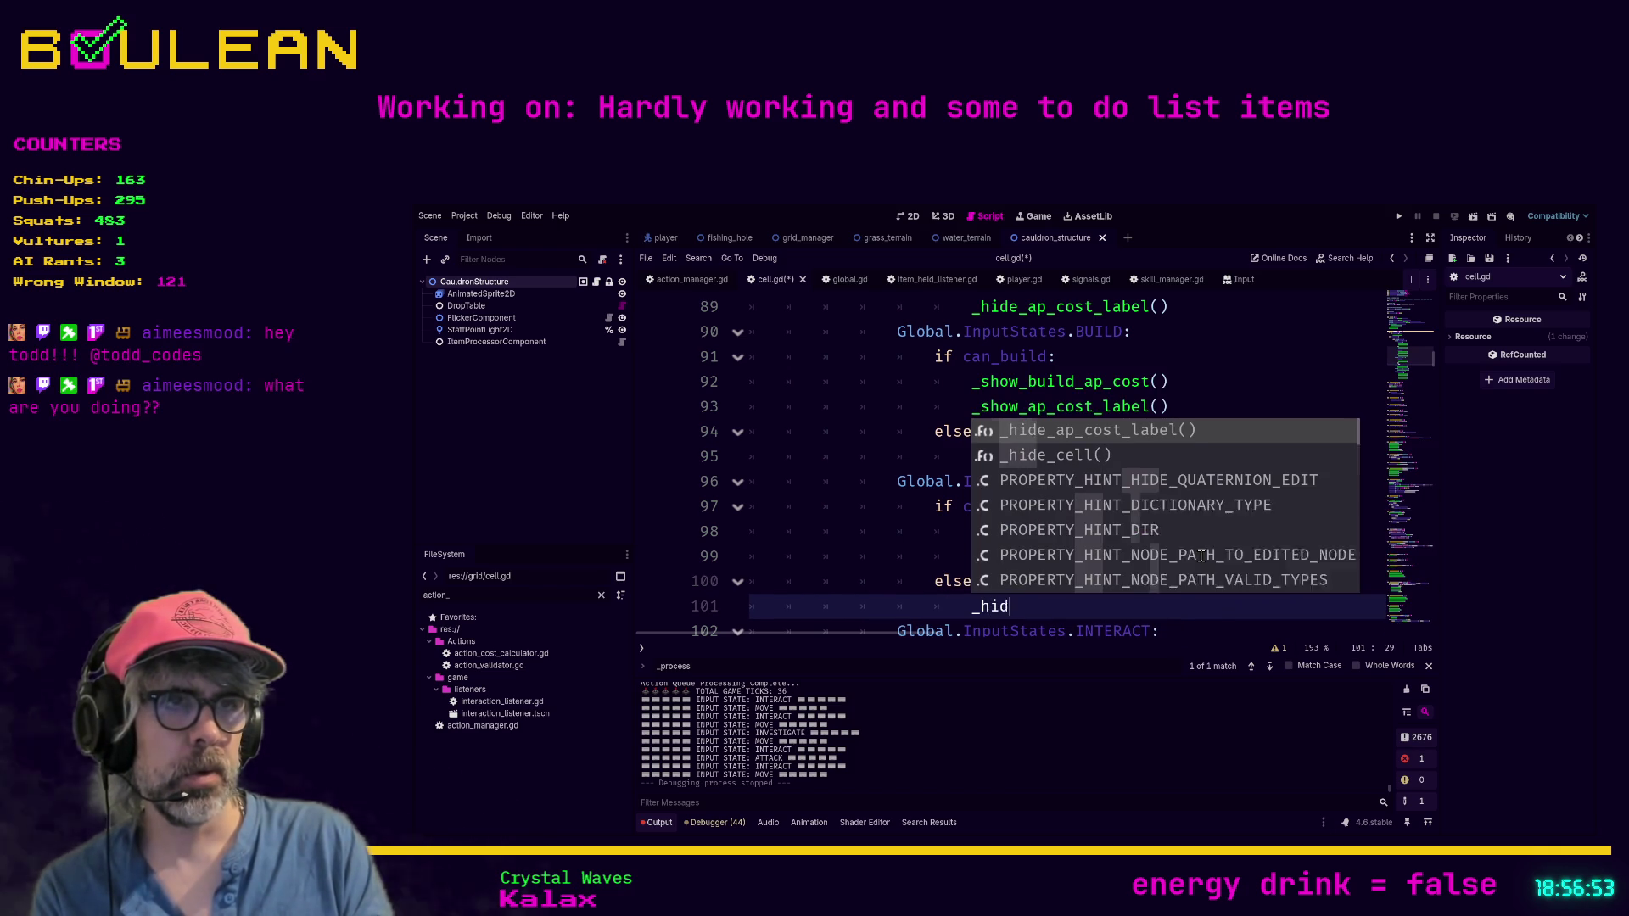
pyautogui.press('Return')
# Step: Under the INTERACT cost call, add _show_ap_cost_label(), then an else: branch calling _hide_ap_cost_label()
pyautogui.scroll(-1, 1201, 557)
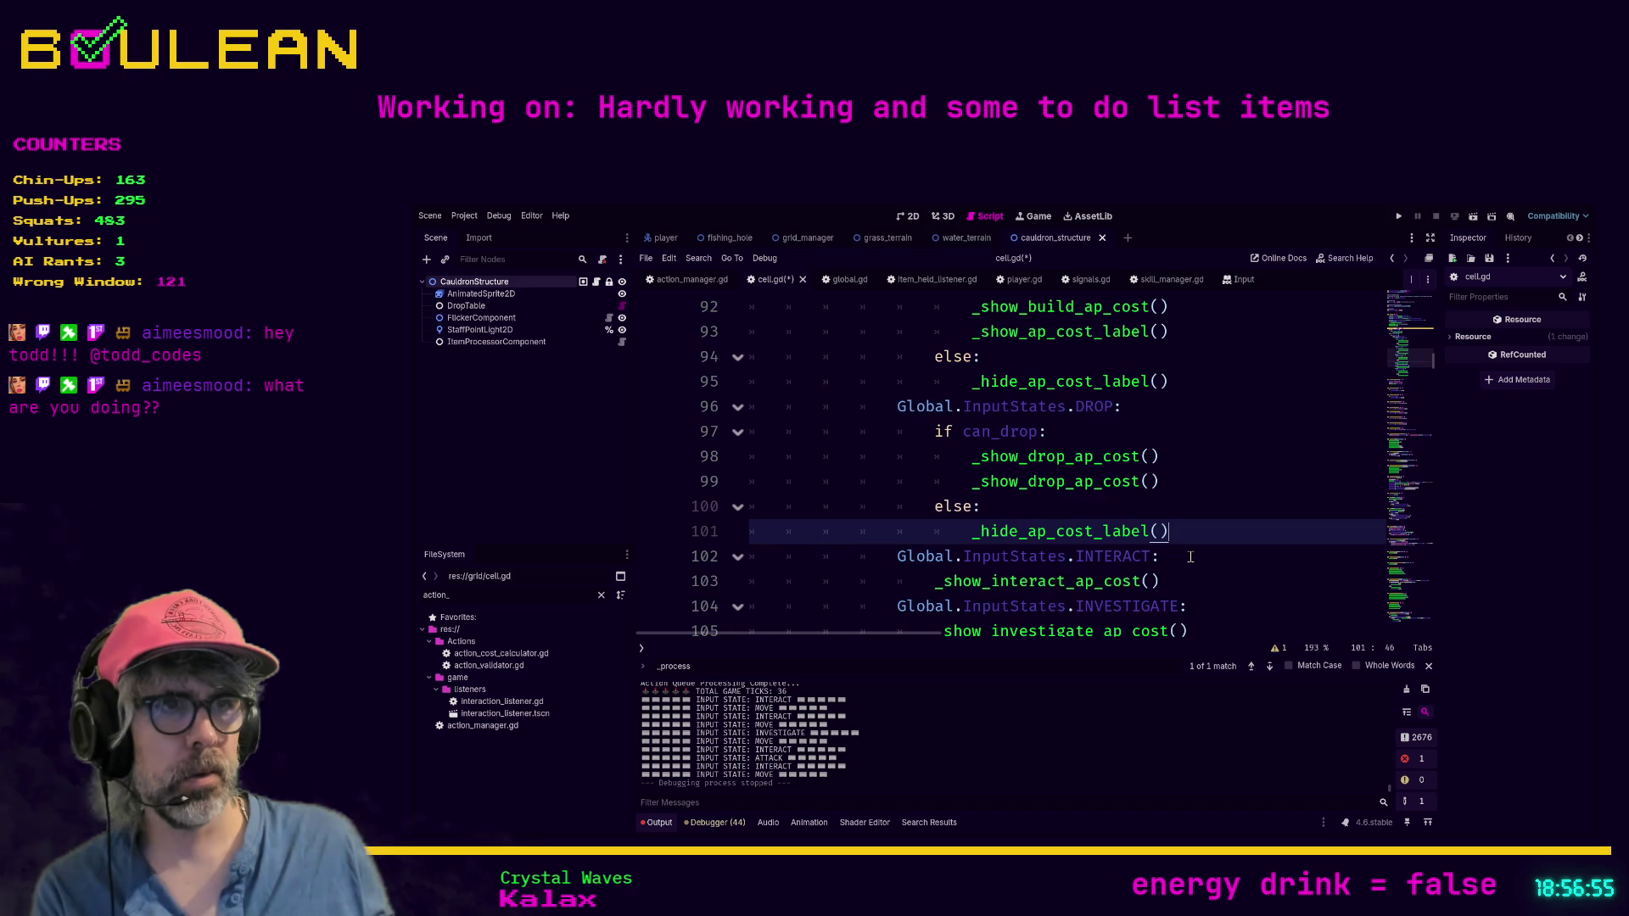
pyautogui.scroll(-1, 1178, 562)
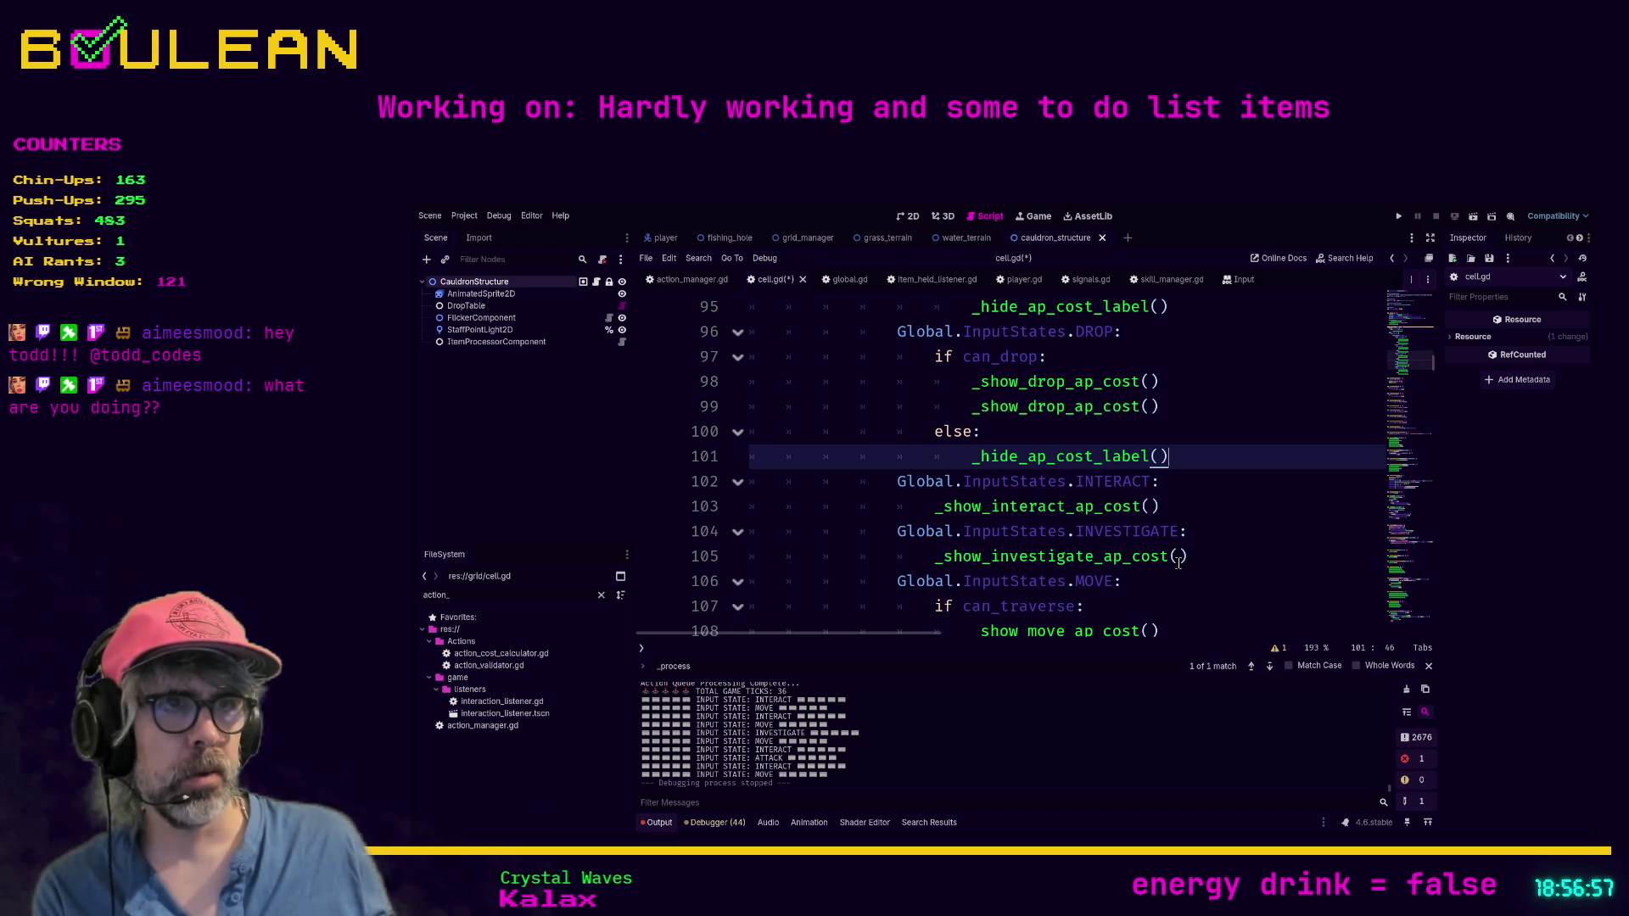
pyautogui.click(1192, 489)
pyautogui.click(1223, 515)
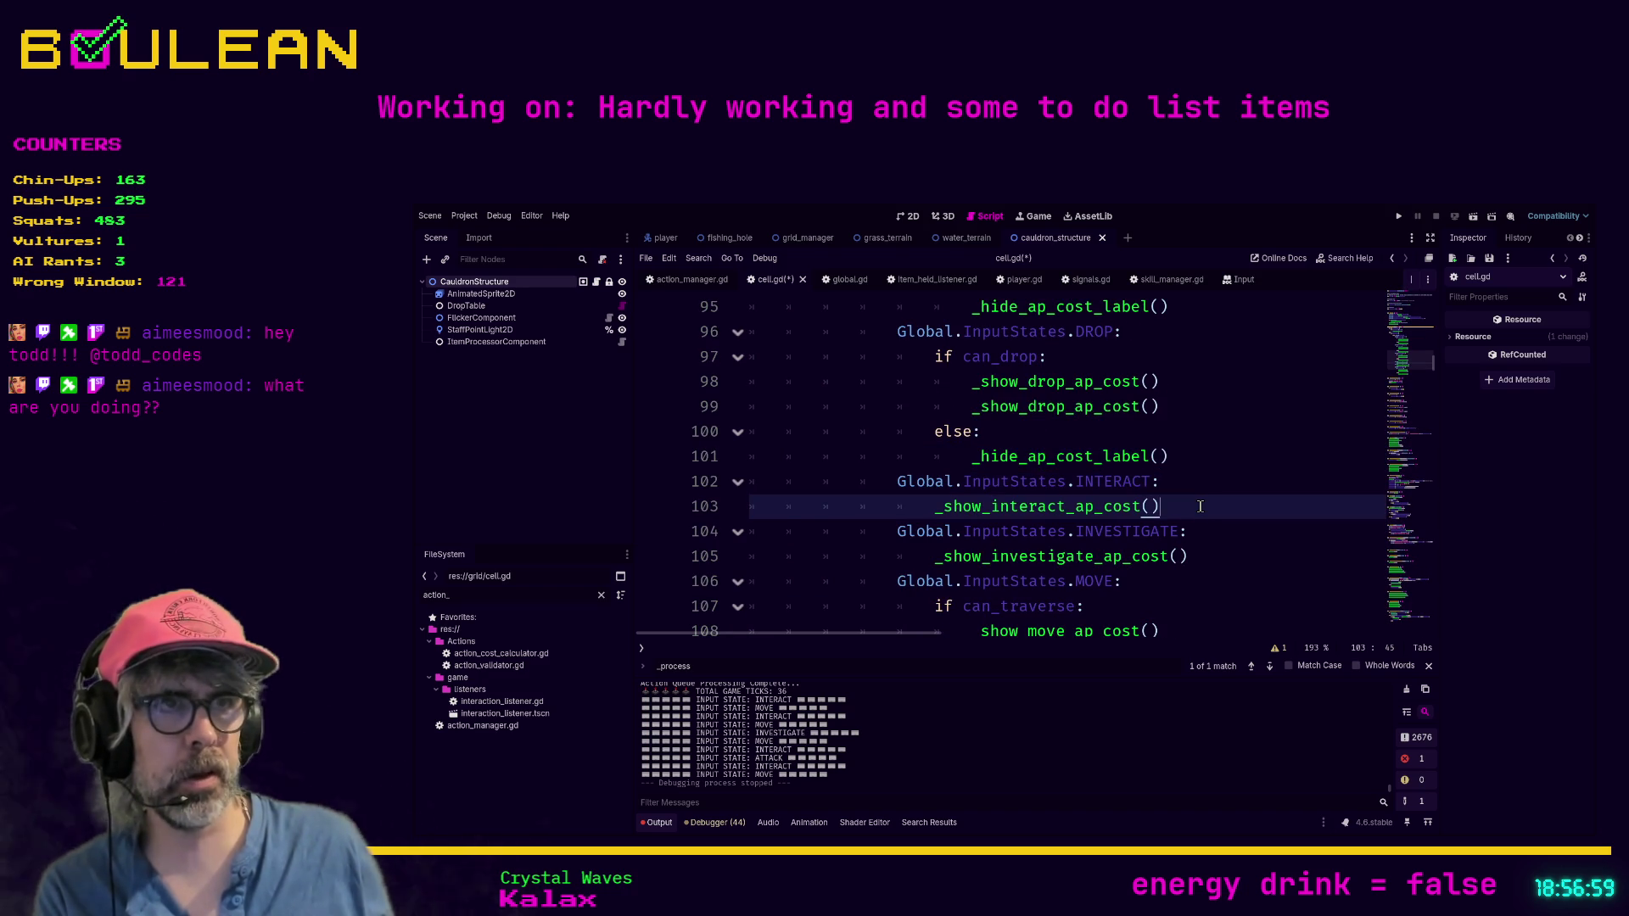
pyautogui.press('Return')
pyautogui.write('_show')
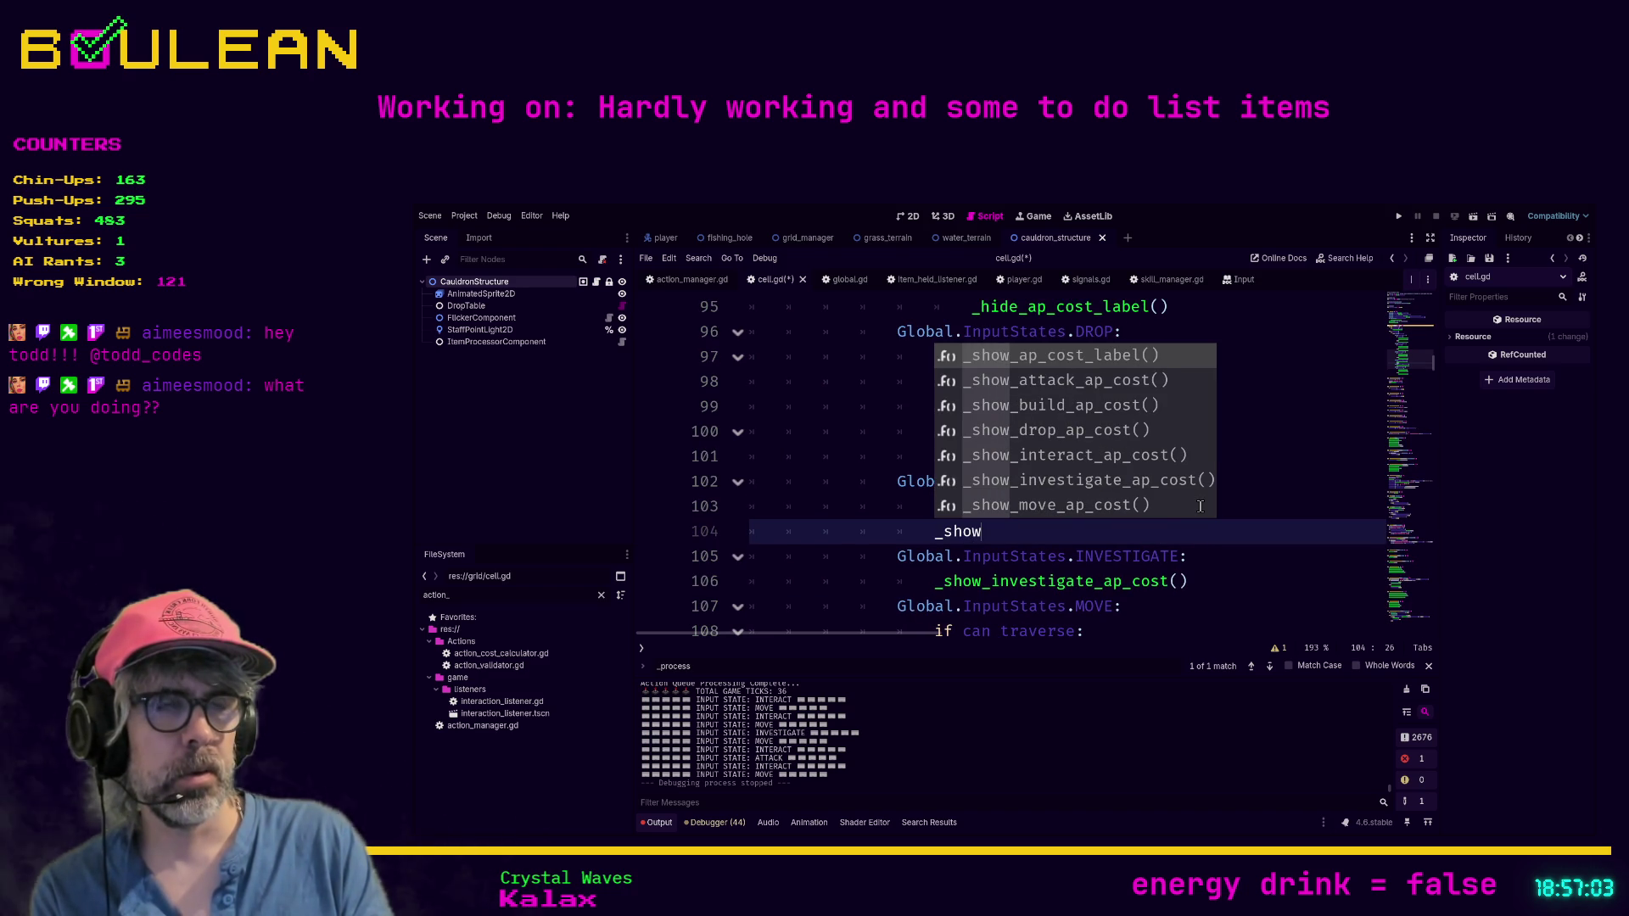
pyautogui.write('_ap')
pyautogui.press('Return')
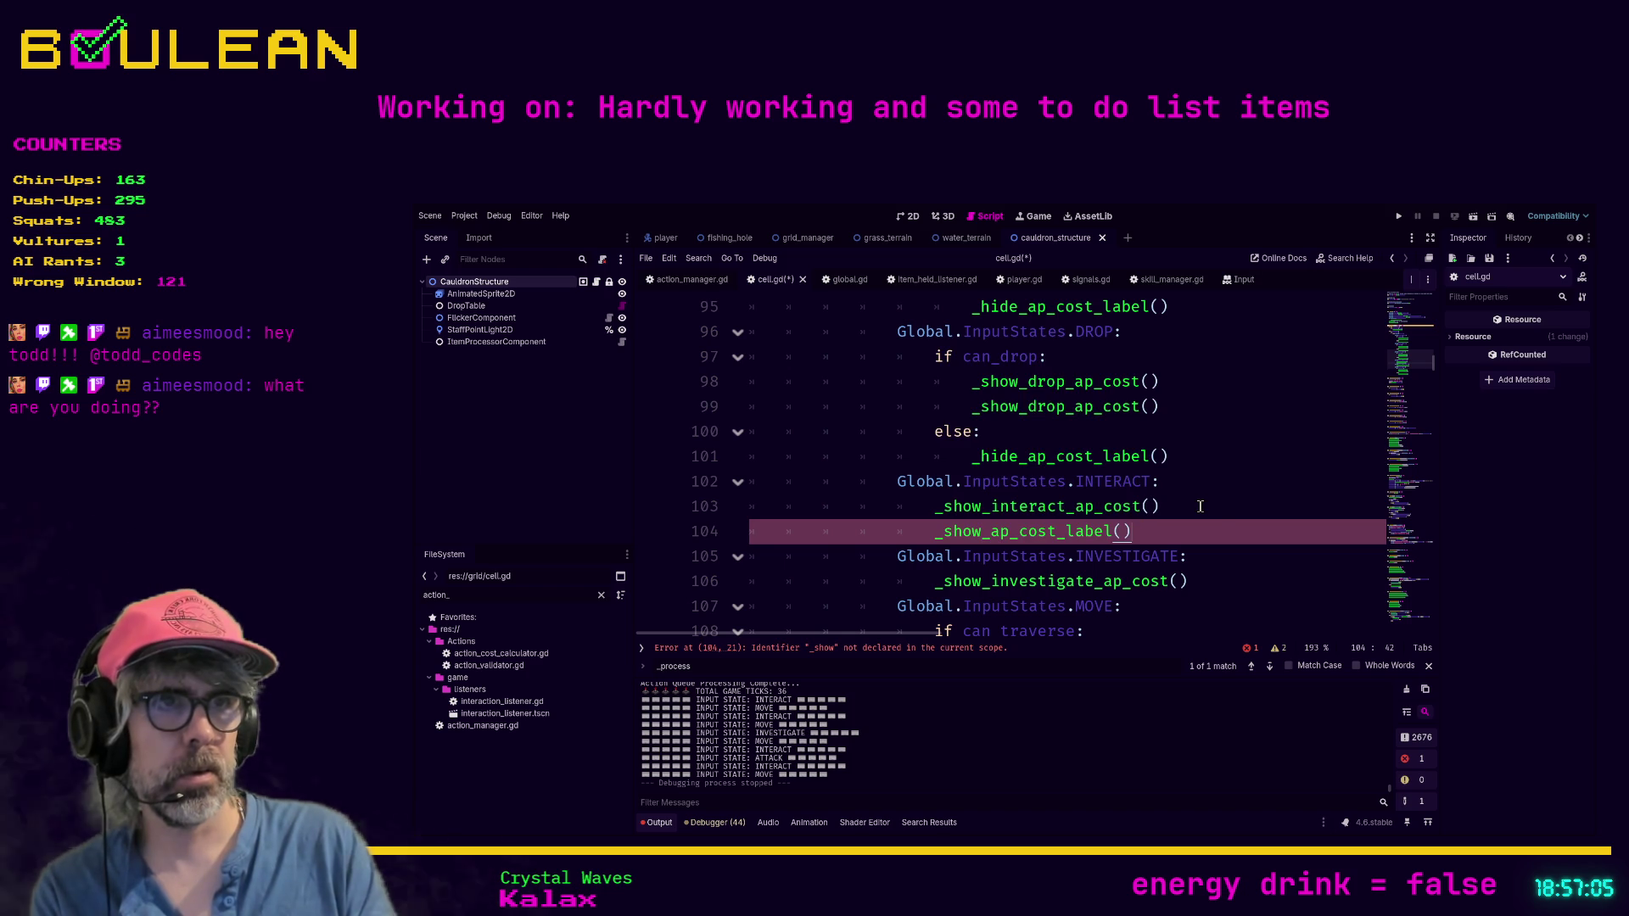
pyautogui.press('Return')
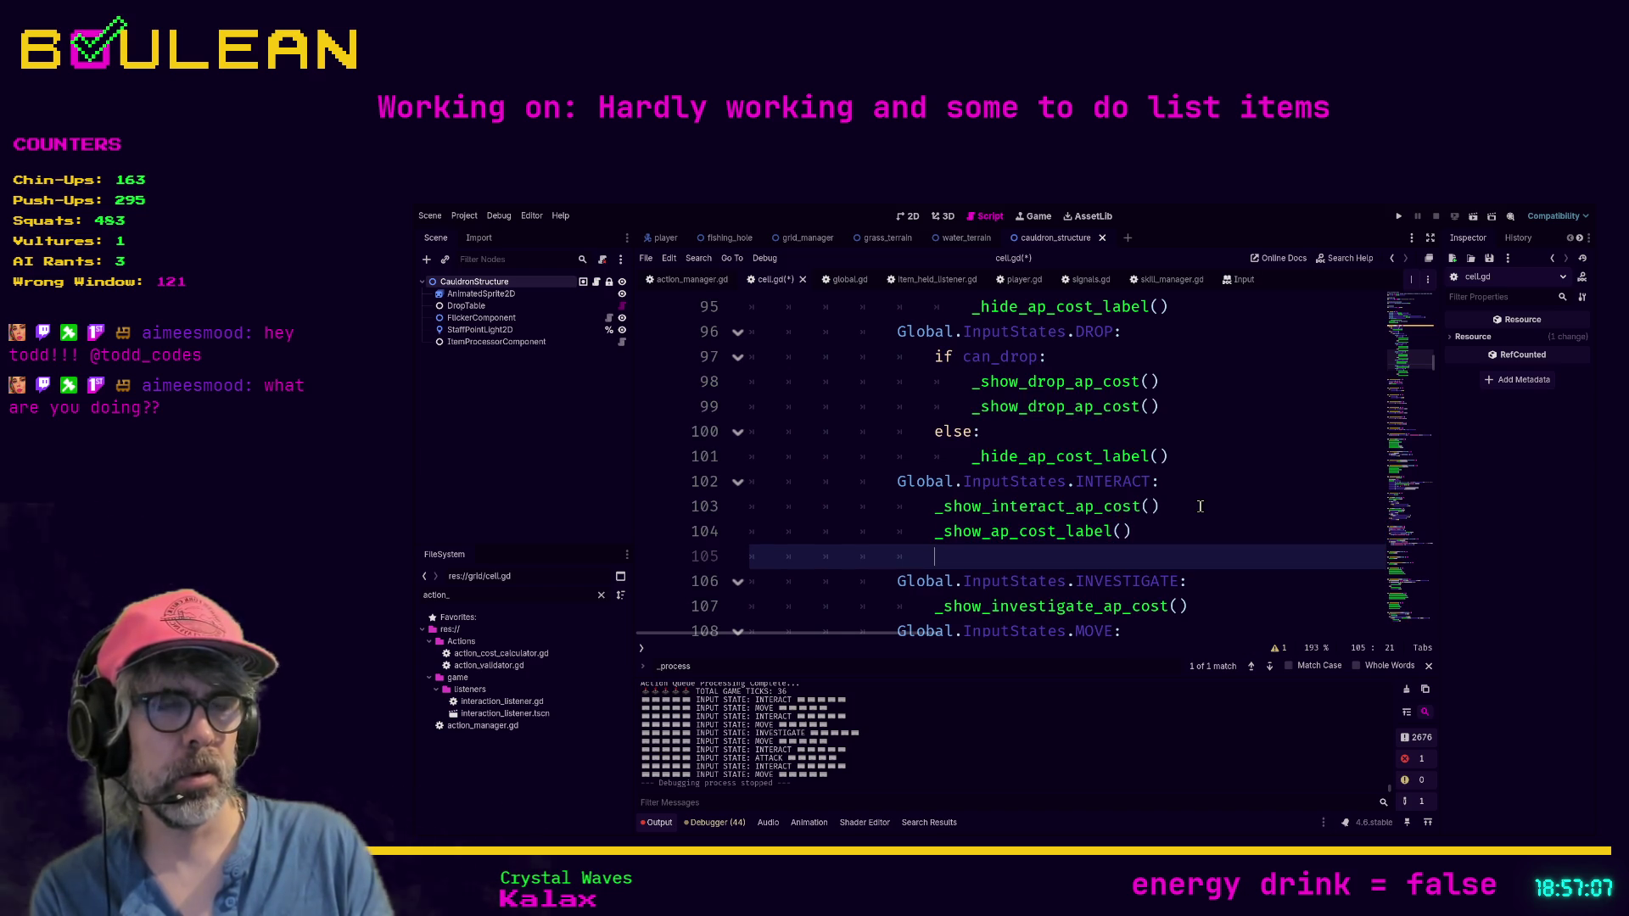
pyautogui.write('else:')
pyautogui.press('Return')
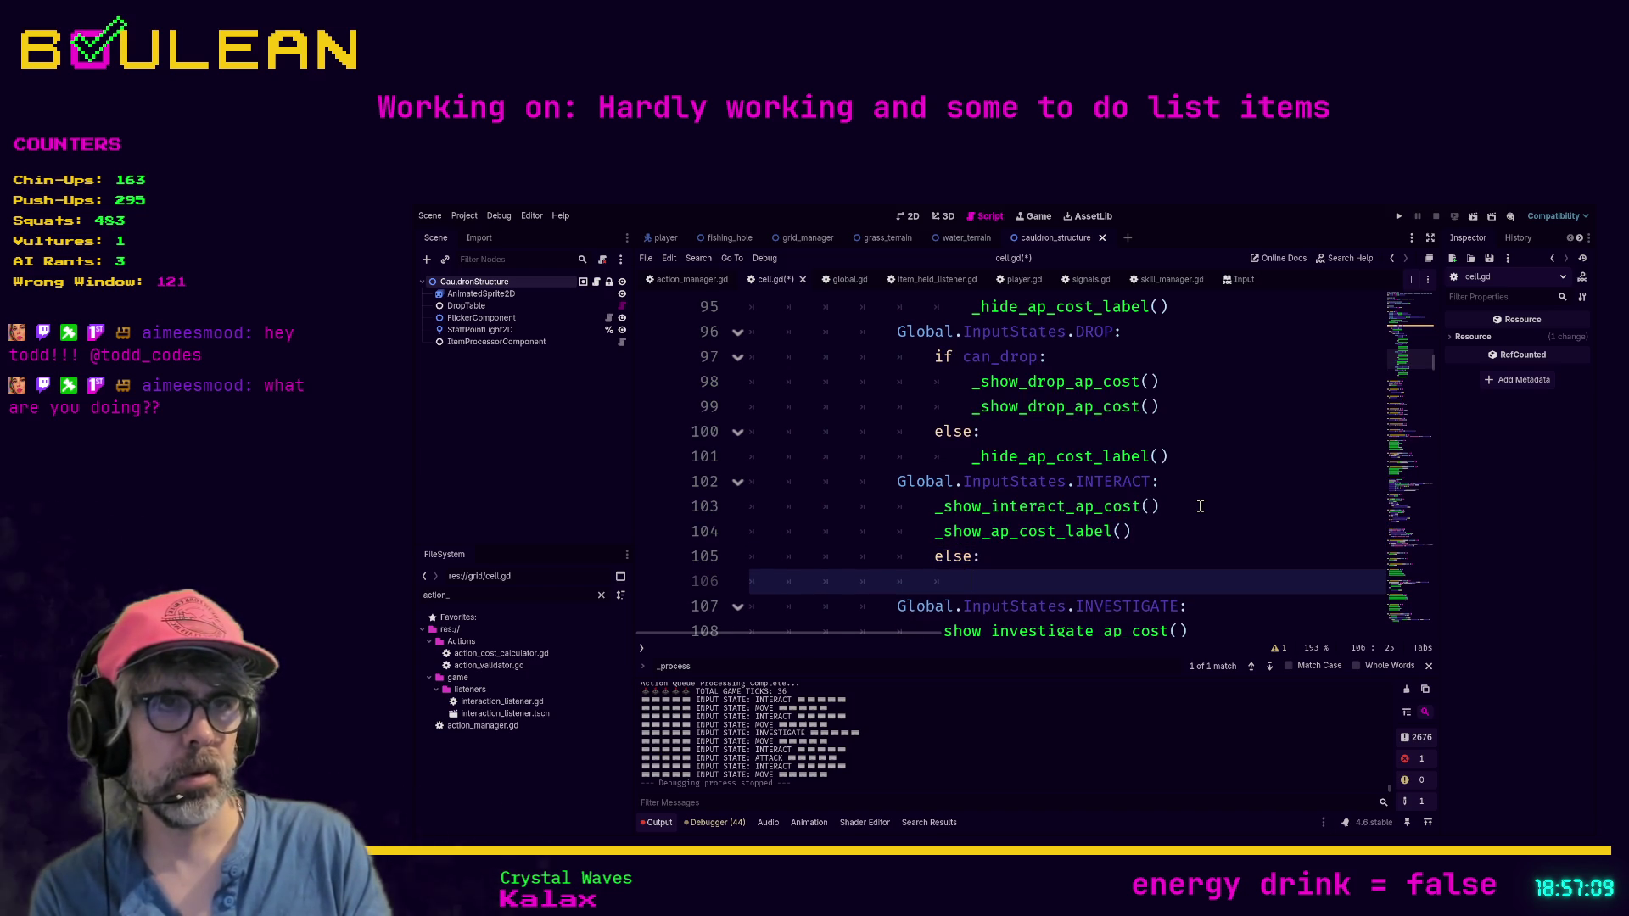
pyautogui.write('_hide')
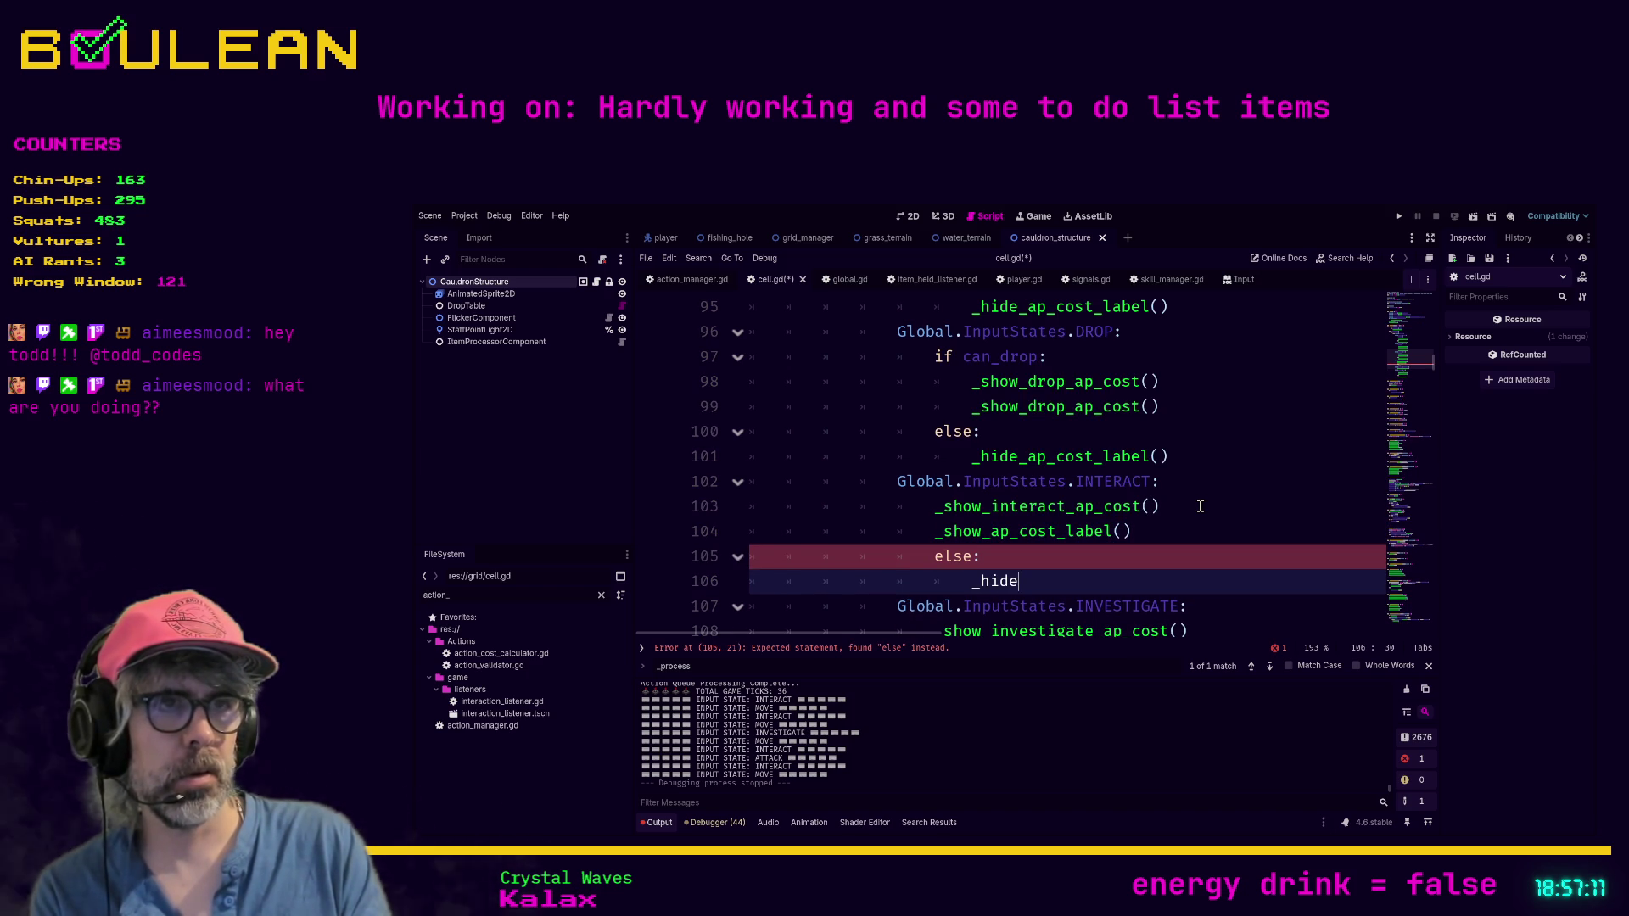
pyautogui.write('_ap_cost')
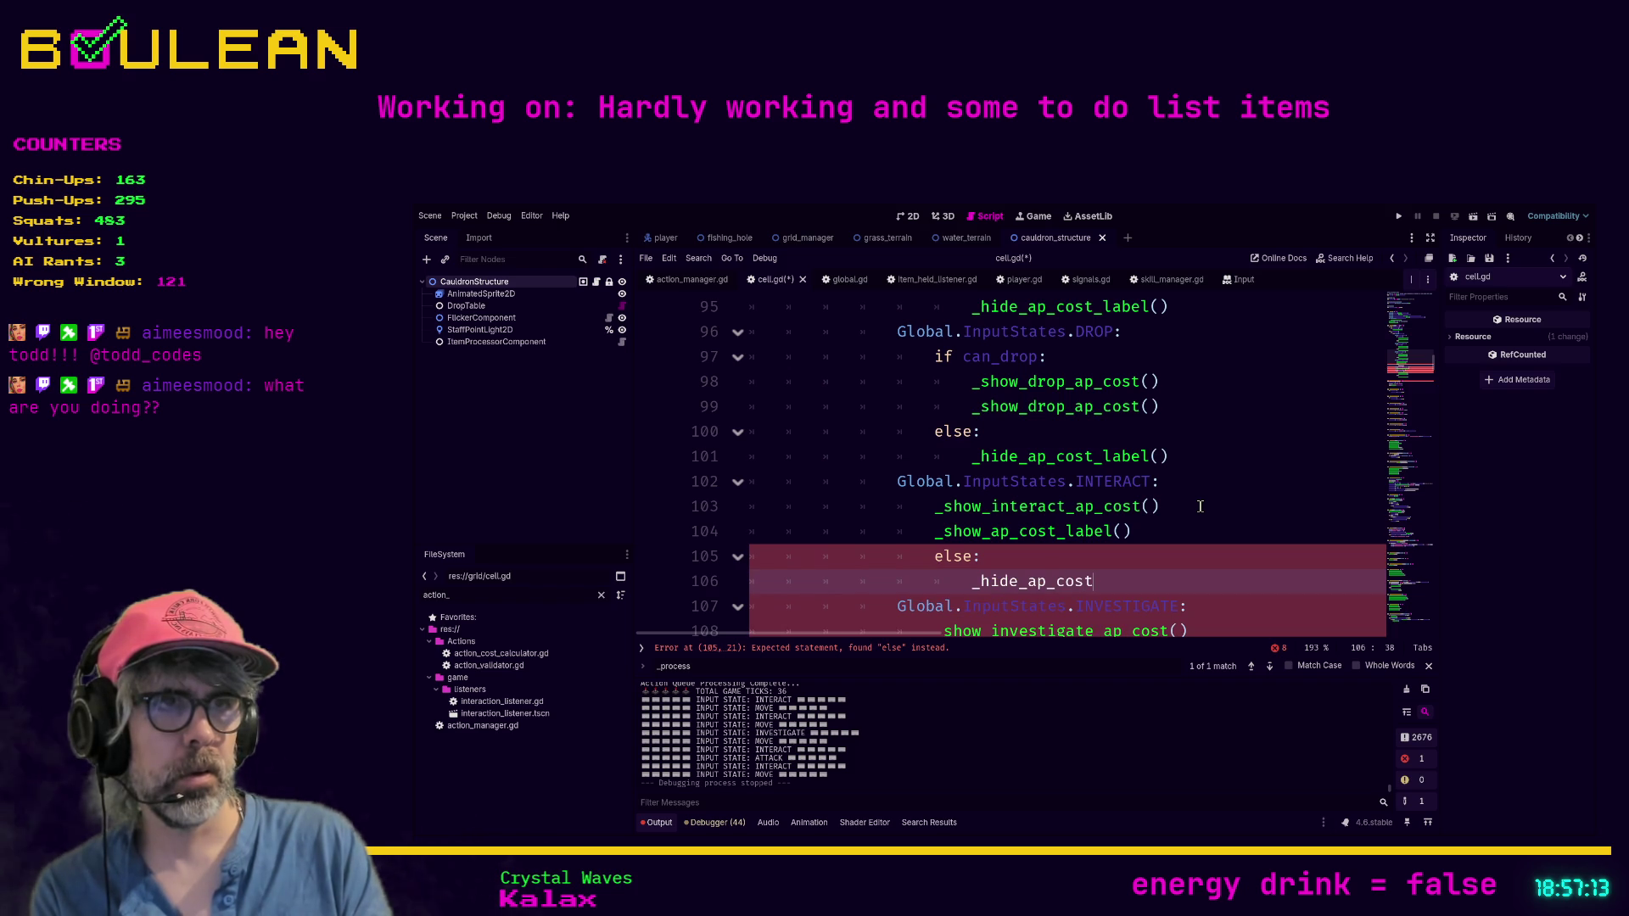
pyautogui.write('_label()')
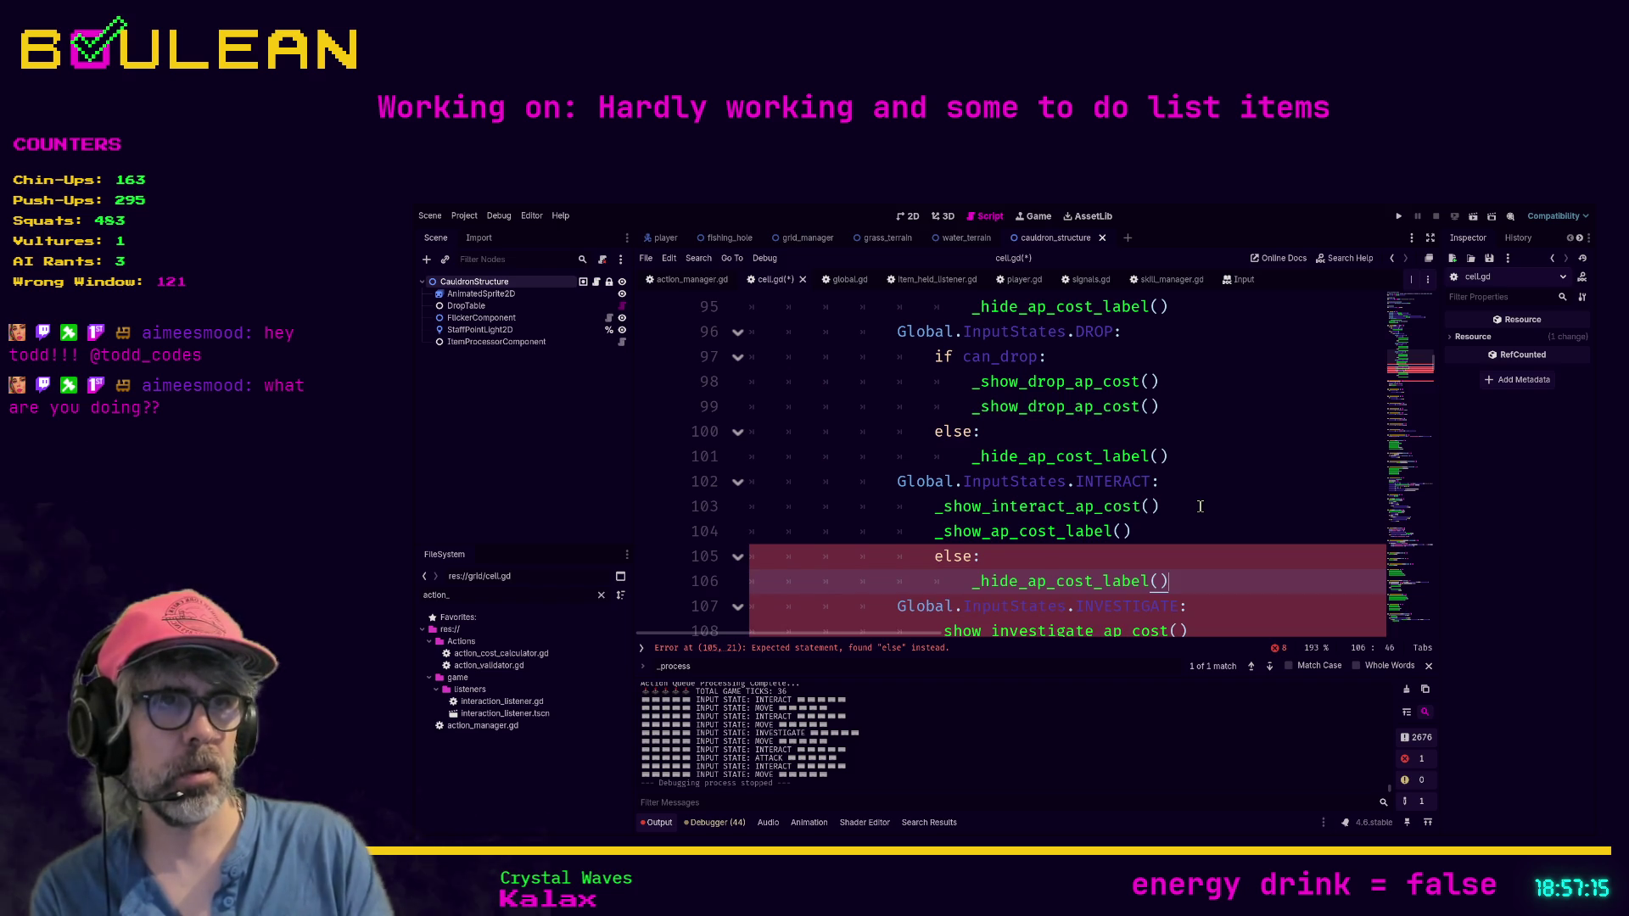
# Step: Indent the interact cost lines one level and insert 'if can_interact:' above them
pyautogui.click(1200, 506)
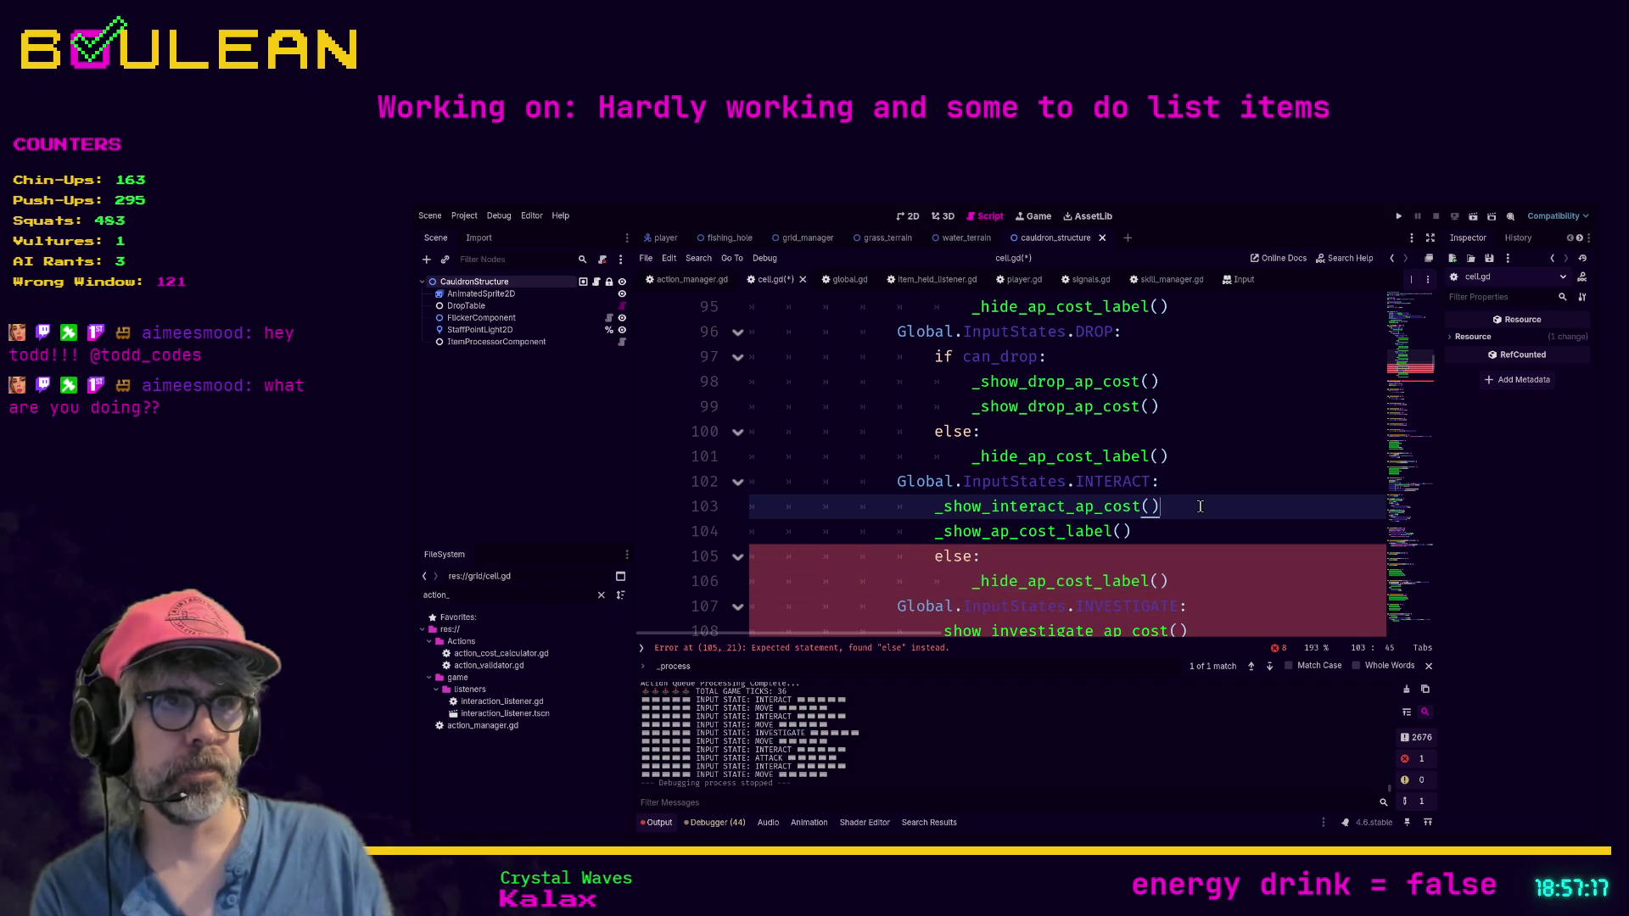
pyautogui.press('Tab')
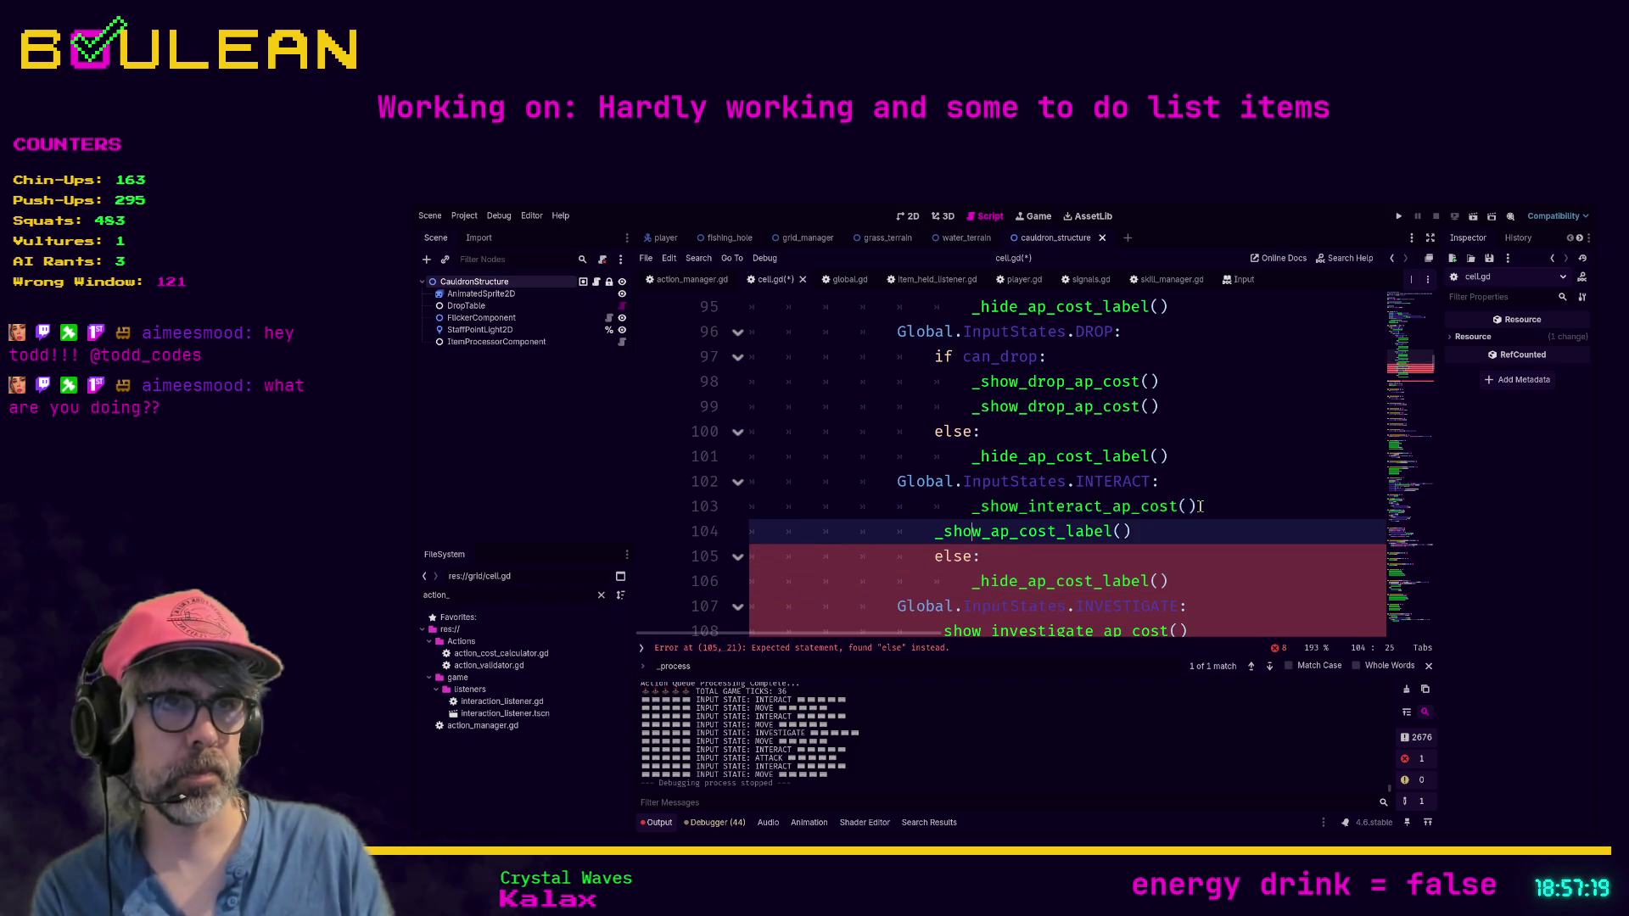
pyautogui.press('Down')
pyautogui.press('Home')
pyautogui.press('Tab')
pyautogui.press('Up')
pyautogui.press('Return')
pyautogui.press('Up')
pyautogui.press('BackSpace')
pyautogui.write('if ')
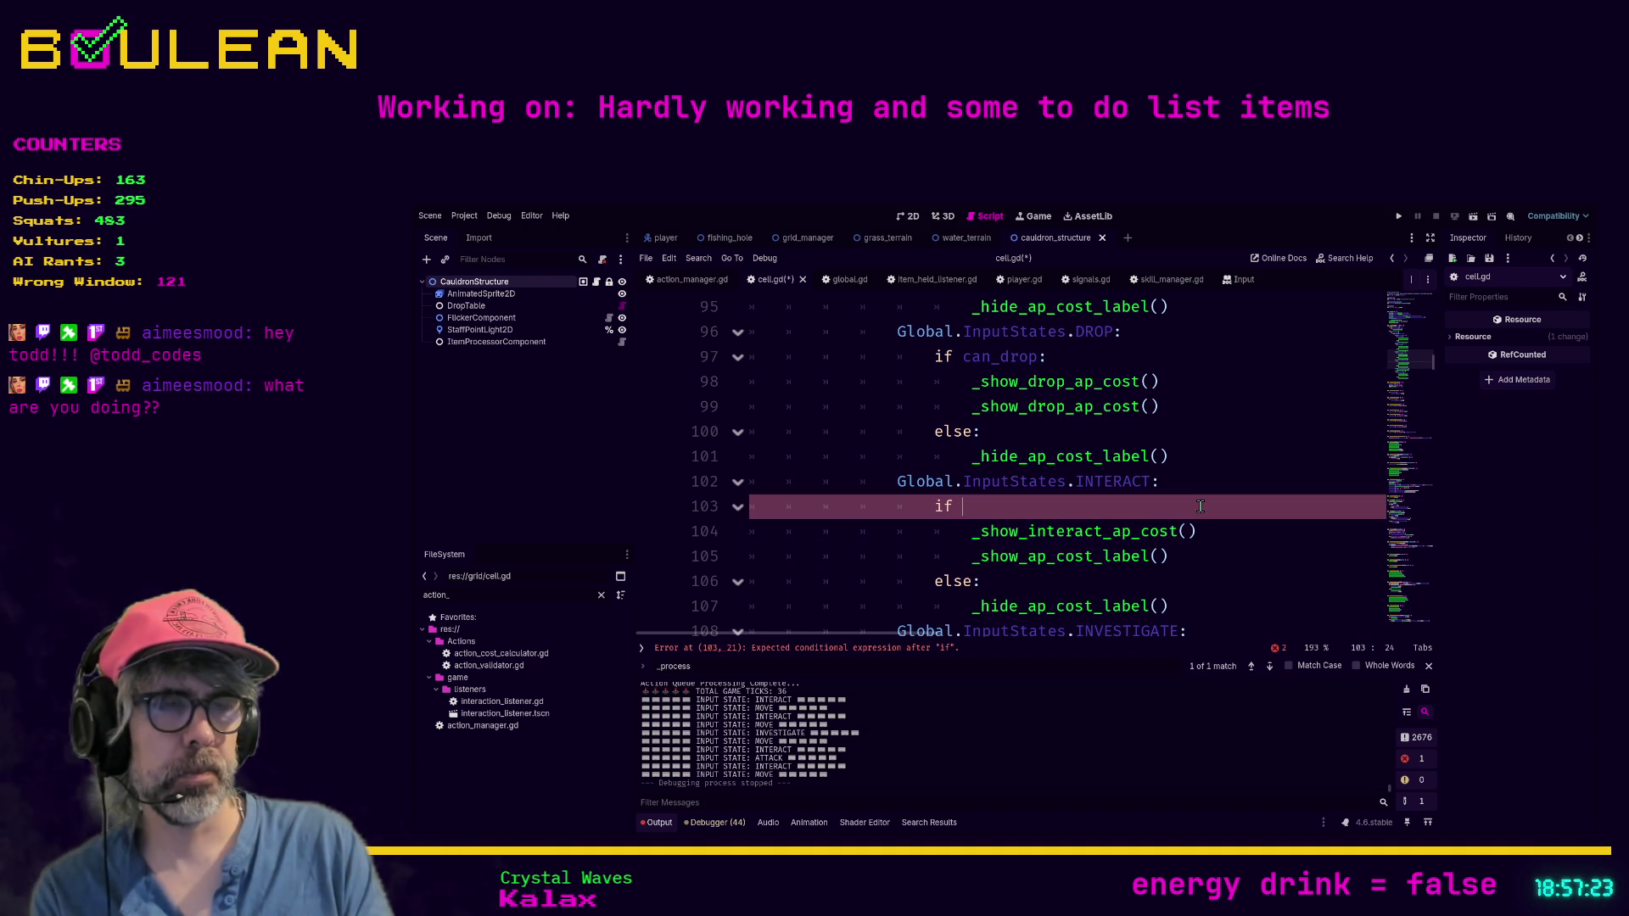
pyautogui.write('can_')
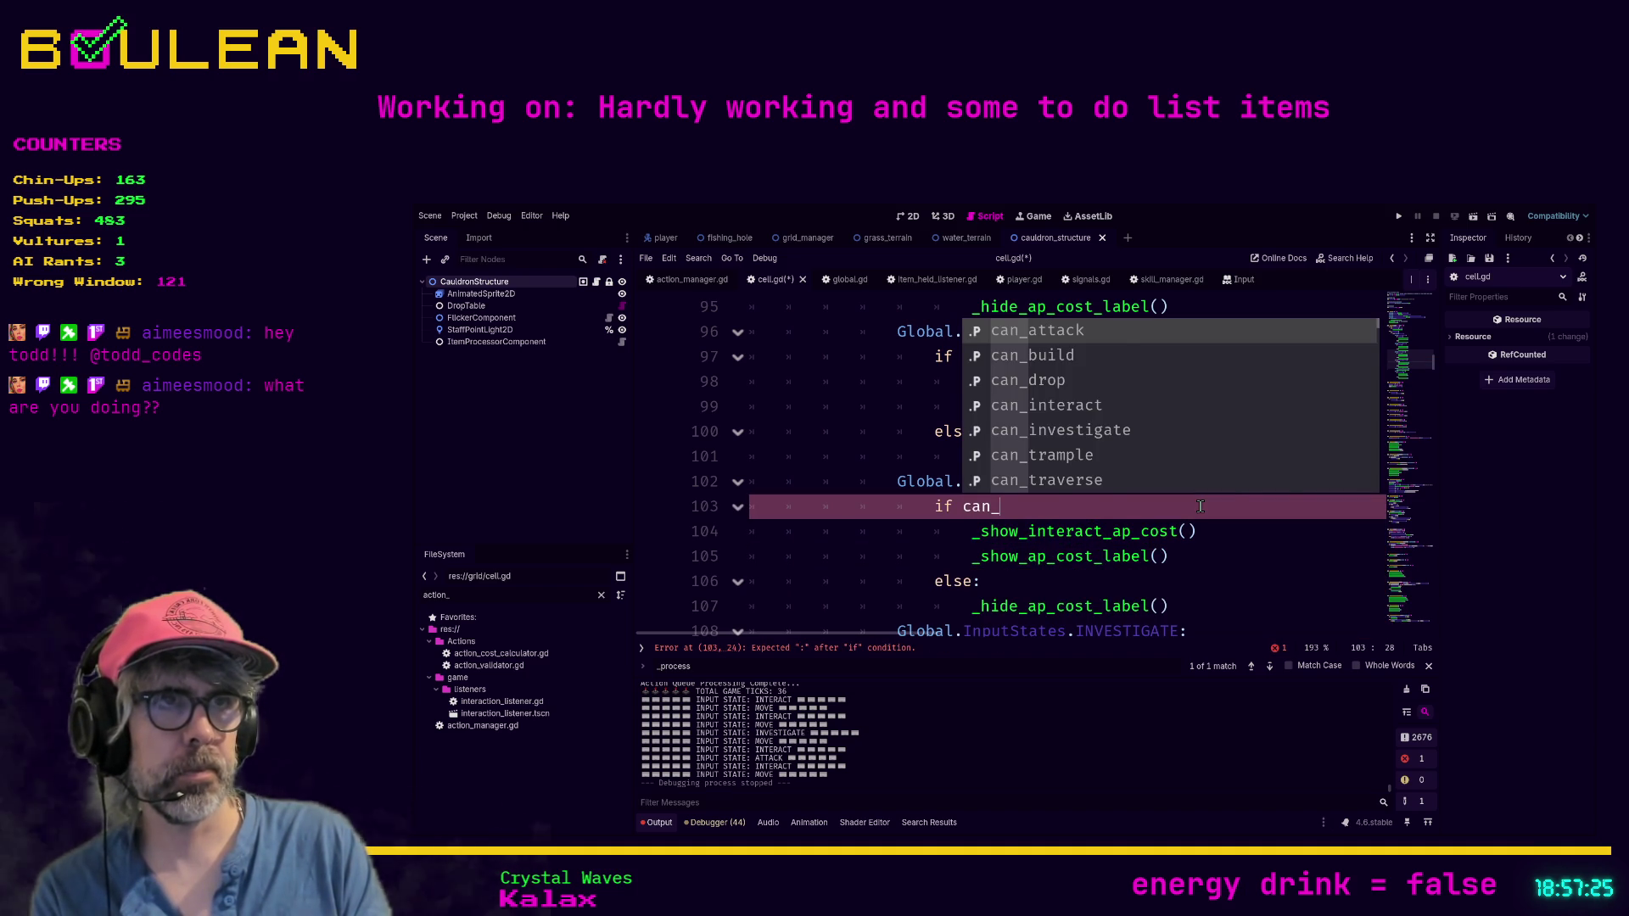
pyautogui.write('inter')
pyautogui.press('Return')
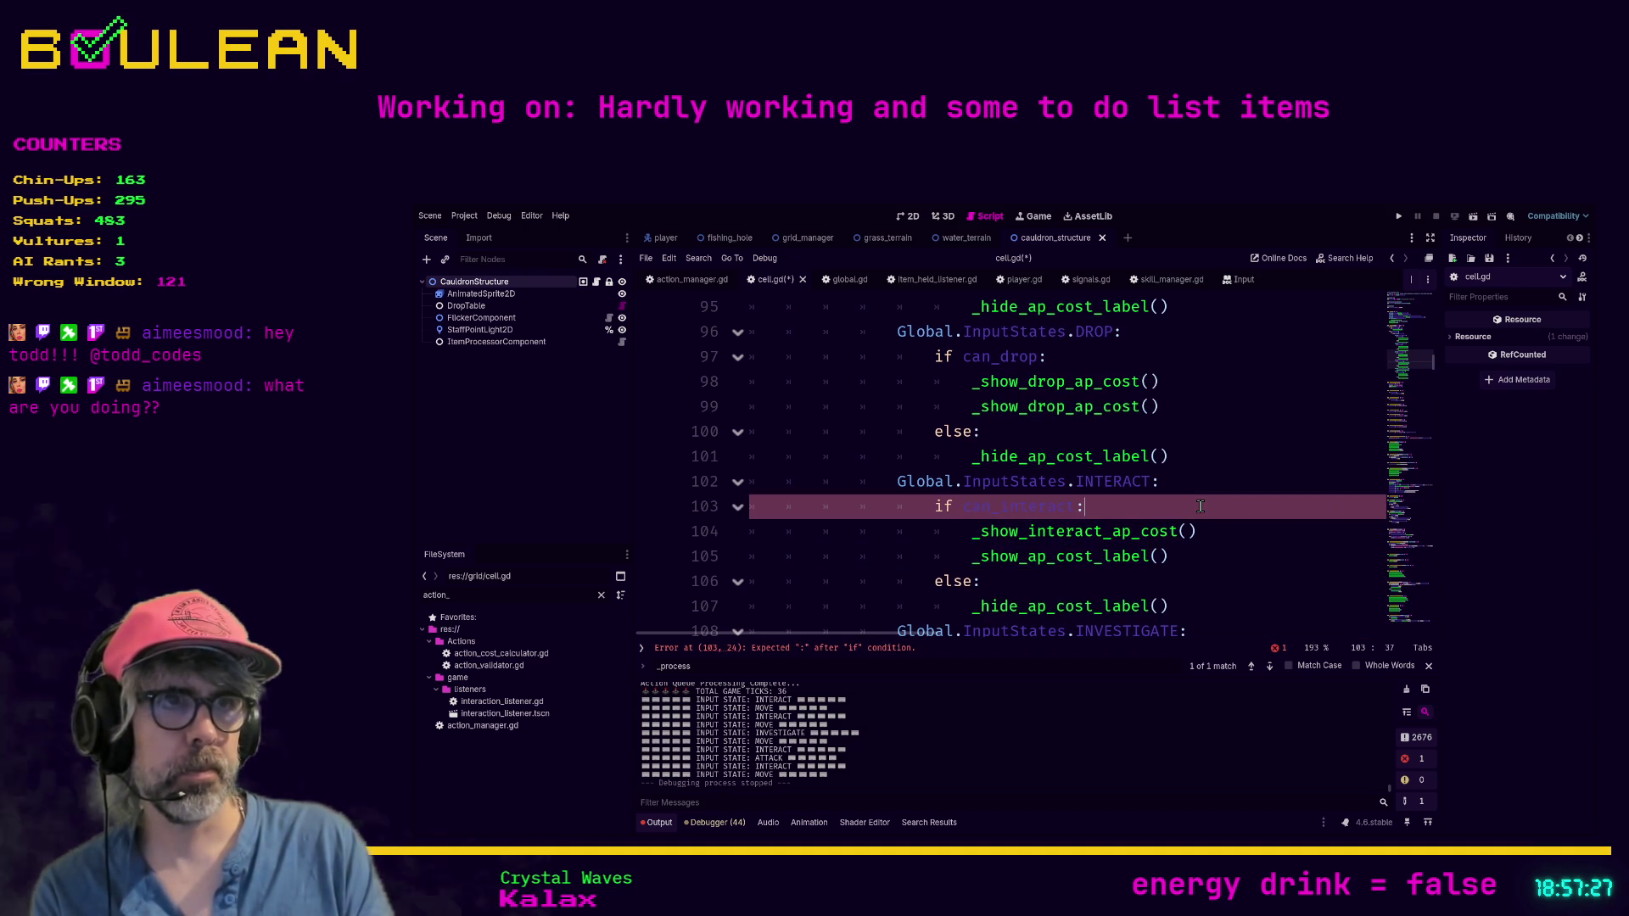
pyautogui.write(':')
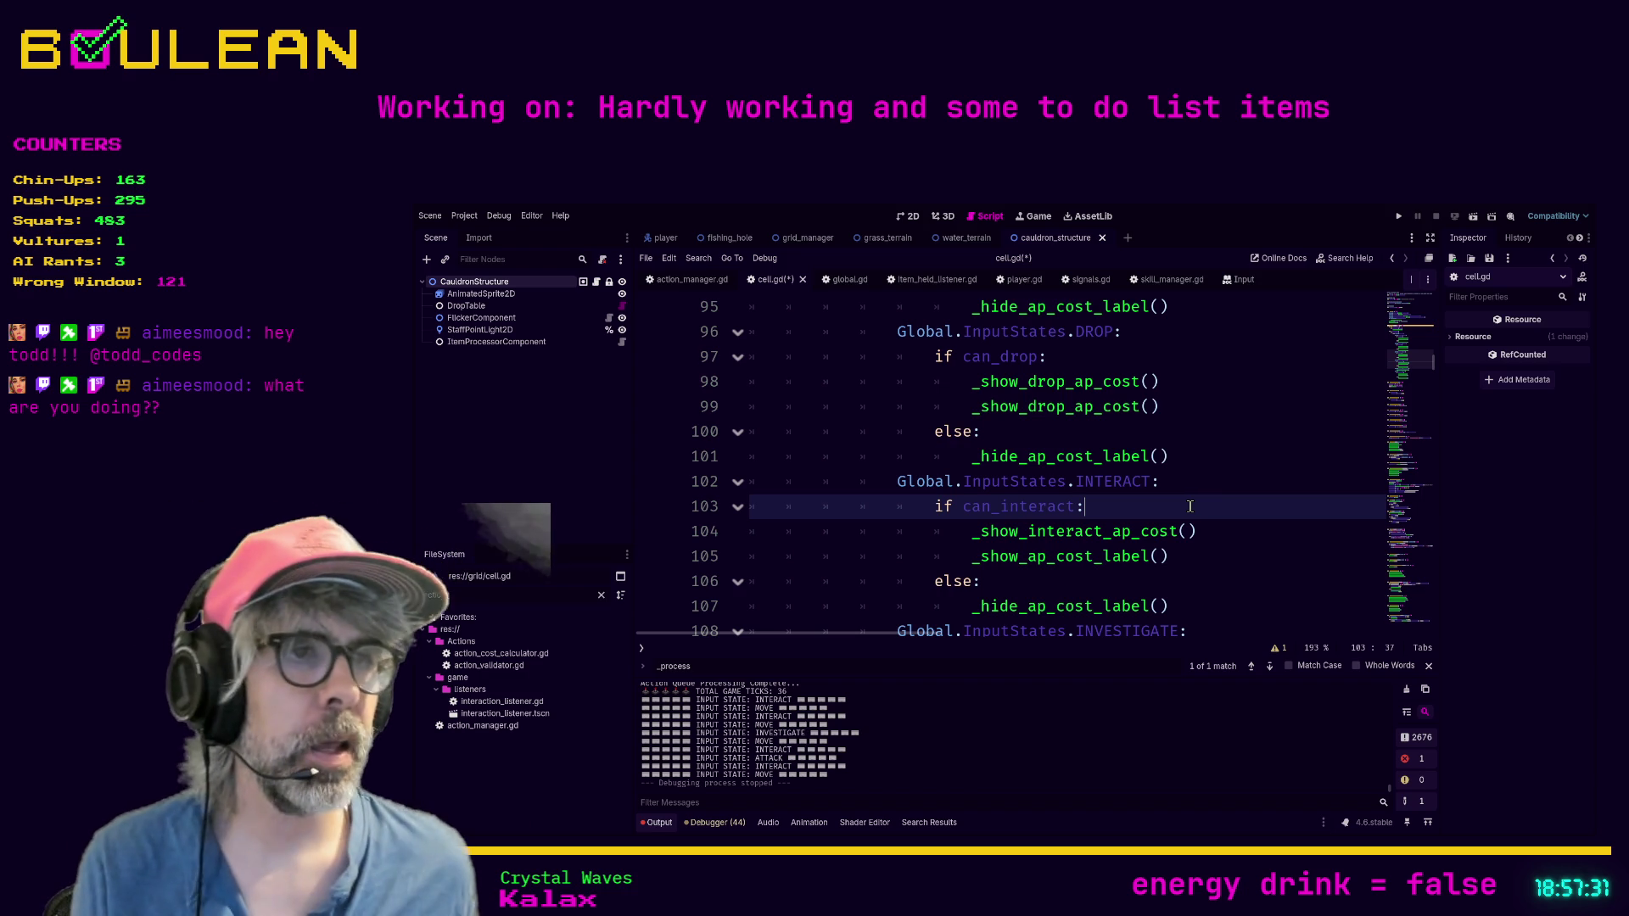
pyautogui.scroll(-1, 1196, 503)
# Step: Save cell.gd with Ctrl+S and run the game with F5 to load the forest map
pyautogui.click(1192, 500)
pyautogui.hotkey('ctrl', 's')
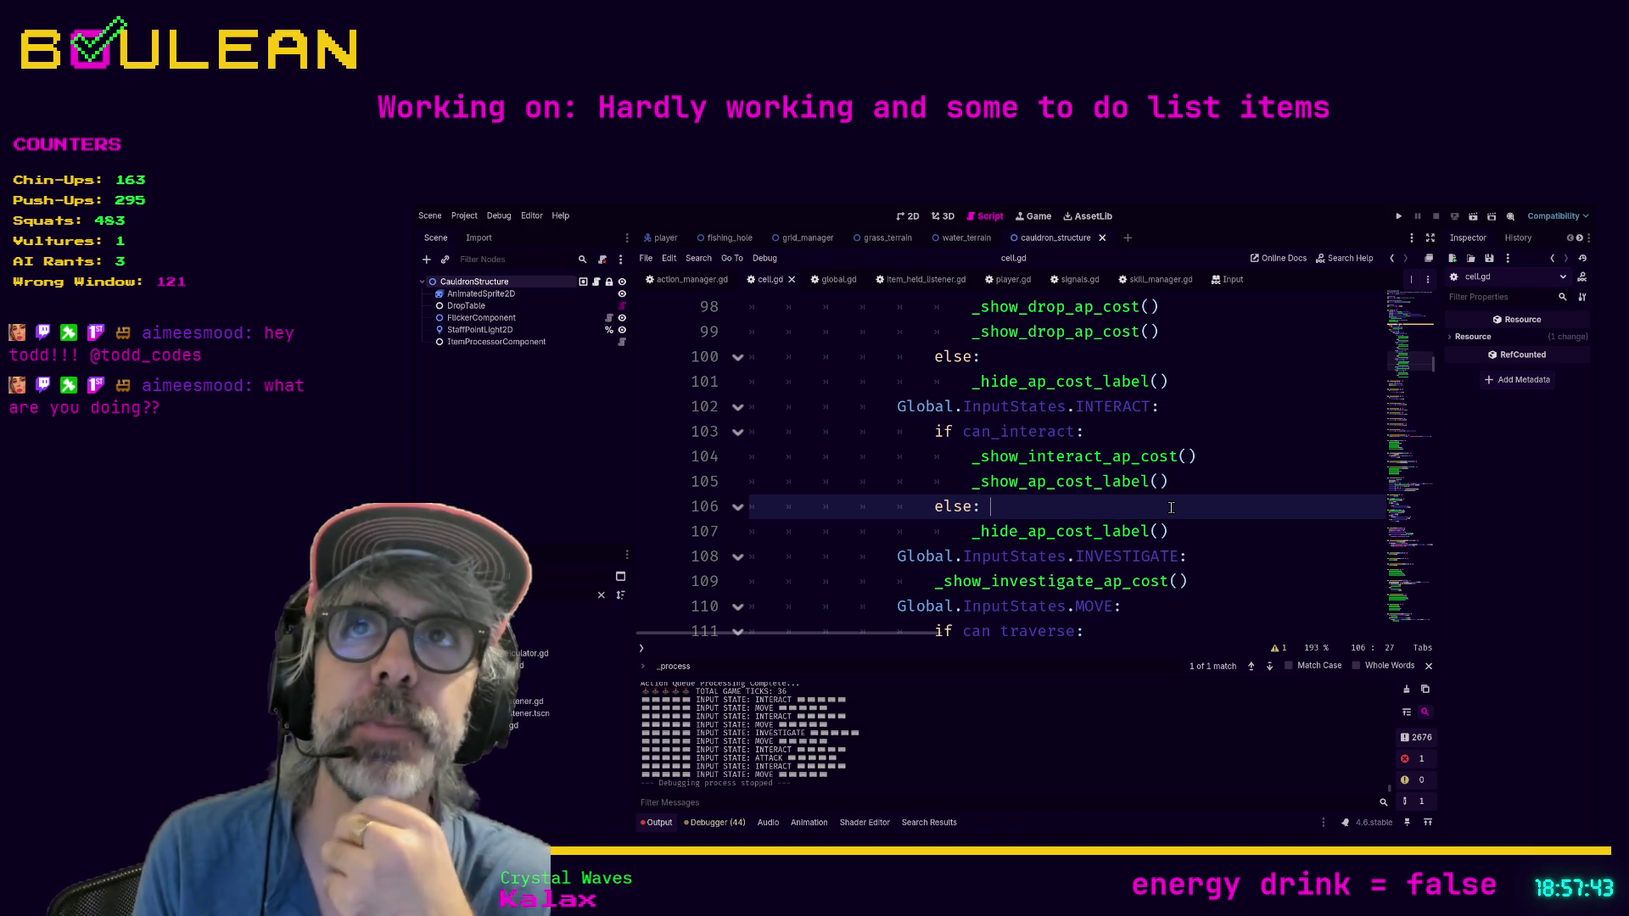
pyautogui.press('F5')
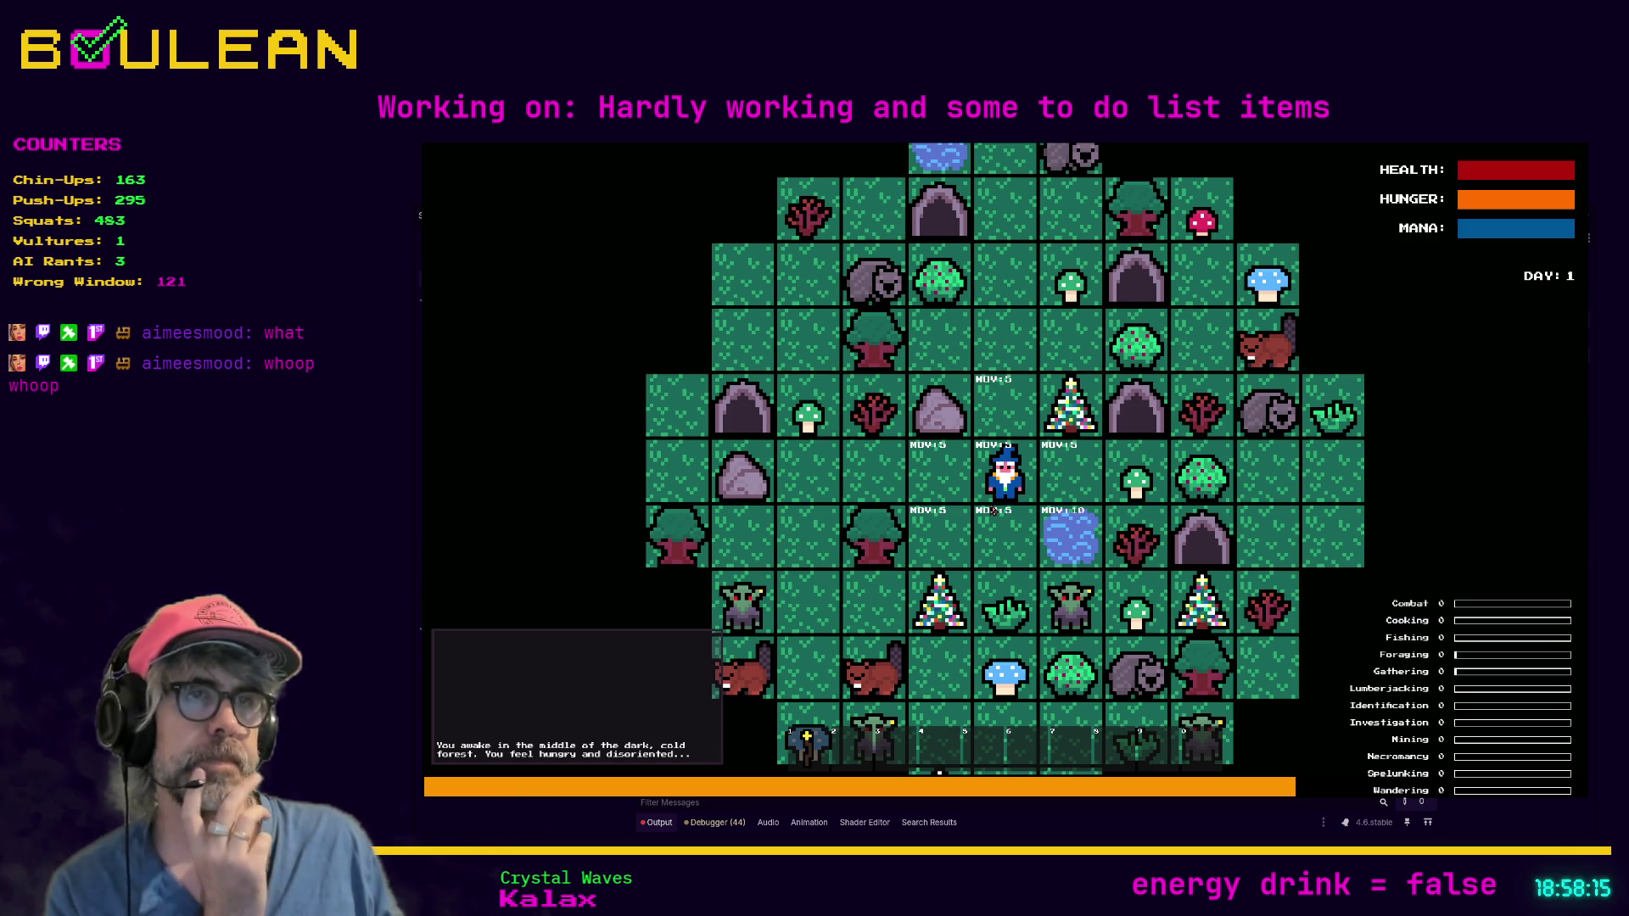
# Step: Zoom the game view in on the wizard and switch to interact mode, clearing the MOV labels
pyautogui.scroll(5, 994, 510)
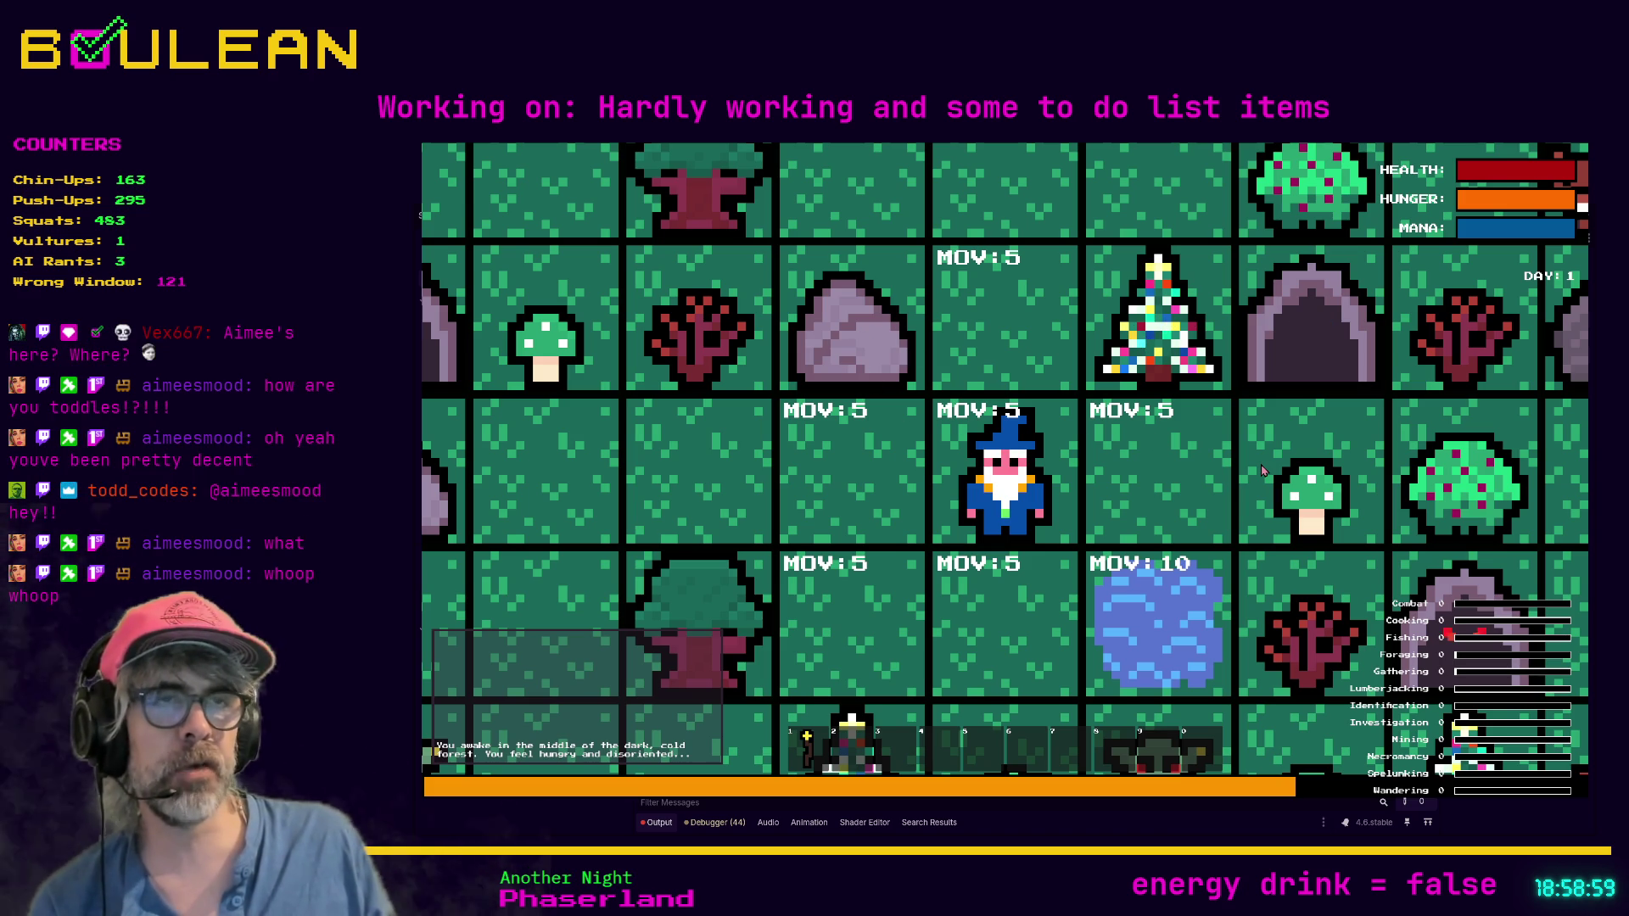
pyautogui.press('i')
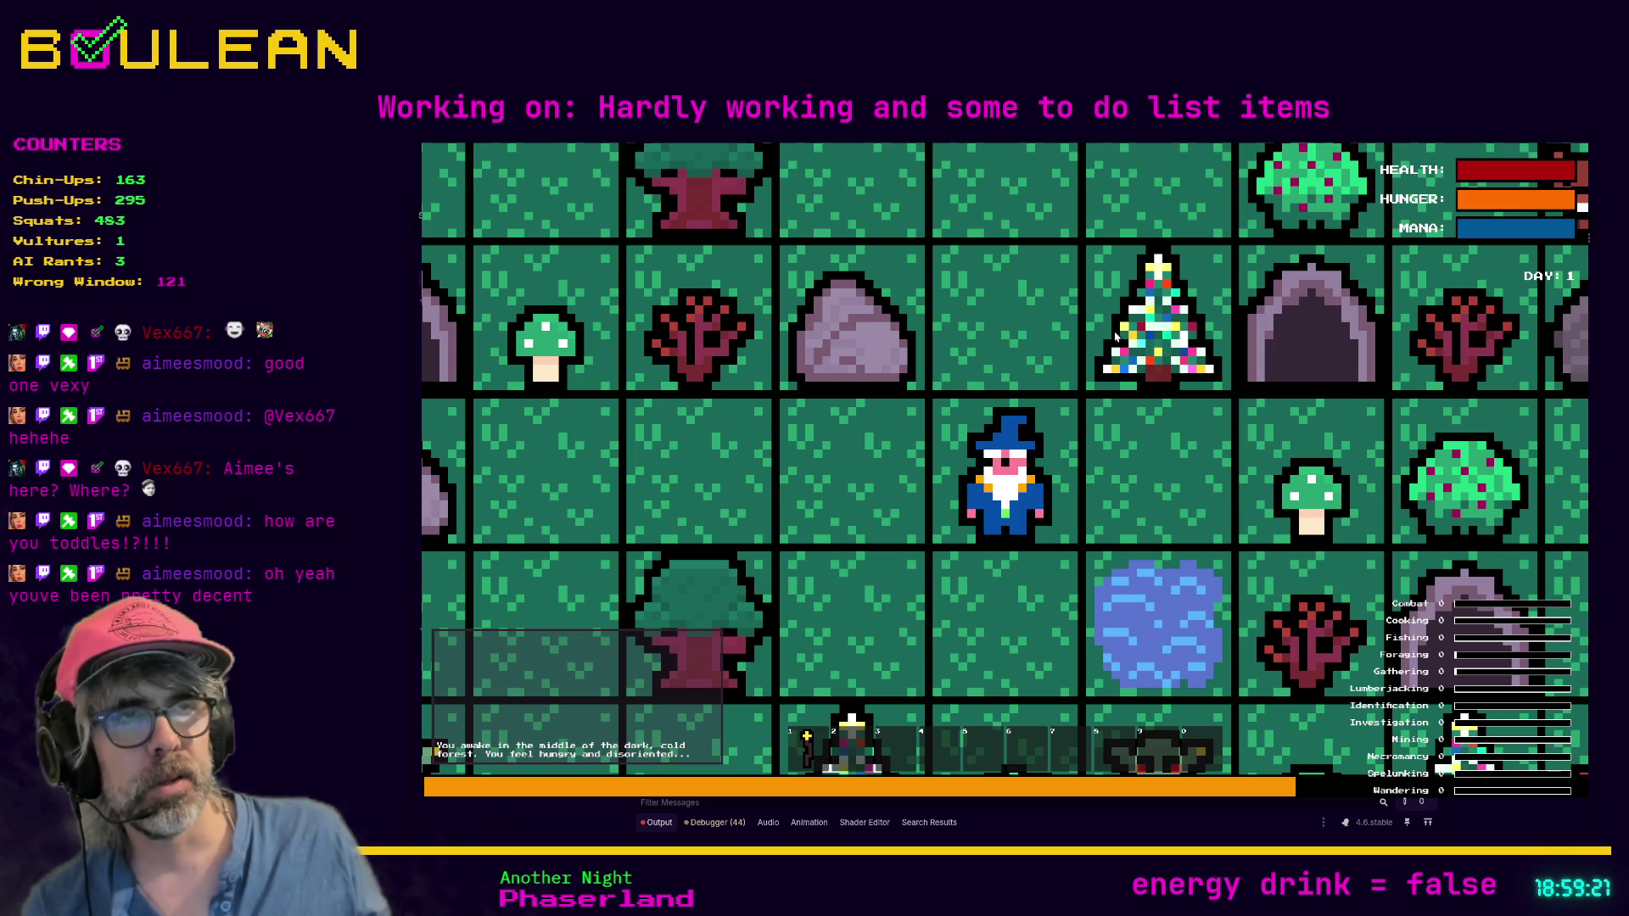
# Step: Reselect the wizard to bring back MOV:5 labels, then move it one tile left
pyautogui.click(1071, 439)
pyautogui.press('i')
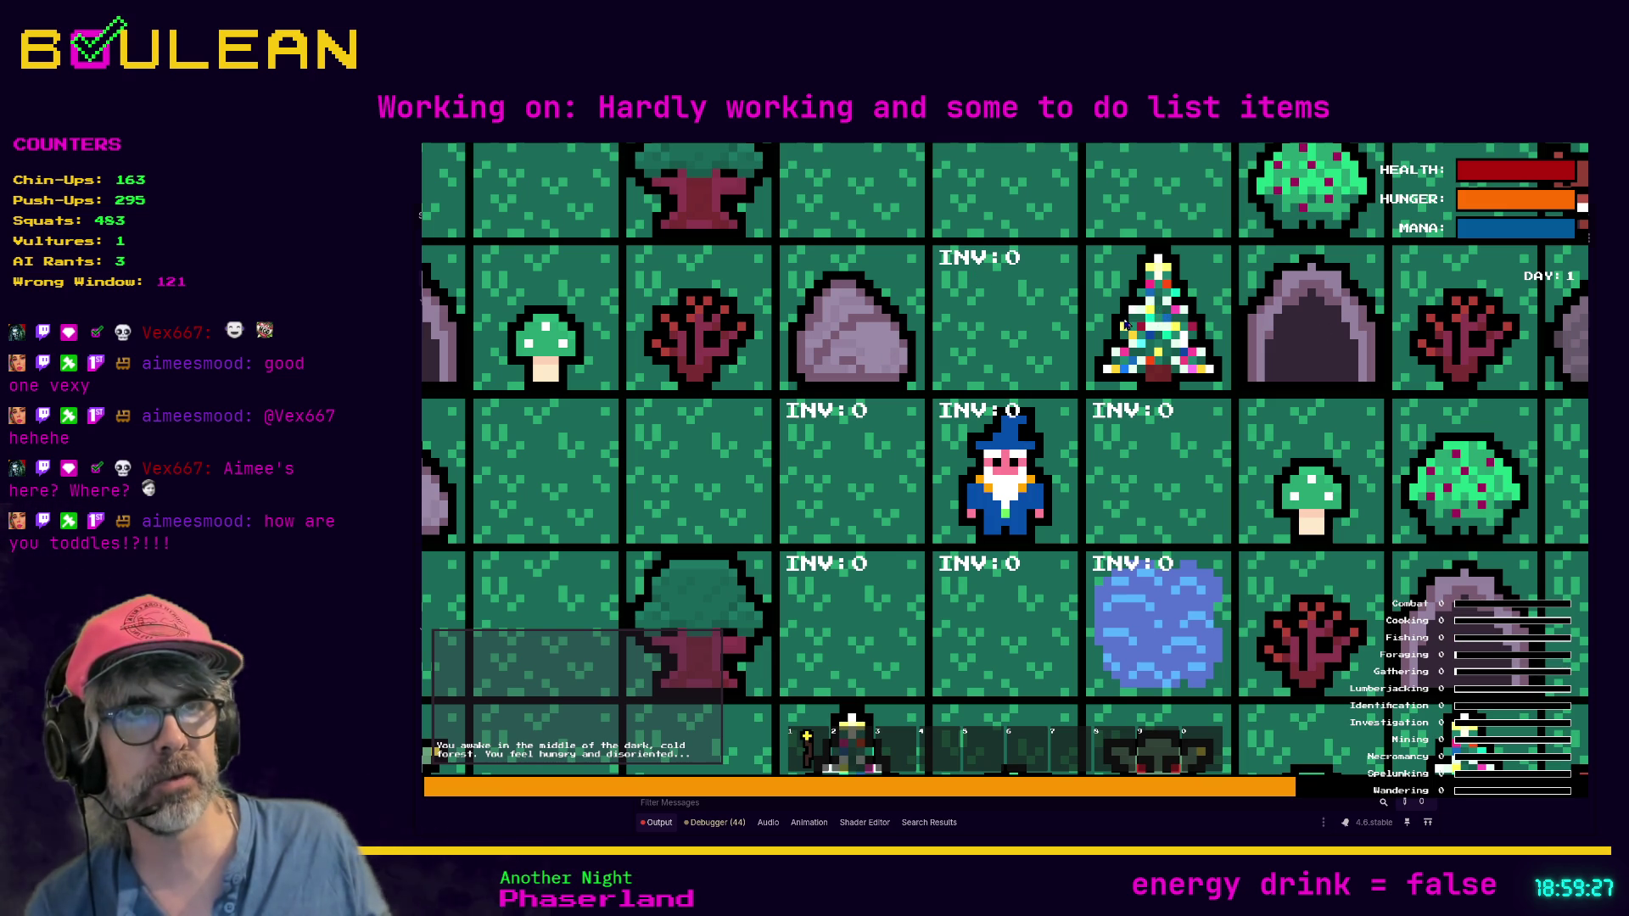
pyautogui.click(984, 495)
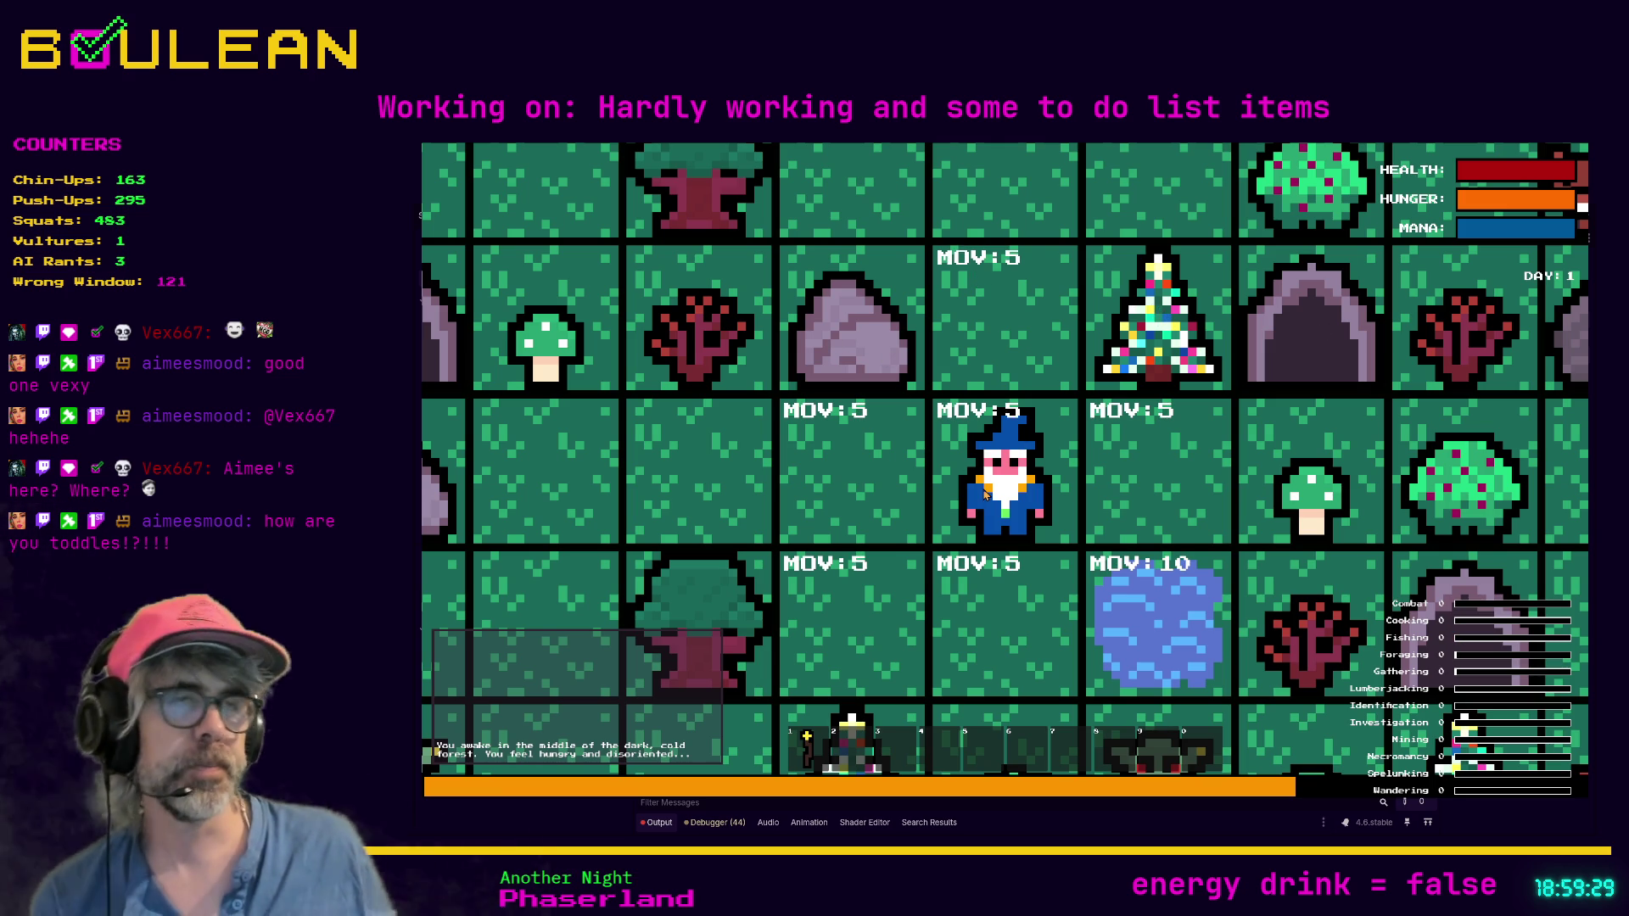
pyautogui.press('Left')
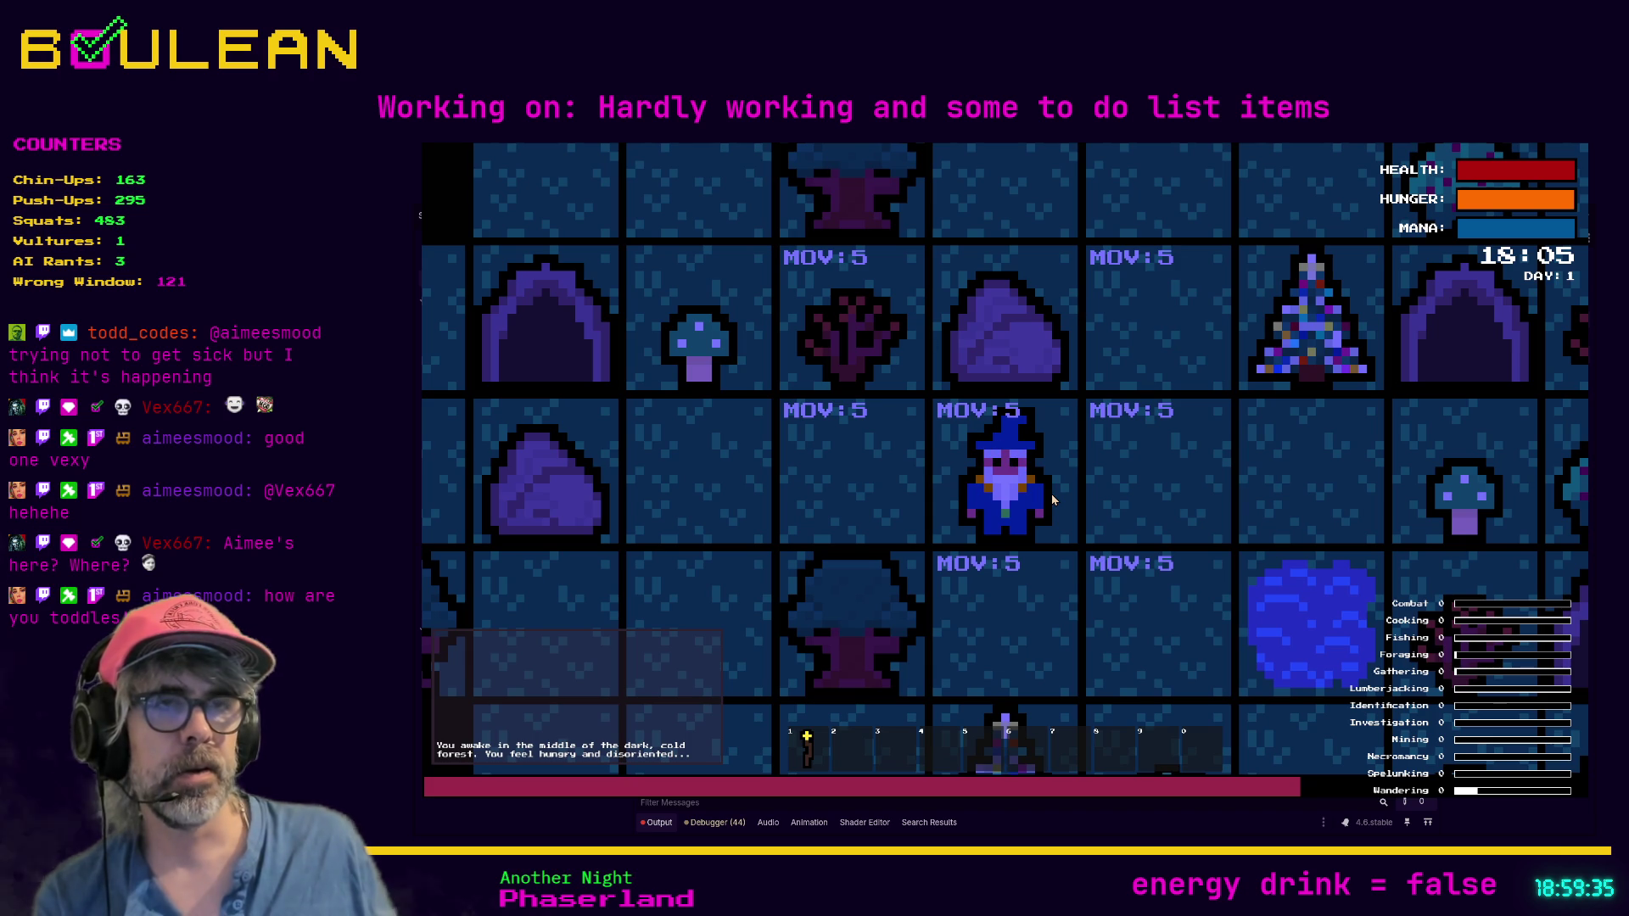
# Step: Walk the wizard left, right and down across several tiles until the clock reads 18:40
pyautogui.press('Left')
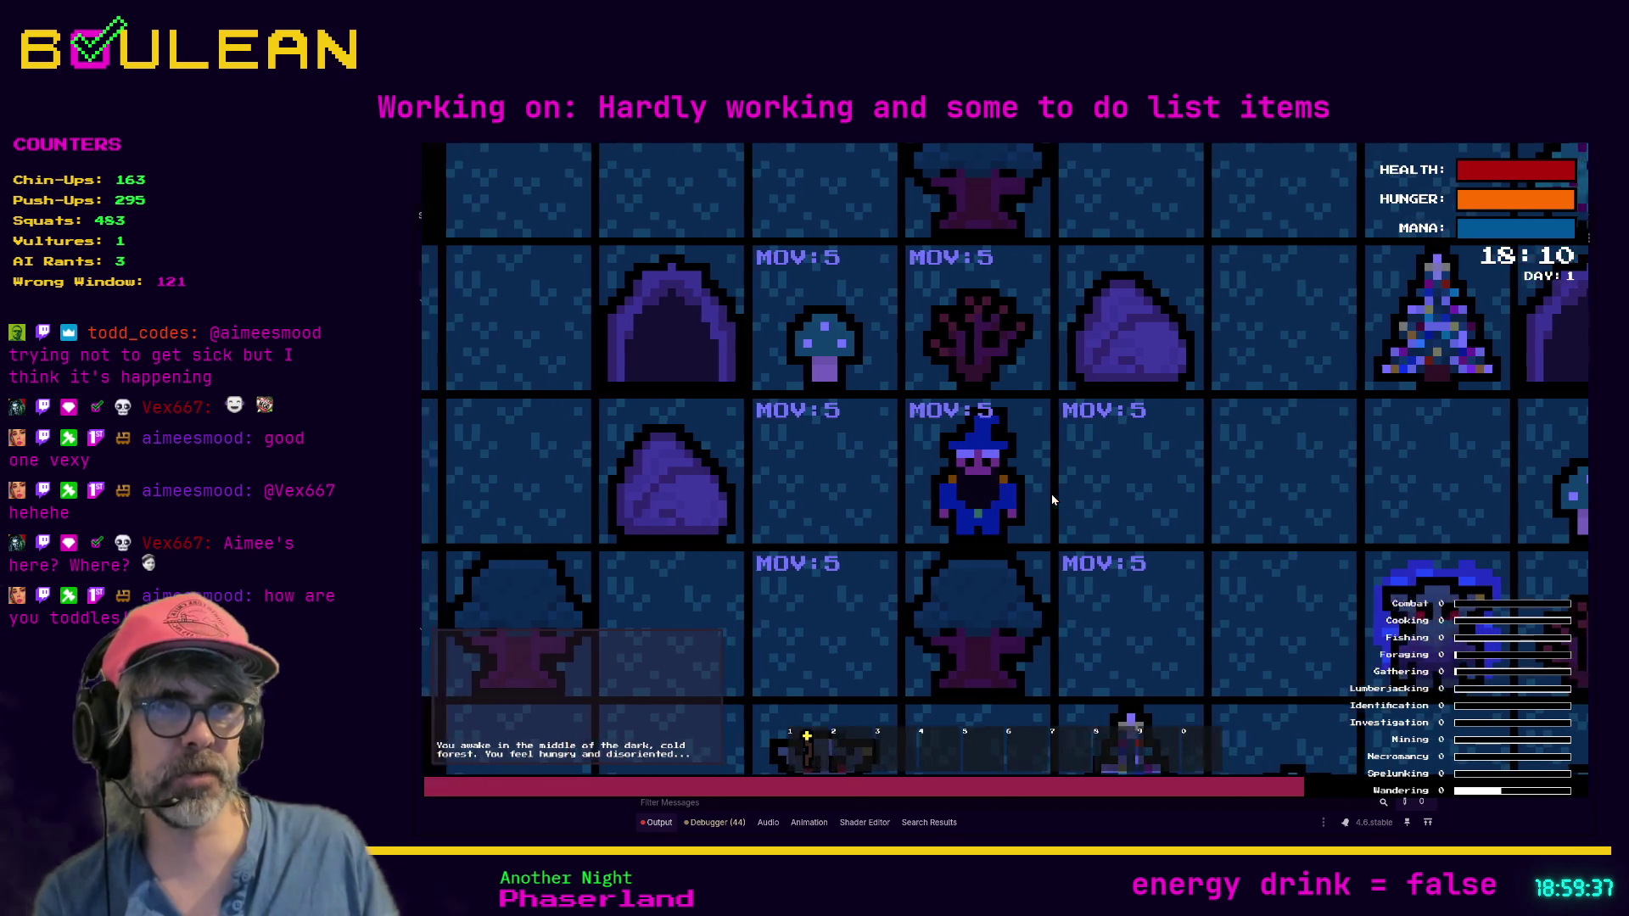
pyautogui.press('Right')
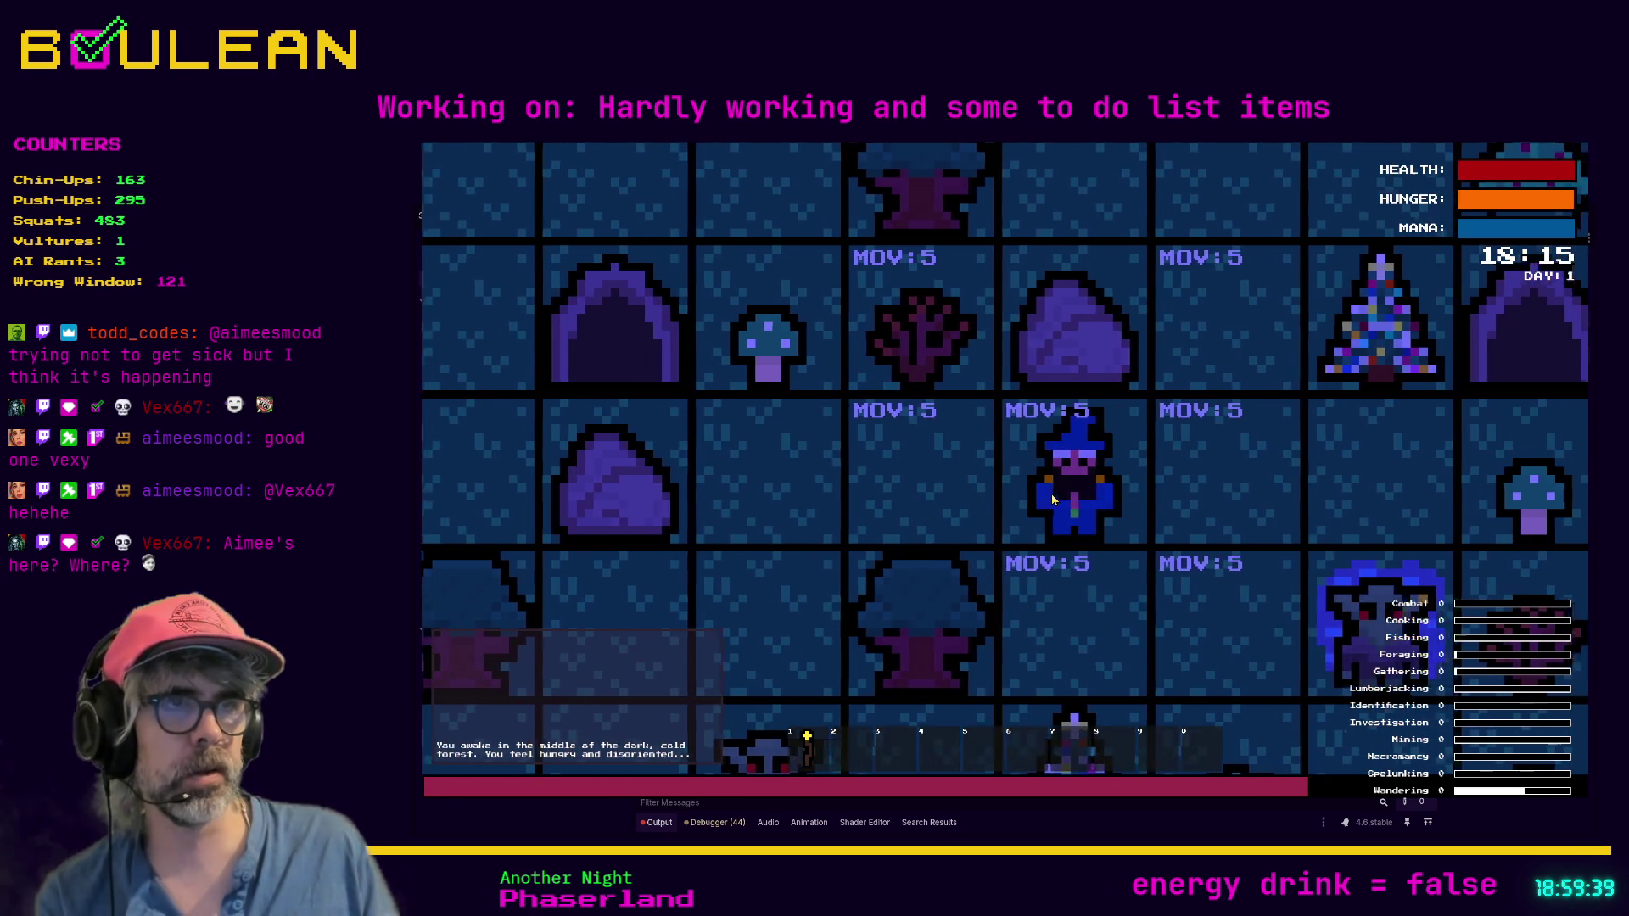
pyautogui.press('Left')
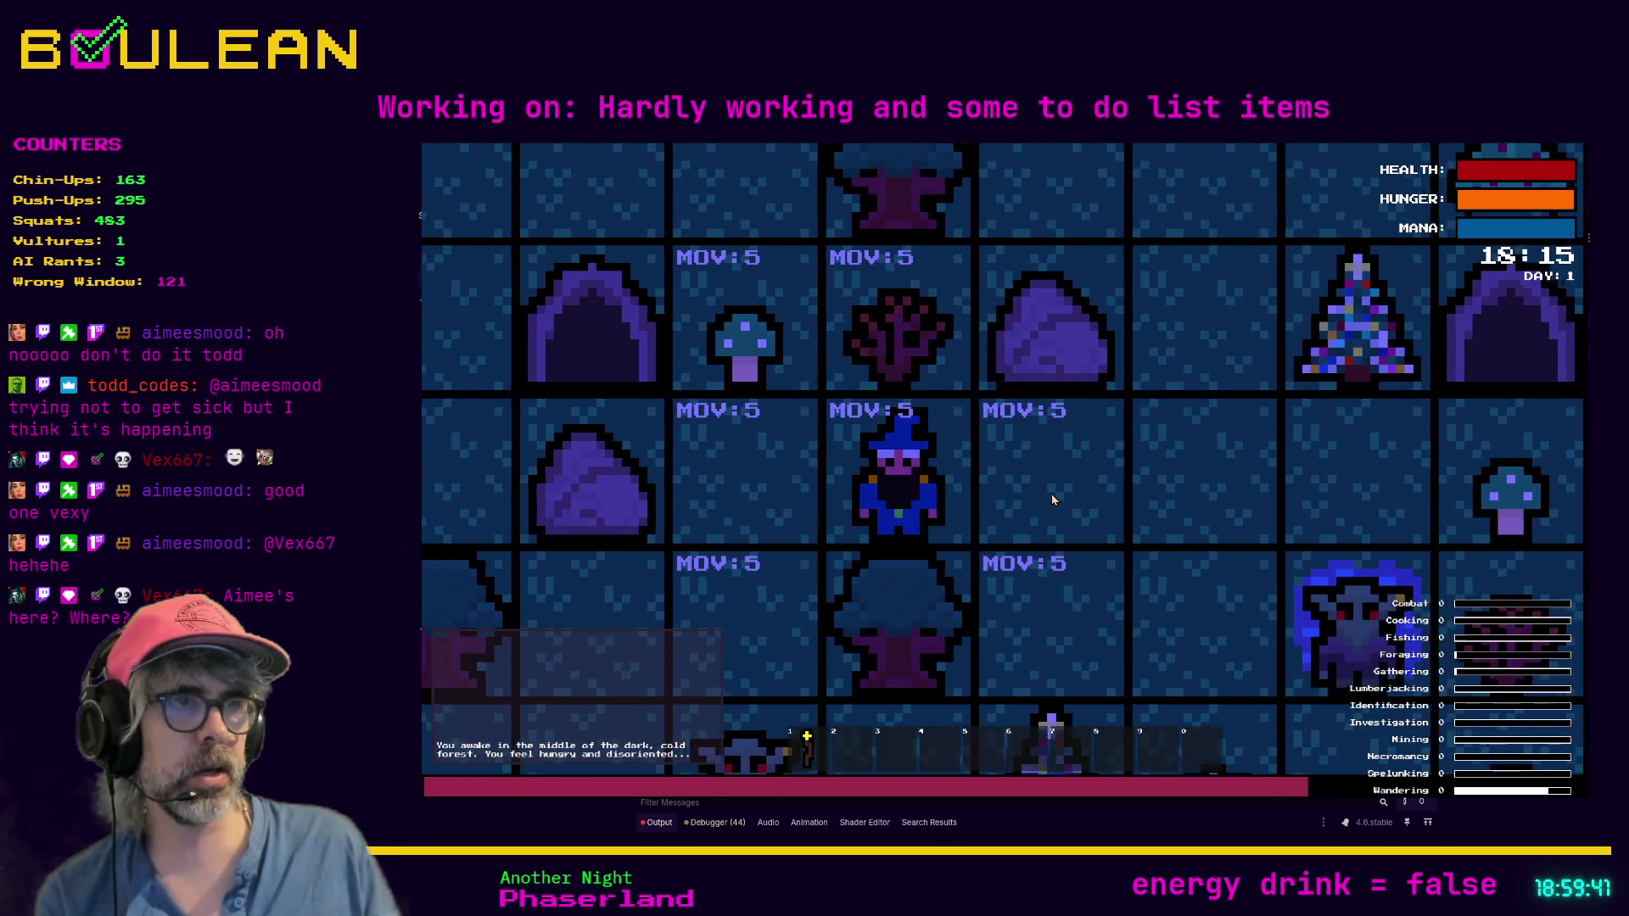
pyautogui.press('Right')
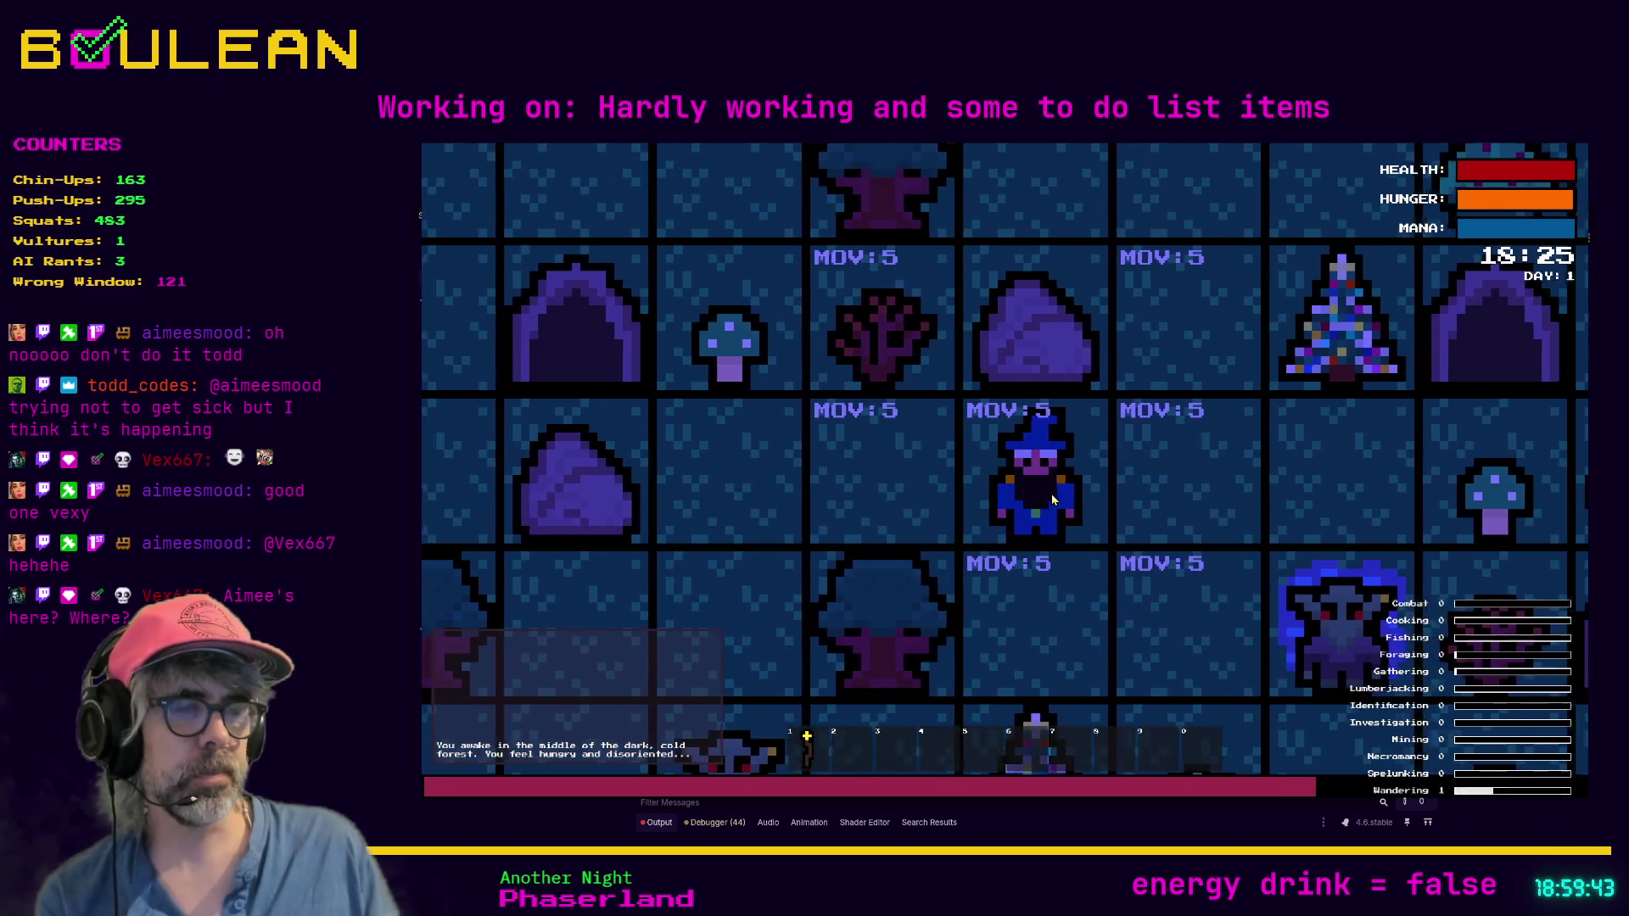
pyautogui.press('Down')
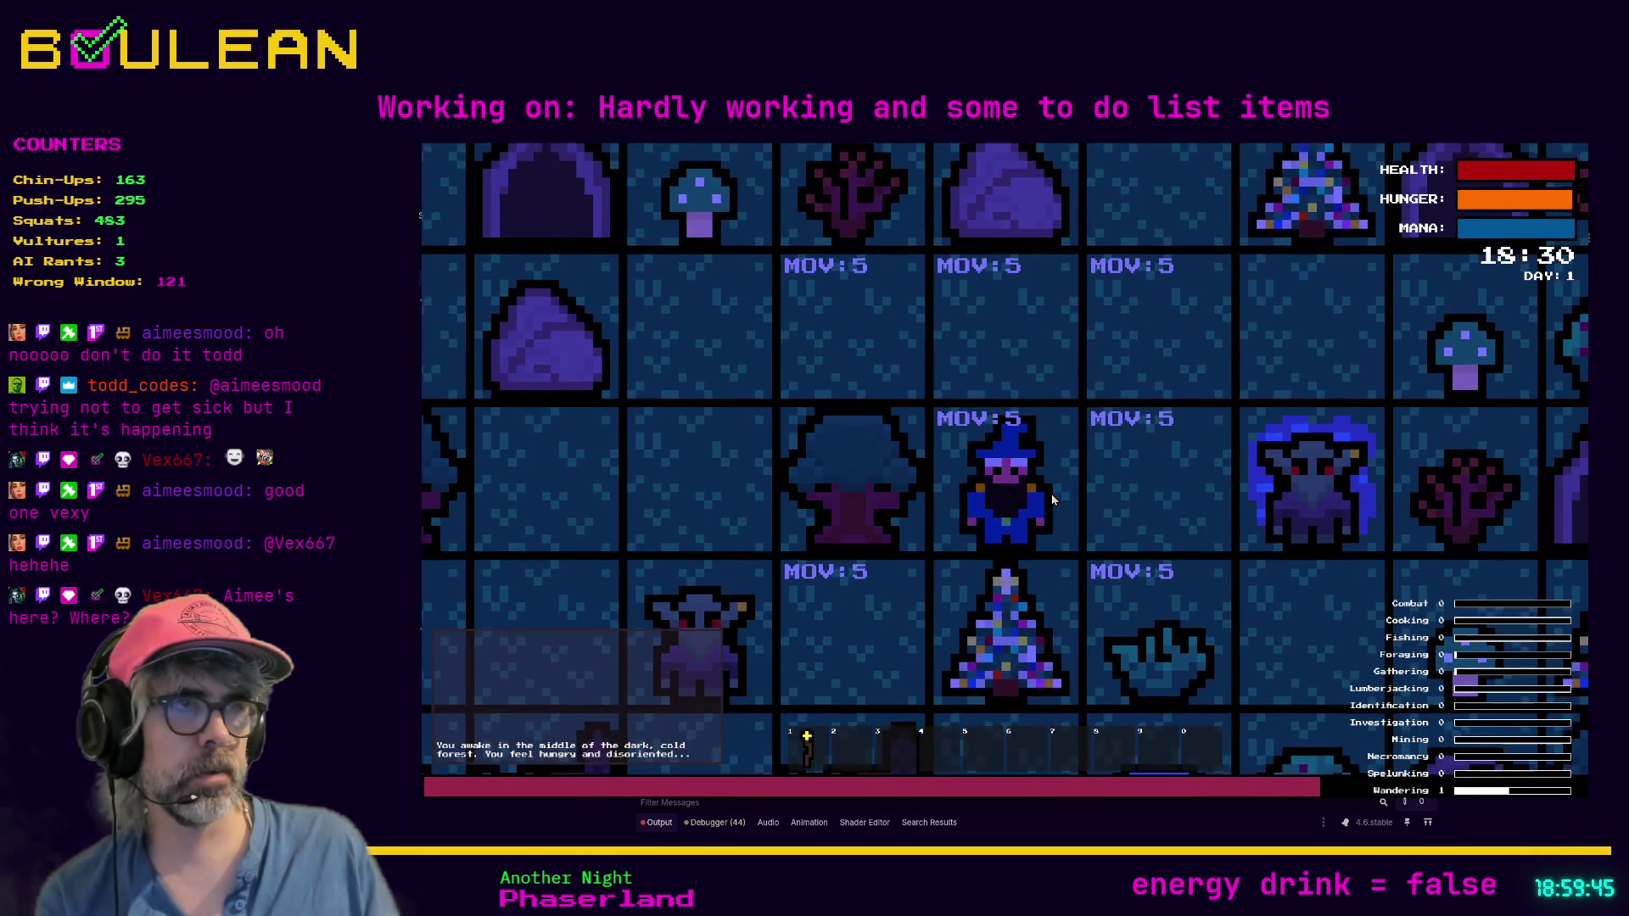
pyautogui.press('Right')
pyautogui.press('Left')
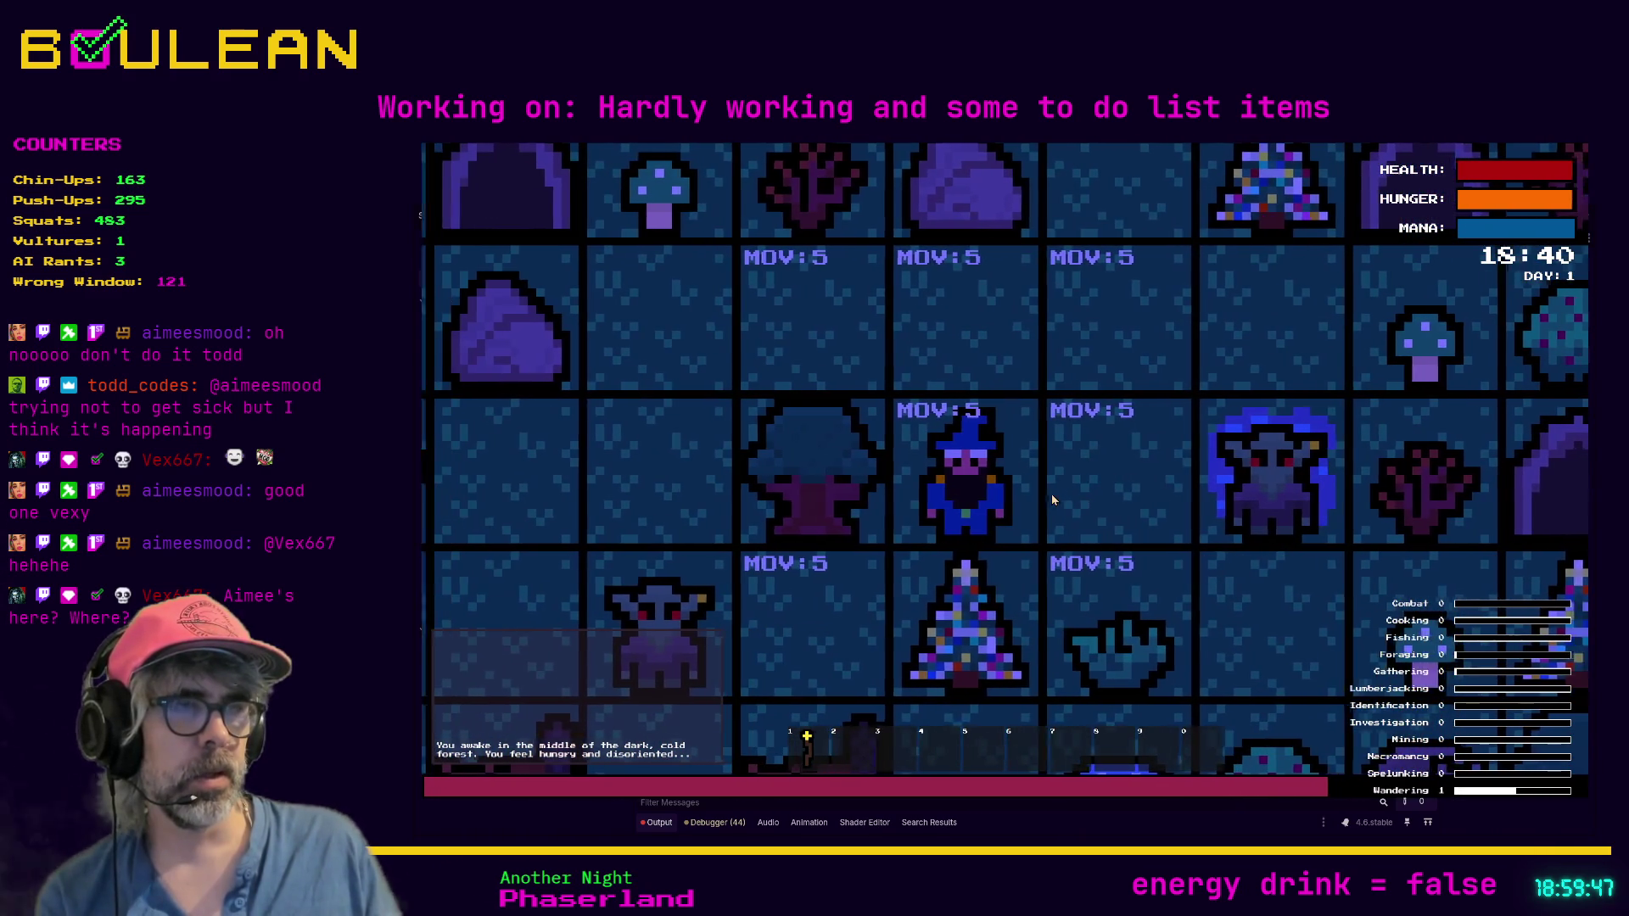
pyautogui.press('Right')
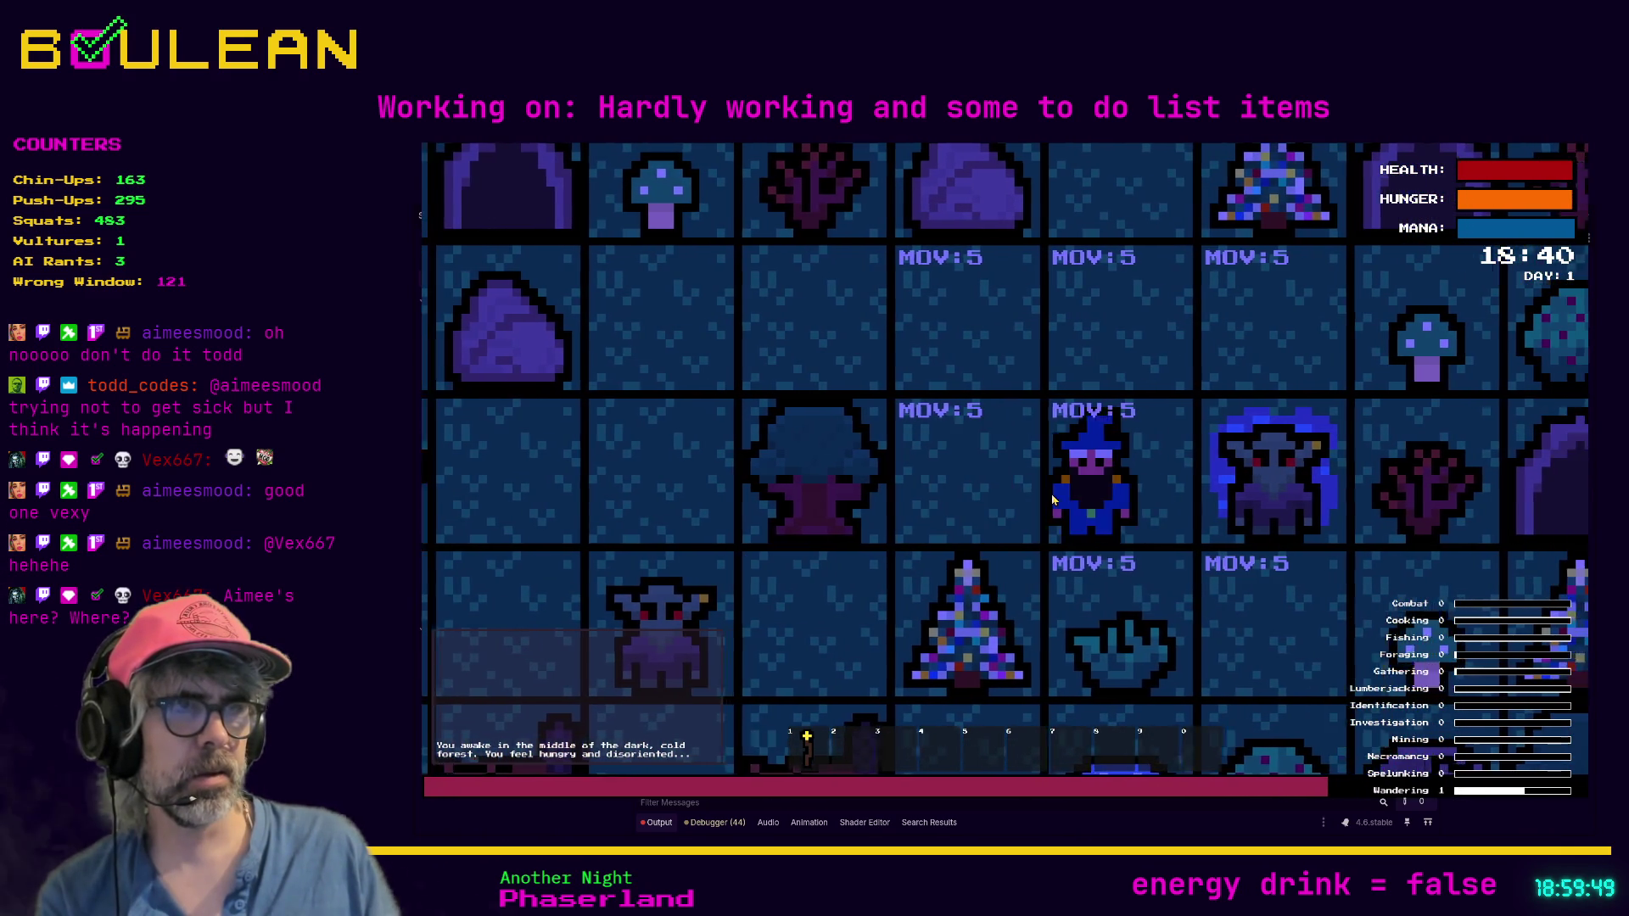